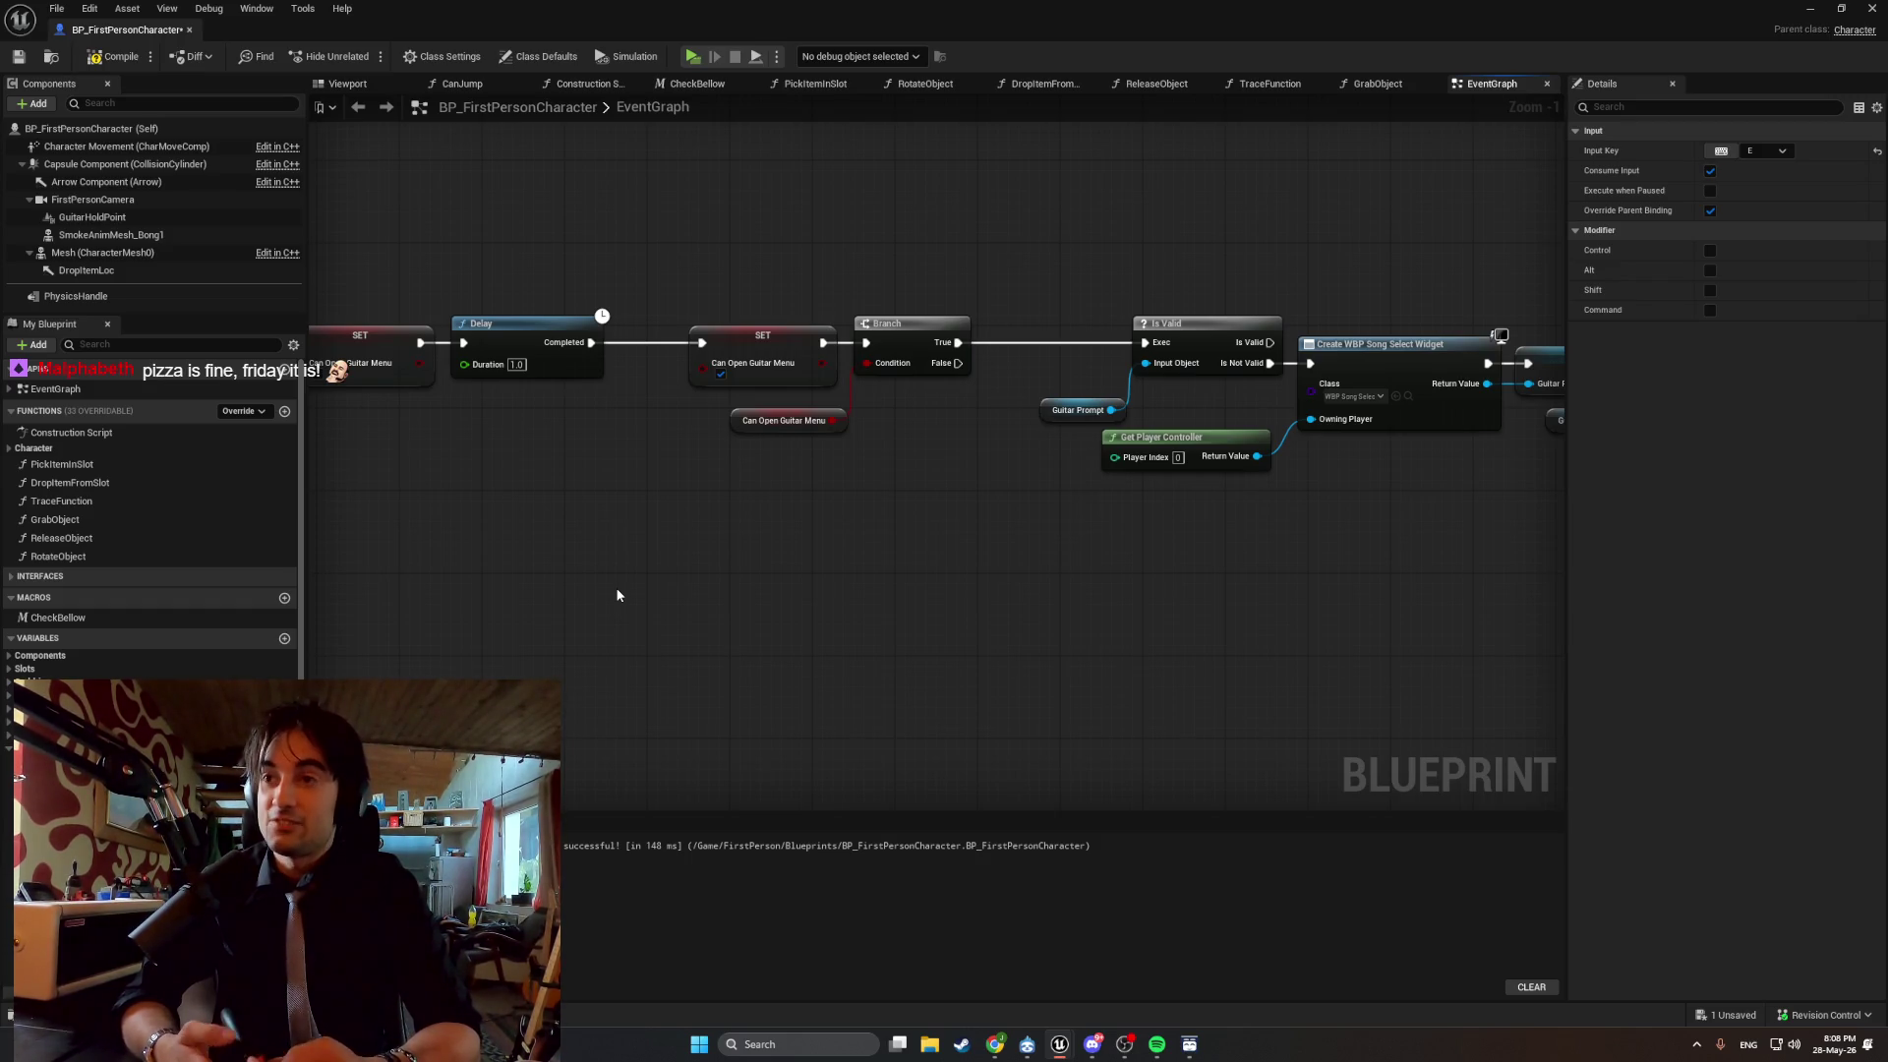
Glance at the Windows notification and calendar panel, then bring Discord to the front.
left_click(1862, 1050)
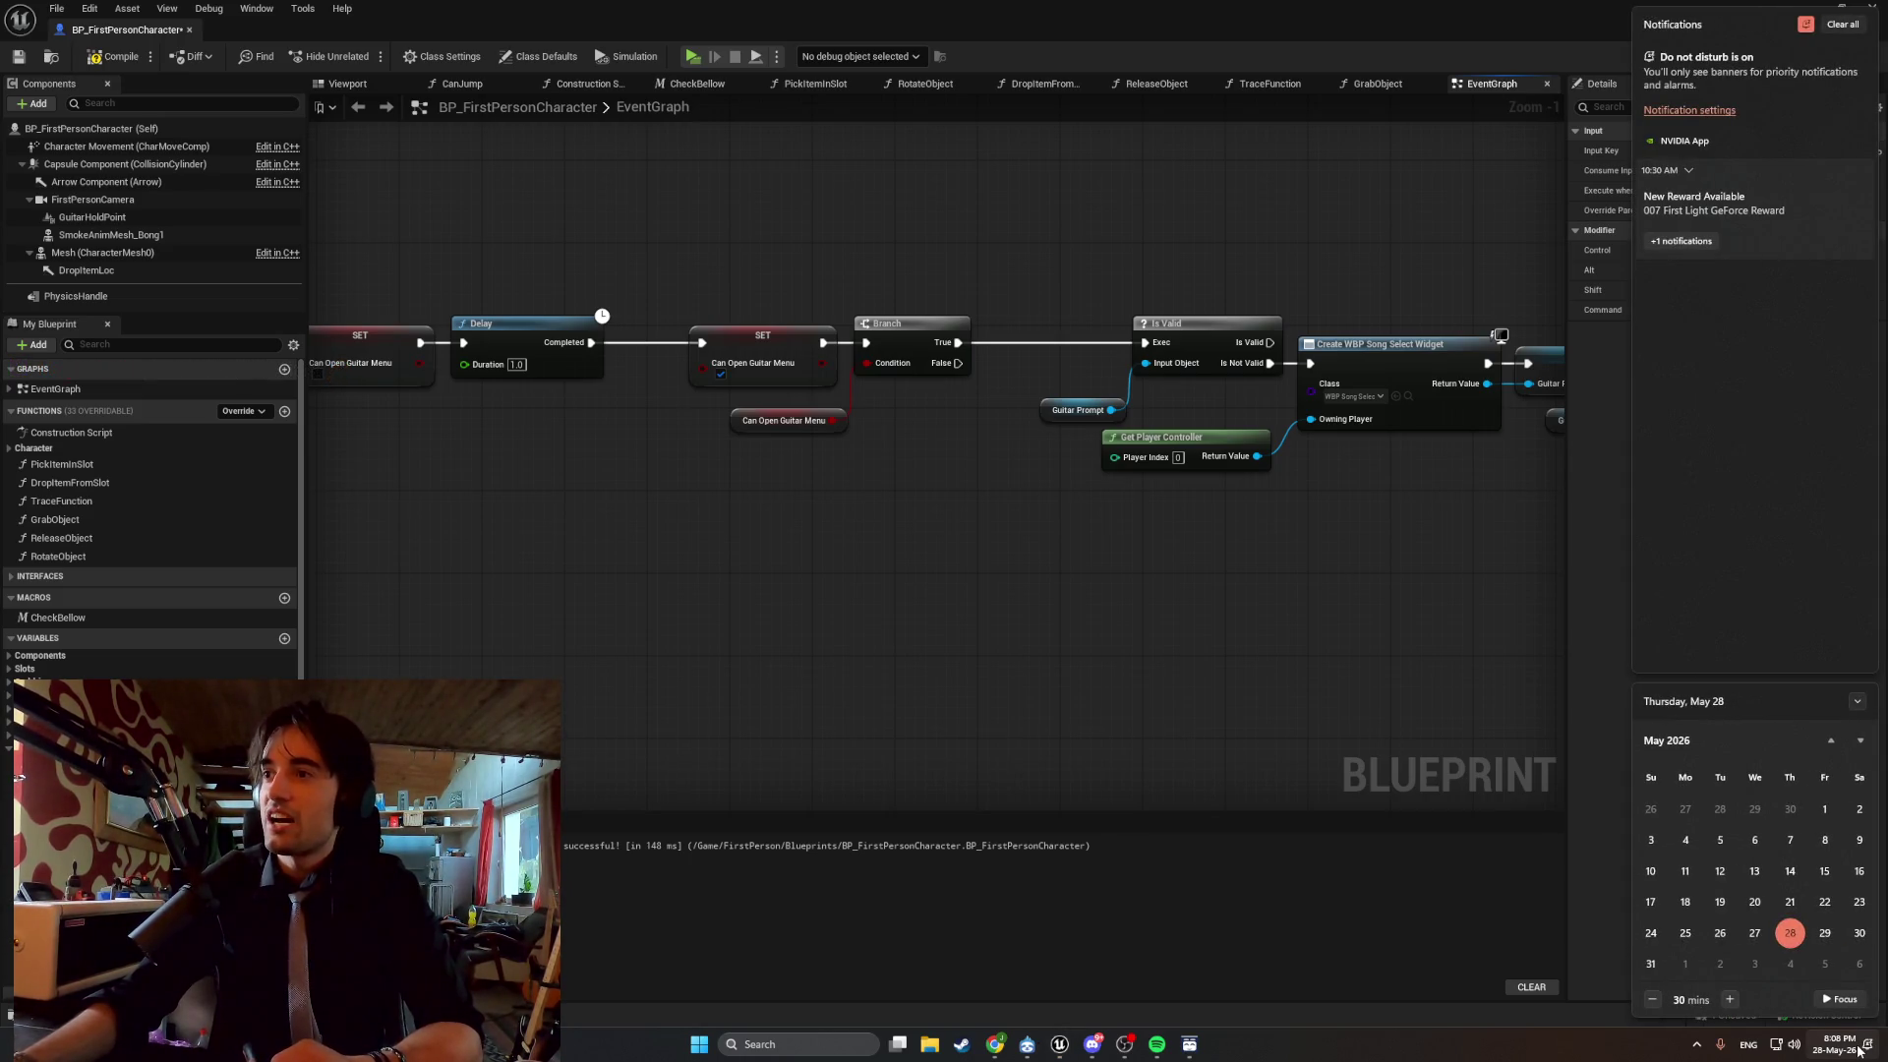
left_click(1862, 1050)
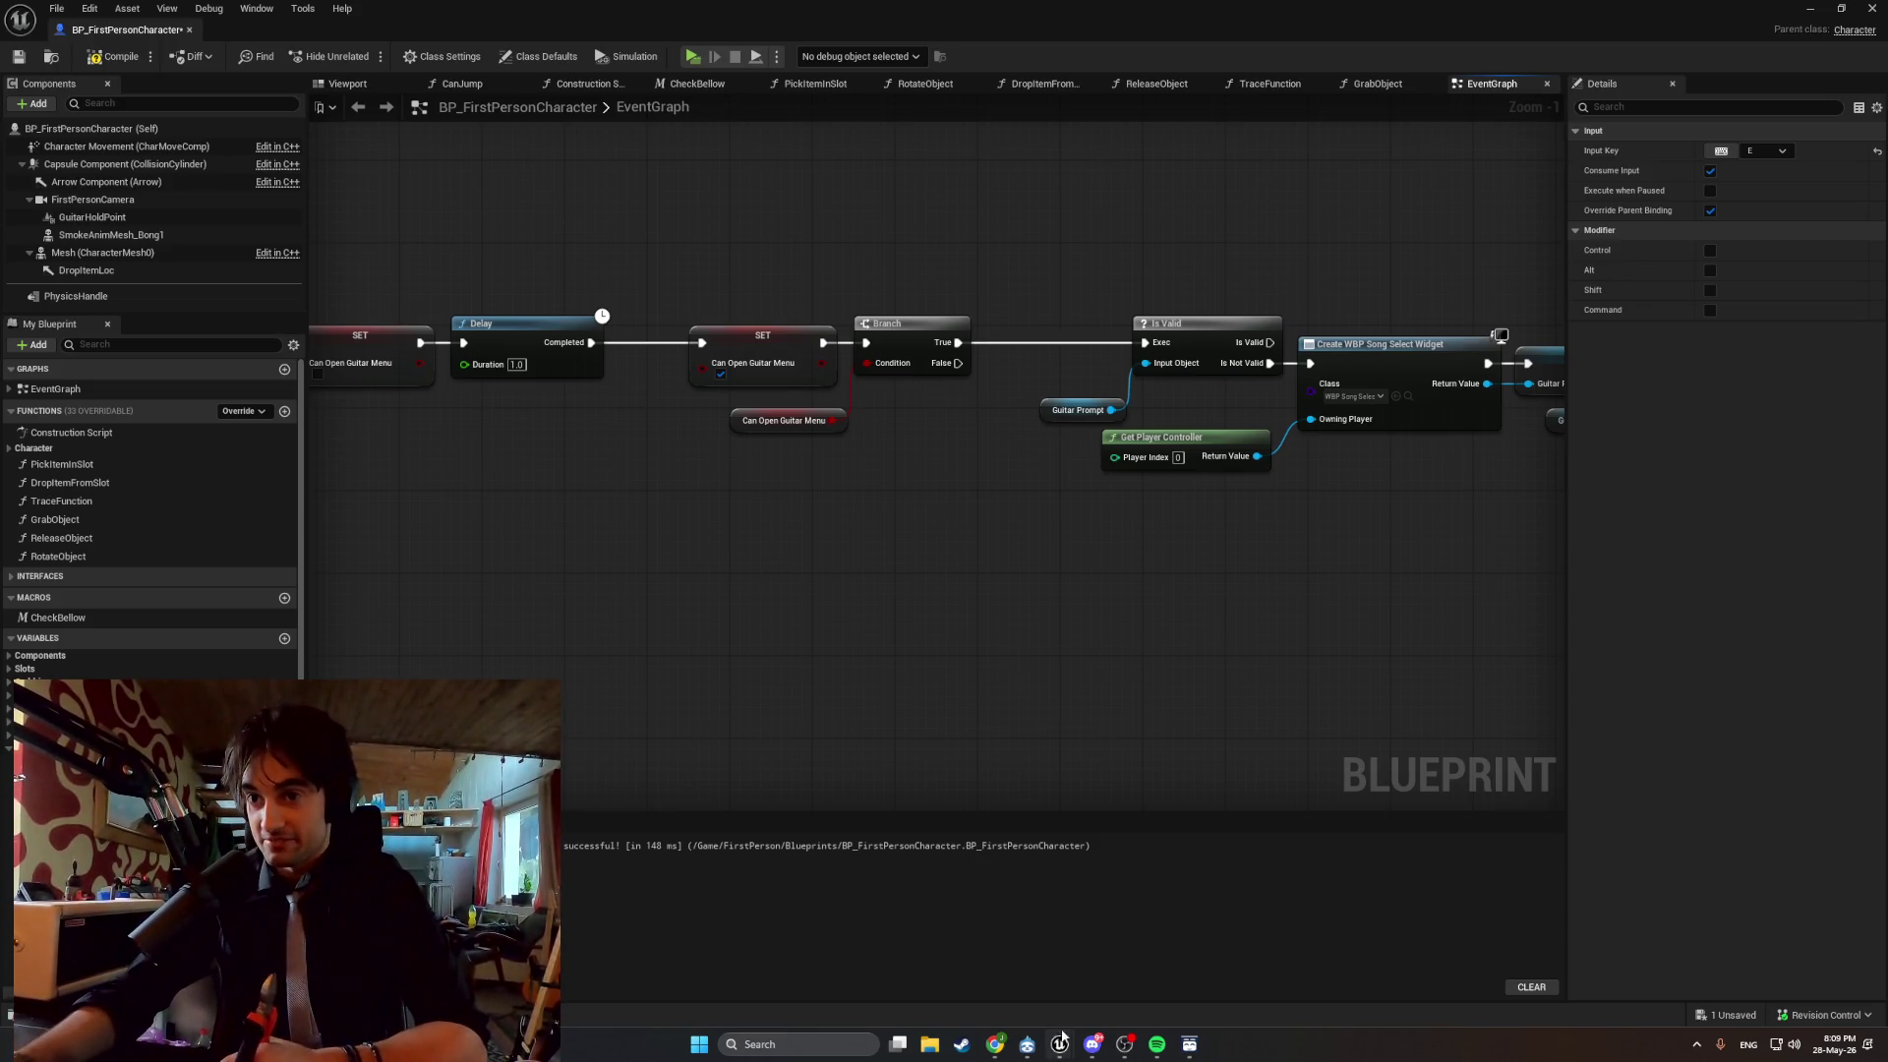
left_click(1092, 1043)
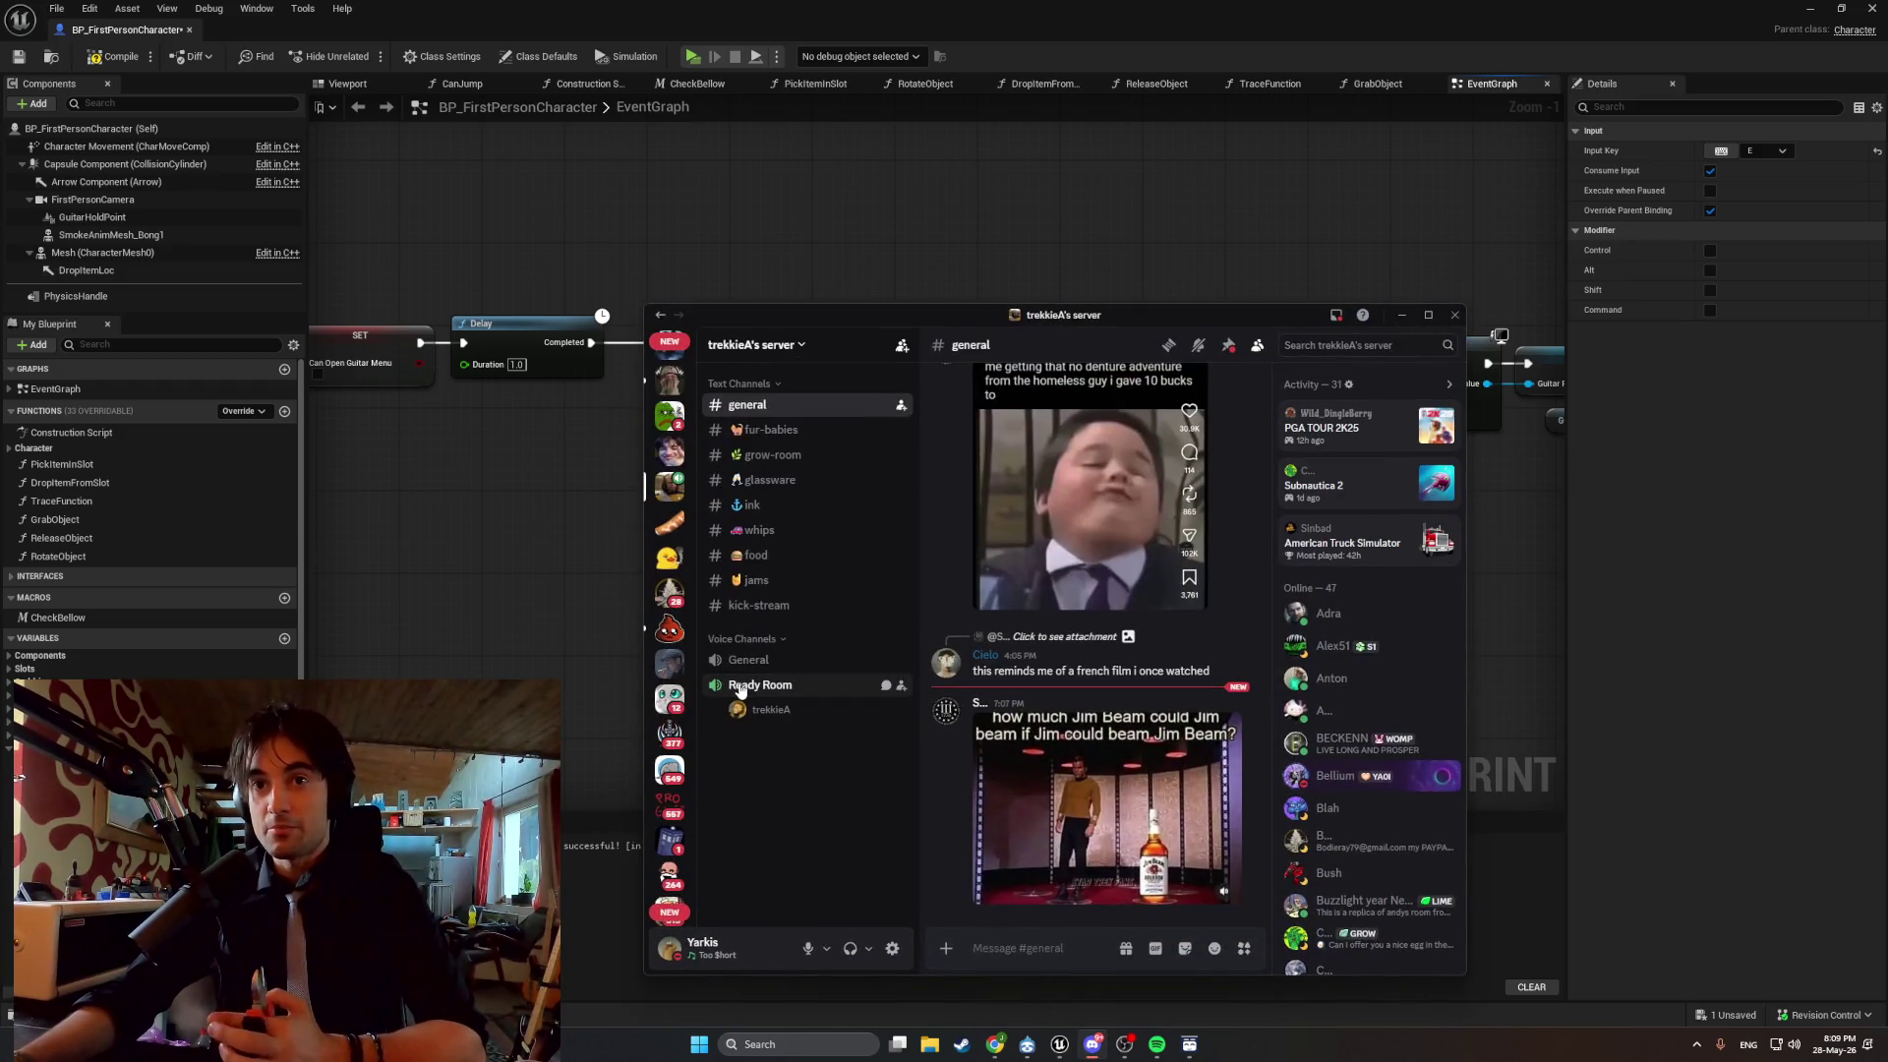
Join the Ready Room voice channel, disconnect again, and minimize Discord.
left_click(740, 686)
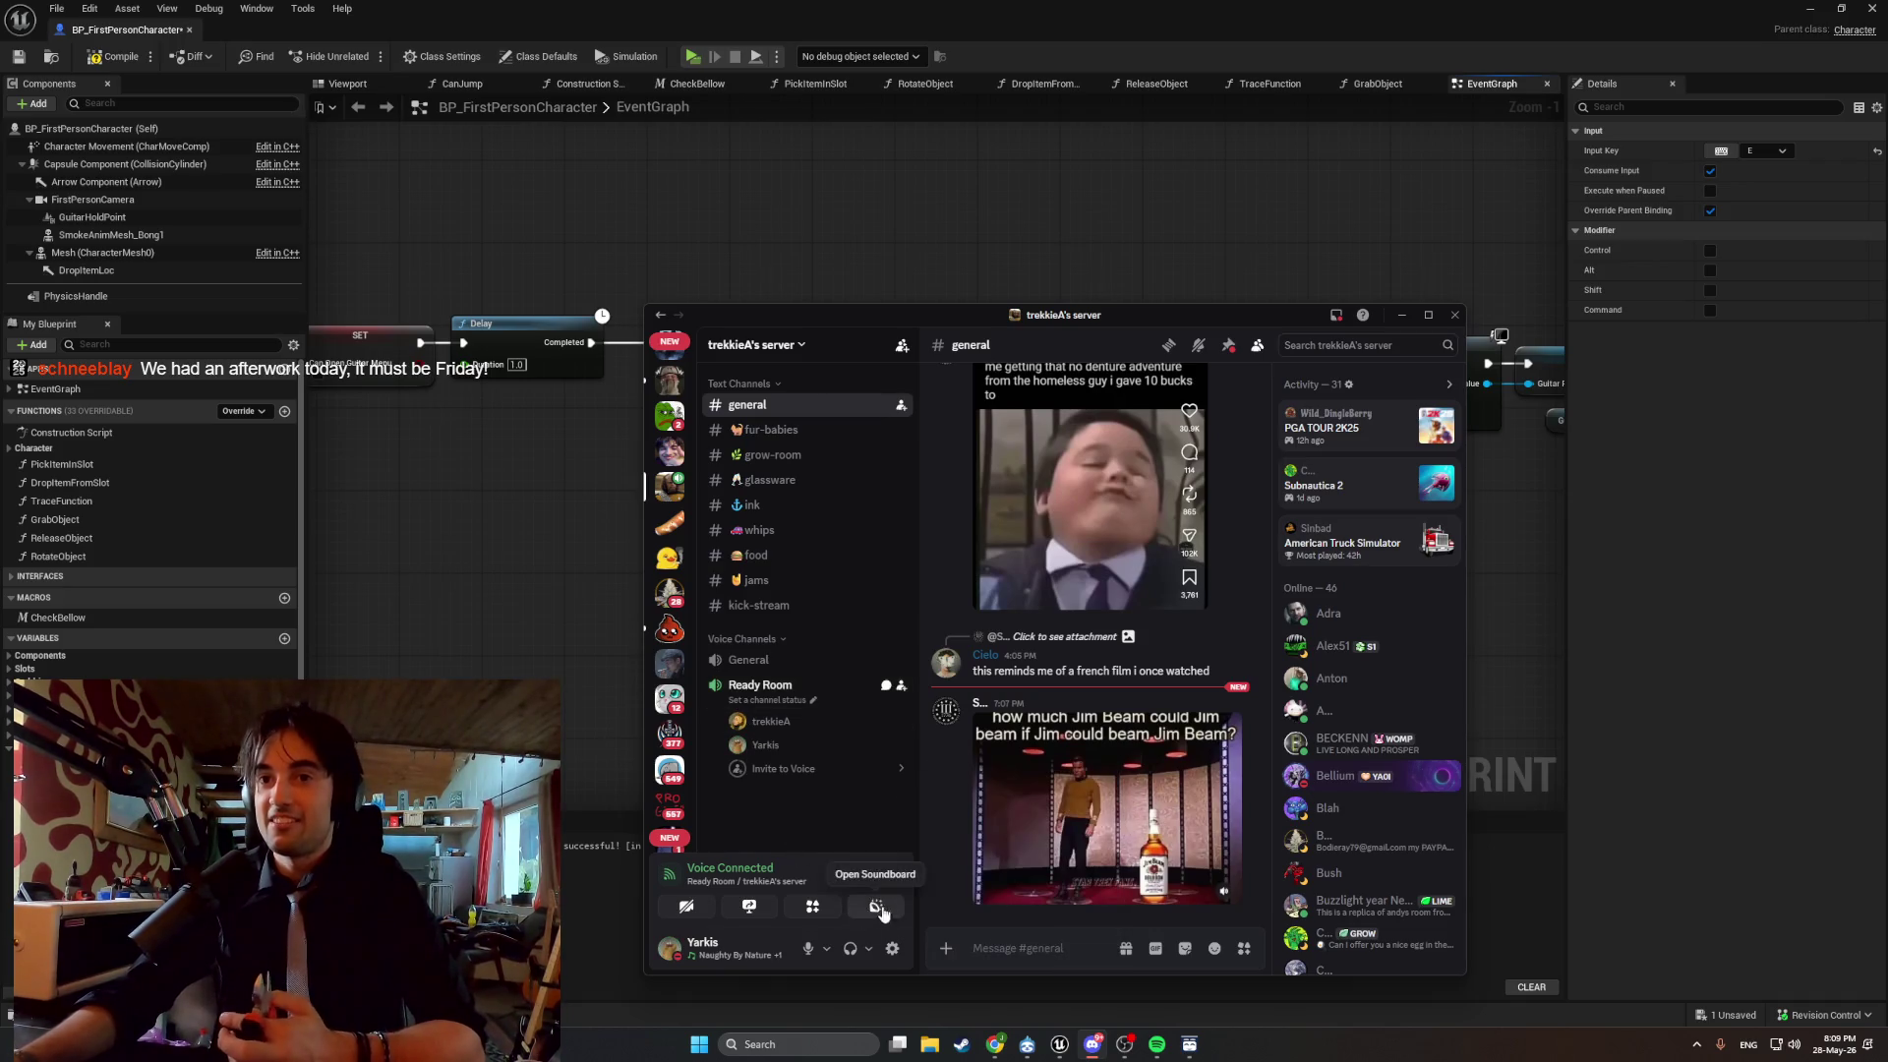
left_click(892, 875)
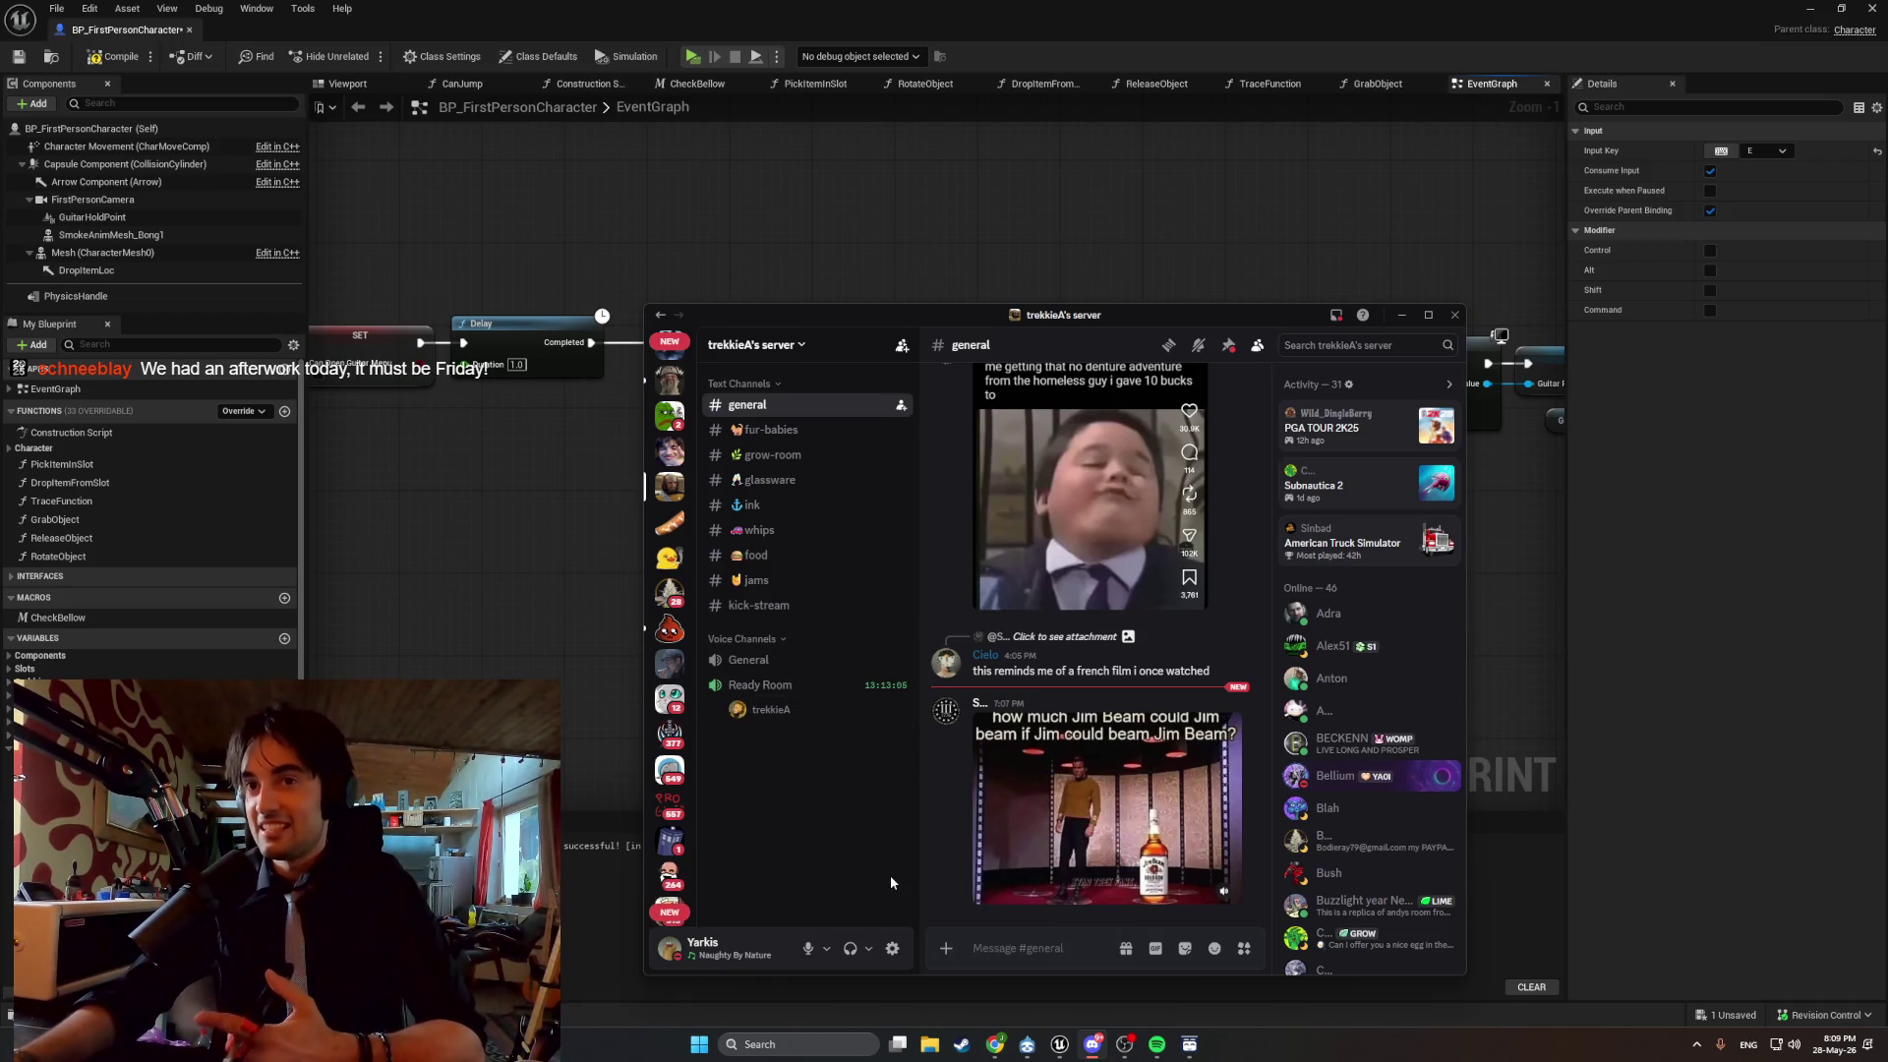
left_click(1402, 313)
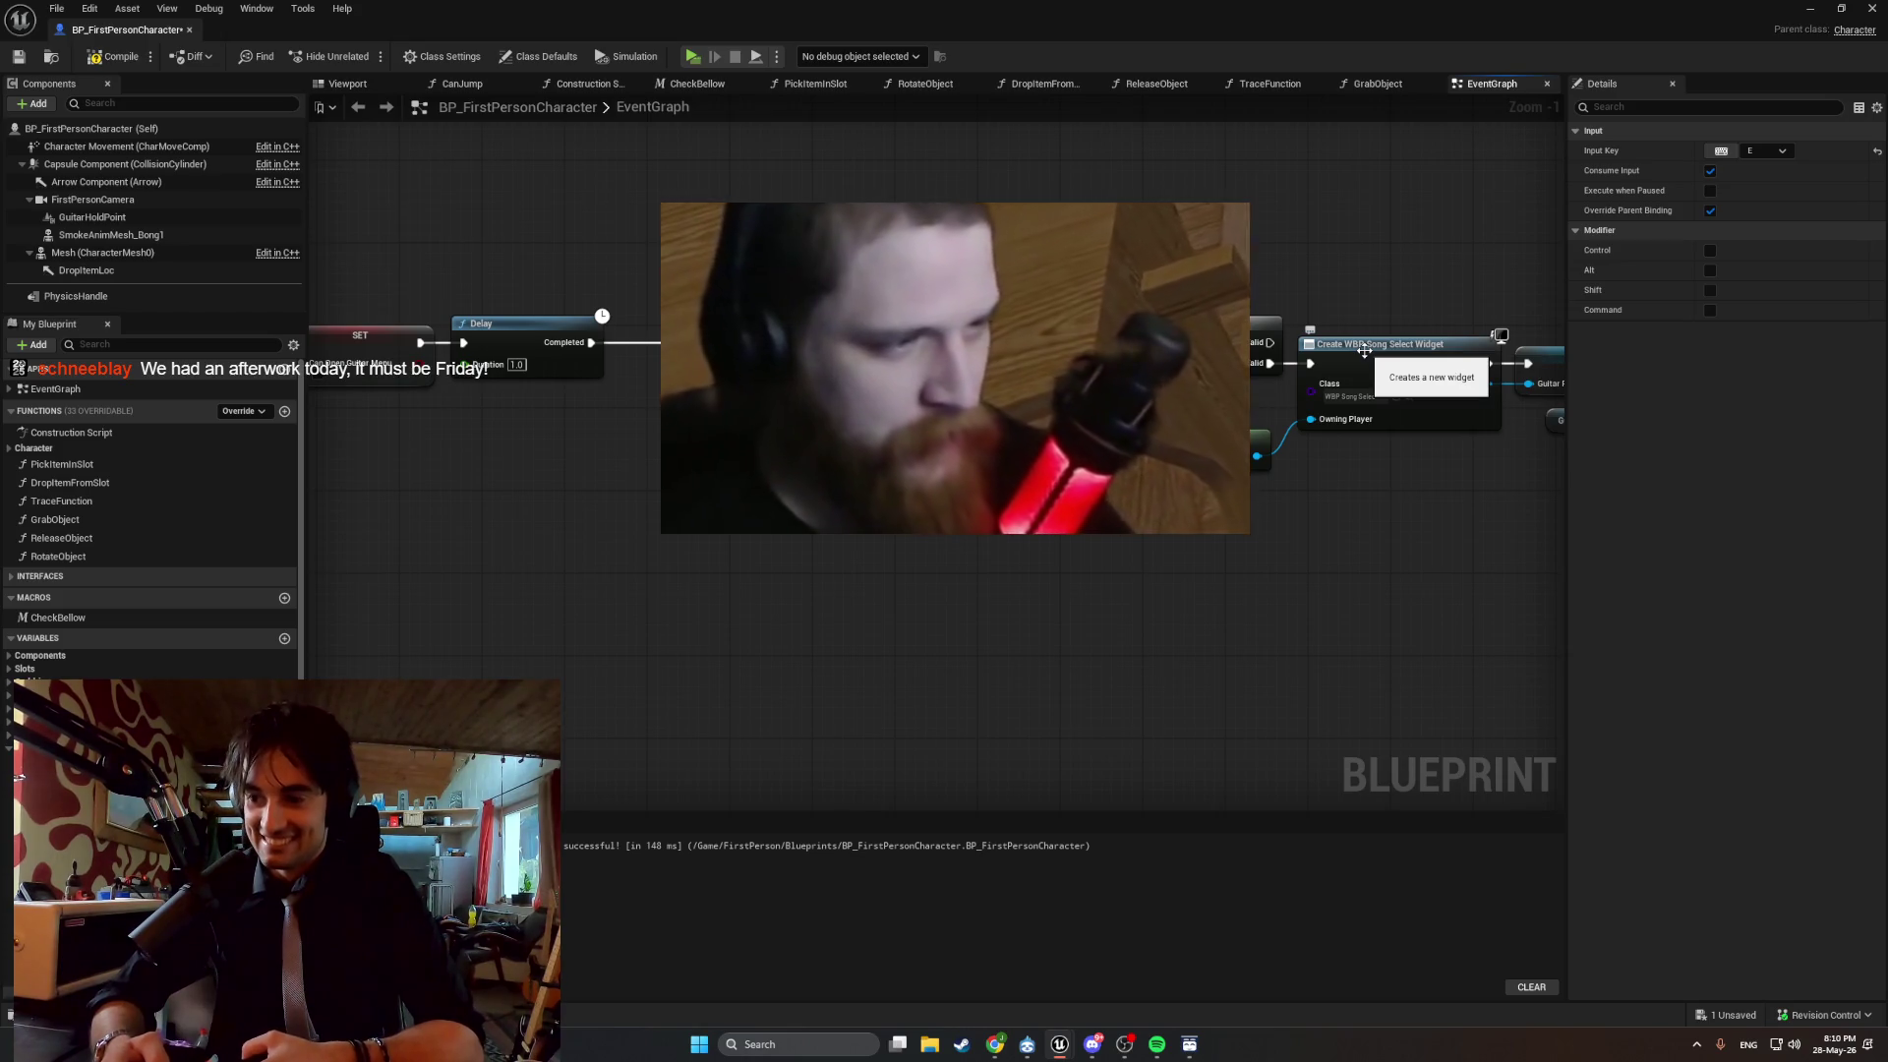
Bring Spotify up and minimize it, returning to the E key event in the graph.
left_click(1157, 1046)
left_click(1158, 1045)
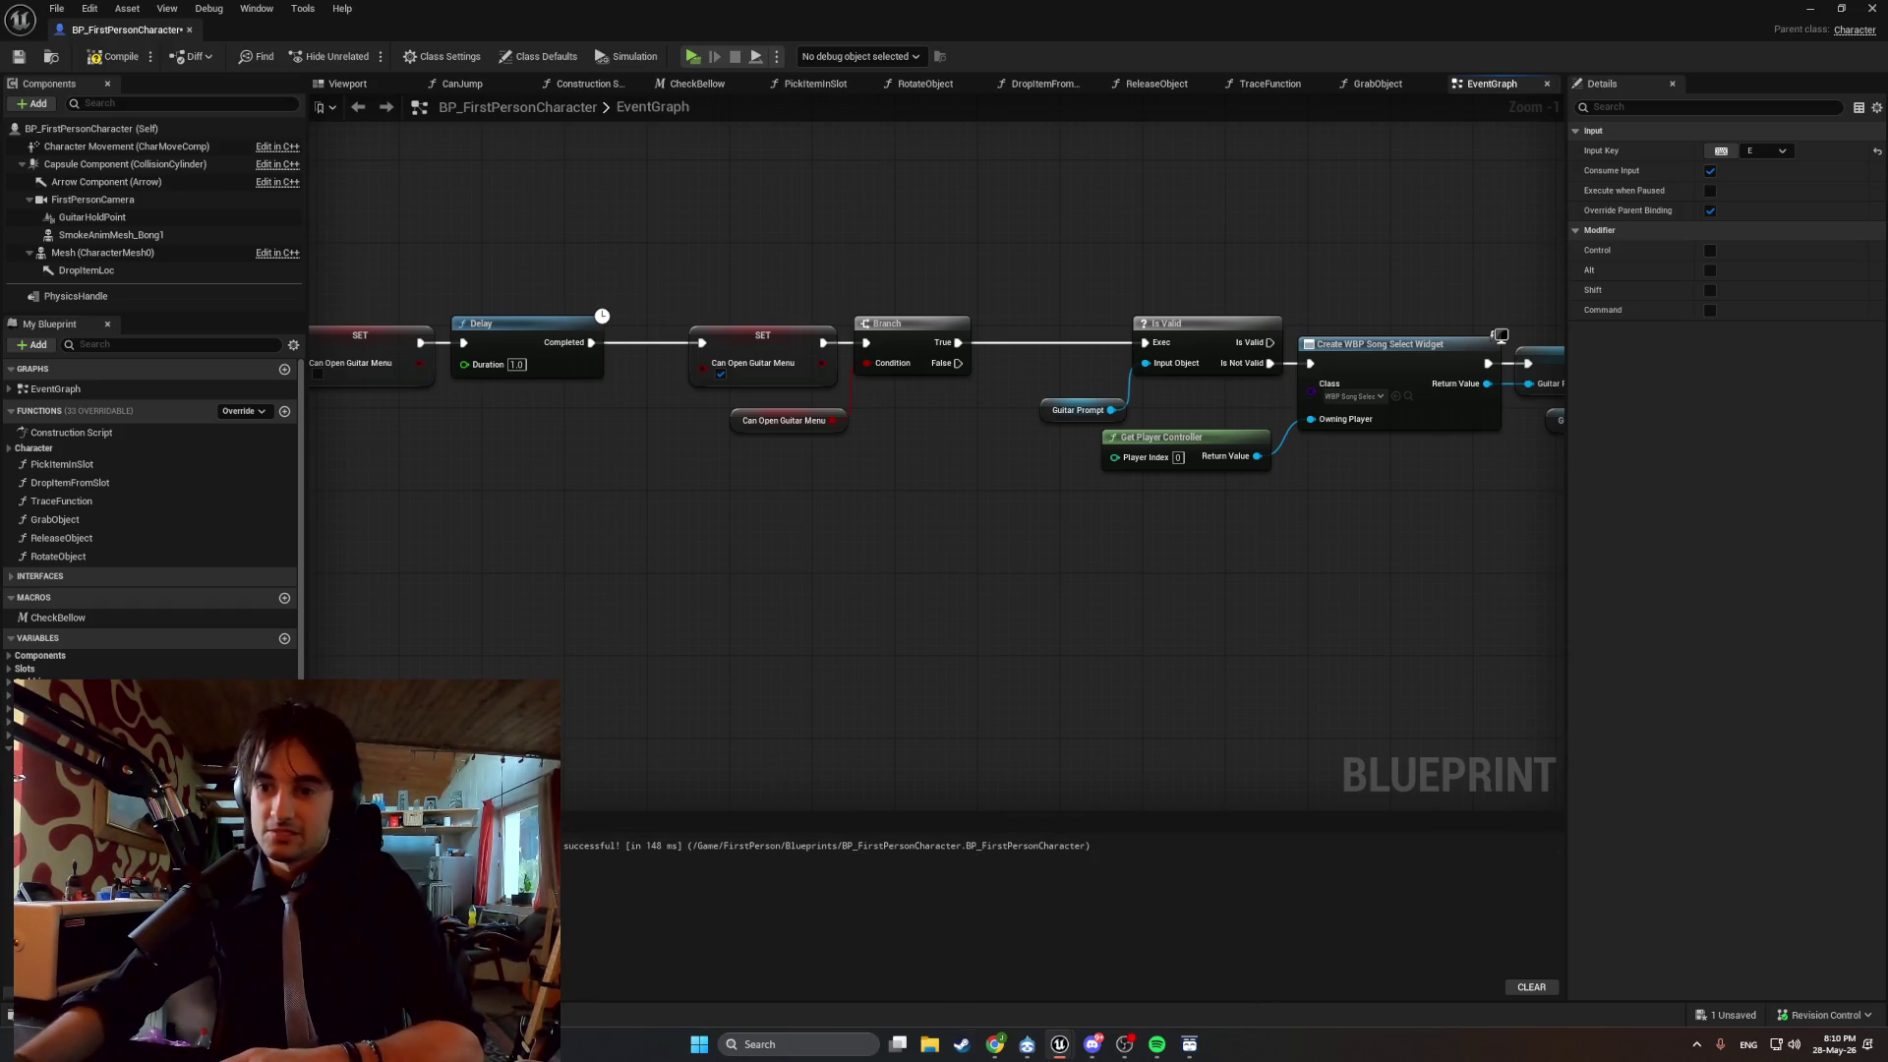
left_click_drag(786, 755, 1242, 851)
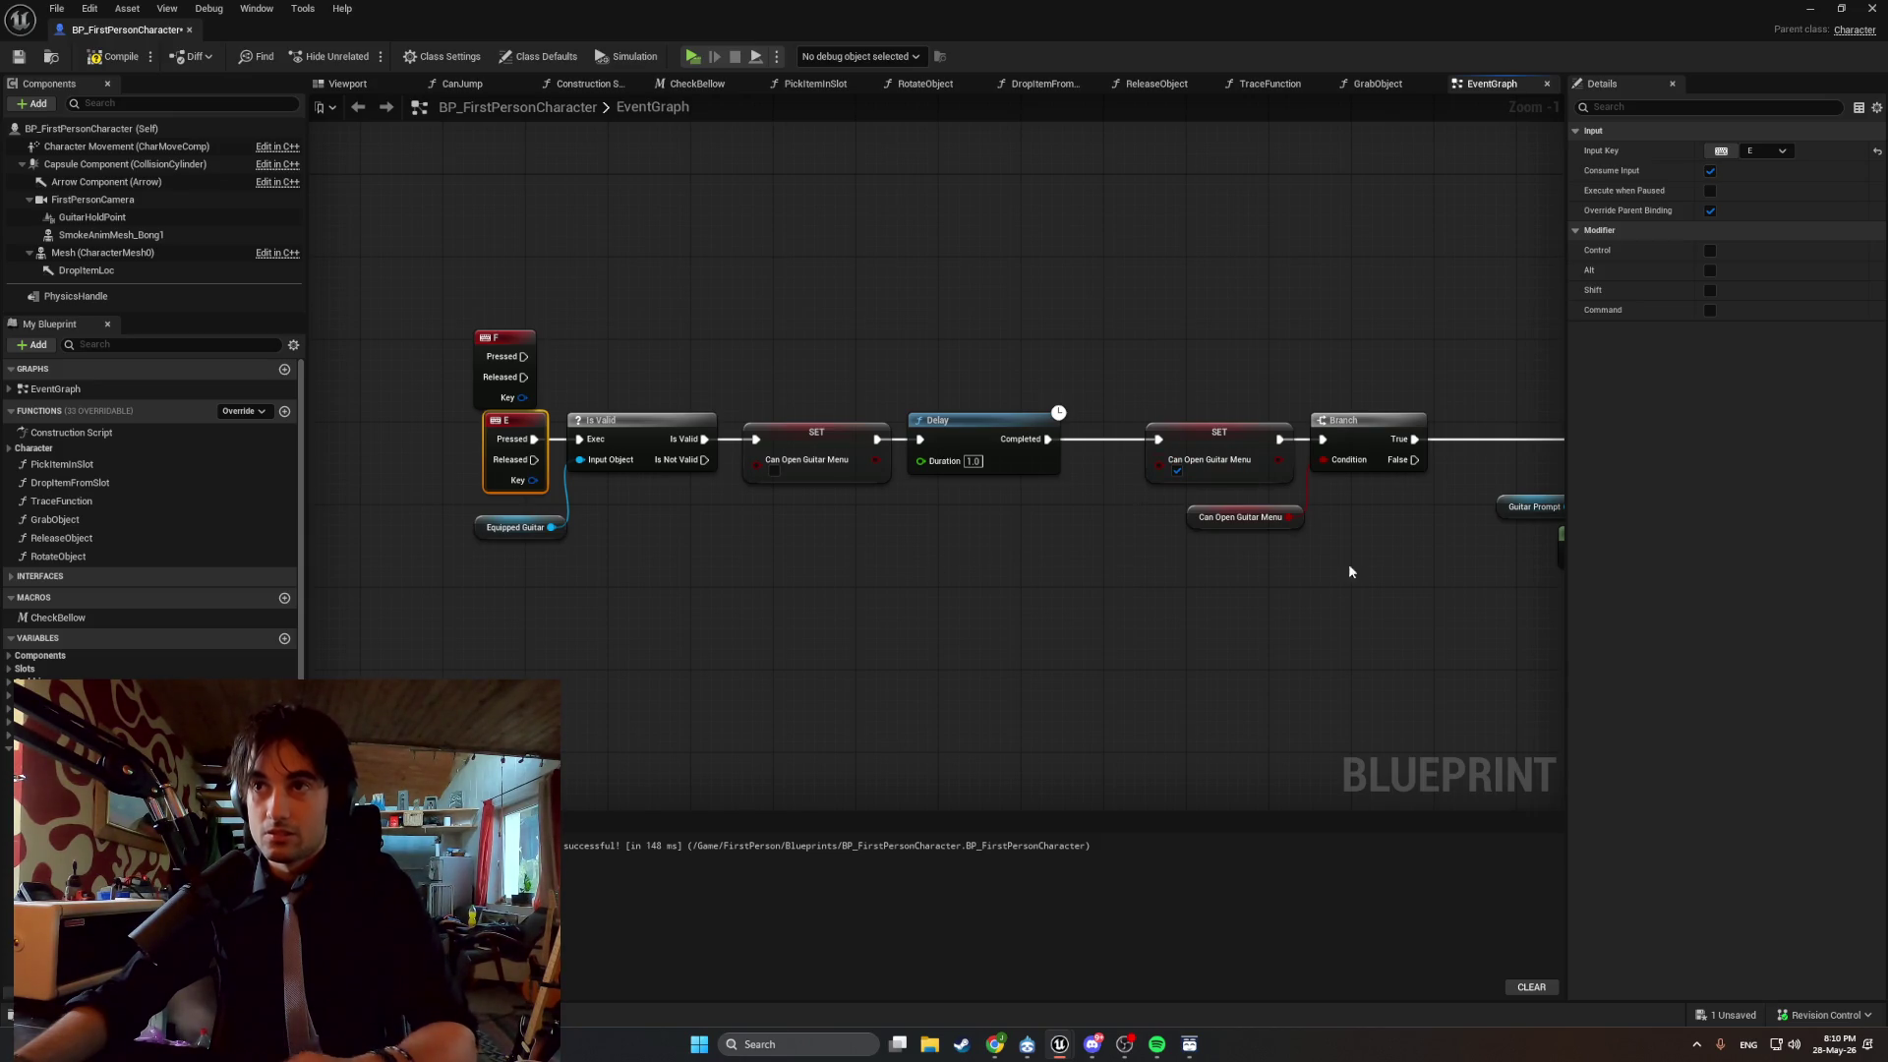
Duplicate the Can Open Guitar Menu Branch and its getter, deleting the originals.
mouse_move(1348, 564)
left_mouse_down()
mouse_move(1190, 541)
mouse_move(1122, 358)
mouse_move(1088, 350)
left_mouse_up()
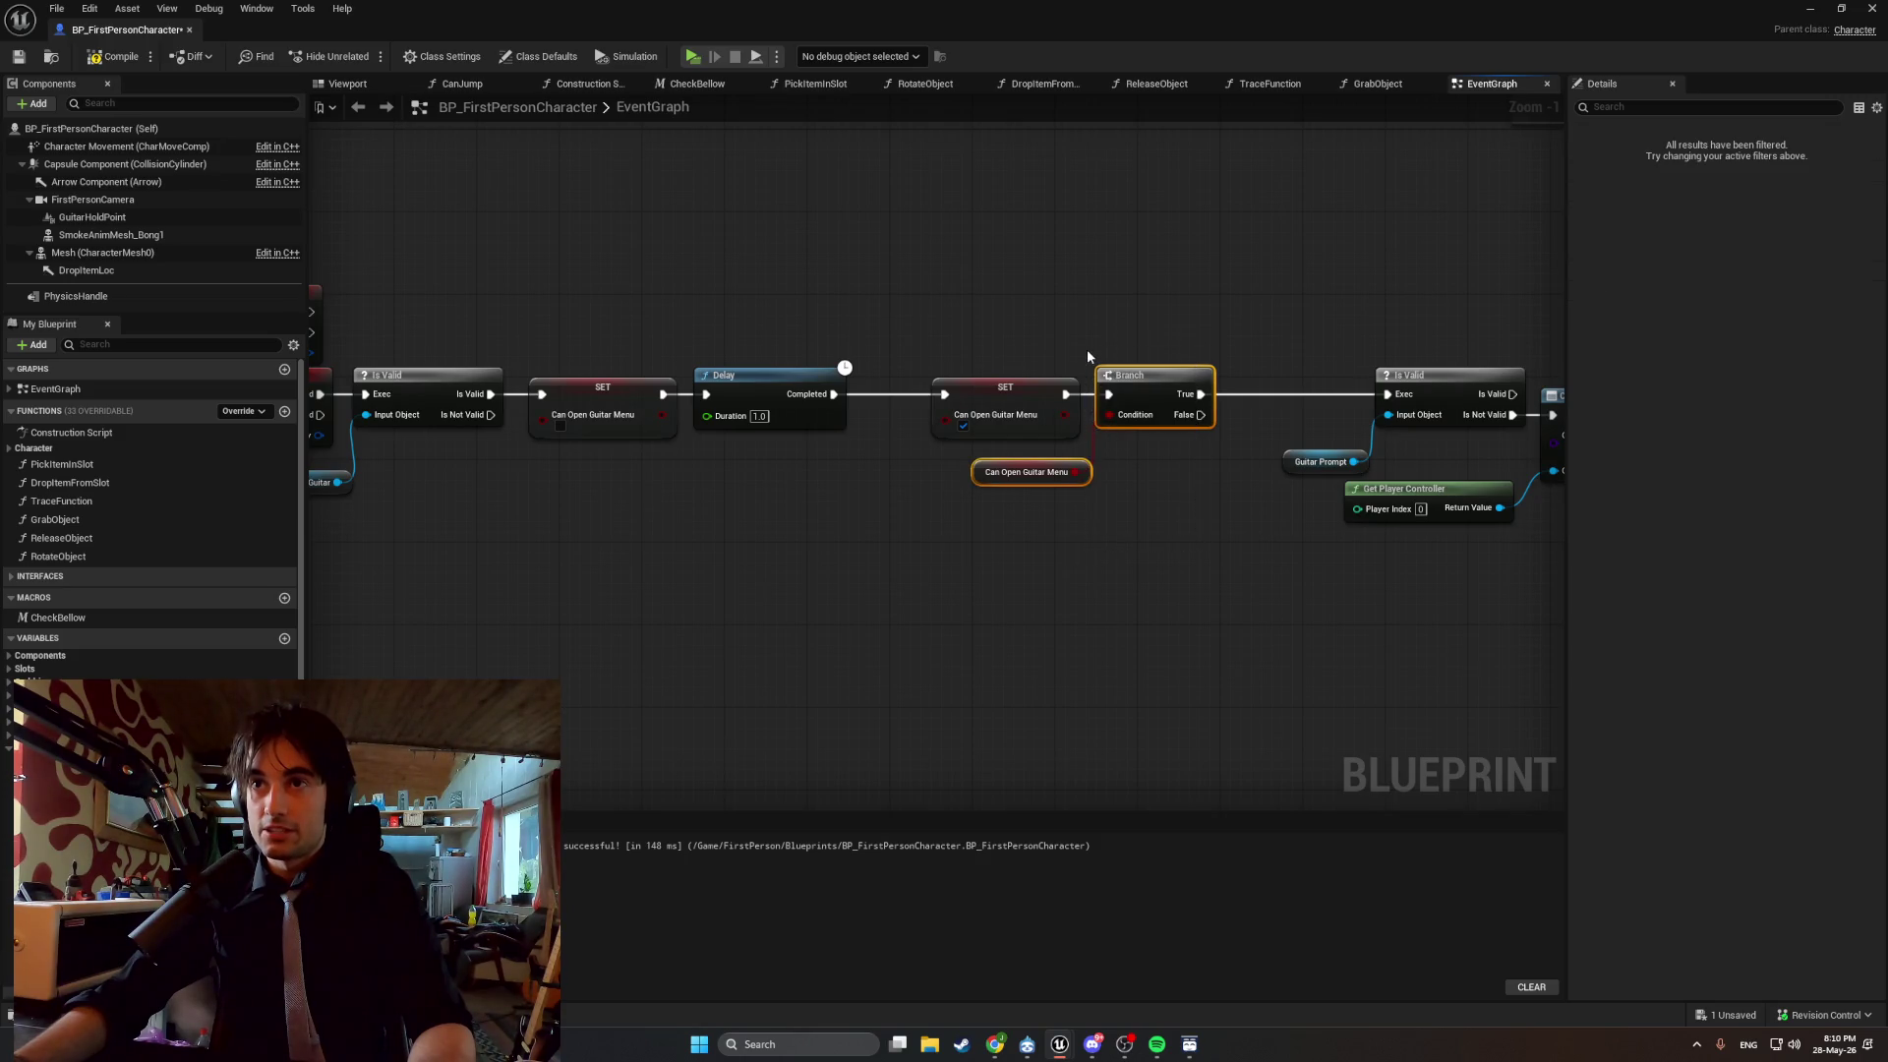
left_click_drag(847, 495, 629, 656)
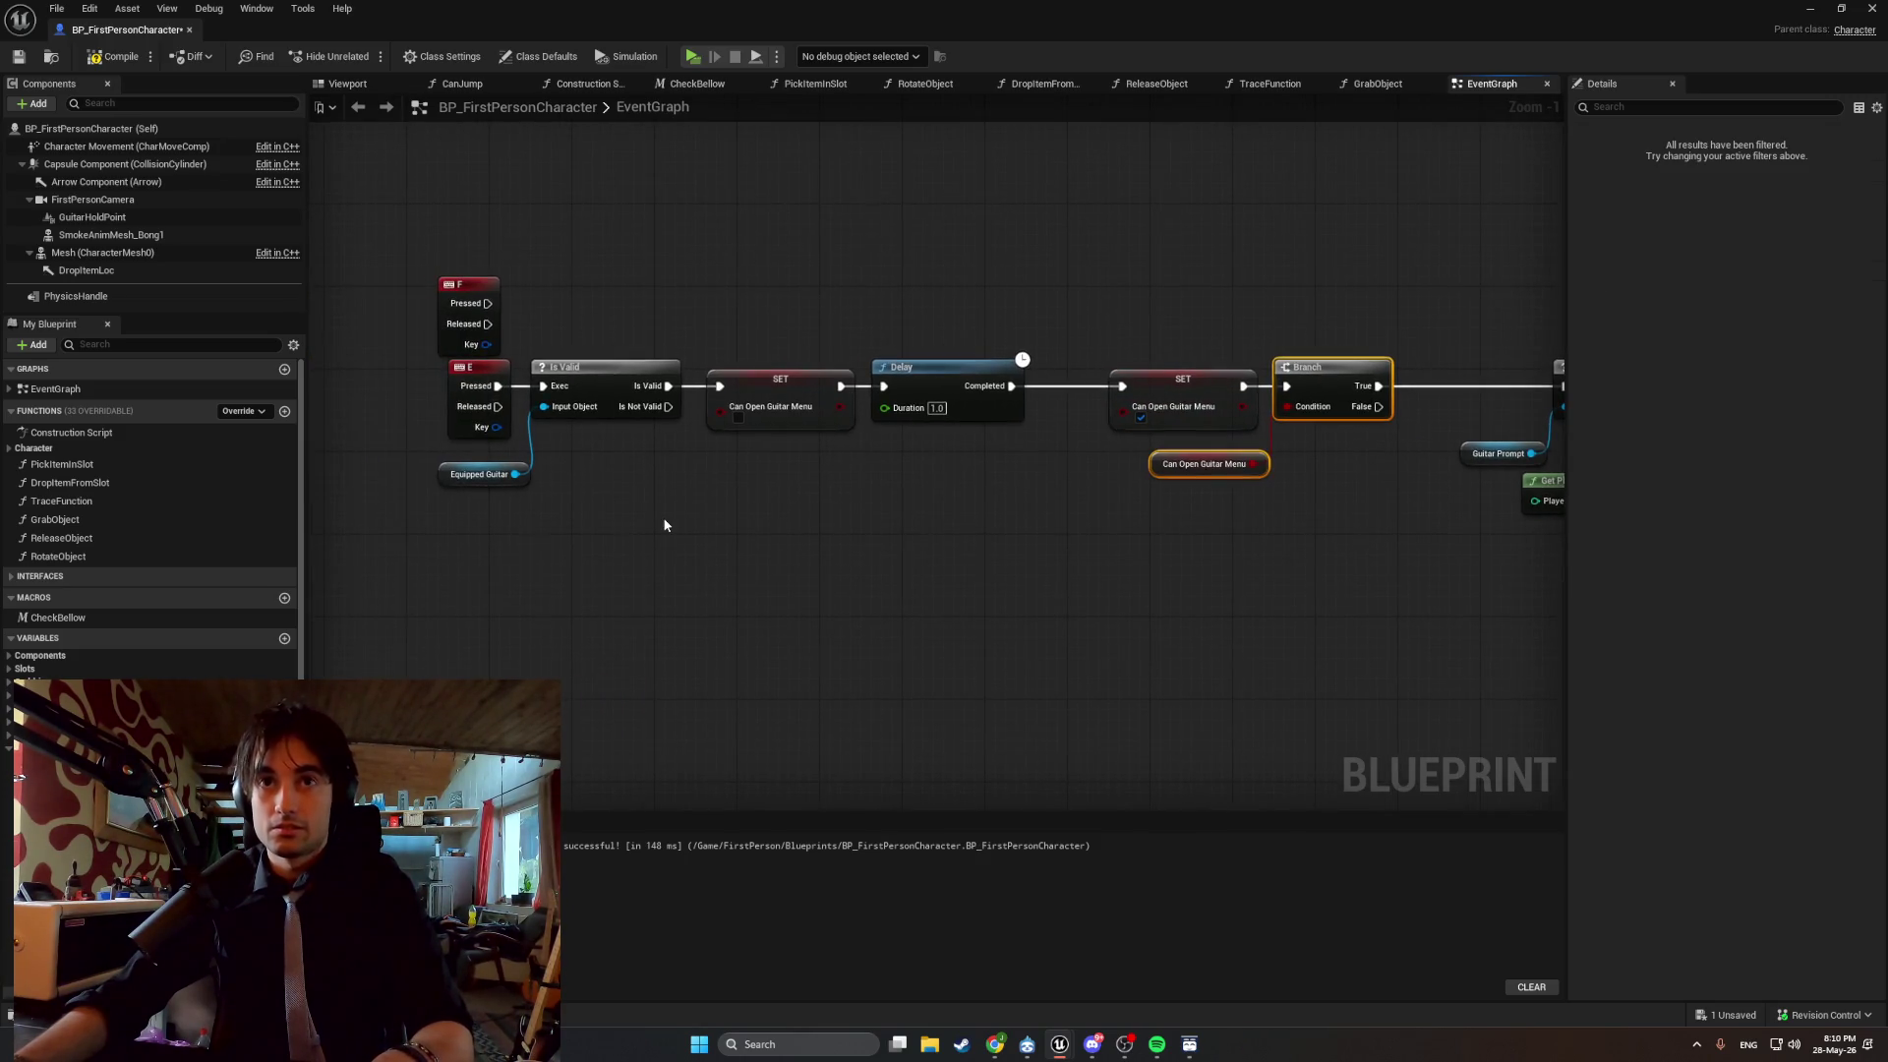
key("ctrl+d")
mouse_move(1348, 511)
left_mouse_down()
mouse_move(1308, 366)
mouse_move(1264, 349)
mouse_move(1259, 321)
left_mouse_up()
key("Delete")
Shift SET, Delay and SET right and wire the Branch between Is Valid and the first SET.
left_click_drag(1266, 526, 1259, 418)
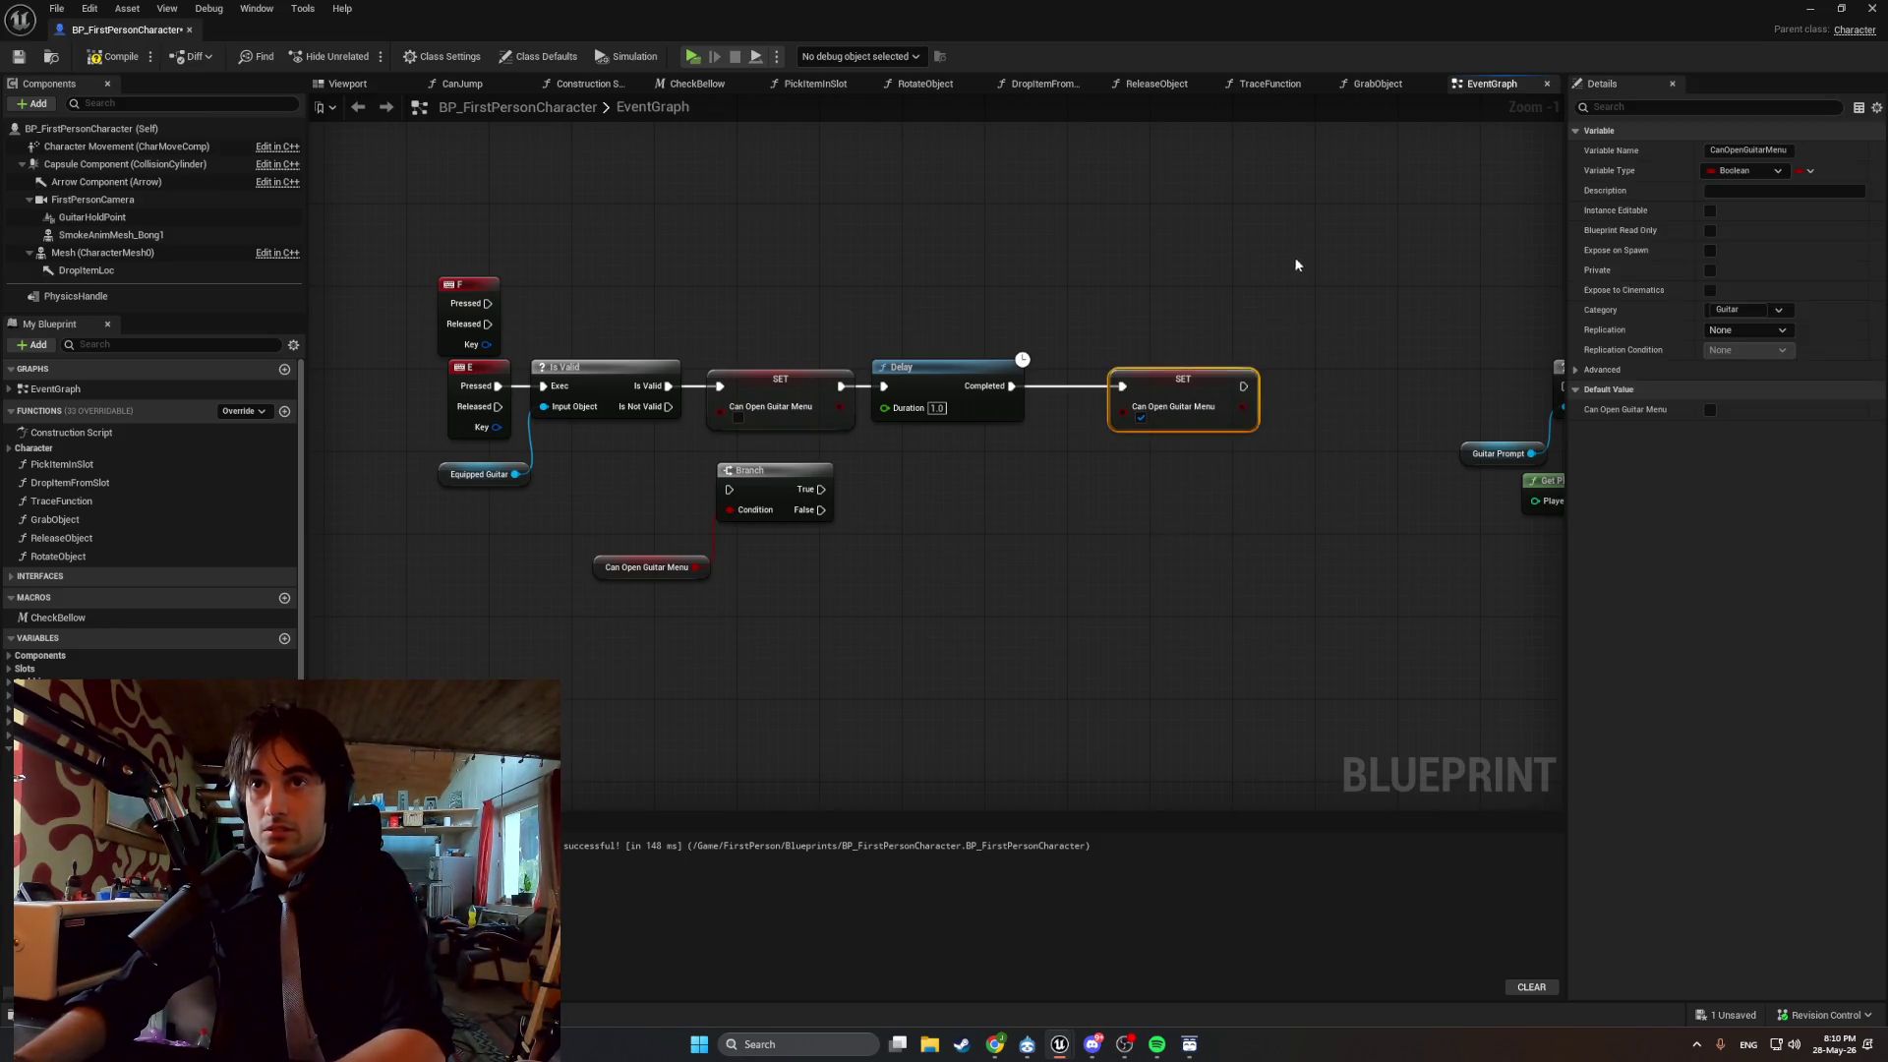
left_click_drag(1304, 258, 721, 413)
left_click(944, 370)
mouse_move(826, 286)
left_mouse_down()
mouse_move(1111, 432)
mouse_move(1229, 433)
left_mouse_up()
mouse_move(792, 386)
left_mouse_down()
mouse_move(1043, 389)
mouse_move(1025, 380)
left_mouse_up()
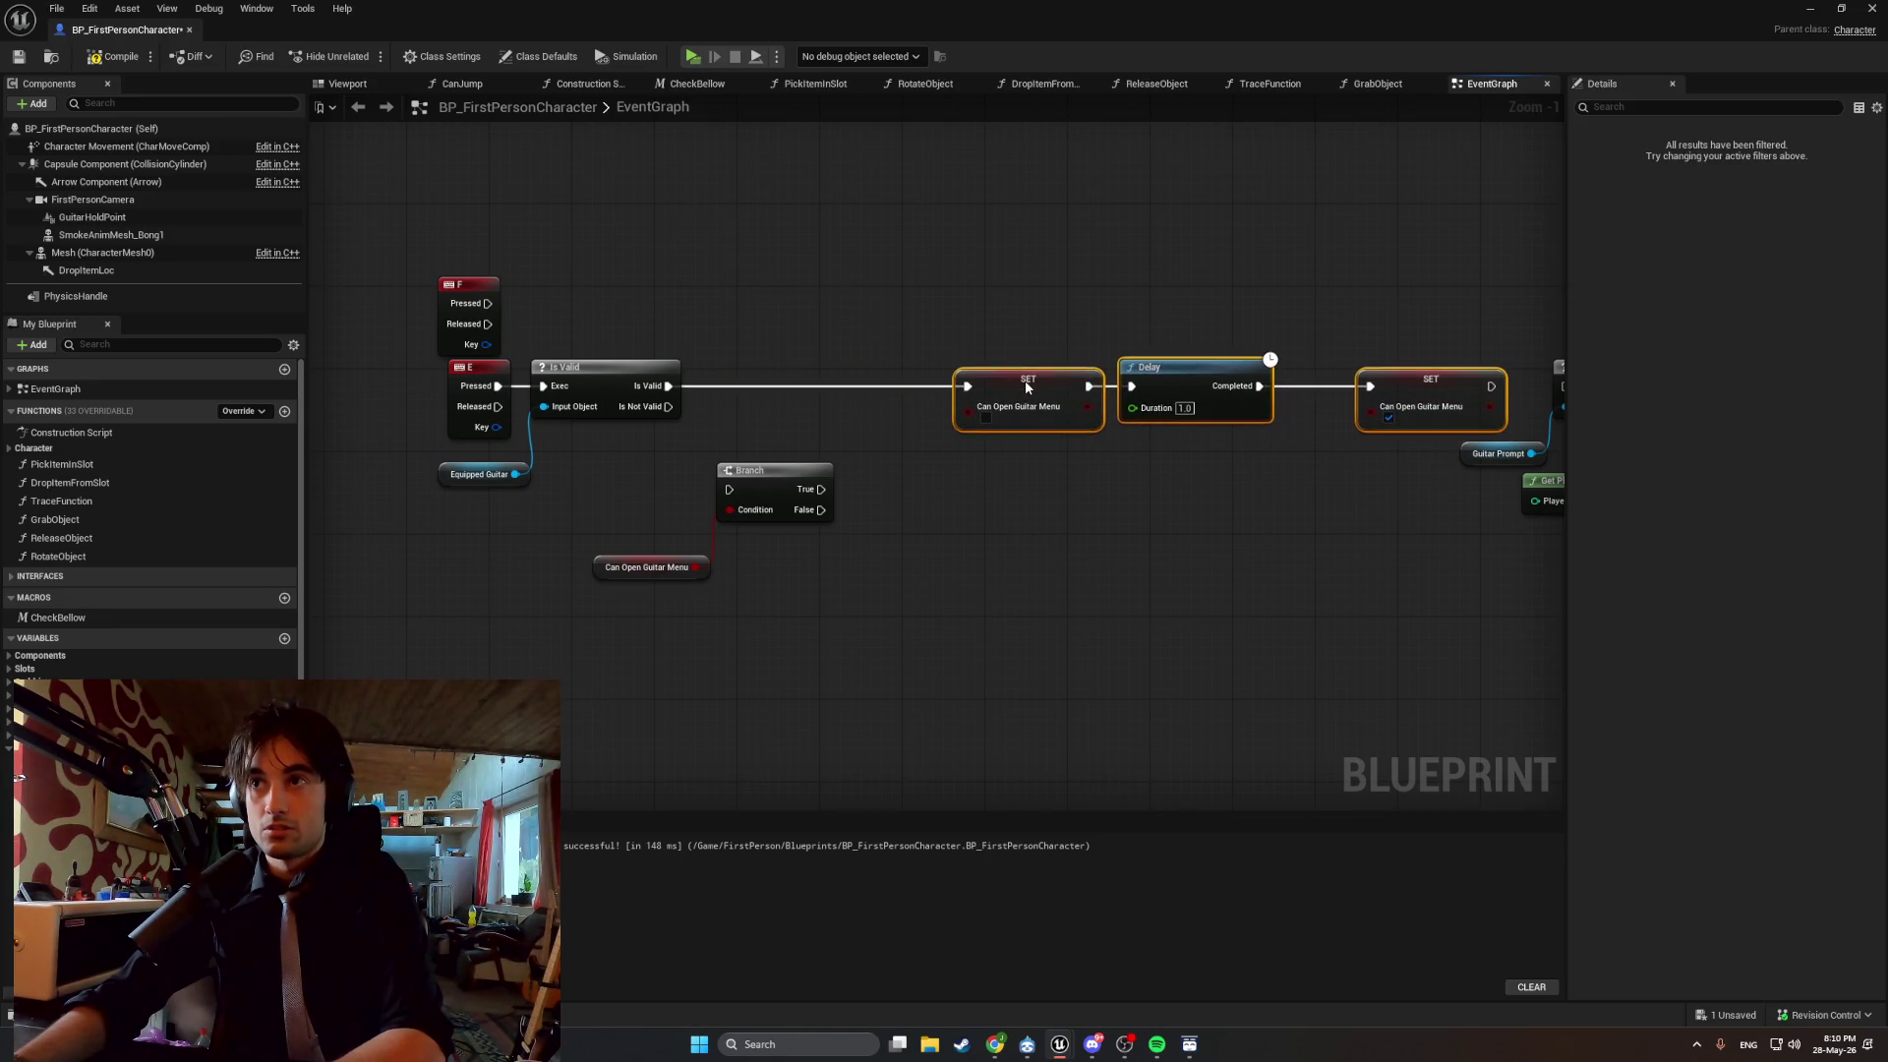
left_click(836, 466)
mouse_move(813, 695)
left_mouse_down()
mouse_move(681, 483)
mouse_move(763, 422)
mouse_move(783, 376)
left_mouse_up()
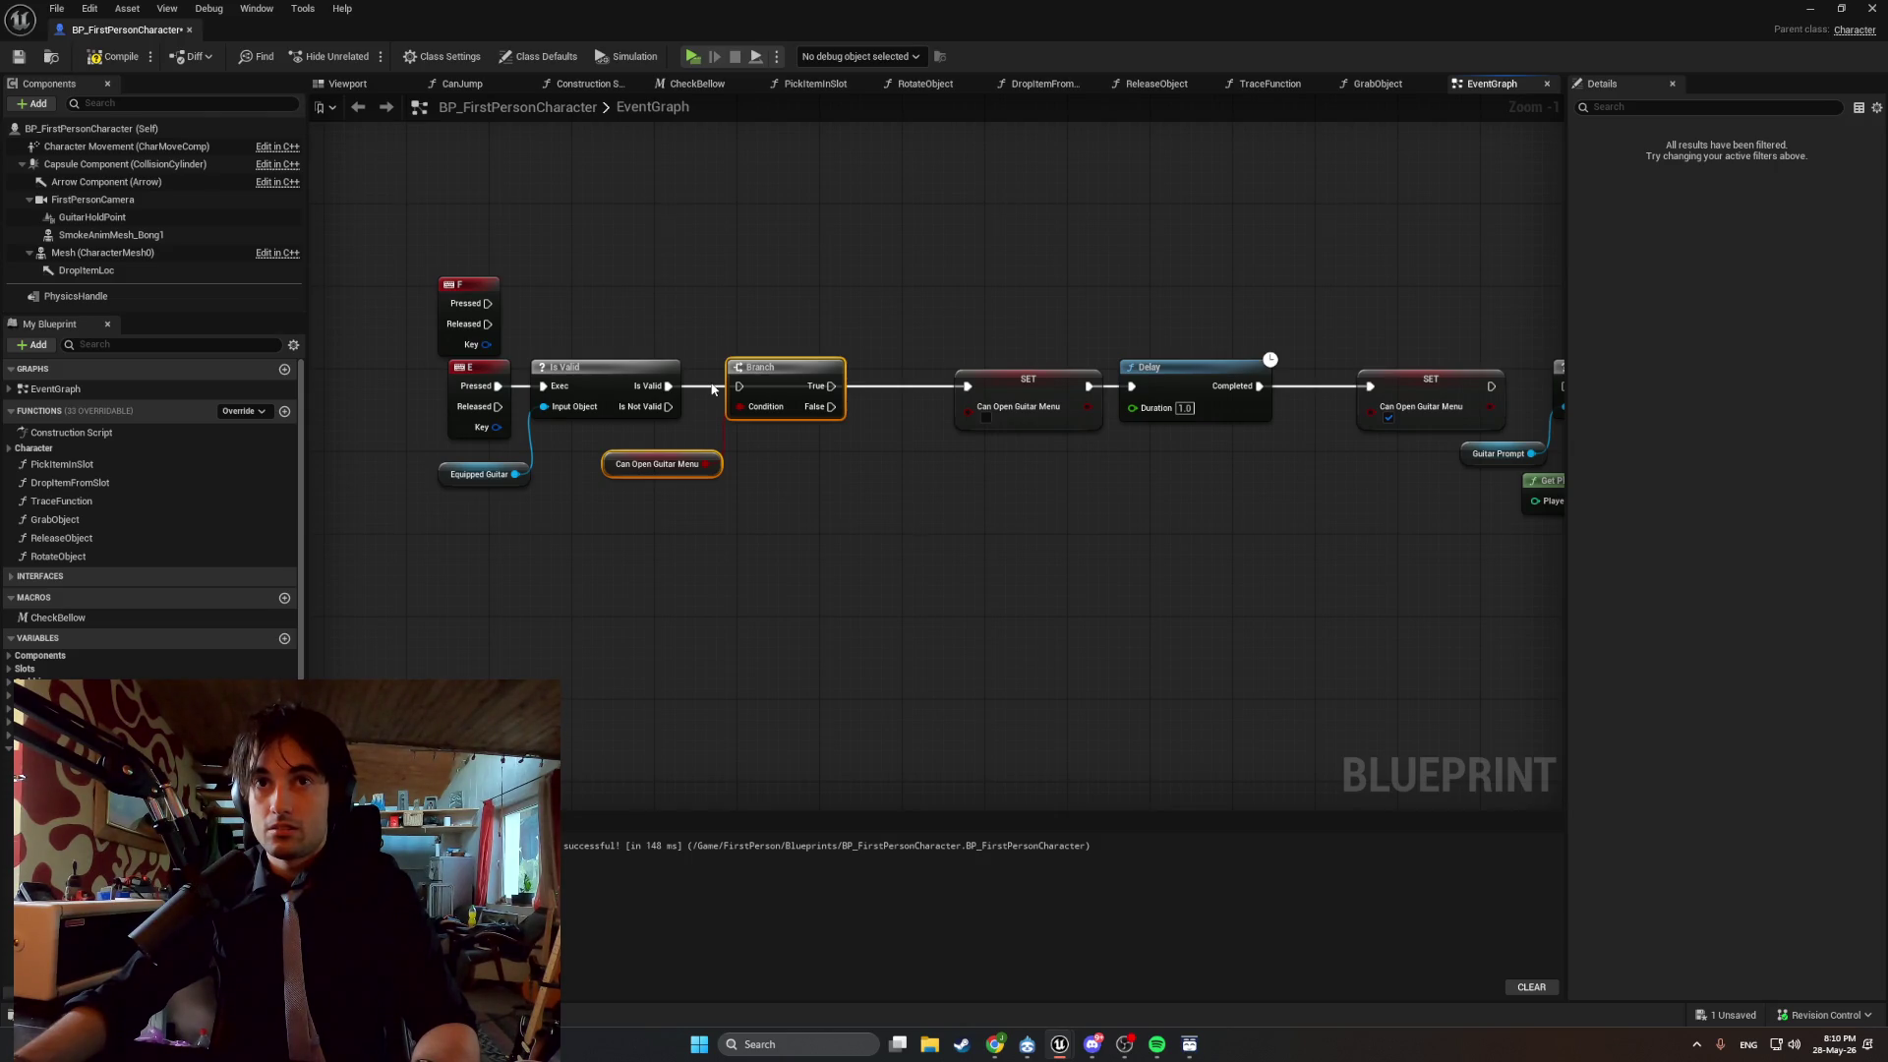
left_click_drag(669, 386, 739, 387)
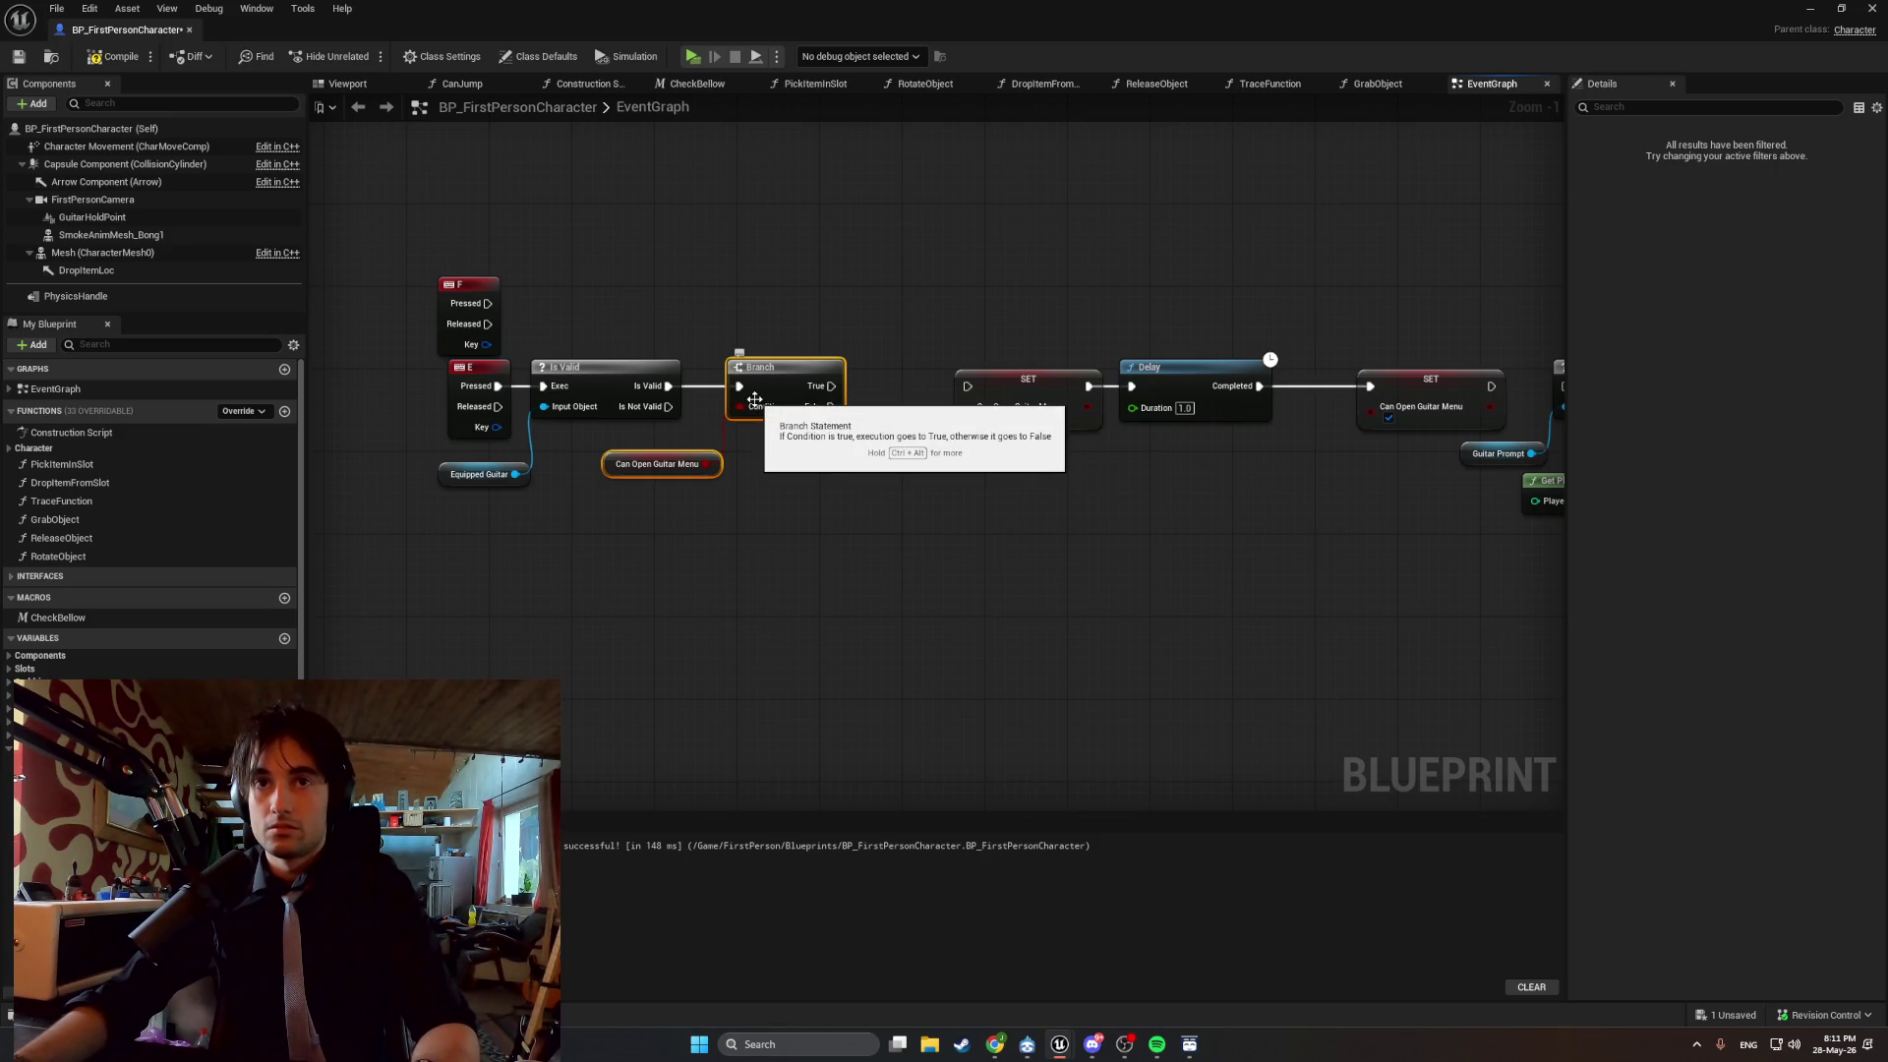
left_click_drag(832, 385, 844, 391)
Move the SET through Add to Viewport nodes left, closer to the Branch.
scroll(969, 391, "down", 4)
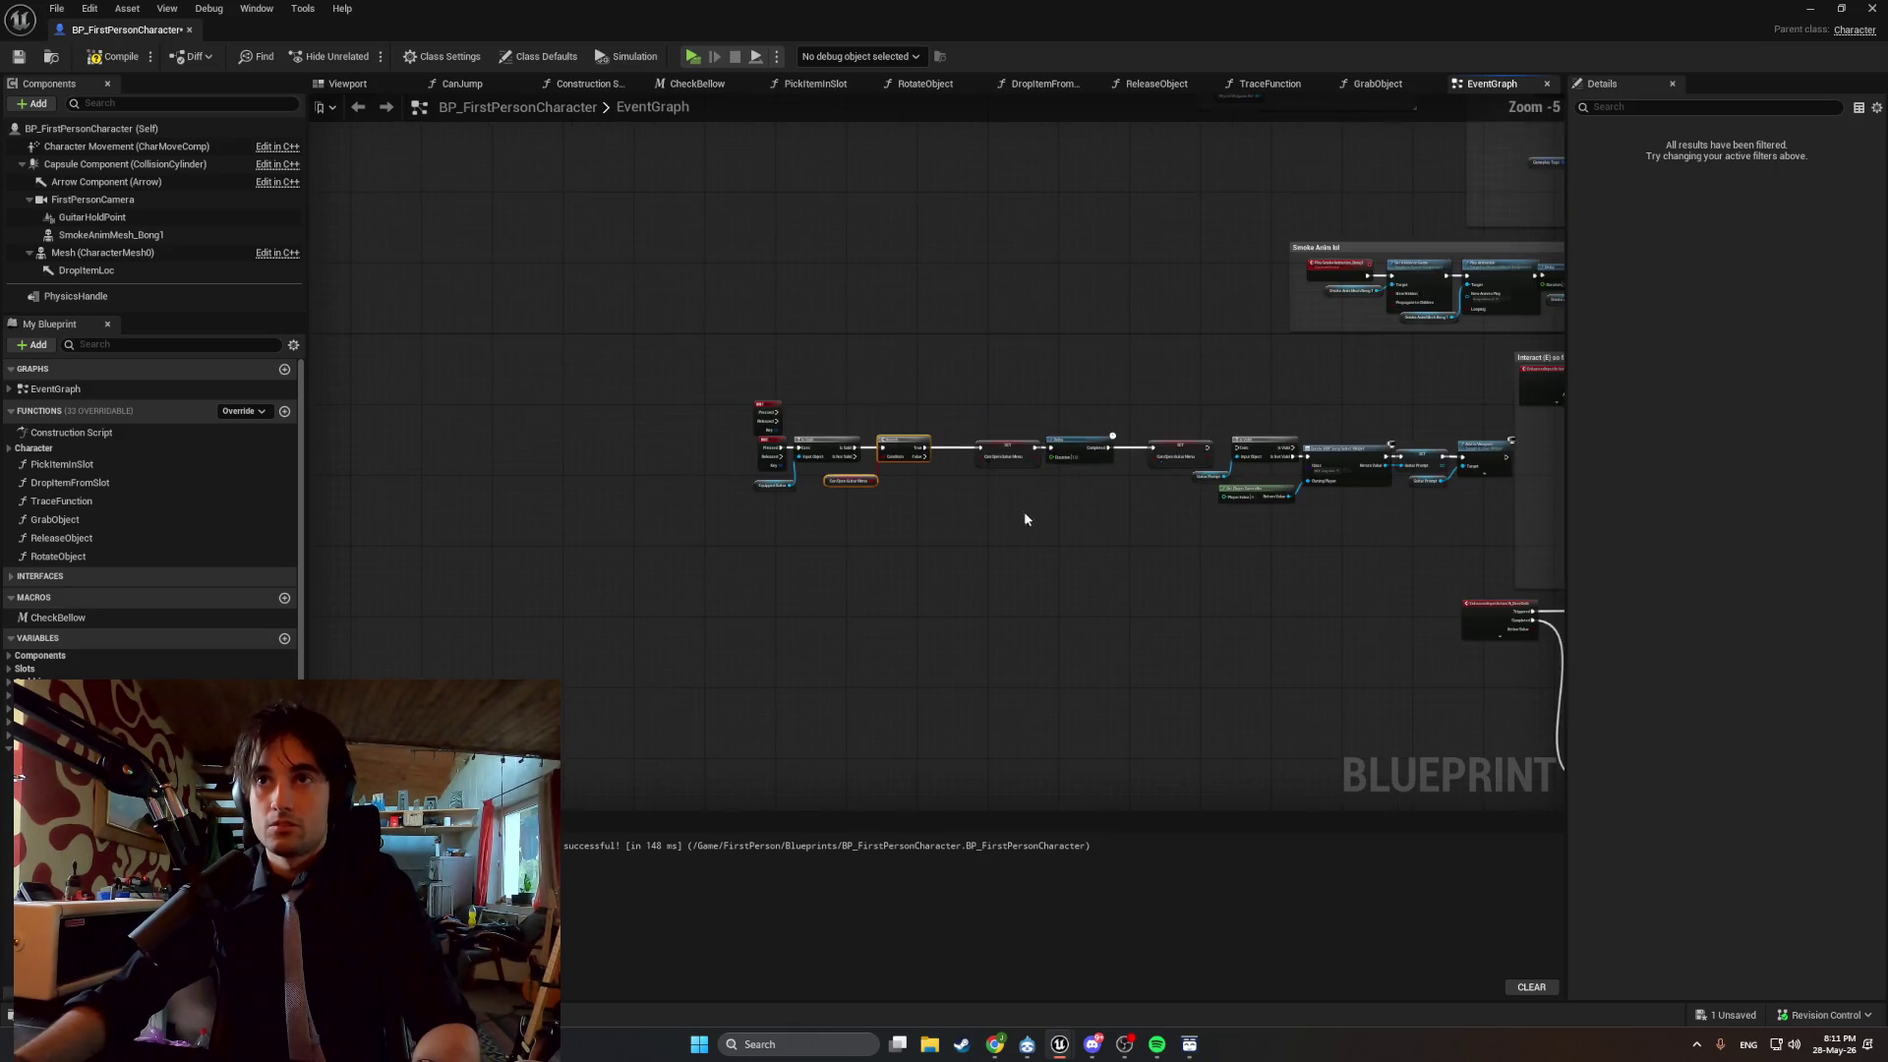
mouse_move(1499, 514)
left_mouse_down()
mouse_move(1426, 432)
mouse_move(985, 418)
mouse_move(1059, 448)
mouse_move(1040, 448)
left_mouse_up()
left_click(1336, 559)
mouse_move(1480, 513)
left_mouse_down()
mouse_move(1101, 429)
mouse_move(1104, 455)
left_mouse_up()
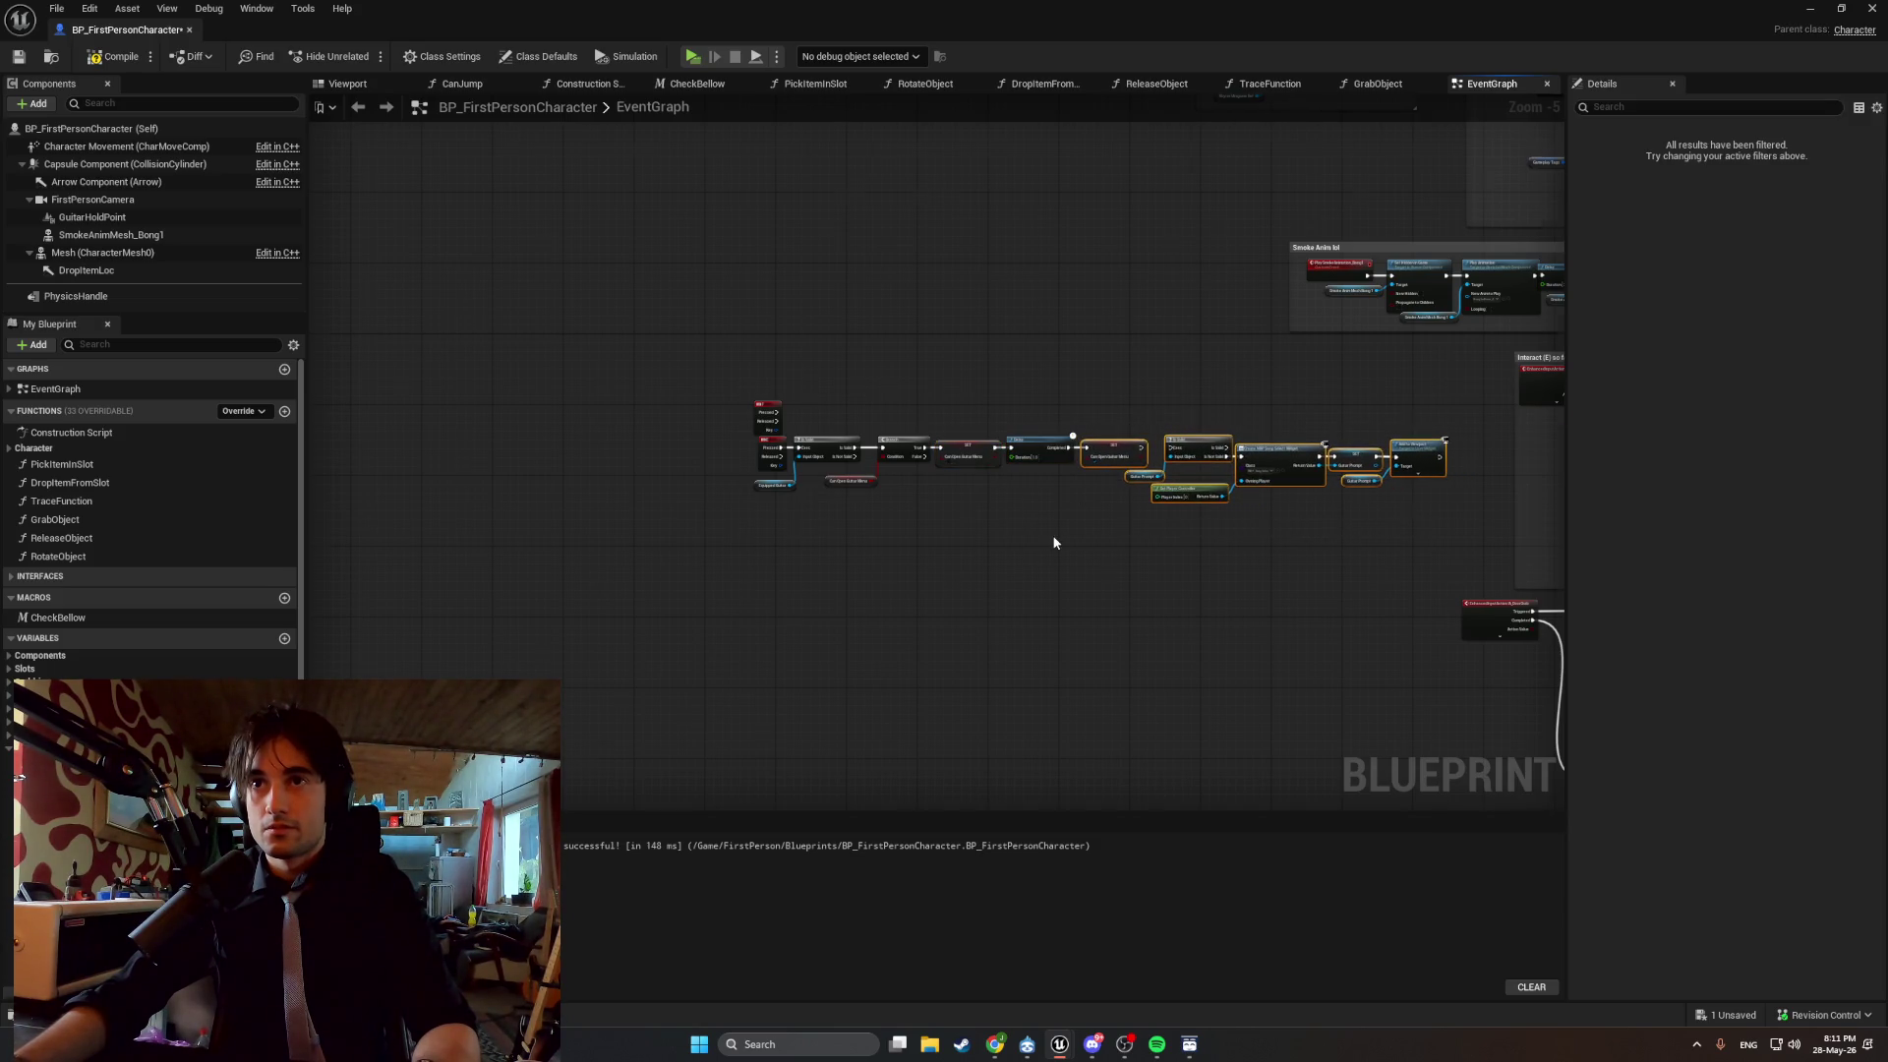
Look over the whole E-key chain to frame it and begin a screen snip.
scroll(1054, 543, "up", 4)
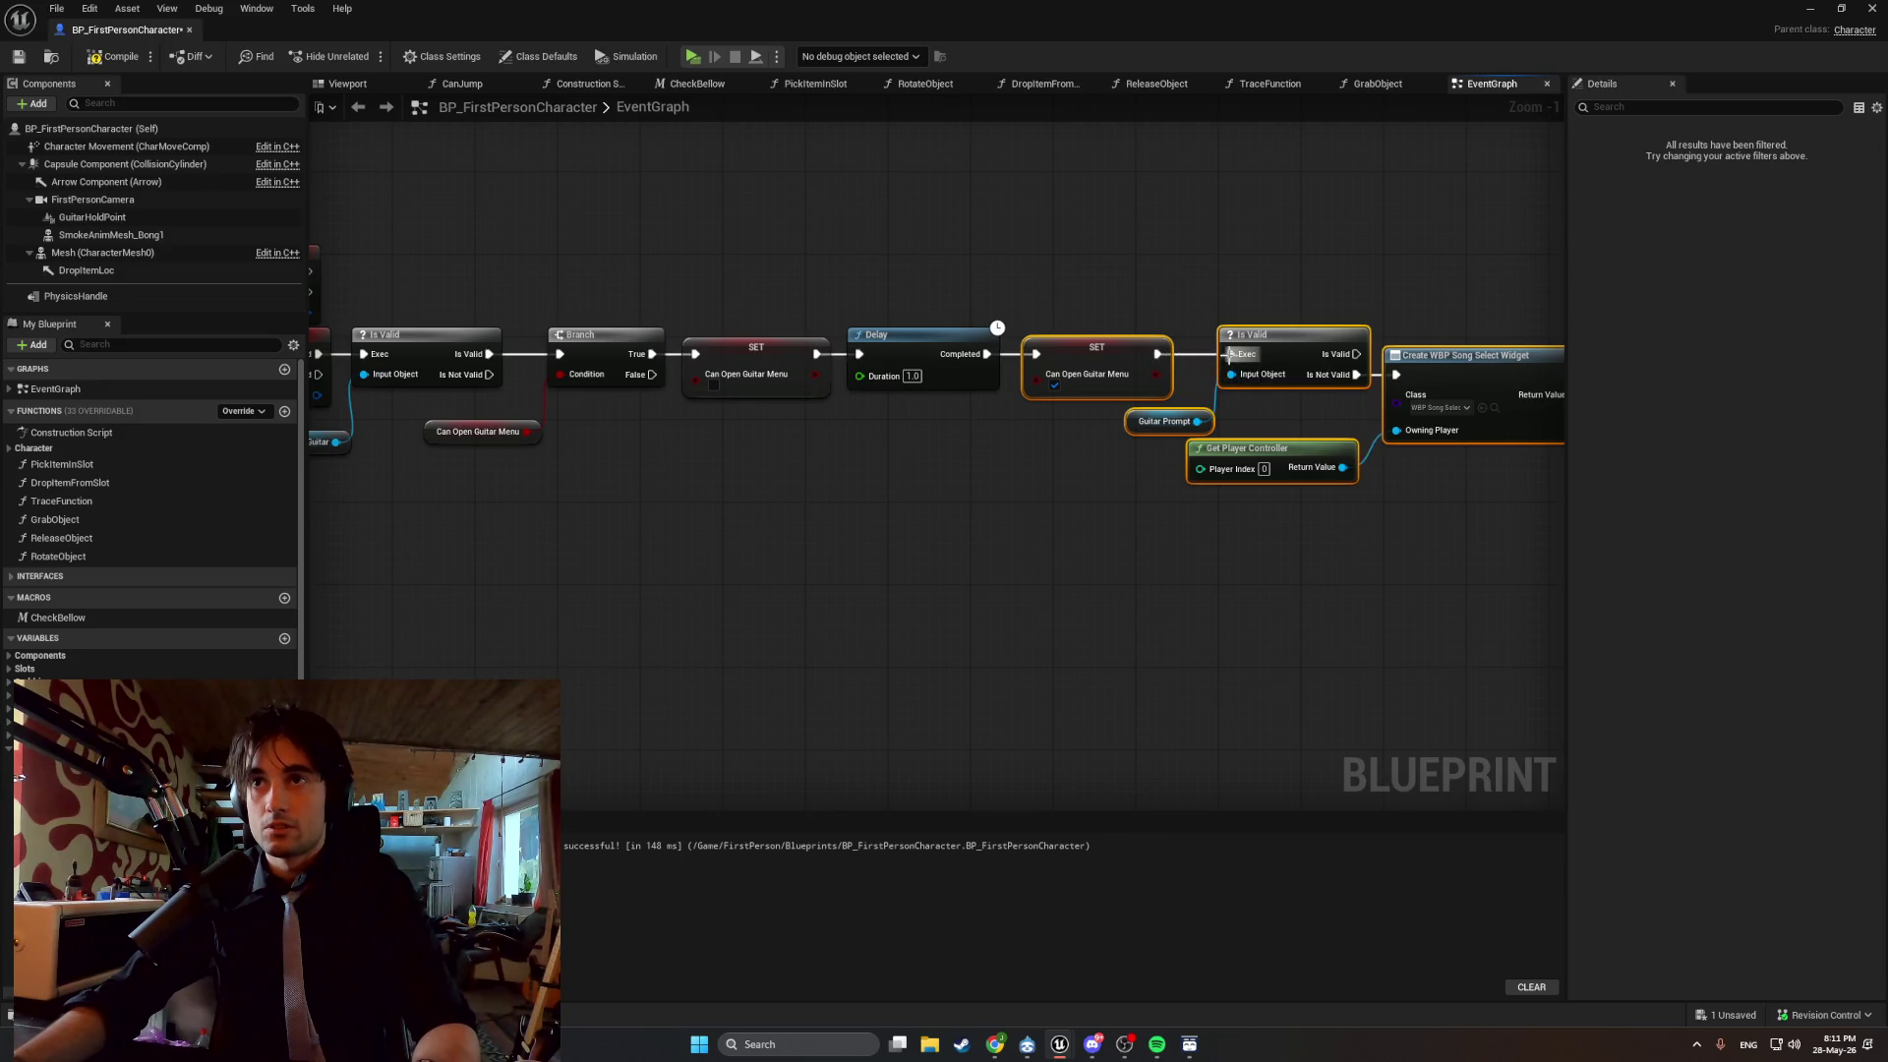
scroll(826, 570, "down", 2)
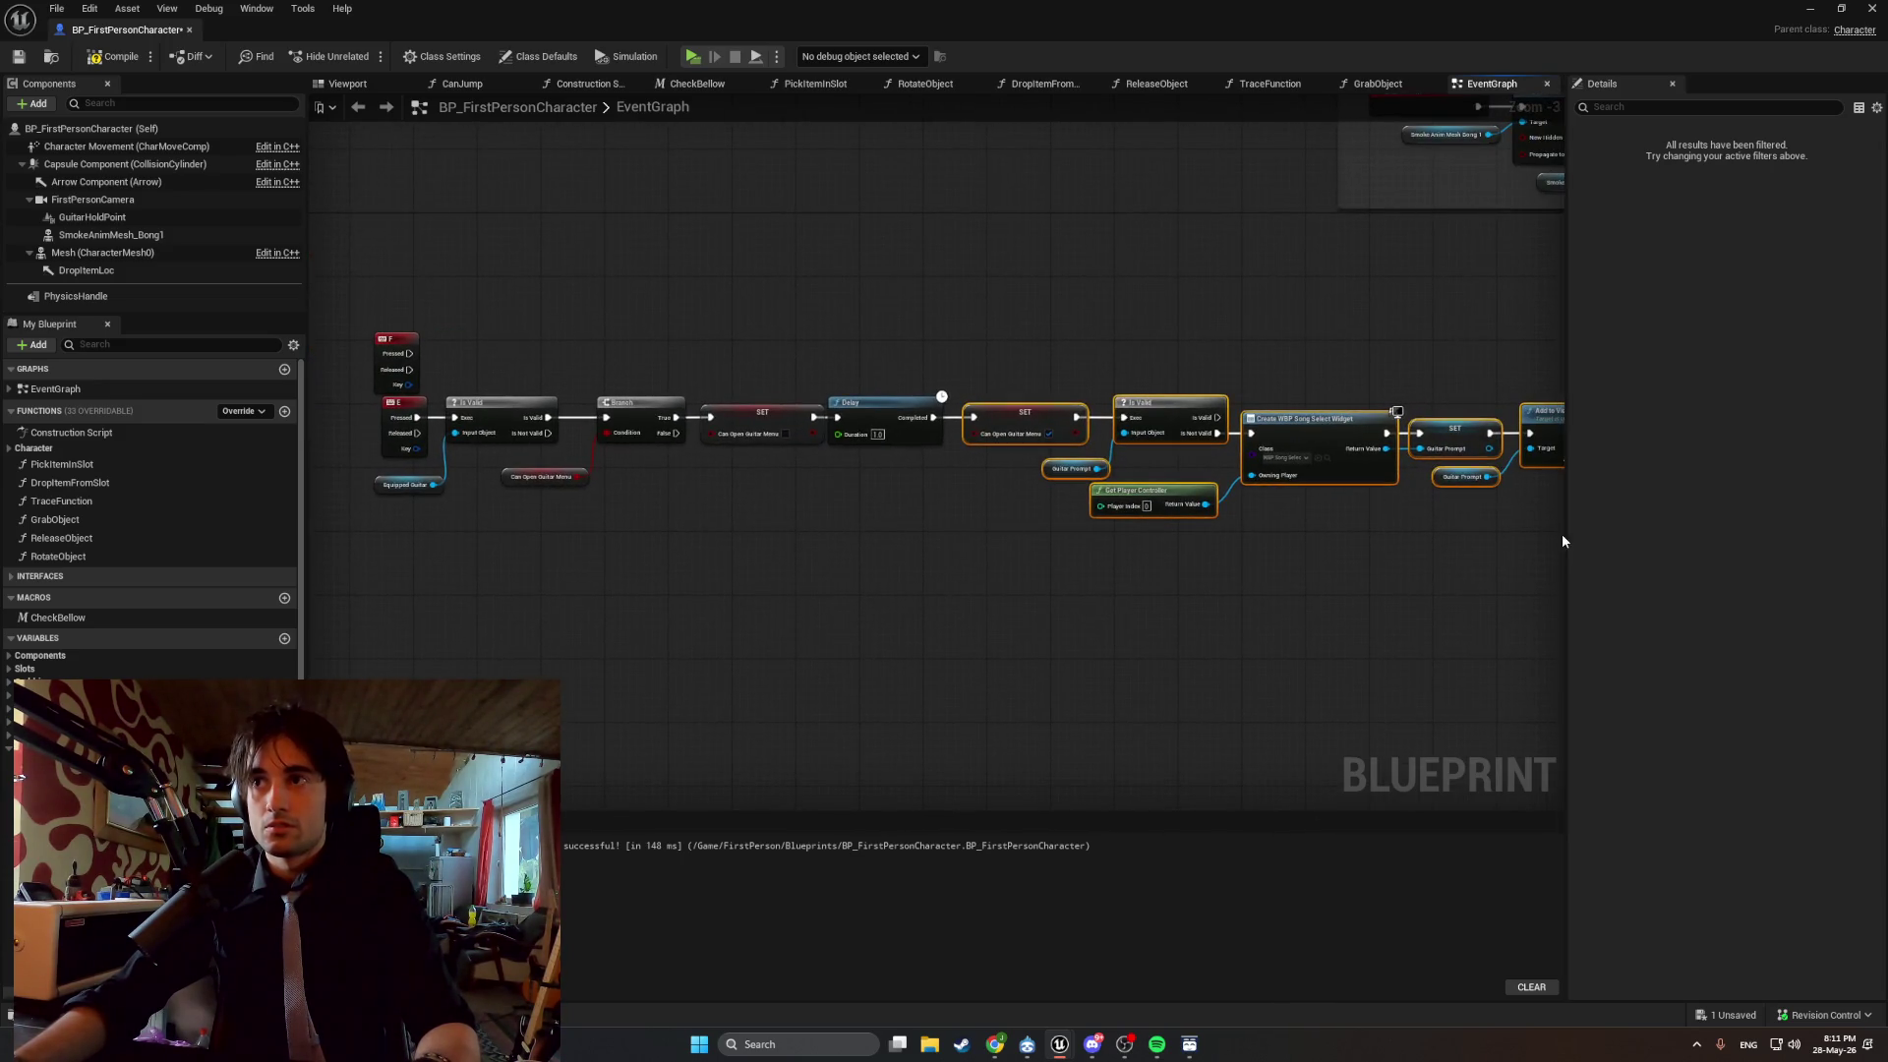
mouse_move(1562, 541)
left_mouse_down()
mouse_move(1614, 540)
mouse_move(1148, 534)
left_mouse_up()
mouse_move(611, 564)
left_mouse_down()
mouse_move(1450, 620)
mouse_move(1808, 590)
left_mouse_up()
scroll(1425, 616, "up", 1)
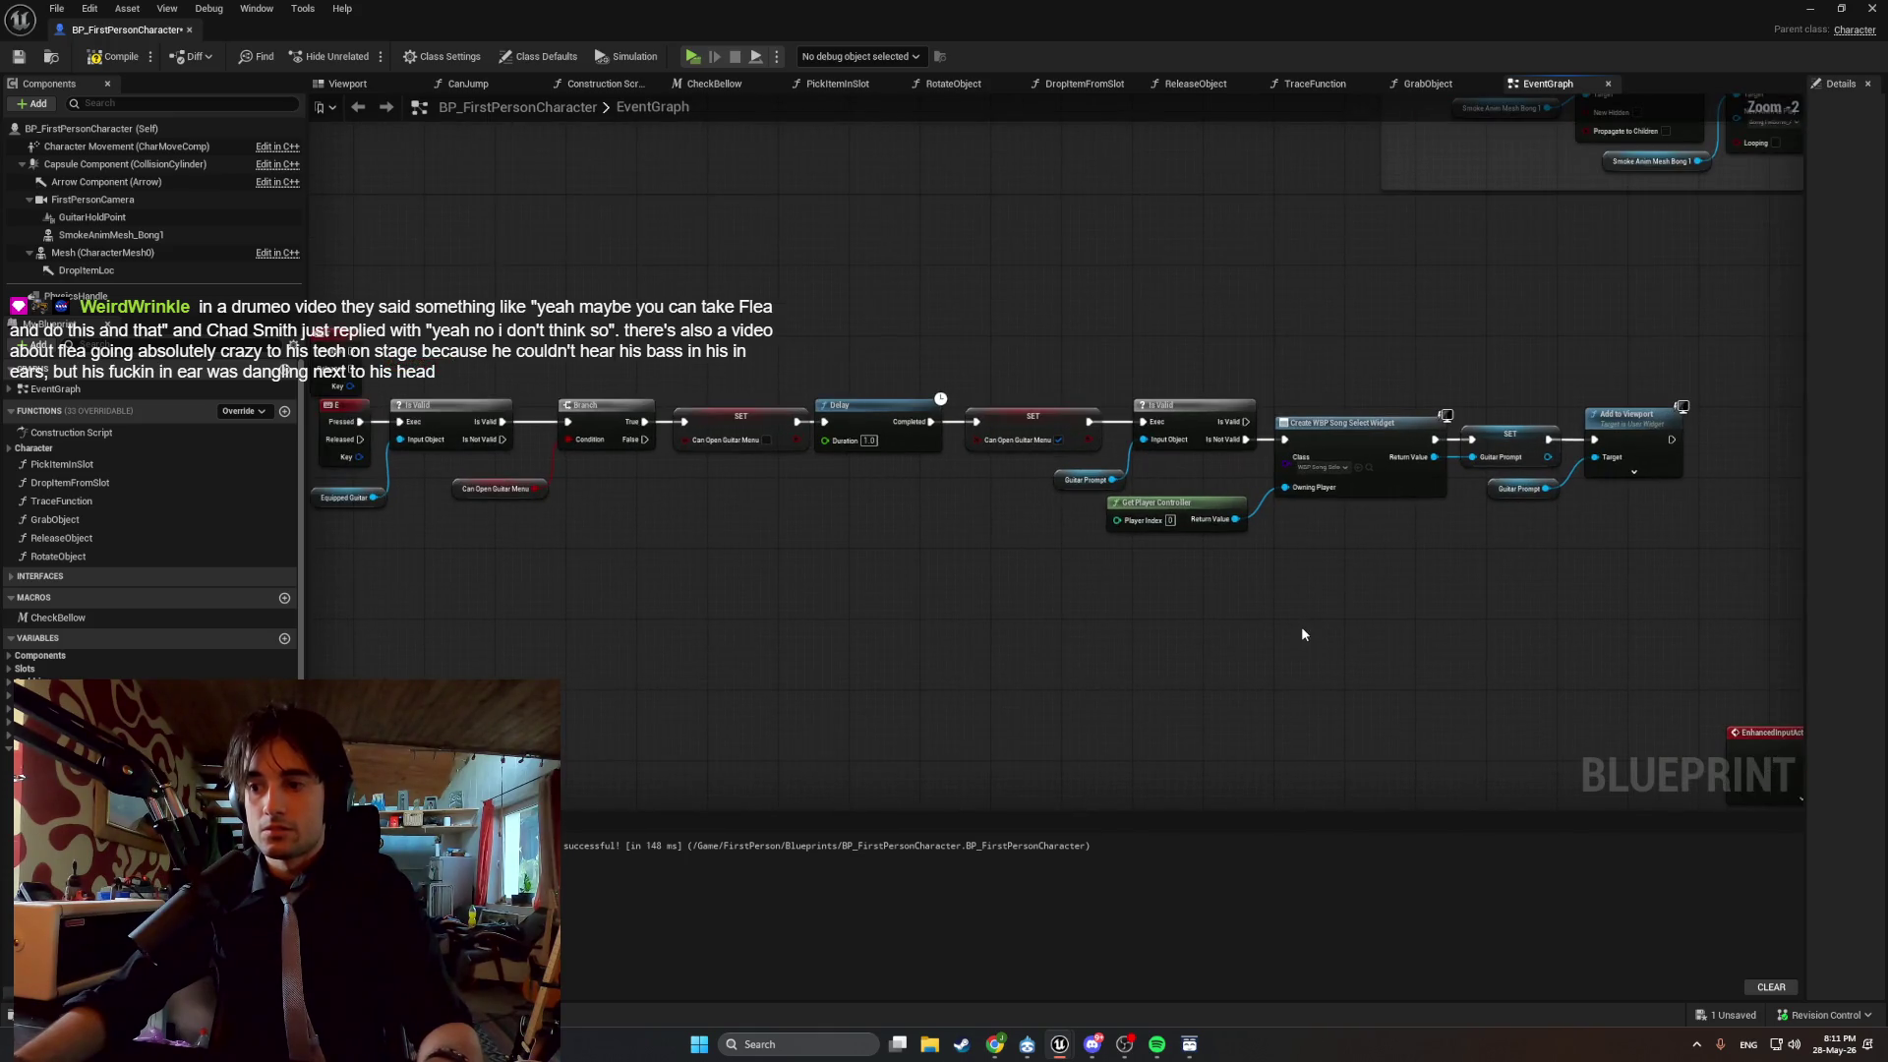
right_click(1286, 628)
left_click(1058, 670)
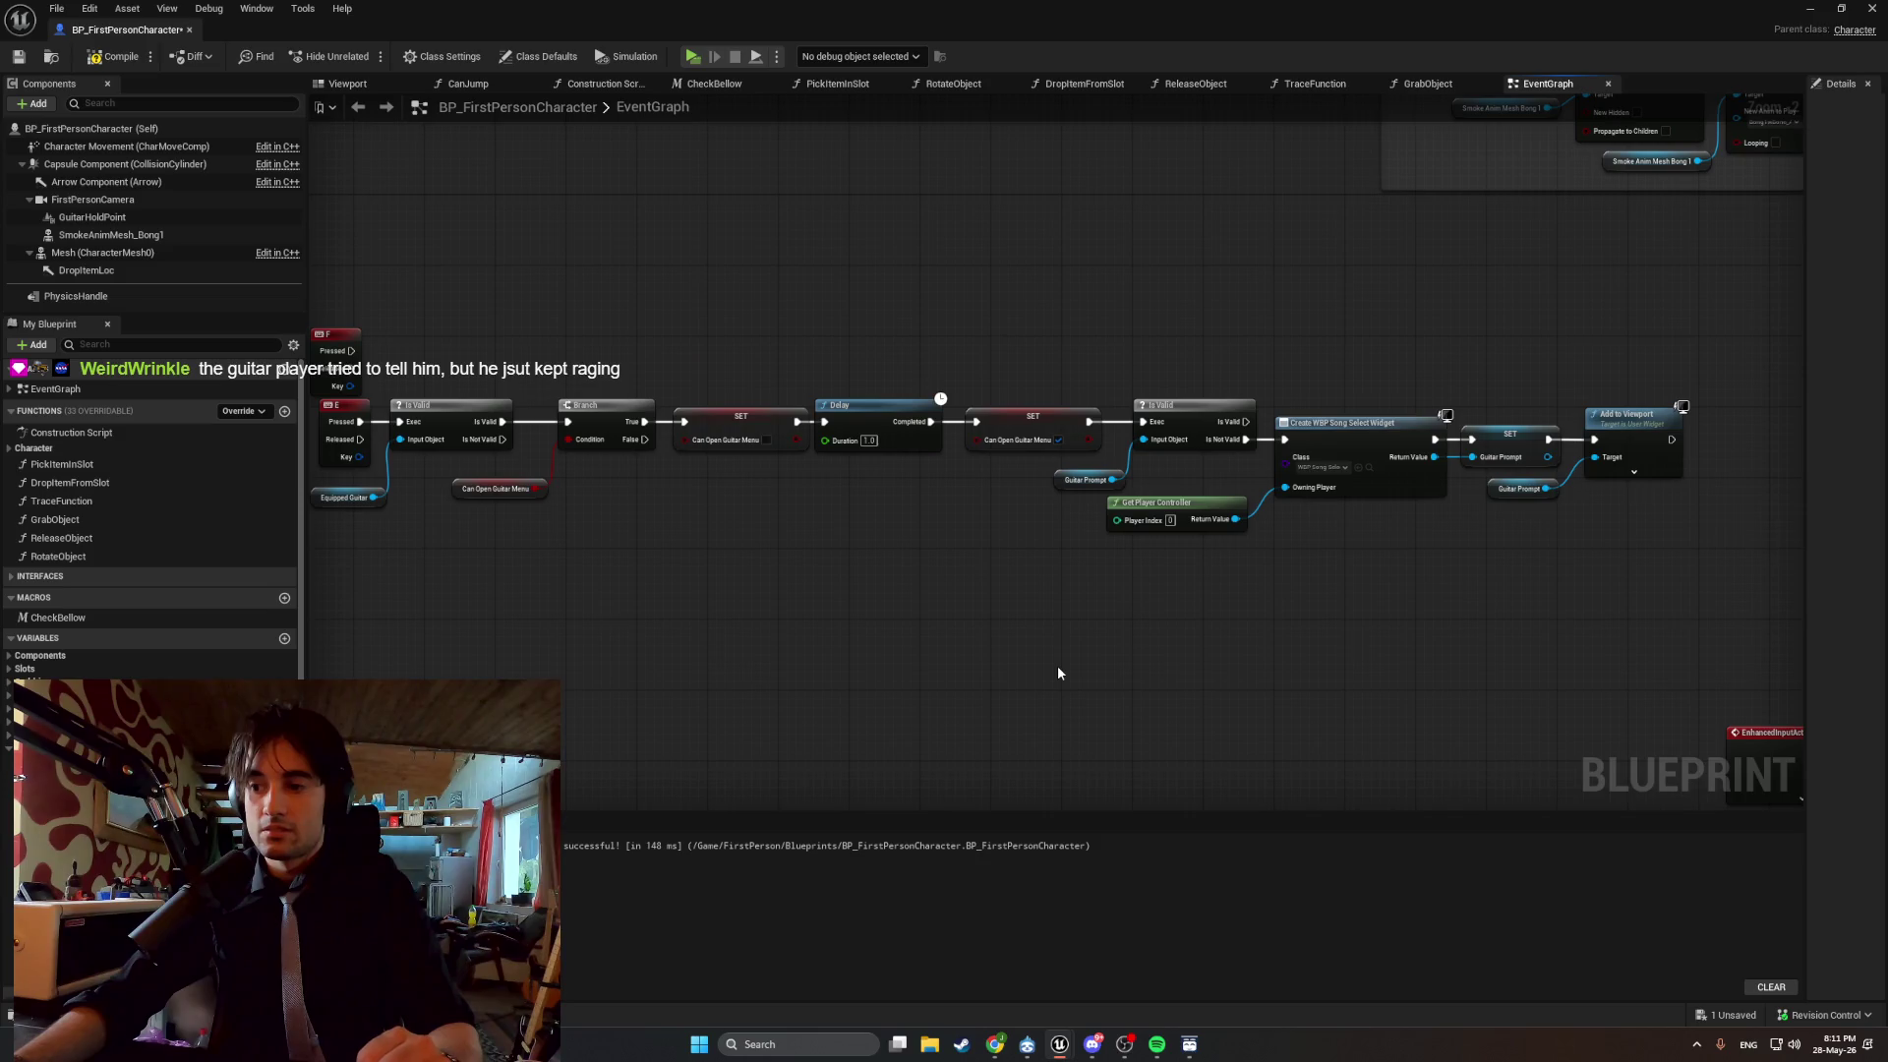
left_click_drag(1042, 661, 1083, 671)
key("super+shift+s")
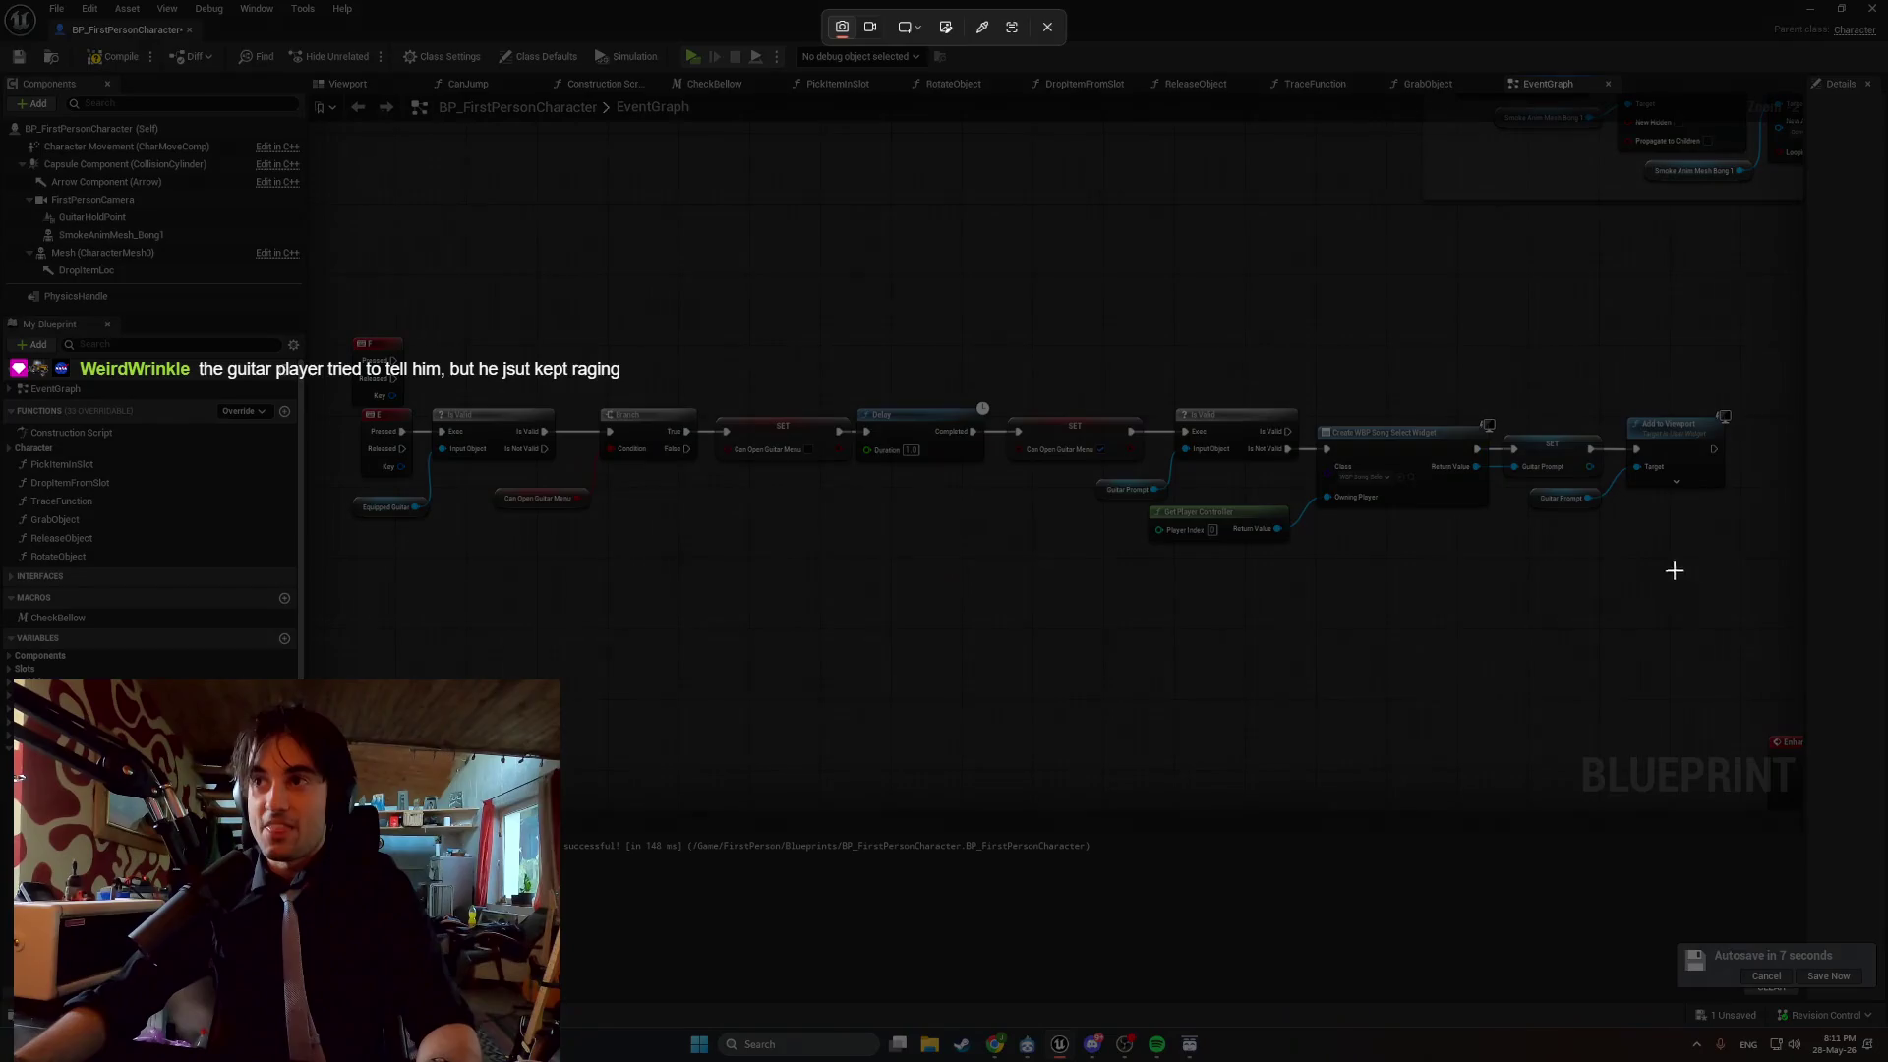
Snip a rectangle around the E-key node chain.
mouse_move(1772, 598)
left_mouse_down()
mouse_move(1558, 458)
mouse_move(334, 360)
mouse_move(329, 411)
left_mouse_up()
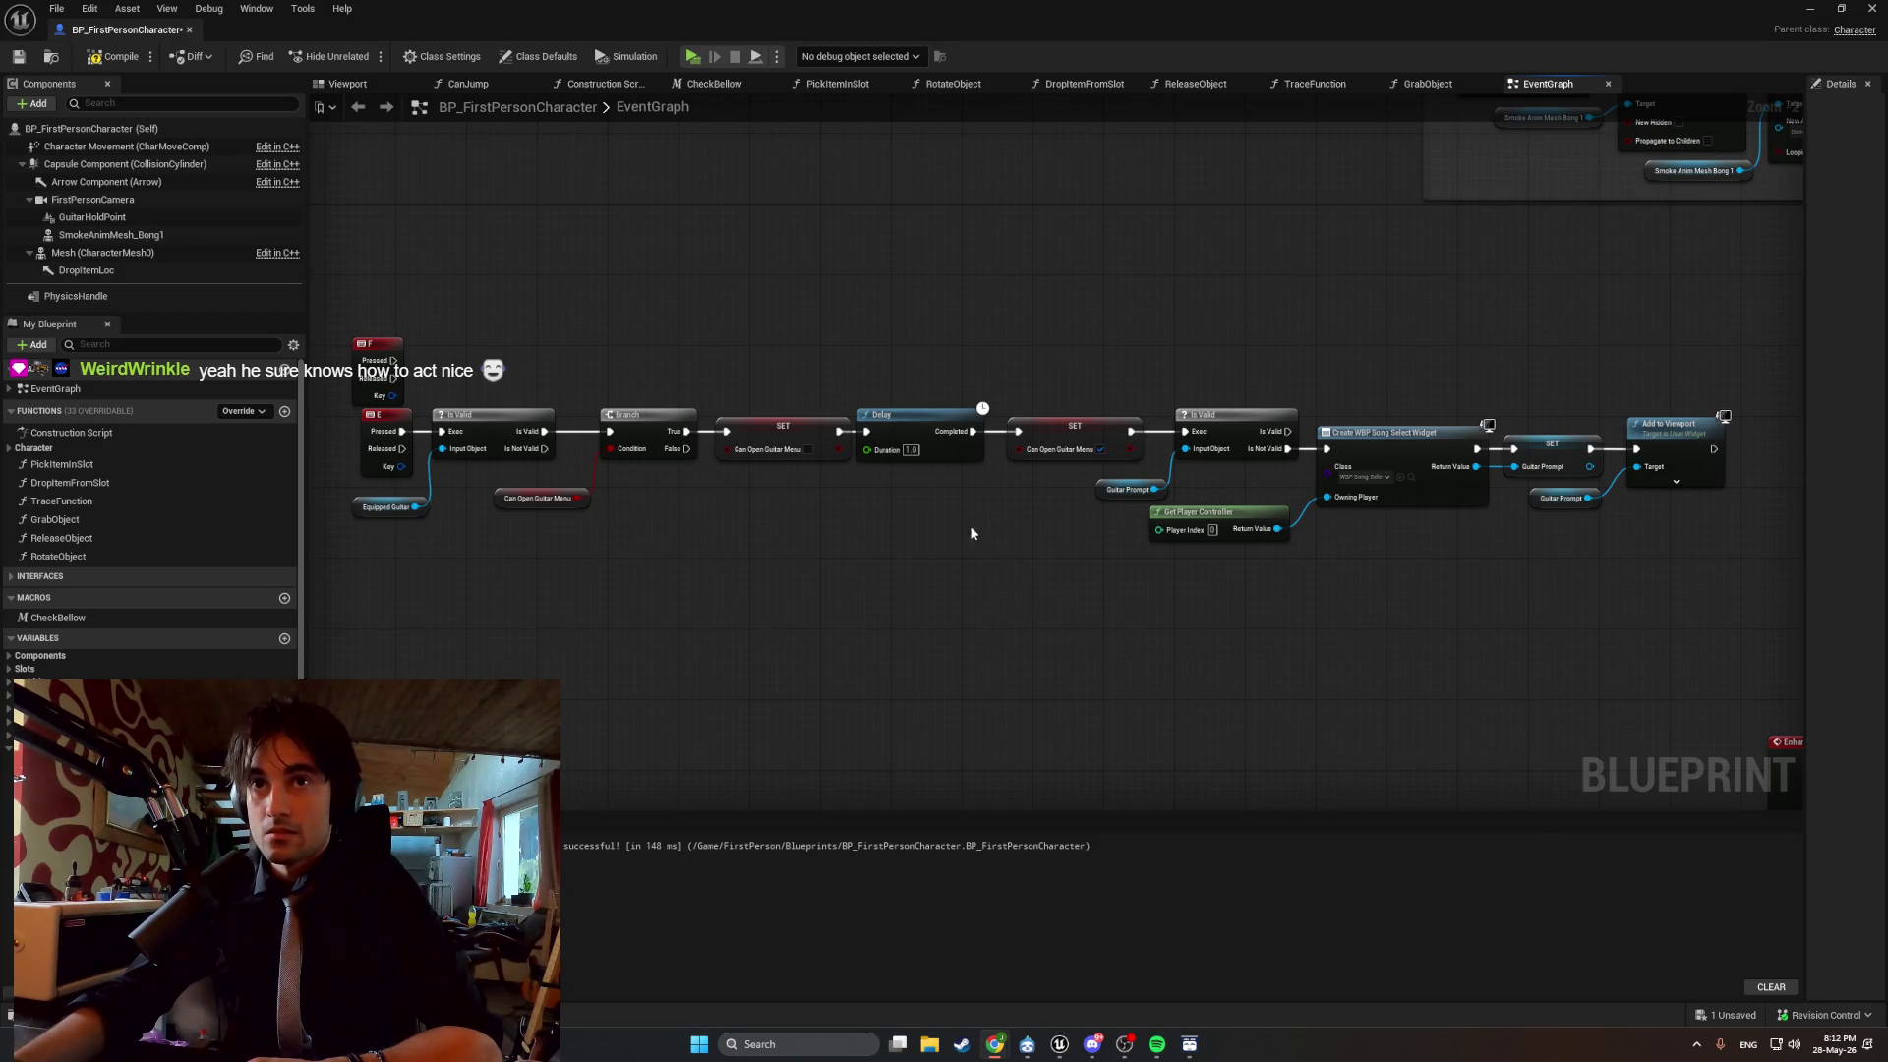
Delete the SET, Delay and SET nodes and wire the Branch's True output into Is Valid.
scroll(964, 507, "up", 1)
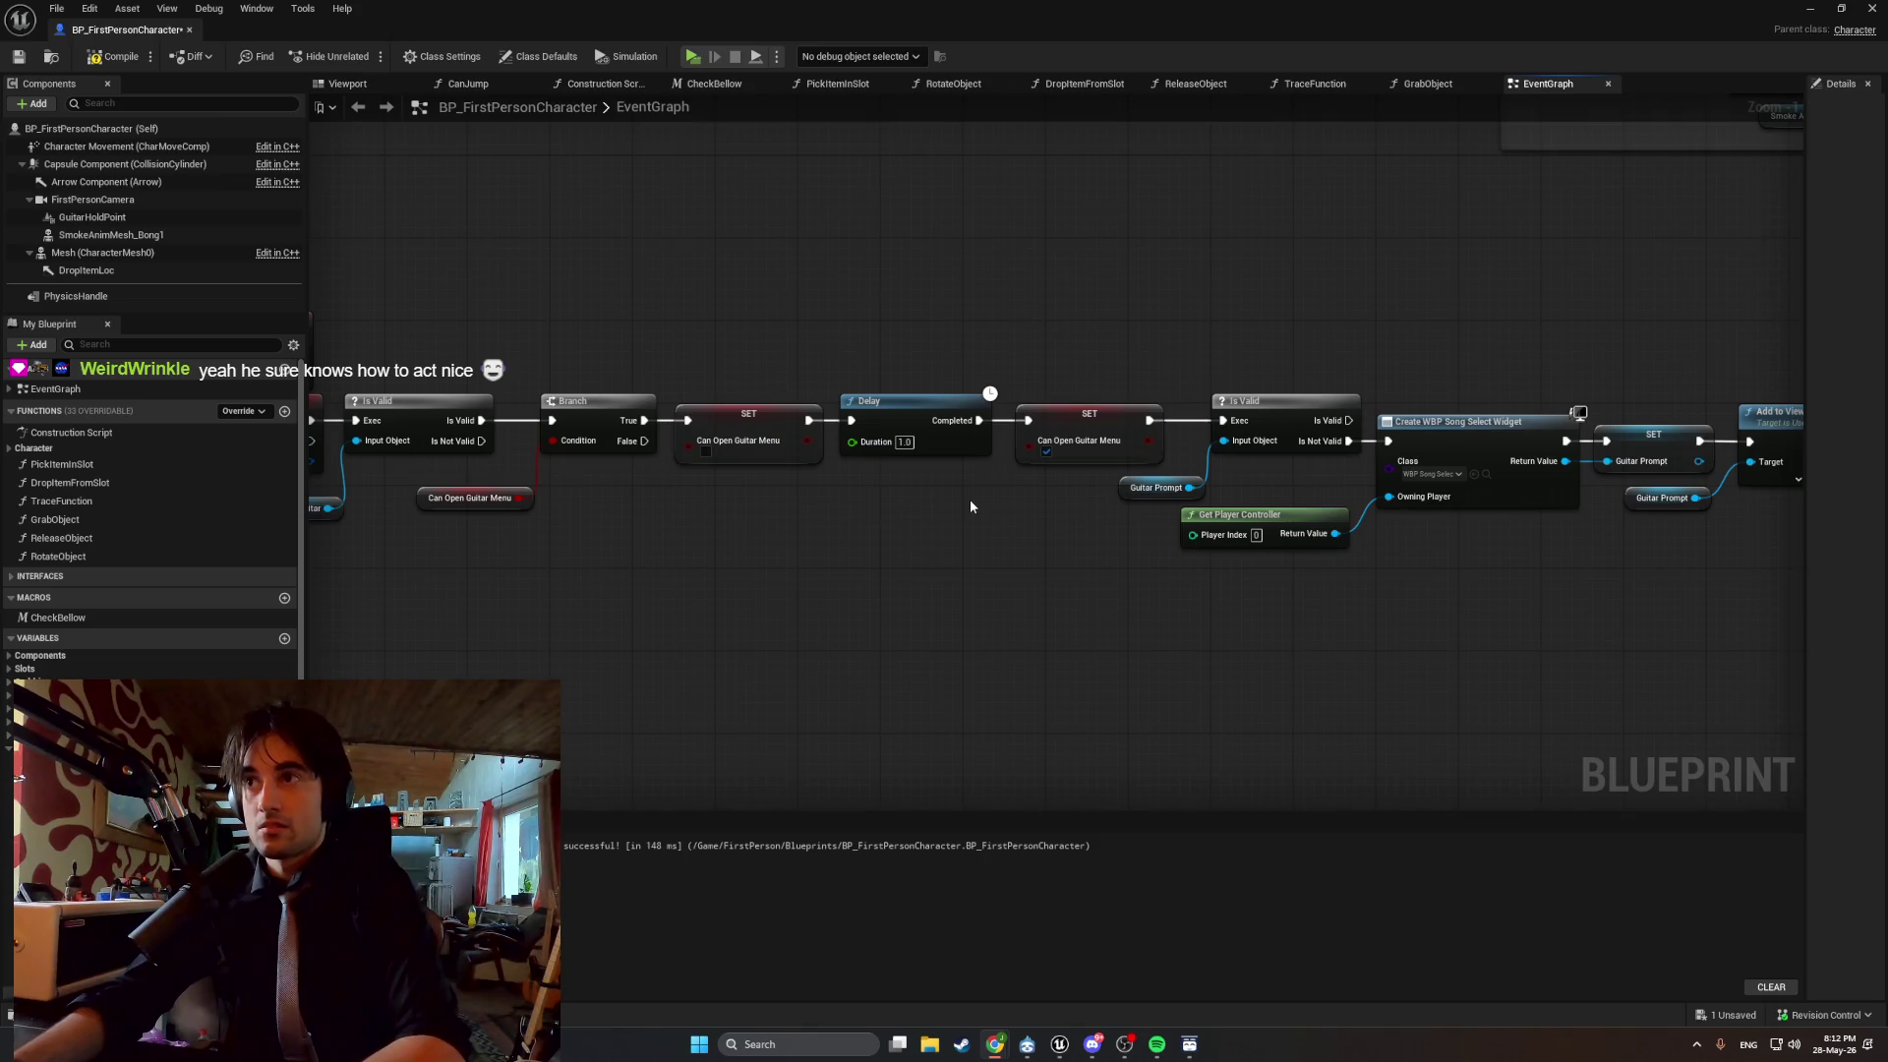
scroll(969, 499, "down", 1)
scroll(979, 505, "up", 1)
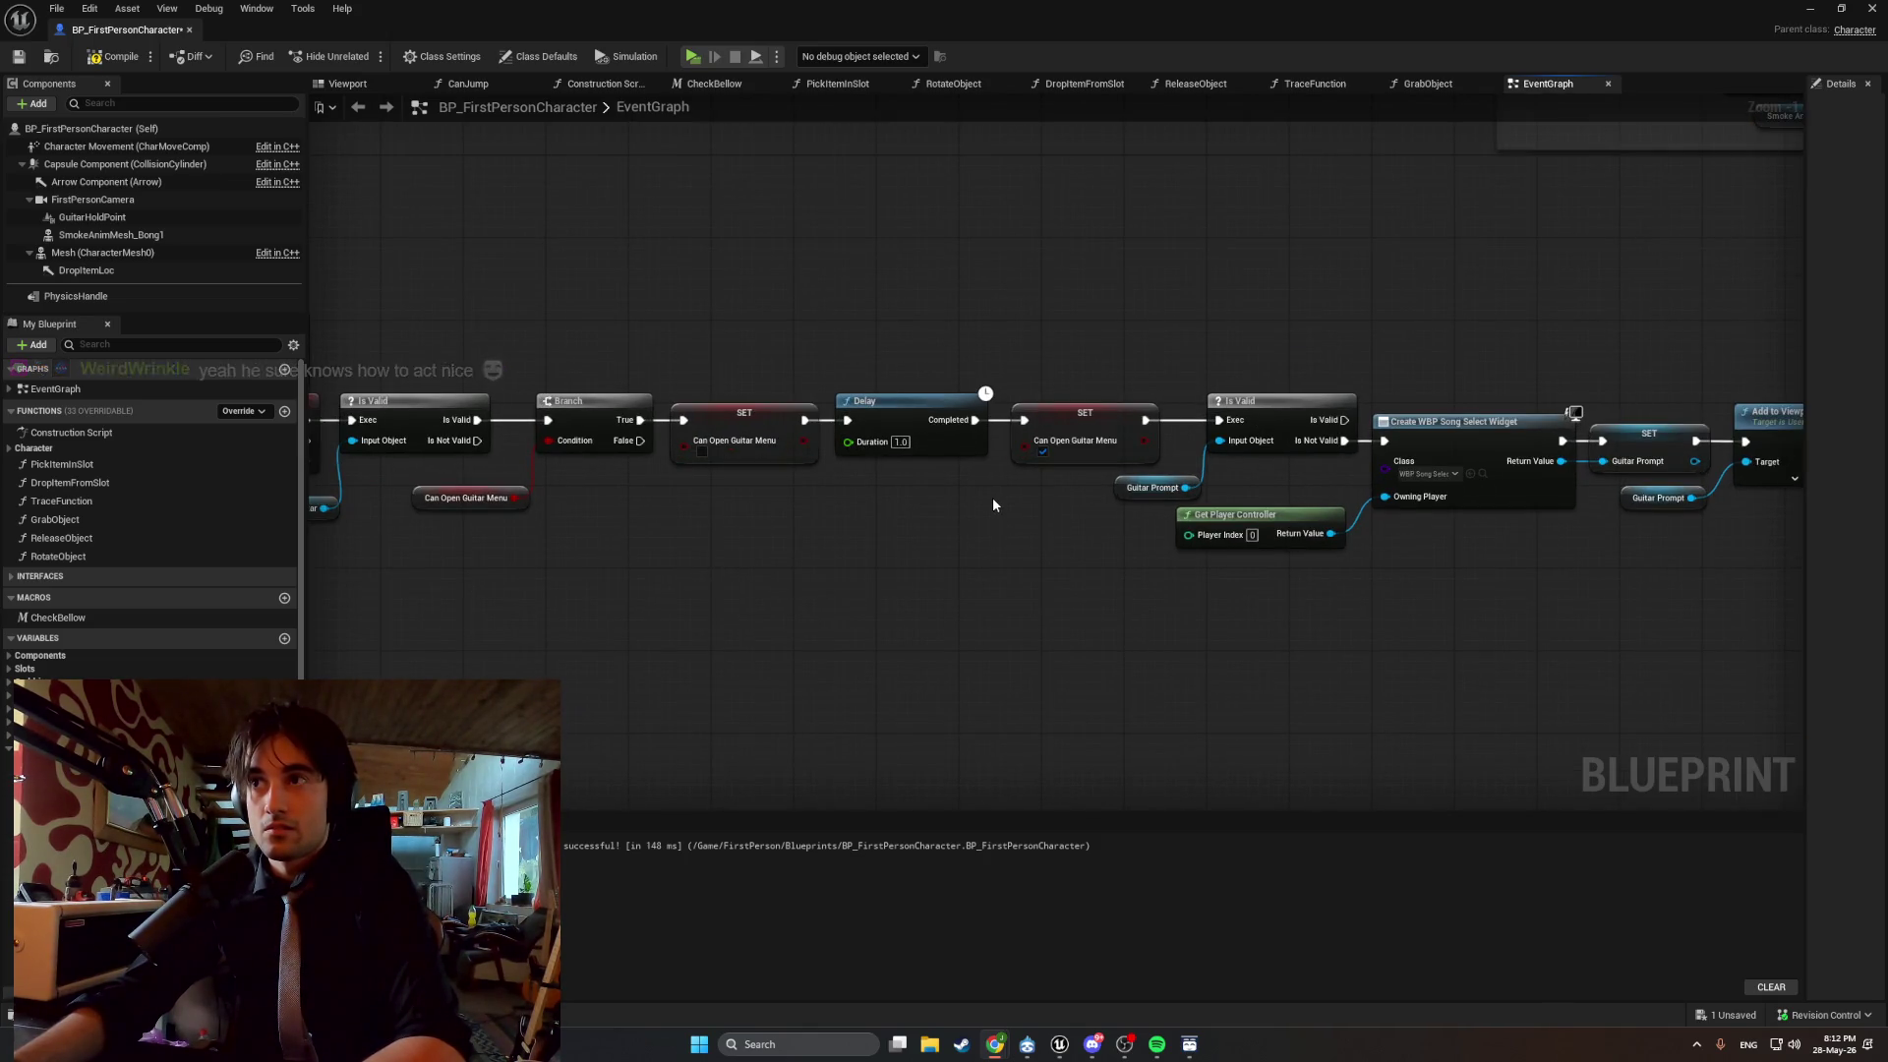
left_click_drag(1027, 462, 736, 362)
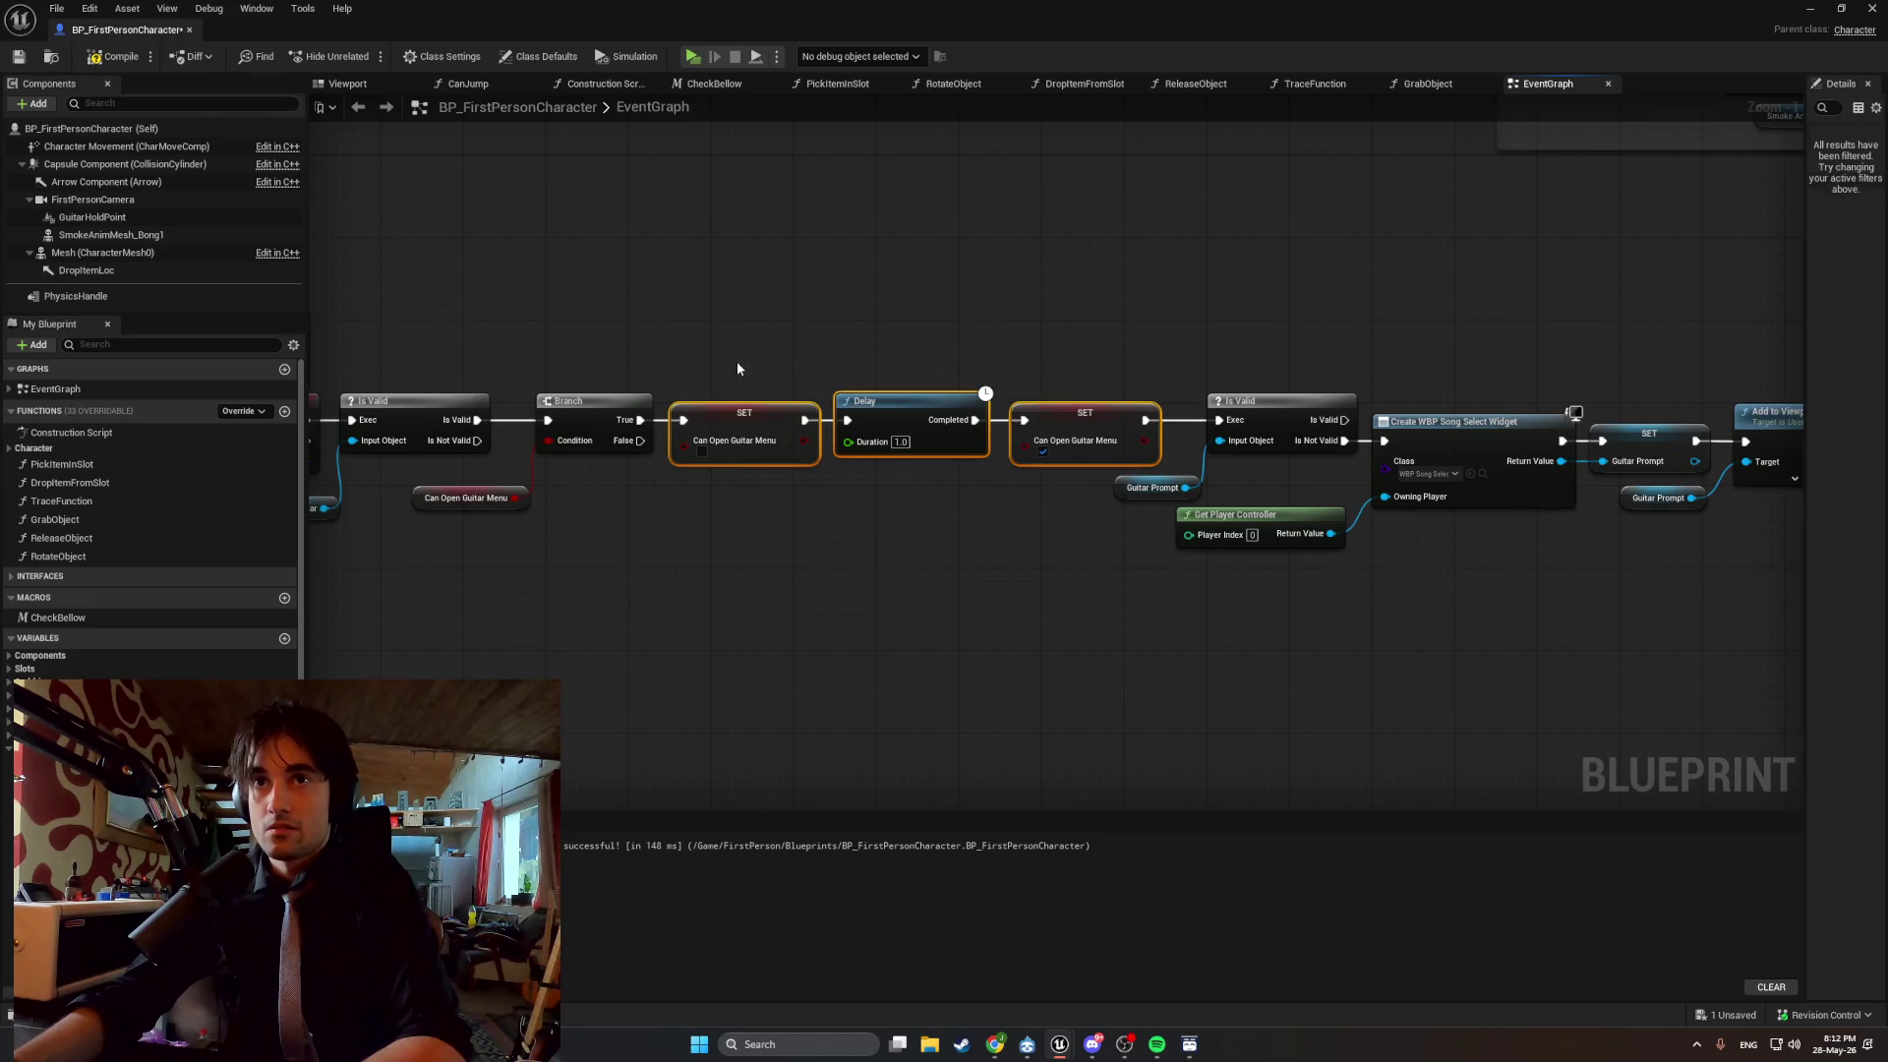
key("Delete")
left_click_drag(640, 421, 1220, 420)
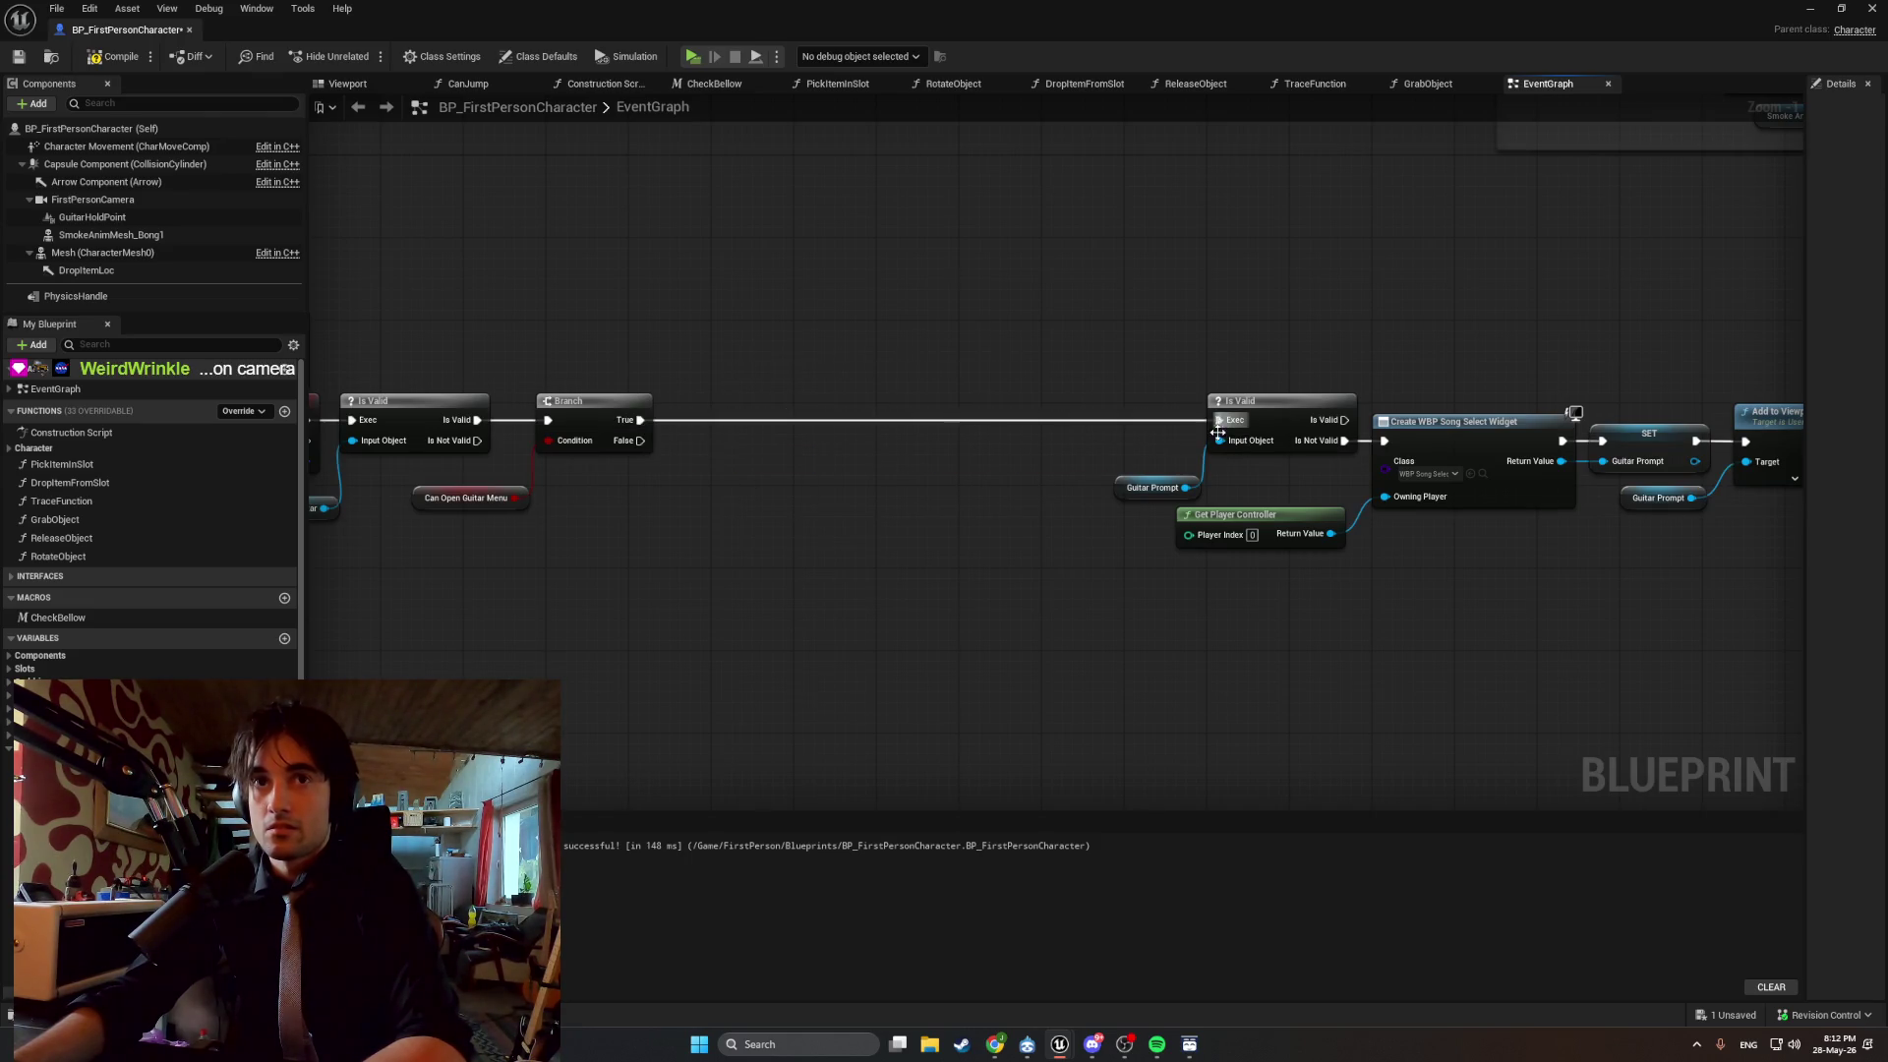
Move the widget-creation nodes beside the Branch and realign Is Valid, Branch and their getters.
mouse_move(1749, 616)
left_mouse_down()
mouse_move(1235, 371)
mouse_move(730, 404)
left_mouse_up()
left_click(724, 328)
key("Home")
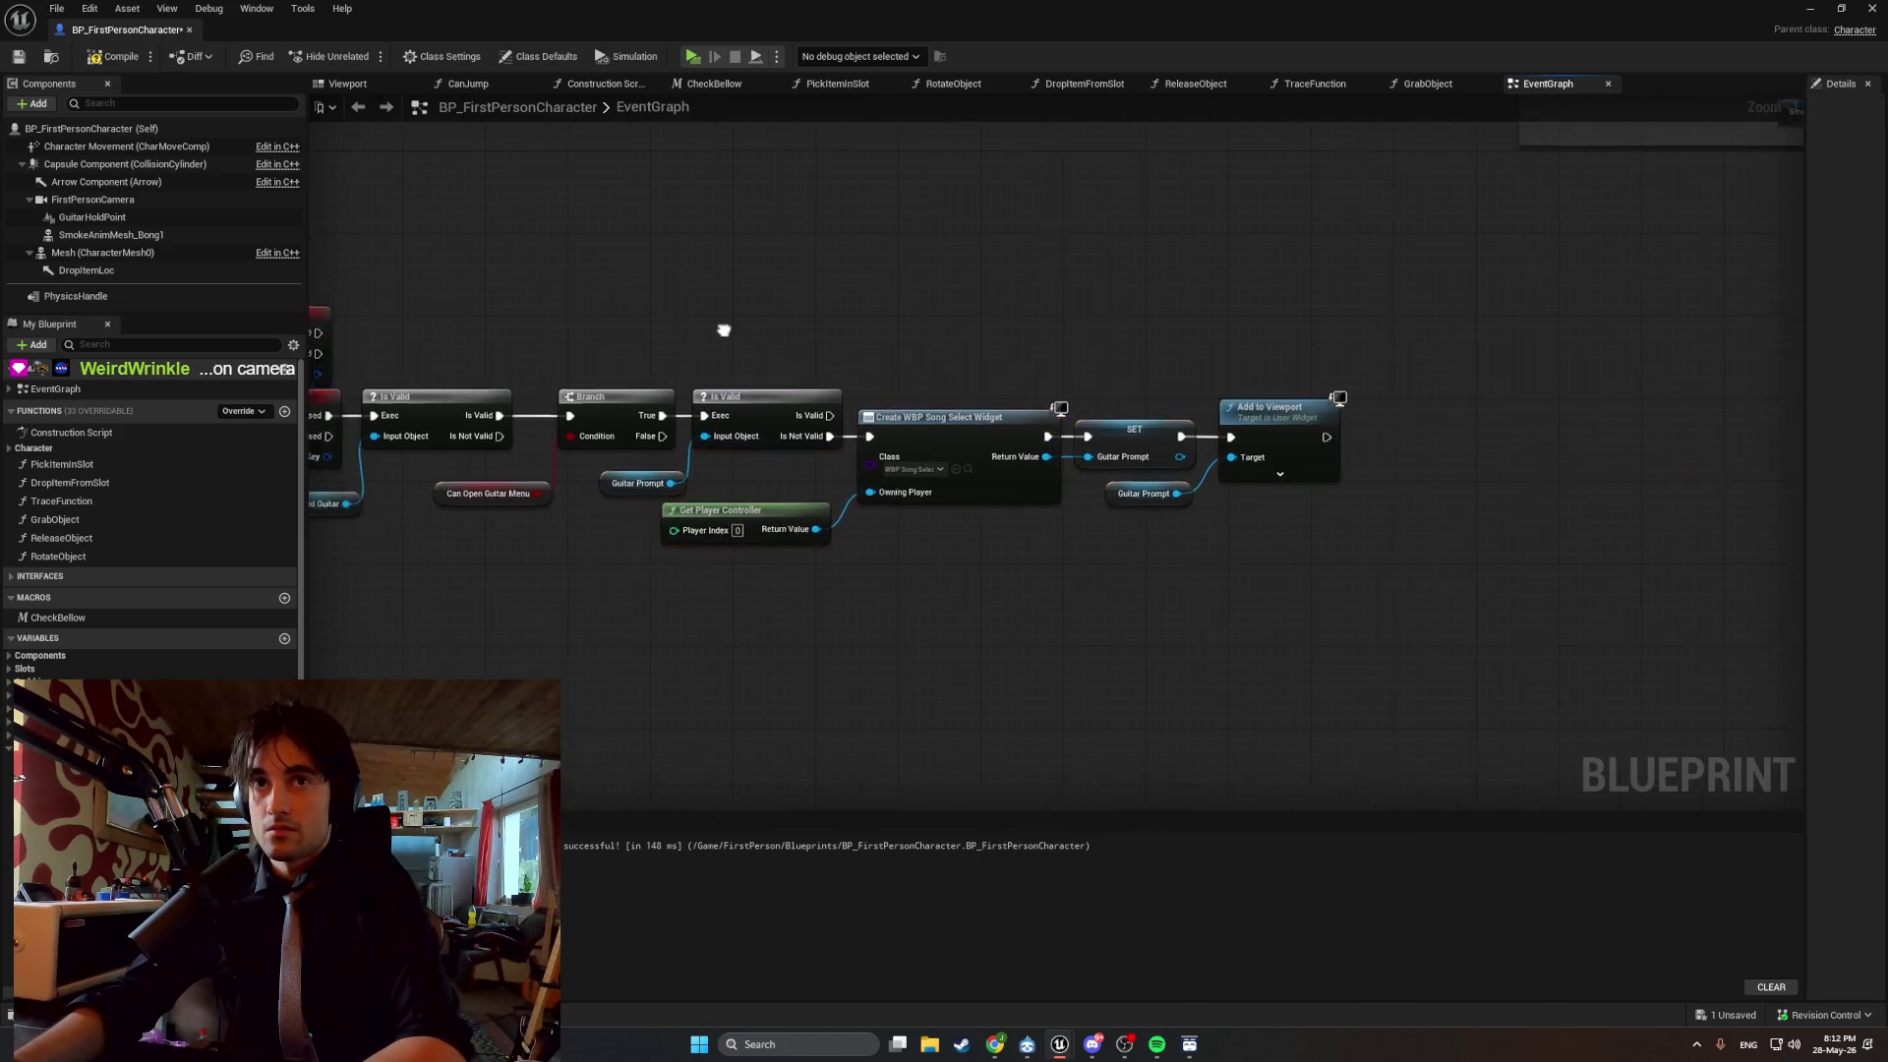
mouse_move(905, 330)
left_mouse_down()
mouse_move(586, 437)
mouse_move(740, 489)
left_mouse_up()
mouse_move(829, 381)
left_mouse_down()
mouse_move(809, 380)
mouse_move(828, 376)
mouse_move(769, 478)
left_mouse_up()
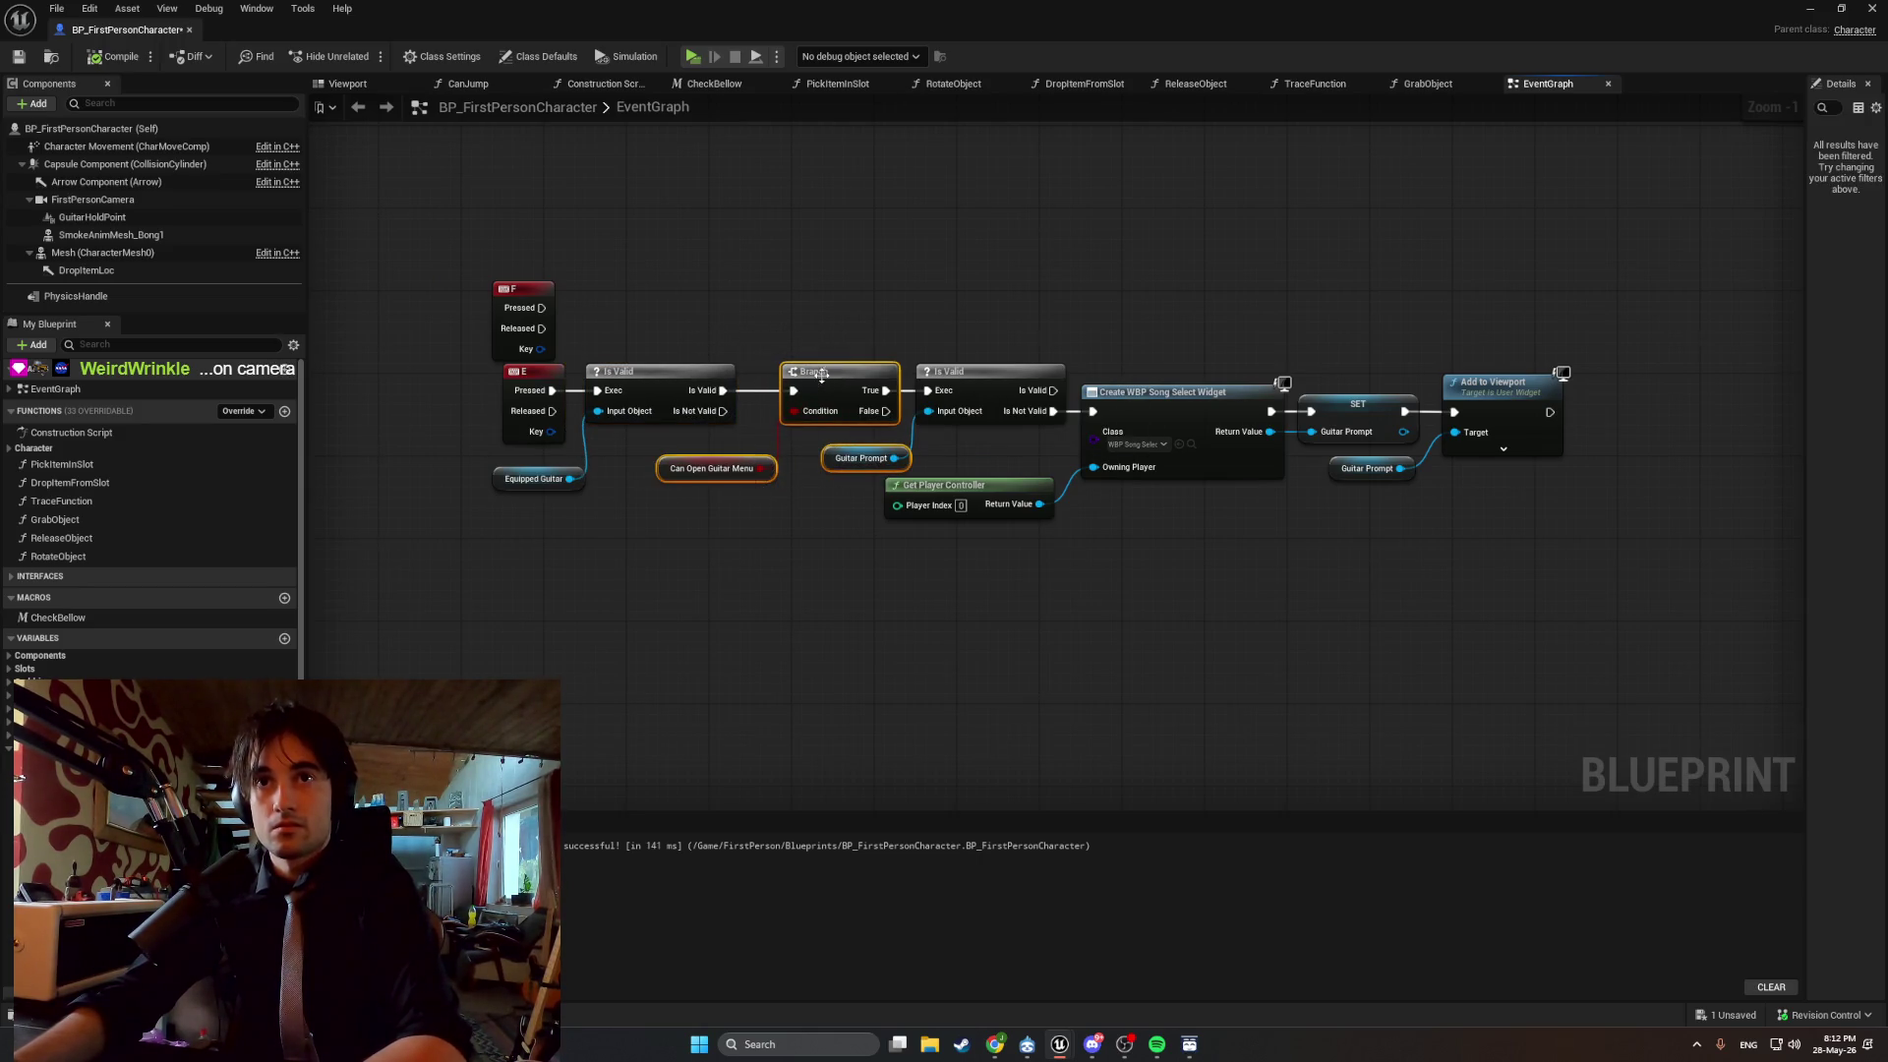
left_click_drag(816, 376, 785, 376)
mouse_move(941, 619)
left_mouse_down()
mouse_move(1003, 527)
mouse_move(1606, 341)
left_mouse_up()
left_click_drag(919, 392, 1555, 581)
key("Escape")
left_click_drag(965, 378, 951, 379)
left_click(948, 336)
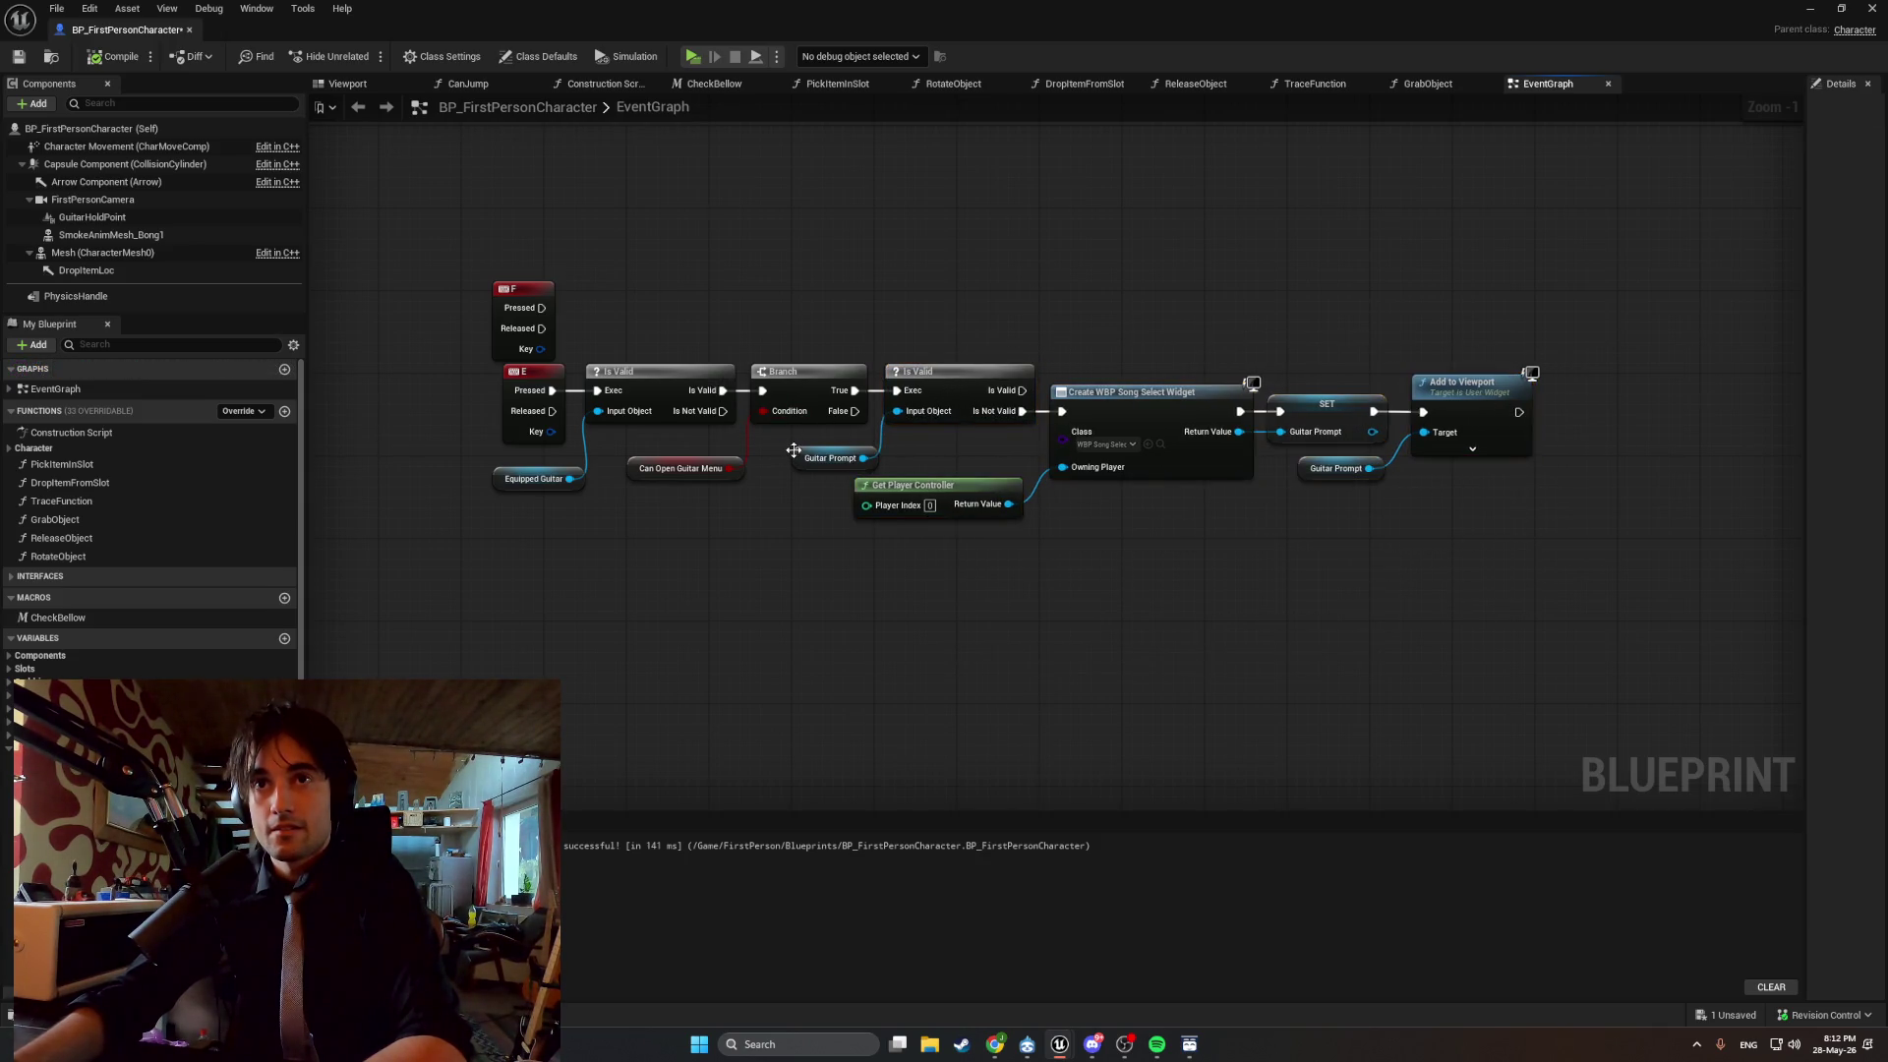
Line up the Guitar Prompt, Can Open Guitar Menu and Equipped Guitar getters, and delete the F key event.
left_click_drag(795, 463, 789, 452)
left_click(767, 454)
left_click_drag(633, 468, 621, 448)
left_click(546, 501)
left_click_drag(502, 490, 501, 479)
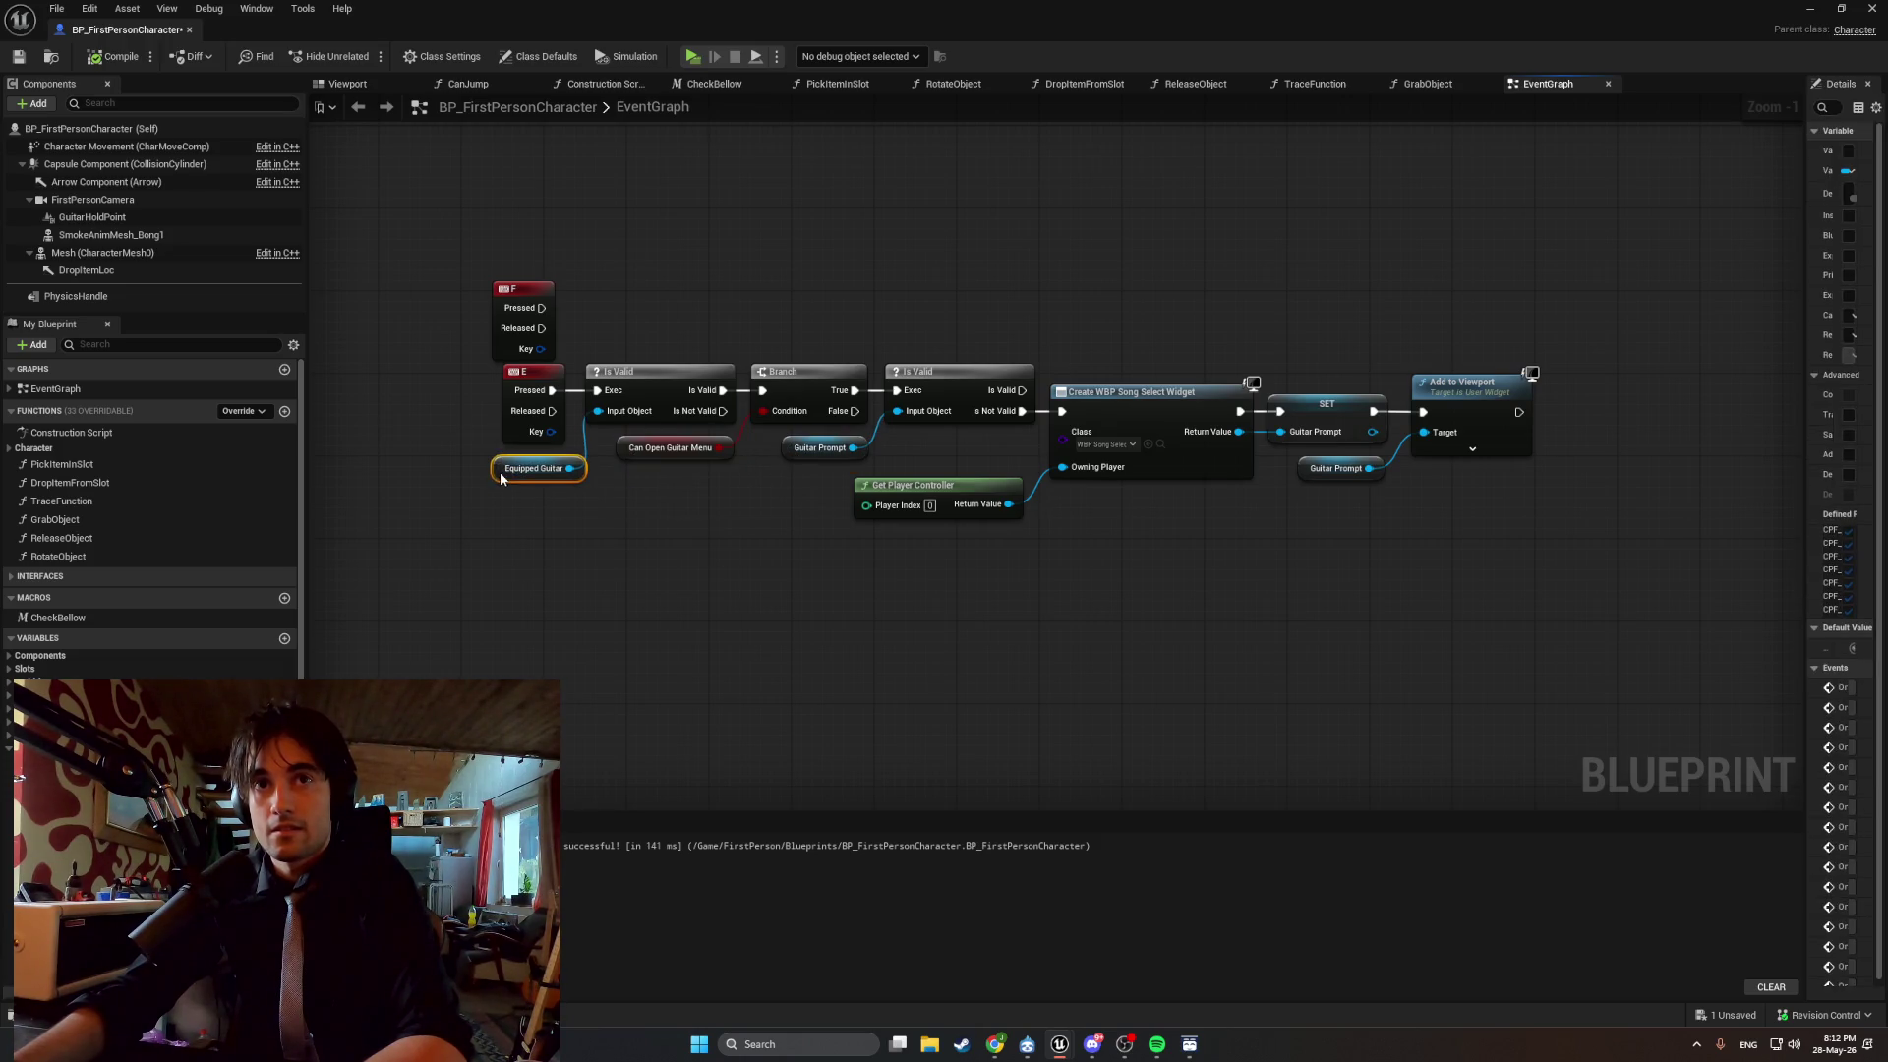
left_click(523, 295)
key("Delete")
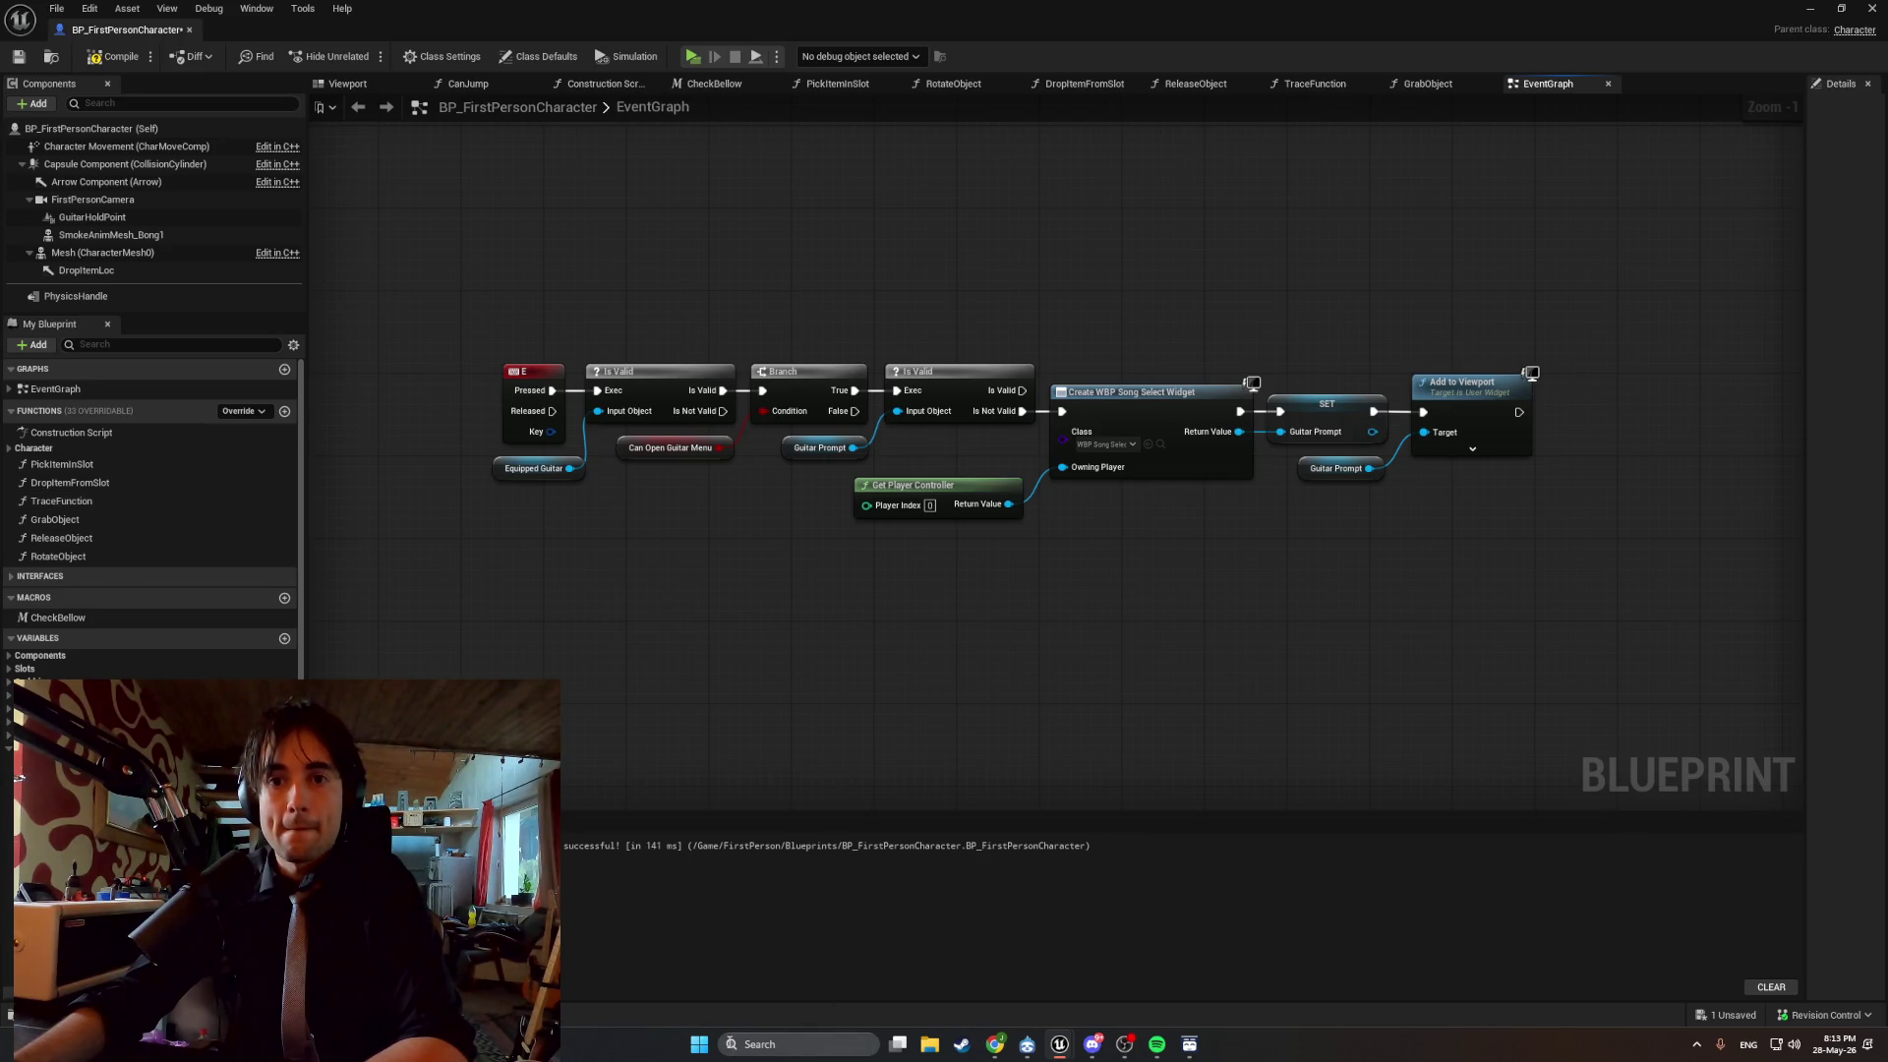
Dismiss the Windows Start menu and bring up the Content Browser drawer on FirstPerson Blueprints.
left_click(701, 1048)
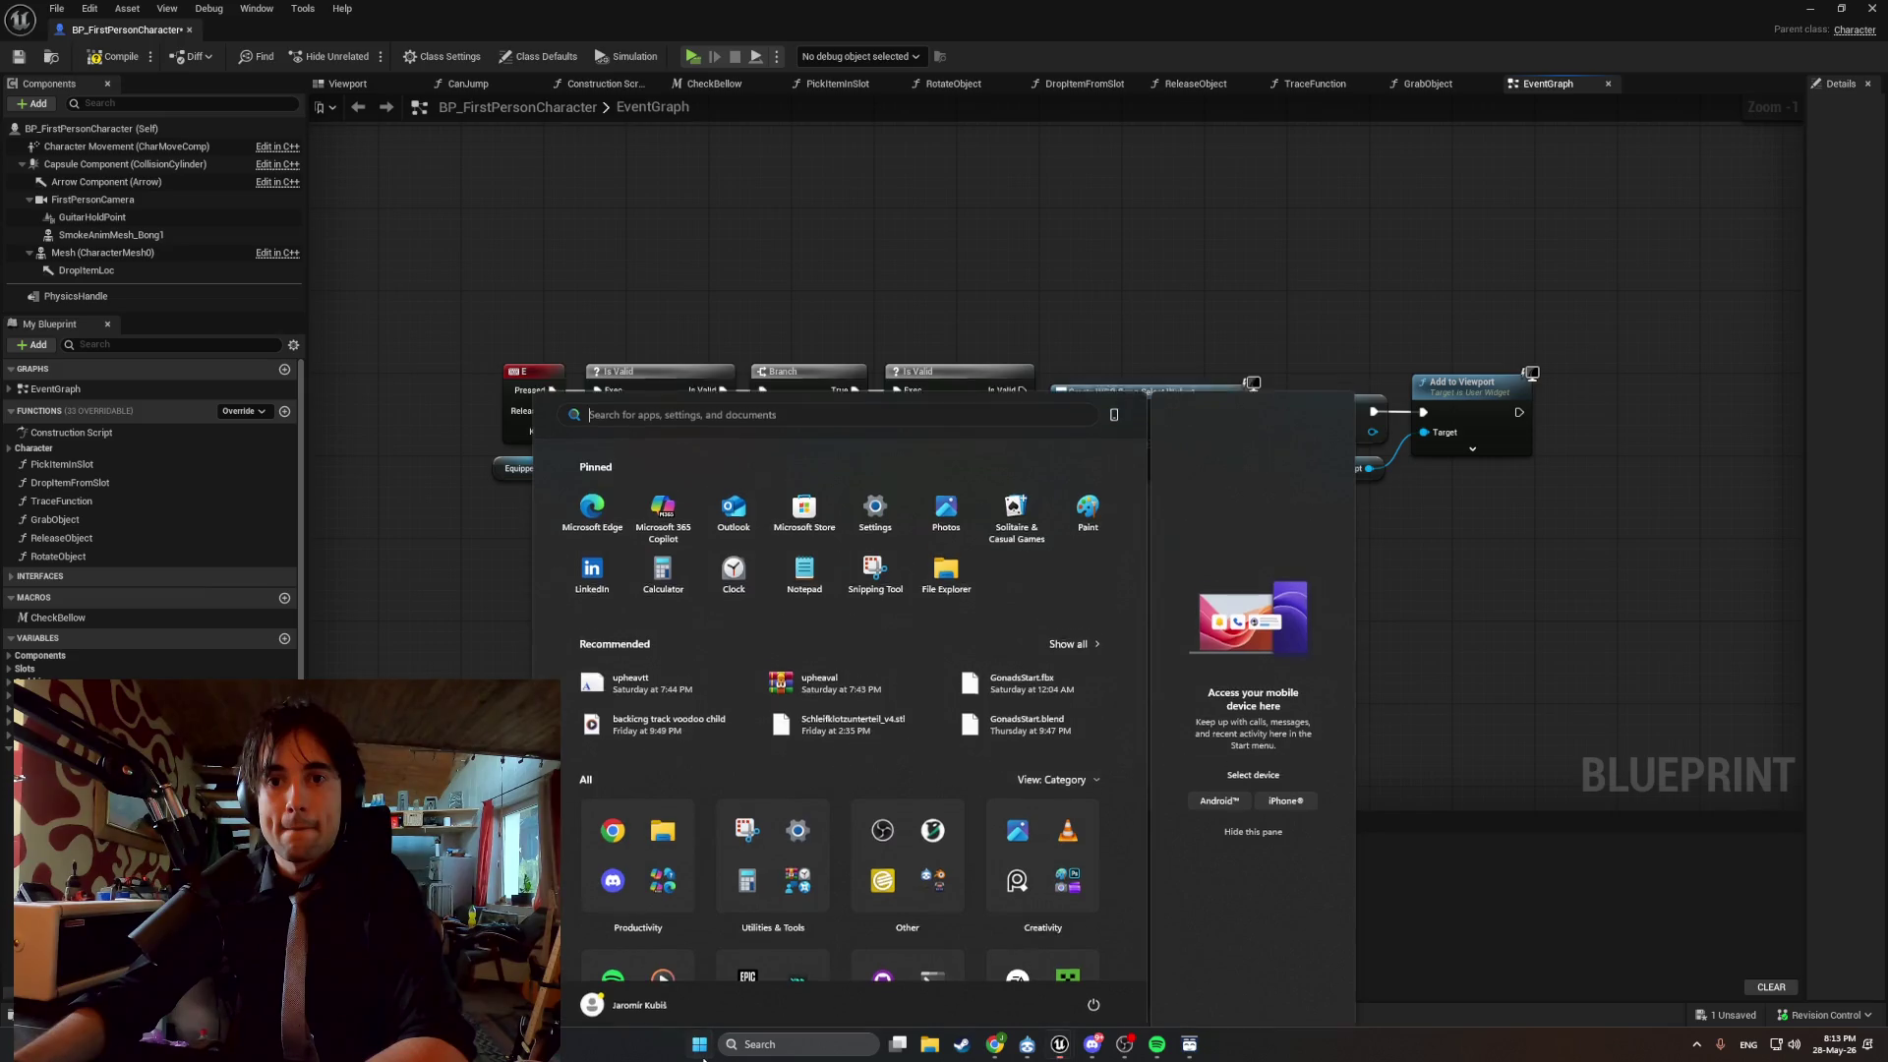
left_click(701, 1050)
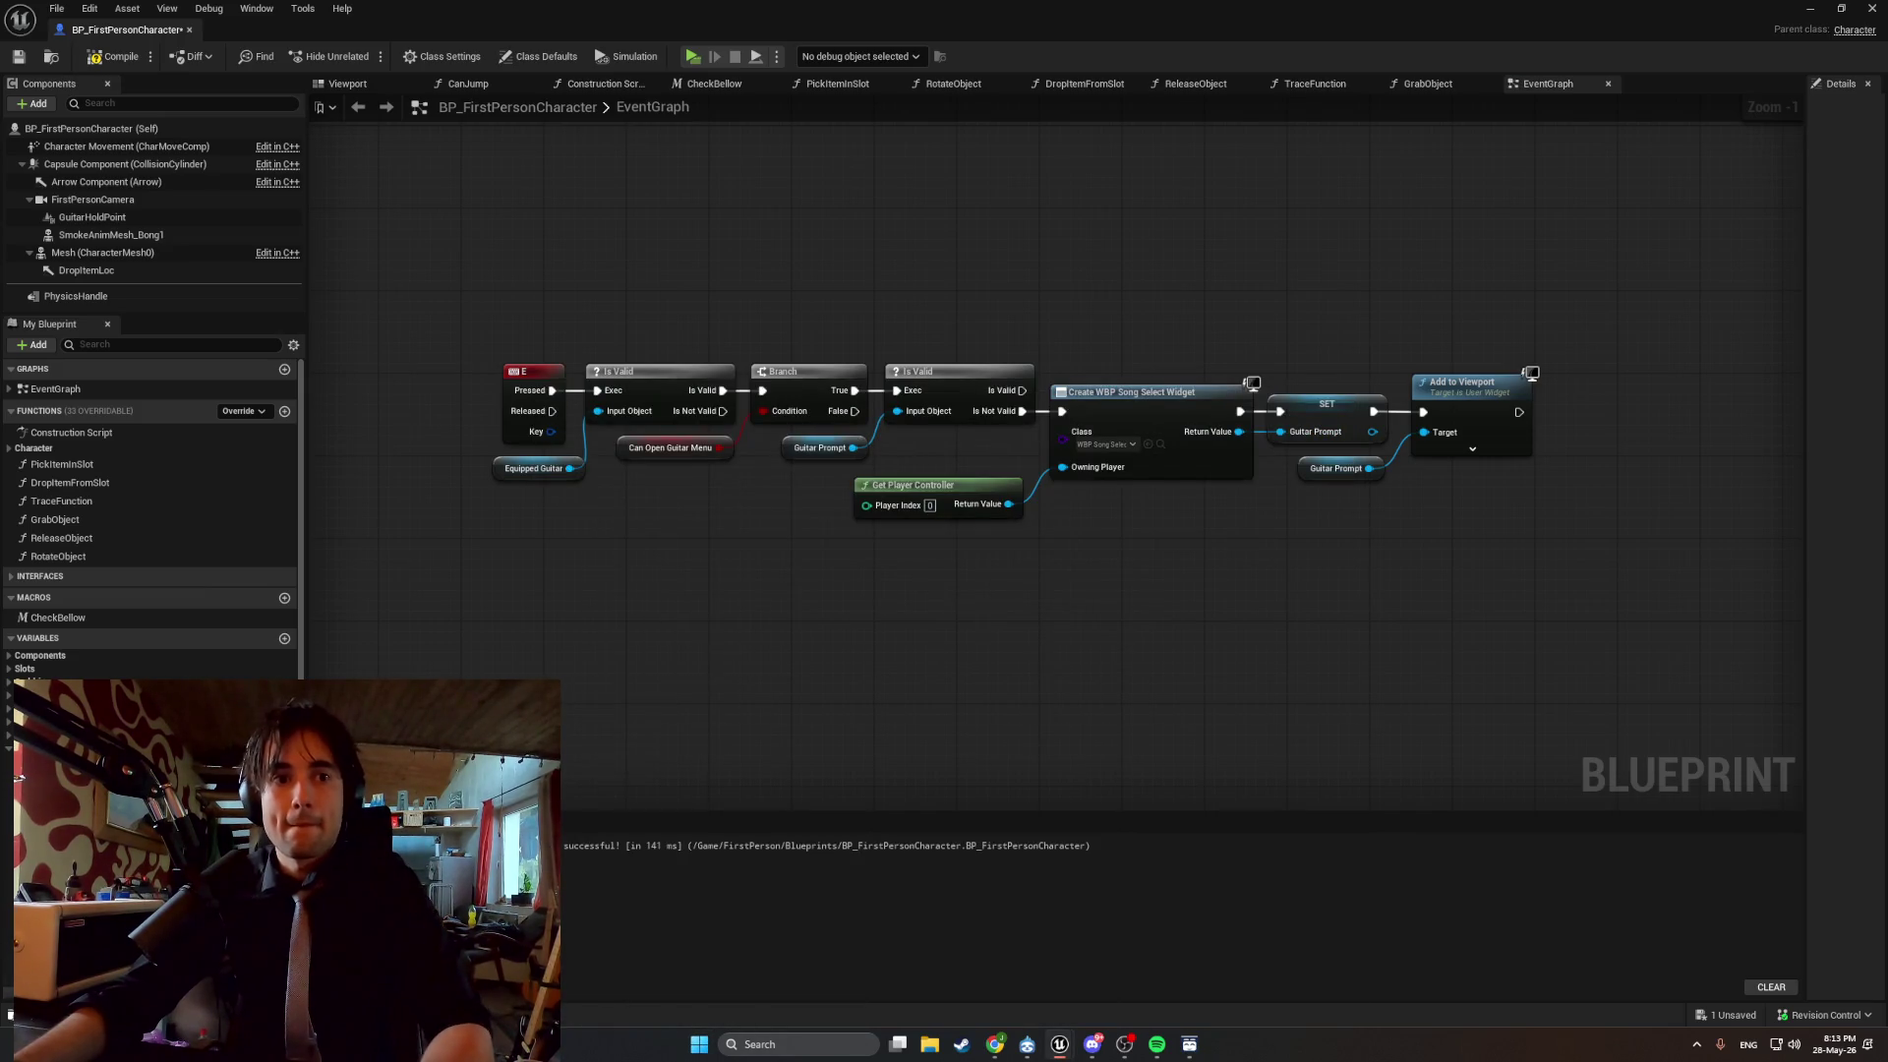
key("ctrl+space")
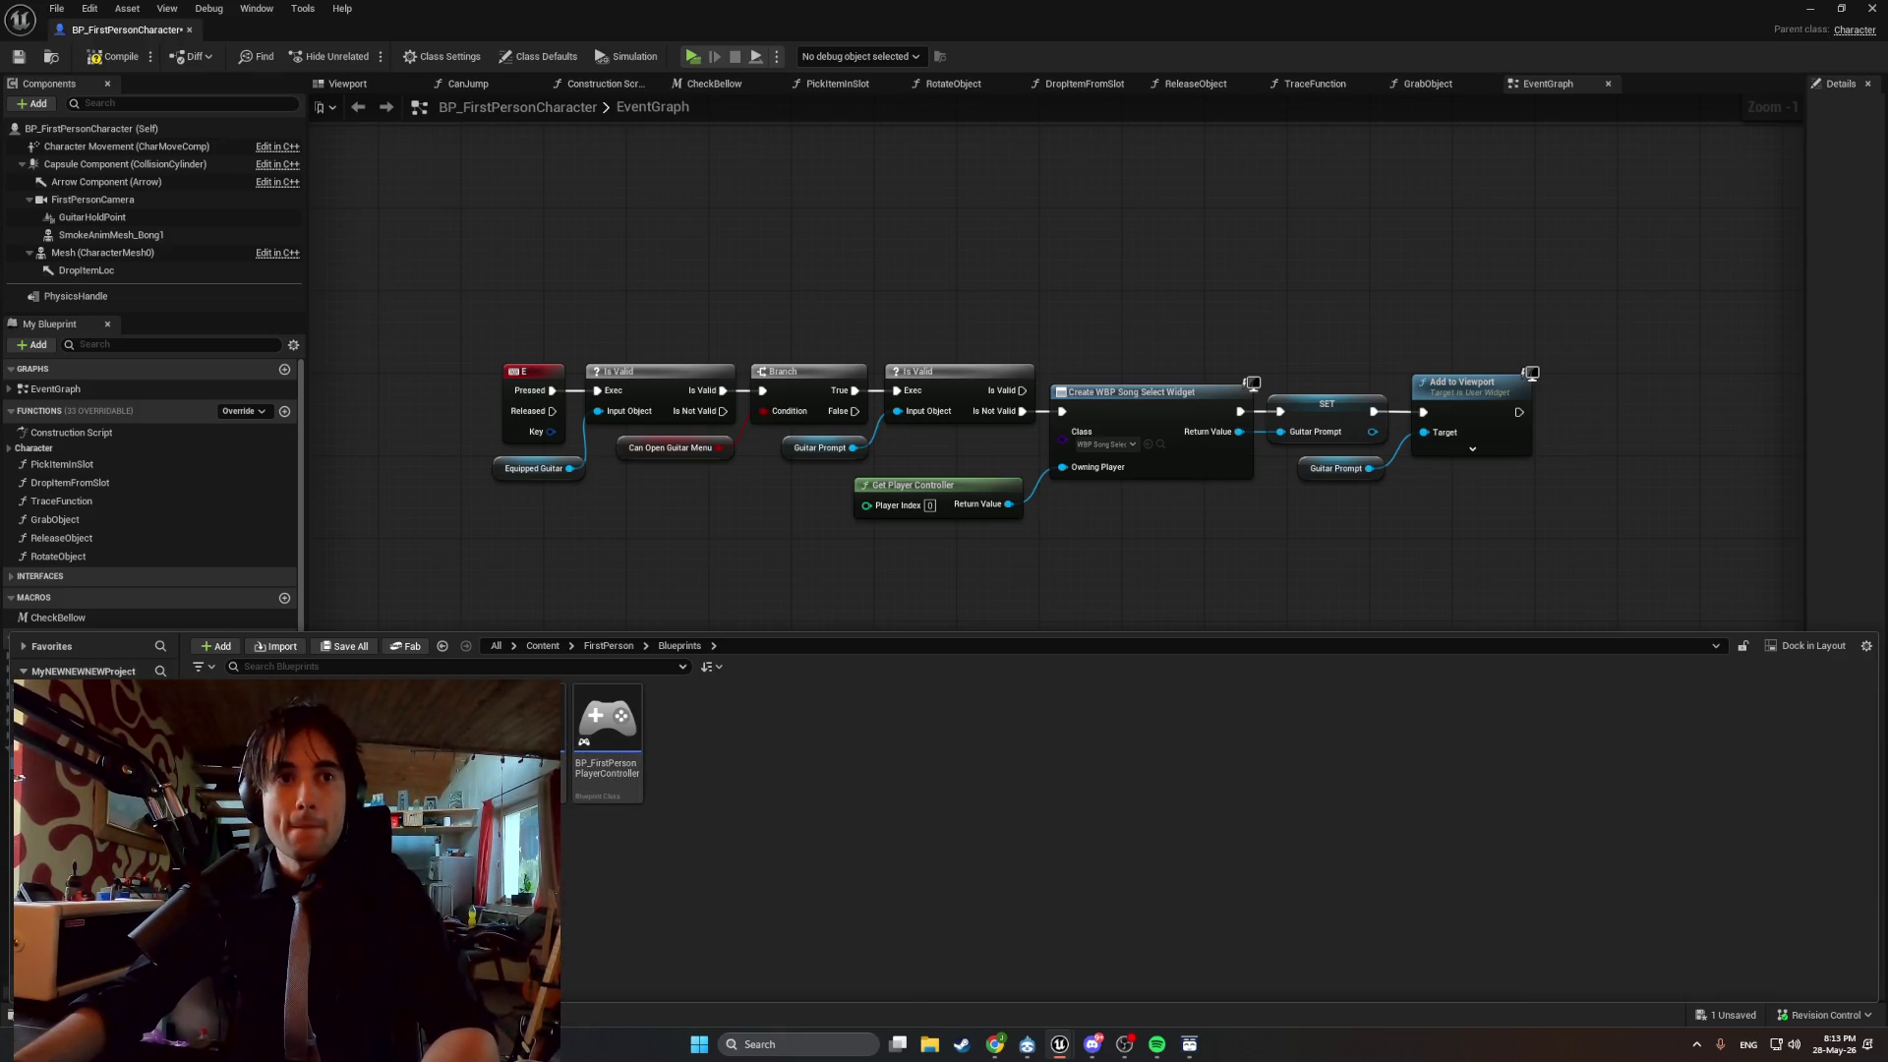
Browse to ITEMS > Items_BPs > MasterBlueprints and open BP_MasterGuitar for editing.
key("alt+Left")
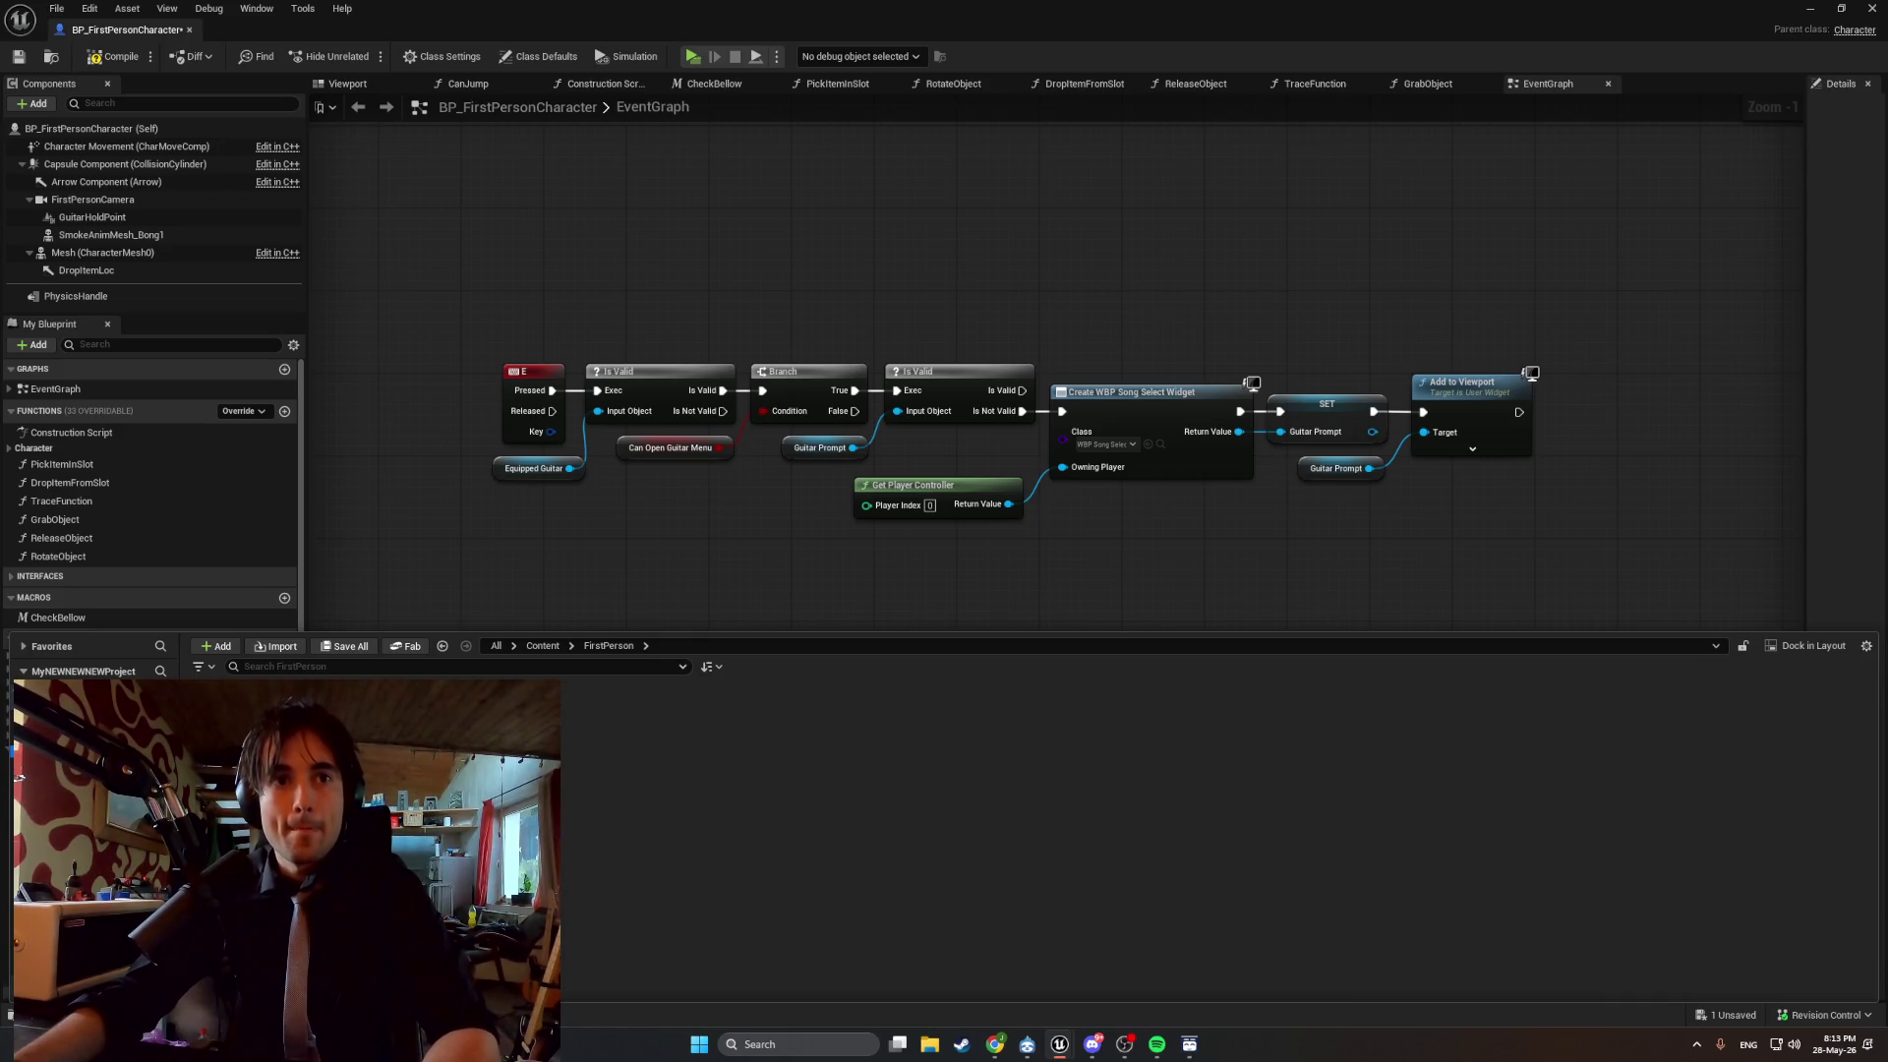
key("Return")
key("alt+Left")
key("alt+Left")
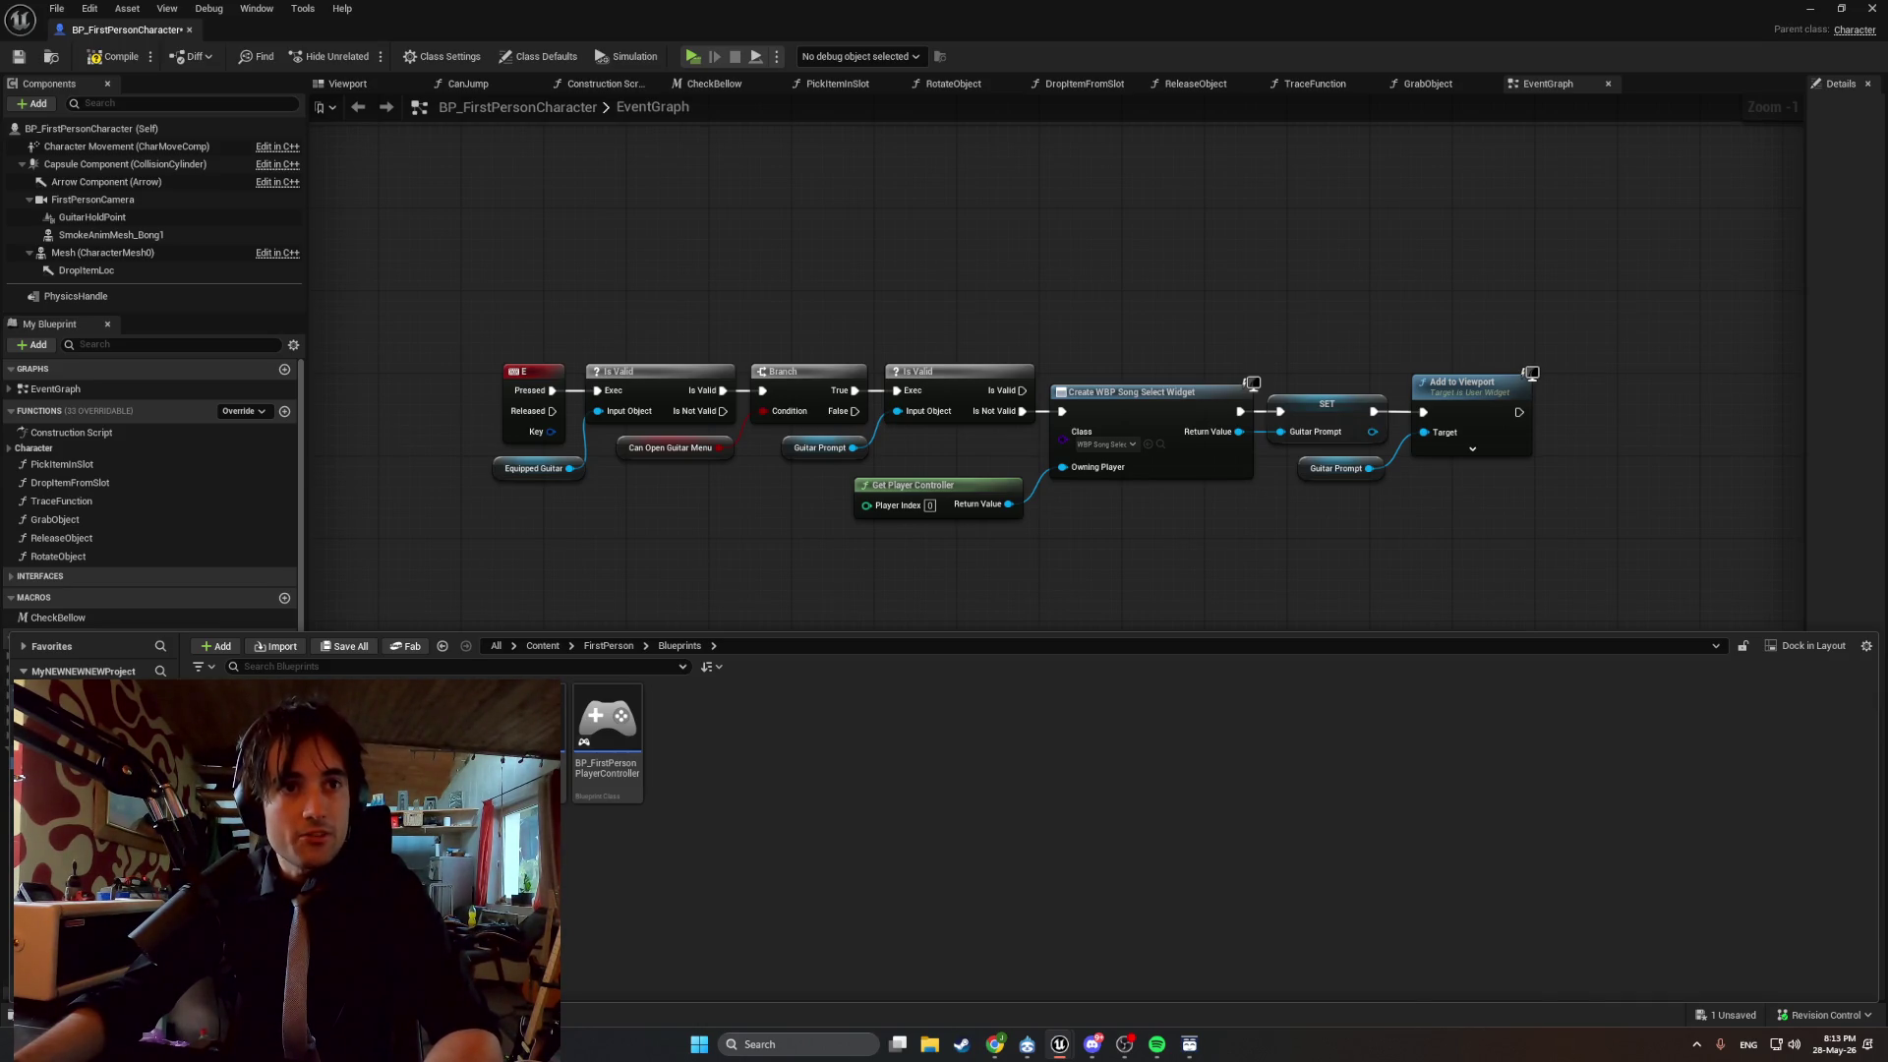
left_click(19, 816)
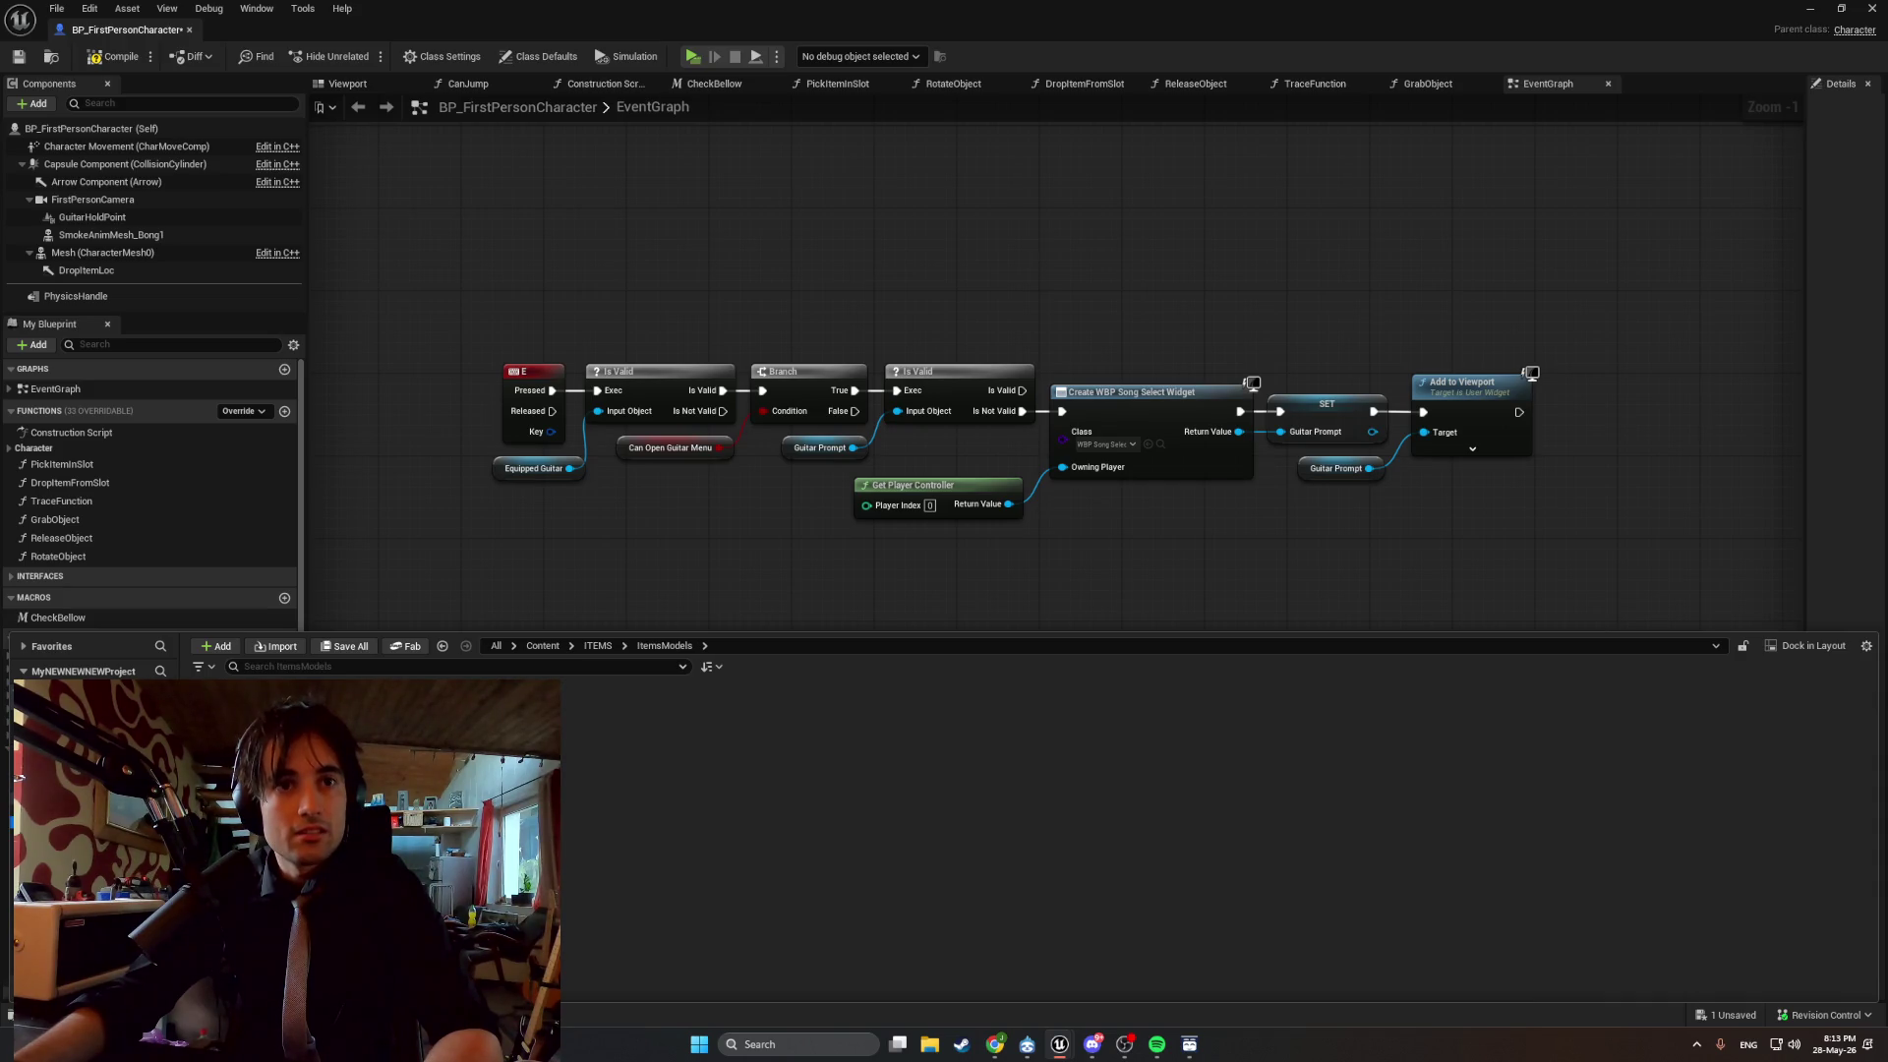
left_click(19, 777)
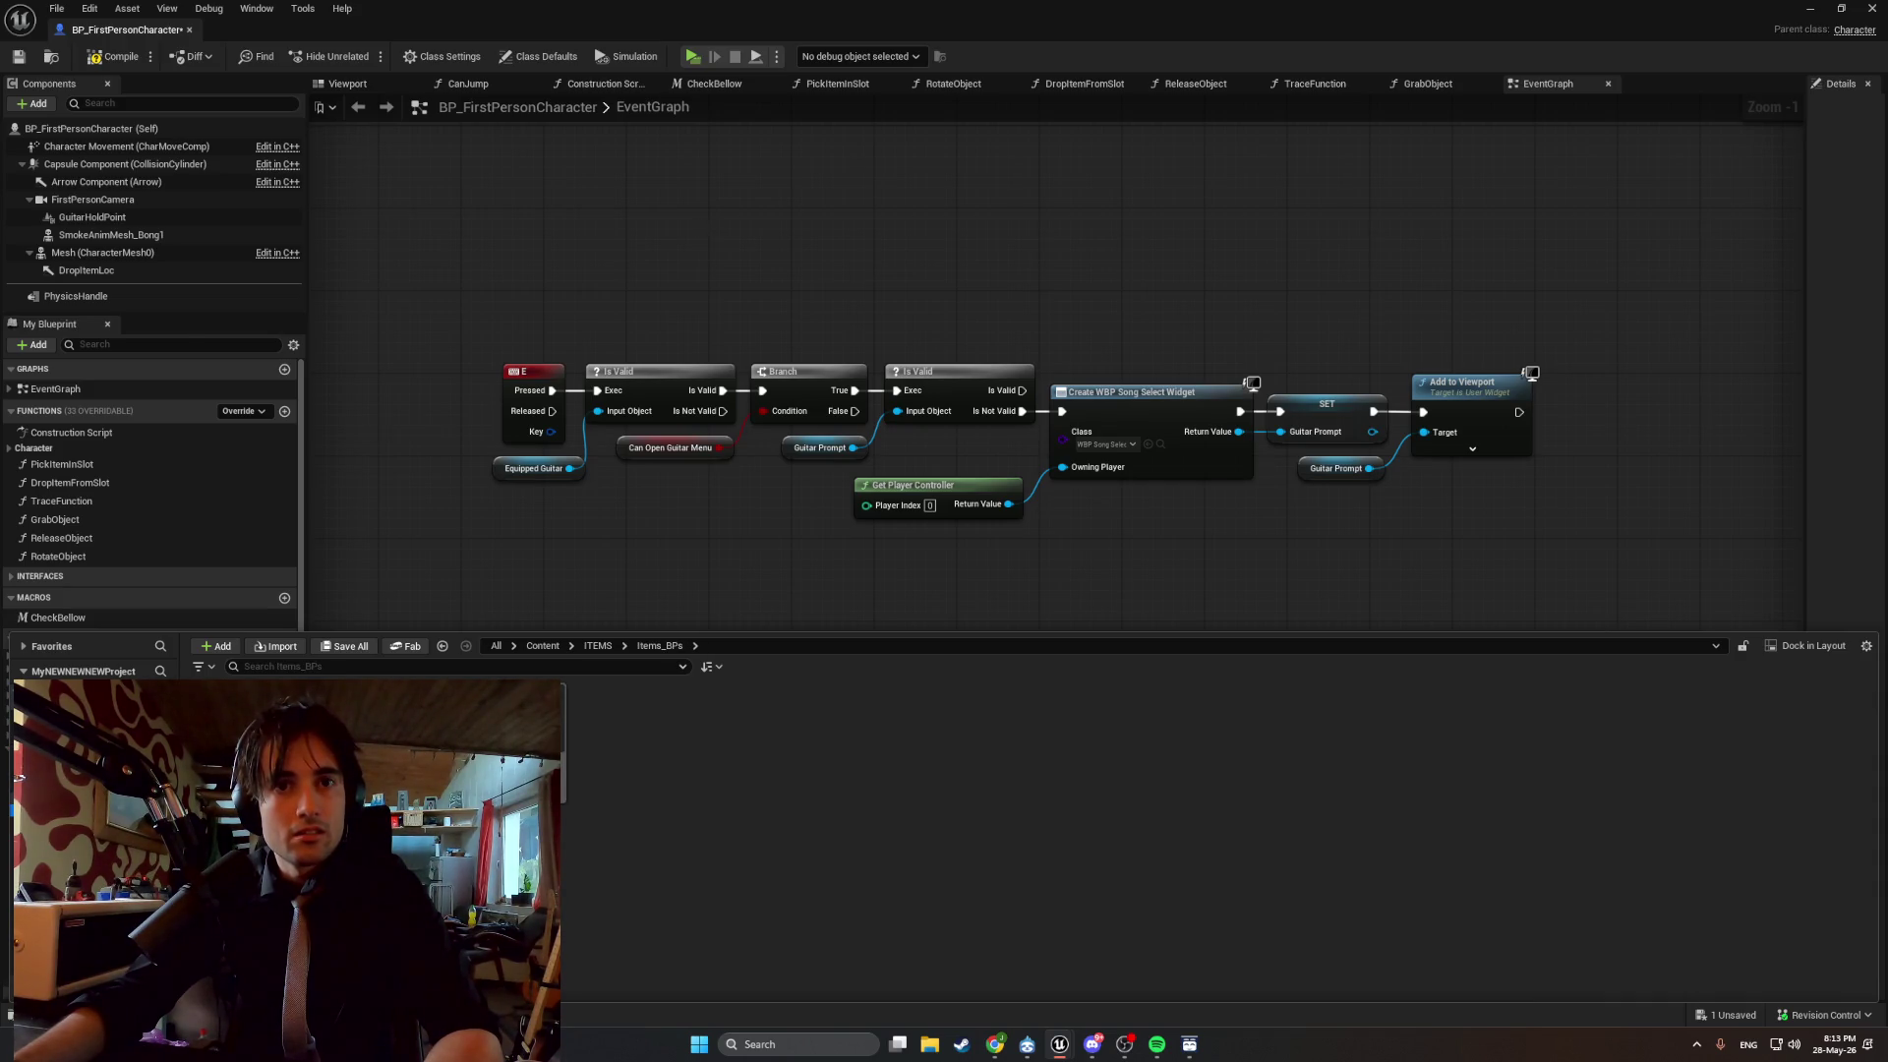
left_click(20, 777)
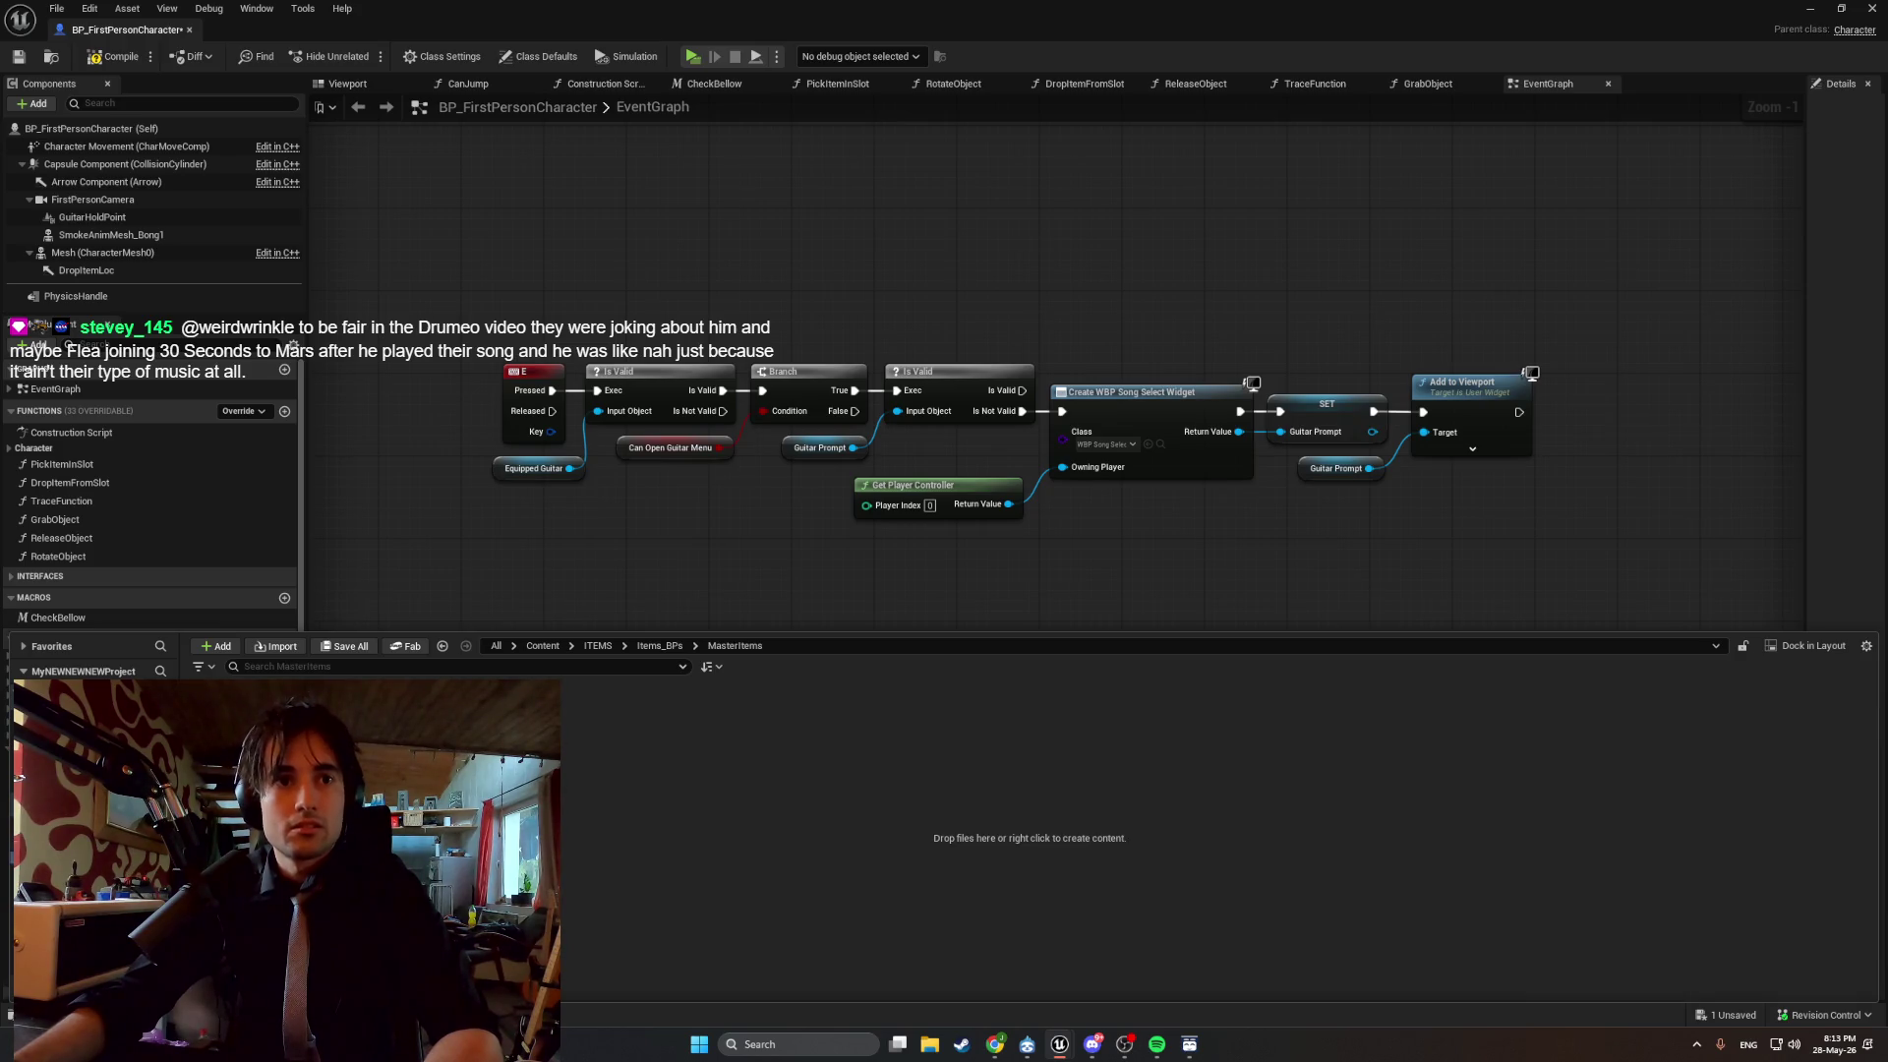
left_click(20, 851)
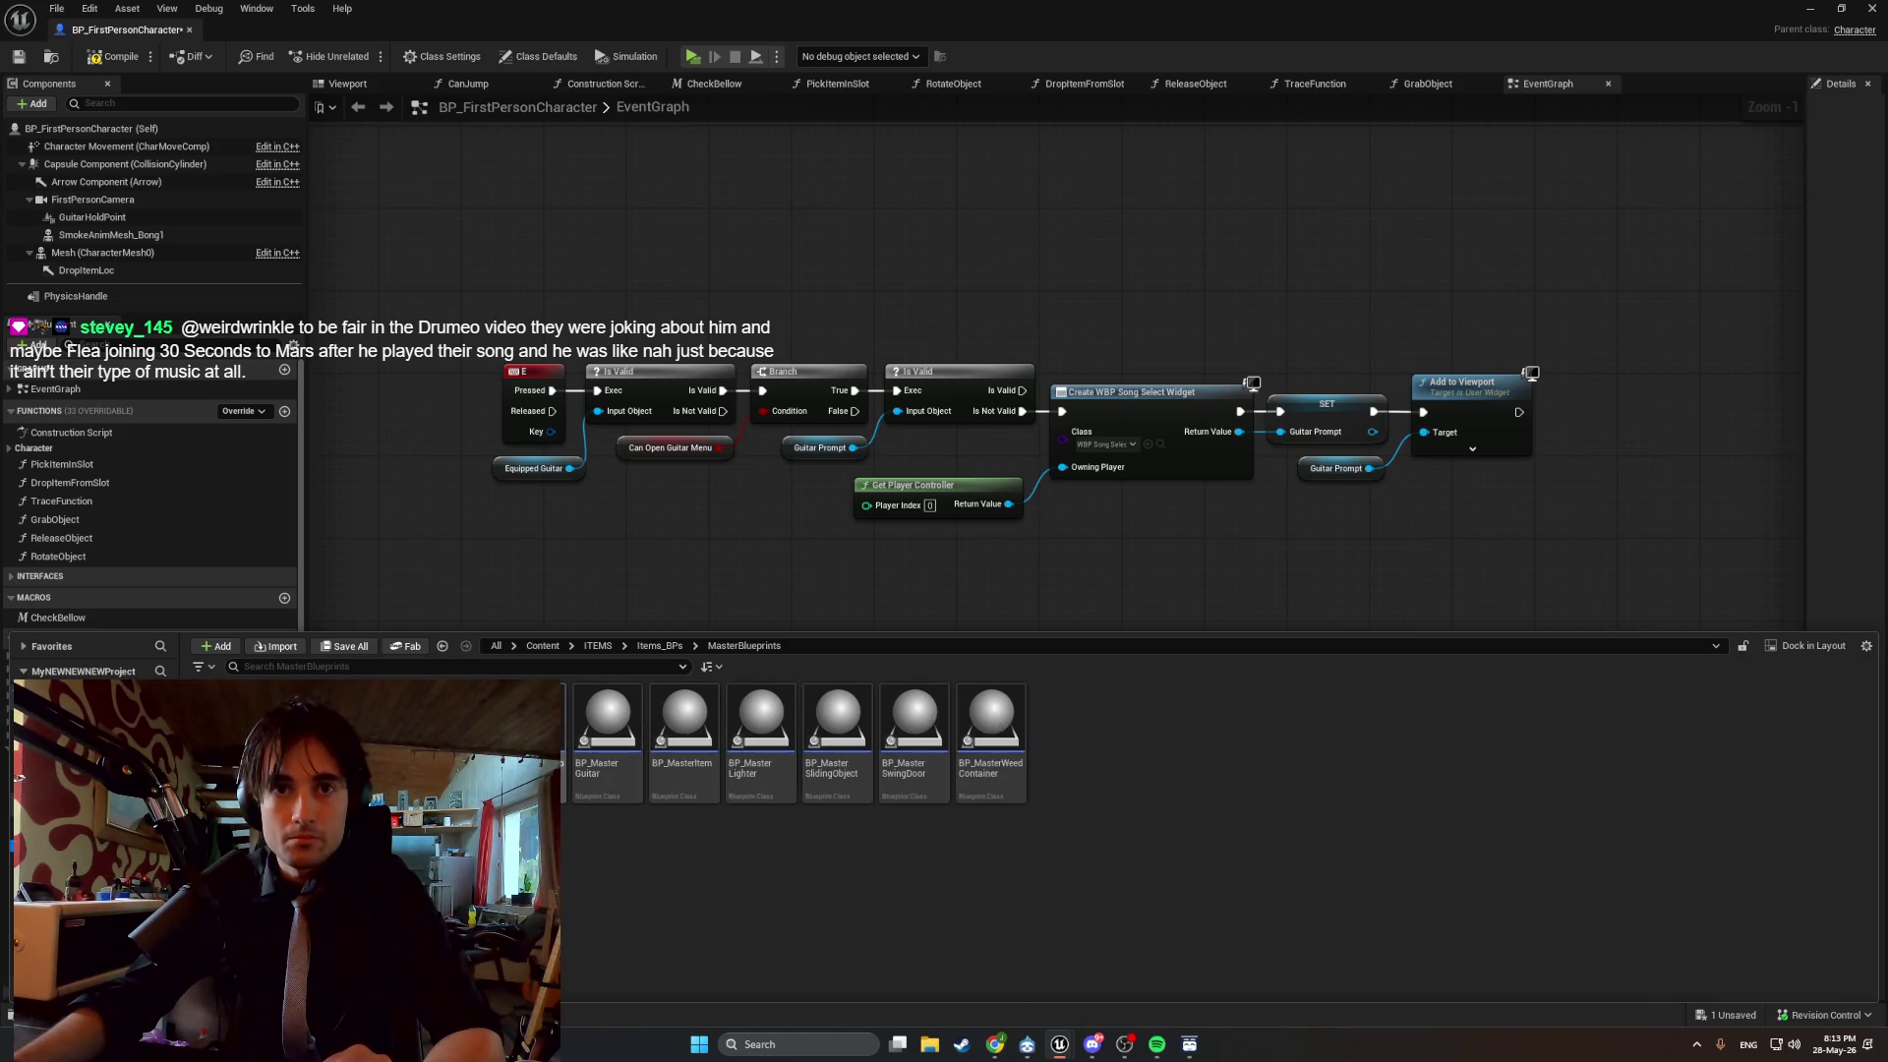
double_click(608, 733)
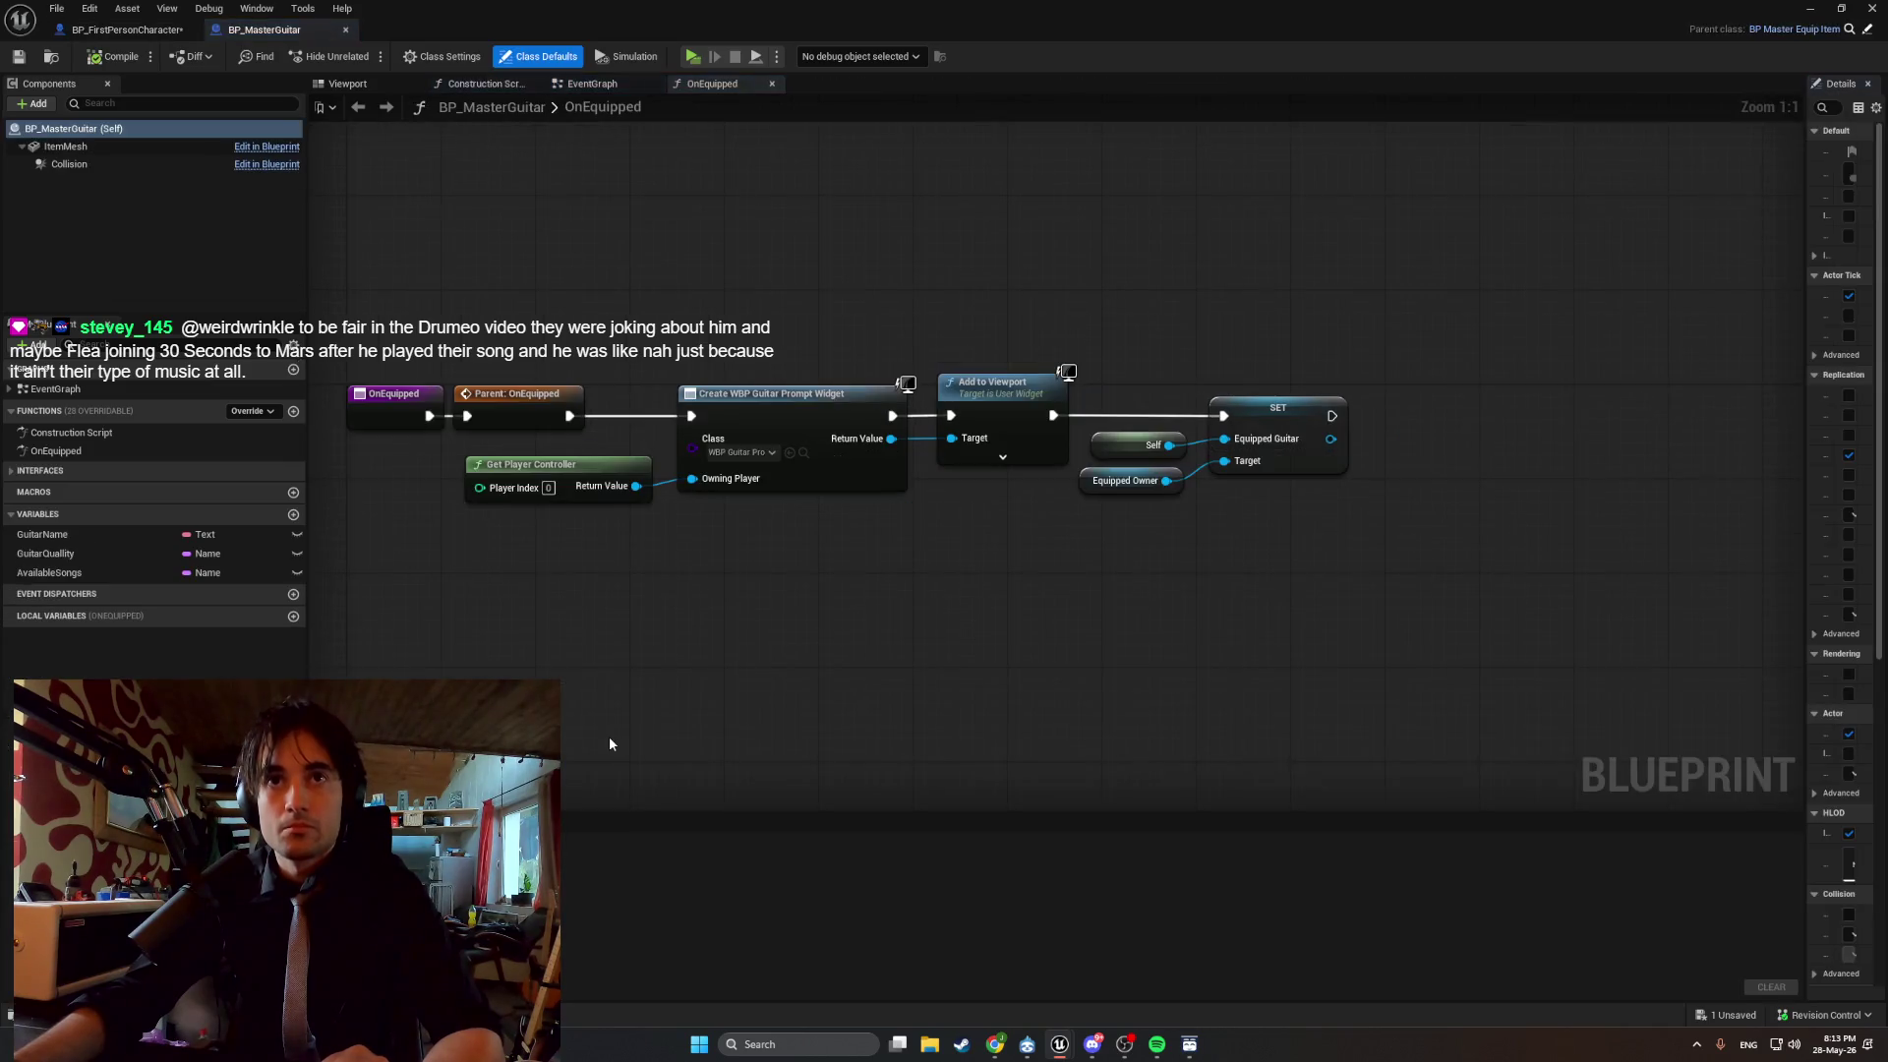
left_click_drag(598, 705, 708, 703)
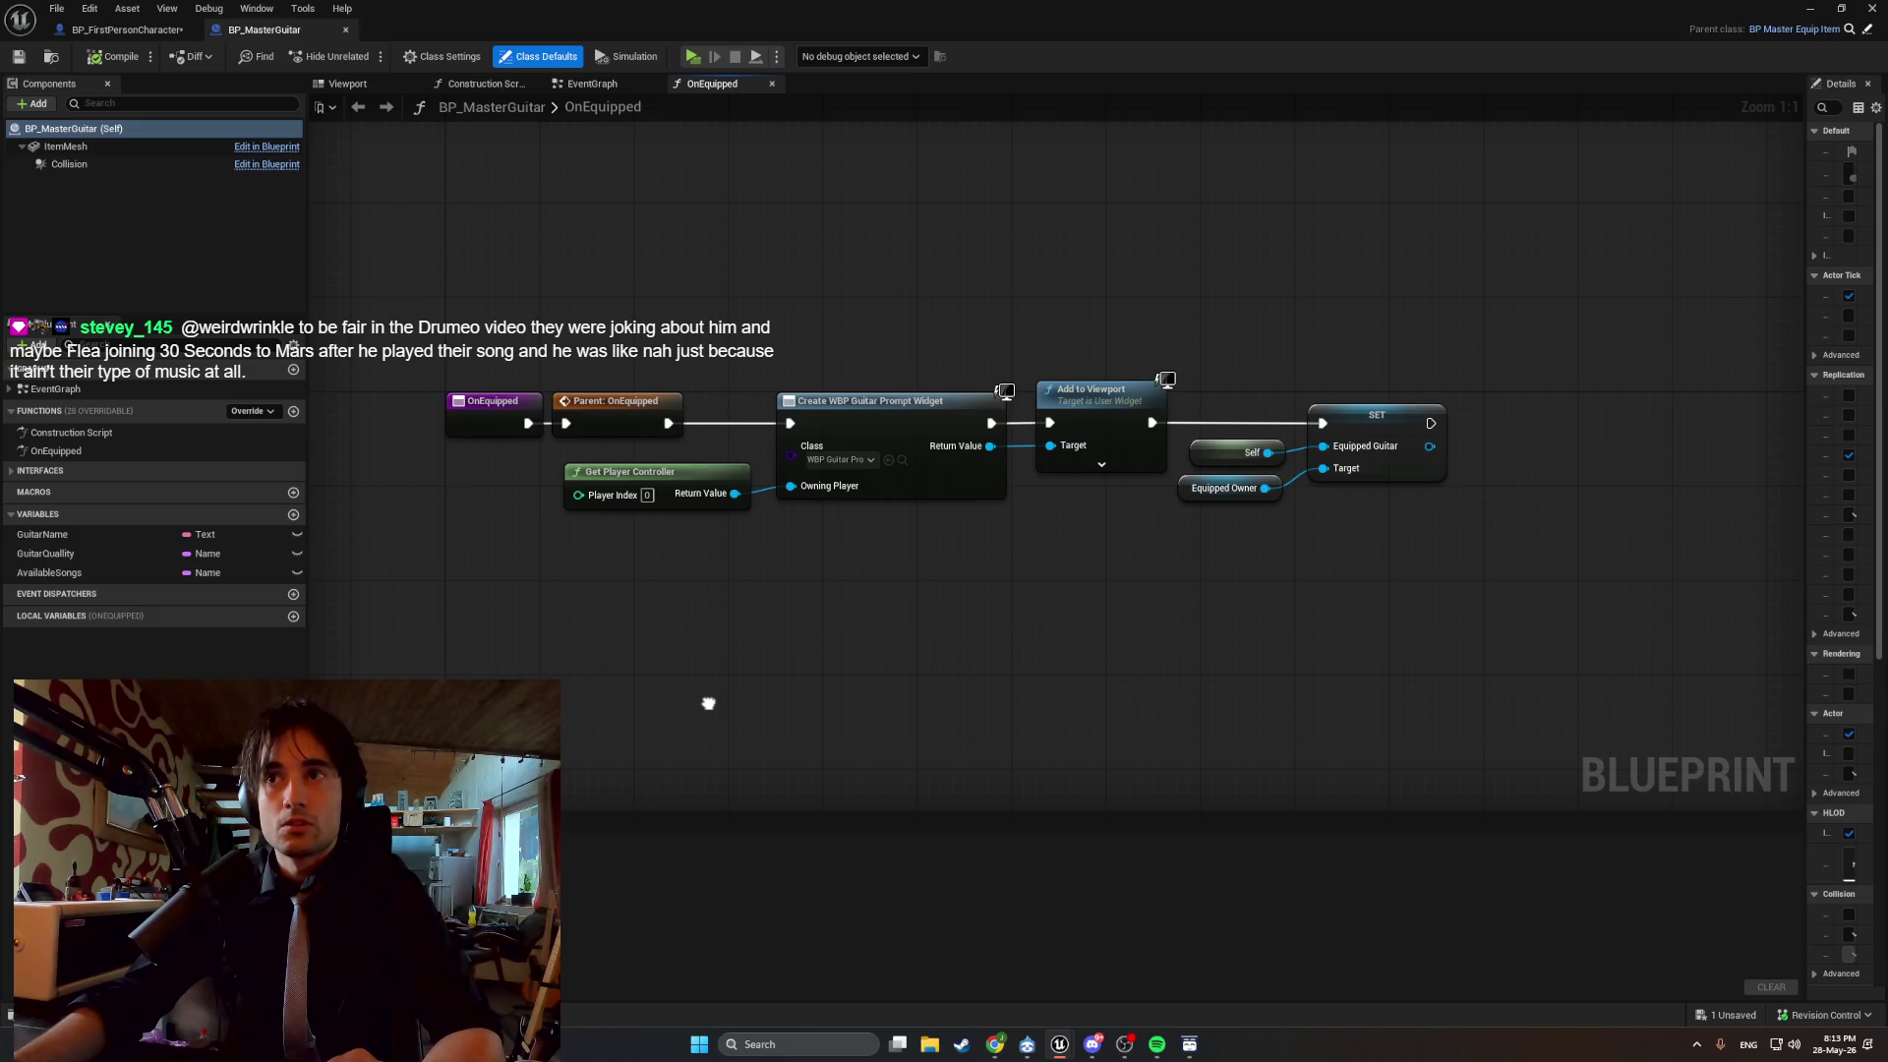
left_click_drag(708, 703, 682, 705)
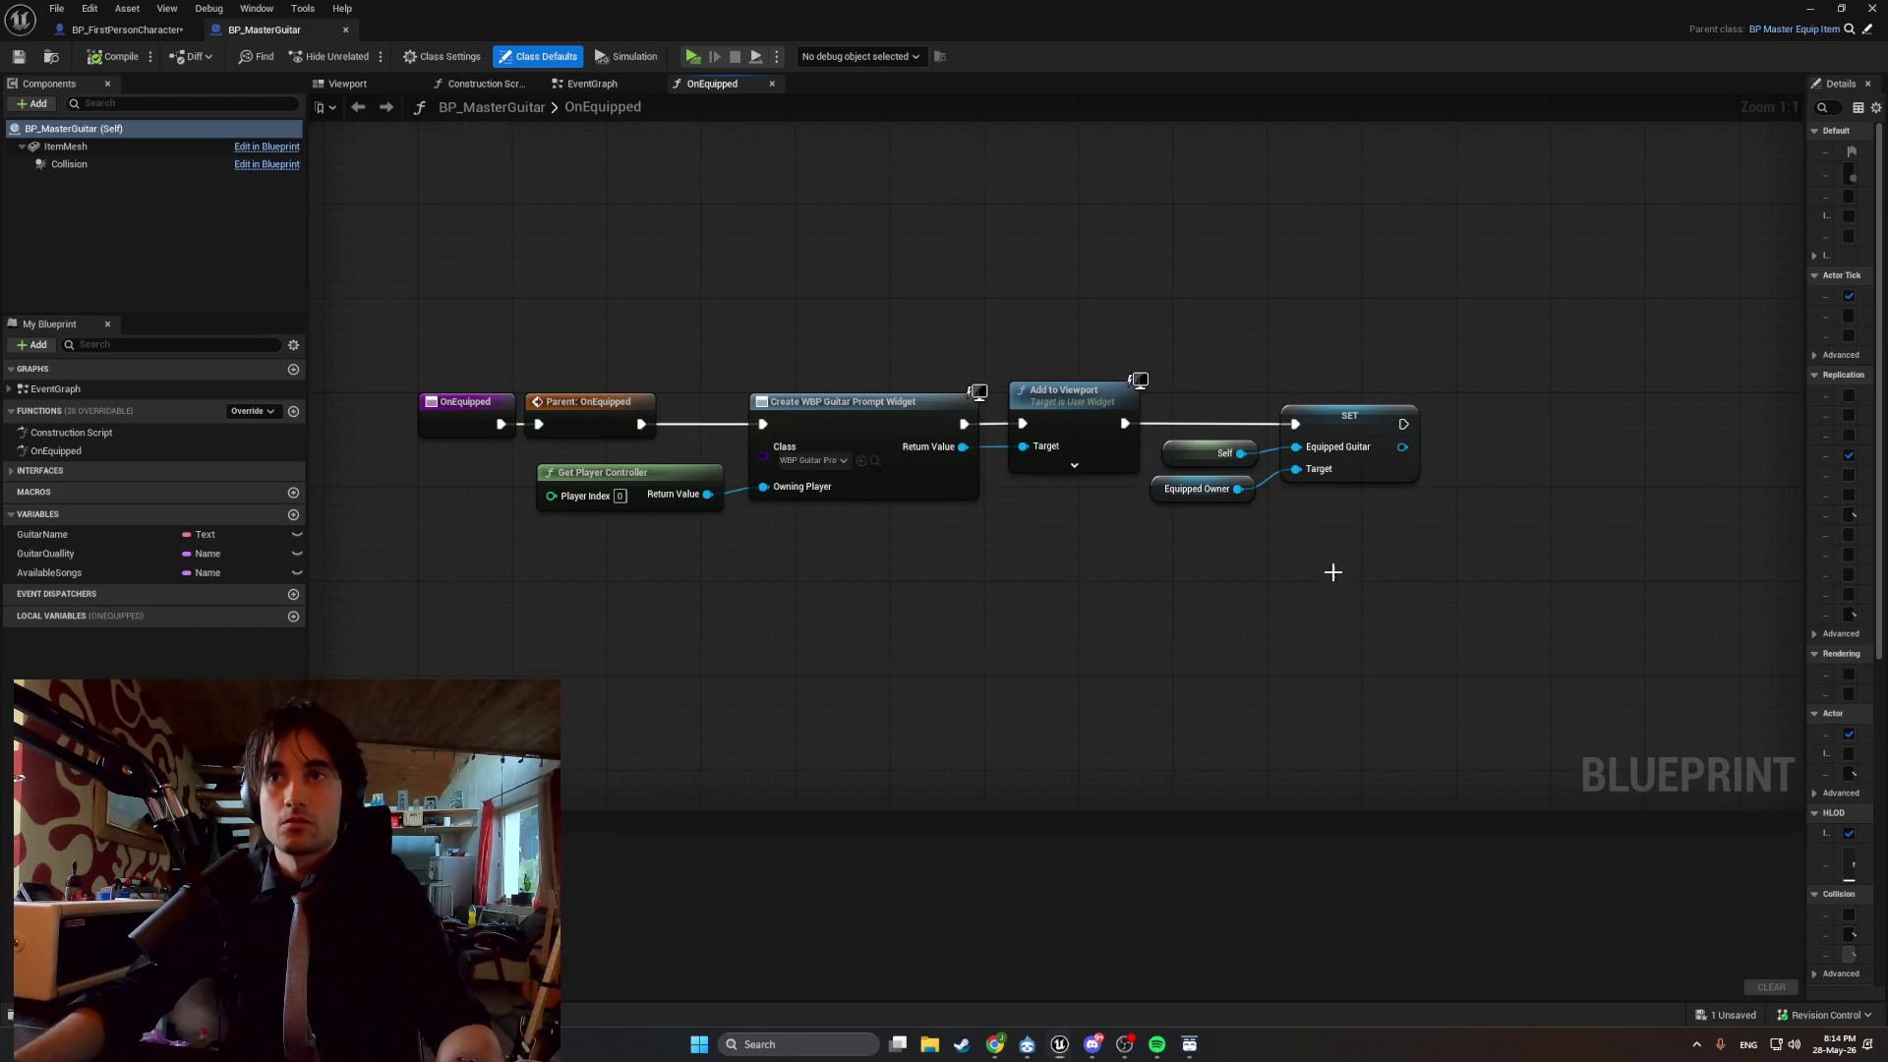
key("super+shift+s")
left_click_drag(1442, 621, 329, 148)
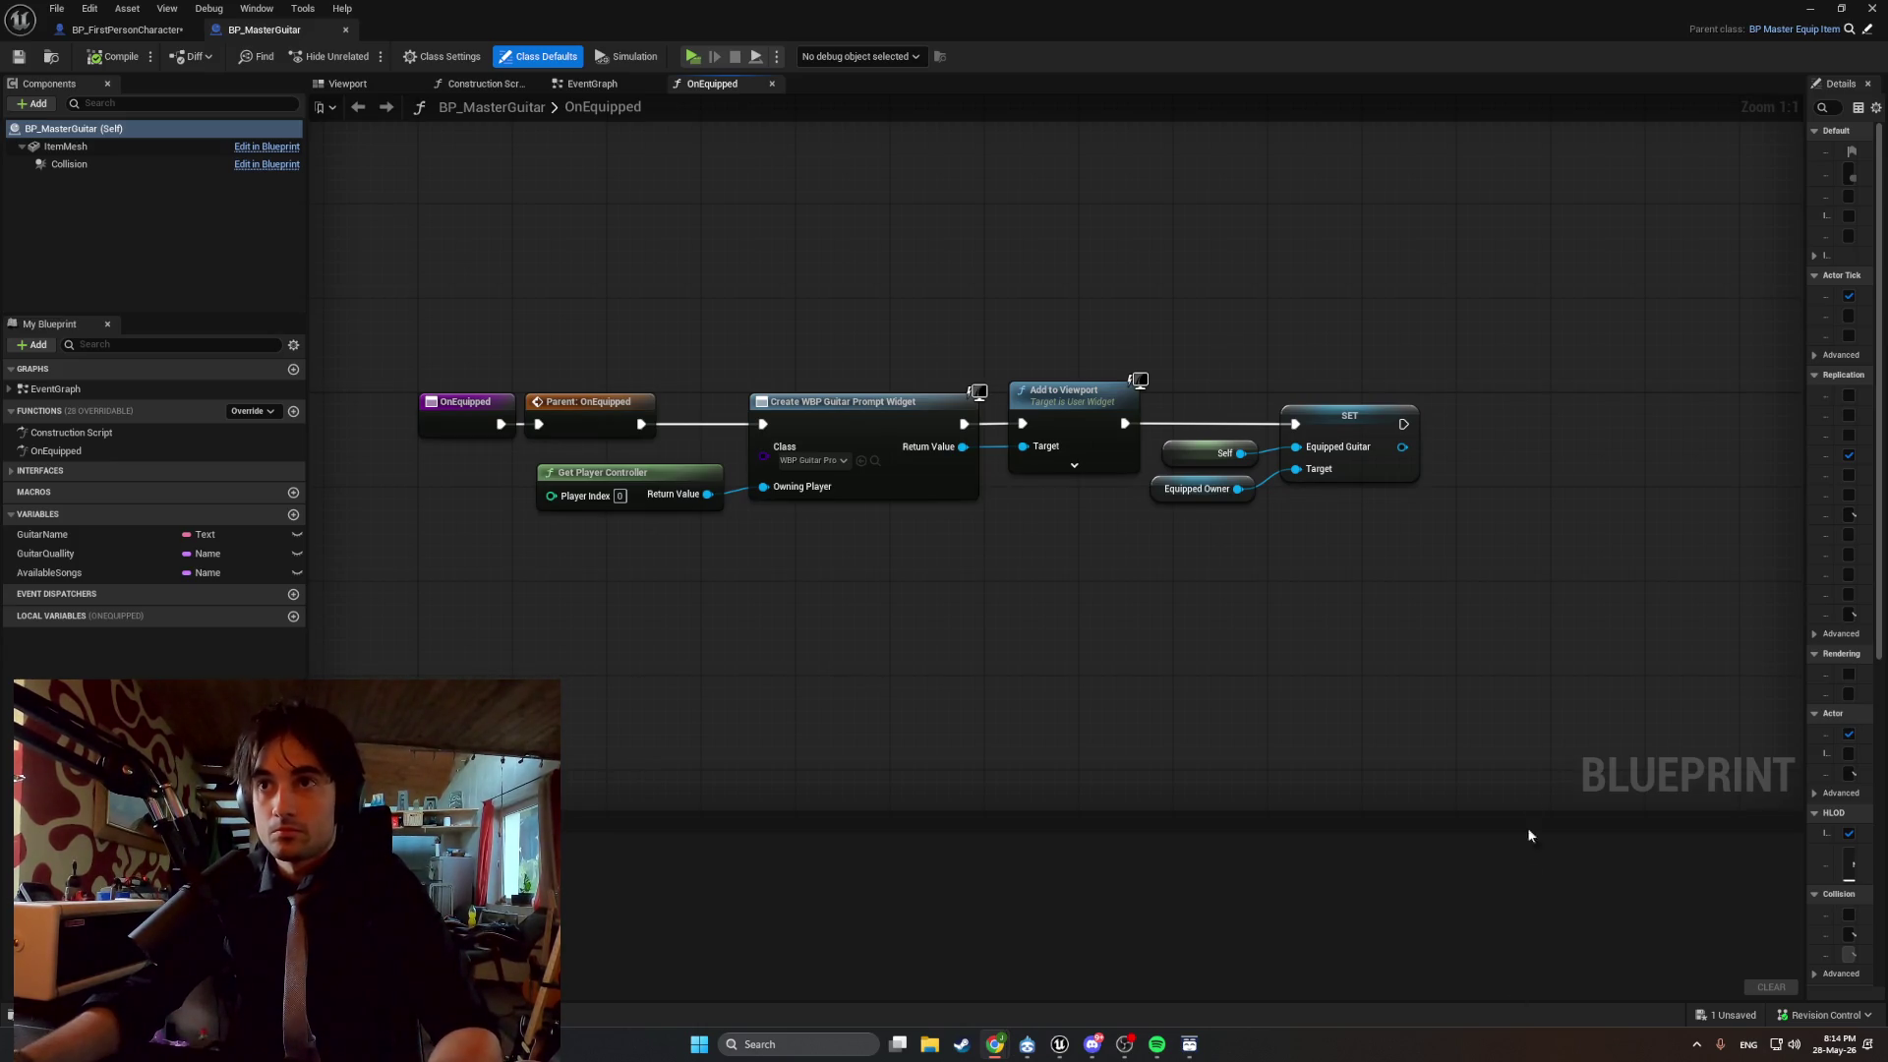
left_click_drag(1454, 701, 1062, 729)
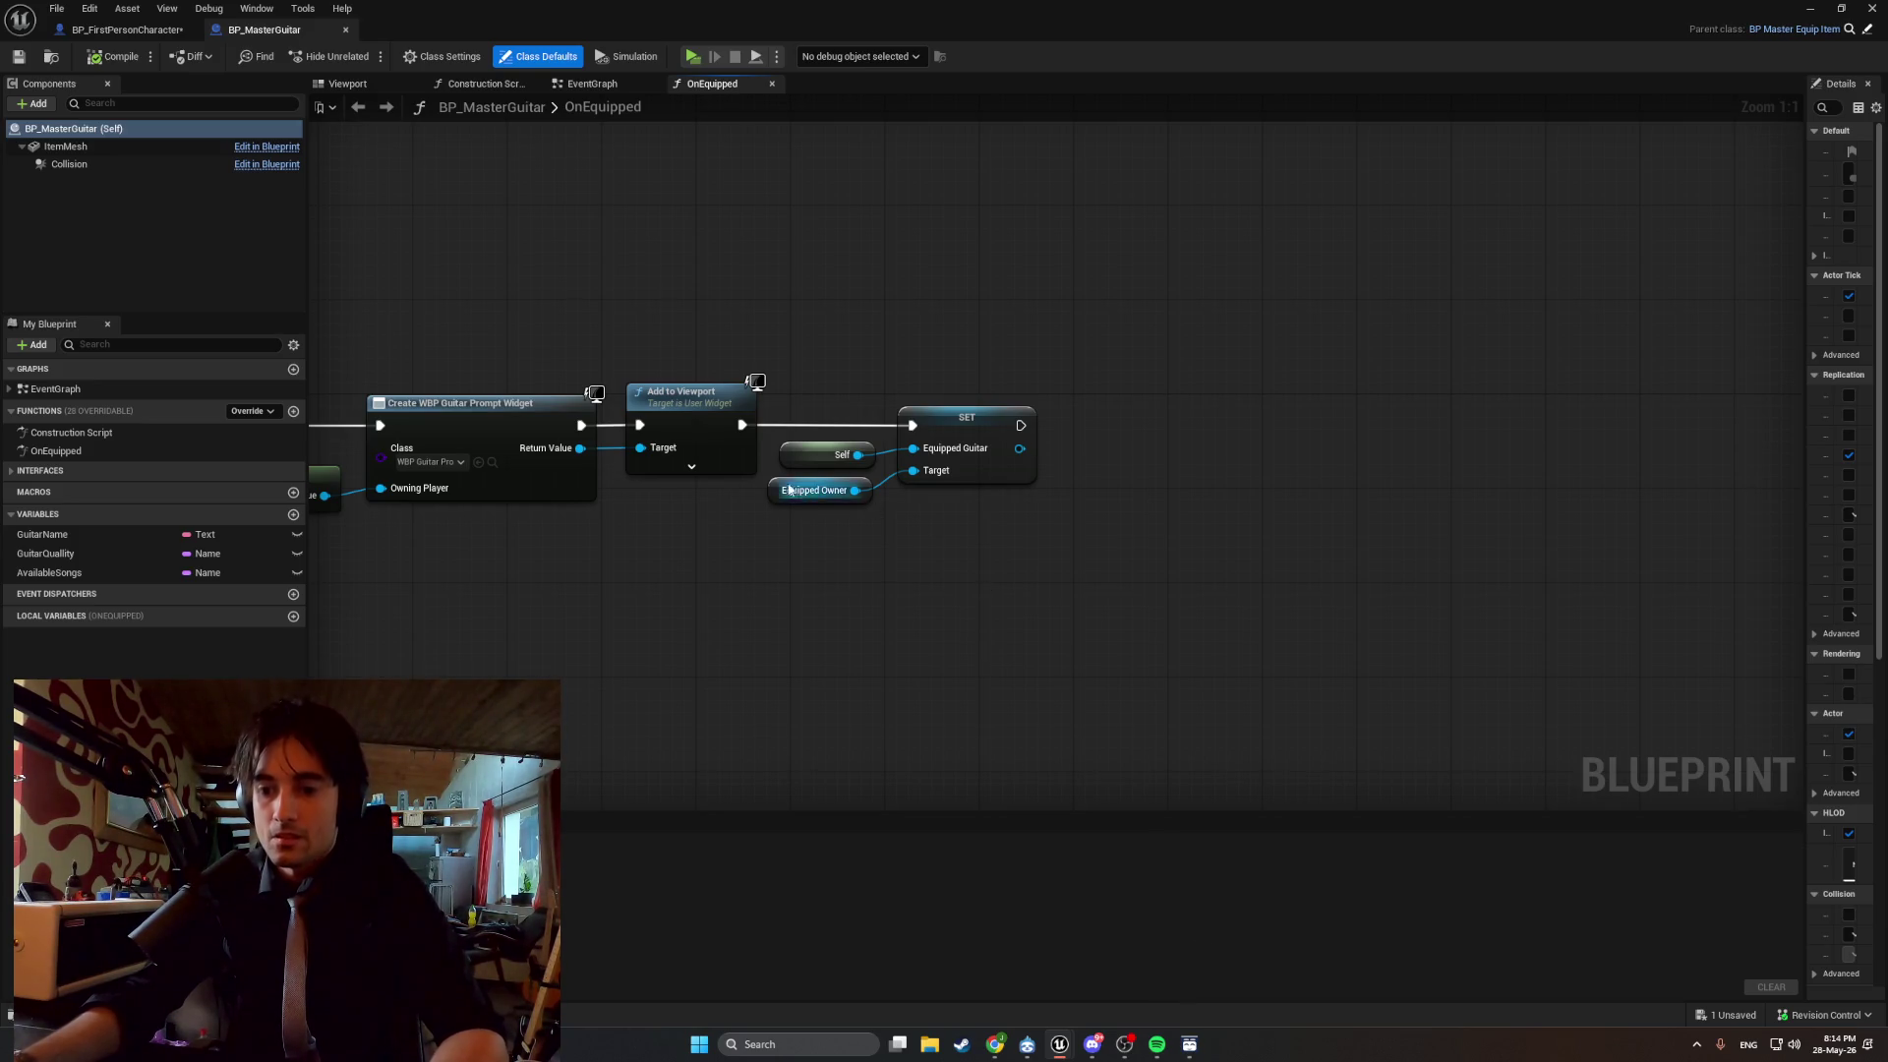
Add a Set Can Open Guitar Menu on Equipped Owner after SET Equipped Guitar, ticked true.
left_click_drag(859, 490, 1013, 568)
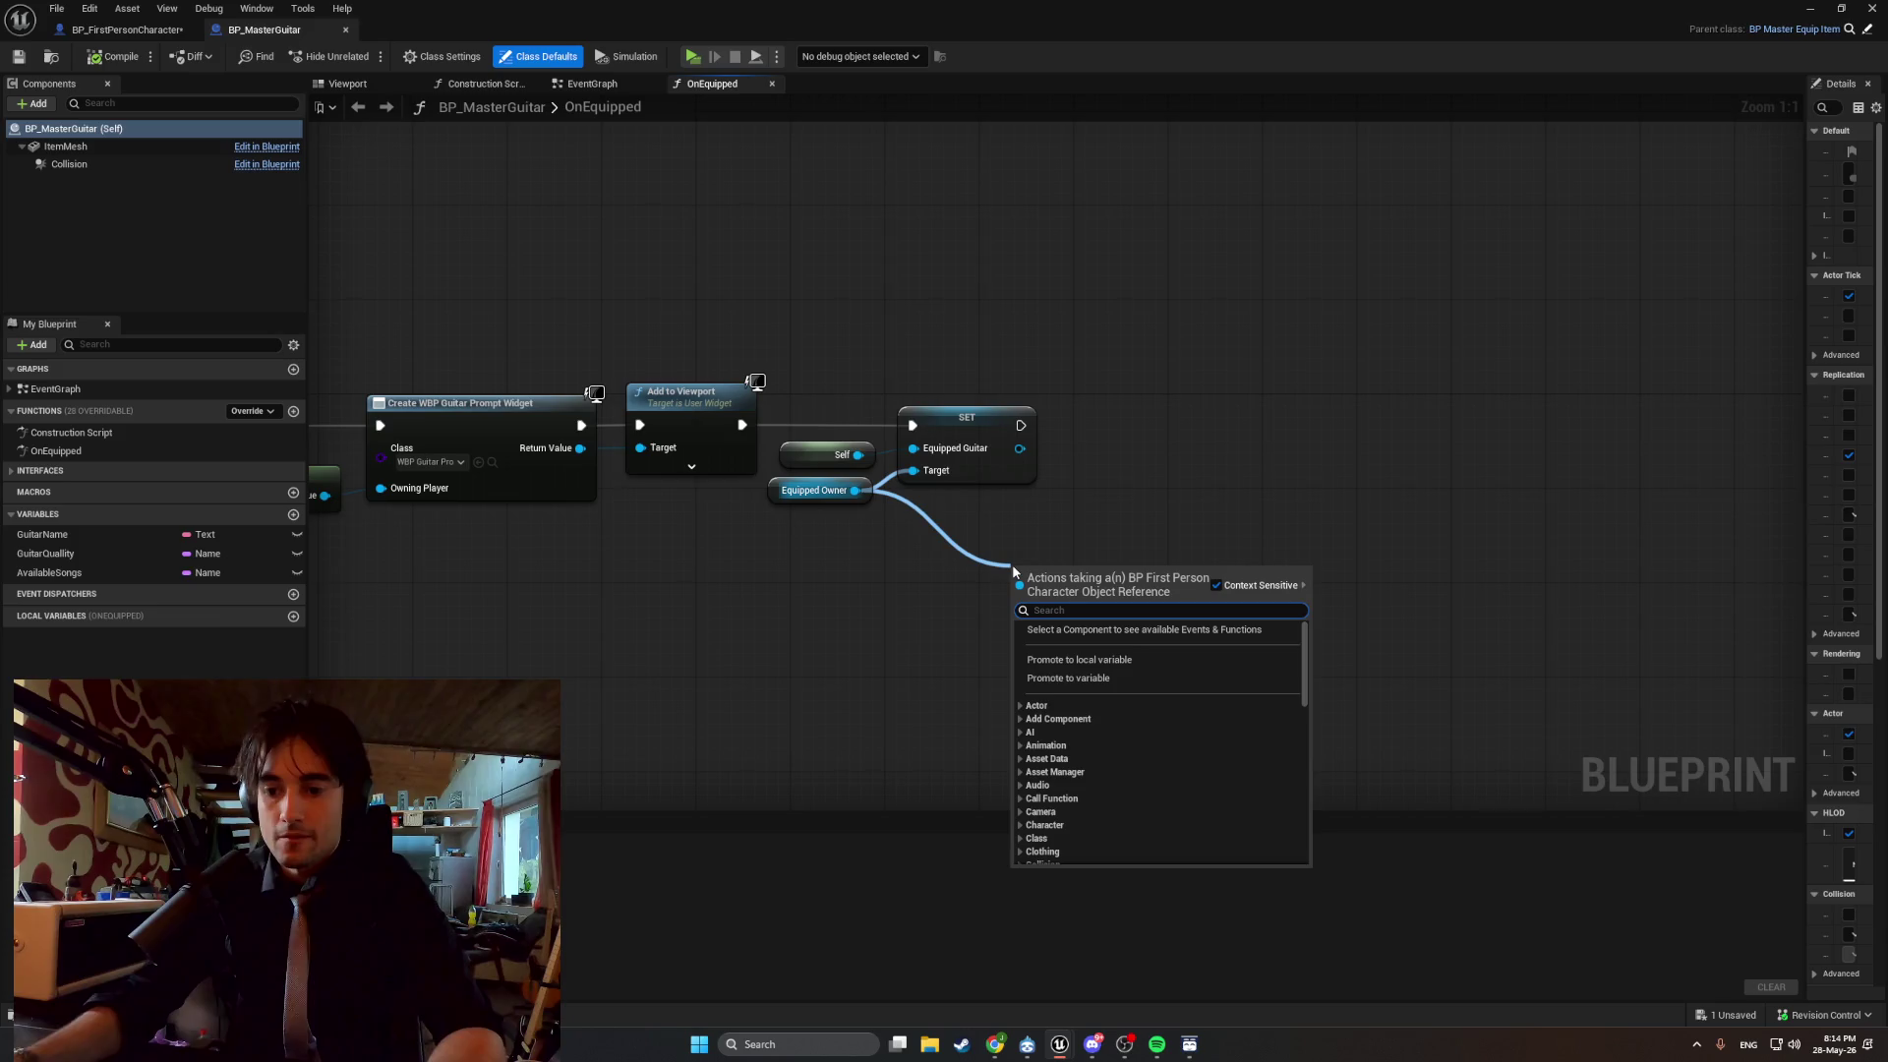
type("set can")
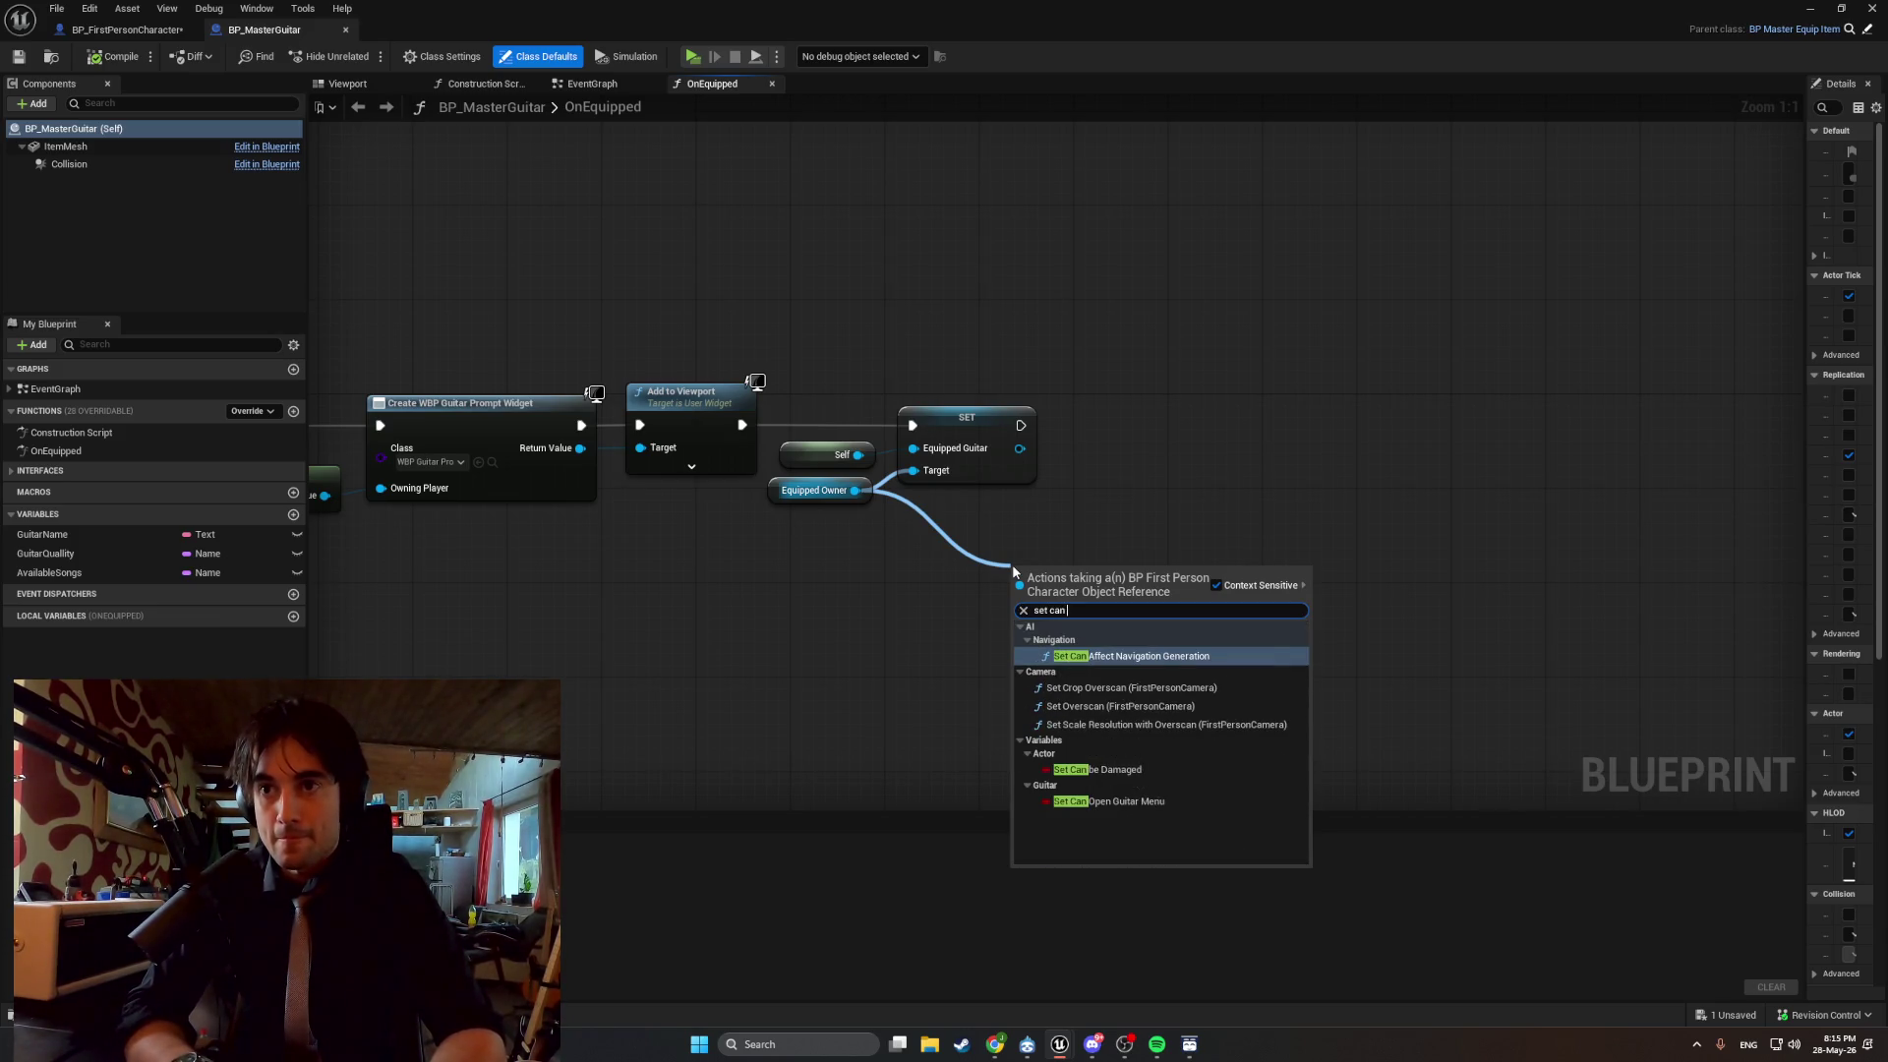
left_click(1153, 798)
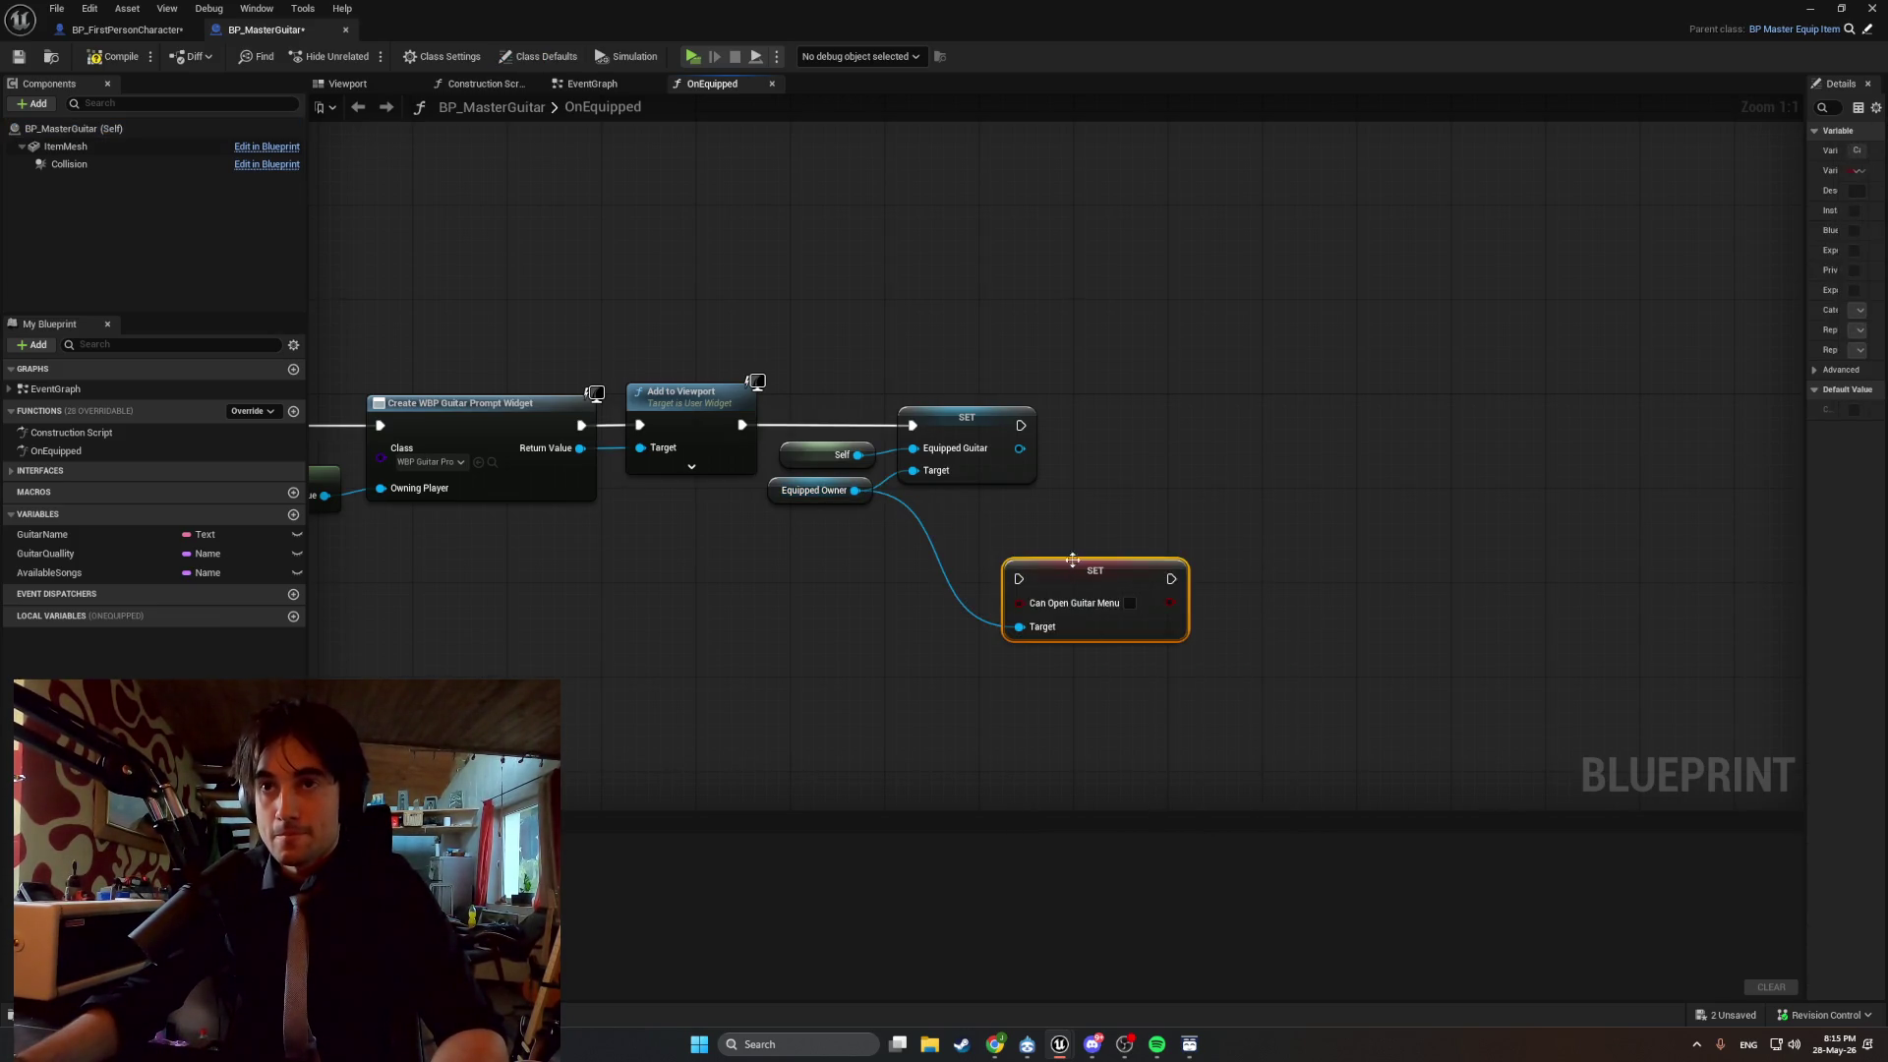
mouse_move(1060, 571)
left_mouse_down()
mouse_move(1060, 540)
mouse_move(1177, 478)
mouse_move(1175, 457)
left_mouse_up()
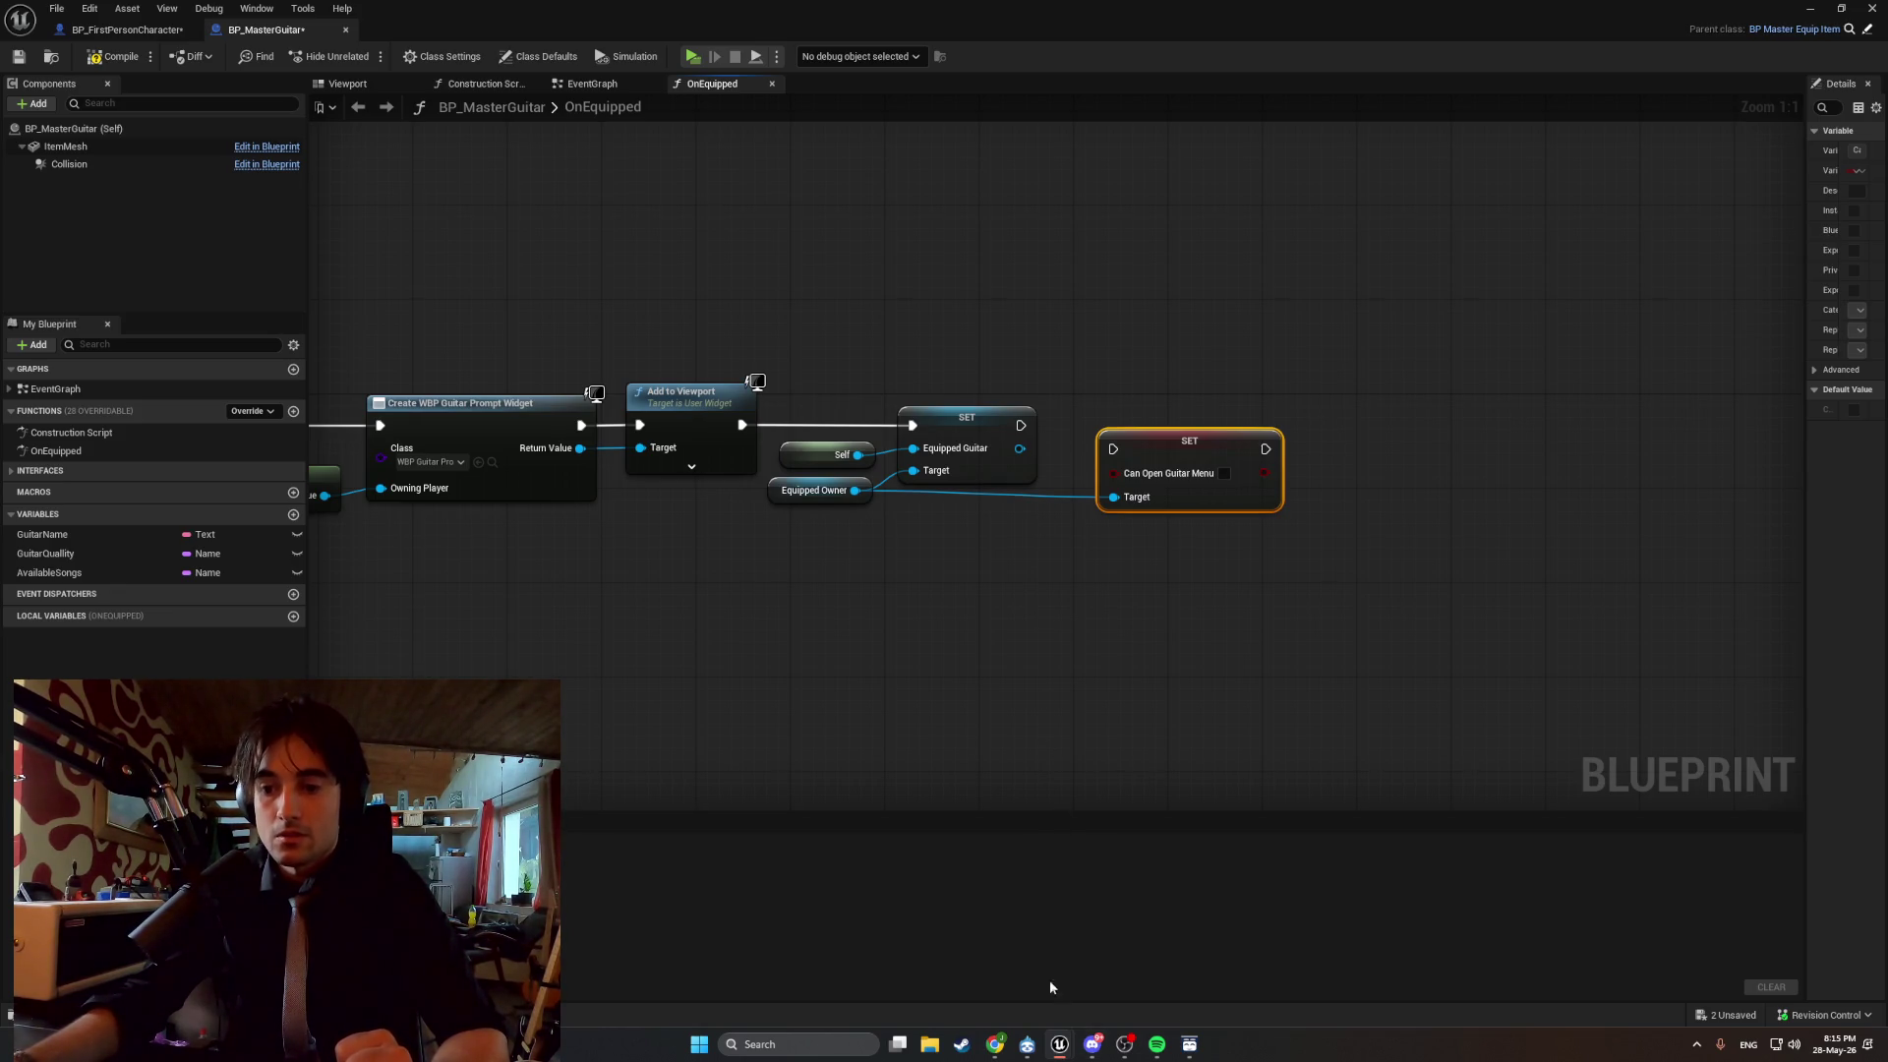
left_click_drag(746, 740, 927, 706)
left_click_drag(1211, 441, 1212, 430)
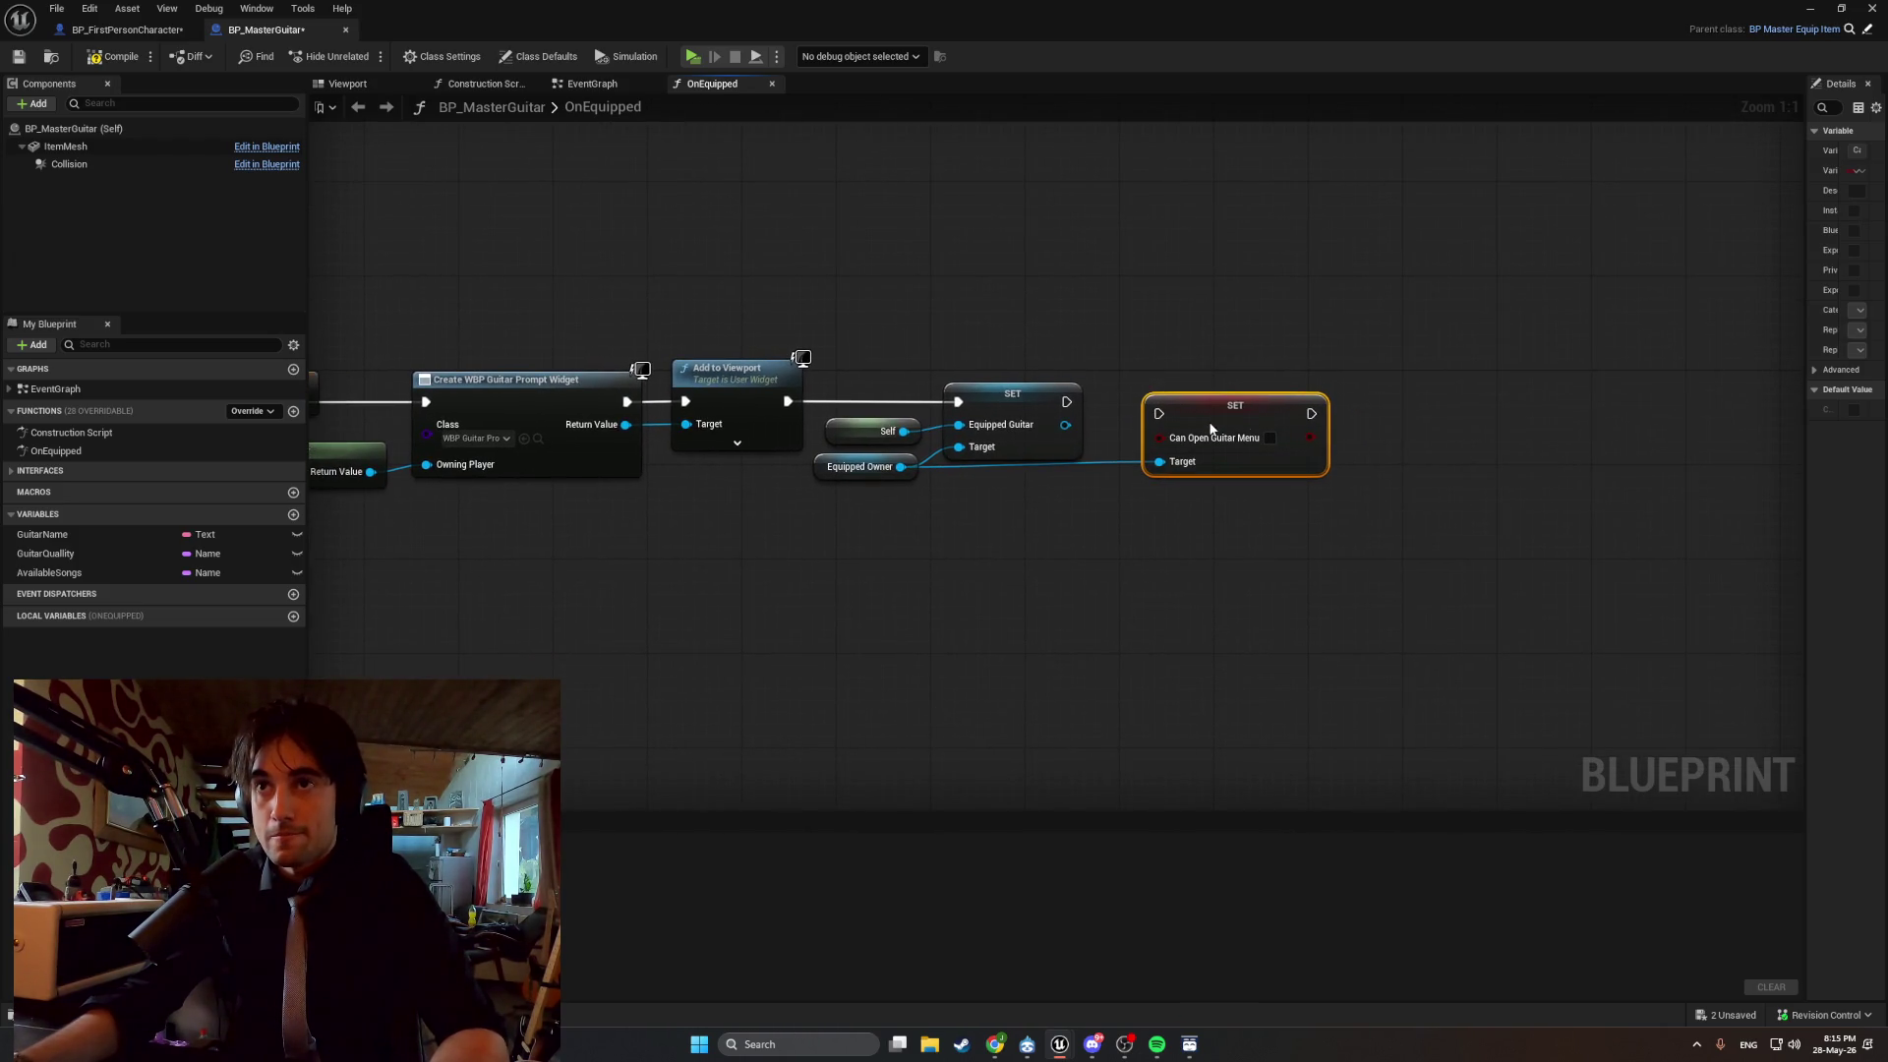
double_click(1033, 462)
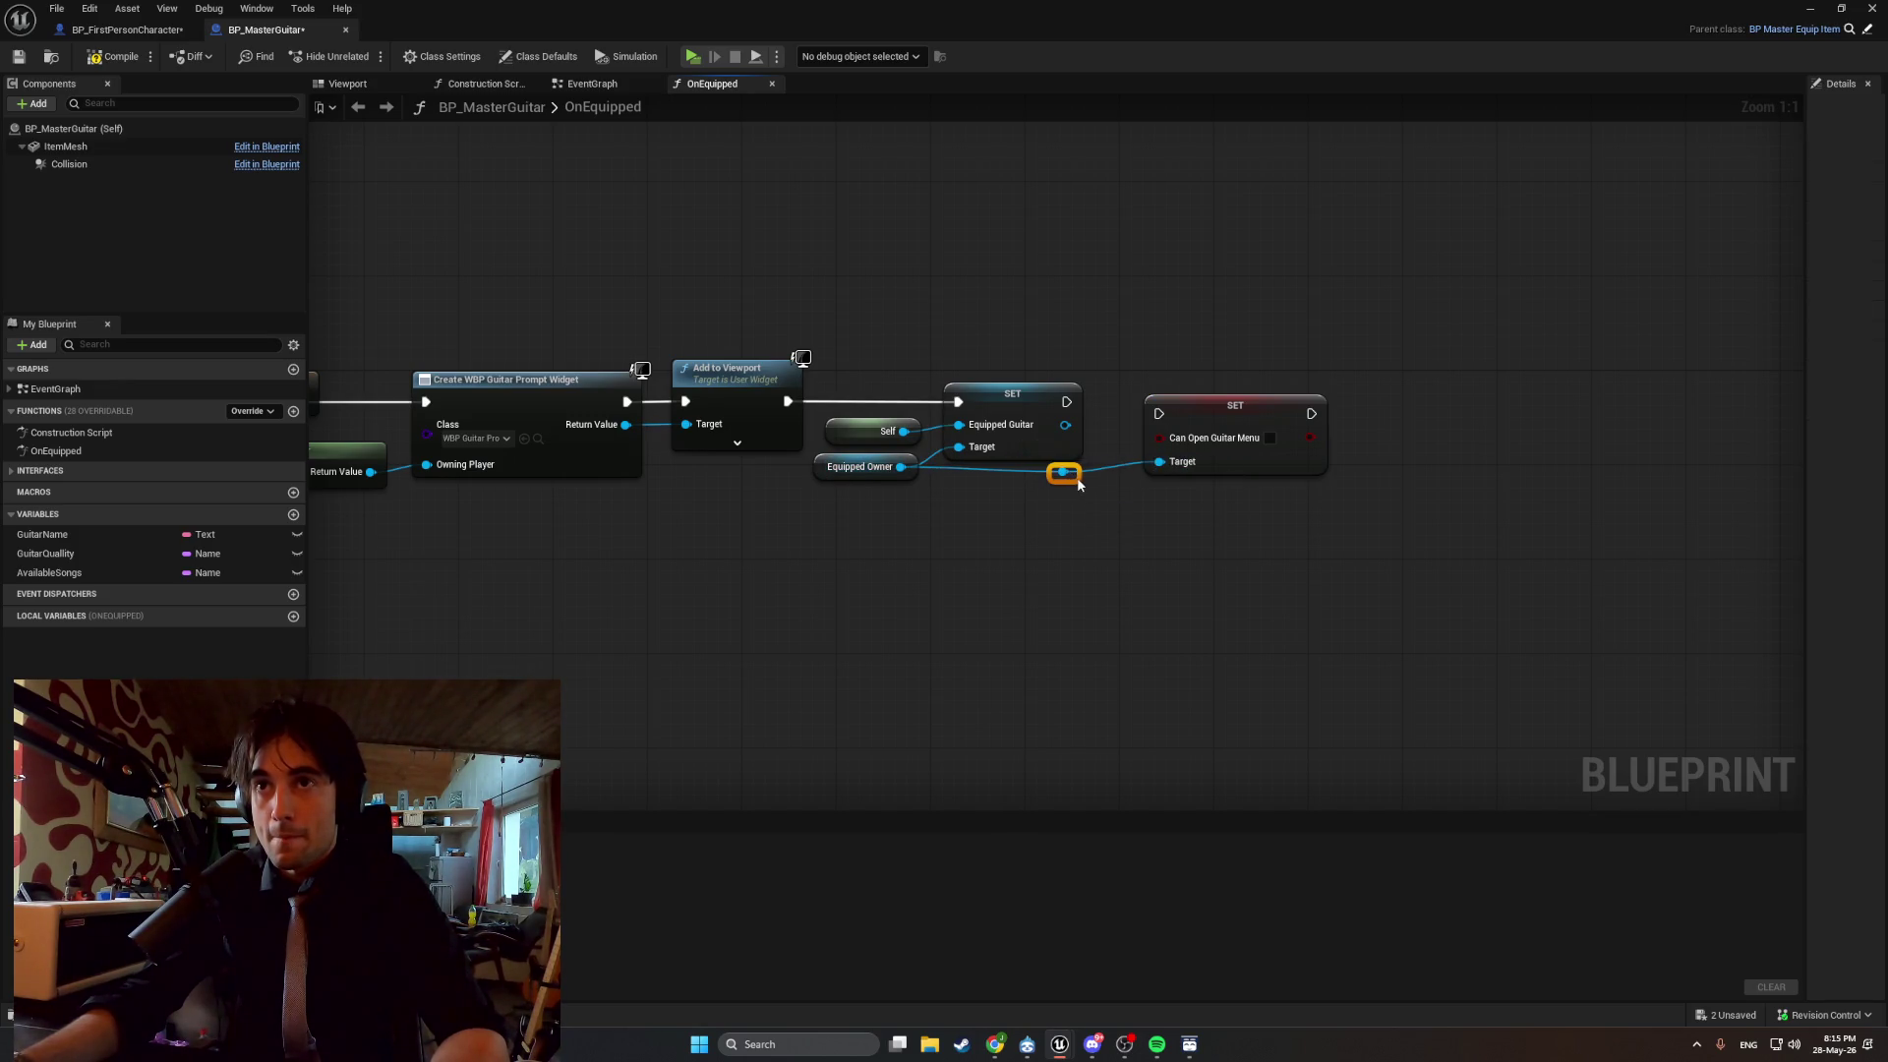
left_click_drag(1078, 481, 1089, 480)
left_click_drag(1208, 409, 1208, 398)
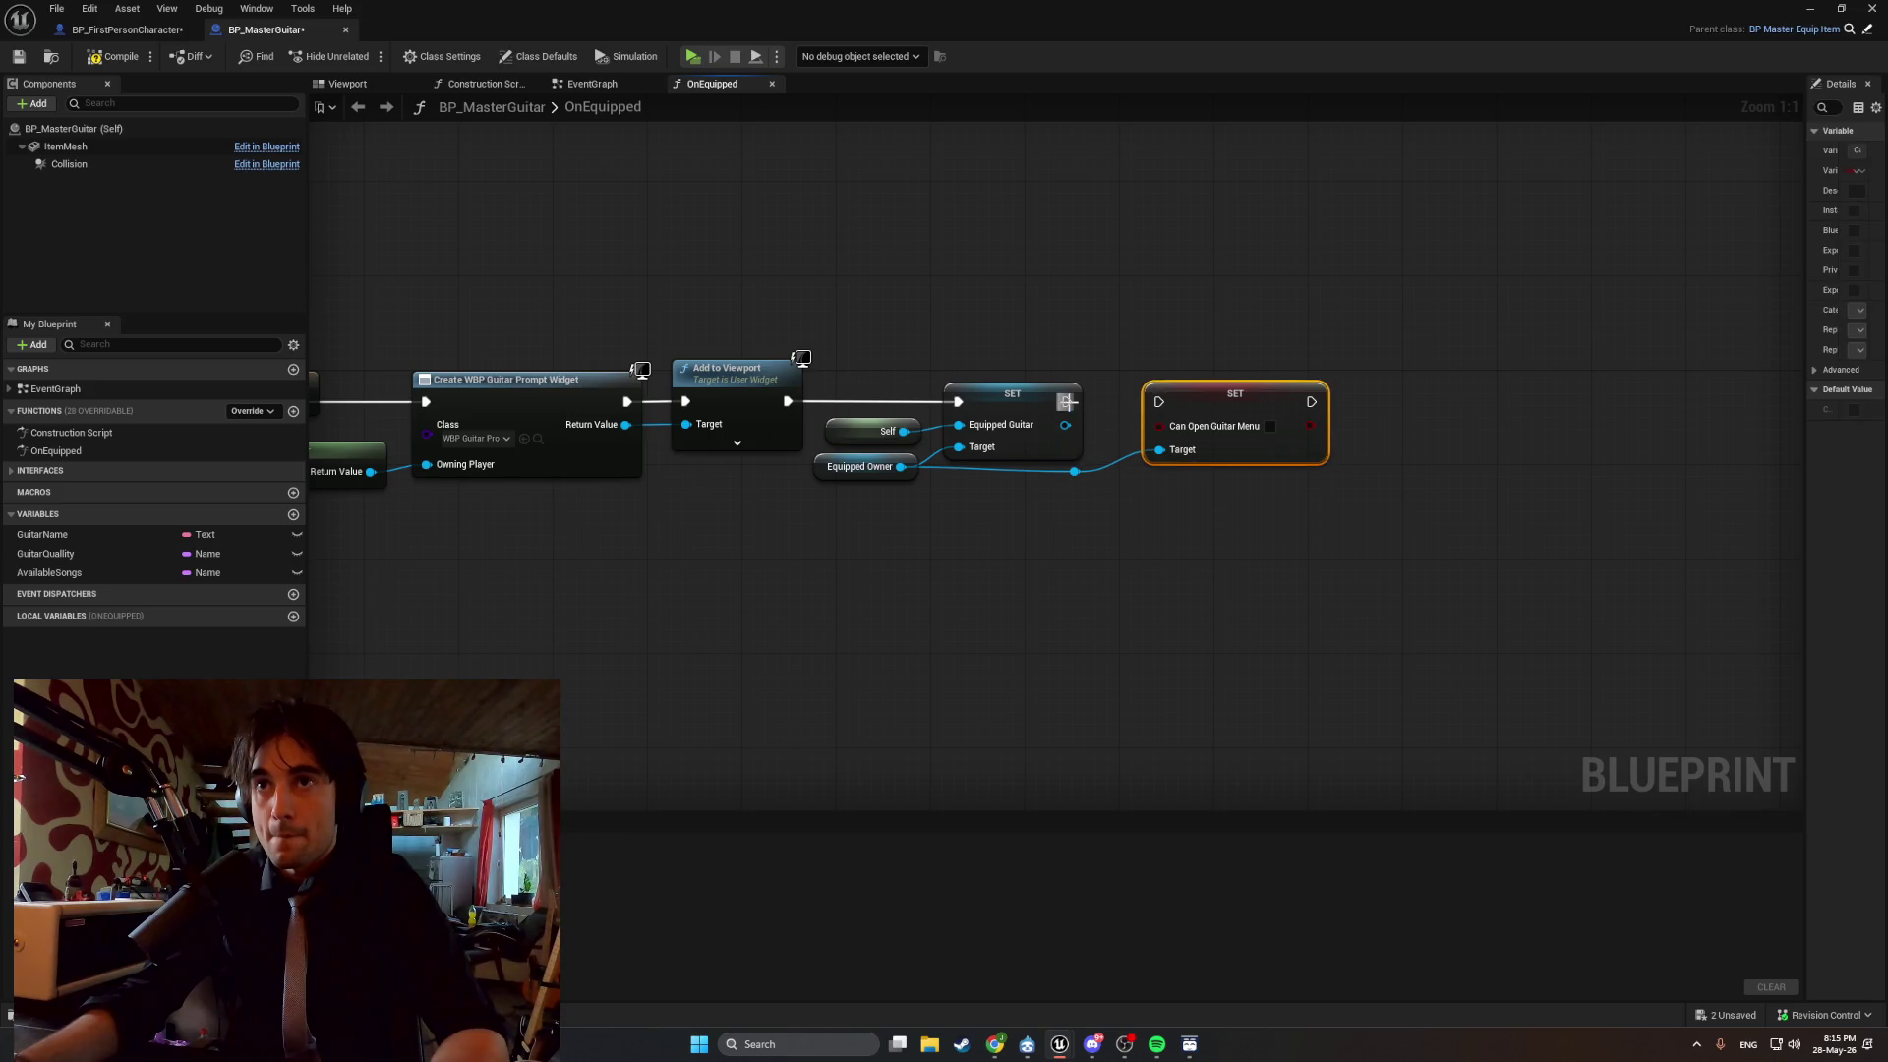
left_click_drag(1065, 402, 1194, 402)
left_click(1269, 429)
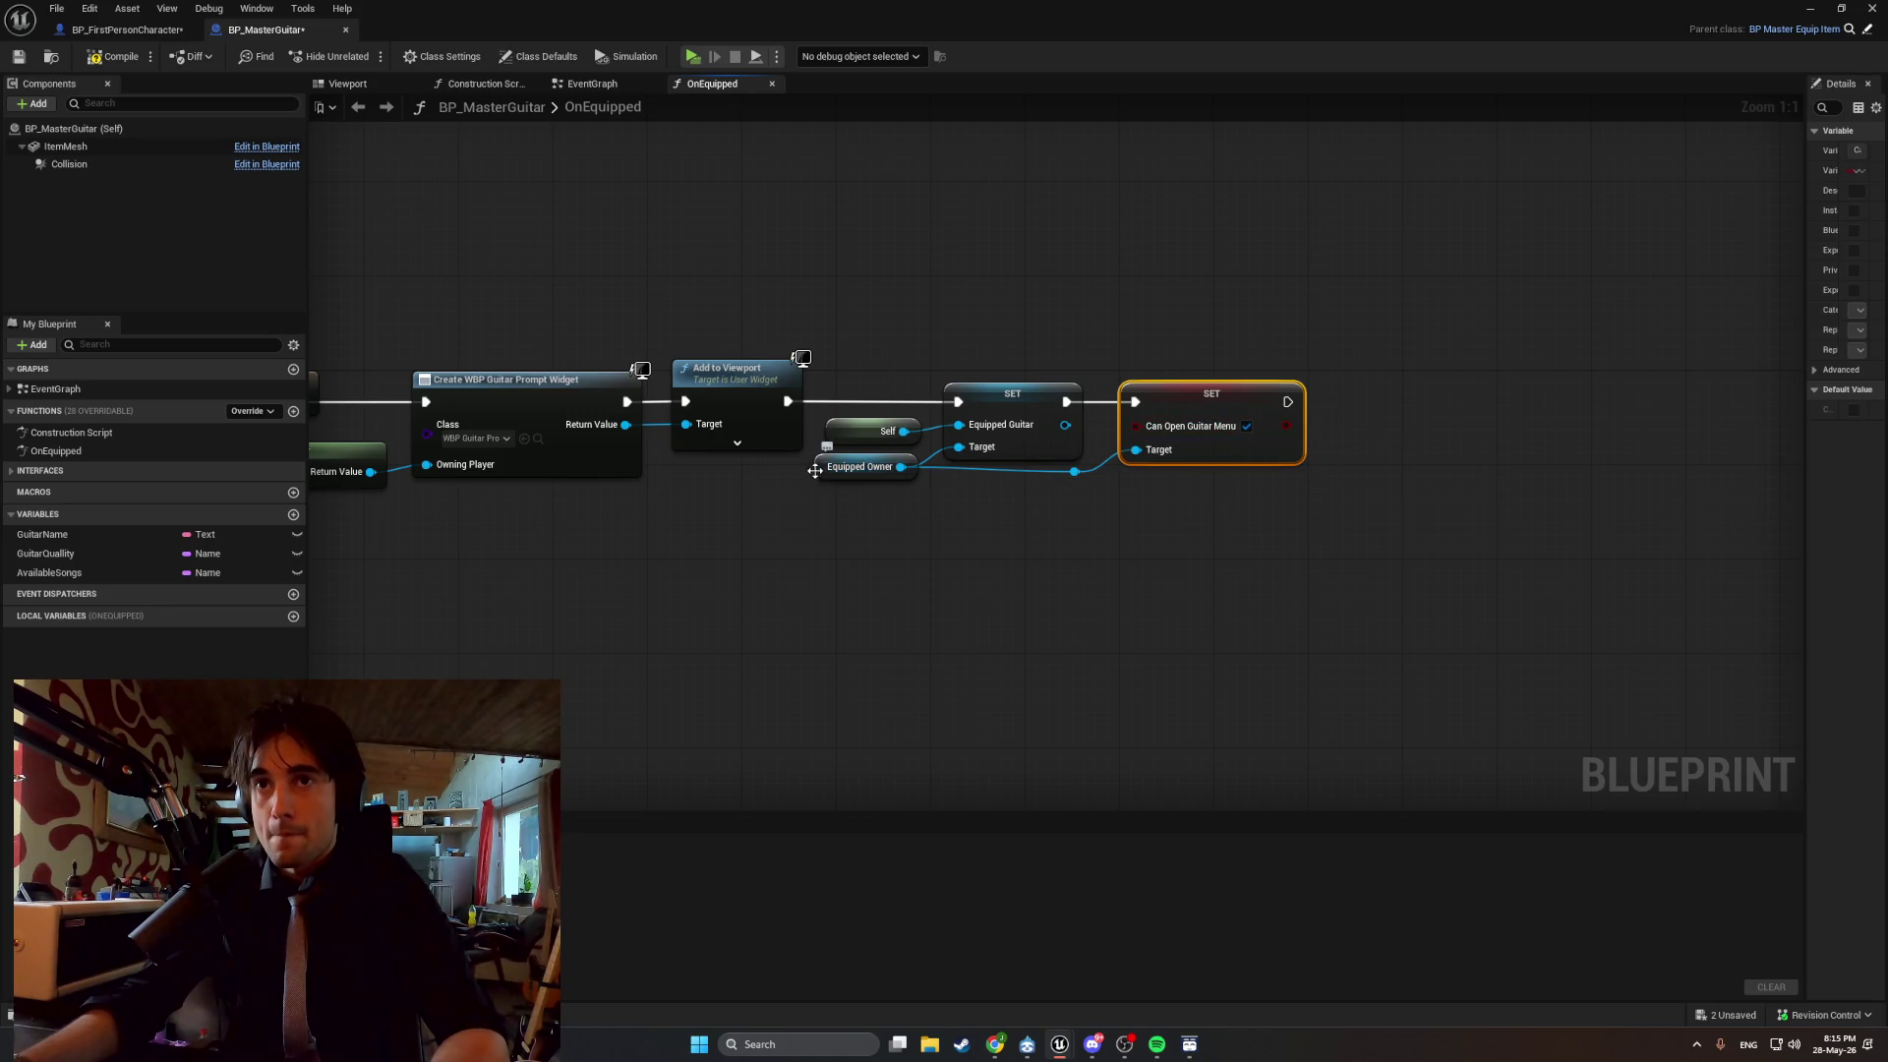
Straighten the Equipped Owner wire with two reroute points and compile BP_MasterGuitar.
left_click_drag(823, 470, 822, 482)
left_click(1070, 500)
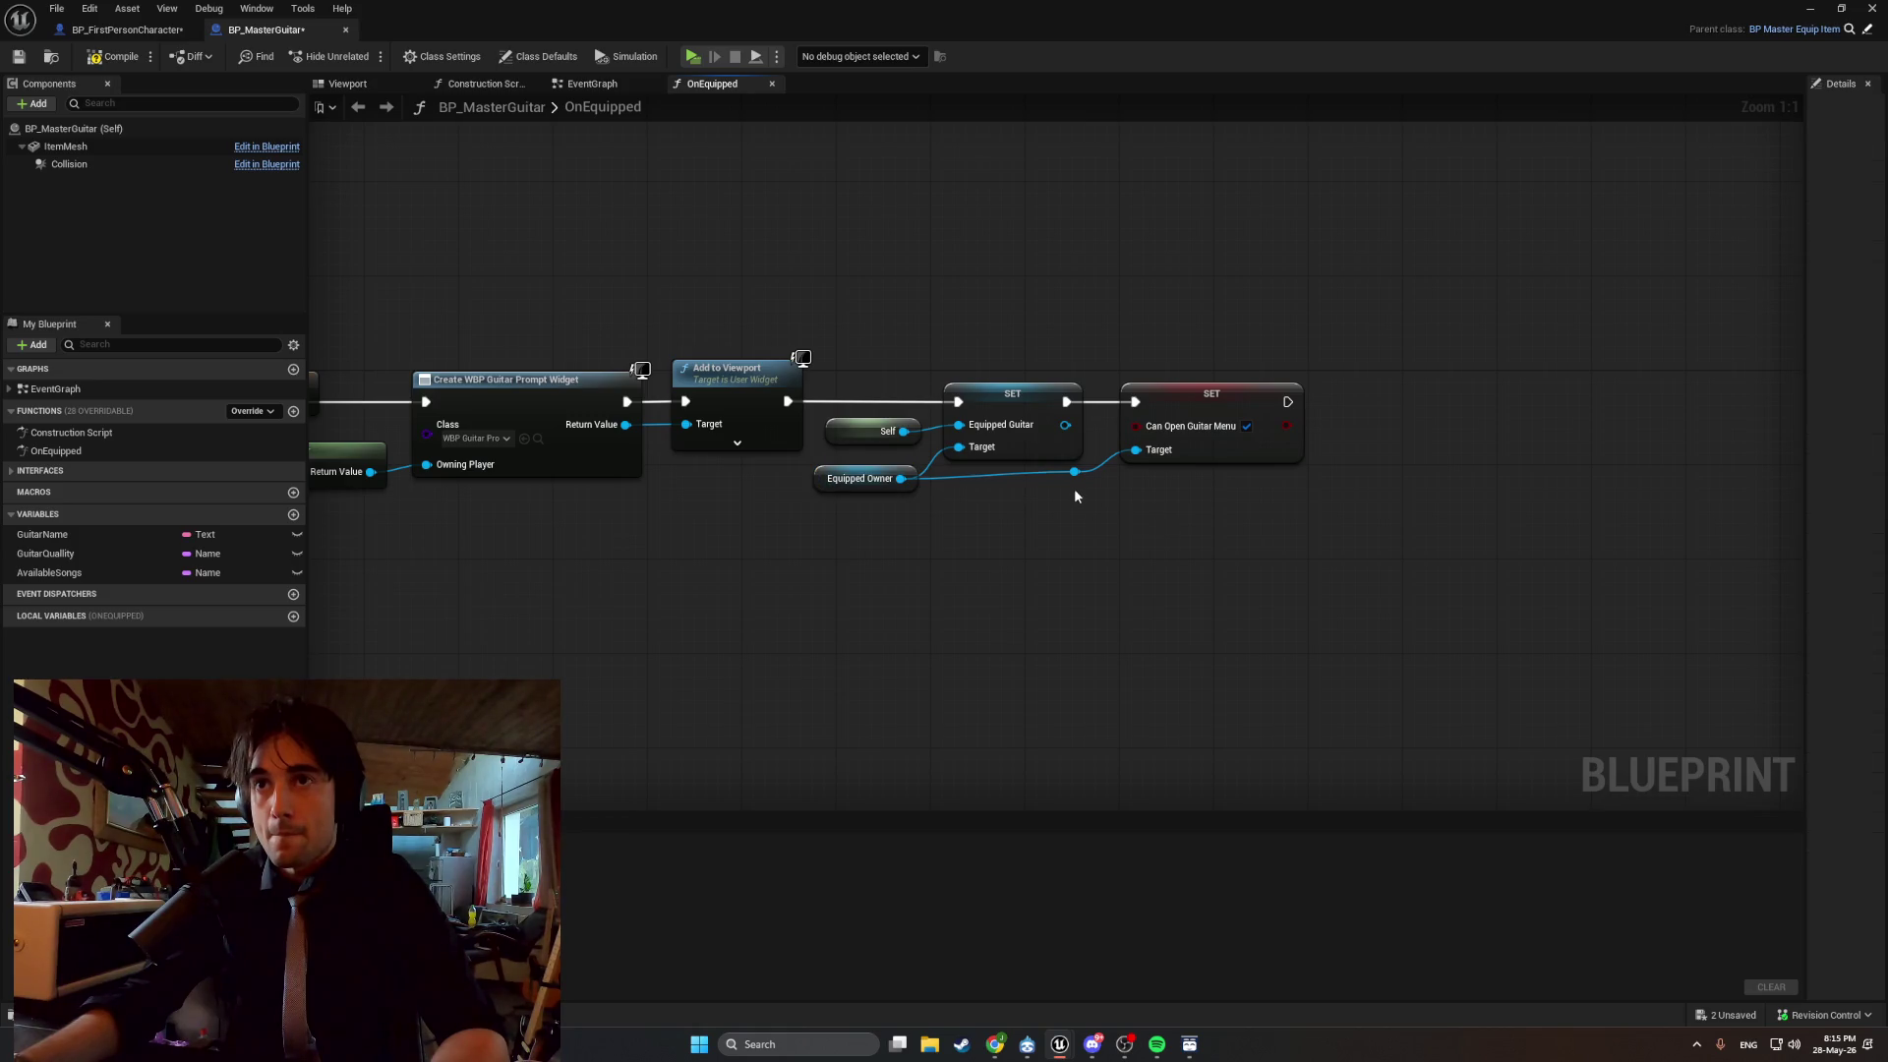
left_click_drag(1078, 486, 1093, 509)
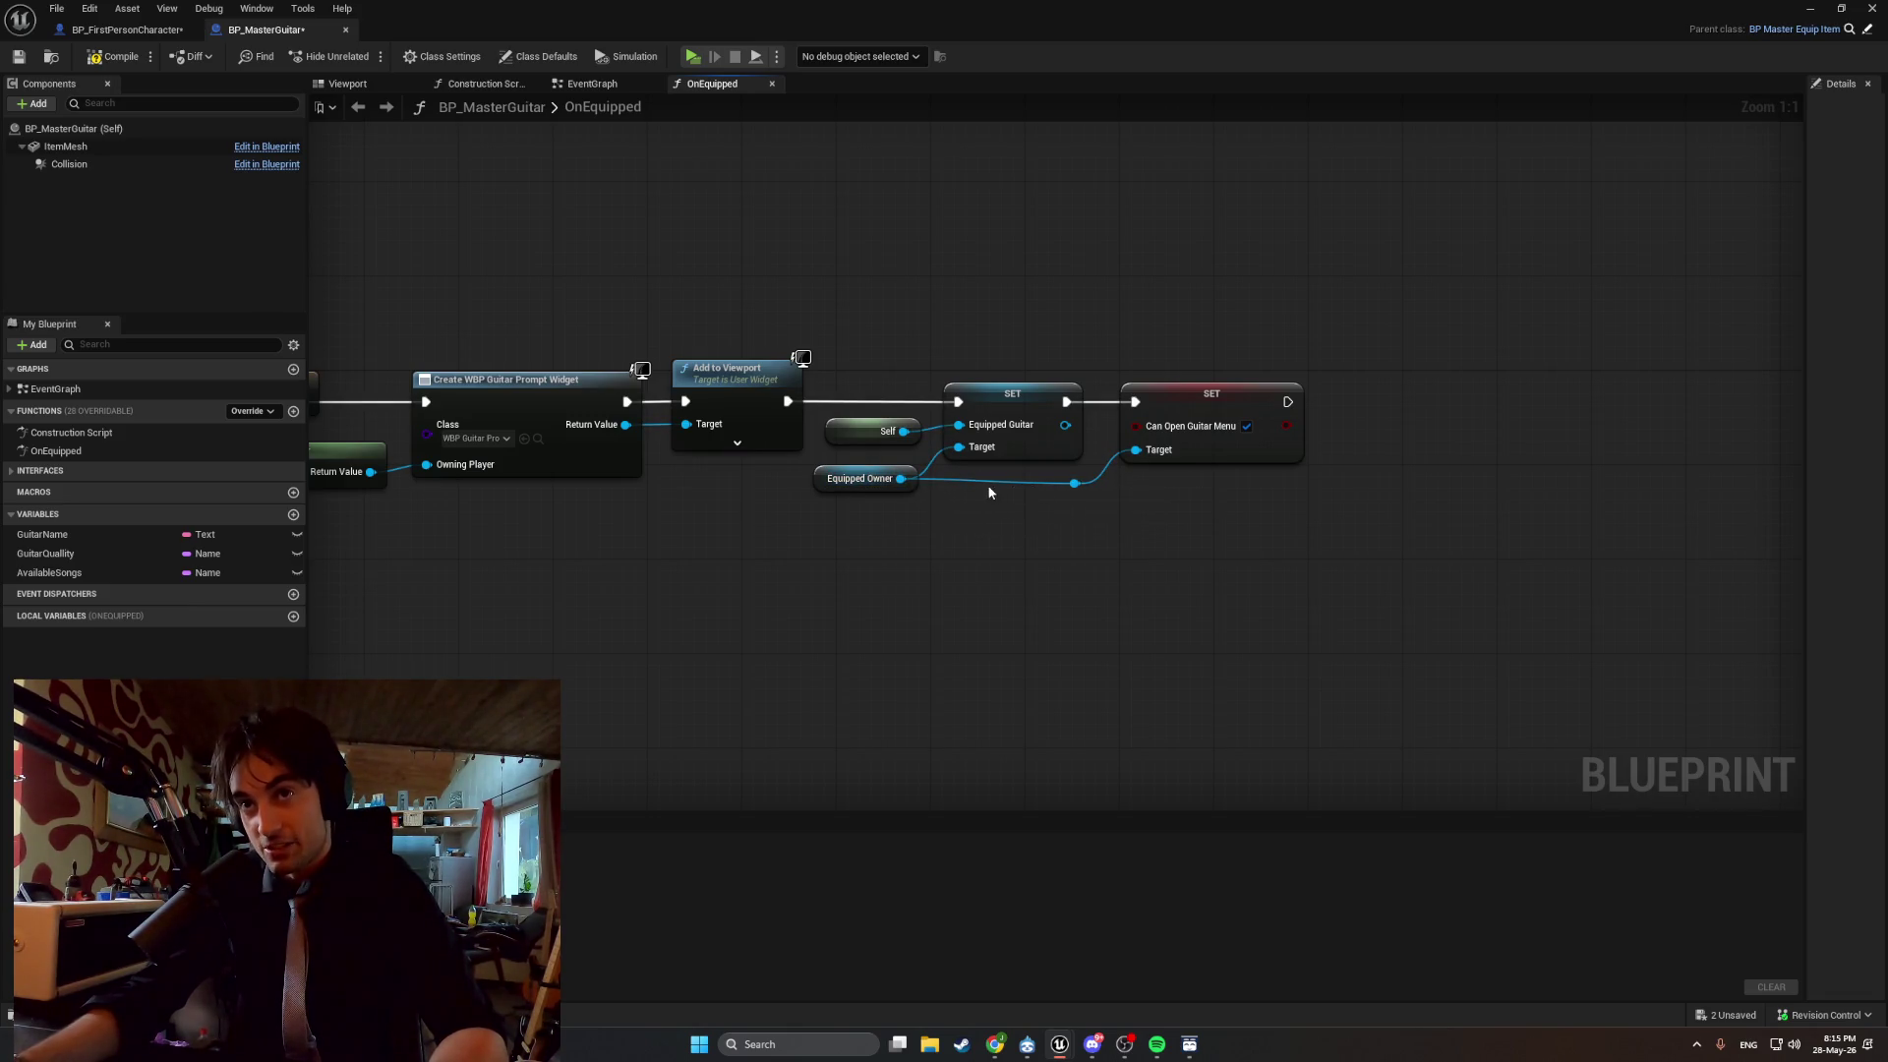
double_click(983, 487)
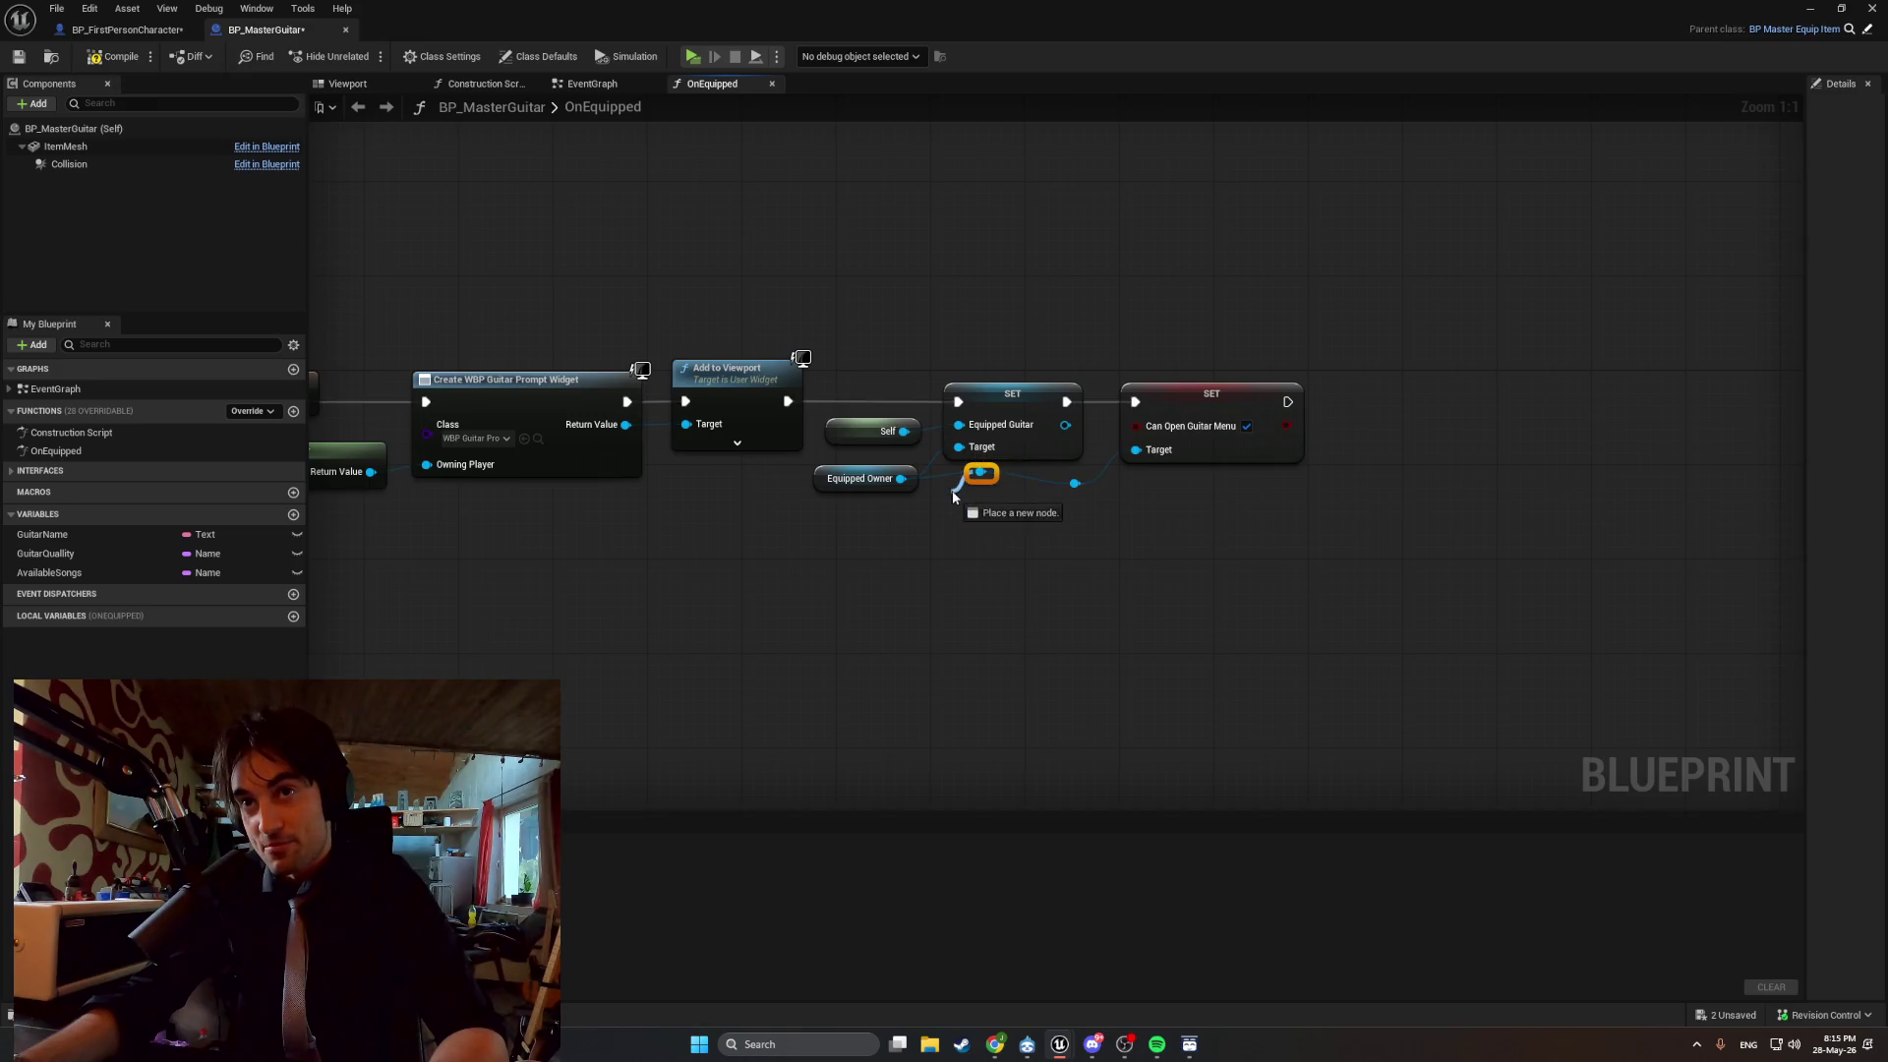
right_click(980, 484)
left_click(947, 482)
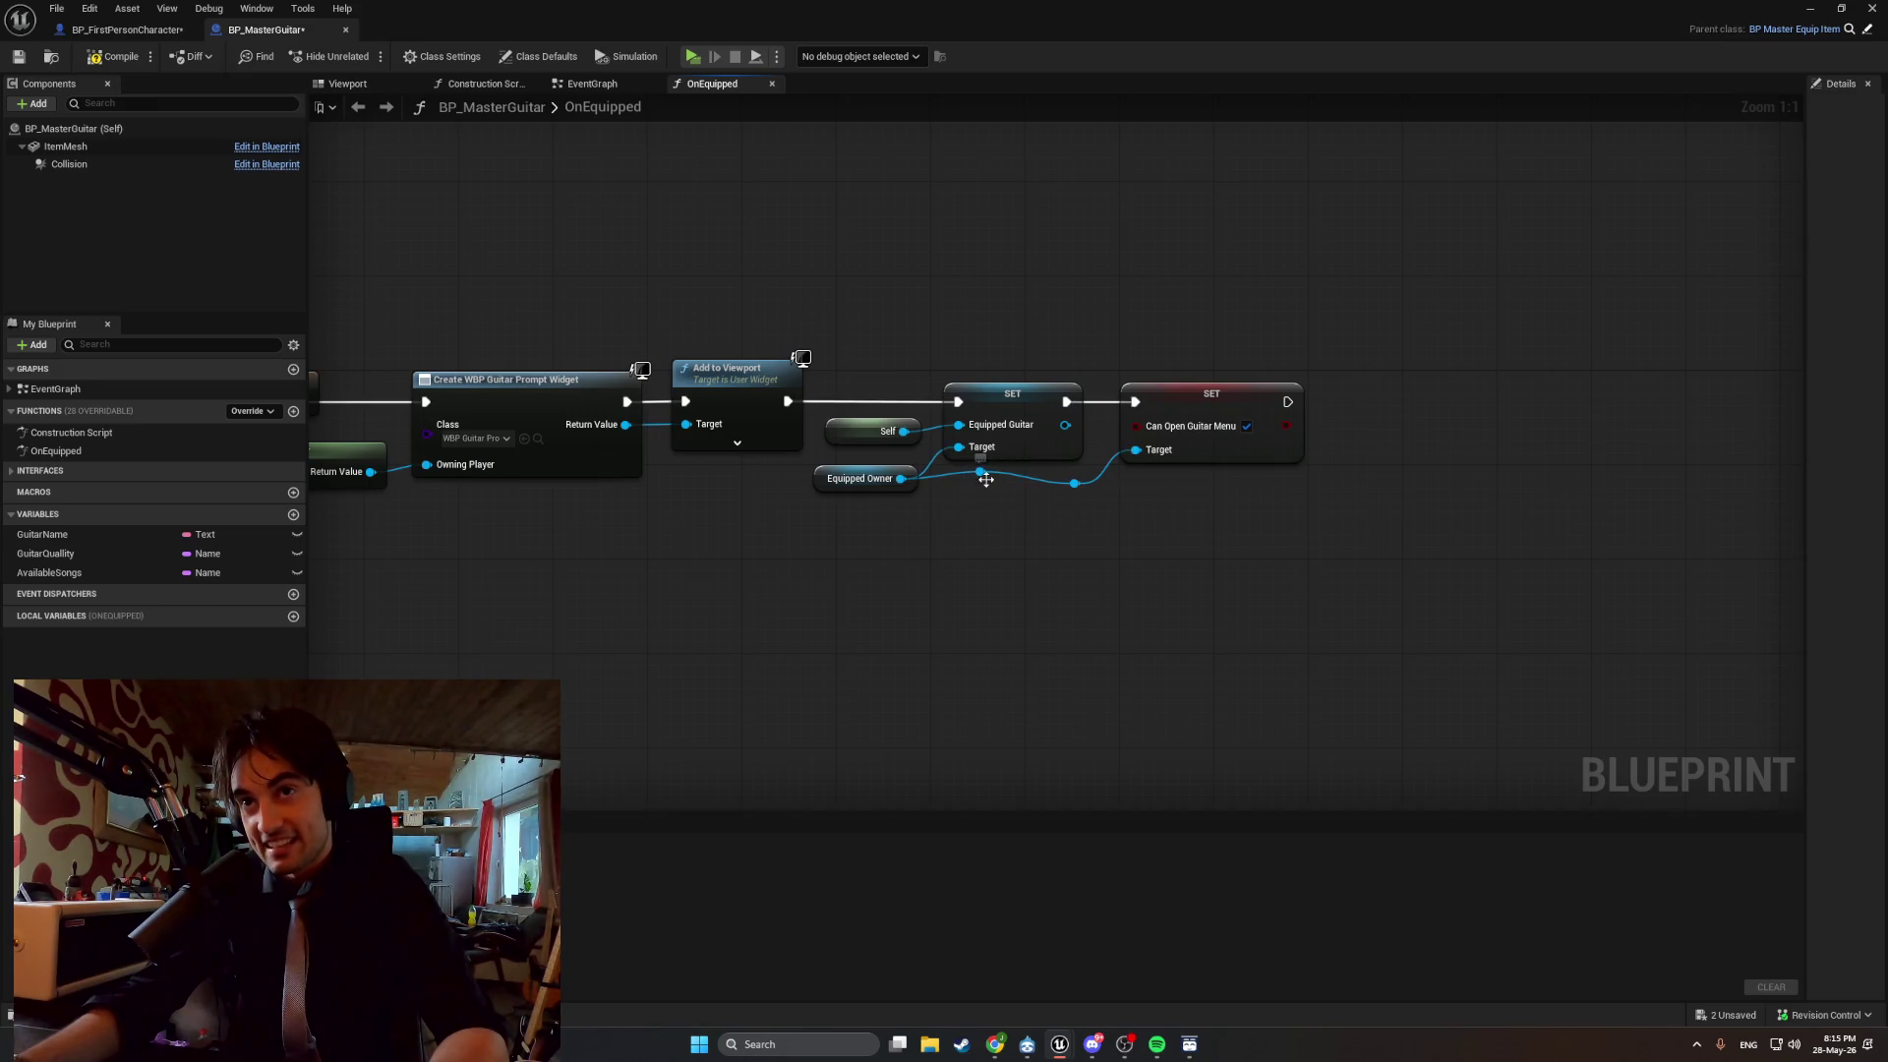
mouse_move(982, 474)
left_mouse_down()
mouse_move(979, 496)
mouse_move(944, 496)
left_mouse_up()
left_click(880, 462)
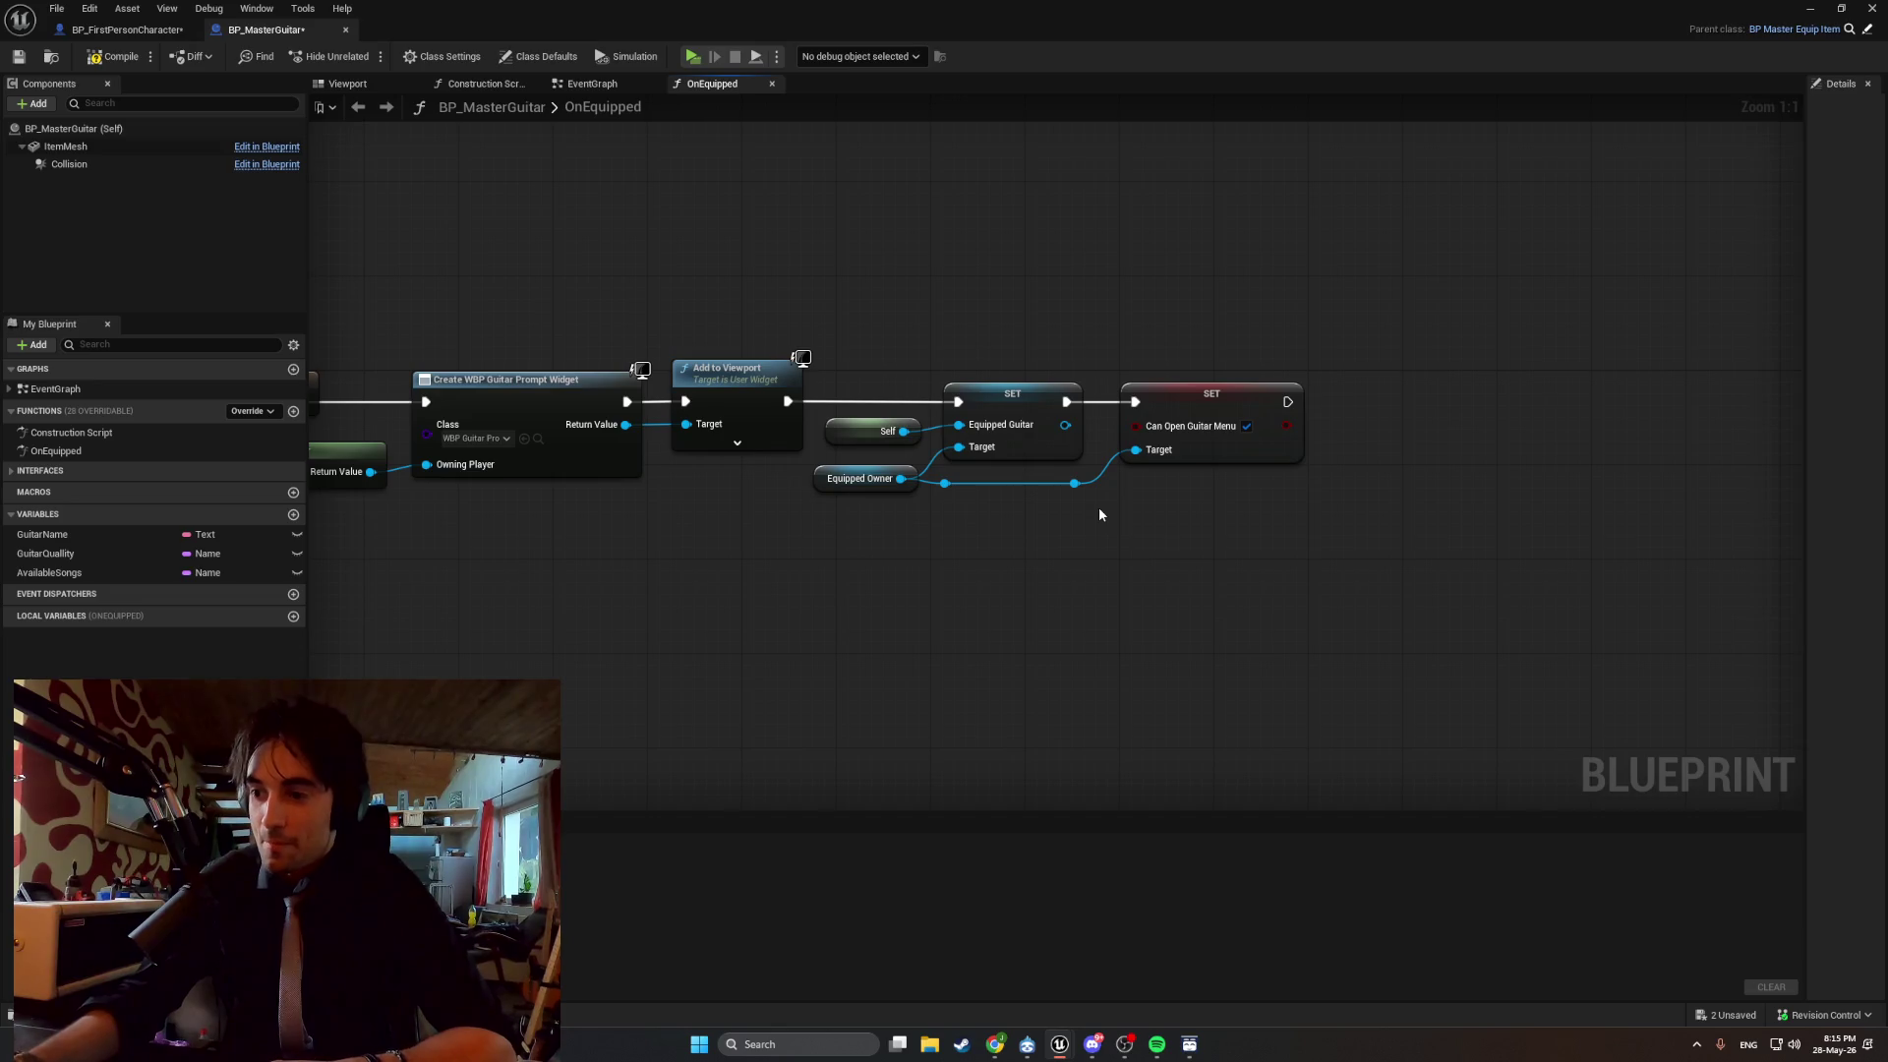
left_click(113, 56)
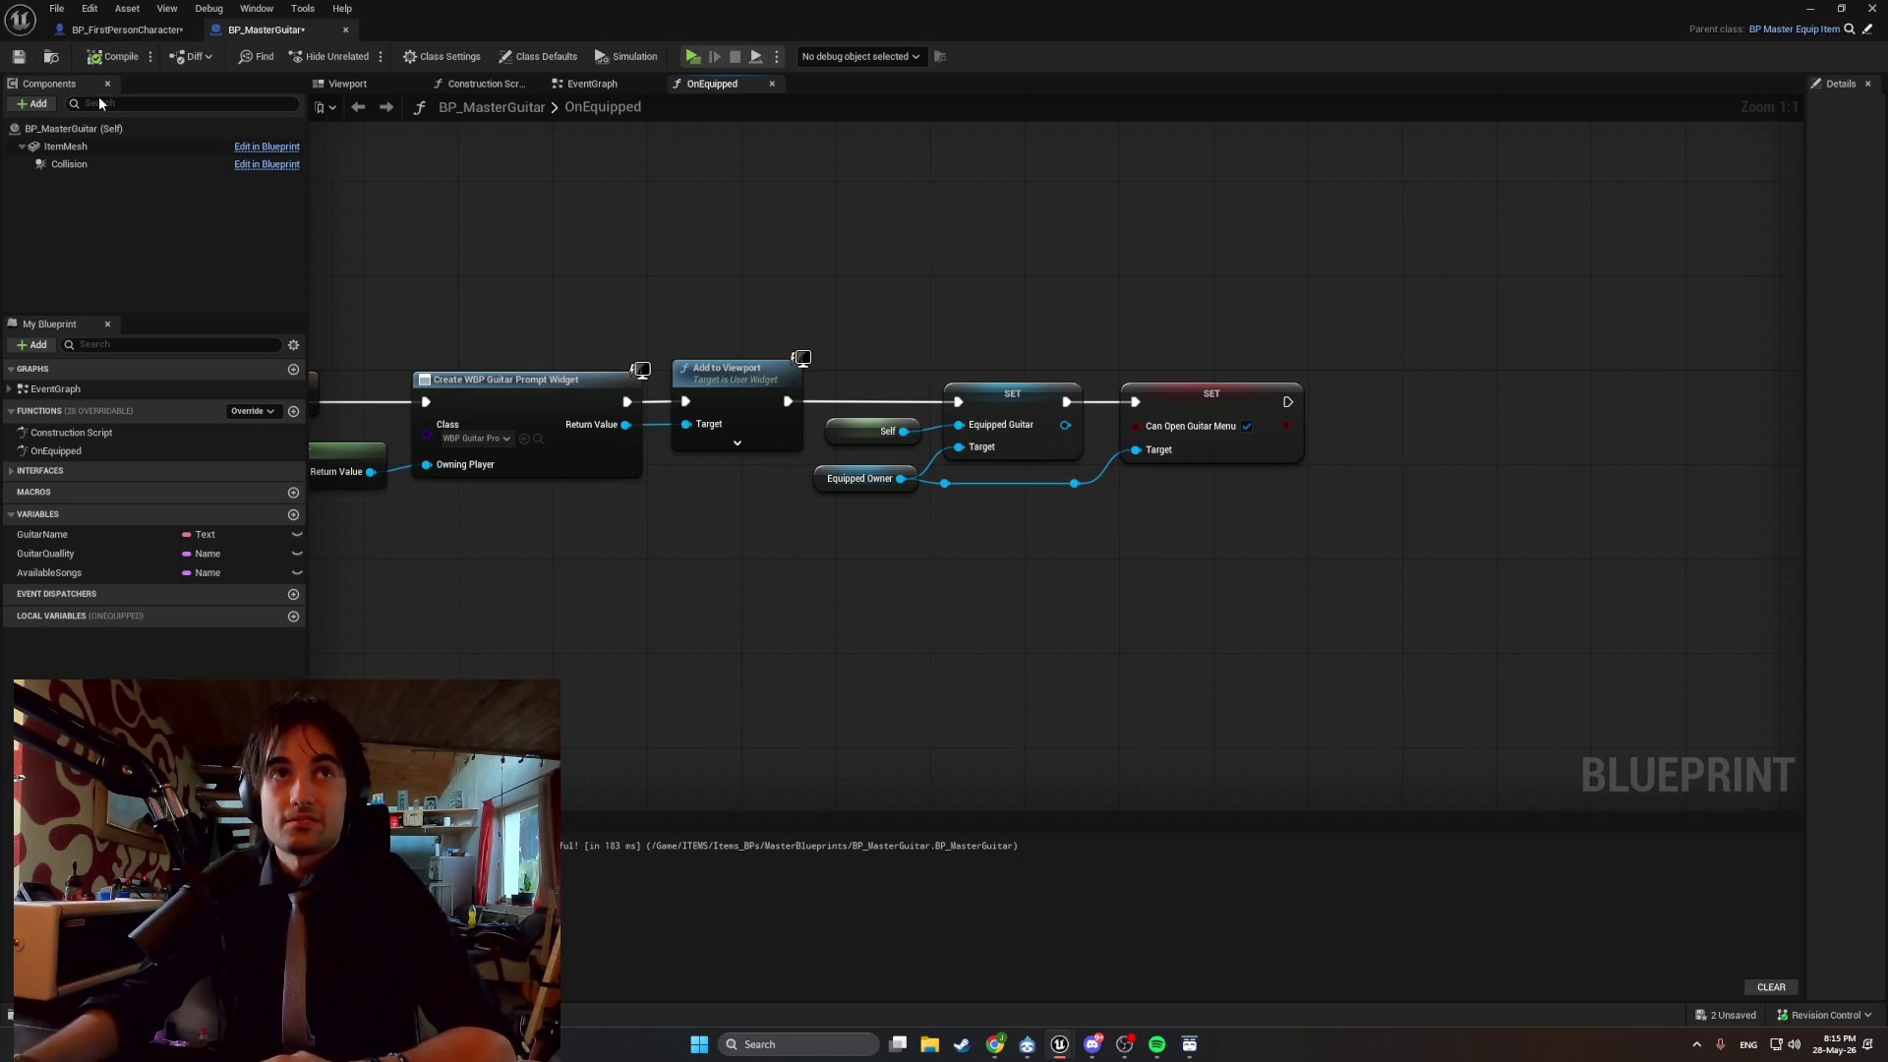
left_click(1810, 8)
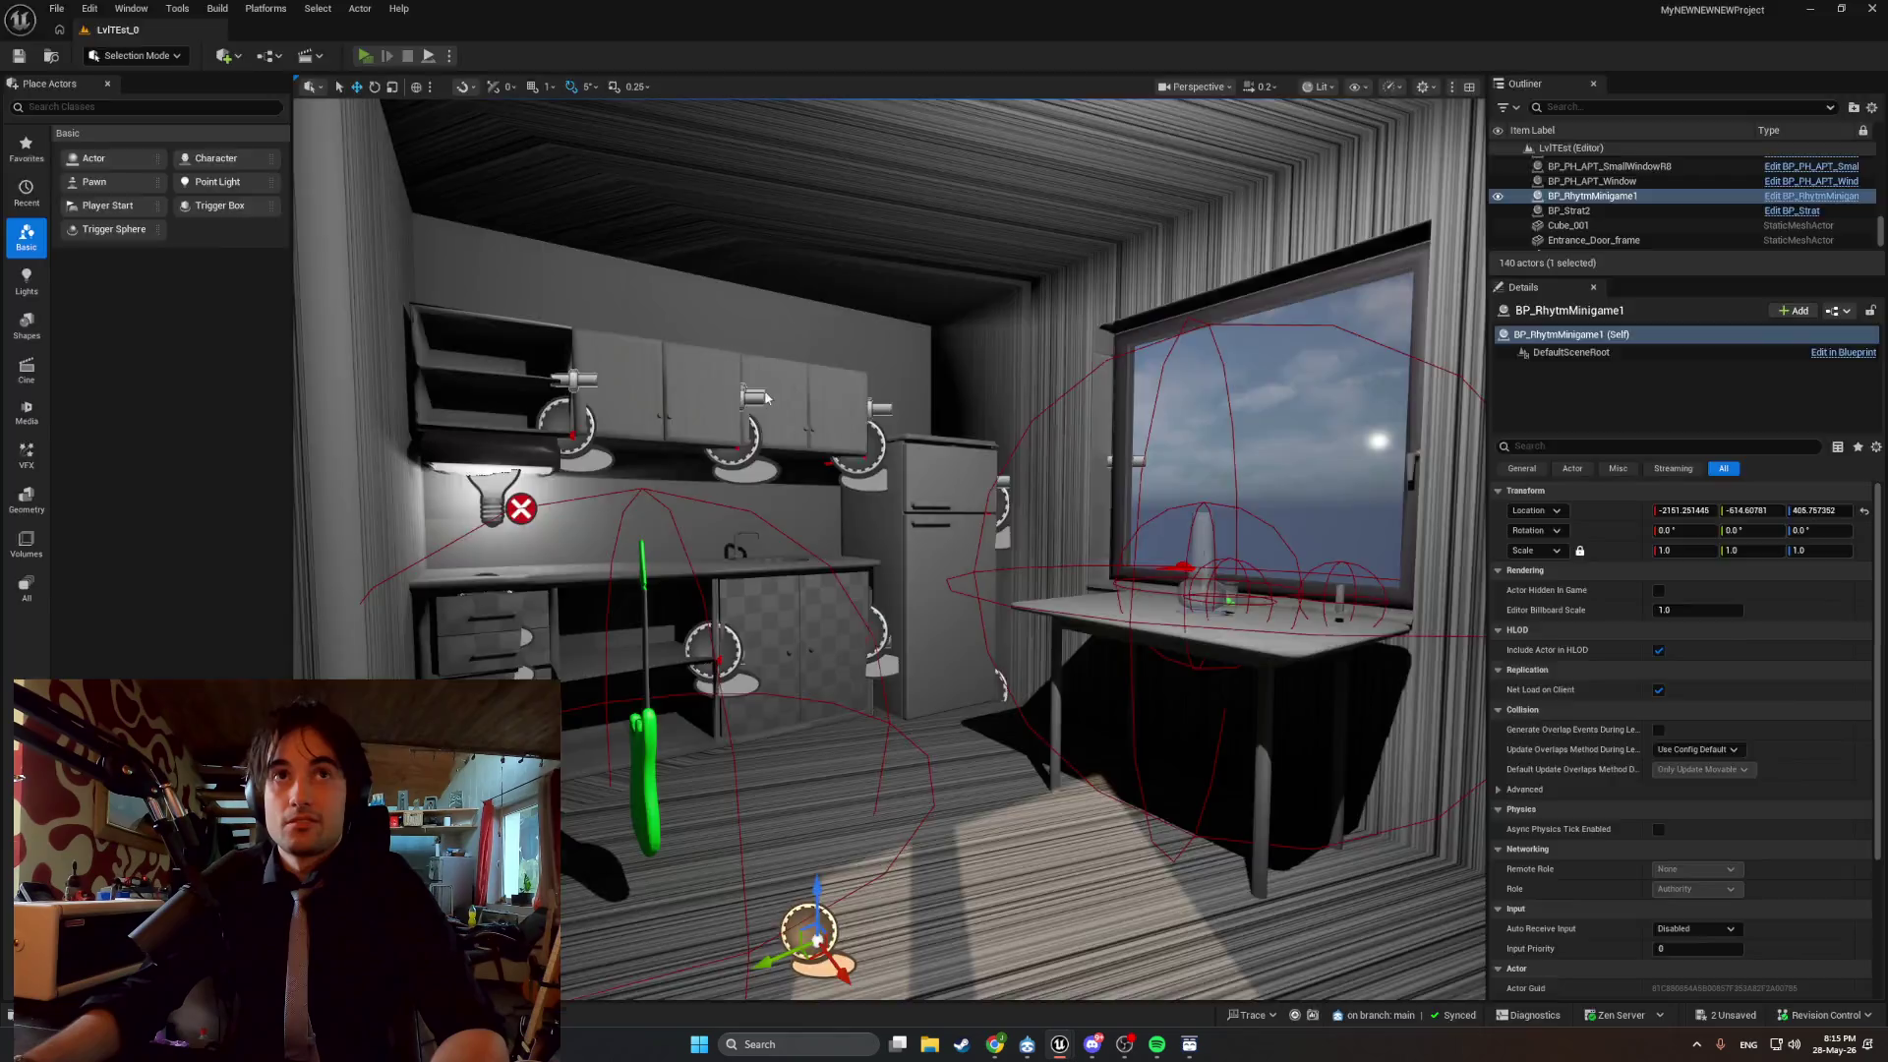
key("w")
key("e")
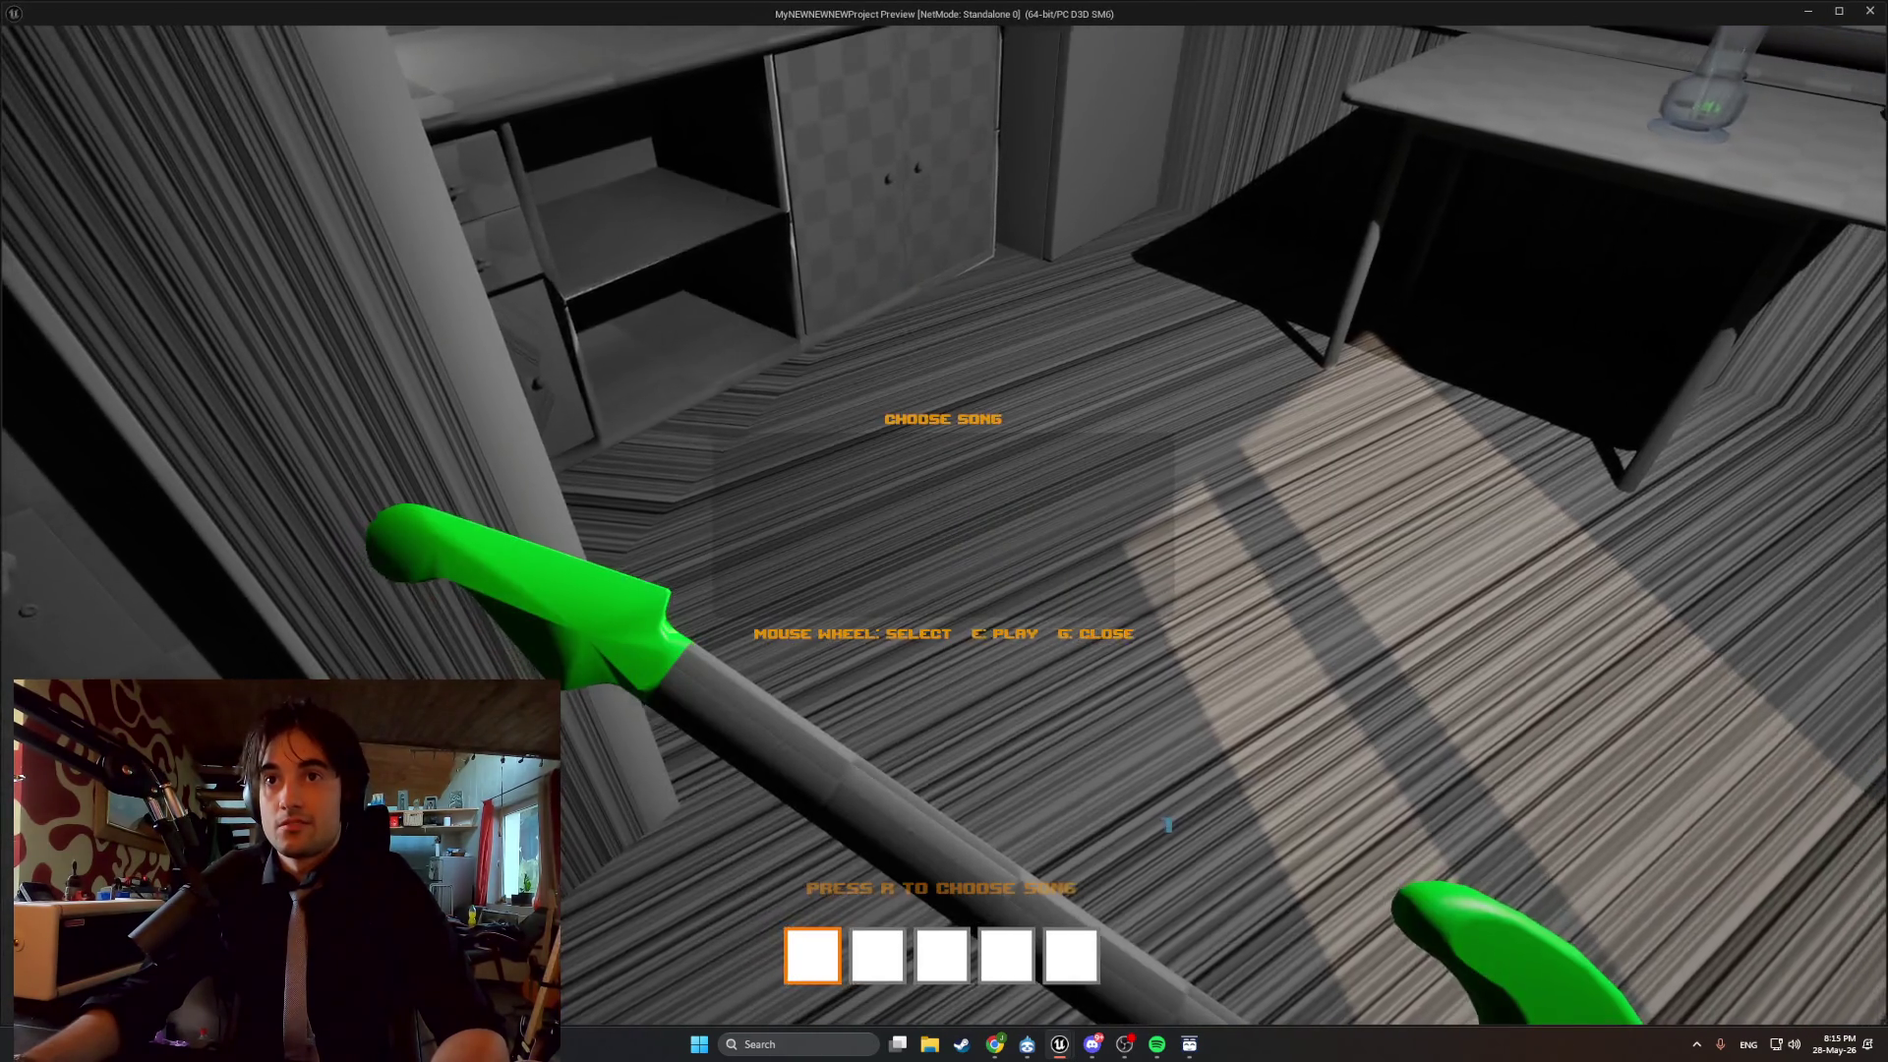
key("Escape")
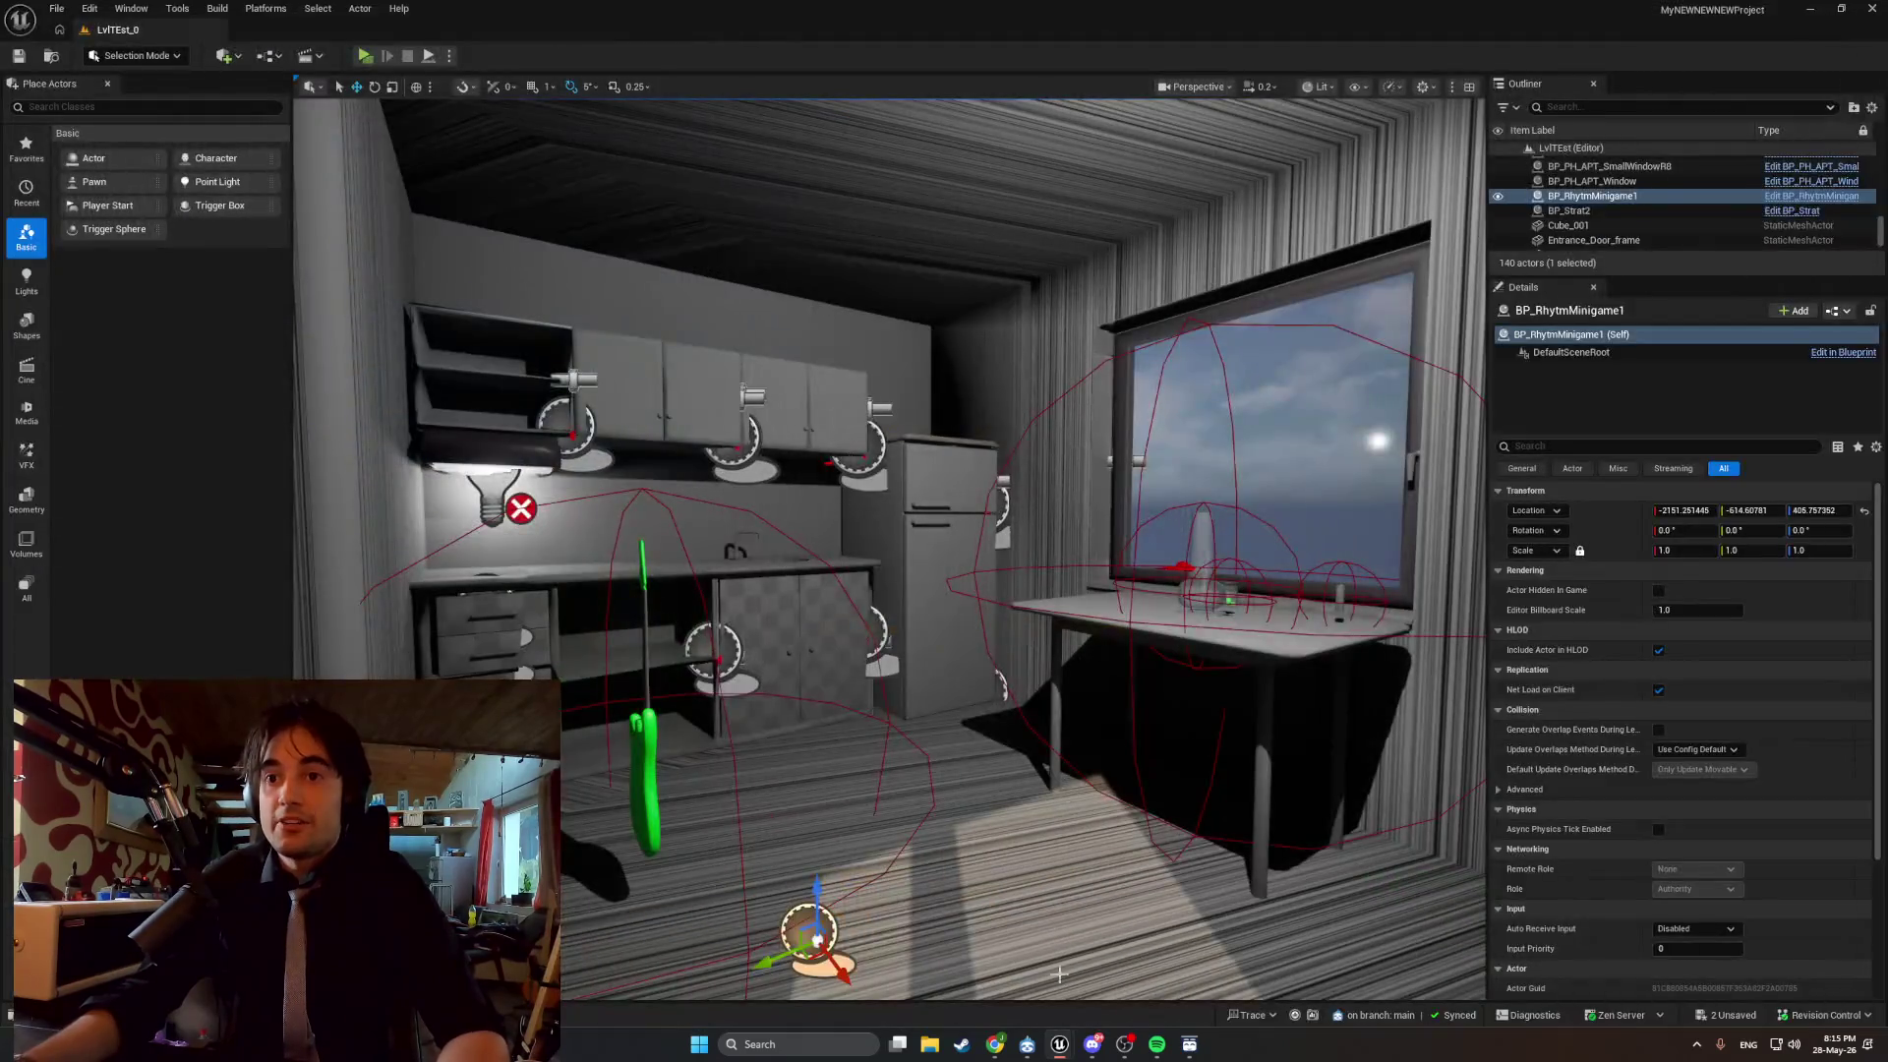
mouse_move(1059, 1045)
left_click(1110, 986)
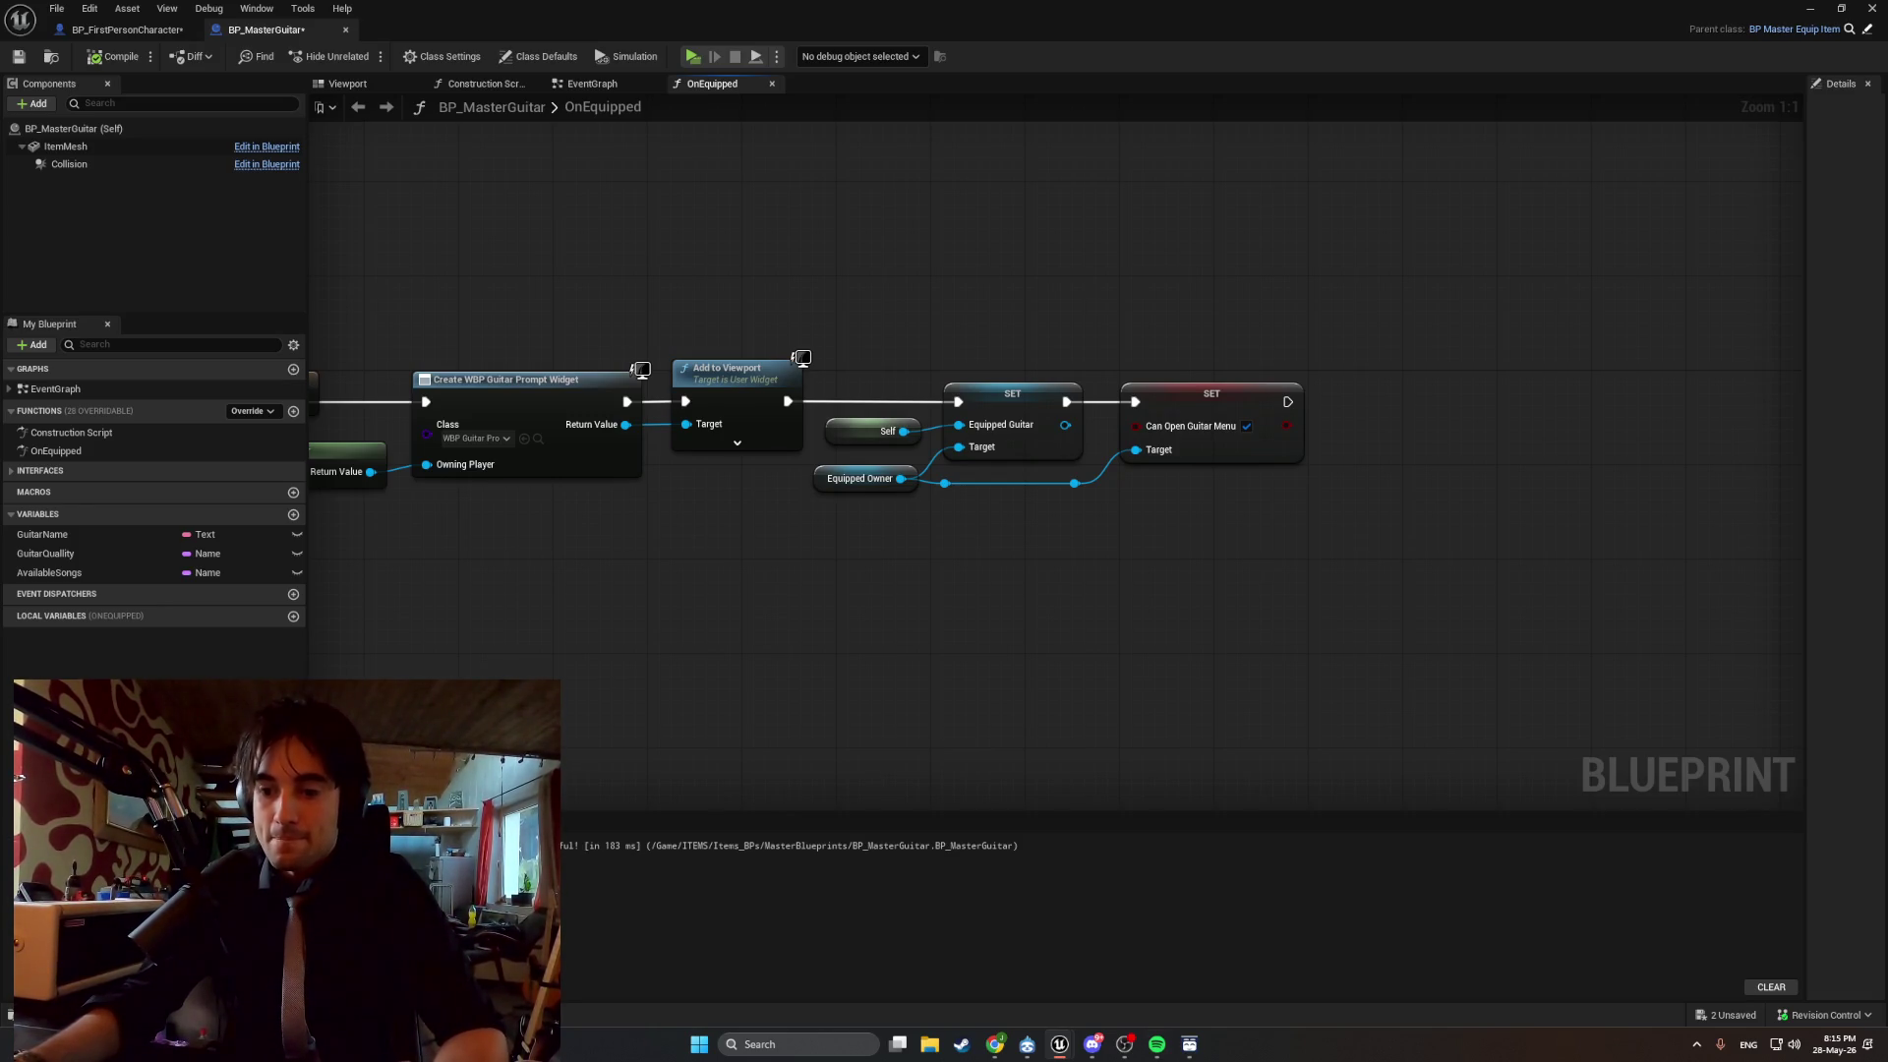
Untick the Can Open Guitar Menu value on the setter and recompile BP_MasterGuitar.
left_click_drag(1155, 586, 911, 616)
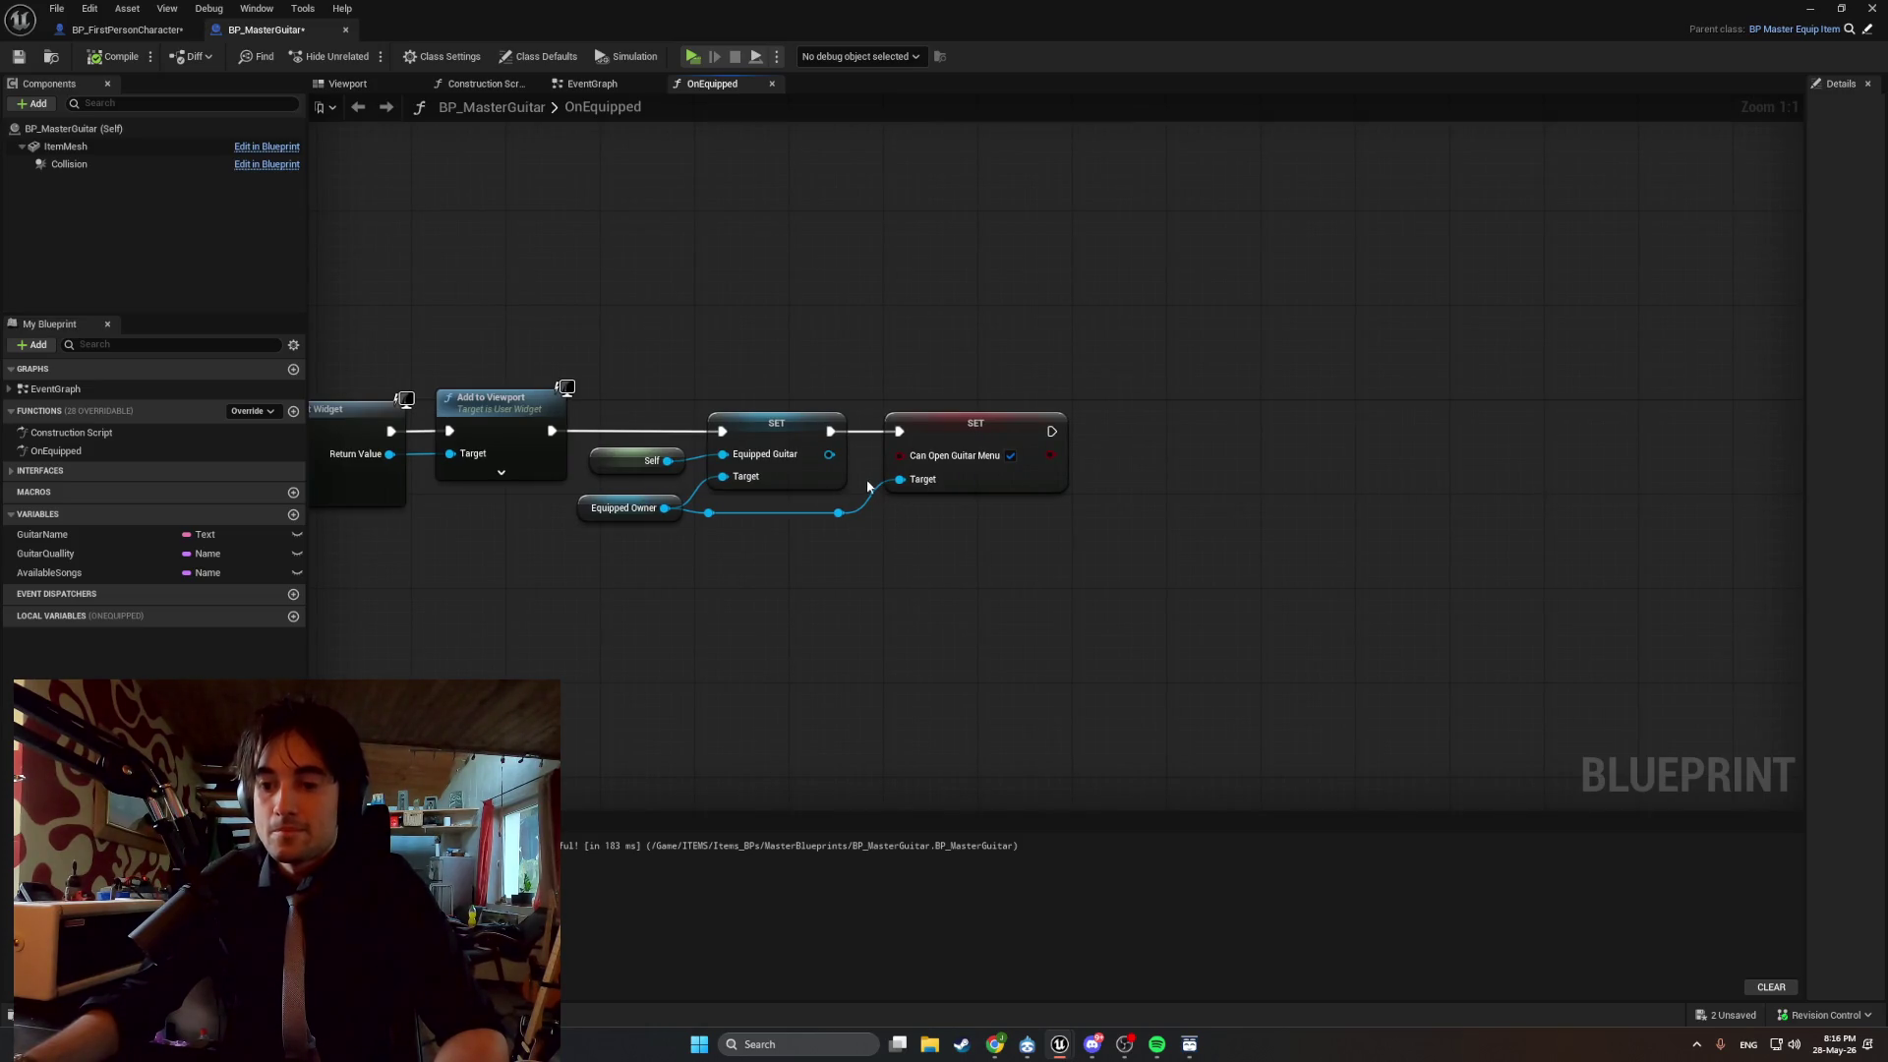
left_click(1010, 455)
left_click_drag(1051, 431, 1197, 444)
type("delay")
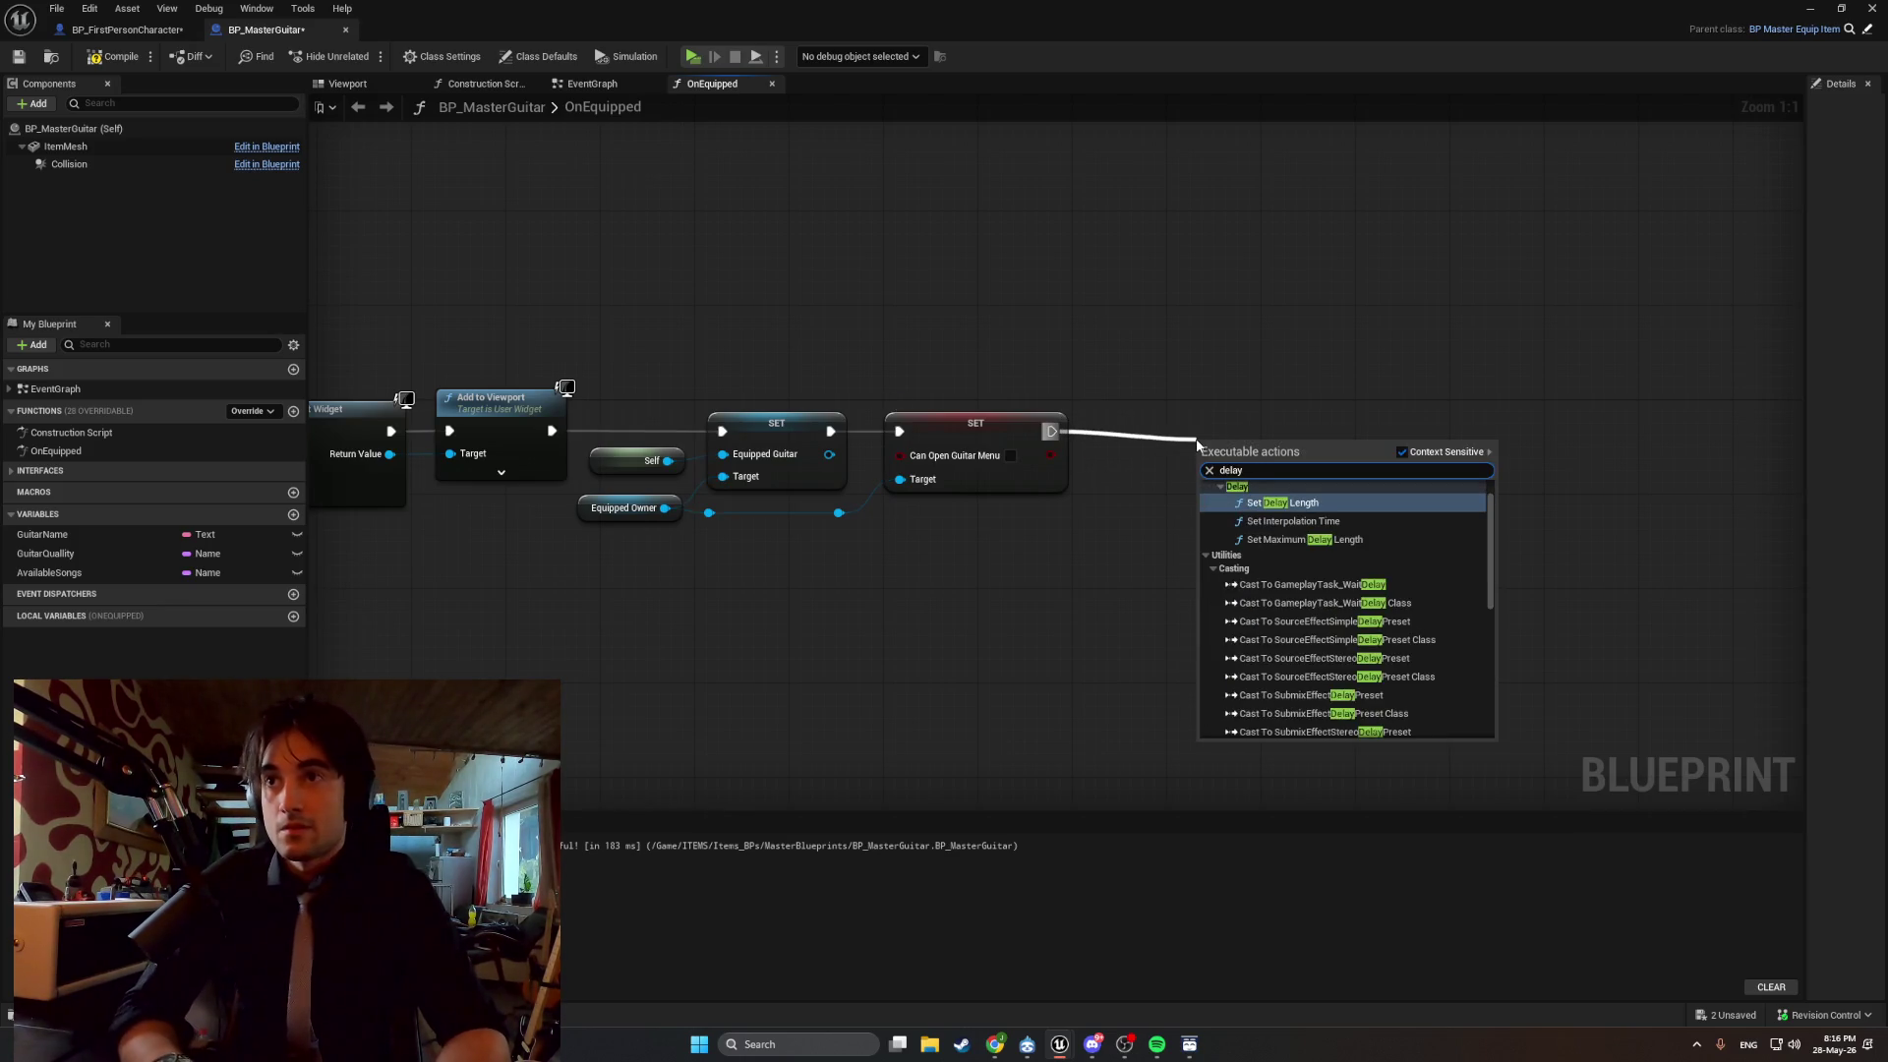
left_click(1077, 552)
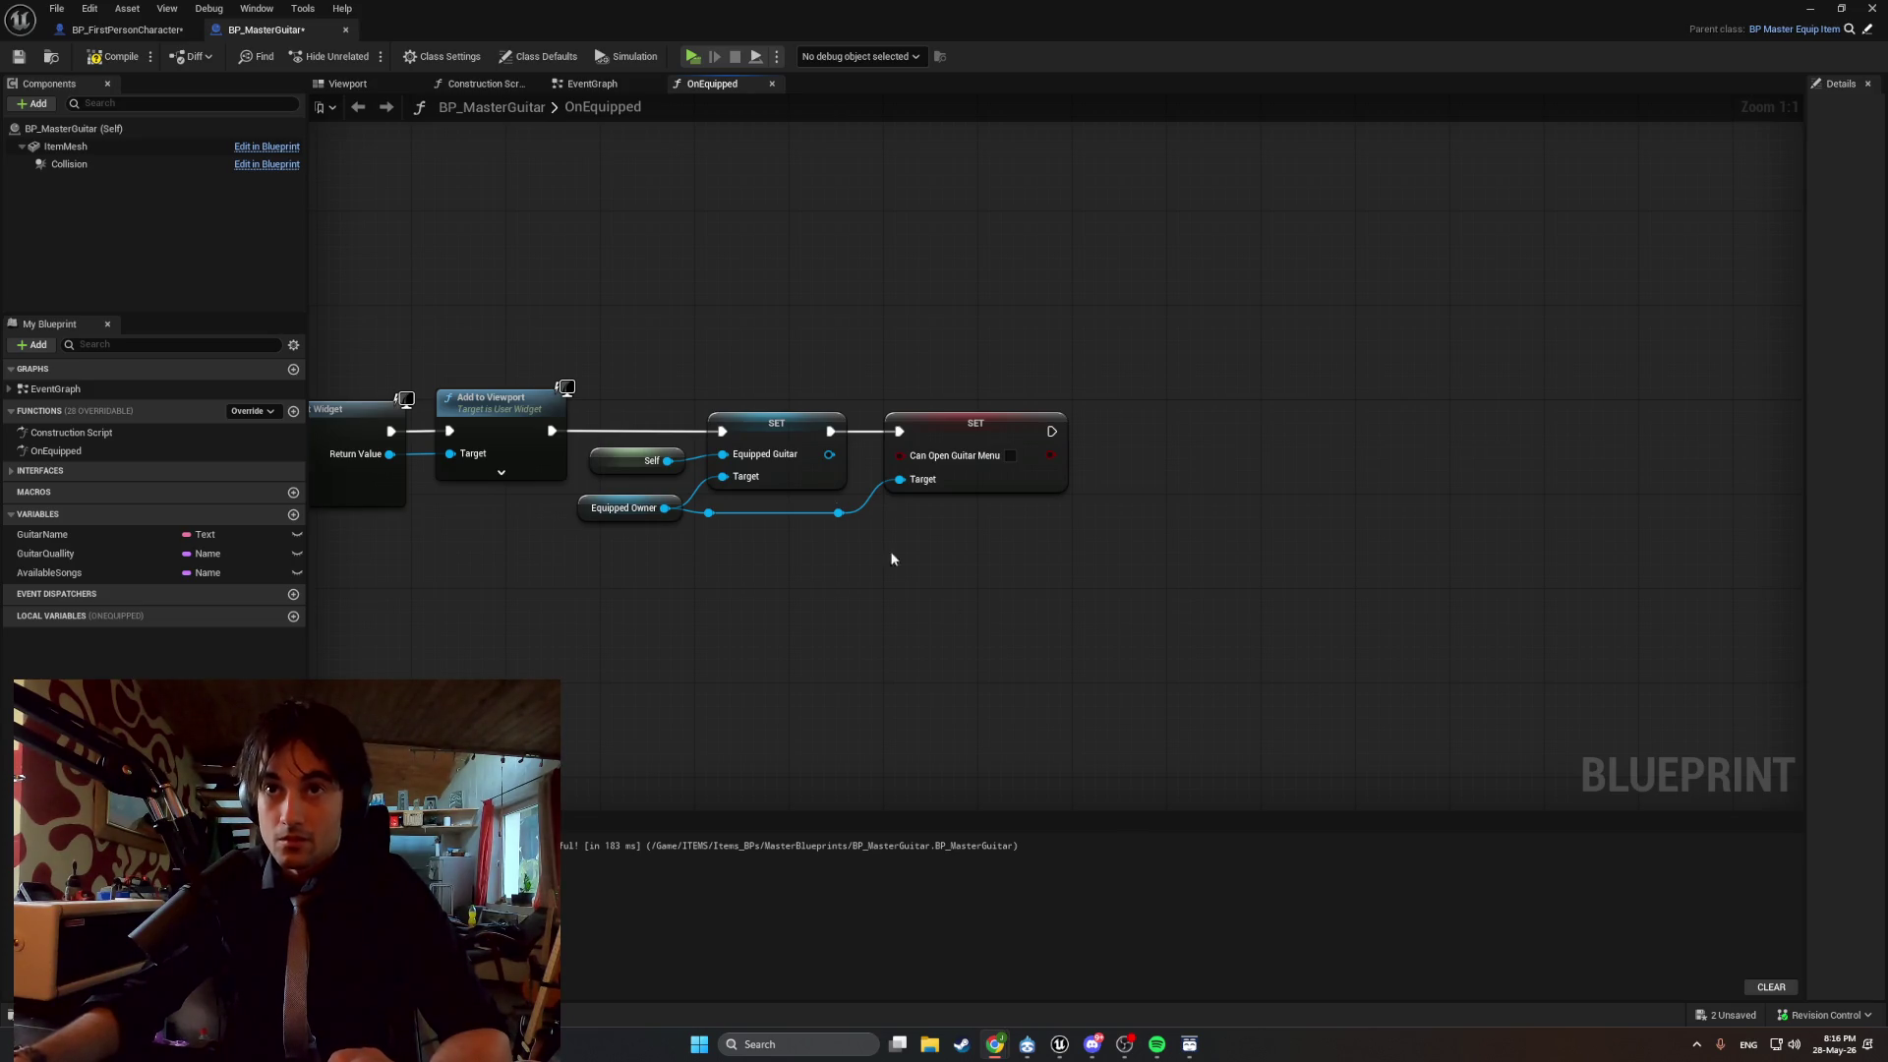
left_click(115, 56)
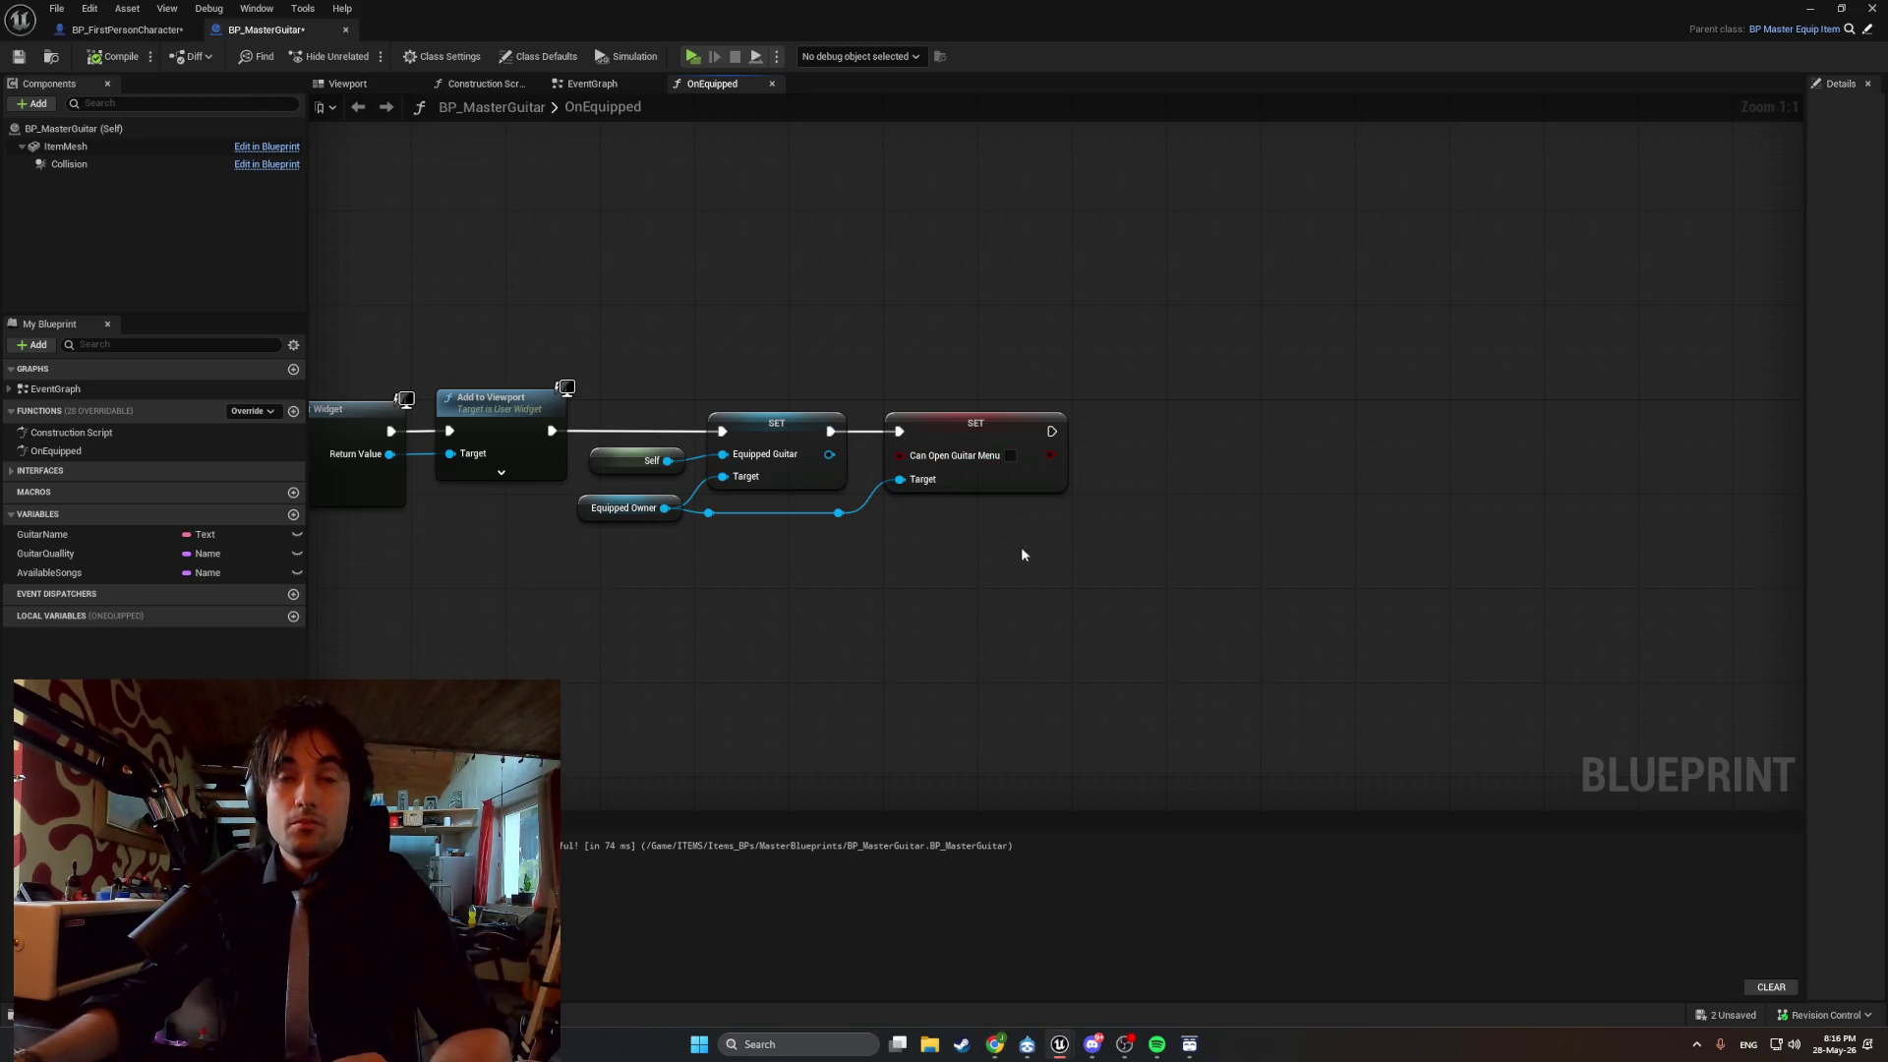
Delete the reroute point and the Can Open Guitar Menu SET node, then switch to BP_FirstPersonCharacter.
left_click(838, 512)
key("Delete")
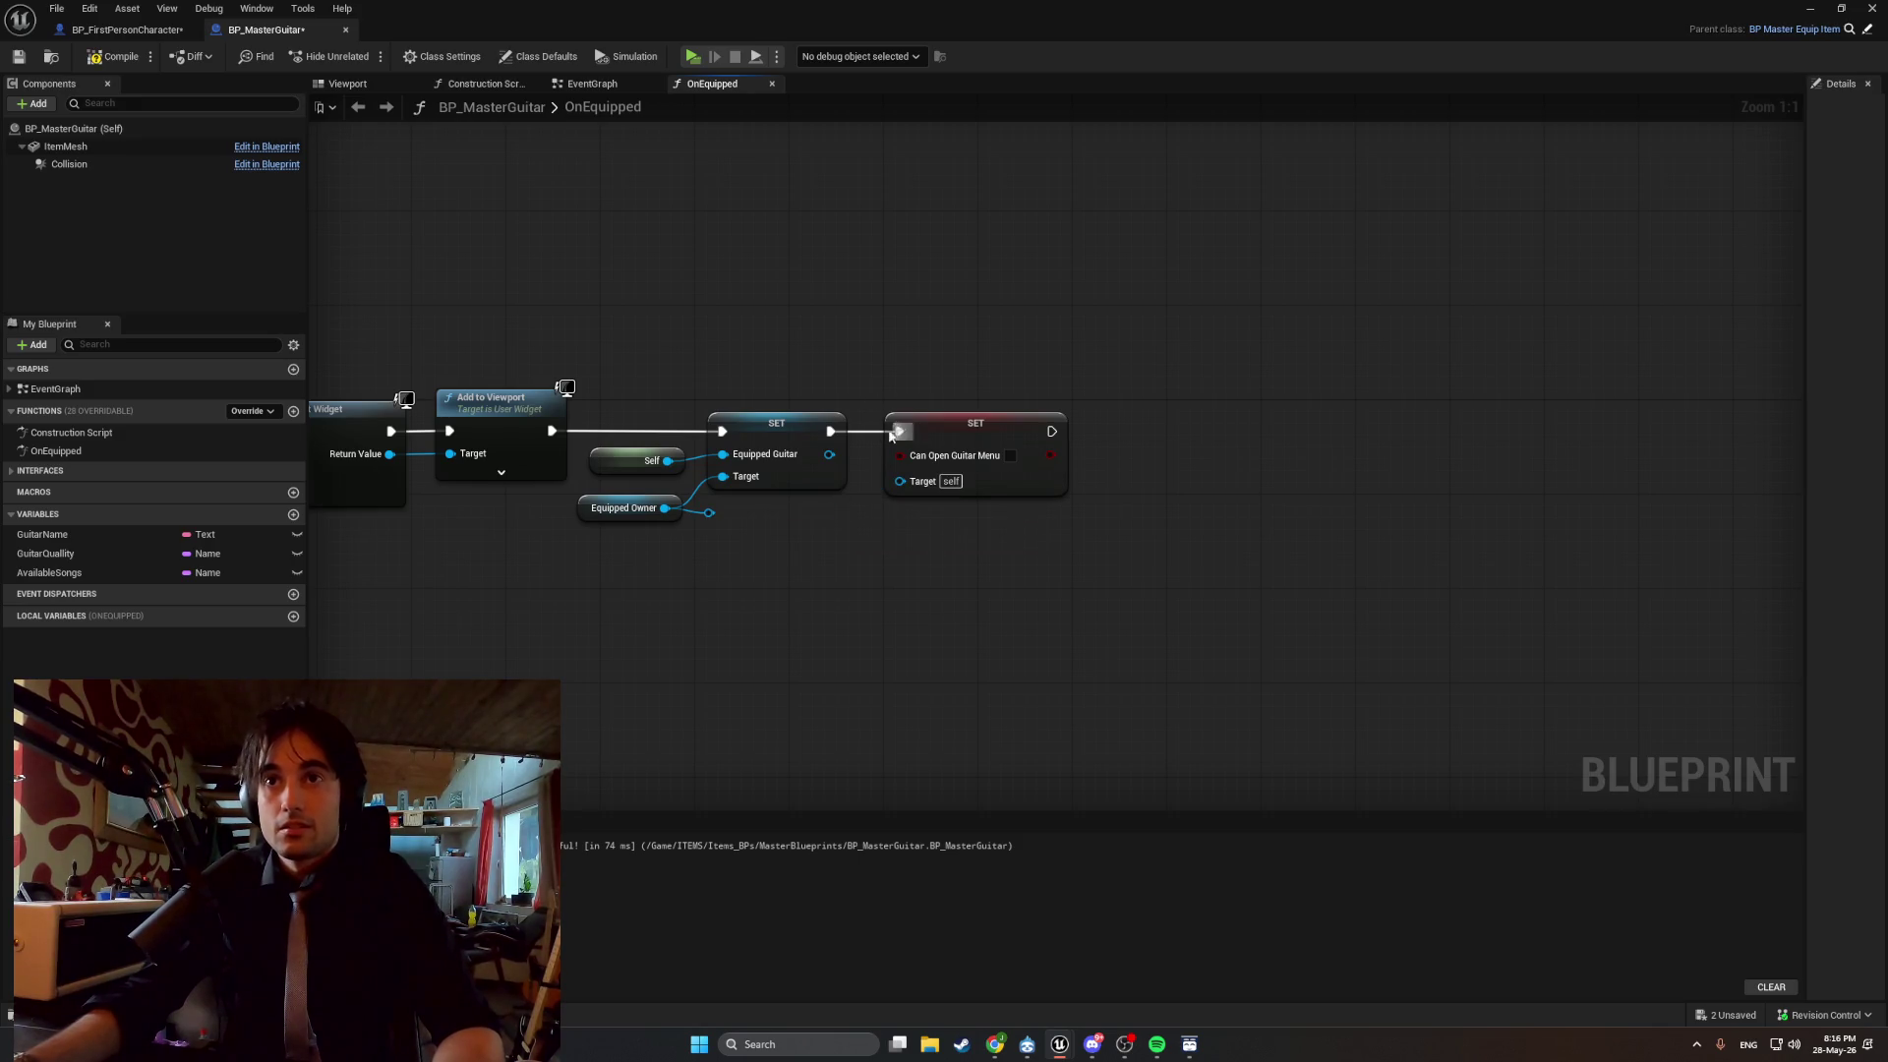
left_click(892, 433, "alt")
left_click(944, 433)
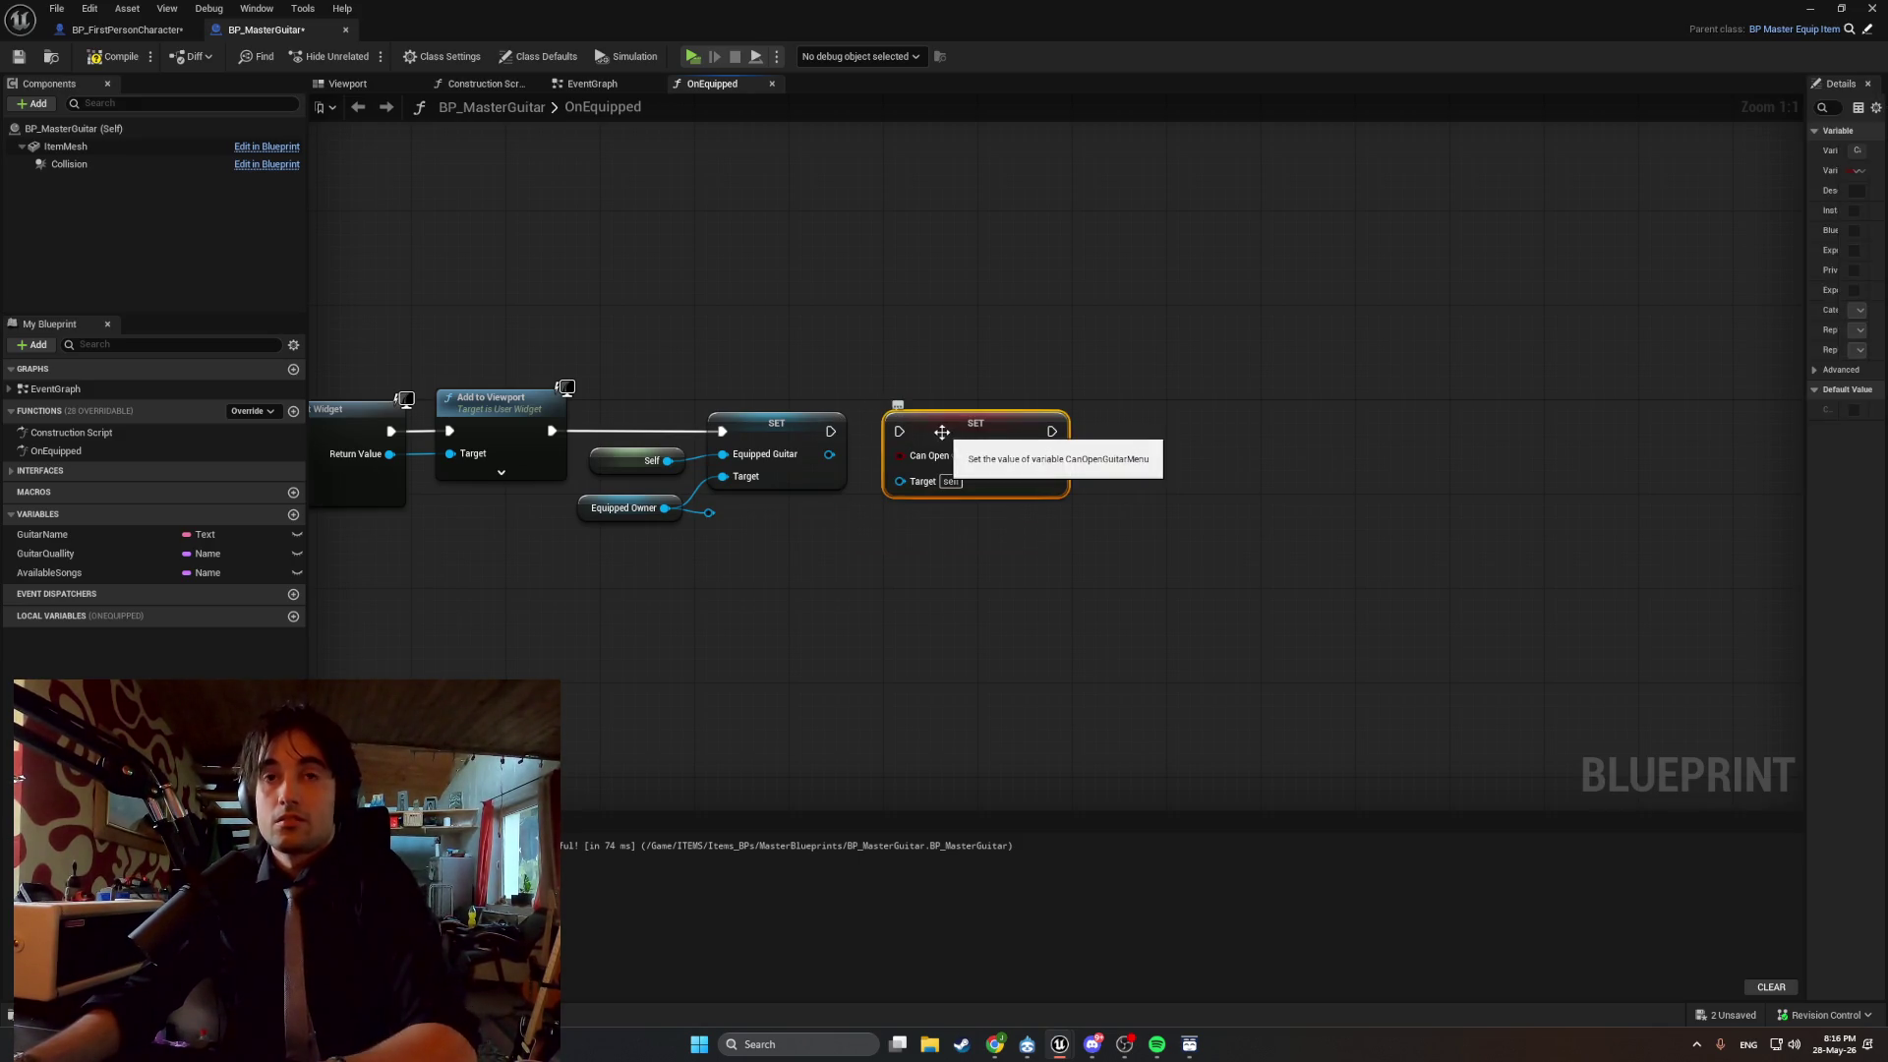
key("Delete")
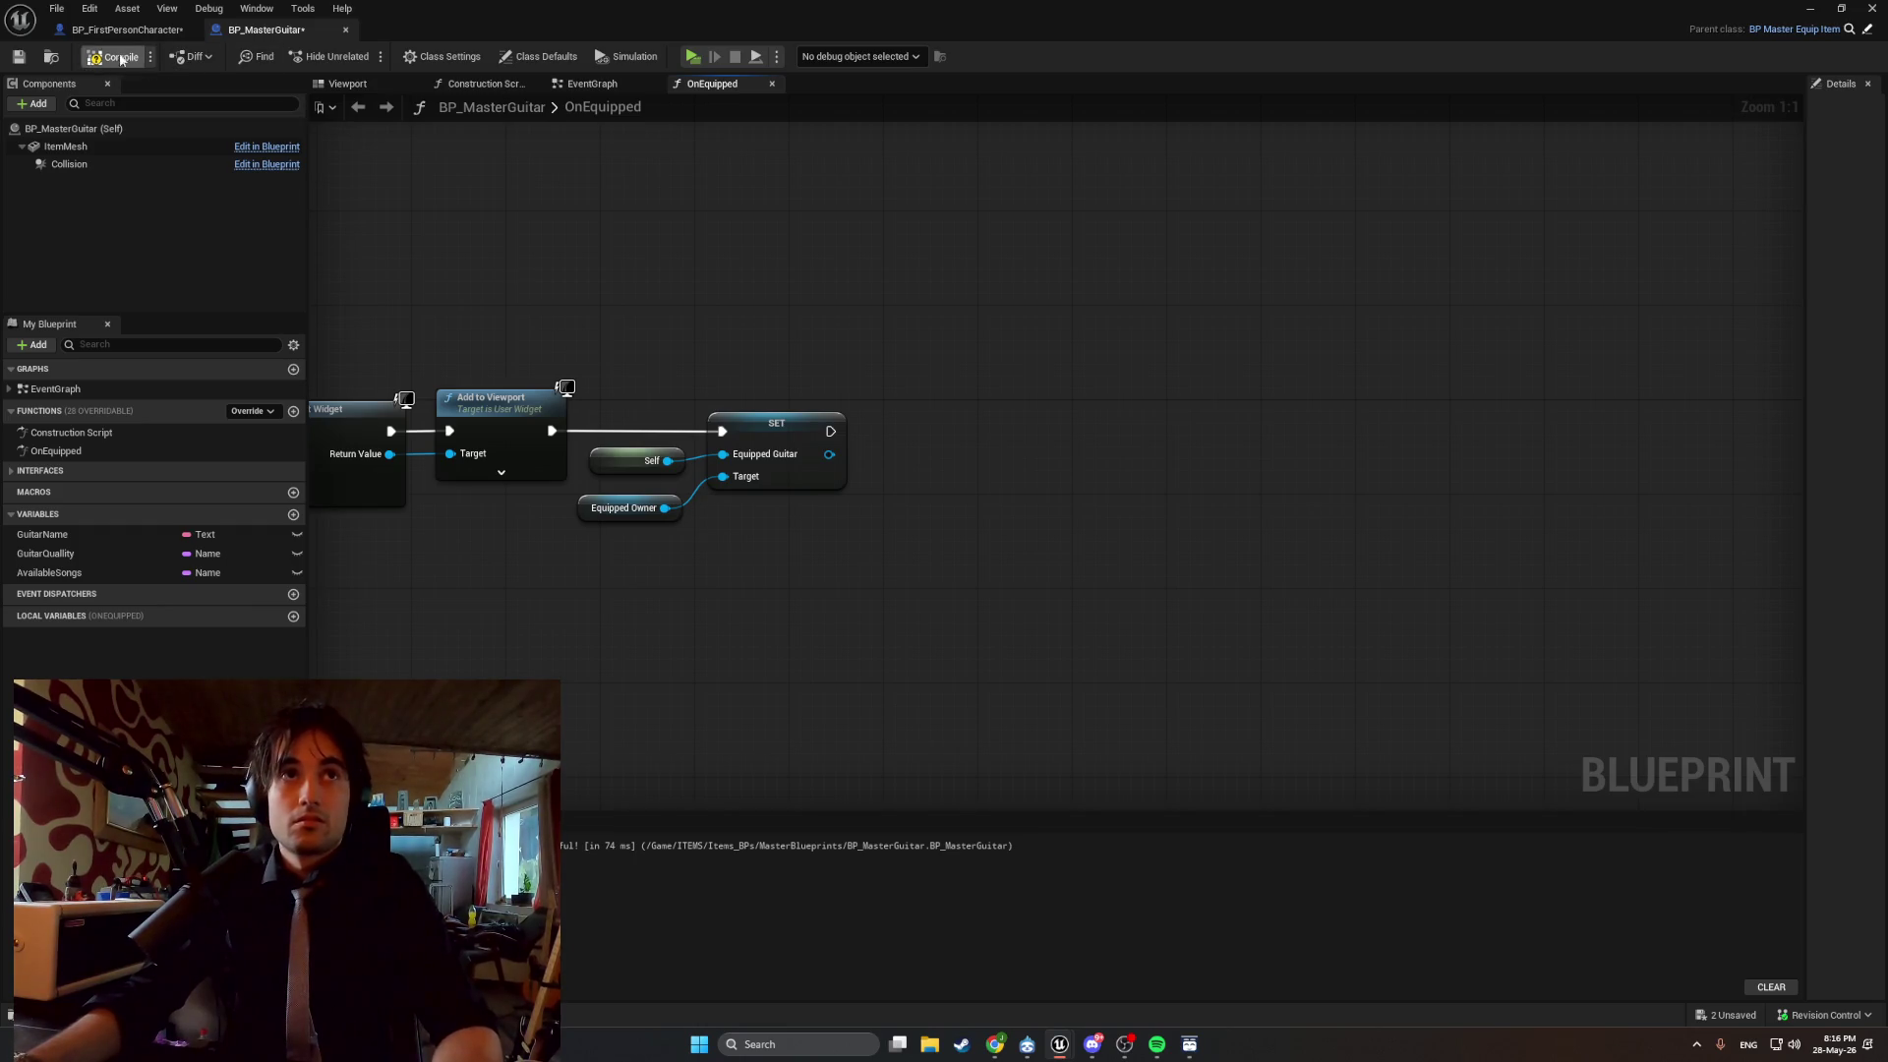
left_click(123, 29)
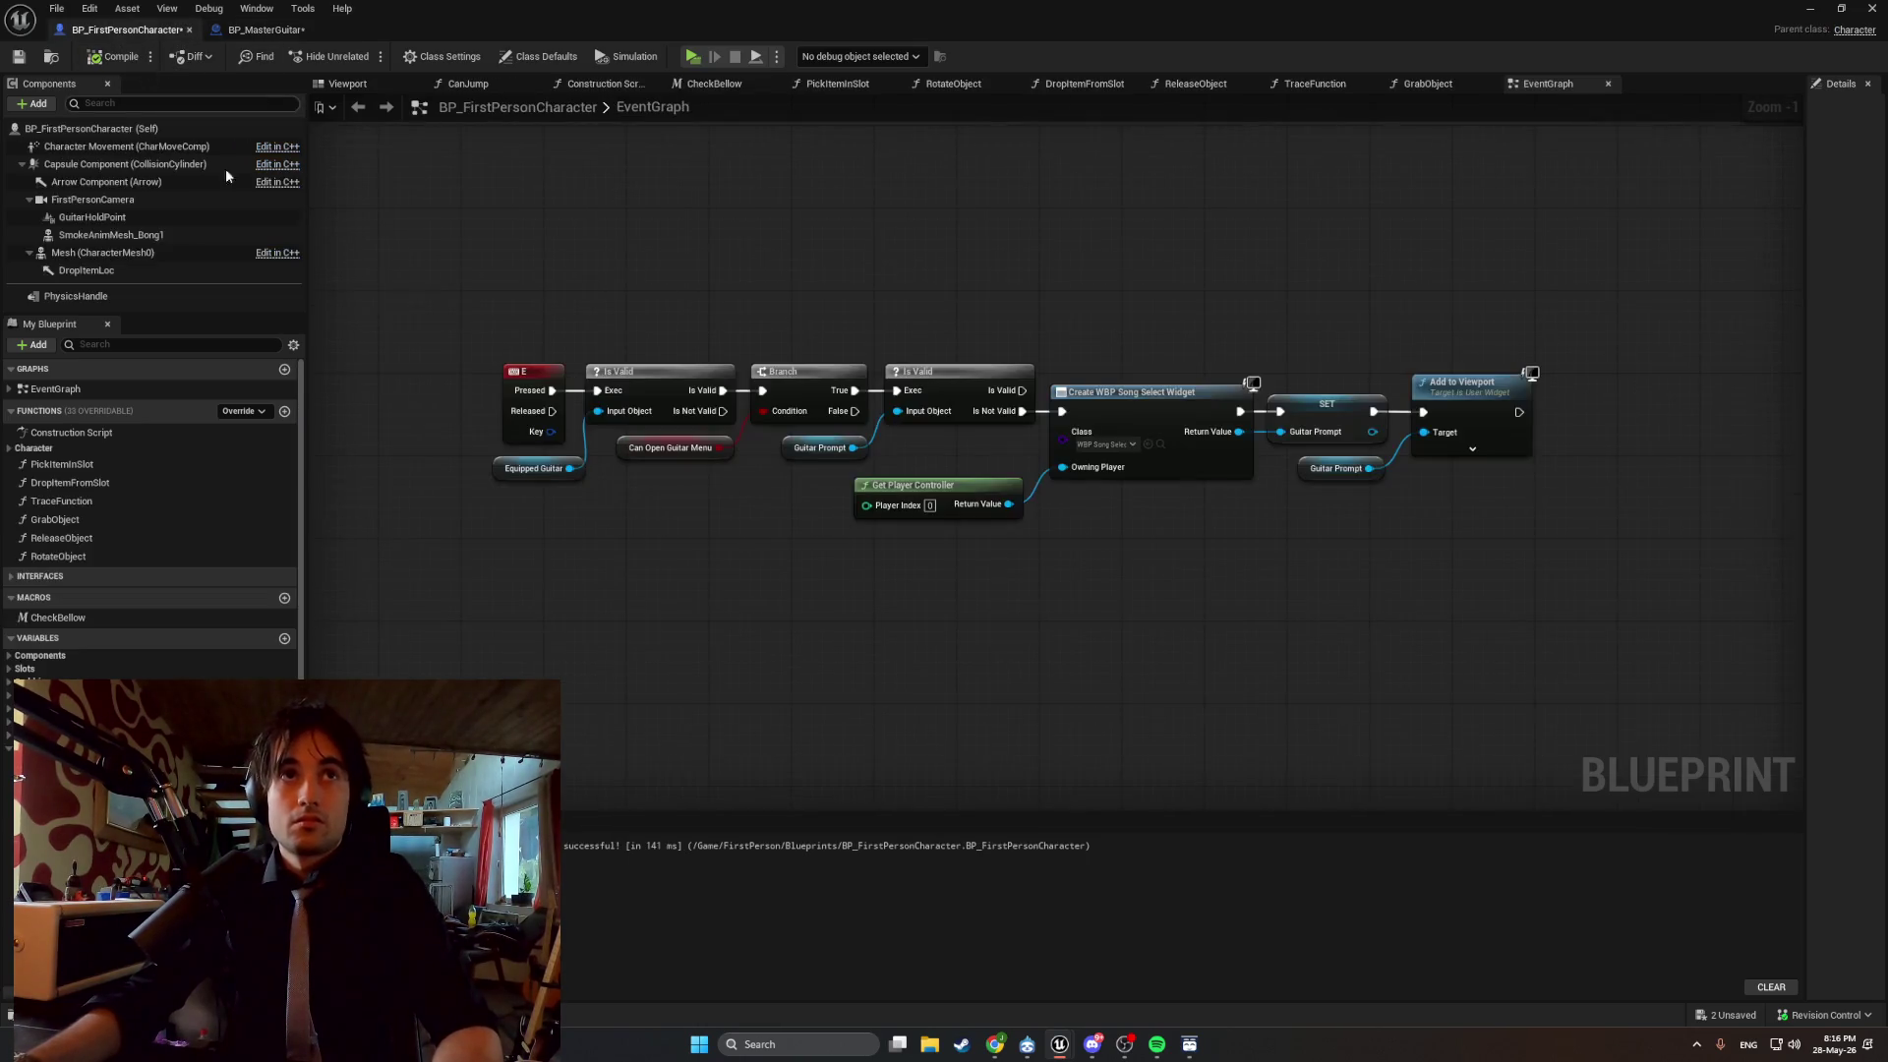
Add a Custom Event named EnableGuitarMenuAfterDelay to BP_FirstPersonCharacter.
right_click(648, 595)
type("add custom")
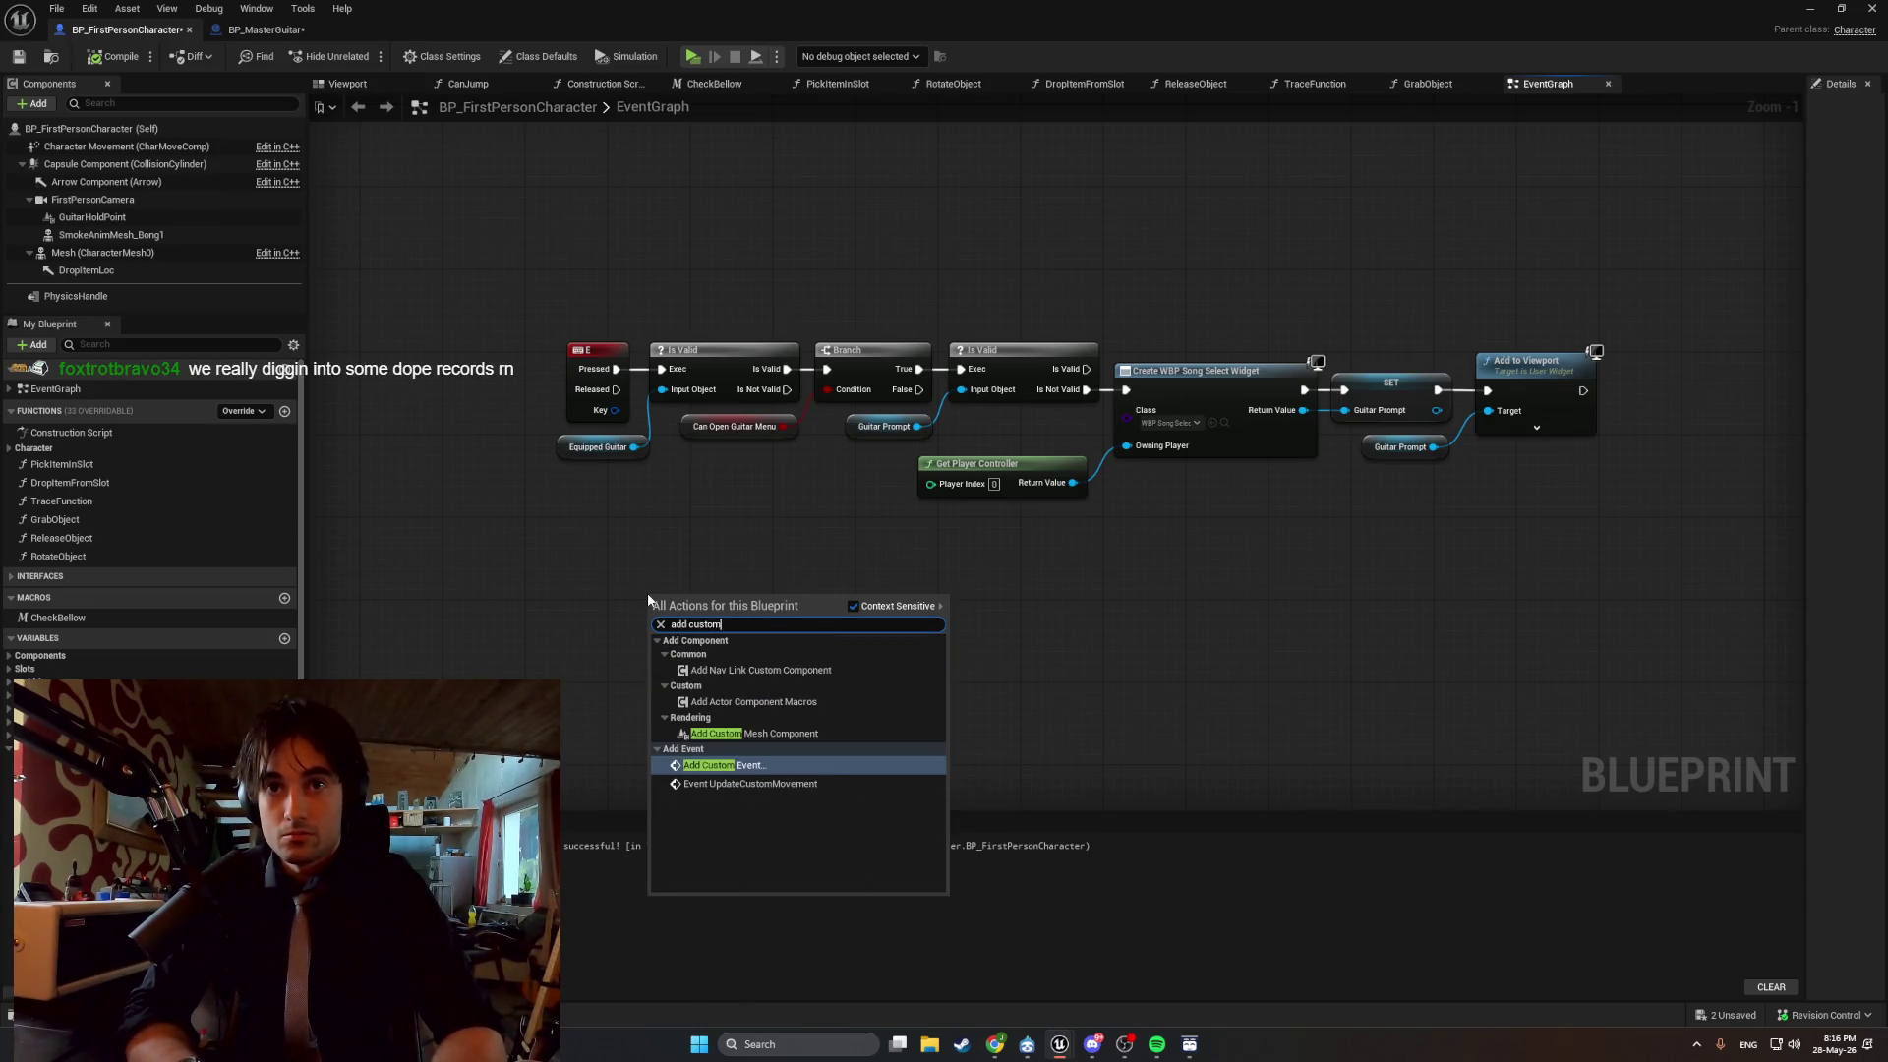
key("Return")
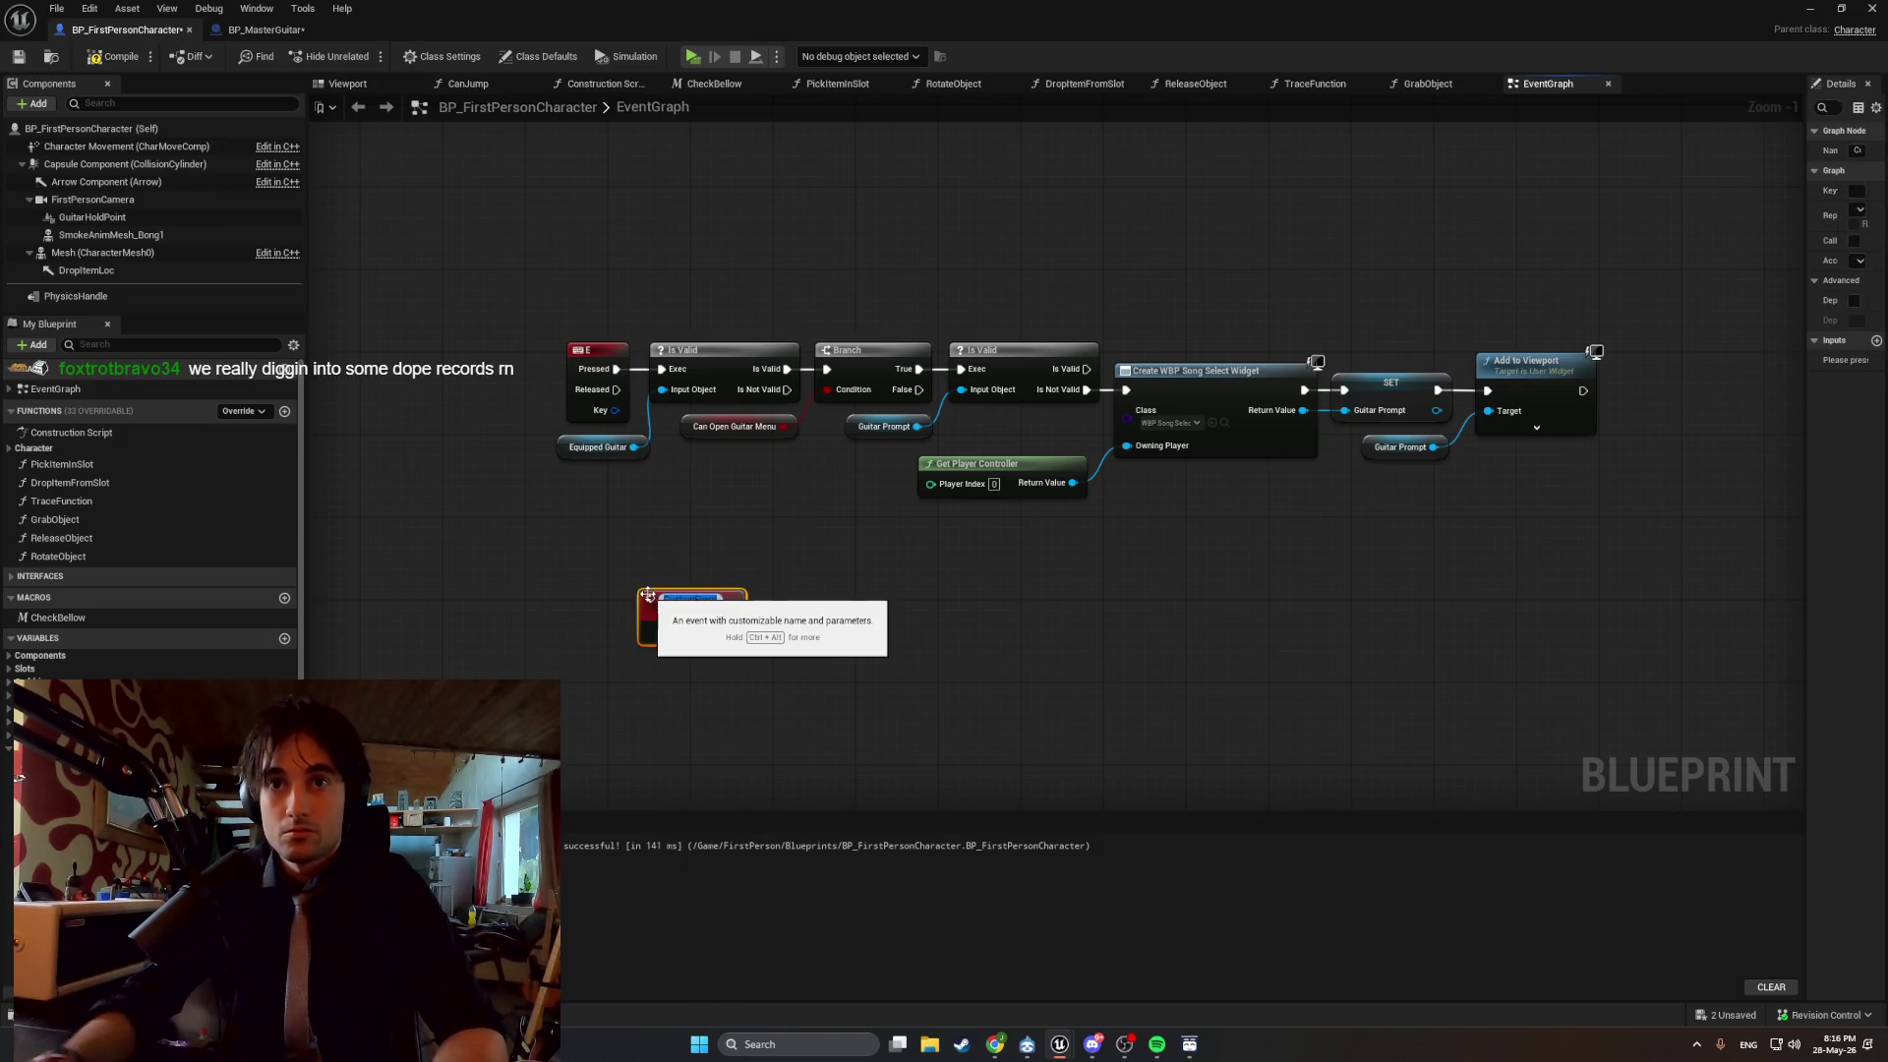
type("S")
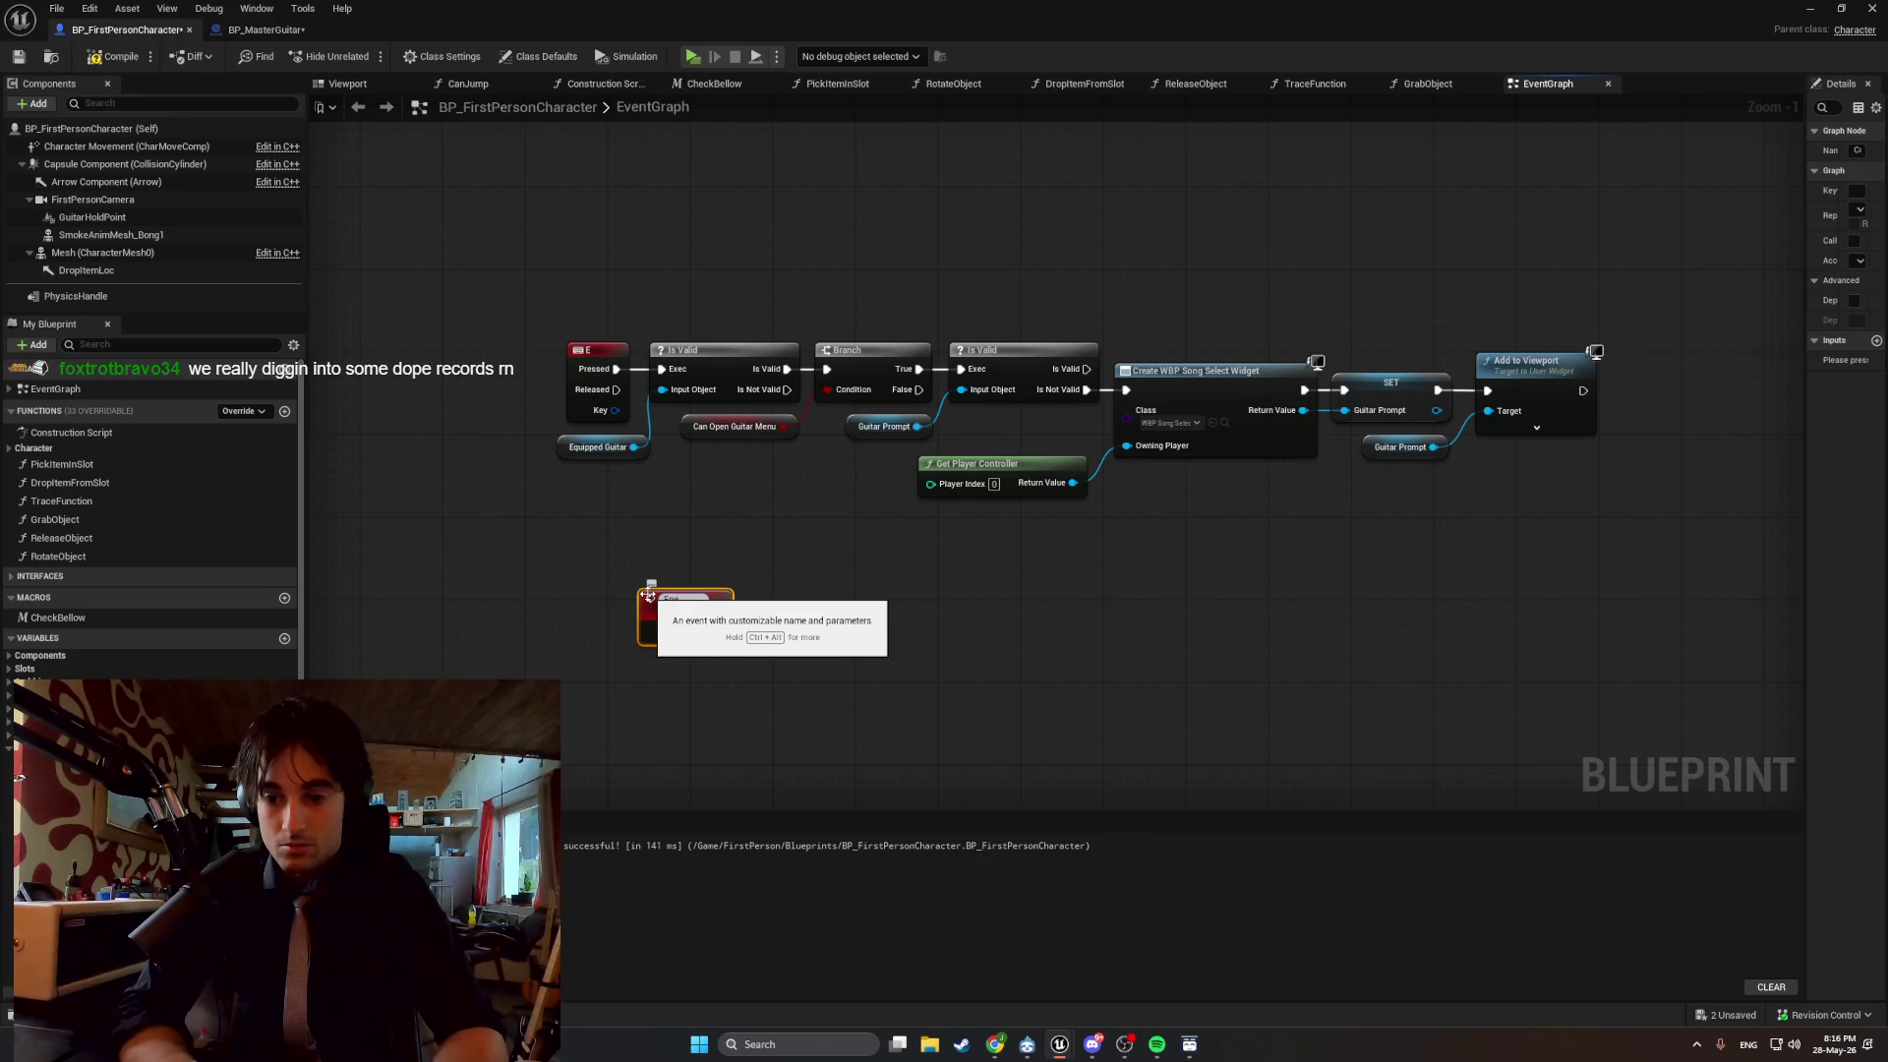
type("ble")
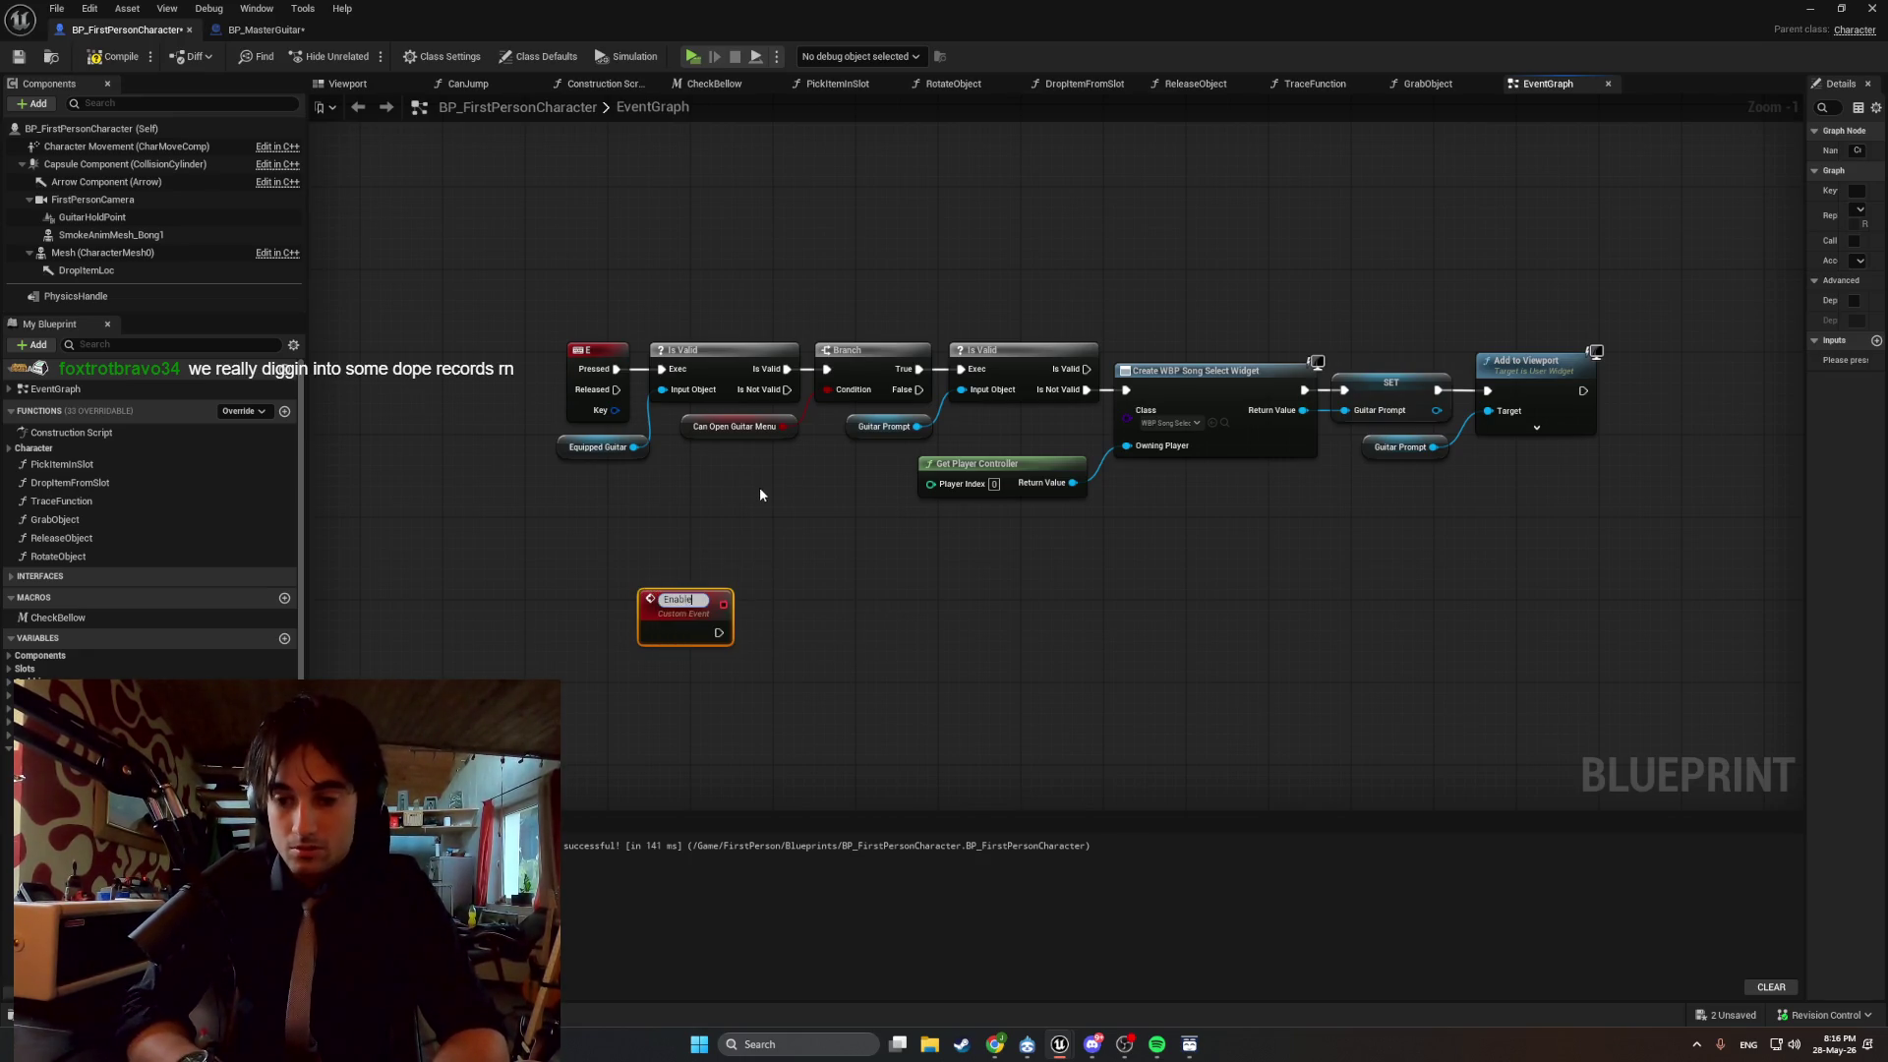
key("Return")
type("Guitar")
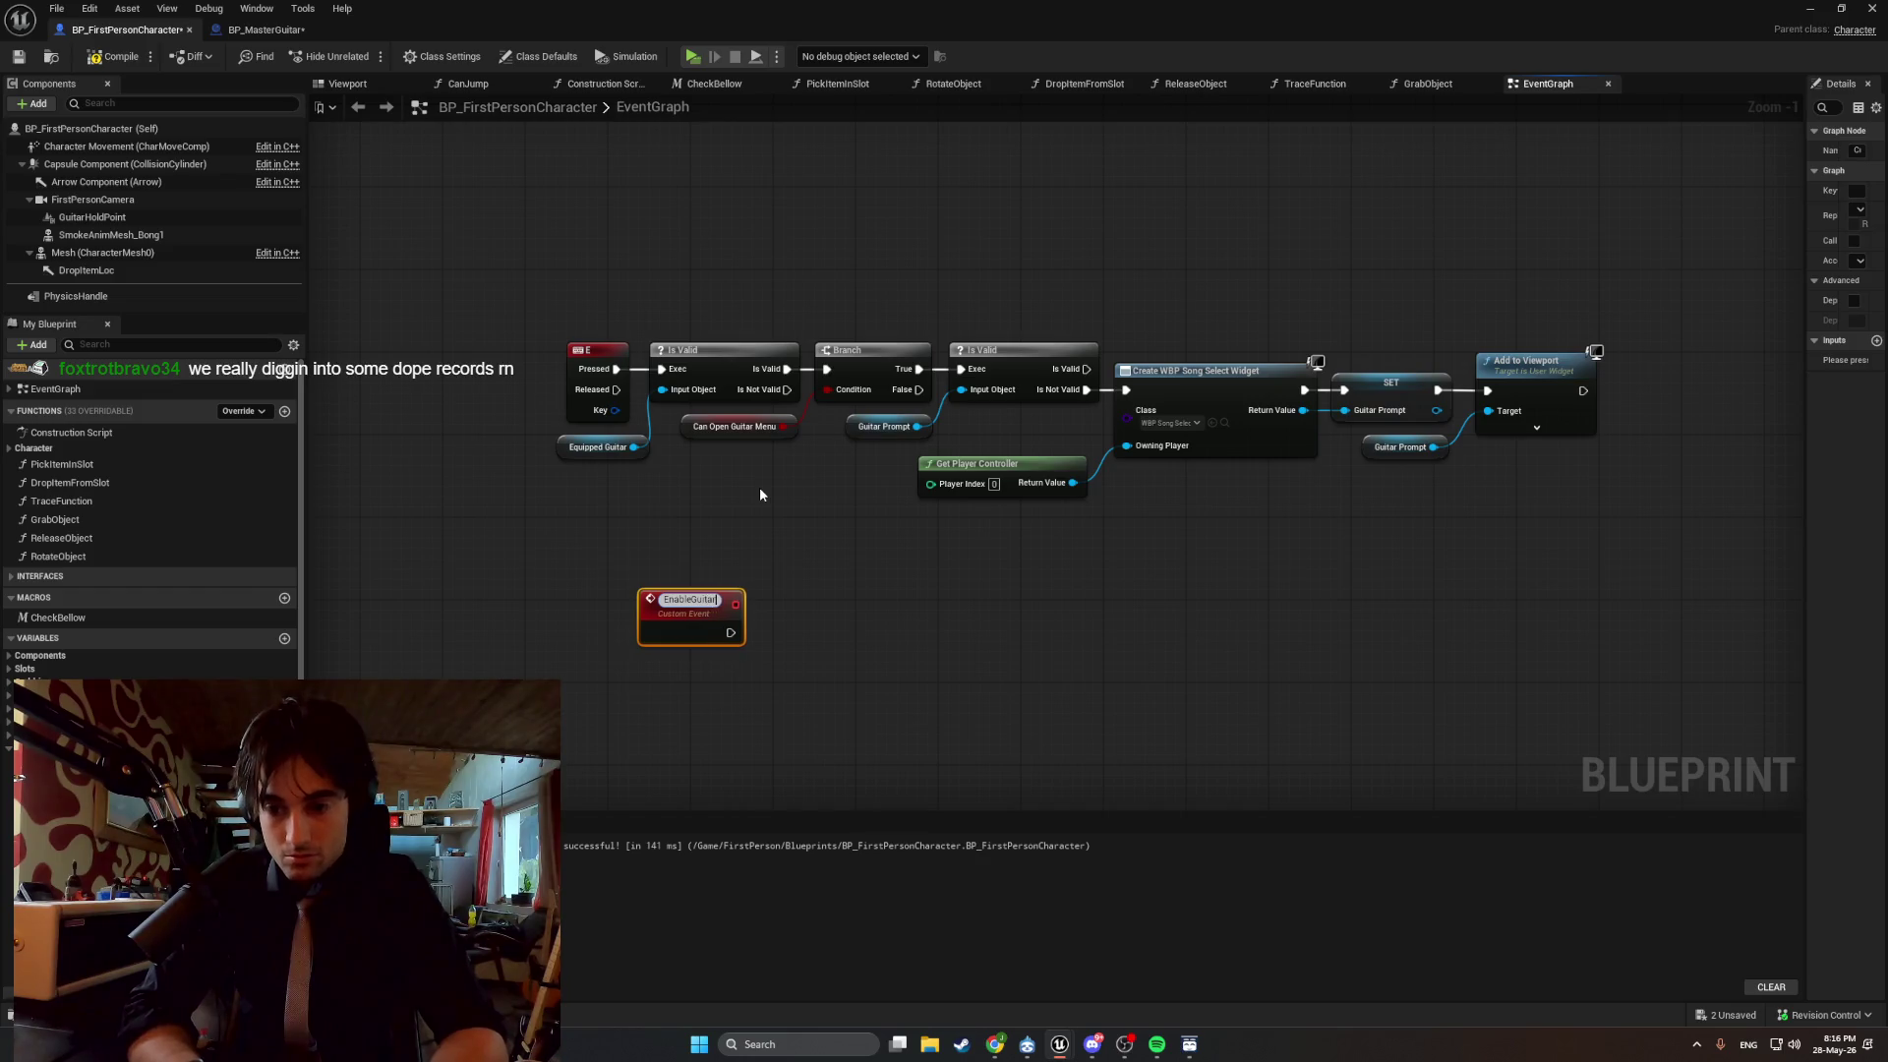
type("MenuAfterDe")
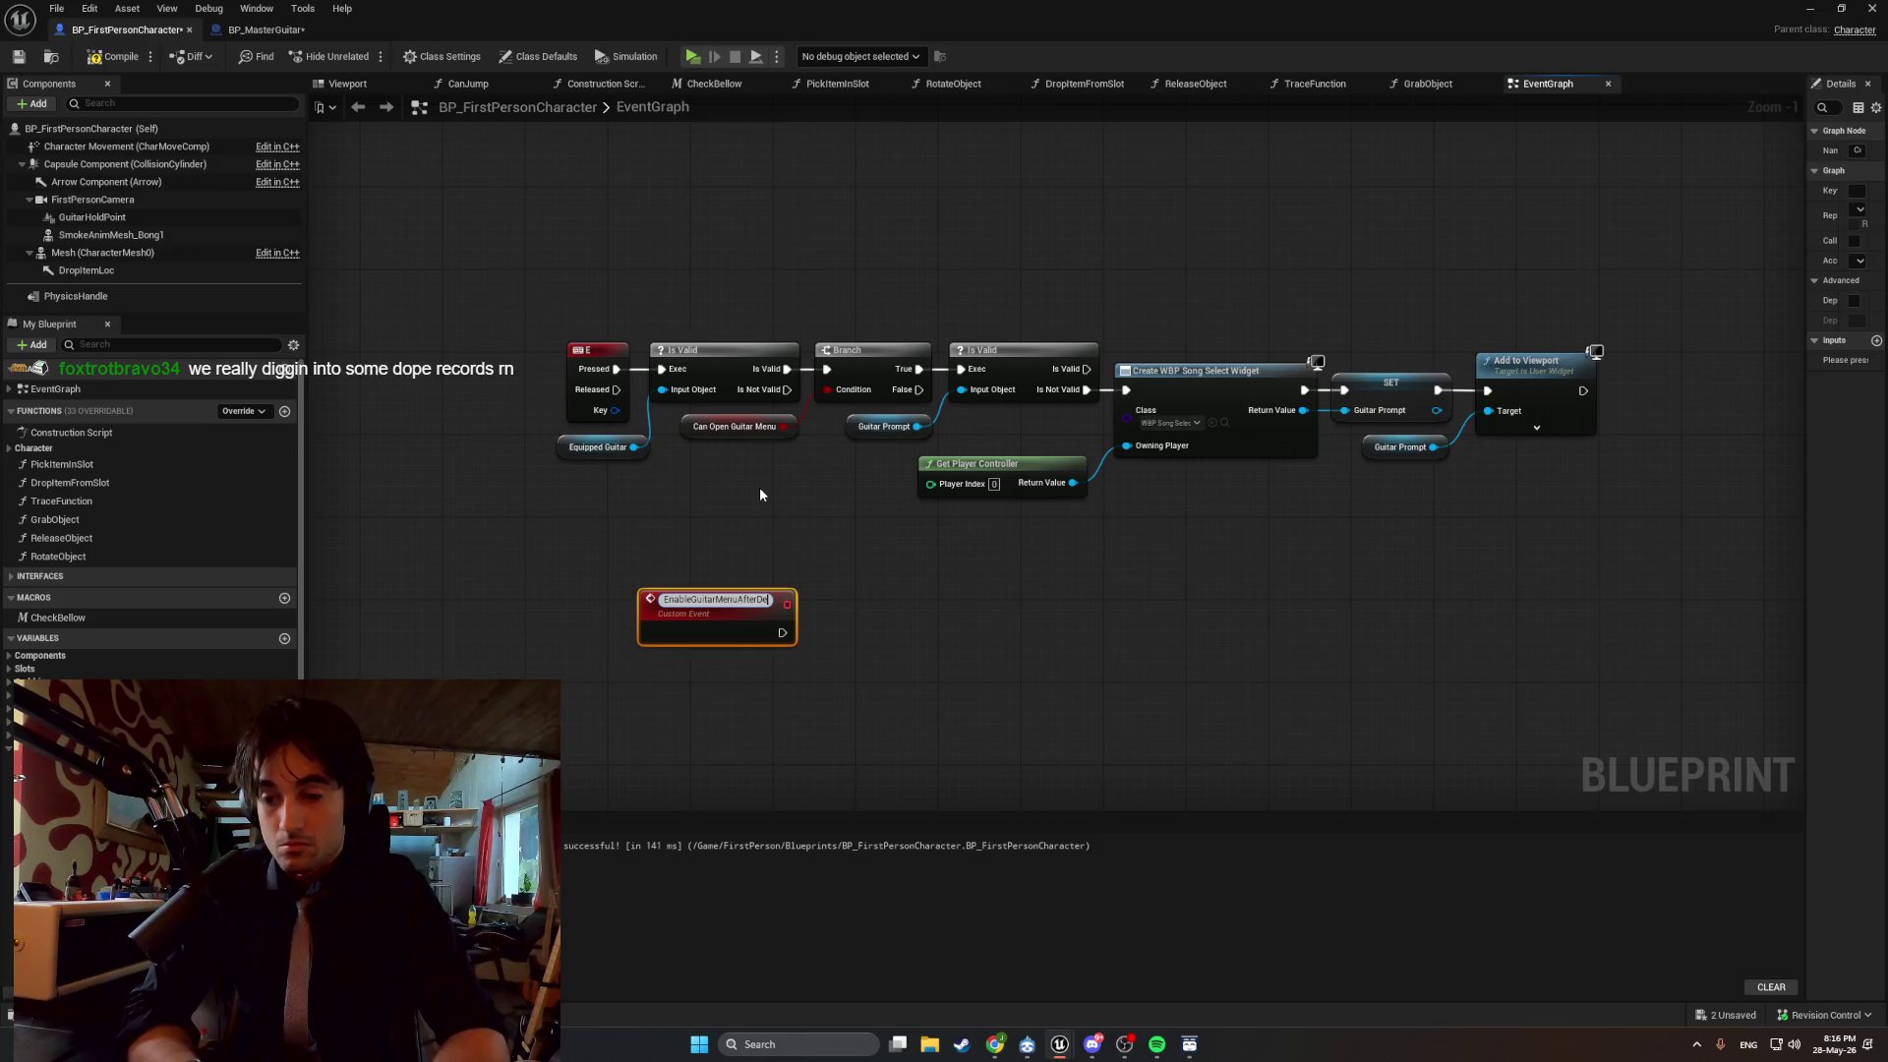
type("lay")
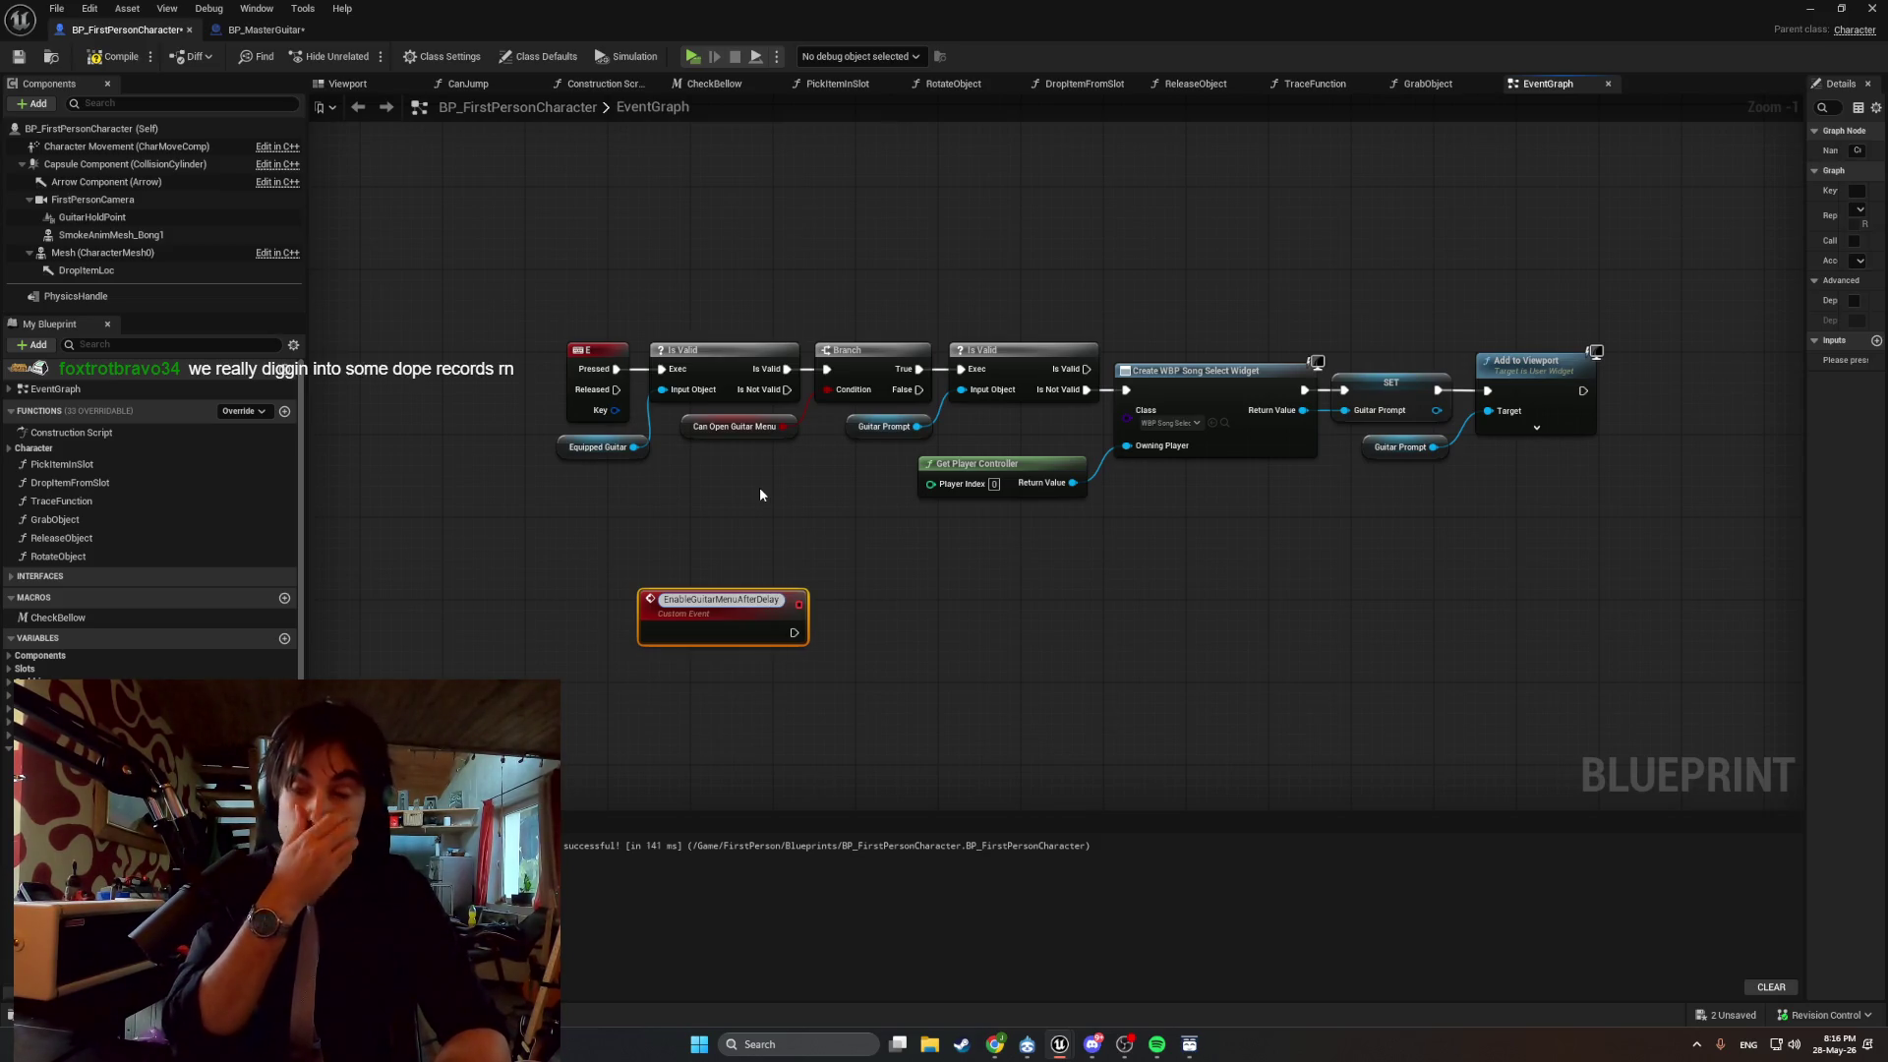
key("Return")
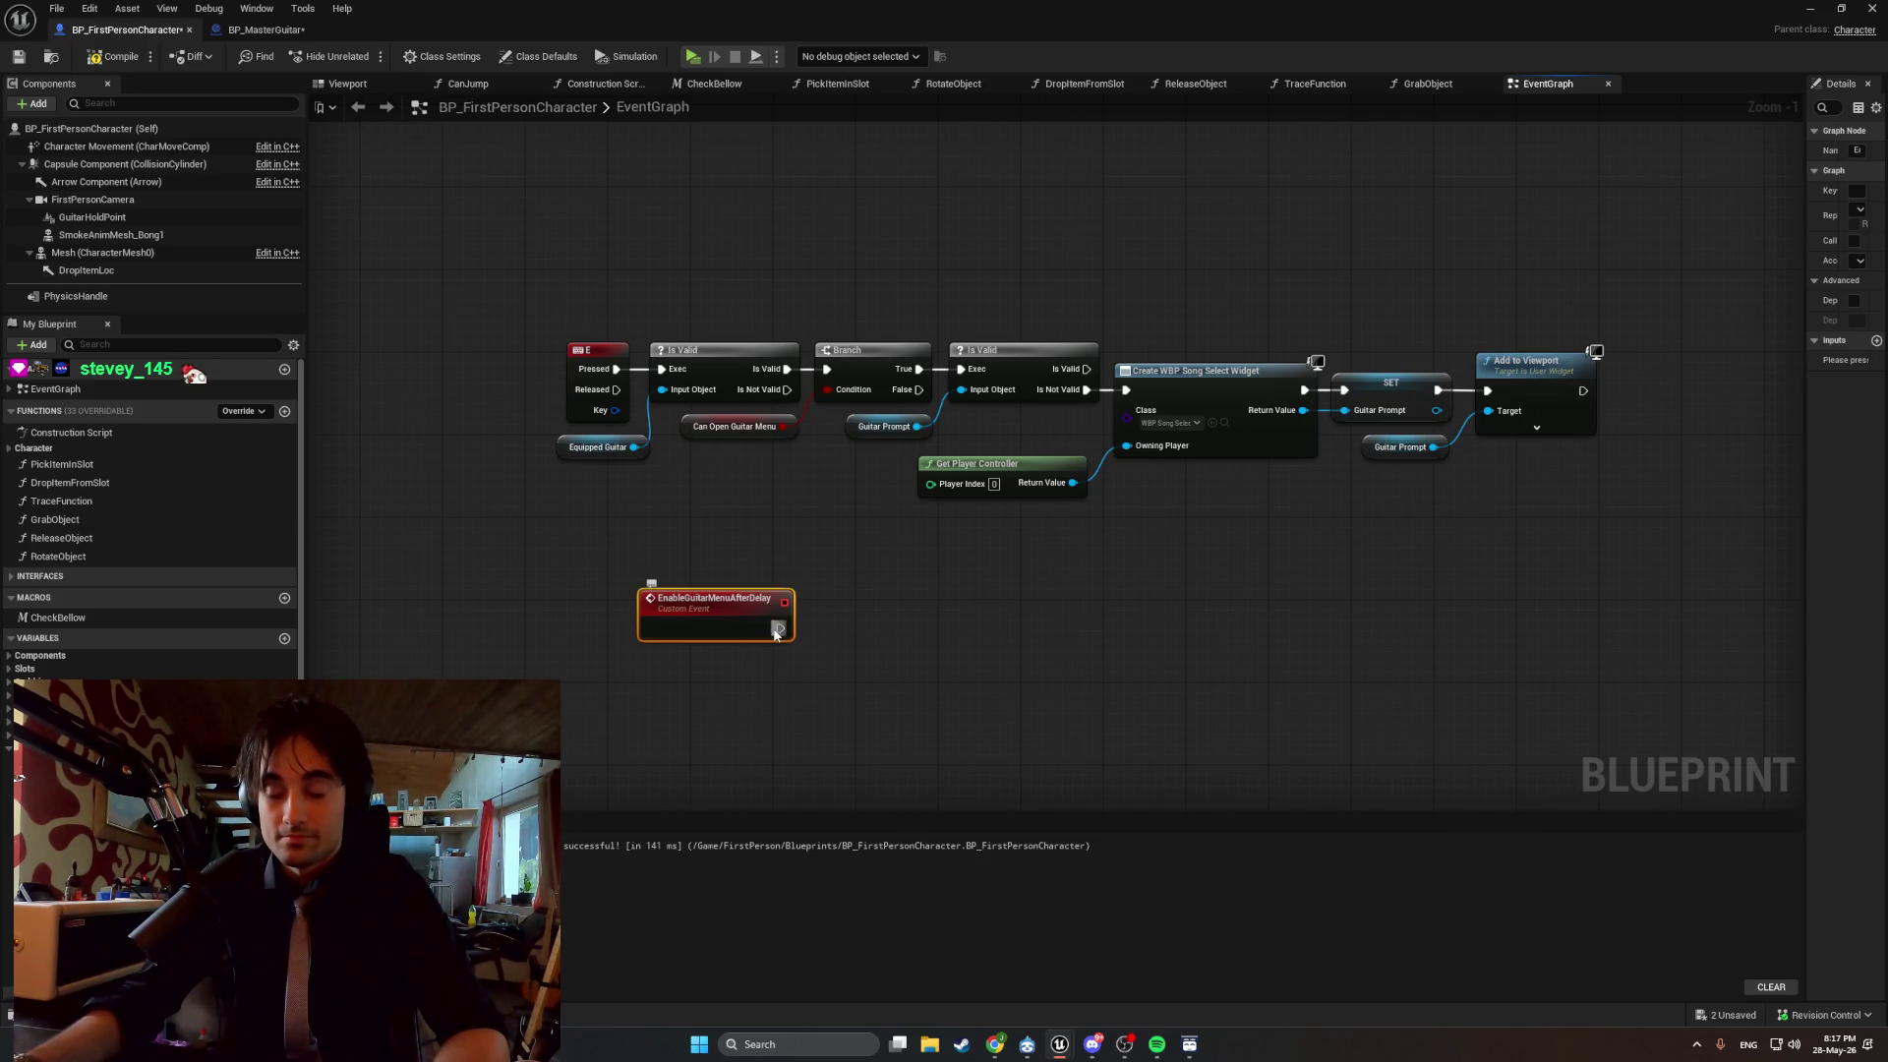
Add a SET Can Open Guitar Menu node and a Delay node beside the event.
mouse_move(780, 627)
left_mouse_down()
mouse_move(970, 645)
mouse_move(961, 633)
left_mouse_up()
mouse_move(79, 733)
left_mouse_down()
mouse_move(590, 639)
mouse_move(995, 603)
mouse_move(916, 610)
left_mouse_up()
left_click(1042, 644)
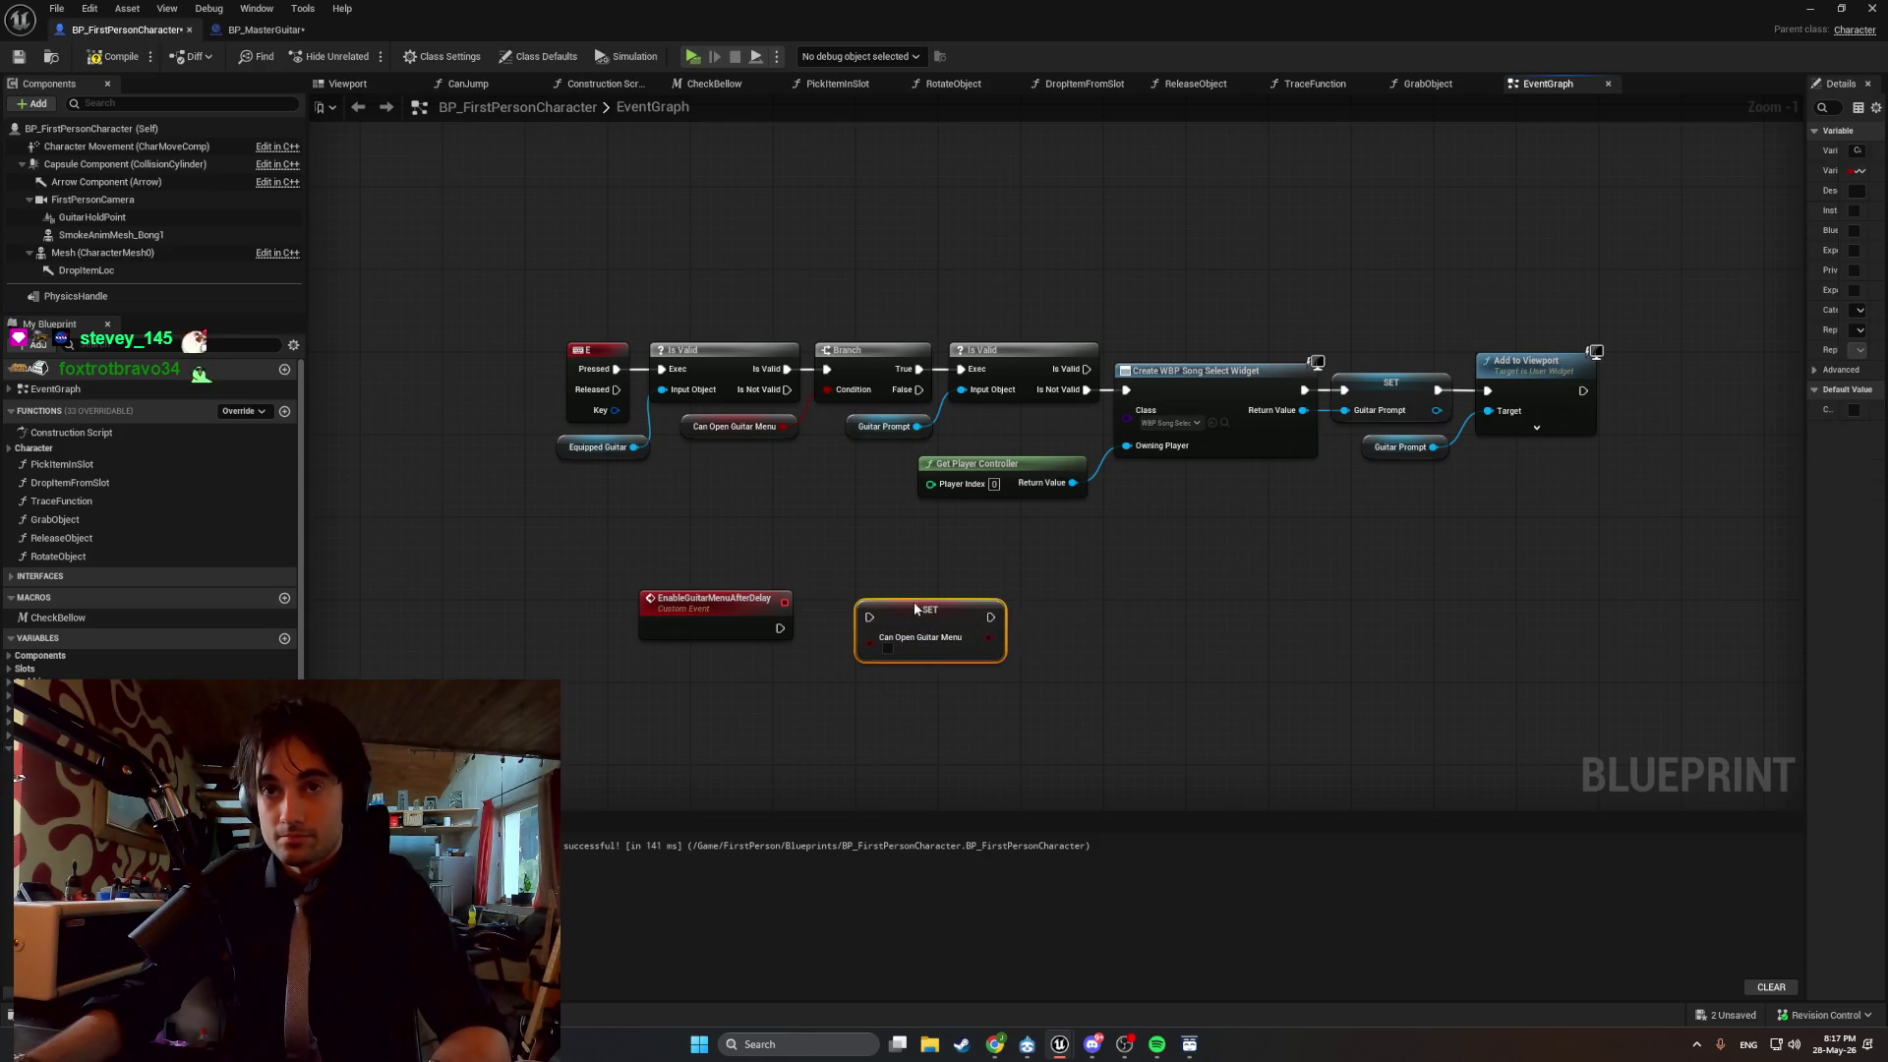
left_click(1194, 648)
right_click(1088, 630)
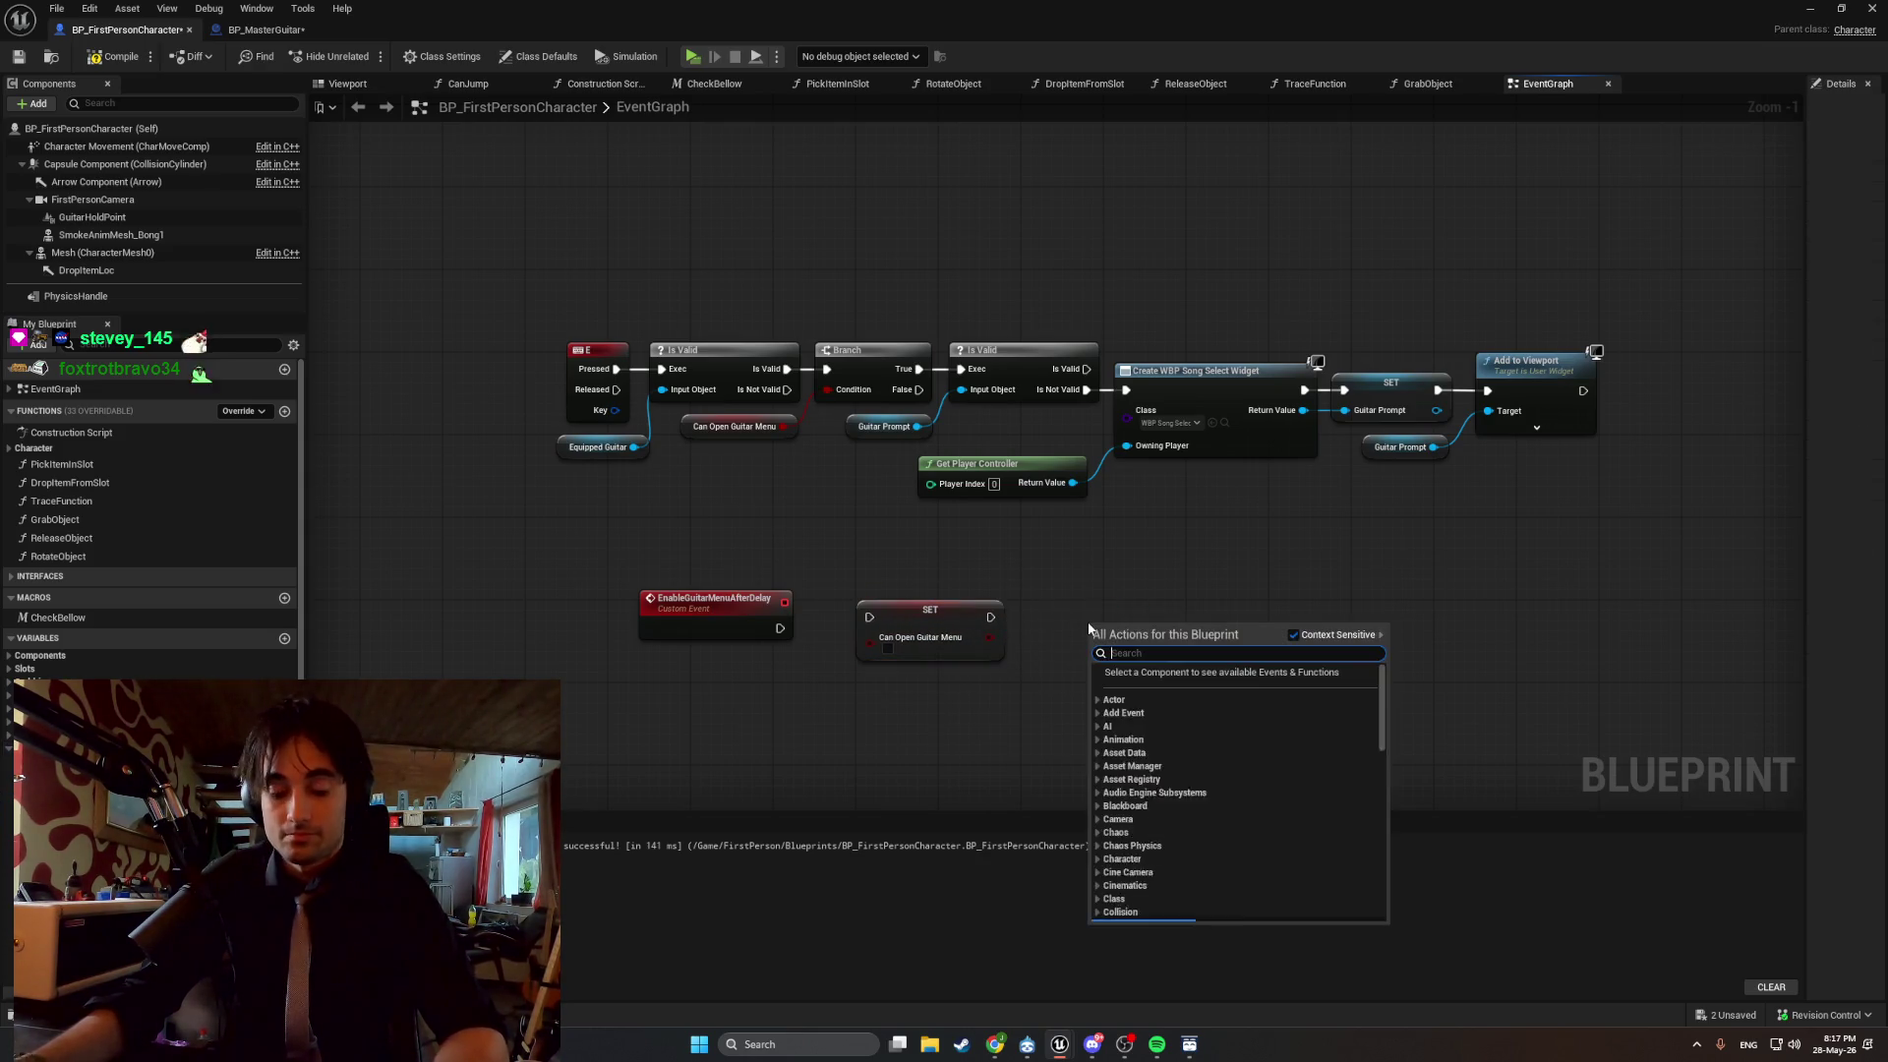
type("delay")
key("Return")
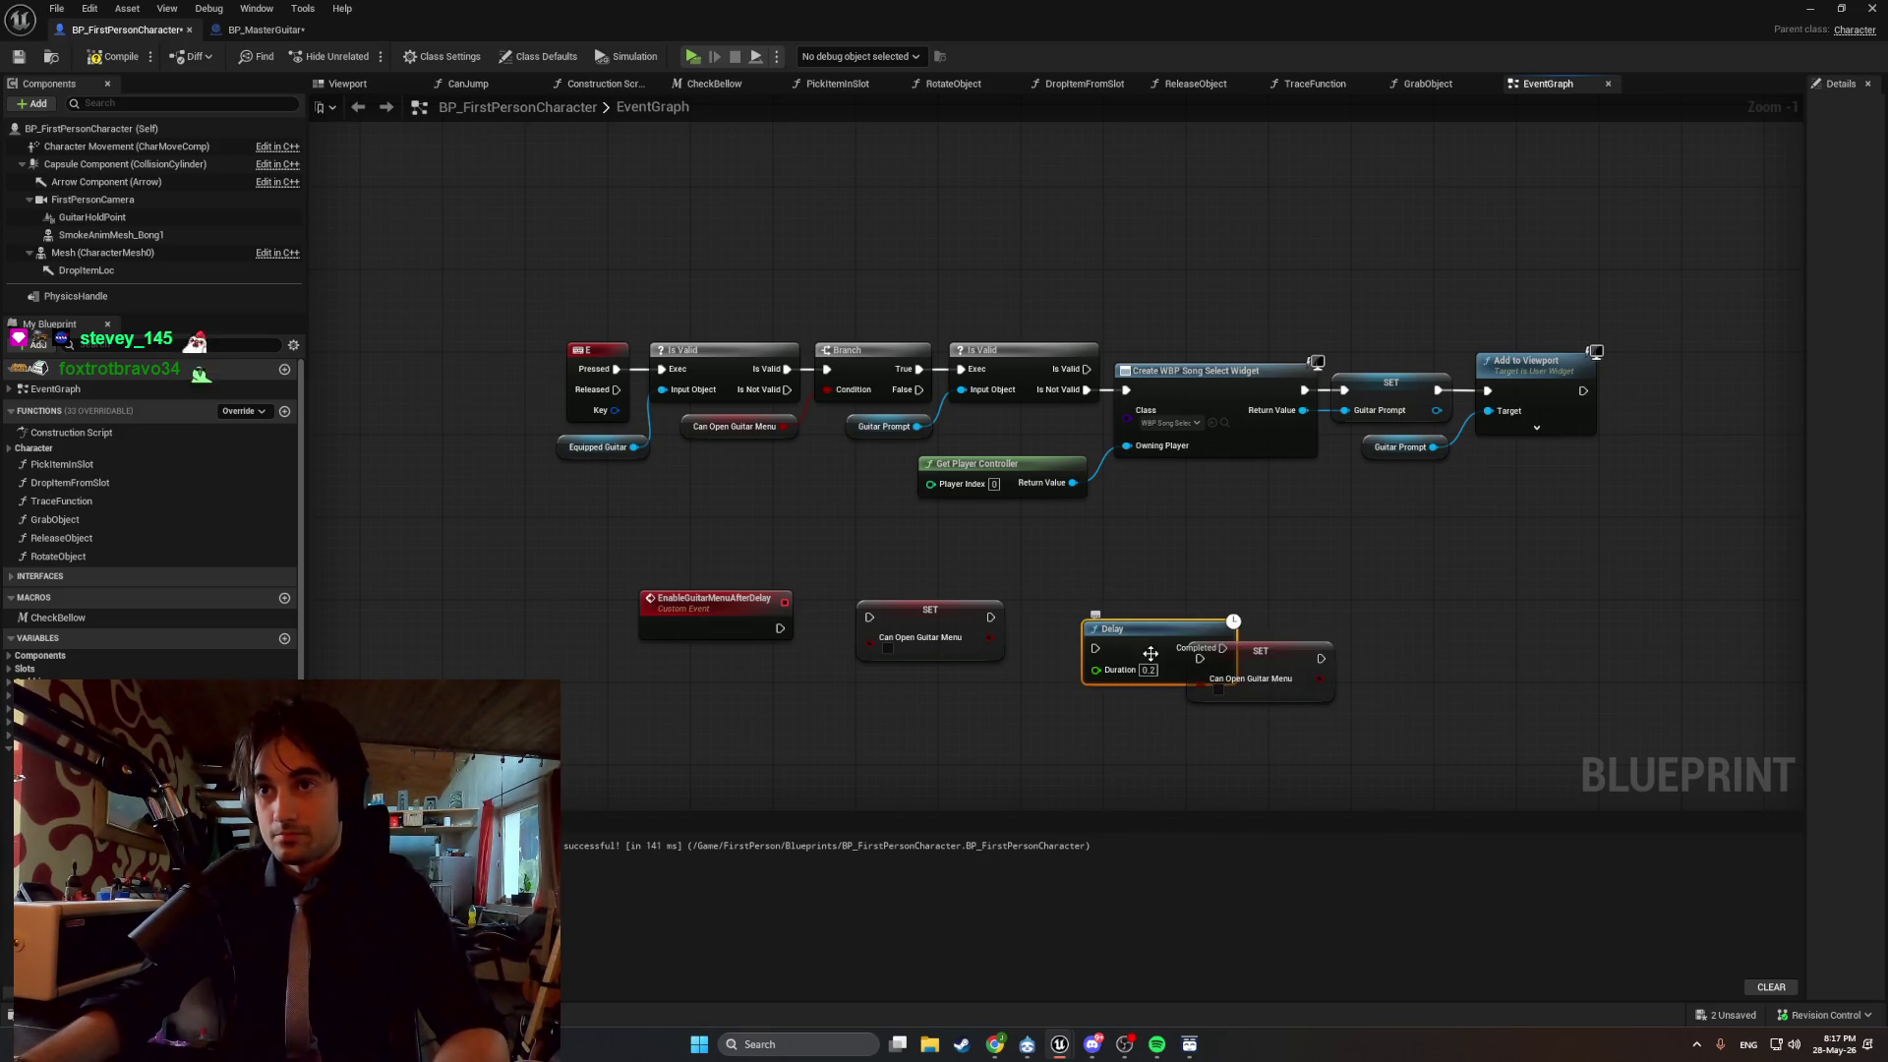
Chain the event into SET, Delay 0.2 and SET, compile, and return to BP_MasterGuitar.
left_click_drag(1098, 629, 1054, 627)
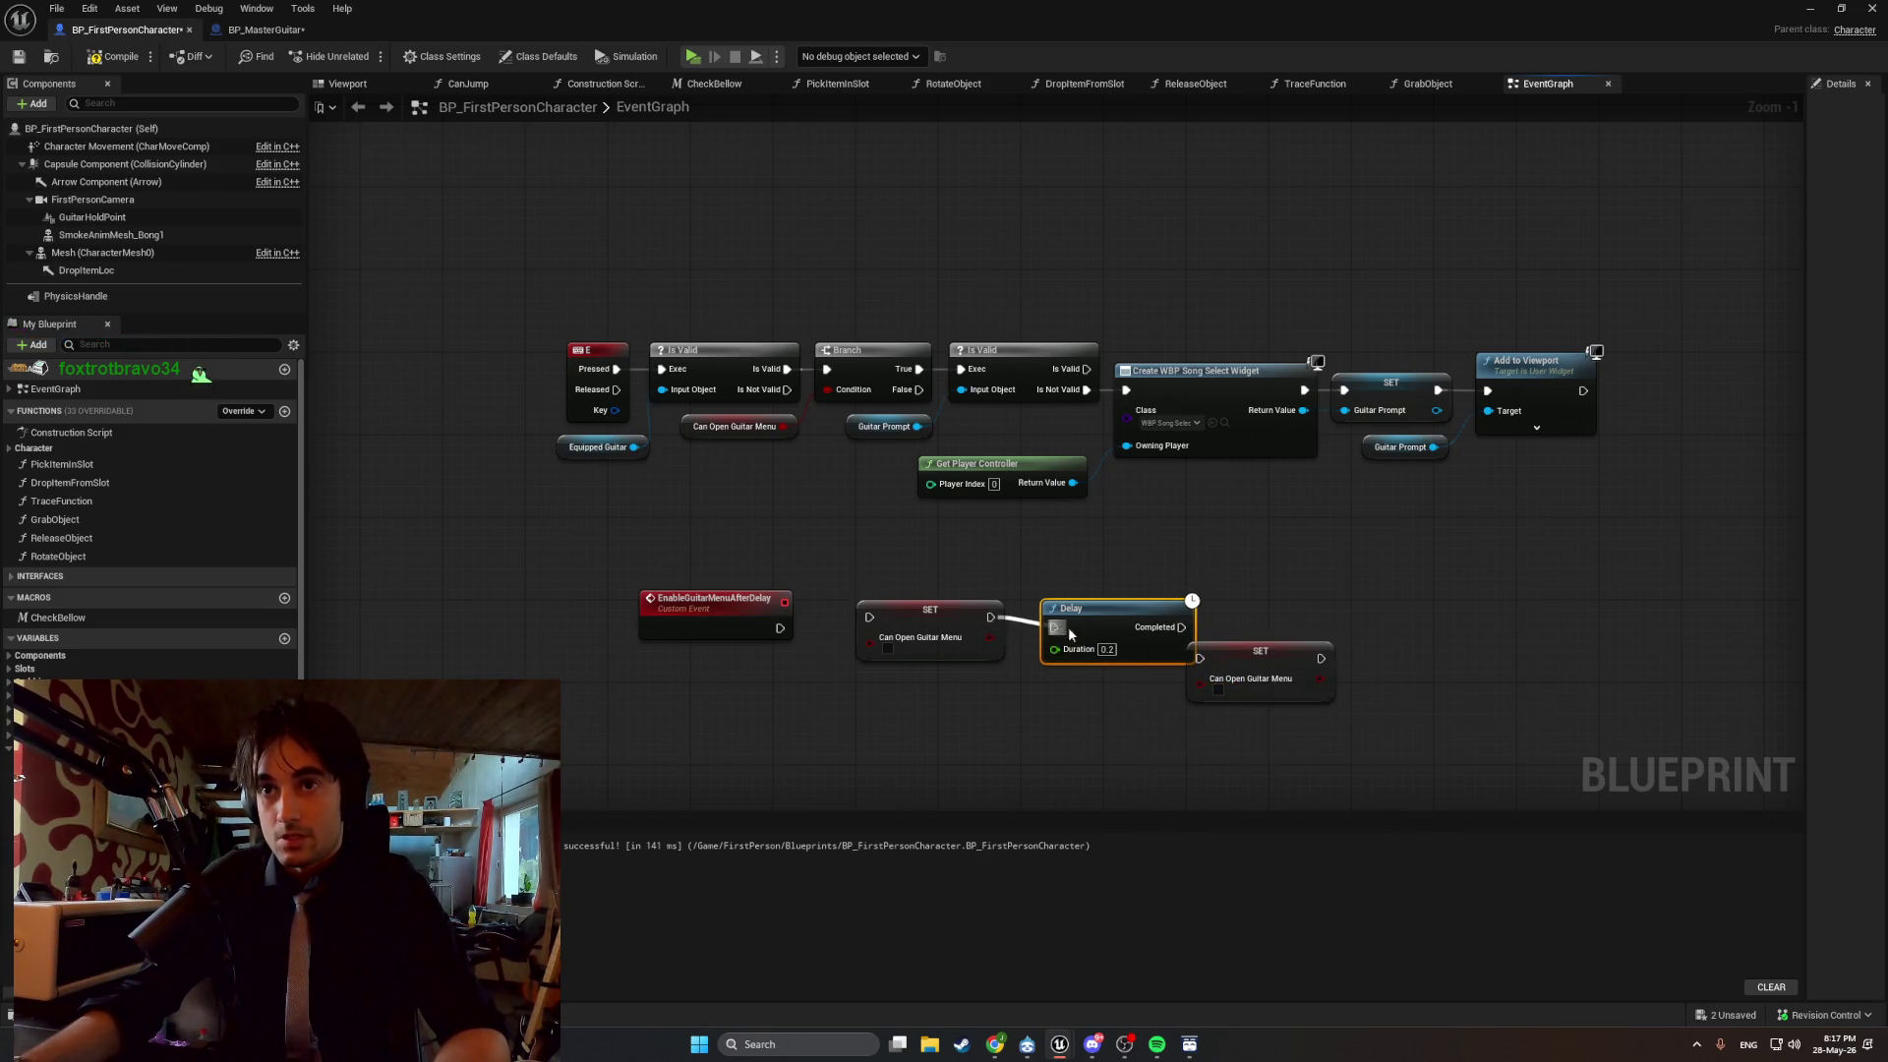
mouse_move(1231, 650)
left_mouse_down()
mouse_move(1264, 622)
mouse_move(1232, 627)
left_mouse_up()
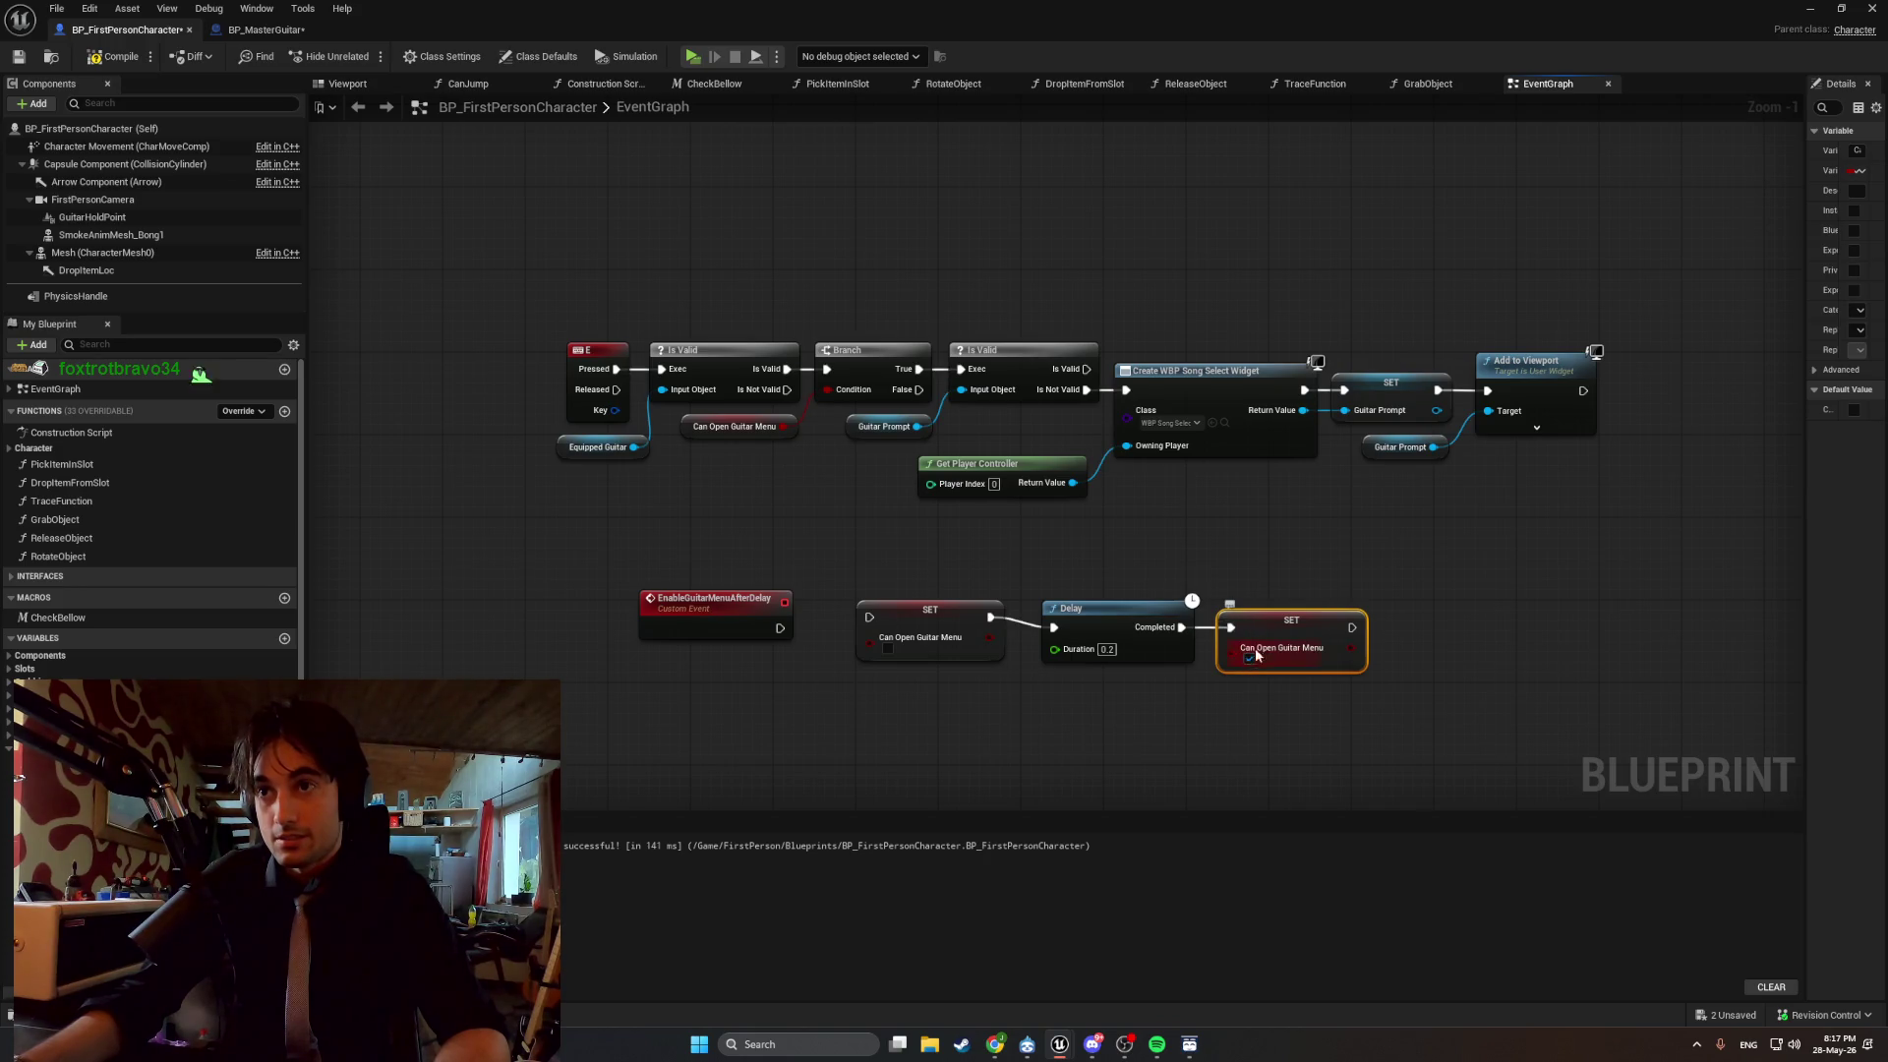
left_click_drag(1335, 739, 1033, 590)
left_click(891, 637, "ctrl")
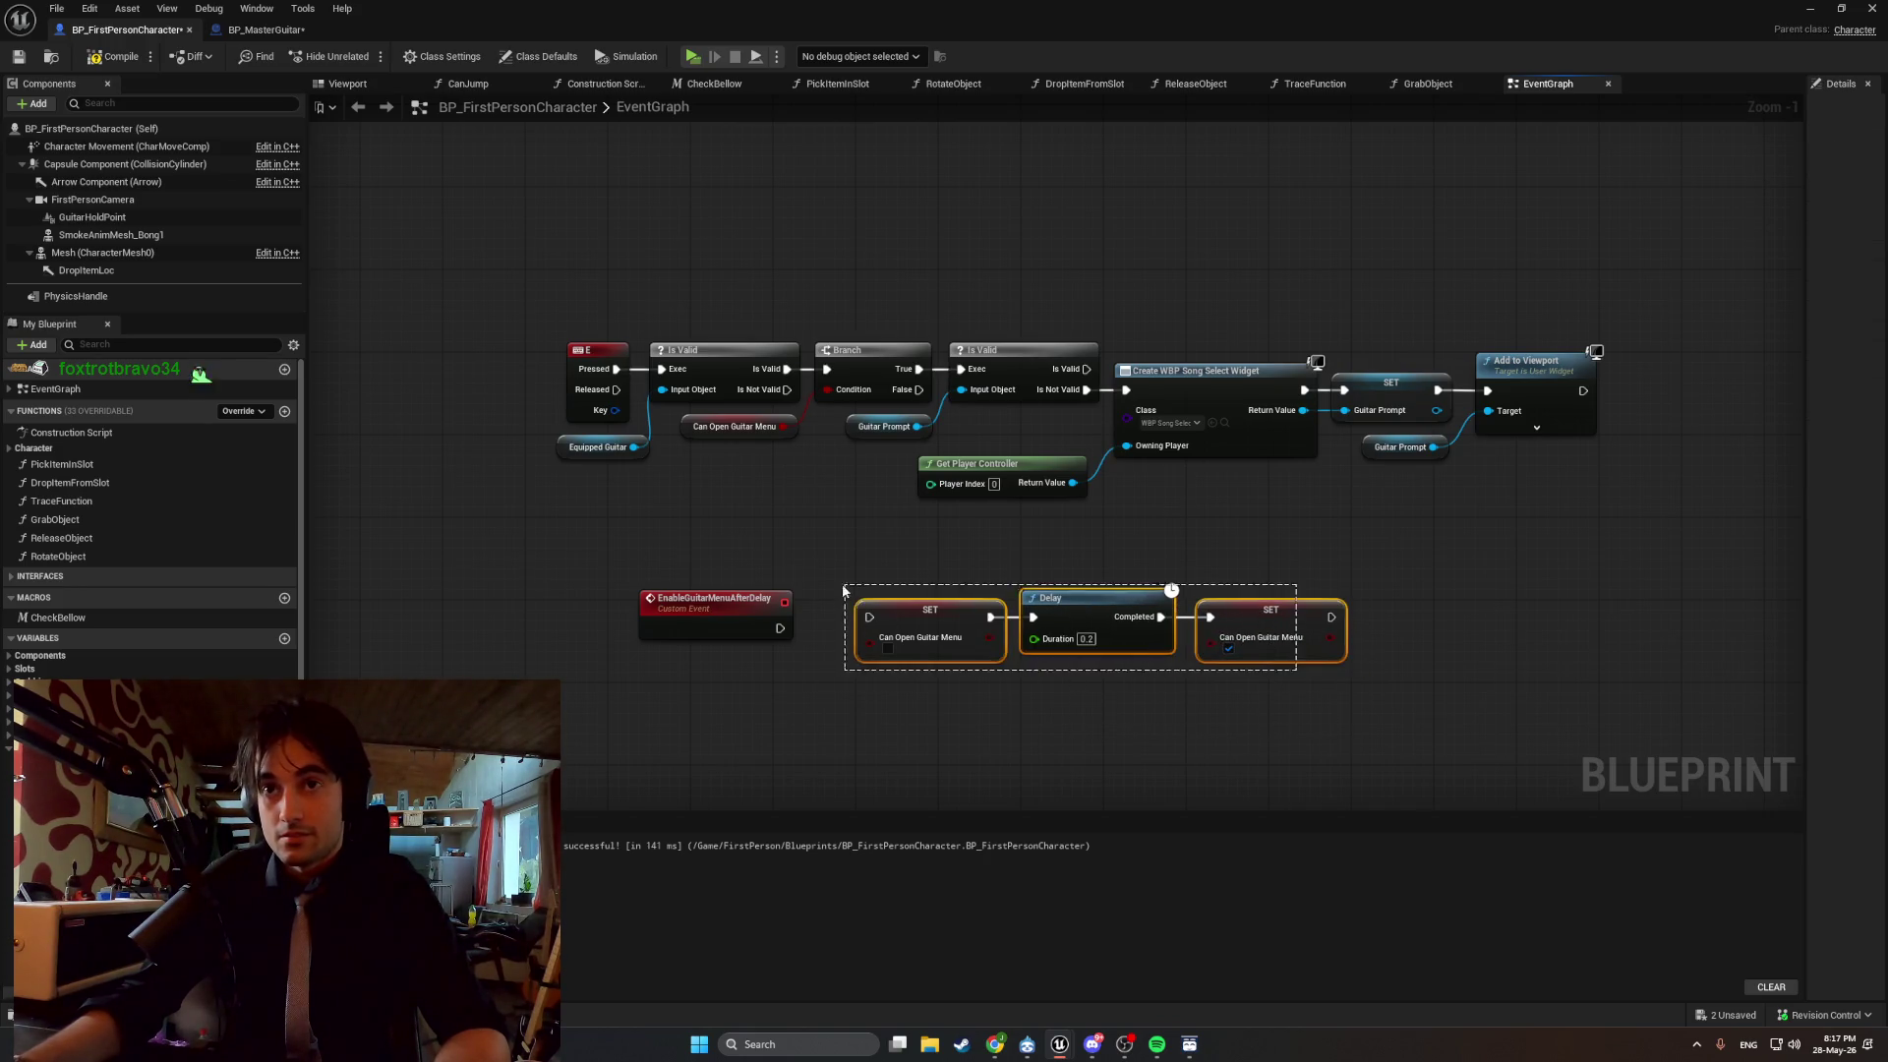
left_click_drag(891, 637, 817, 627)
left_click_drag(1387, 694, 799, 590)
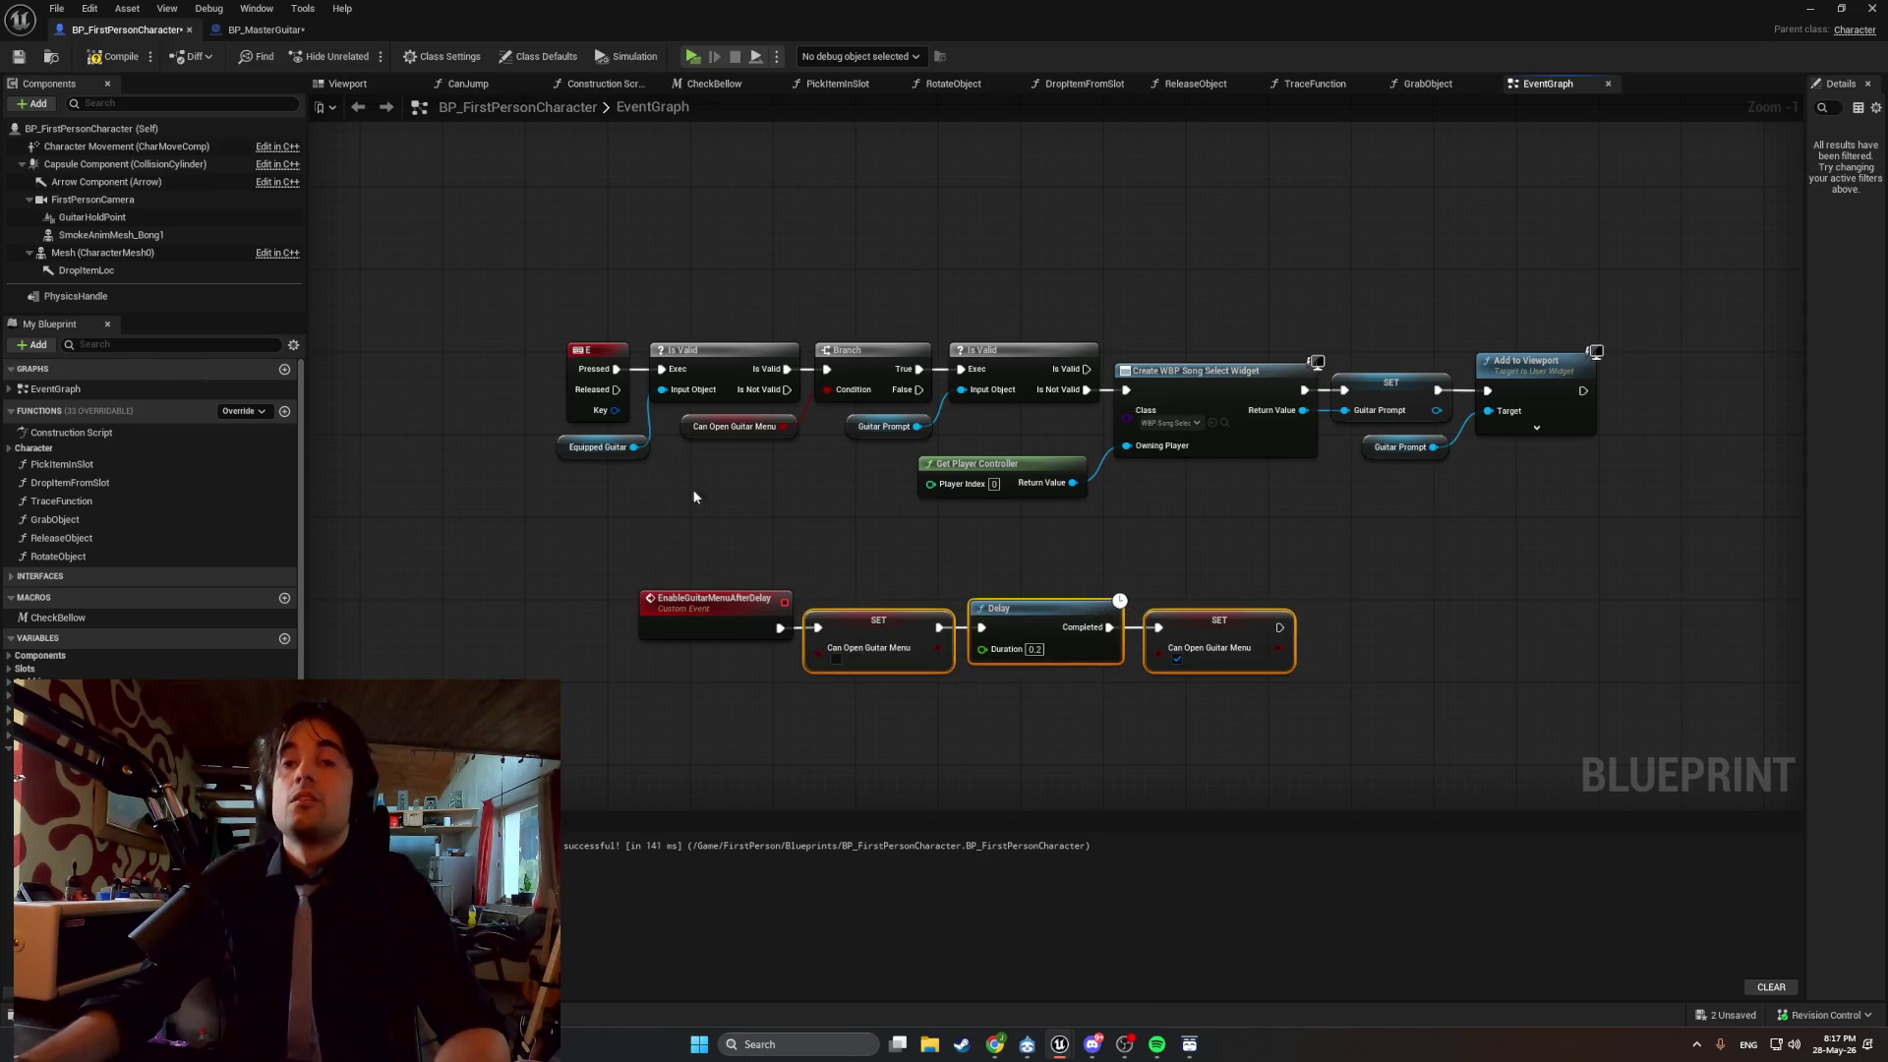
left_click(115, 56)
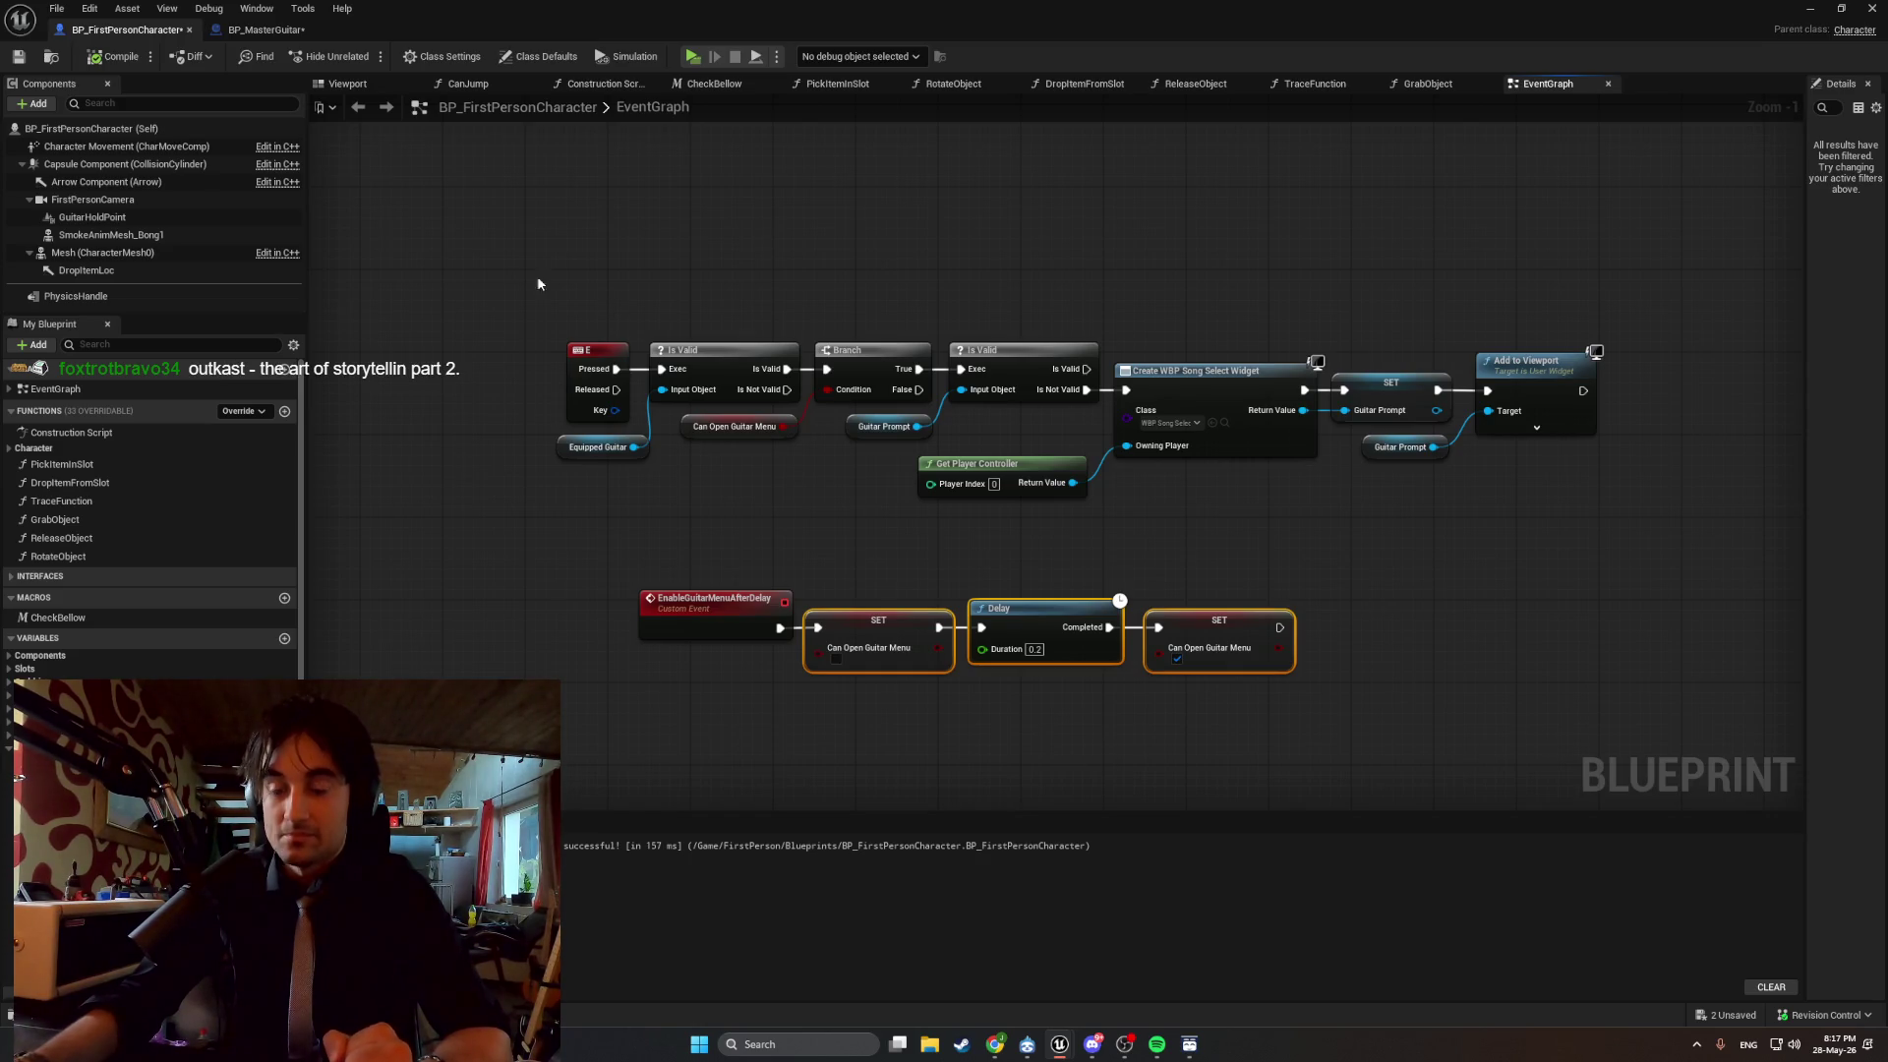
left_click(278, 32)
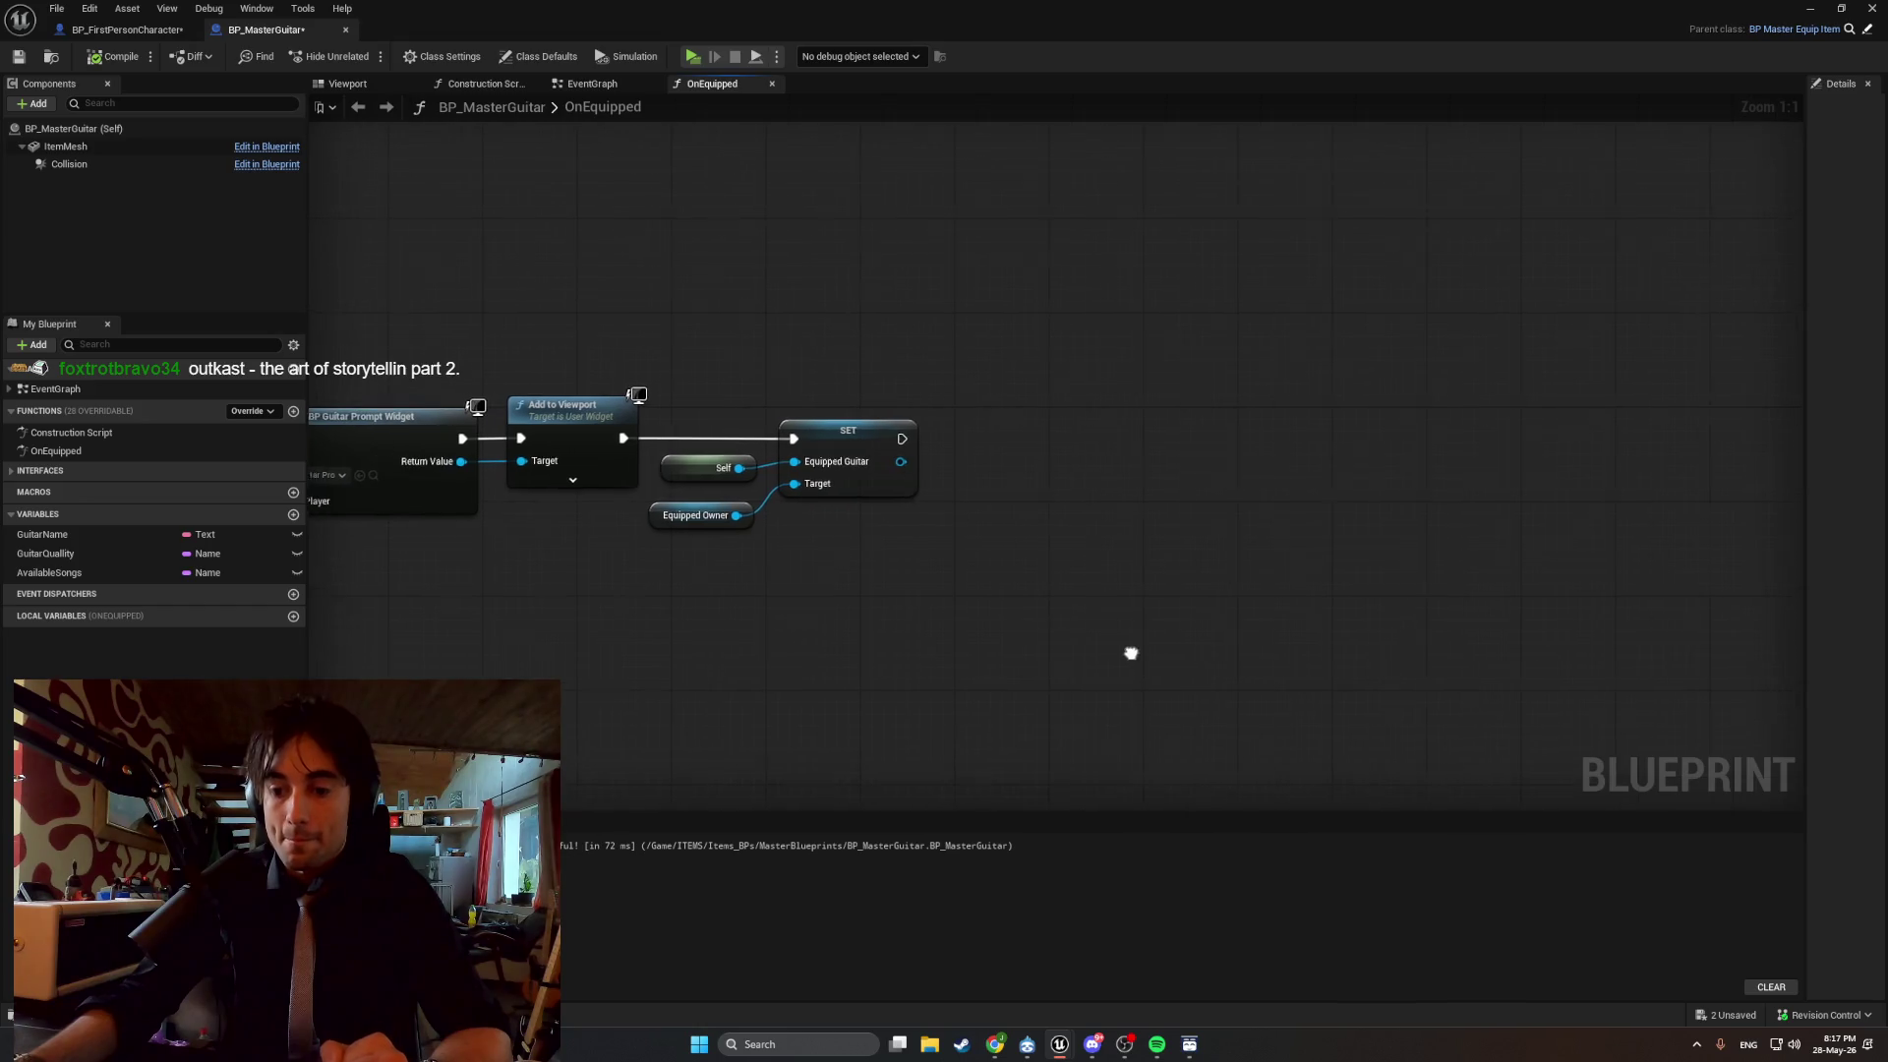
Call Enable Guitar Menu After Delay on Equipped Owner right after the SET node.
left_click_drag(1104, 575, 1105, 575)
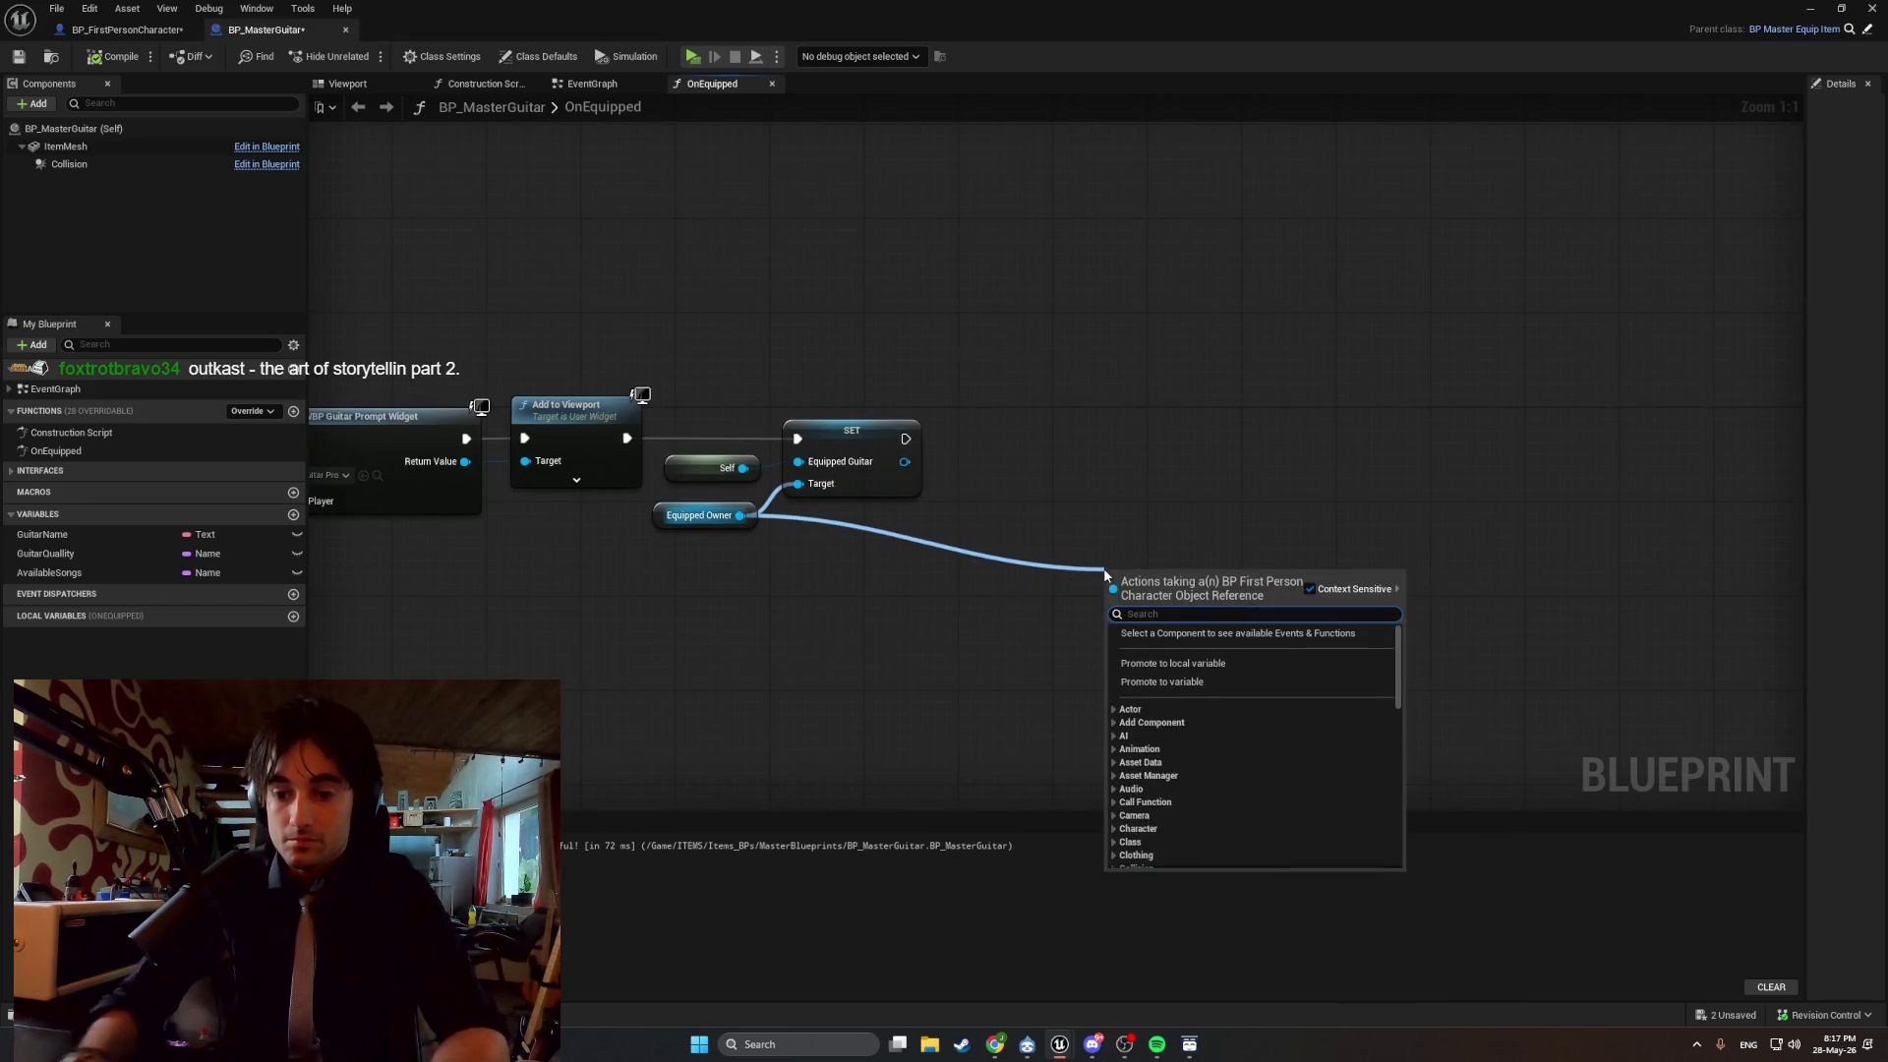
type("enable guita")
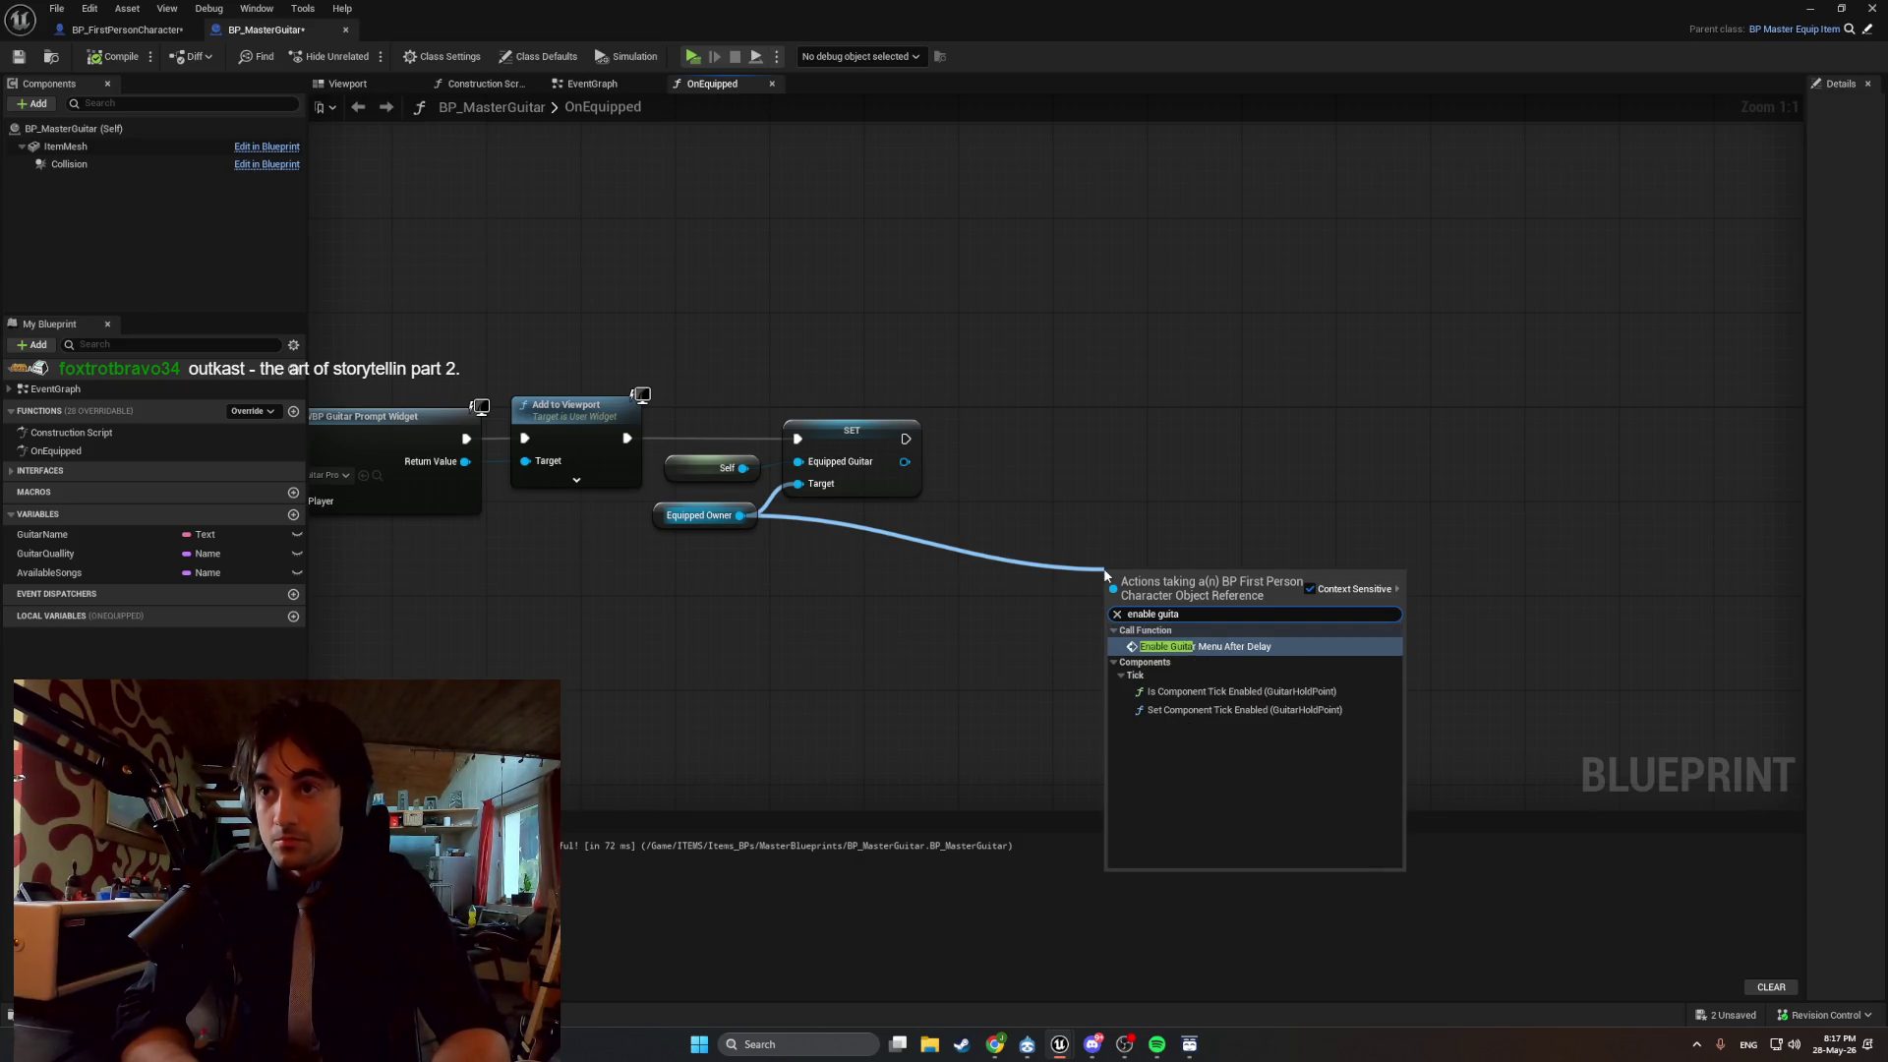
key("Return")
mouse_move(1118, 585)
left_mouse_down()
mouse_move(1072, 462)
mouse_move(1013, 430)
mouse_move(1008, 449)
left_mouse_up()
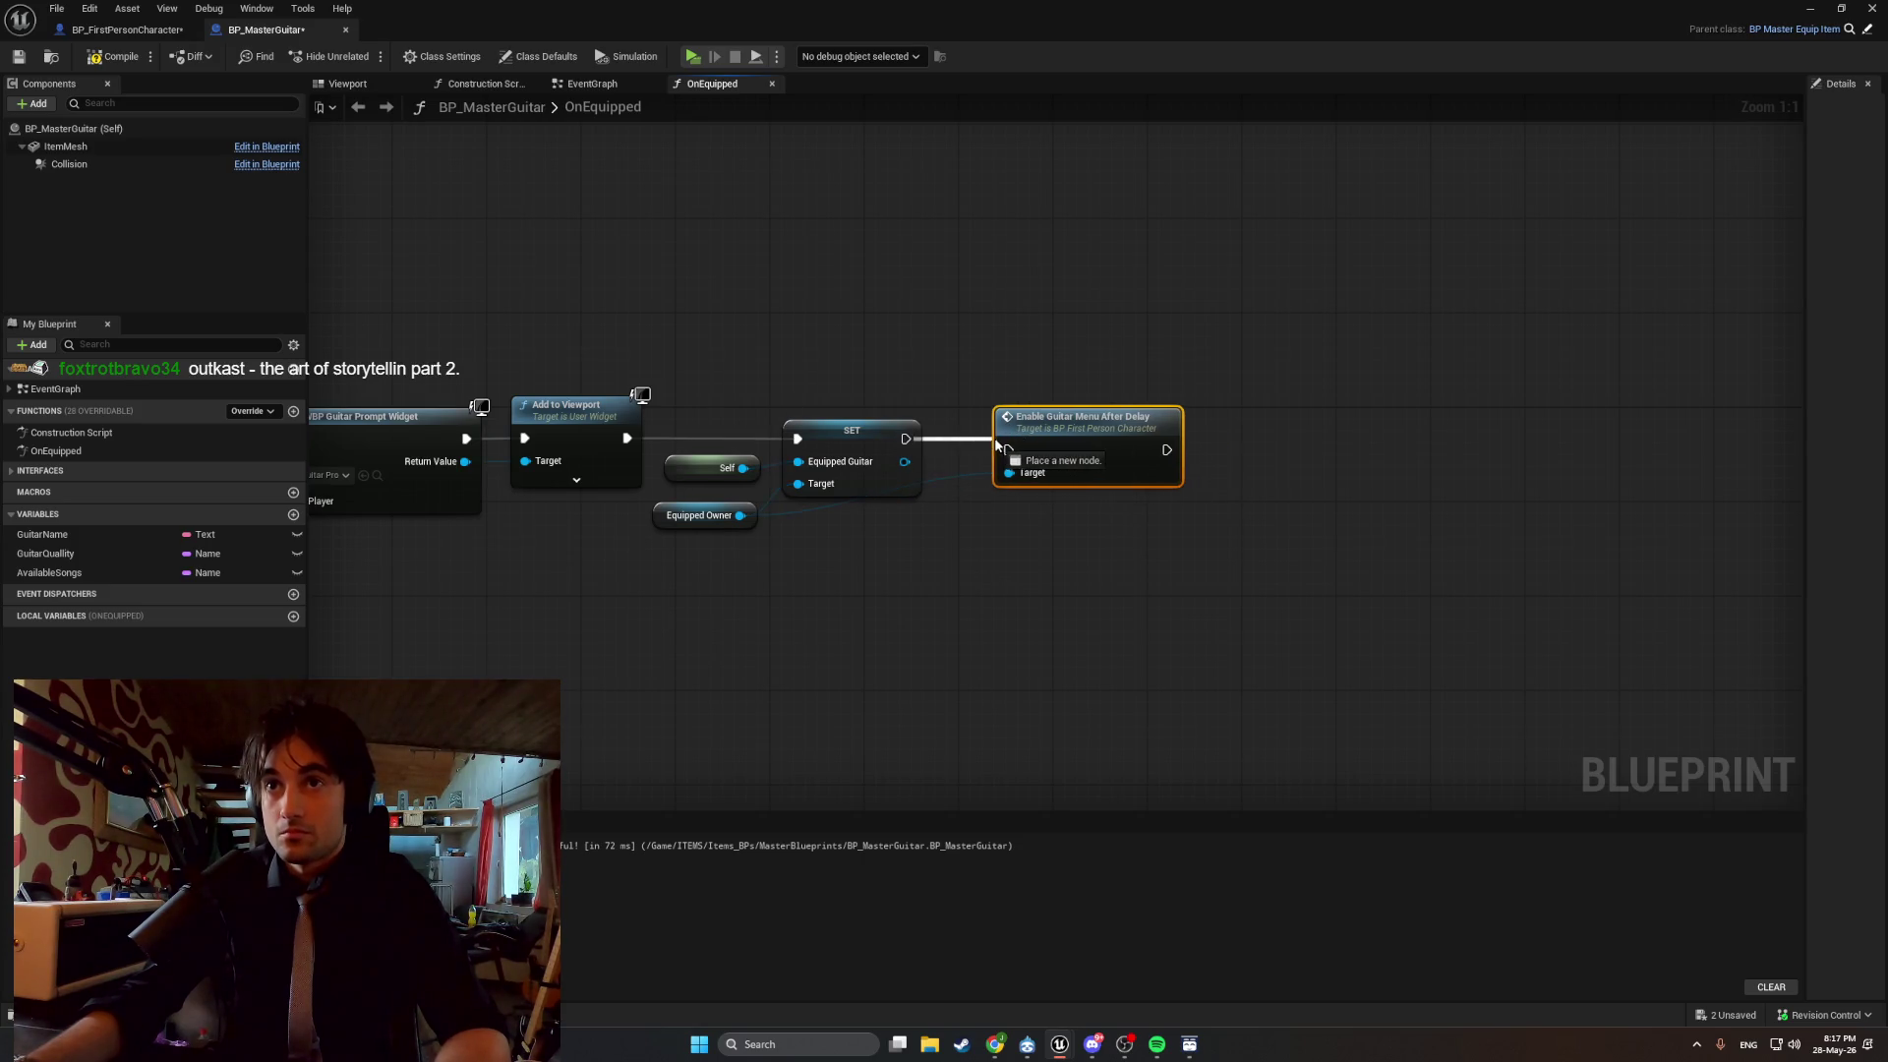
left_click(948, 475)
Tidy the Equipped Owner wire with two reroute points, align the call node, and recompile.
double_click(949, 479)
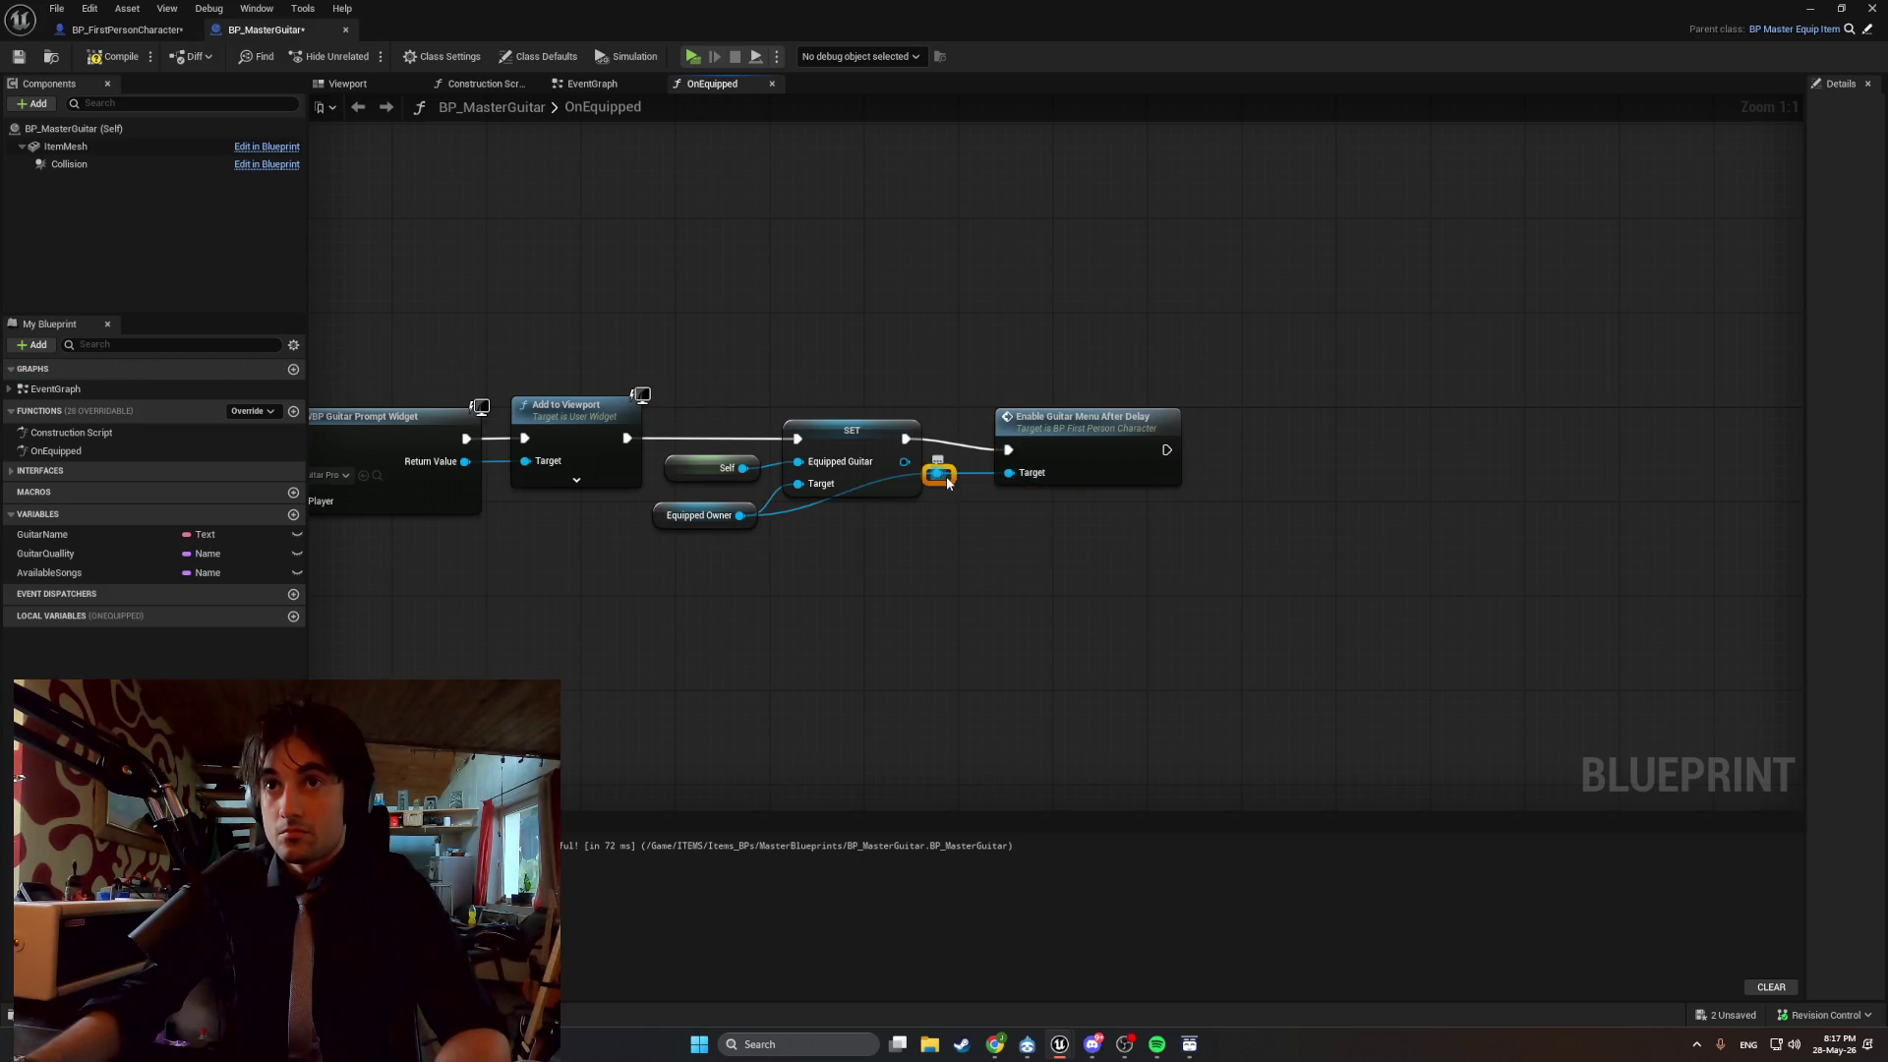
left_click_drag(945, 479, 956, 526)
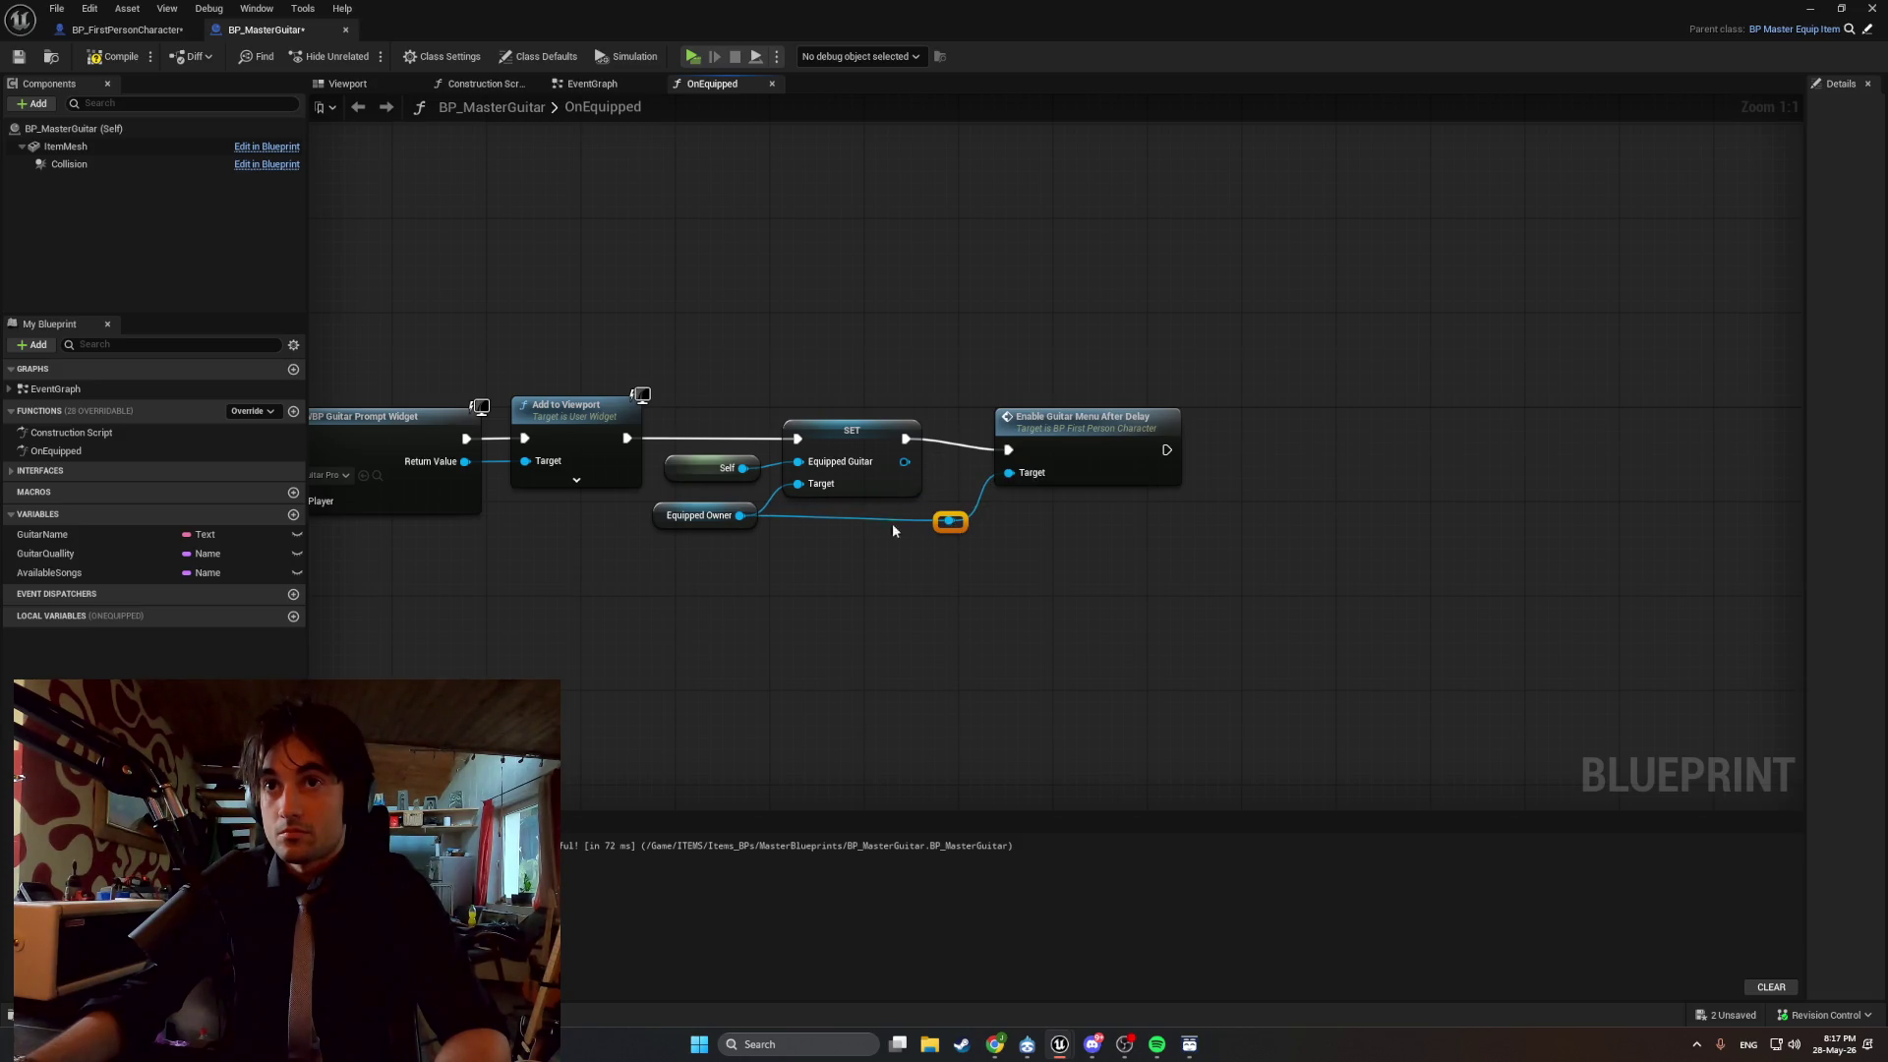
double_click(811, 515)
left_click_drag(812, 514, 816, 525)
left_click_drag(1047, 430, 1003, 408)
mouse_move(994, 577)
left_mouse_down()
mouse_move(737, 507)
mouse_move(915, 511)
left_mouse_up()
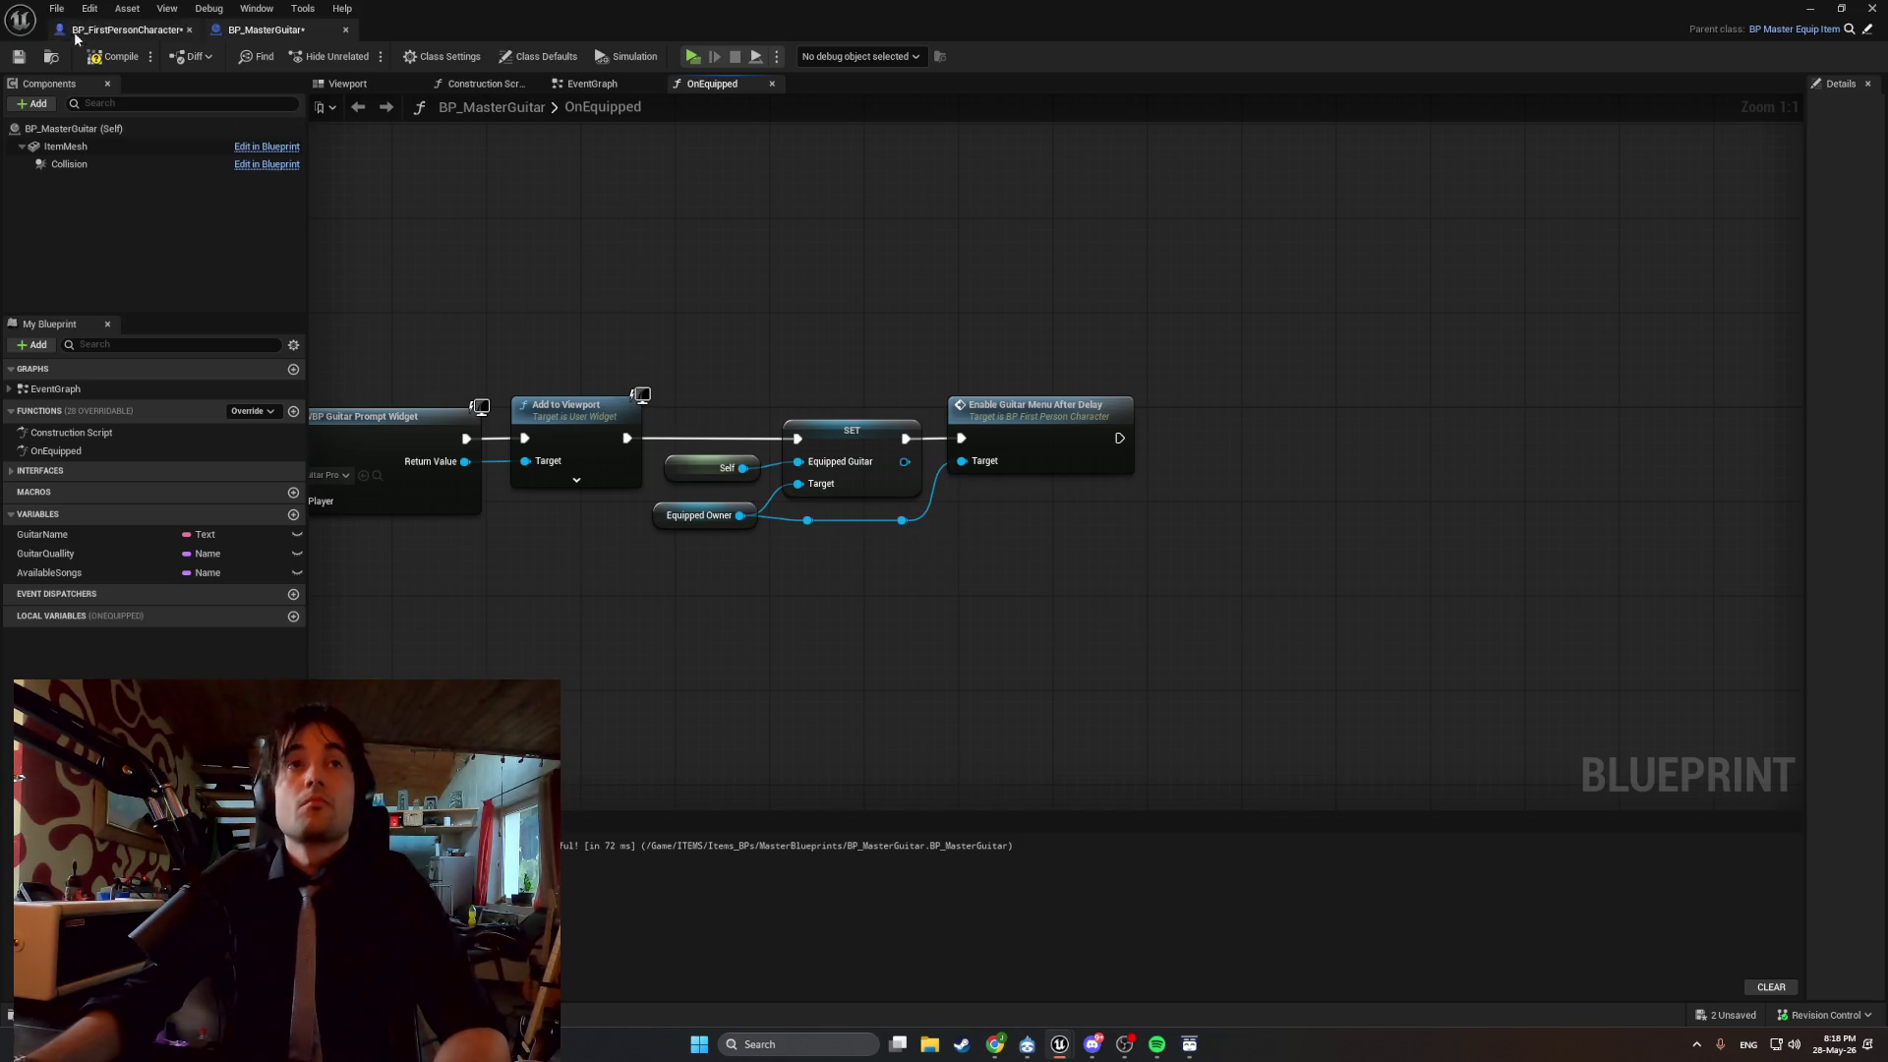
left_click(114, 56)
Play-test opening the song selection menu in game, then return to the blueprint editor.
left_click(1825, 15)
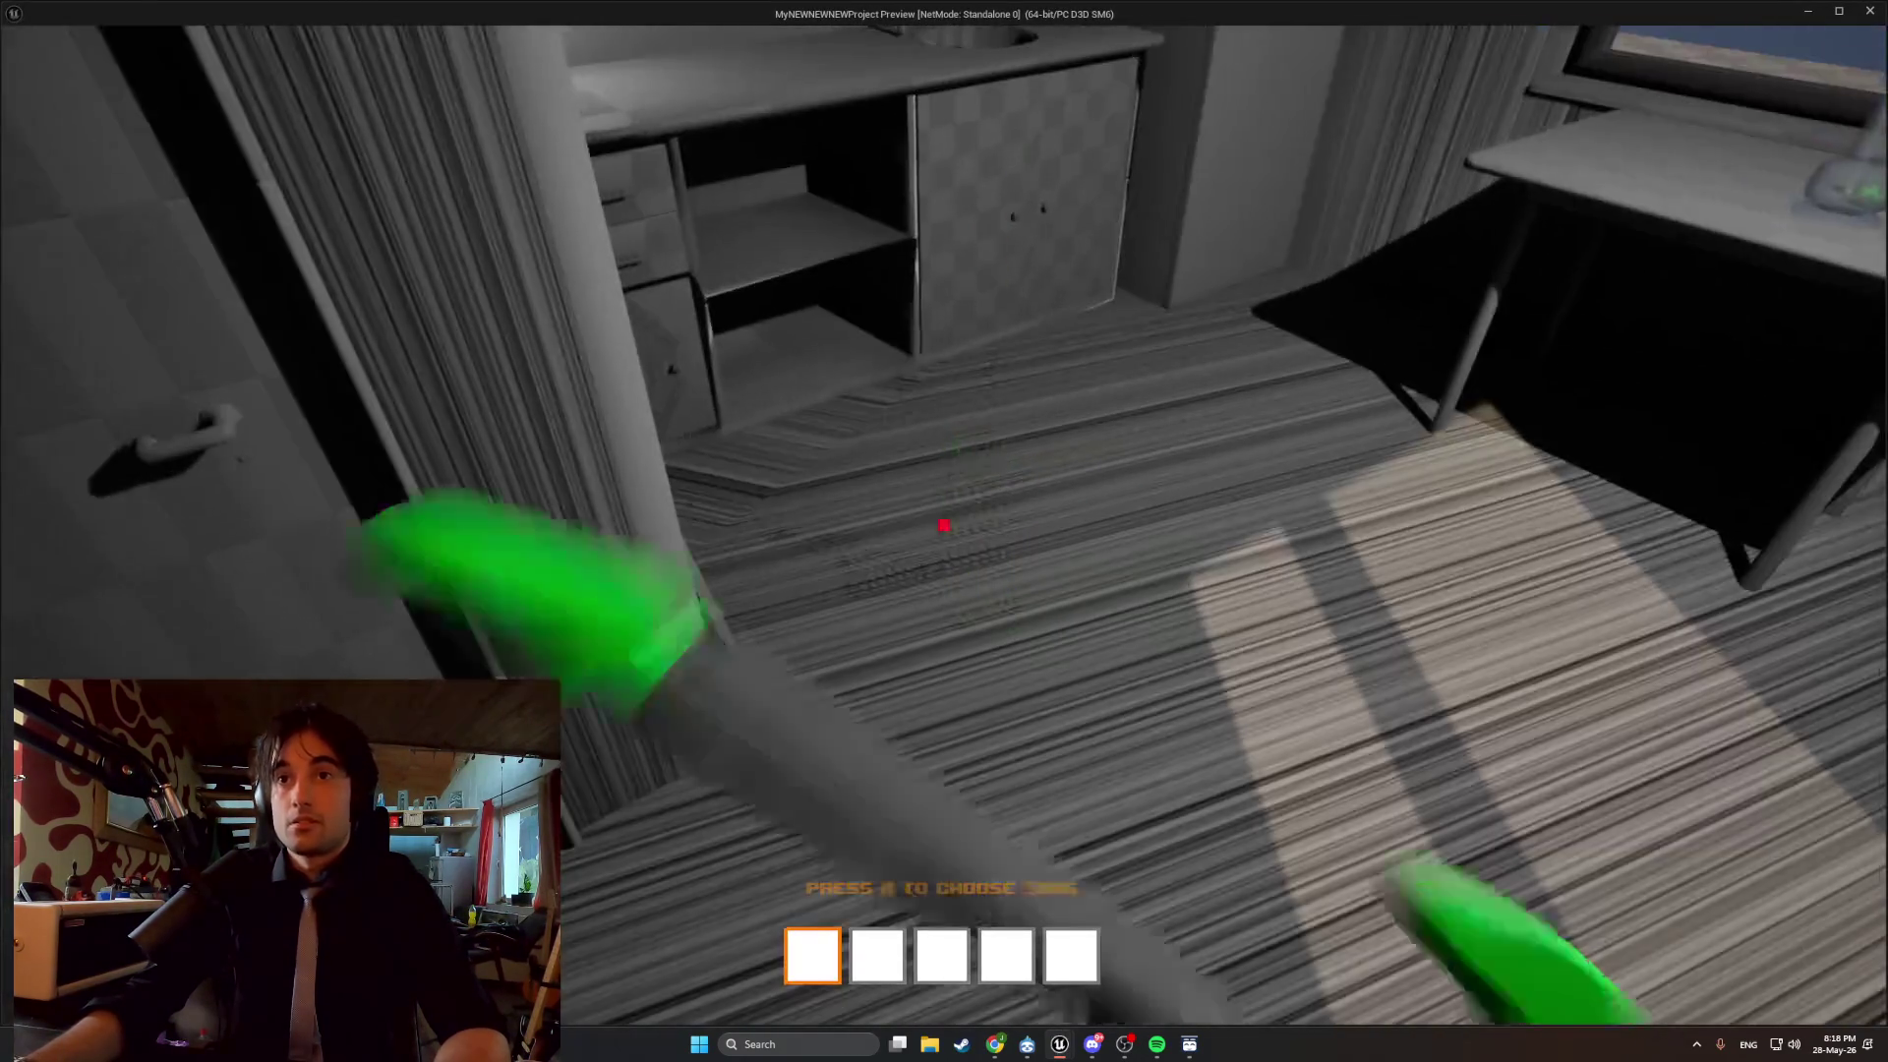
key("f")
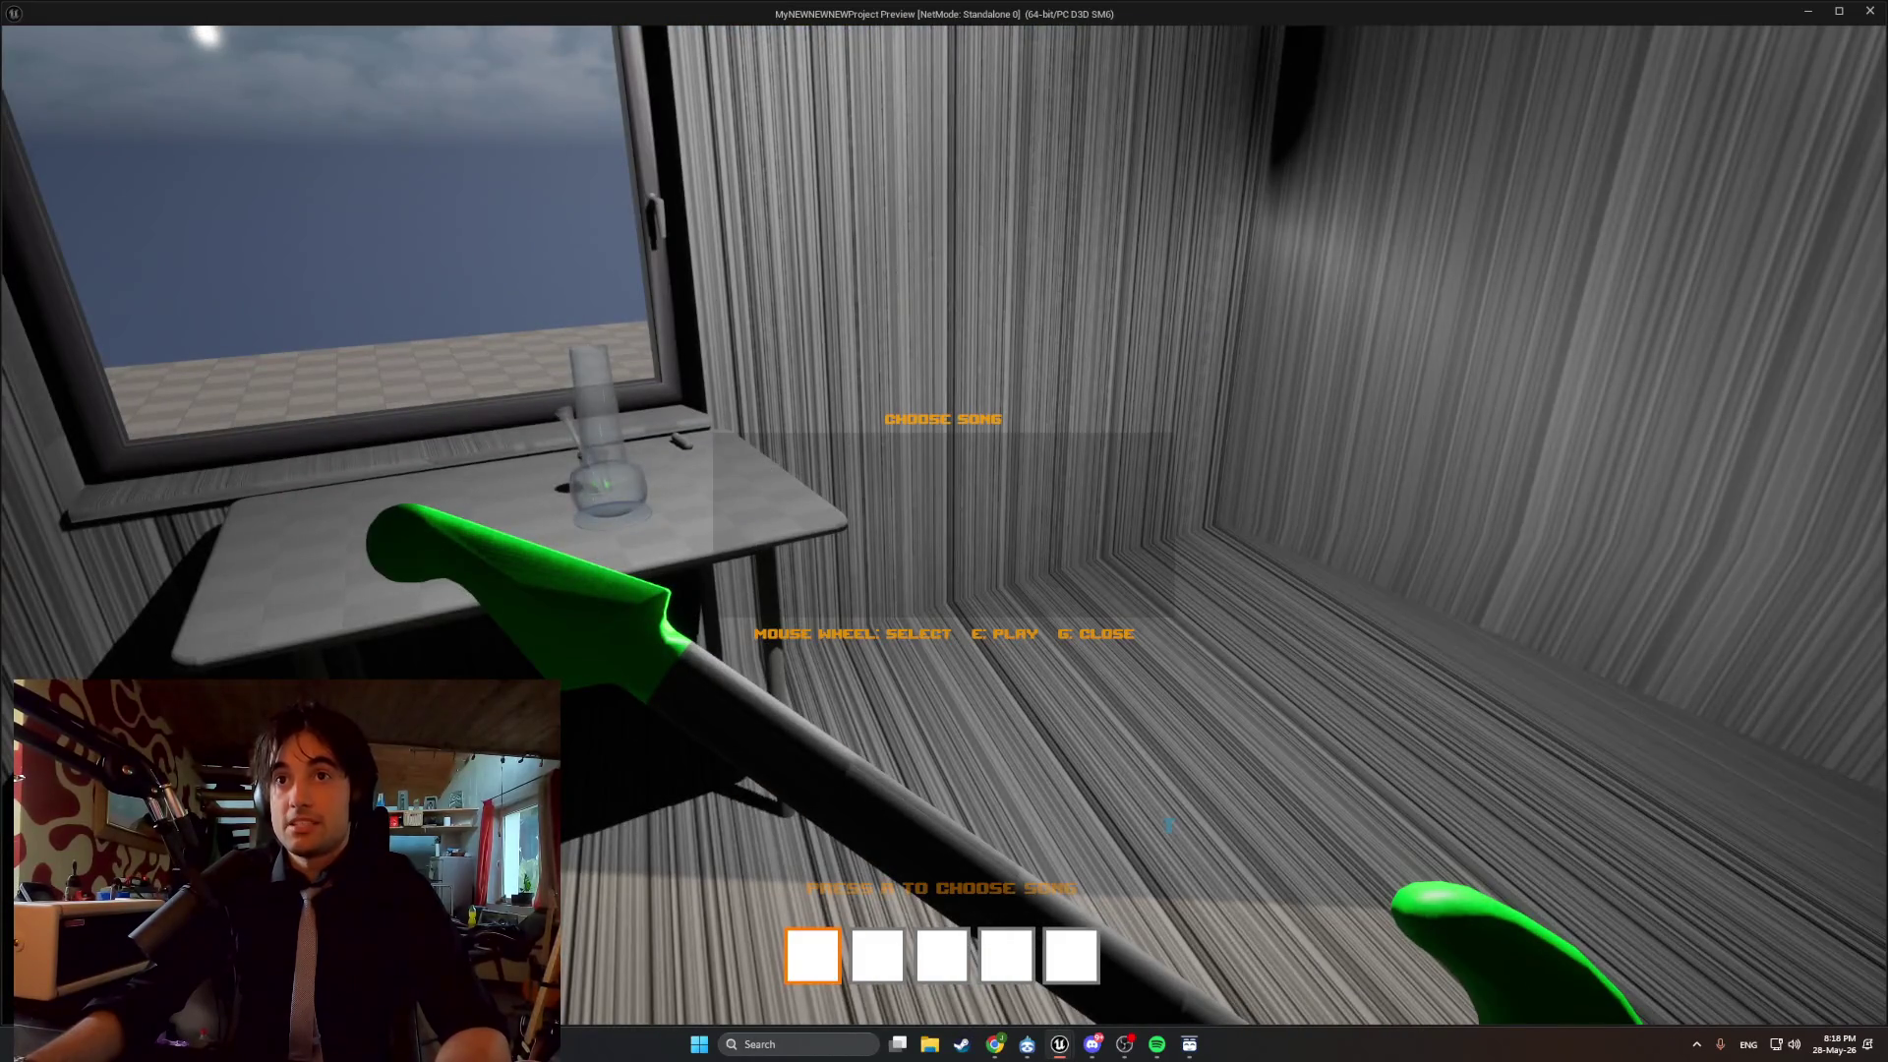
key("Escape")
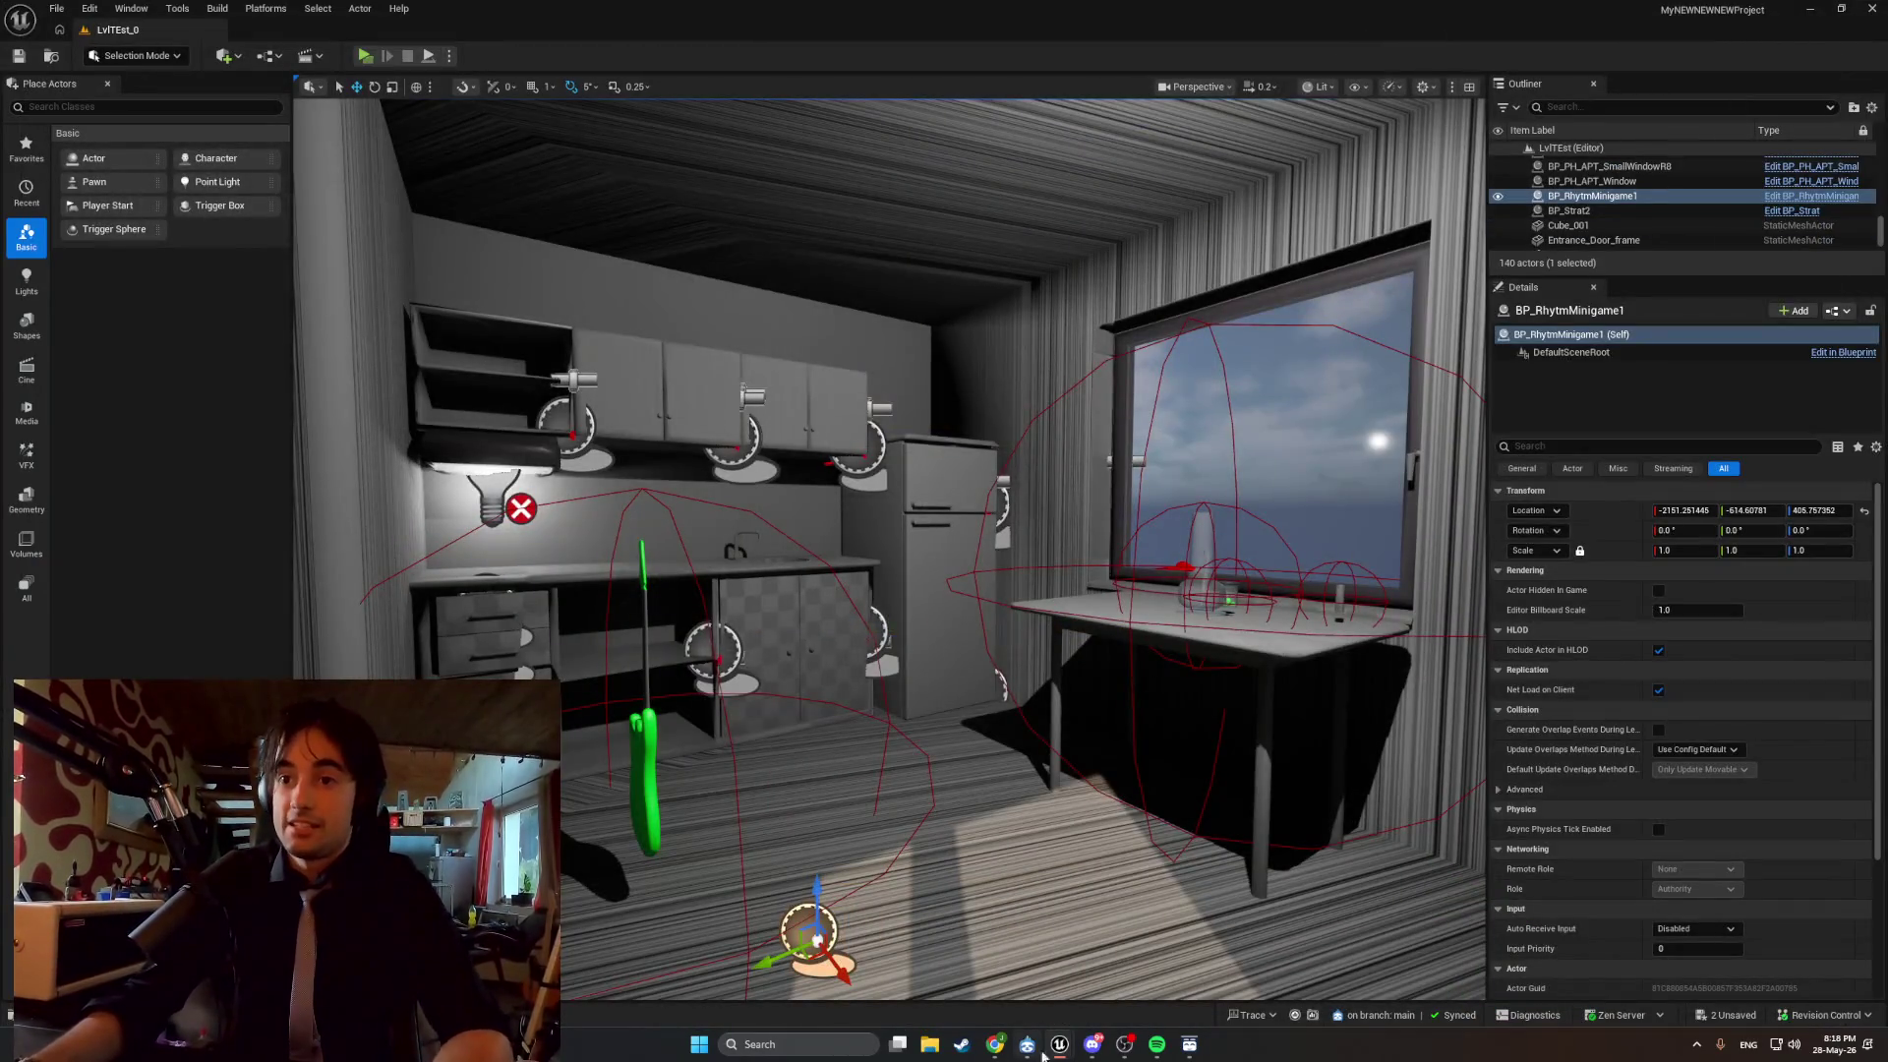
mouse_move(1060, 1044)
left_click(1113, 995)
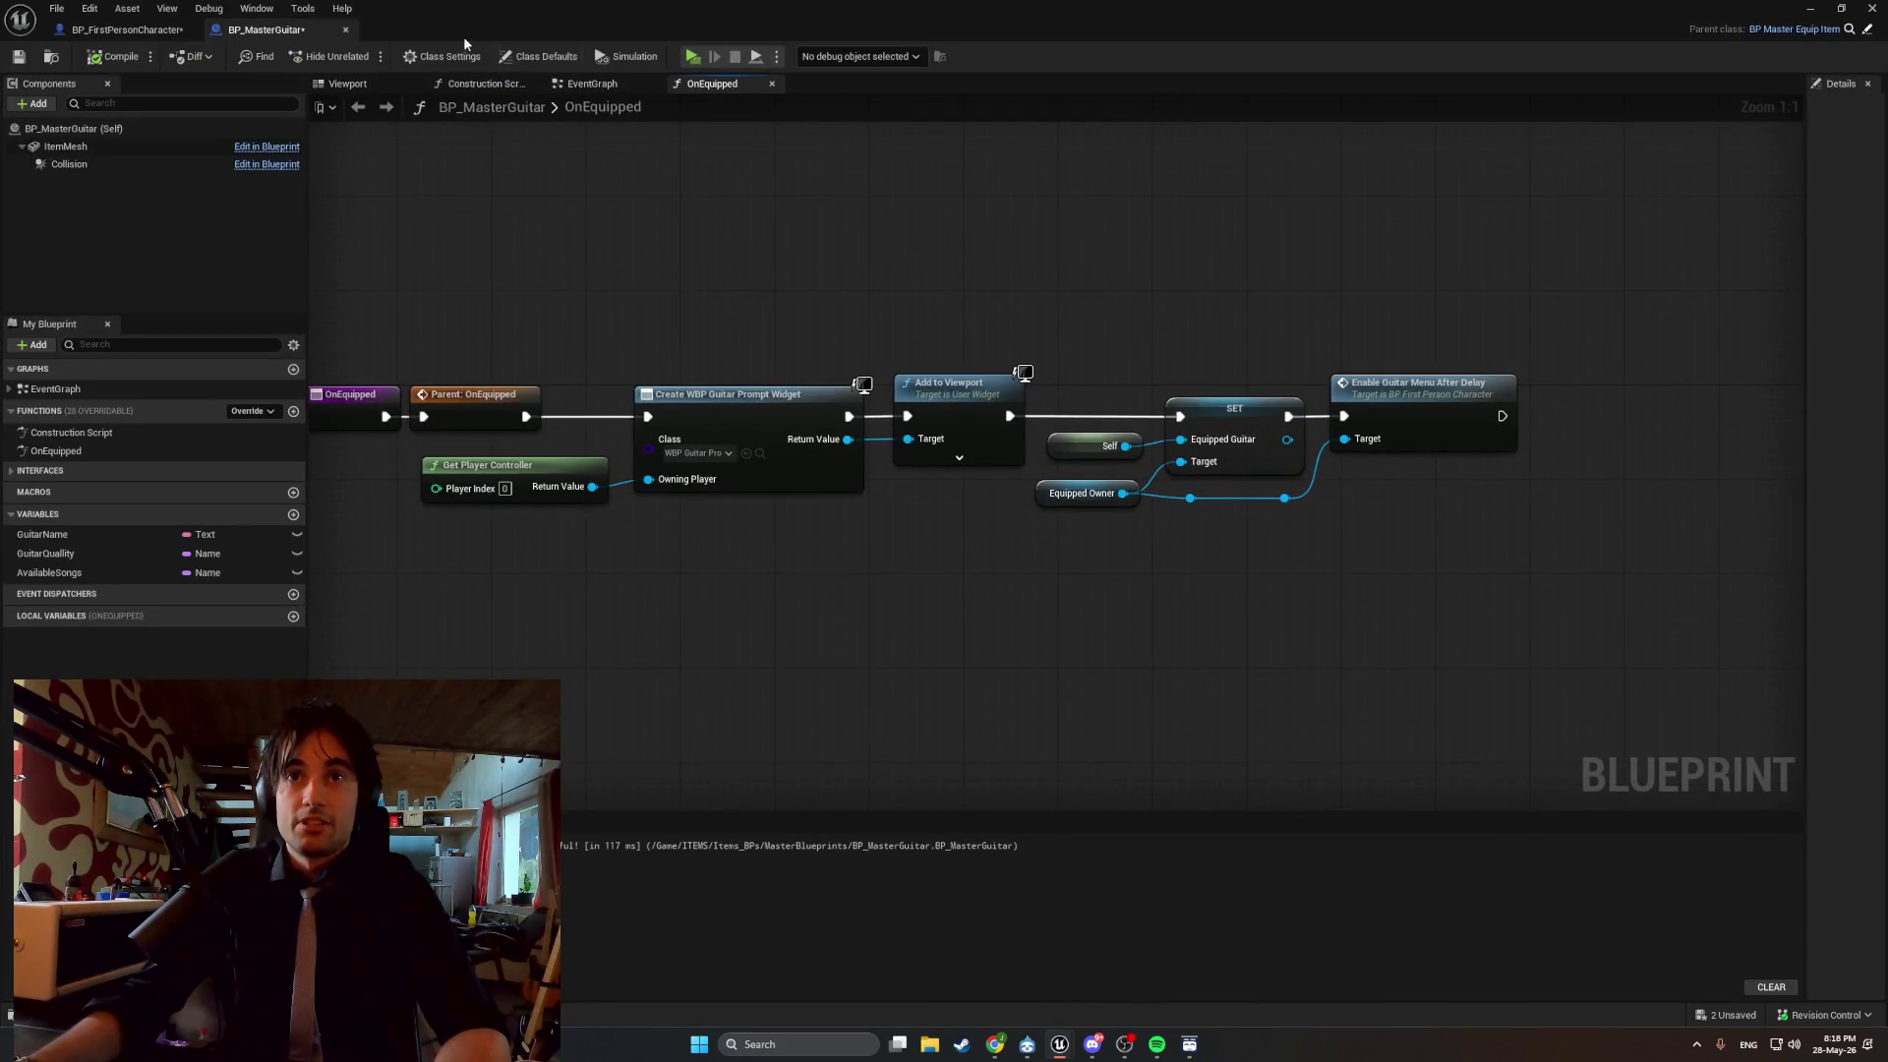
Set the character blueprint's Delay duration to 0.1 and compile.
left_click(152, 31)
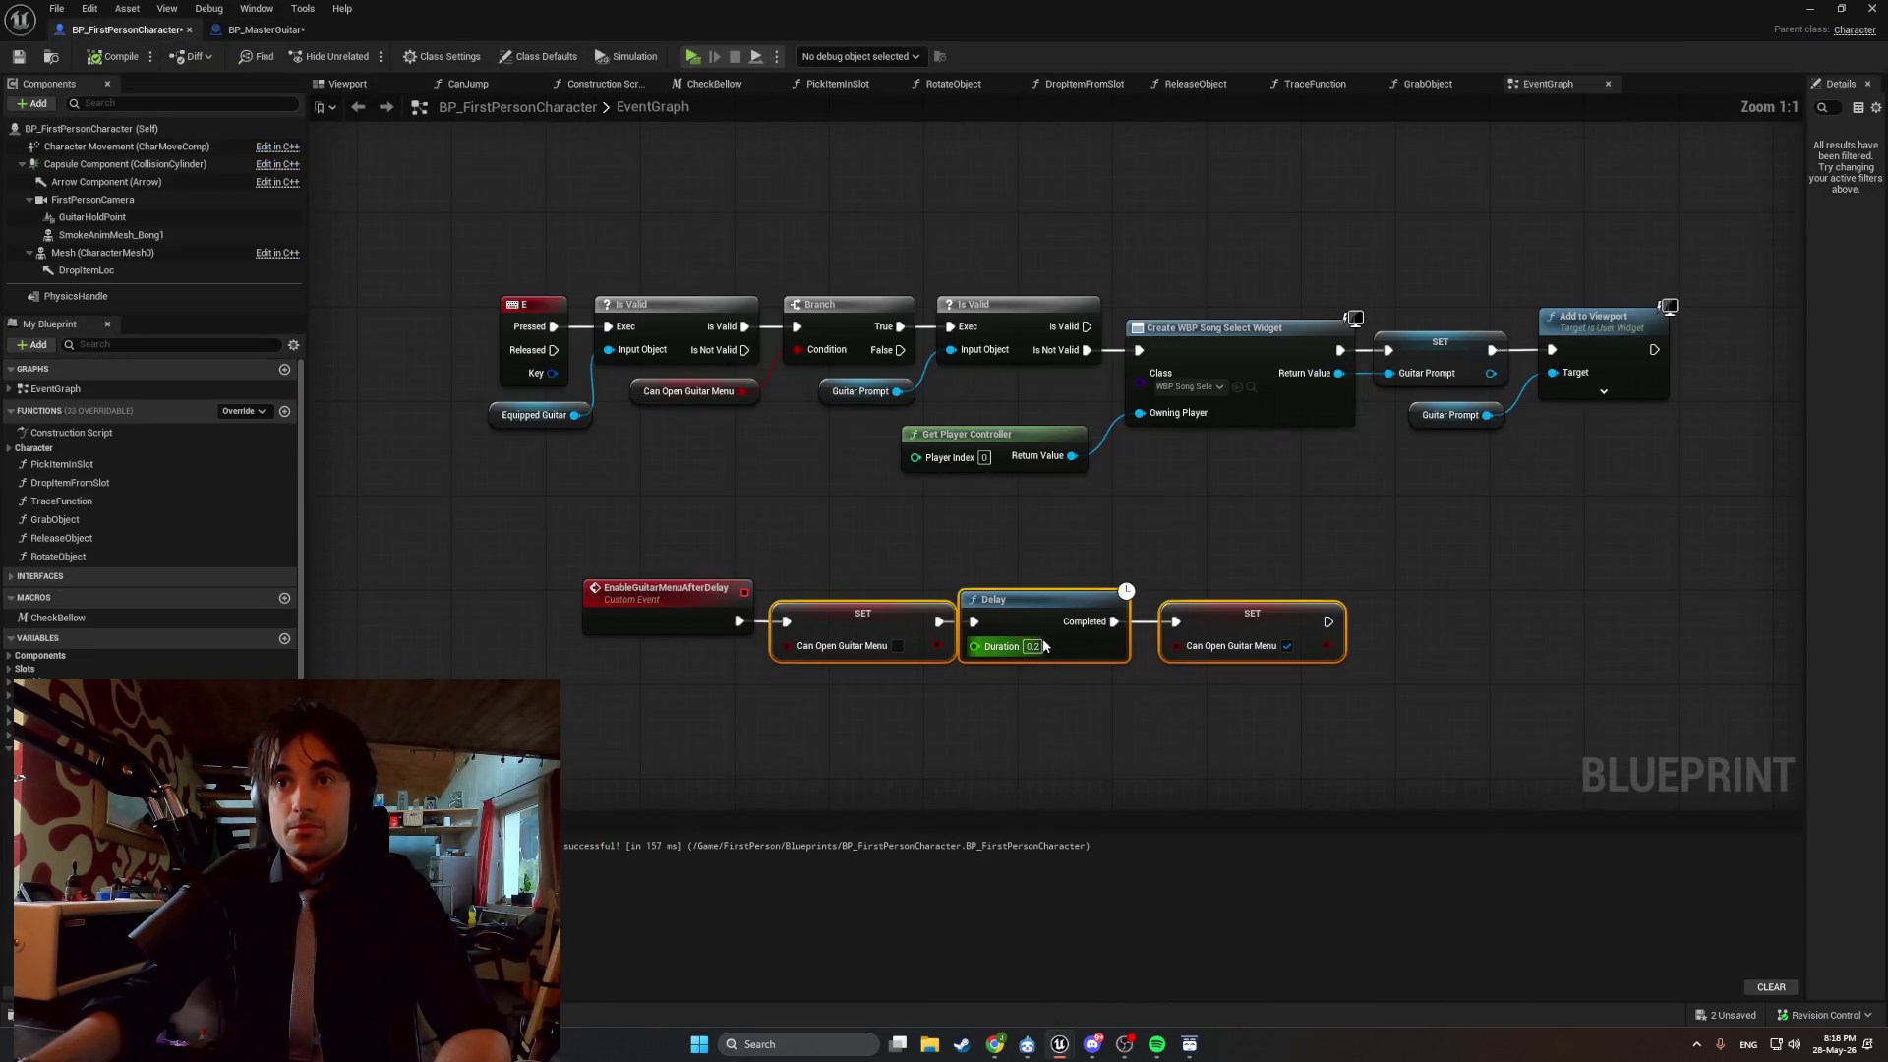
type("0")
key("Return")
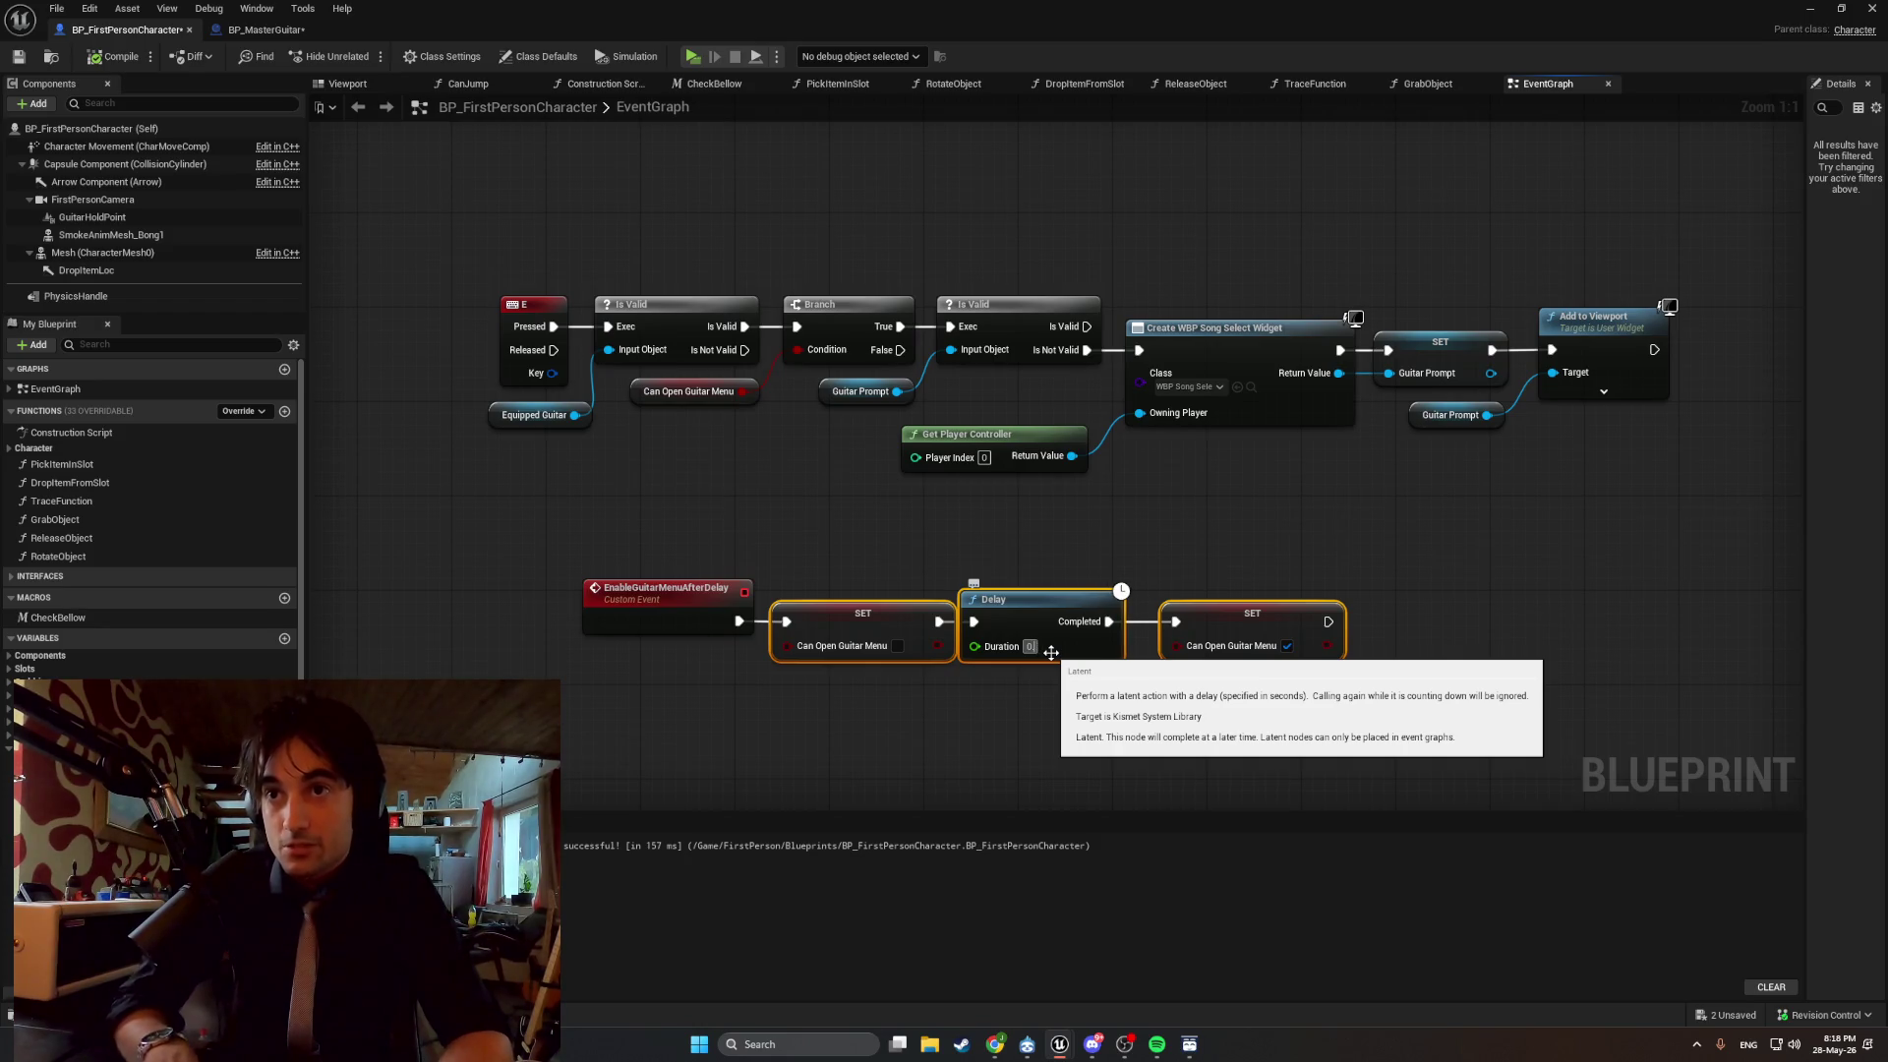
type(".1")
left_click(970, 549)
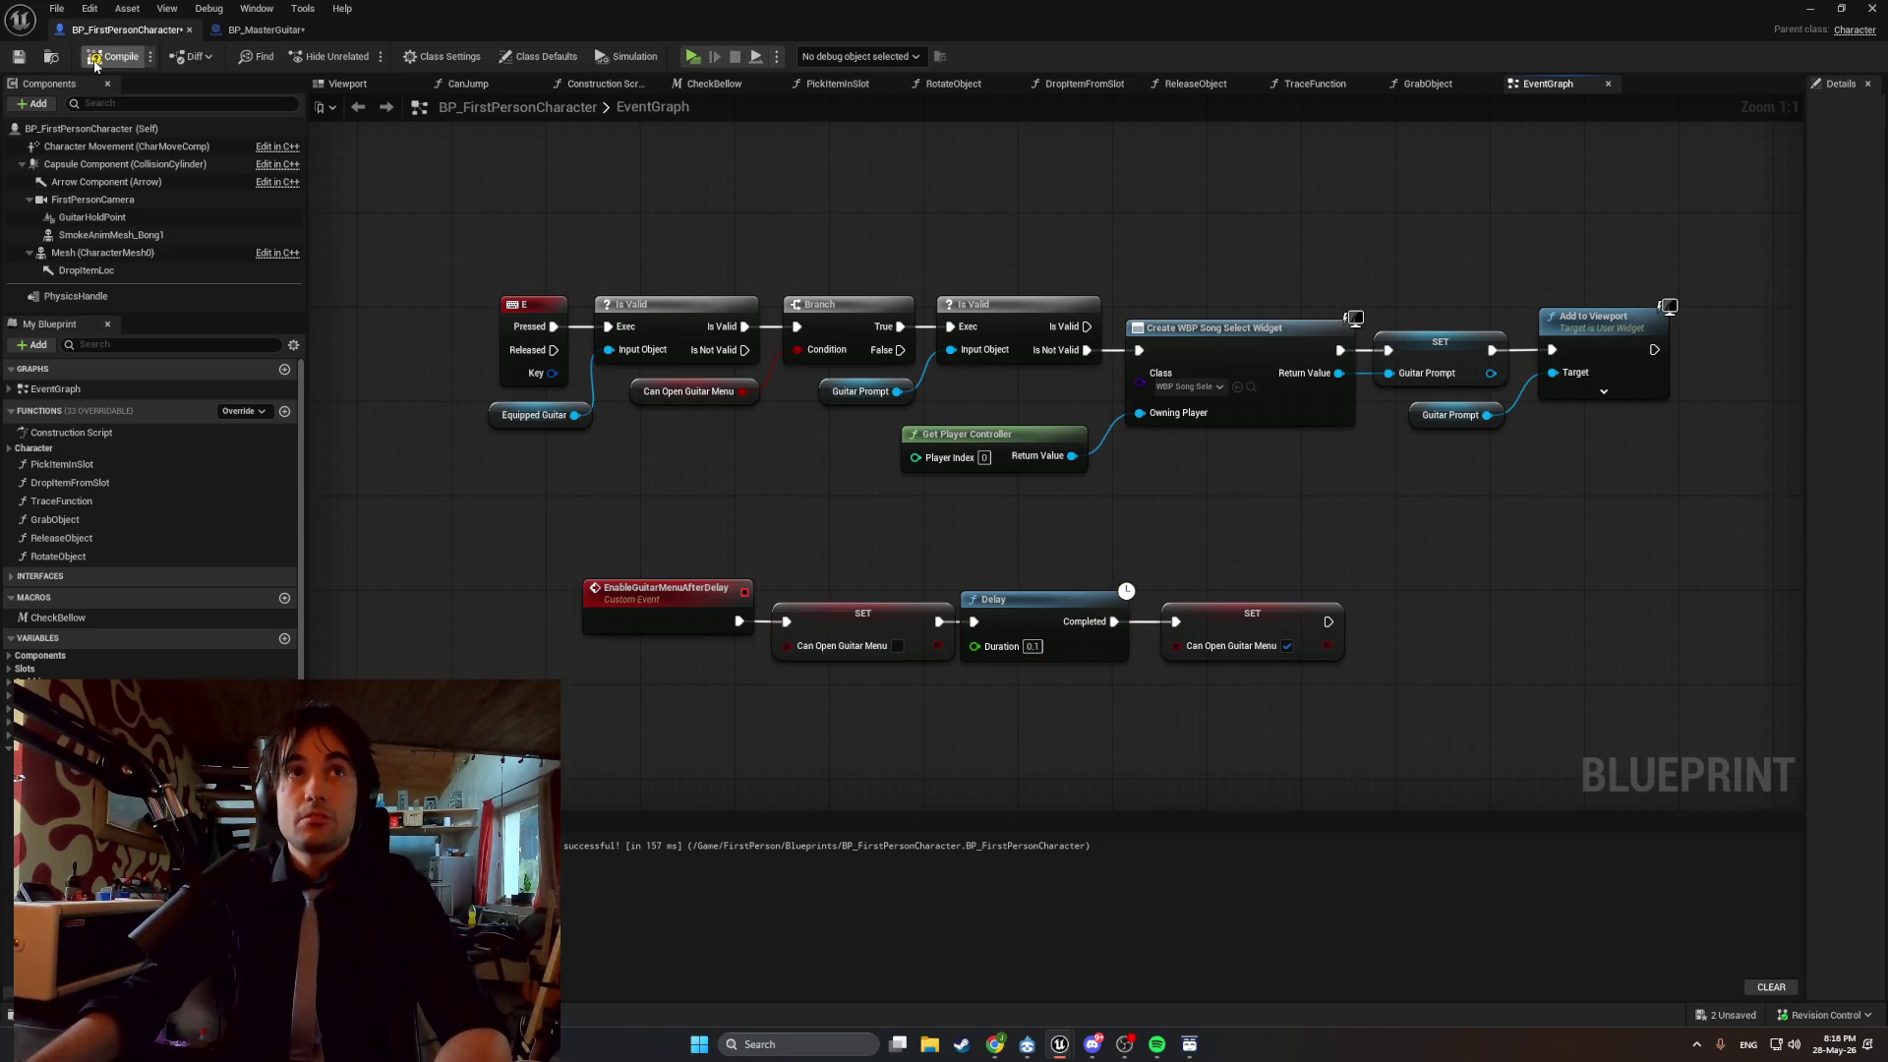
Play-test the guitar menu again, then bring up the music player.
left_click(1811, 8)
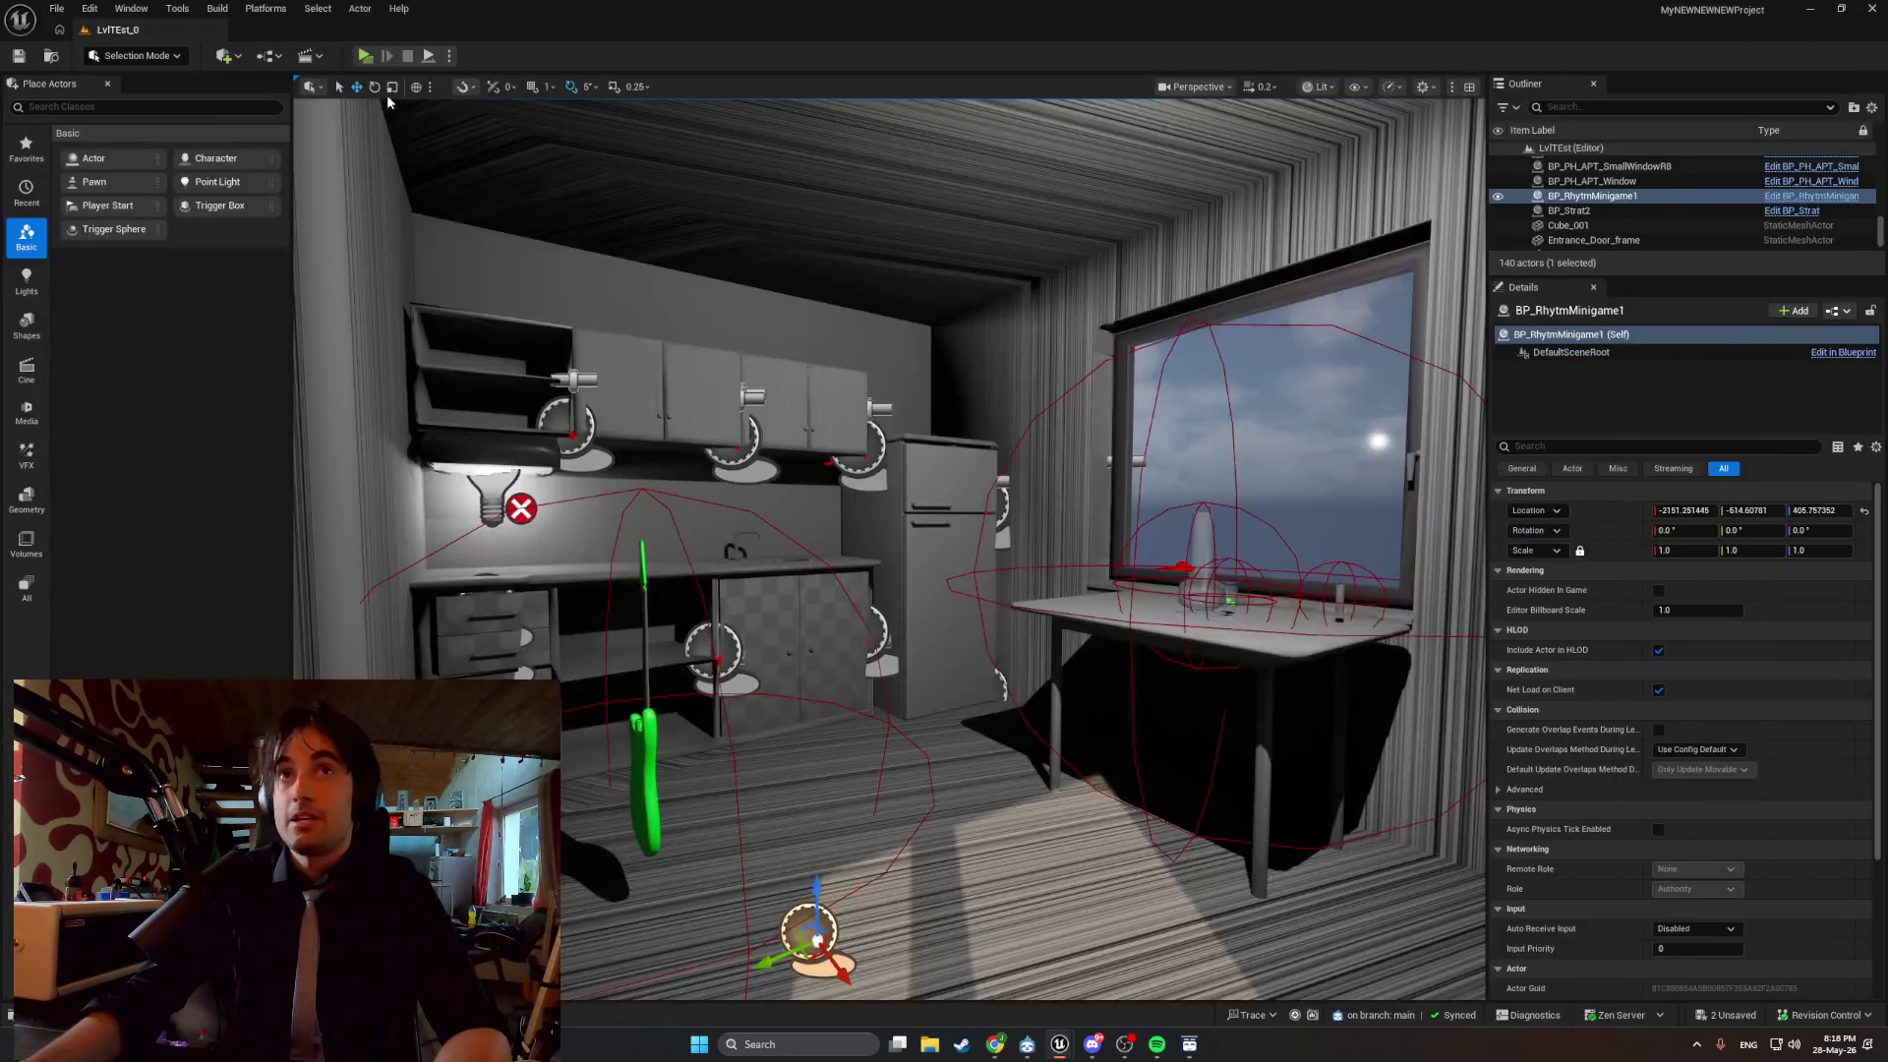
left_click(364, 56)
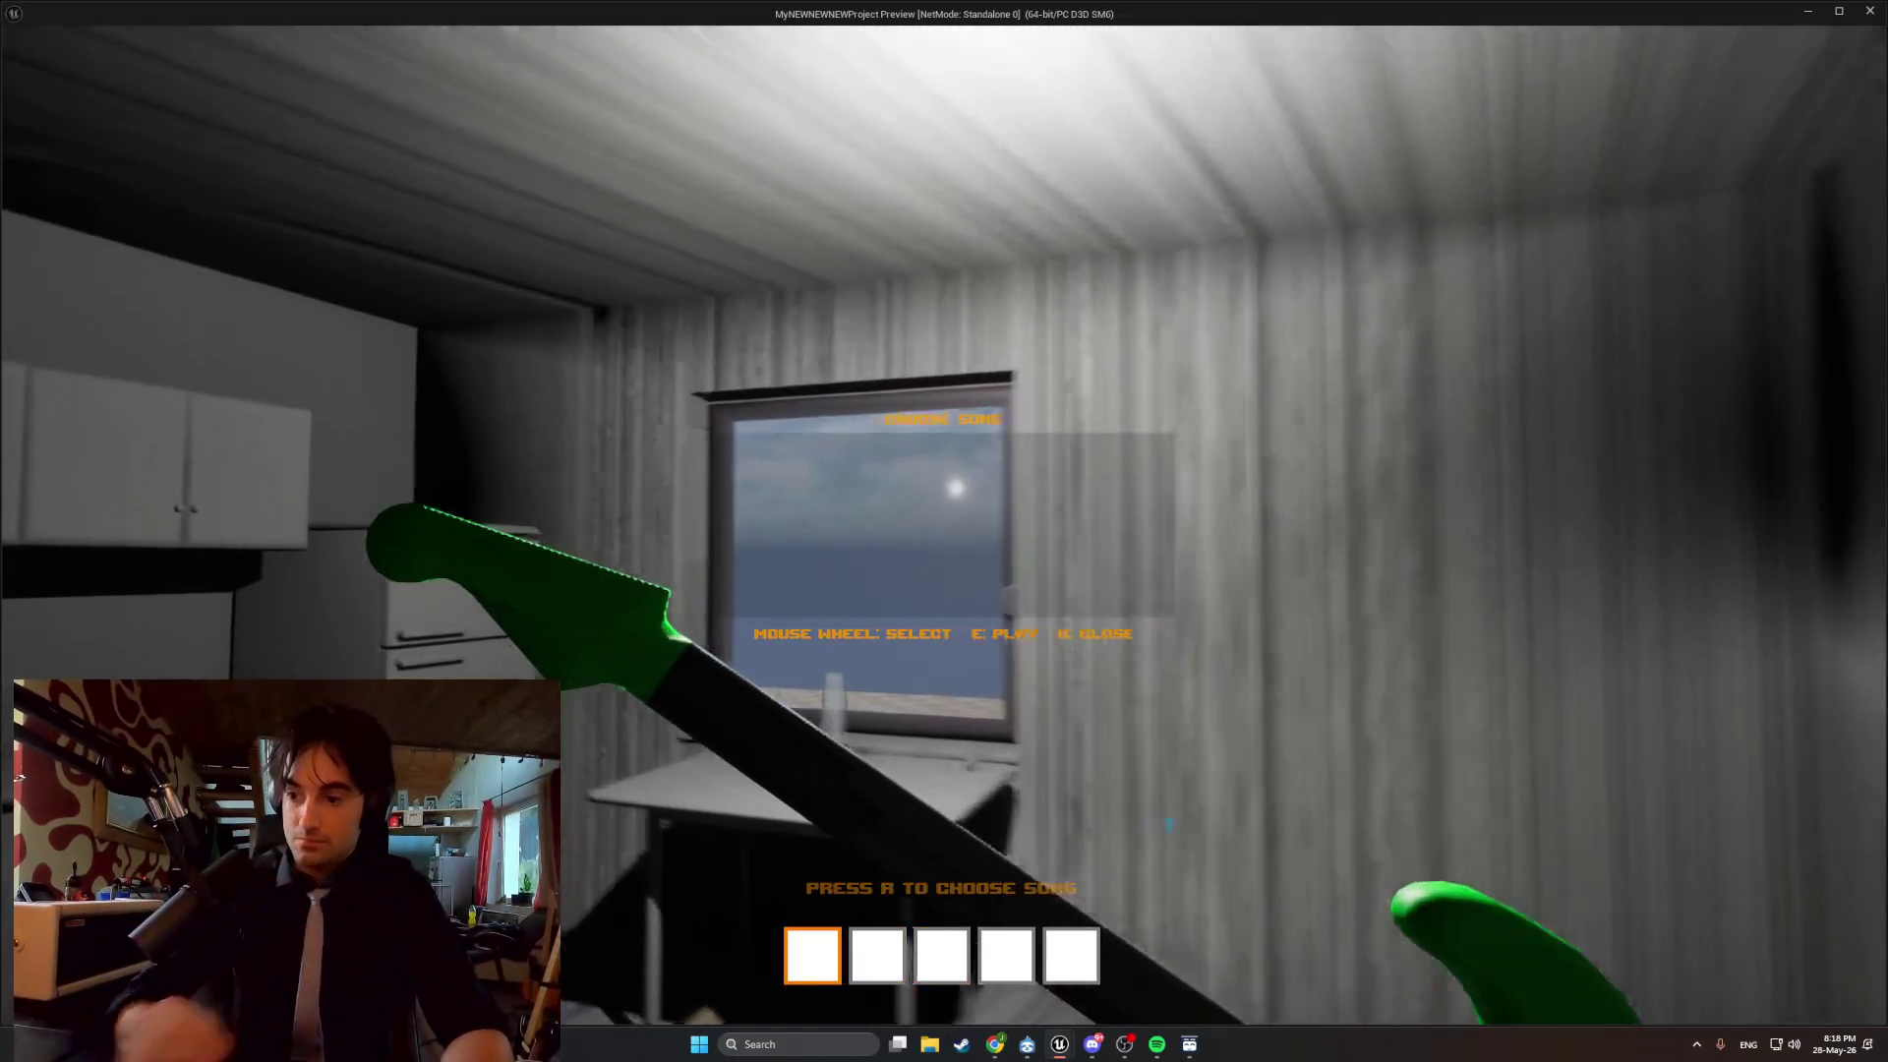
key("Escape")
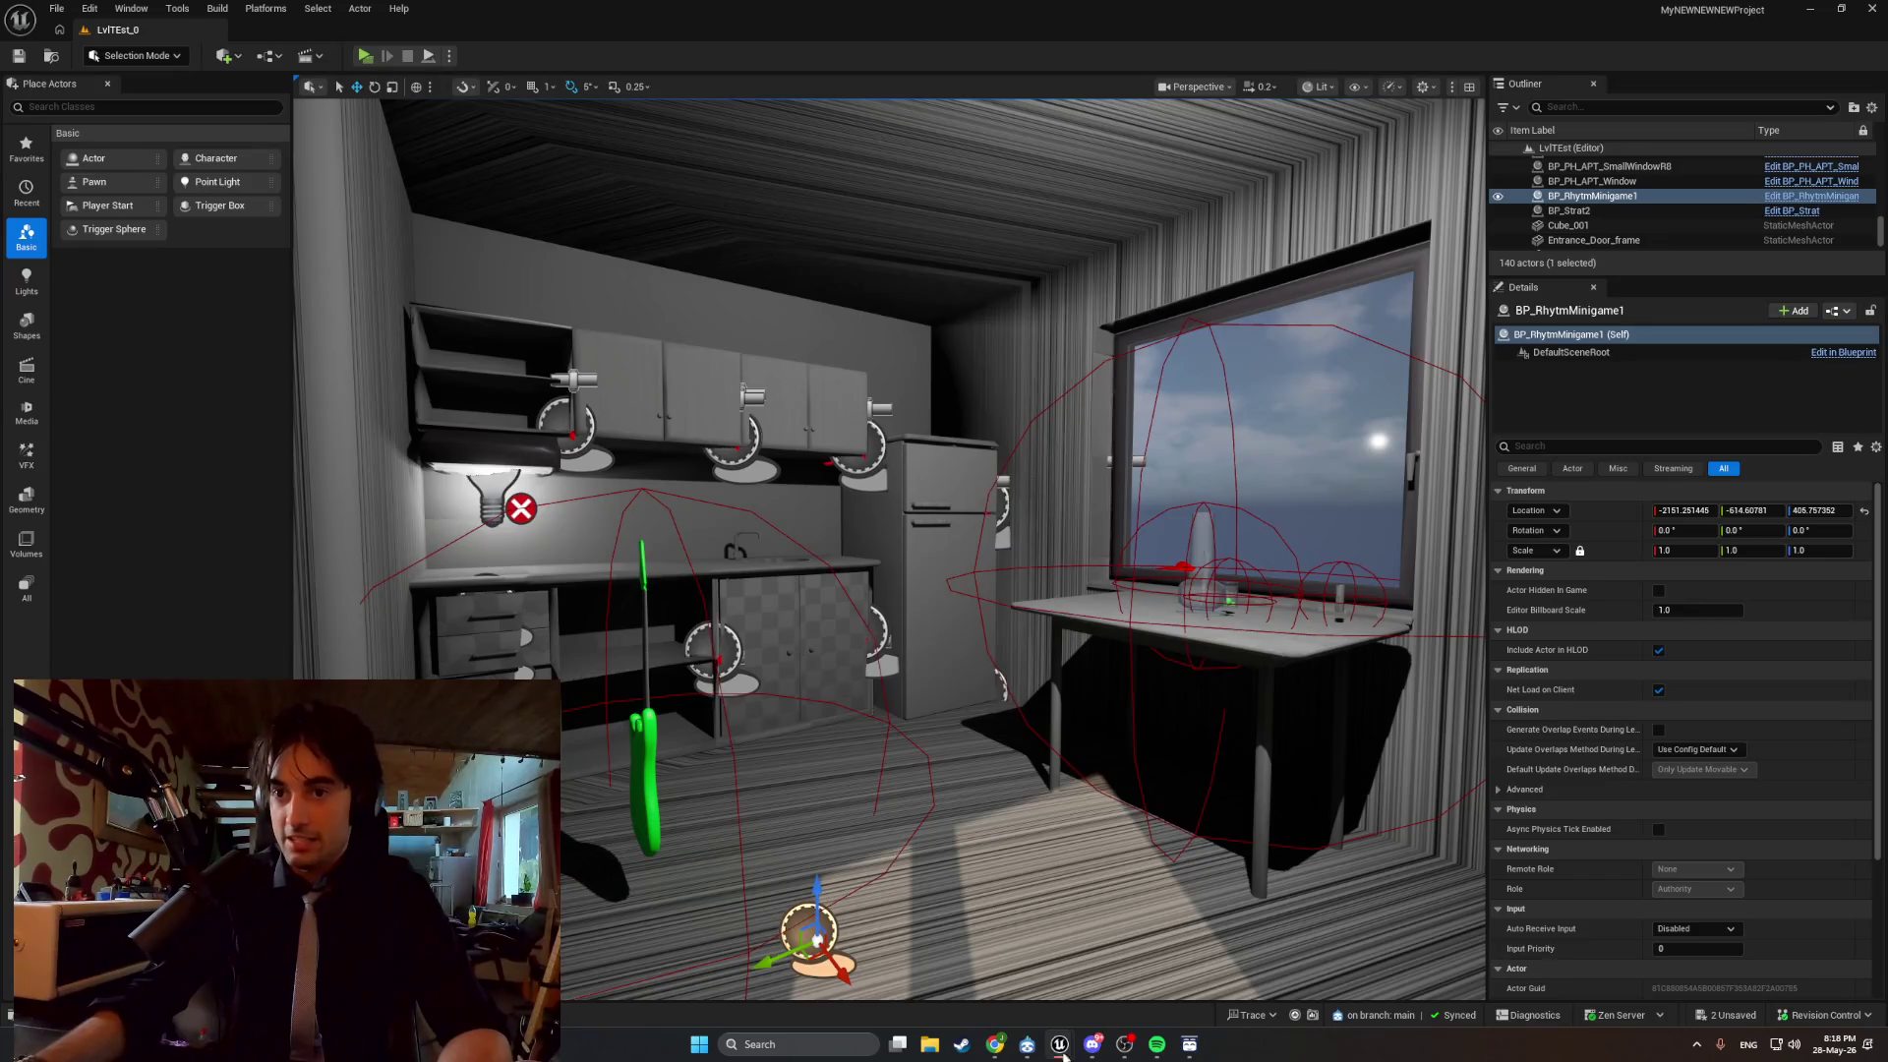
left_click(1180, 1050)
Search Spotify for outkast, queue Da Art of Storytellin' (Pt. 1), and minimize Spotify.
key("ctrl+k")
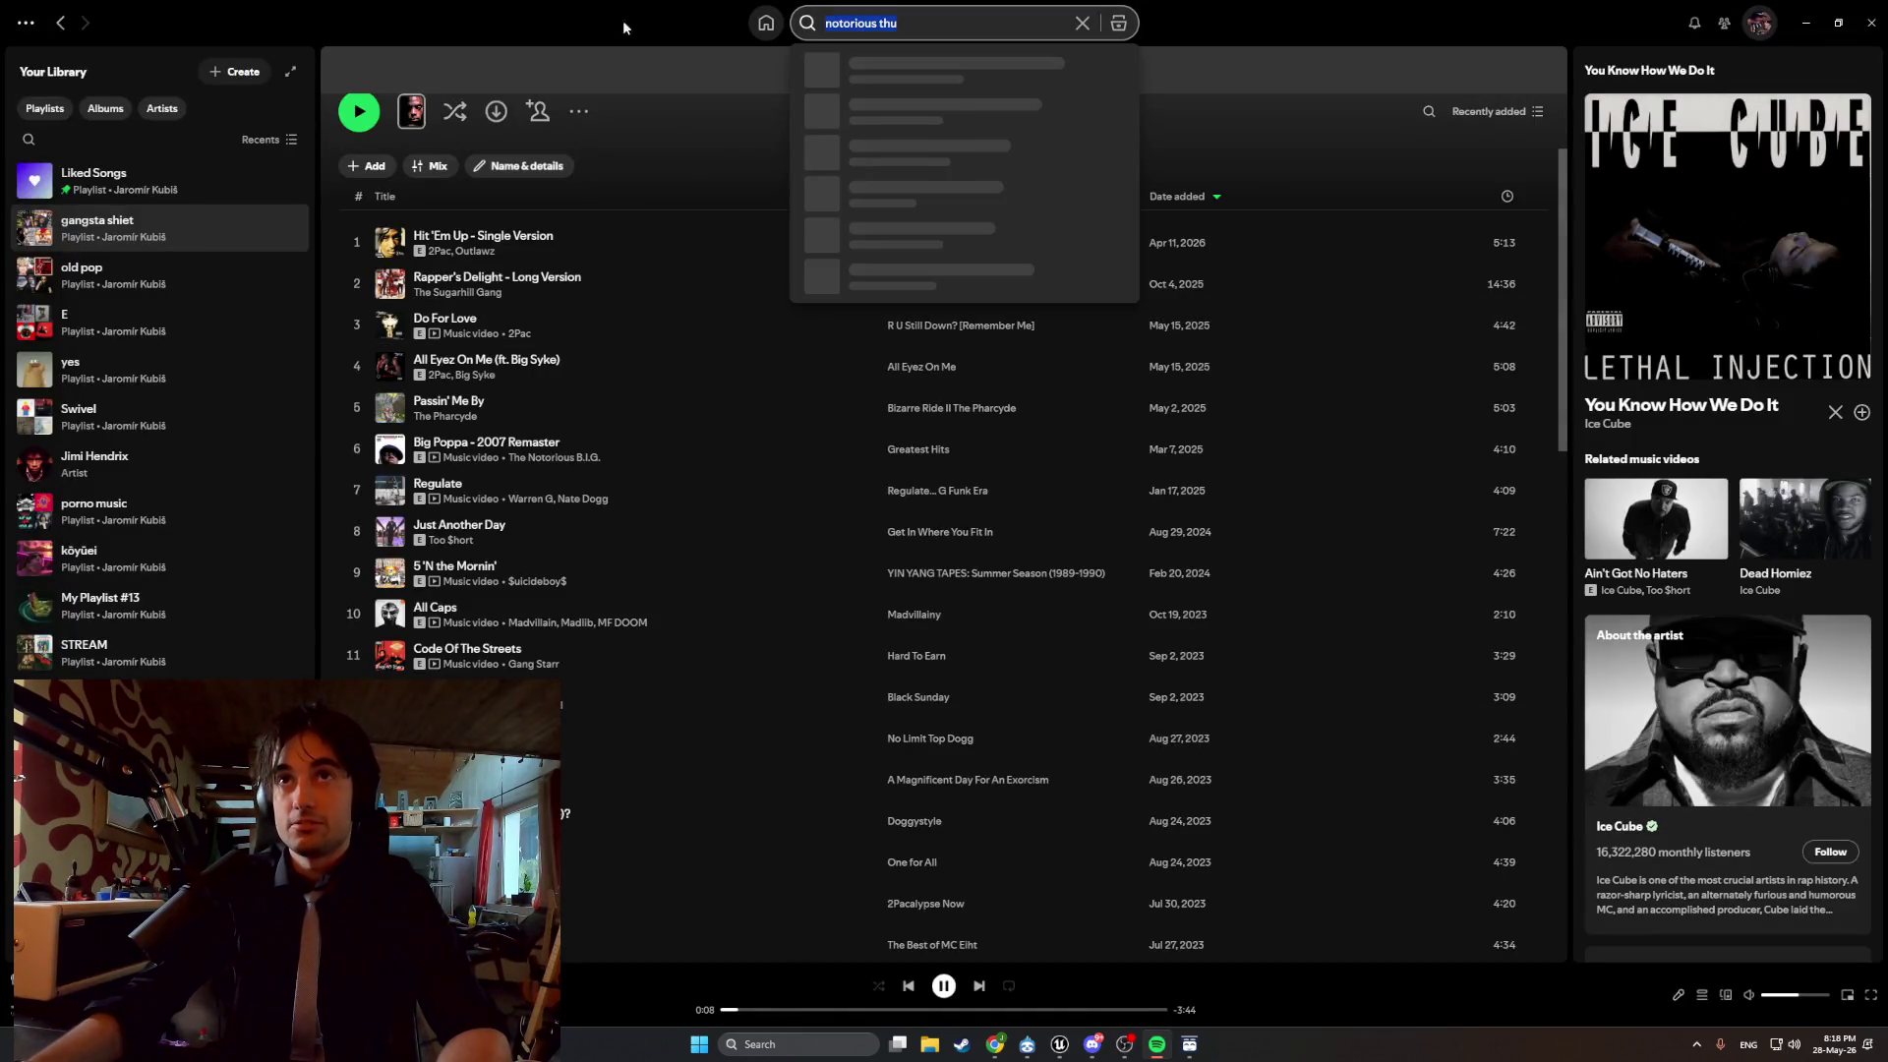
type("outkast the art off")
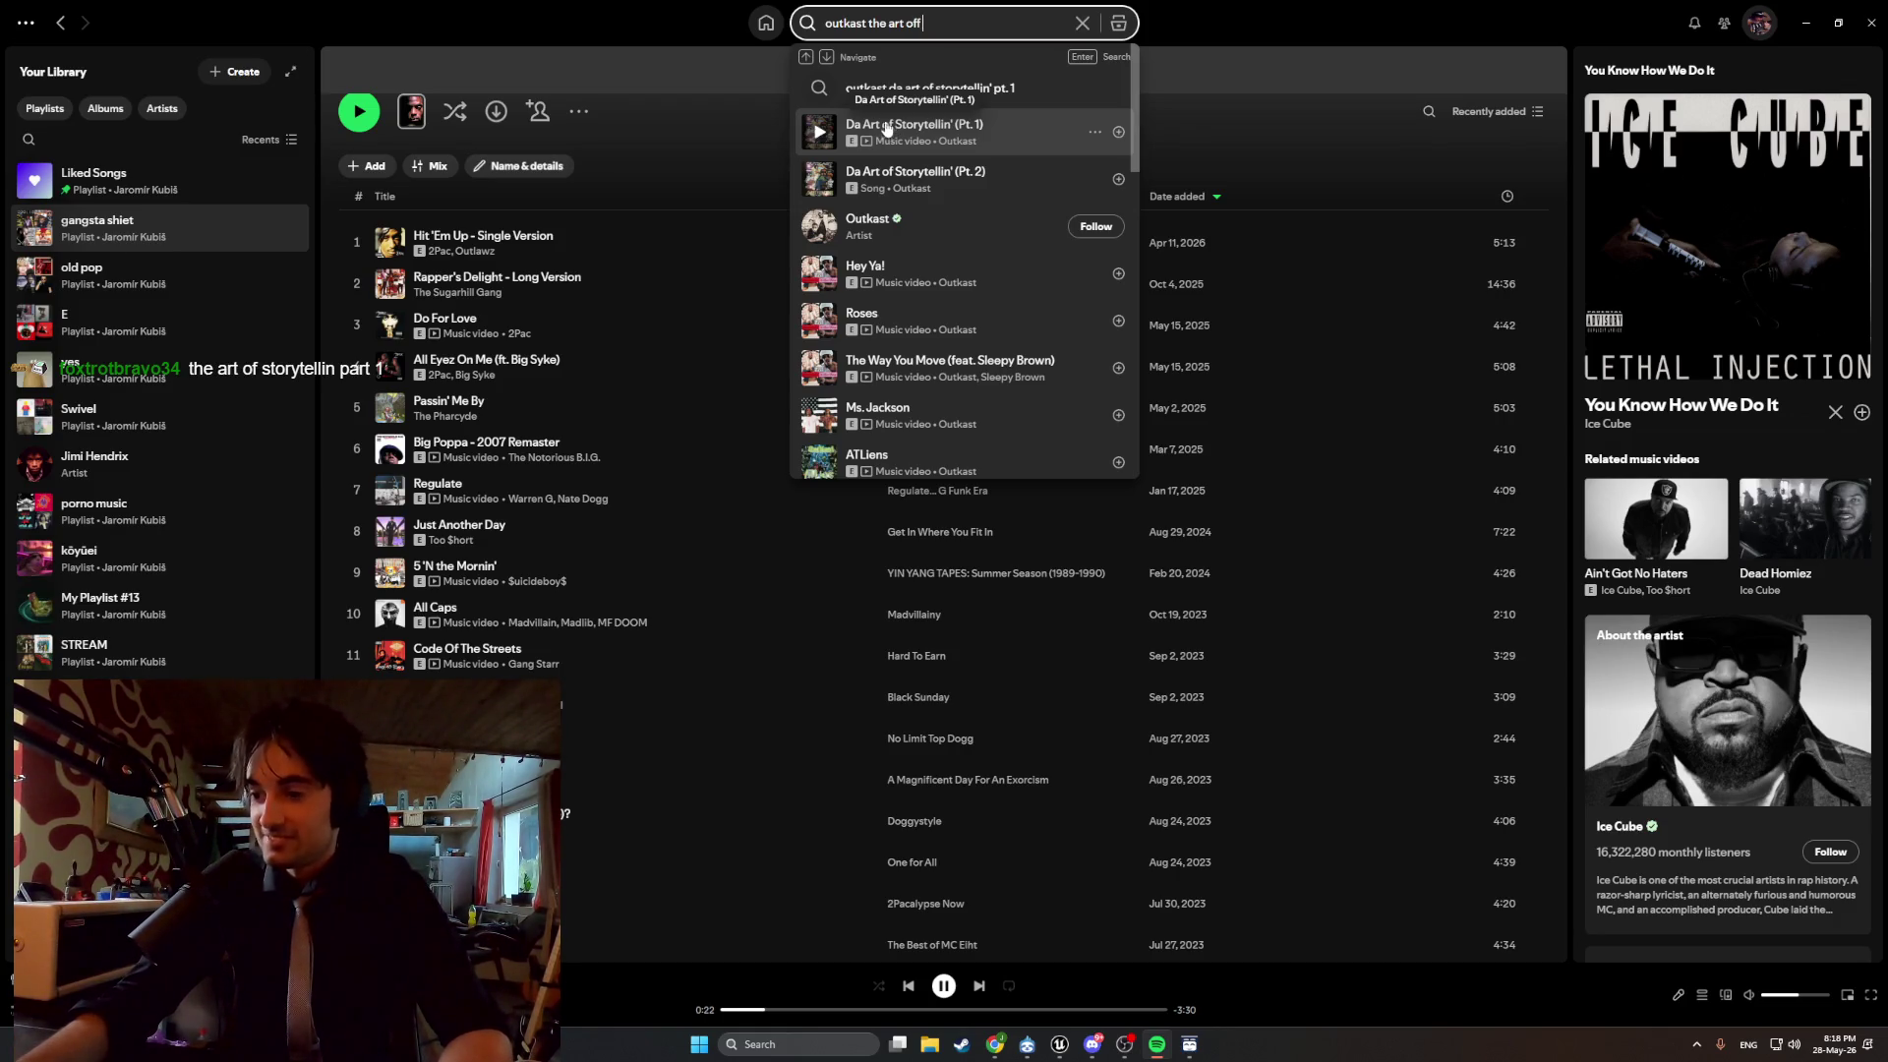
right_click(886, 128)
mouse_move(895, 147)
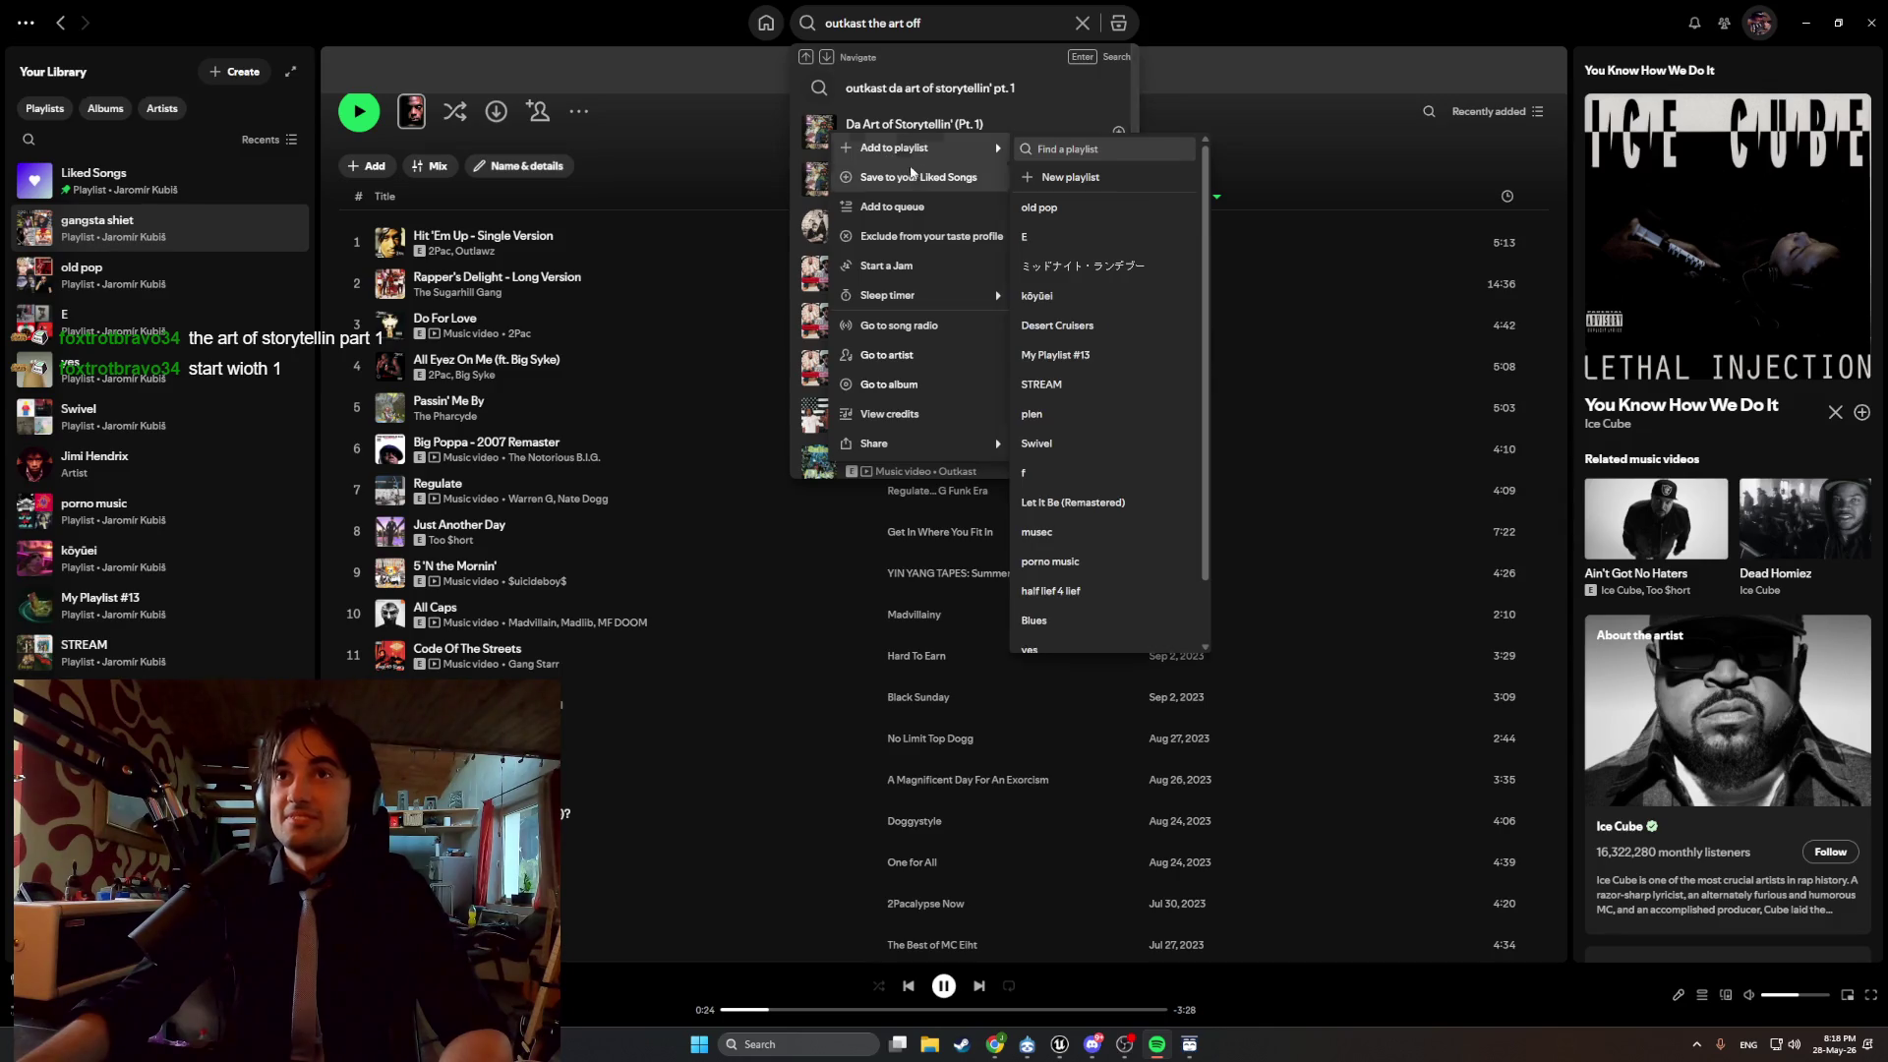
left_click(927, 209)
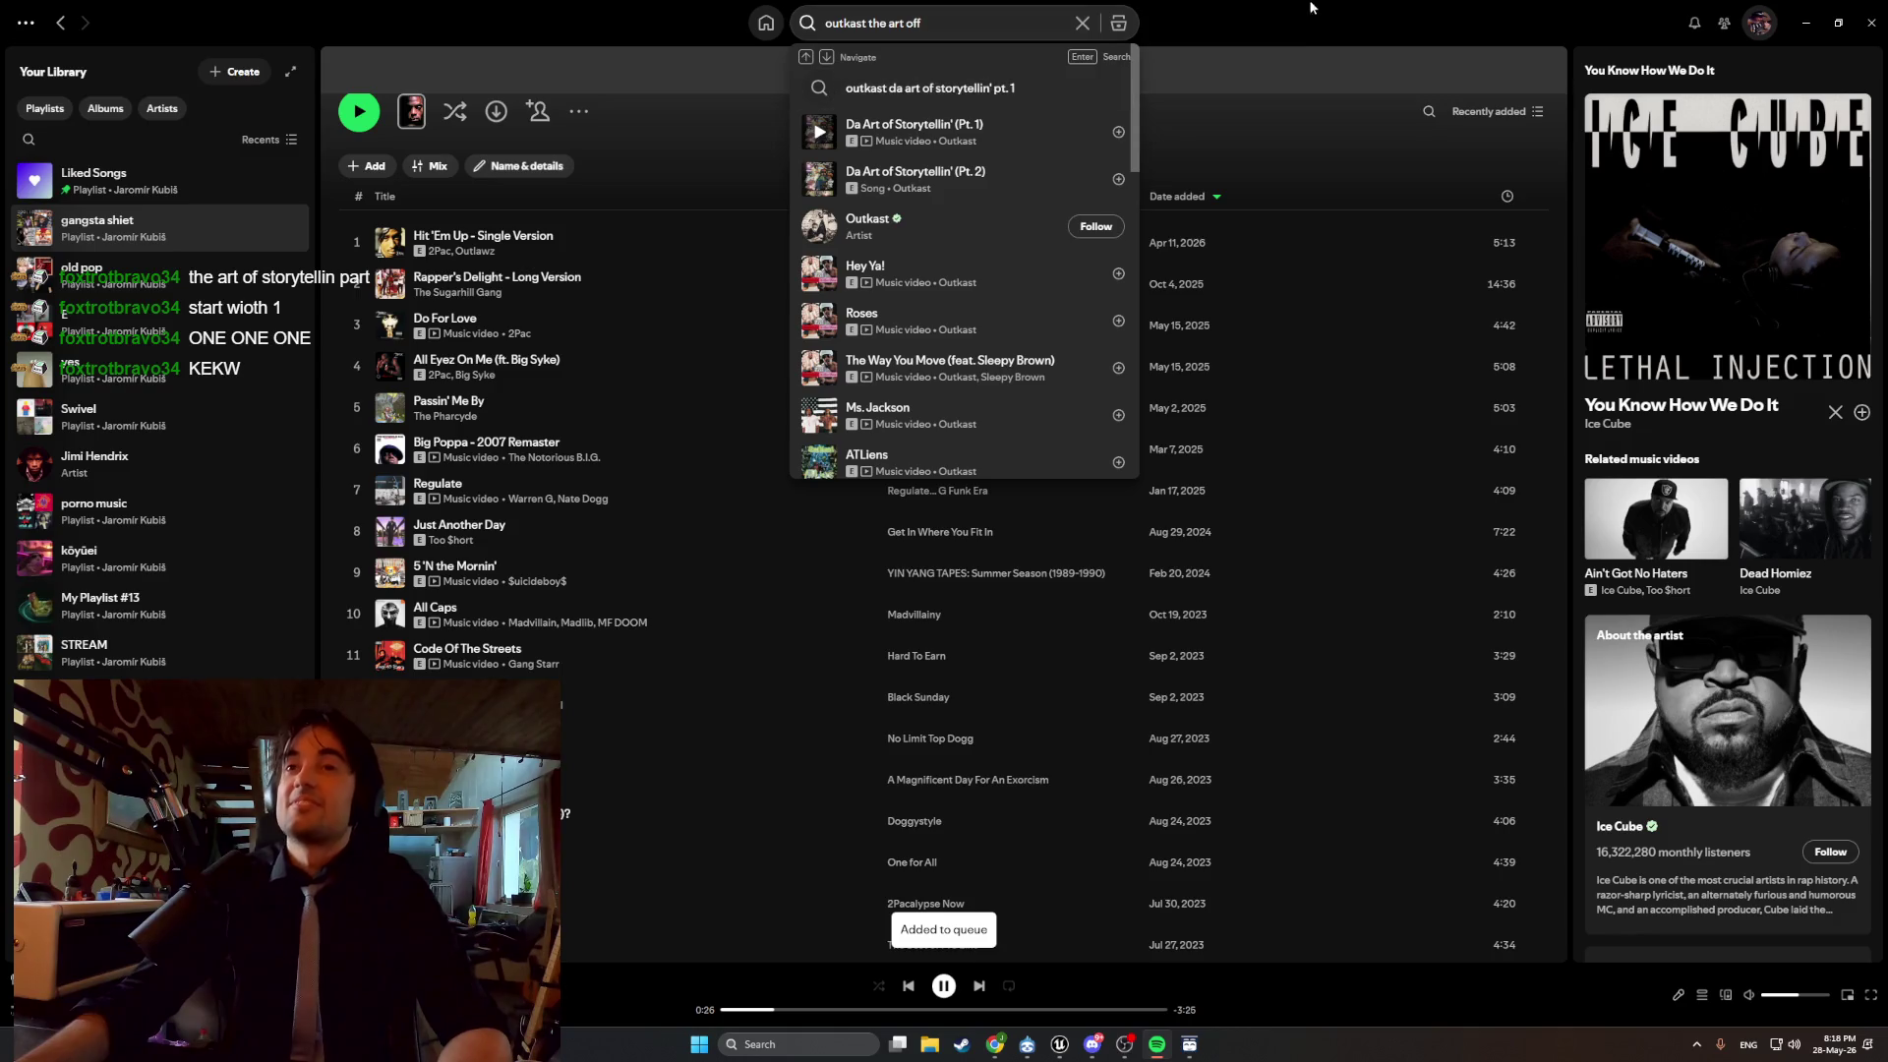
key("Escape")
left_click(1805, 22)
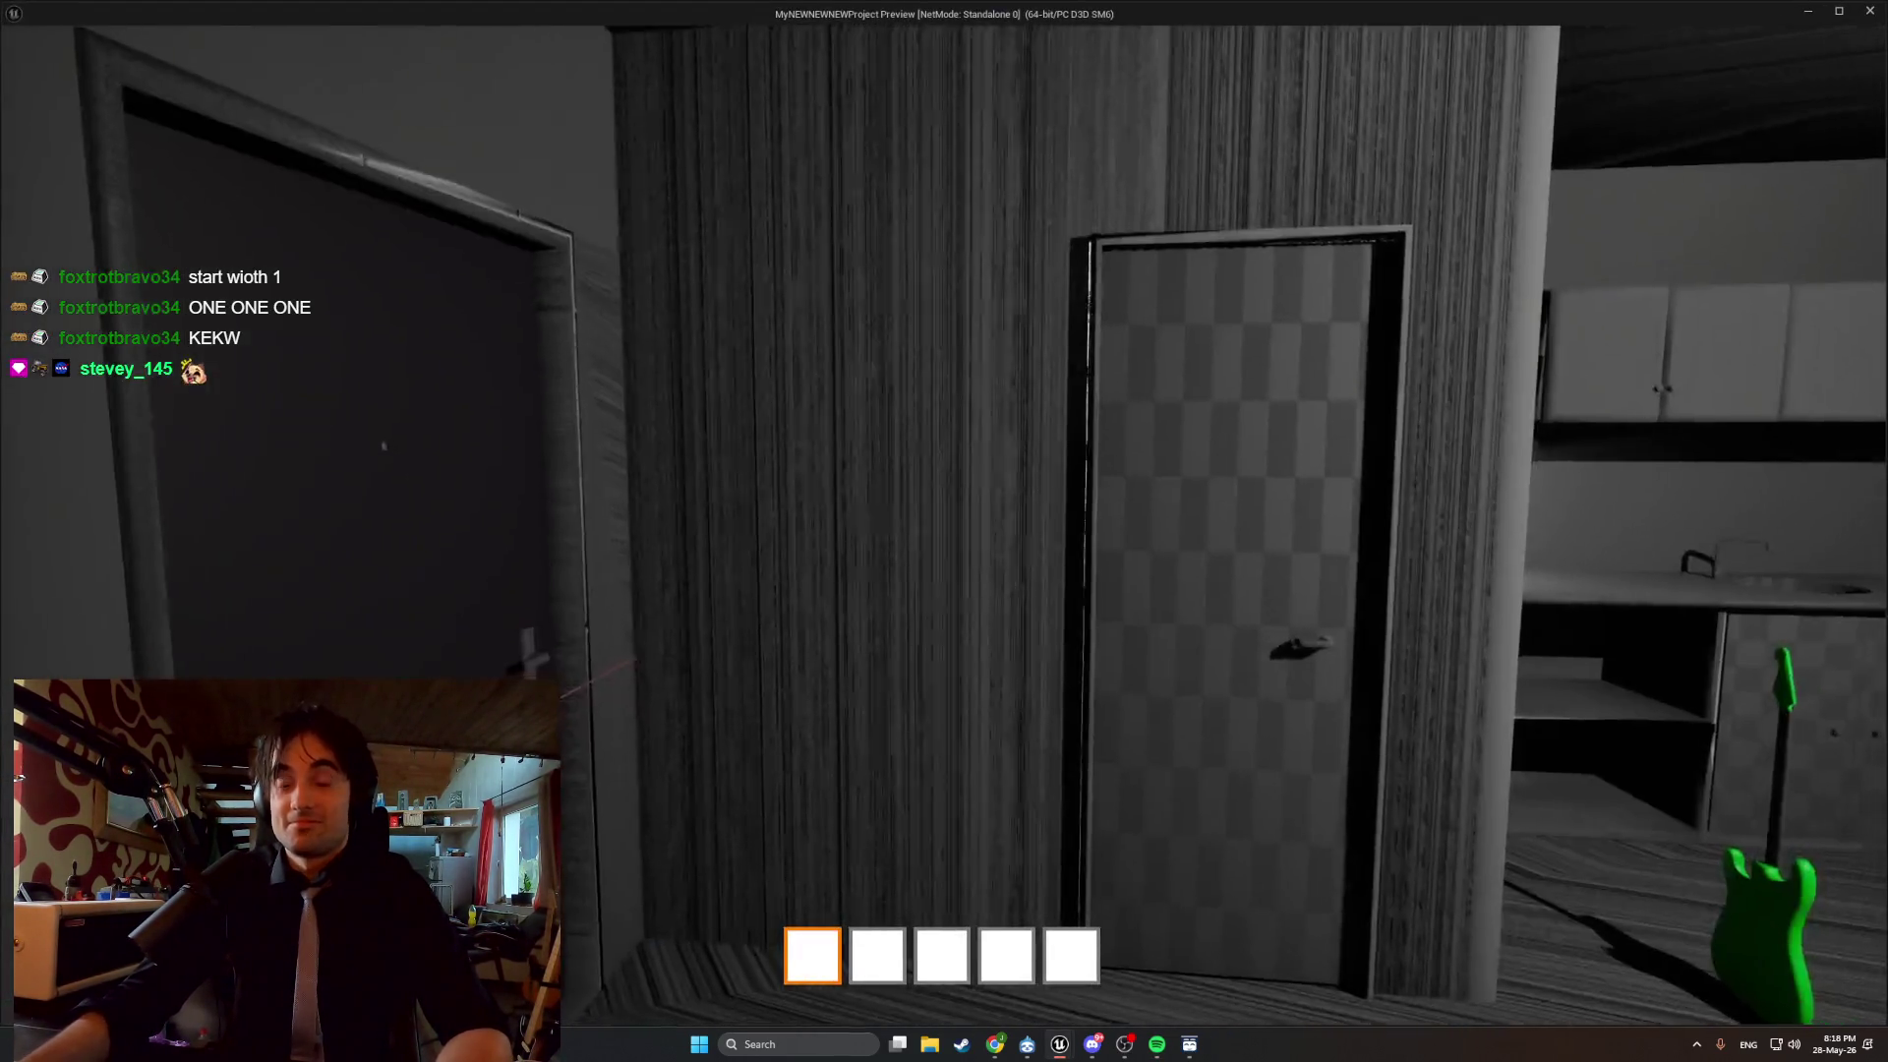
Pick up the green guitar in the preview, stop it, and open the Content Drawer.
key("e")
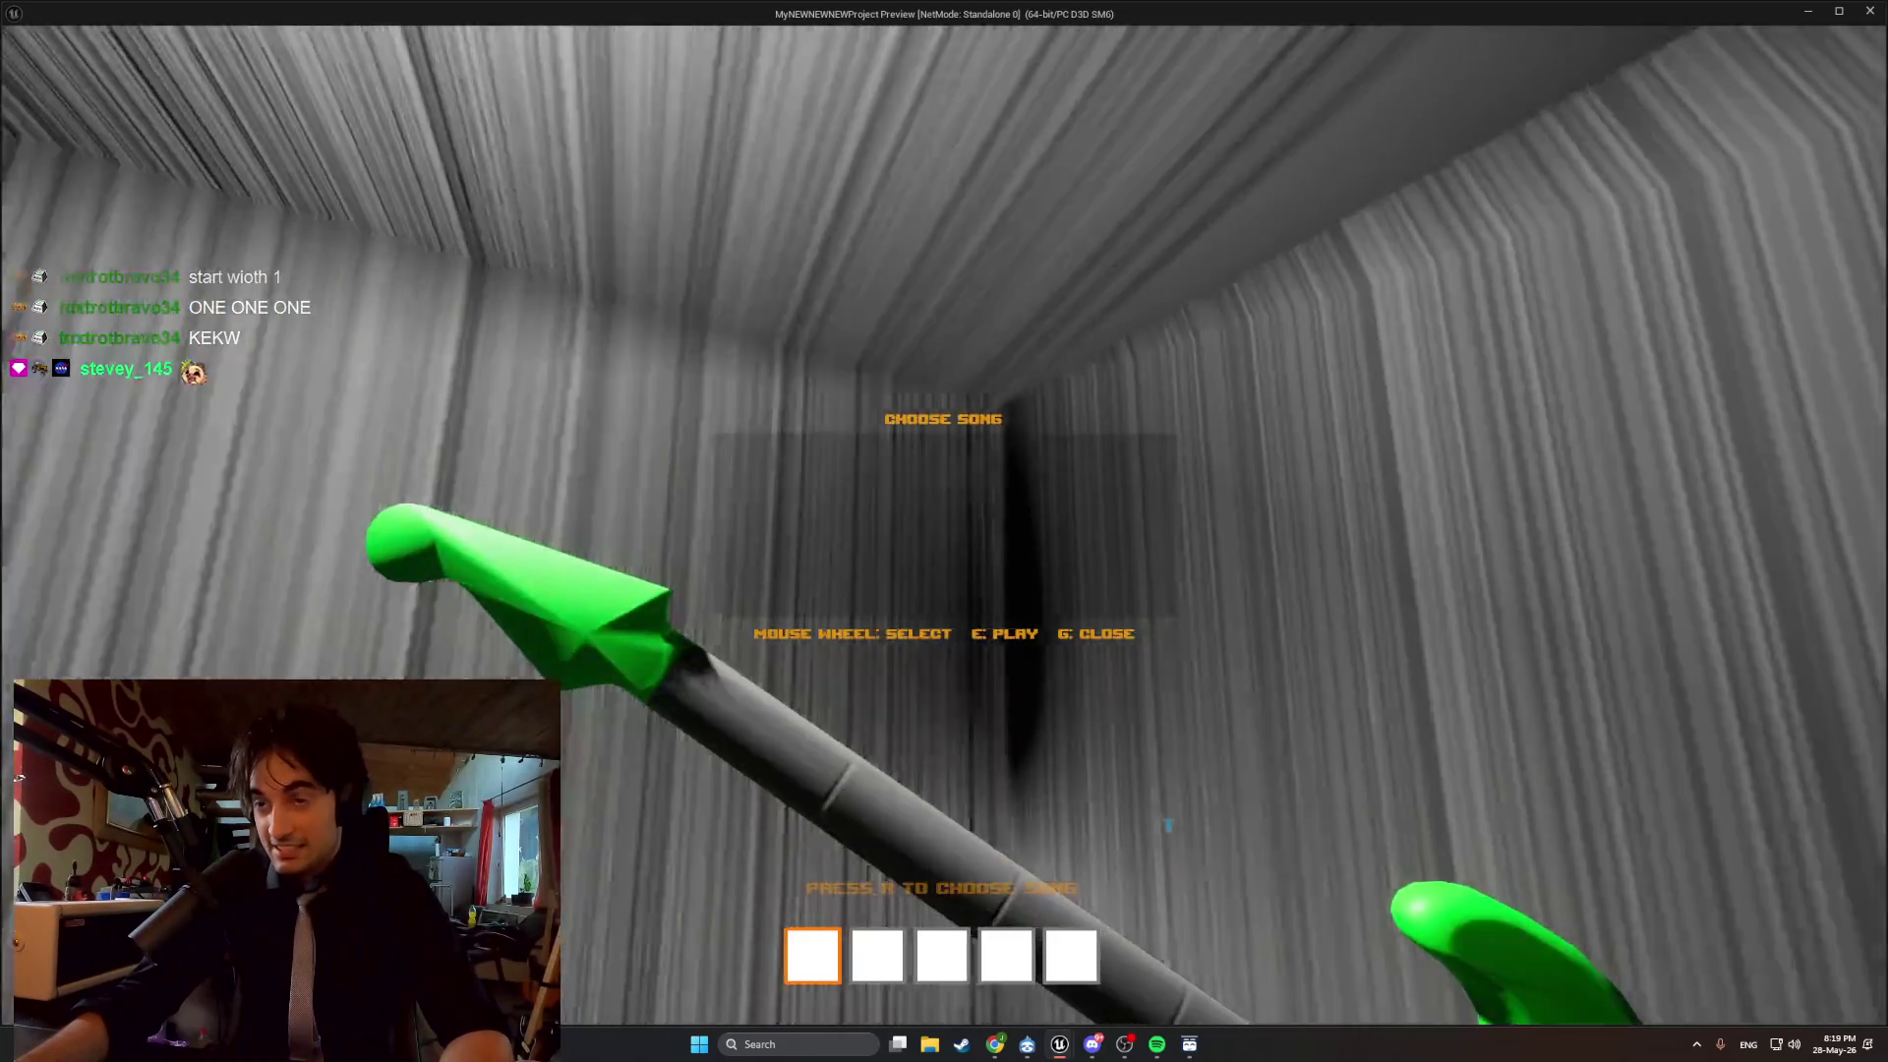
key("Escape")
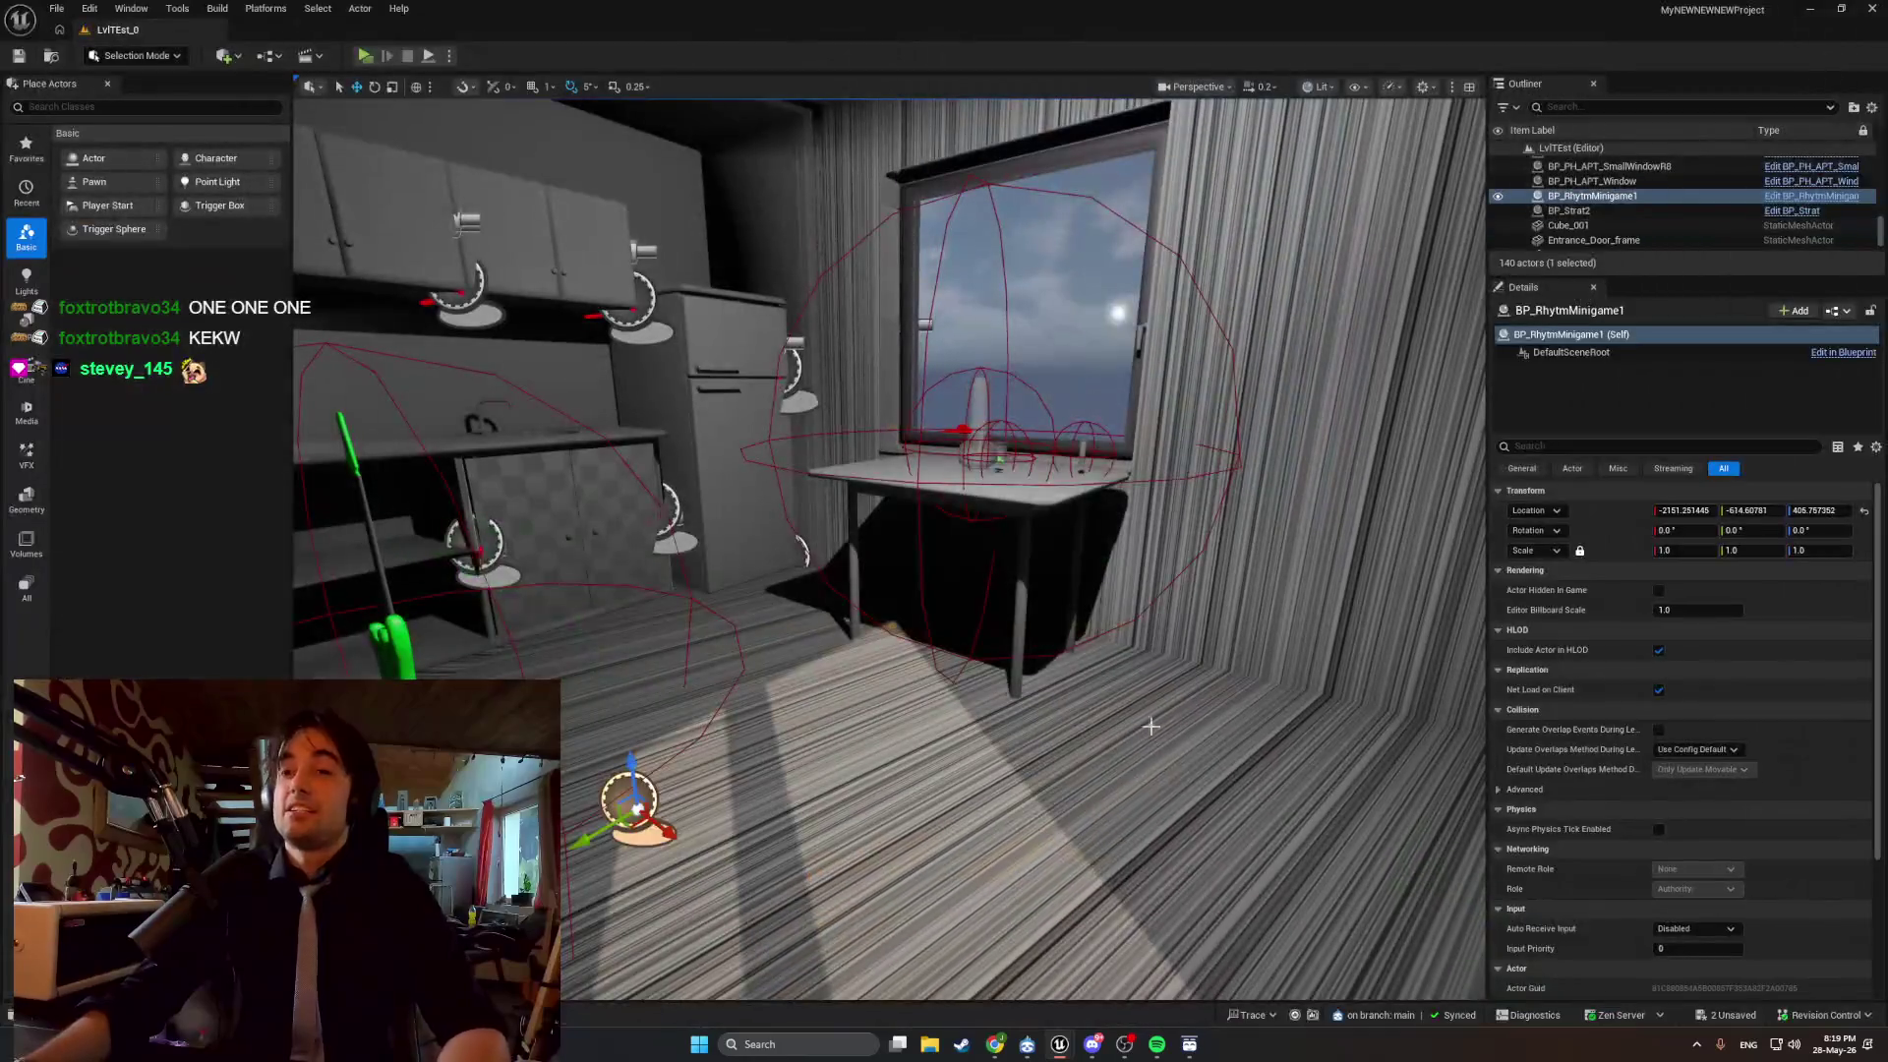
key("ctrl+space")
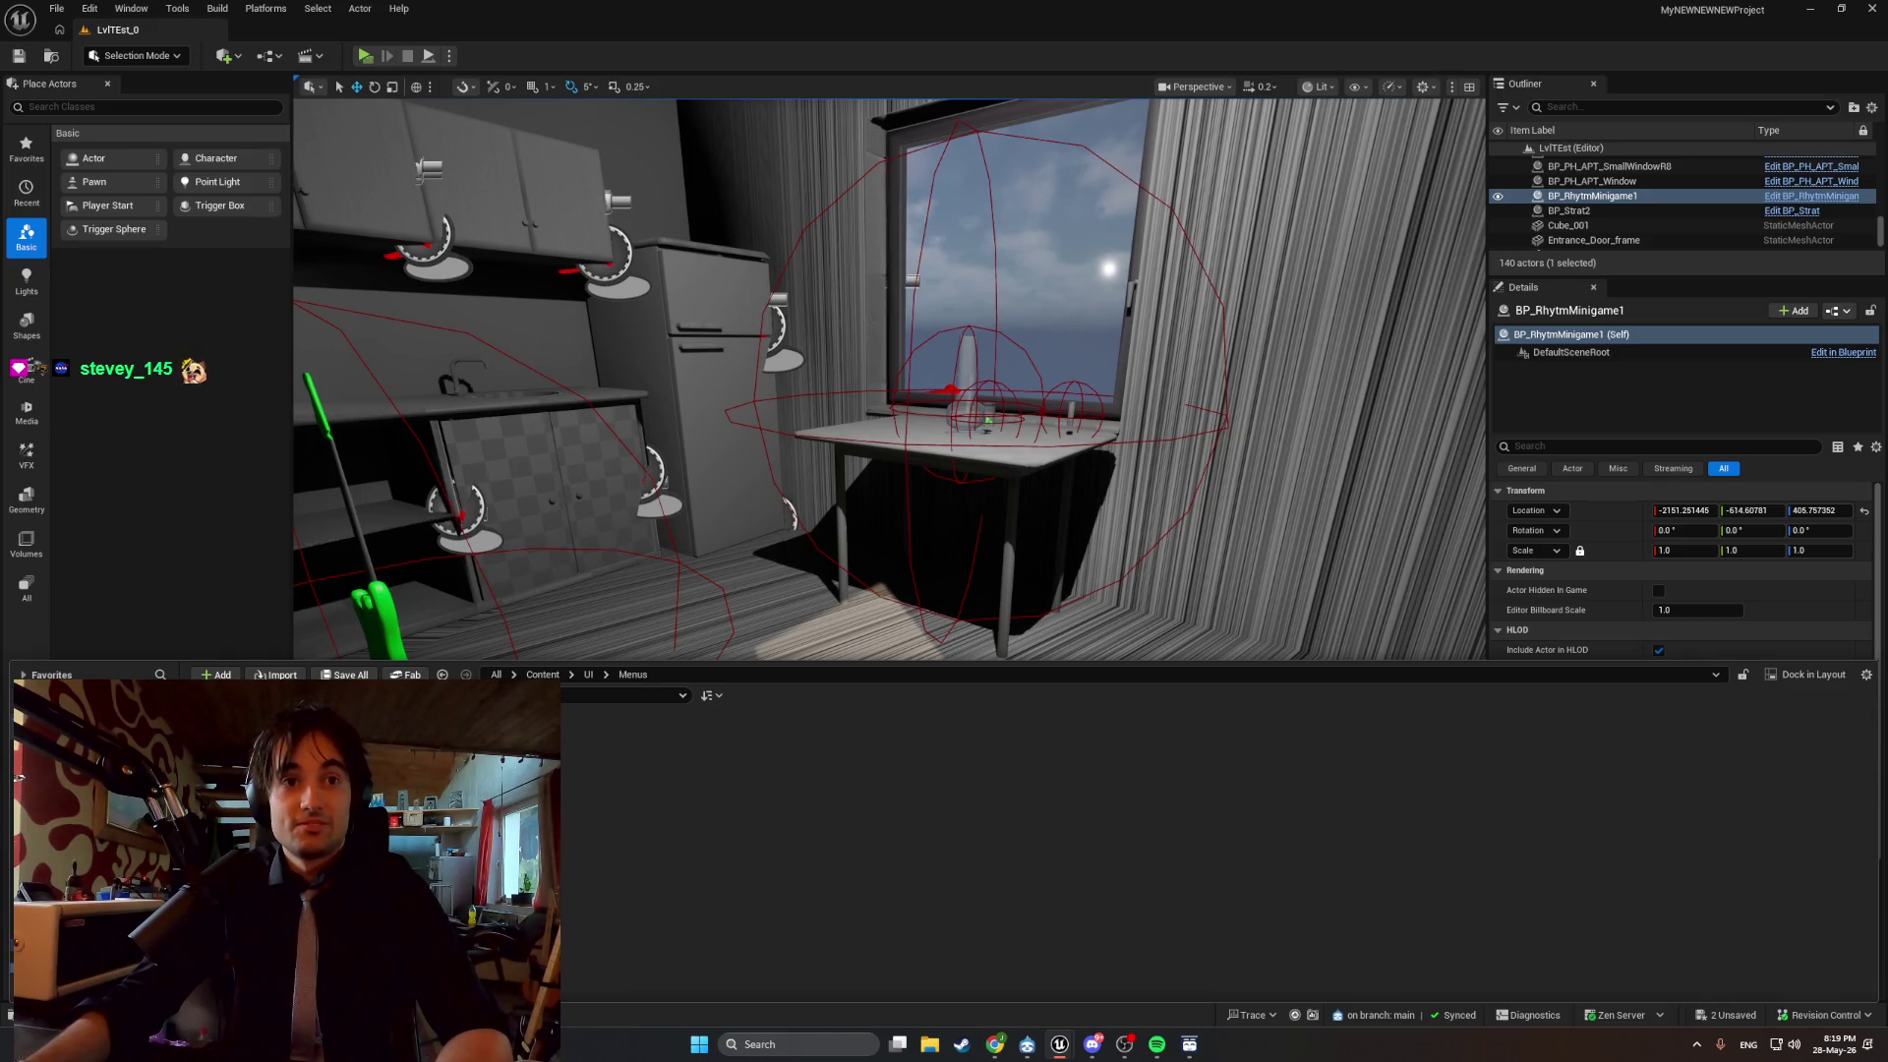
Open WBP_SongSelect and select its ScrollBox_Songs widget.
double_click(246, 758)
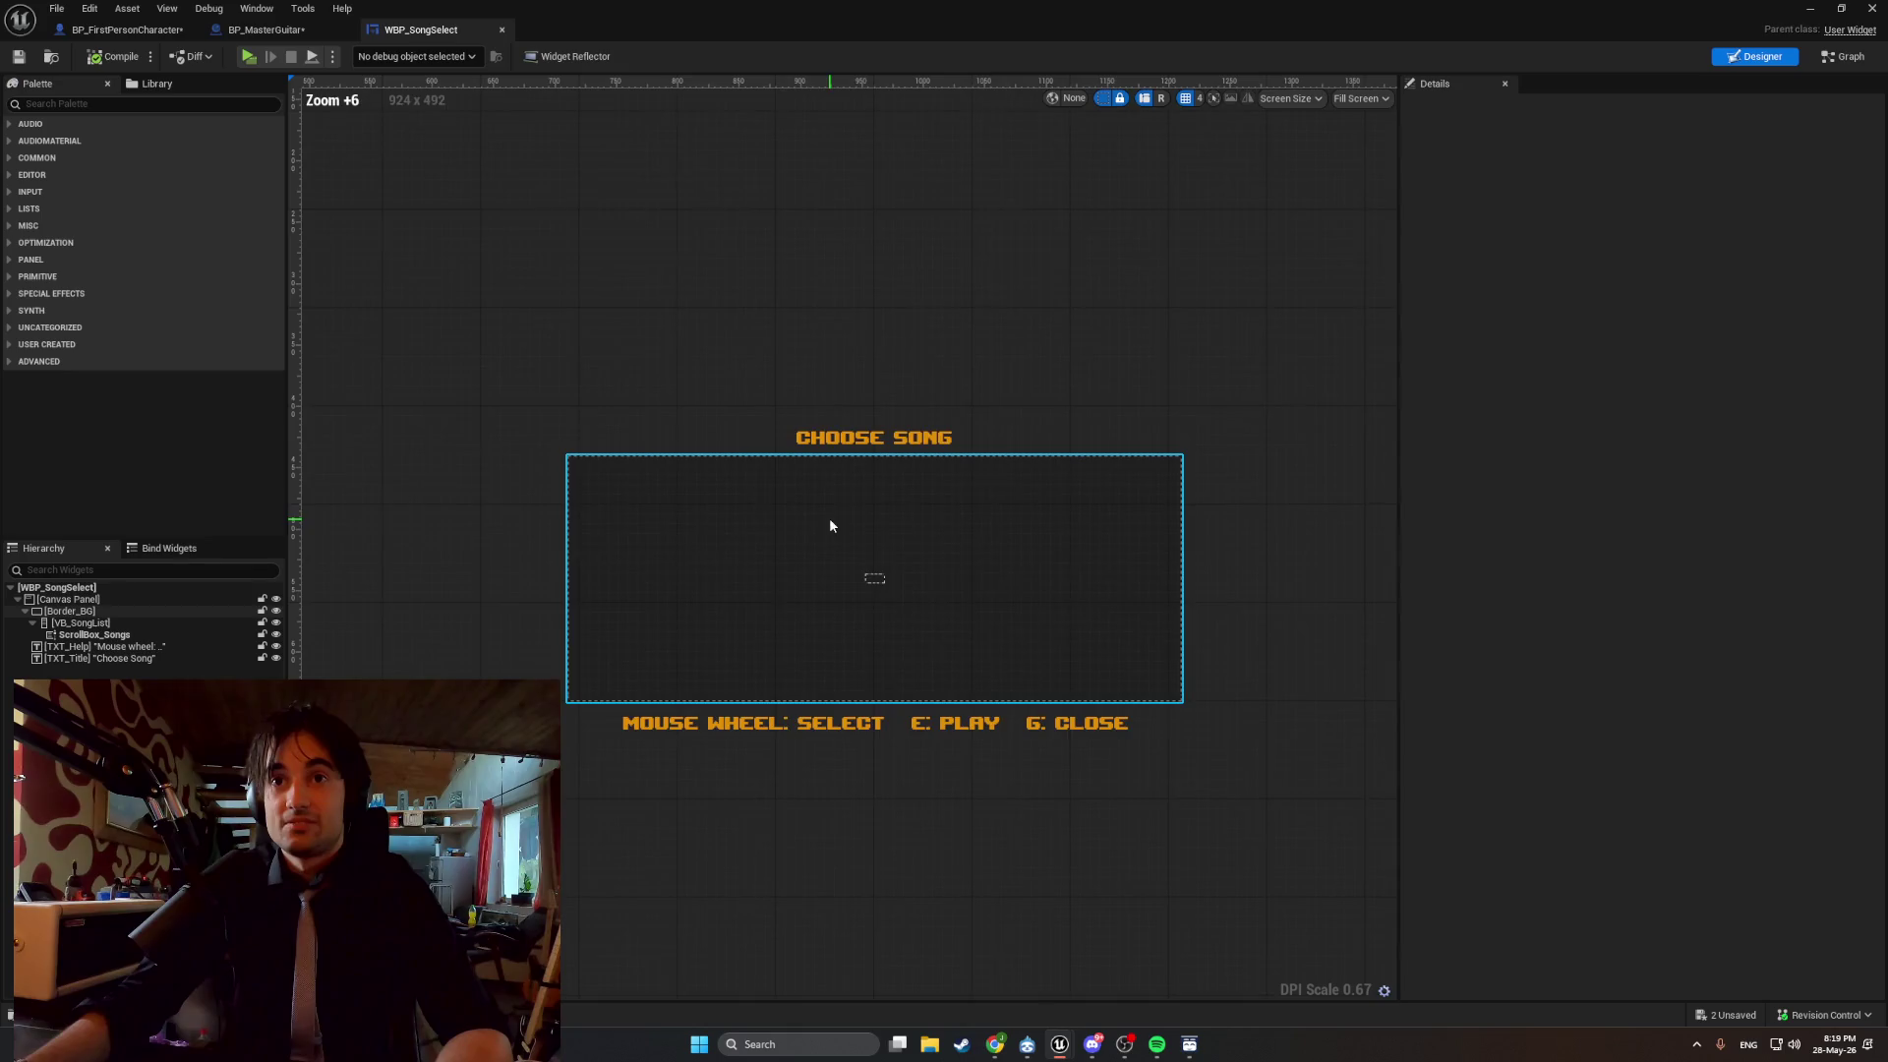
scroll(831, 526, "up", 9)
scroll(878, 586, "down", 9)
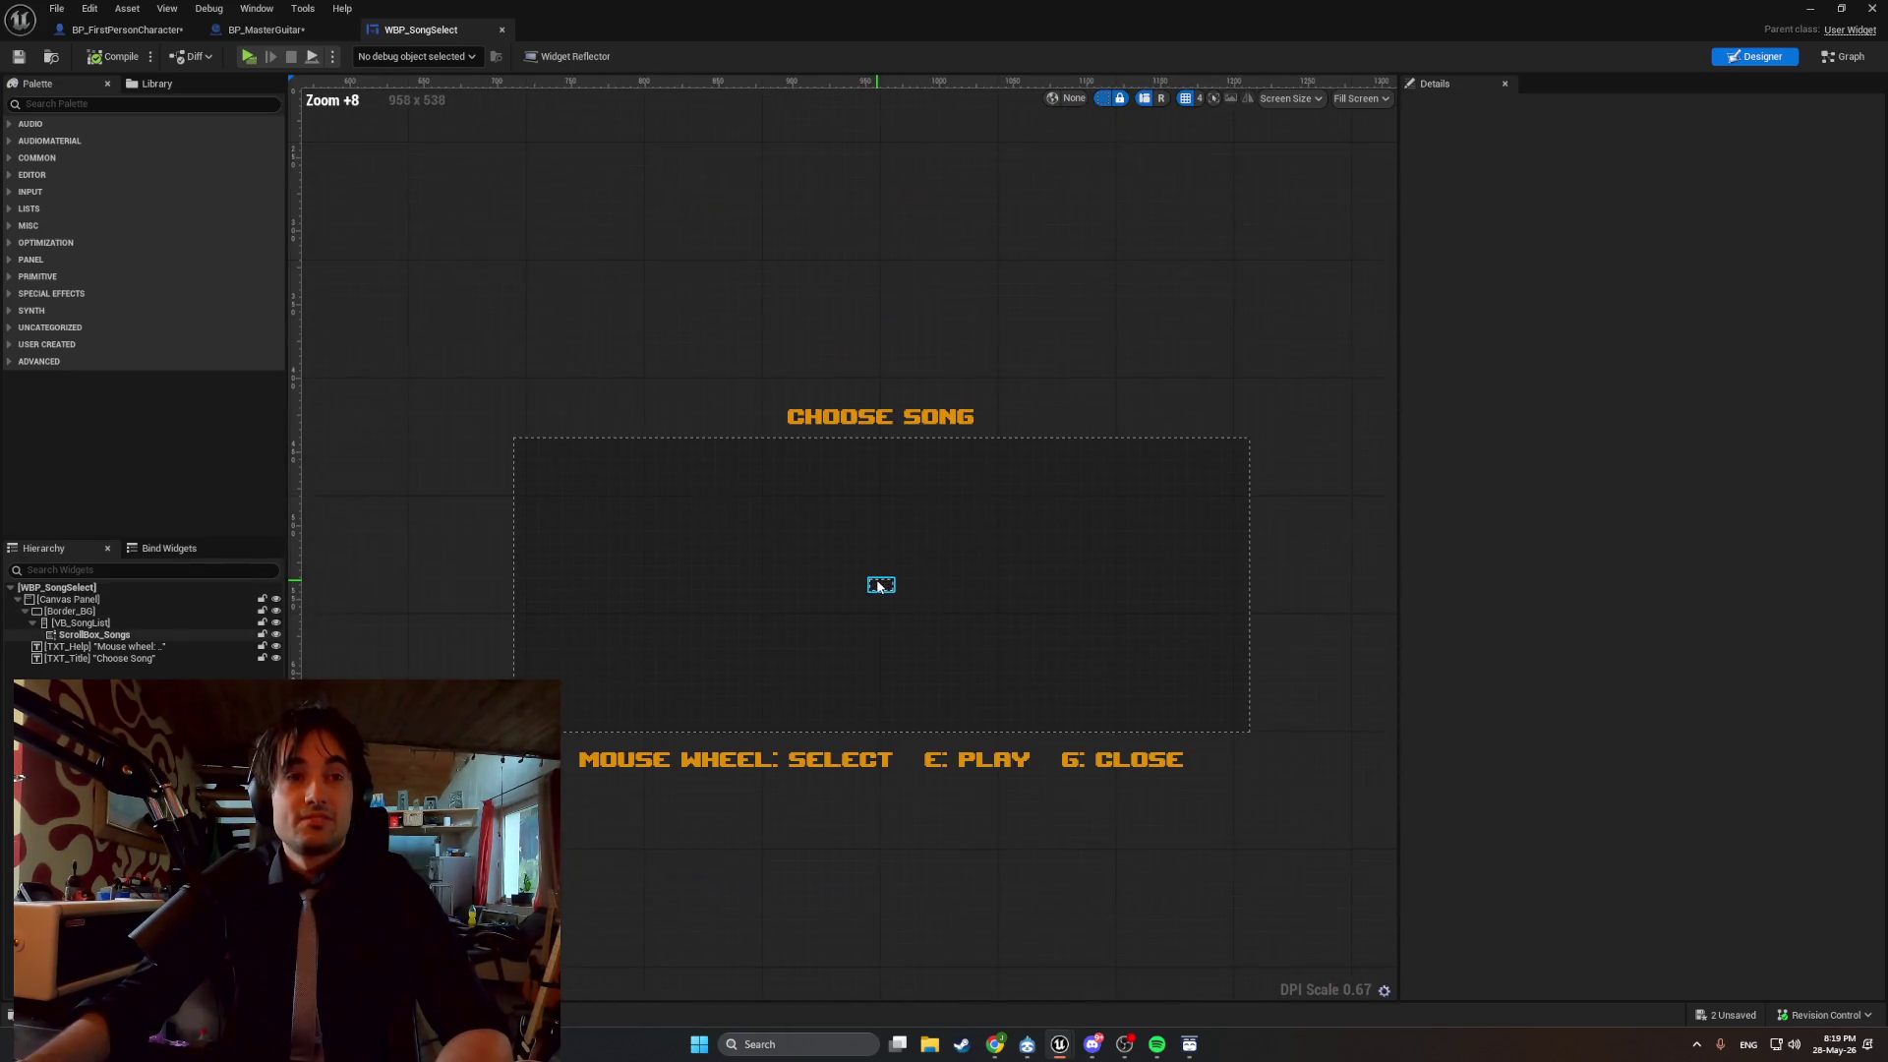
left_click(885, 586)
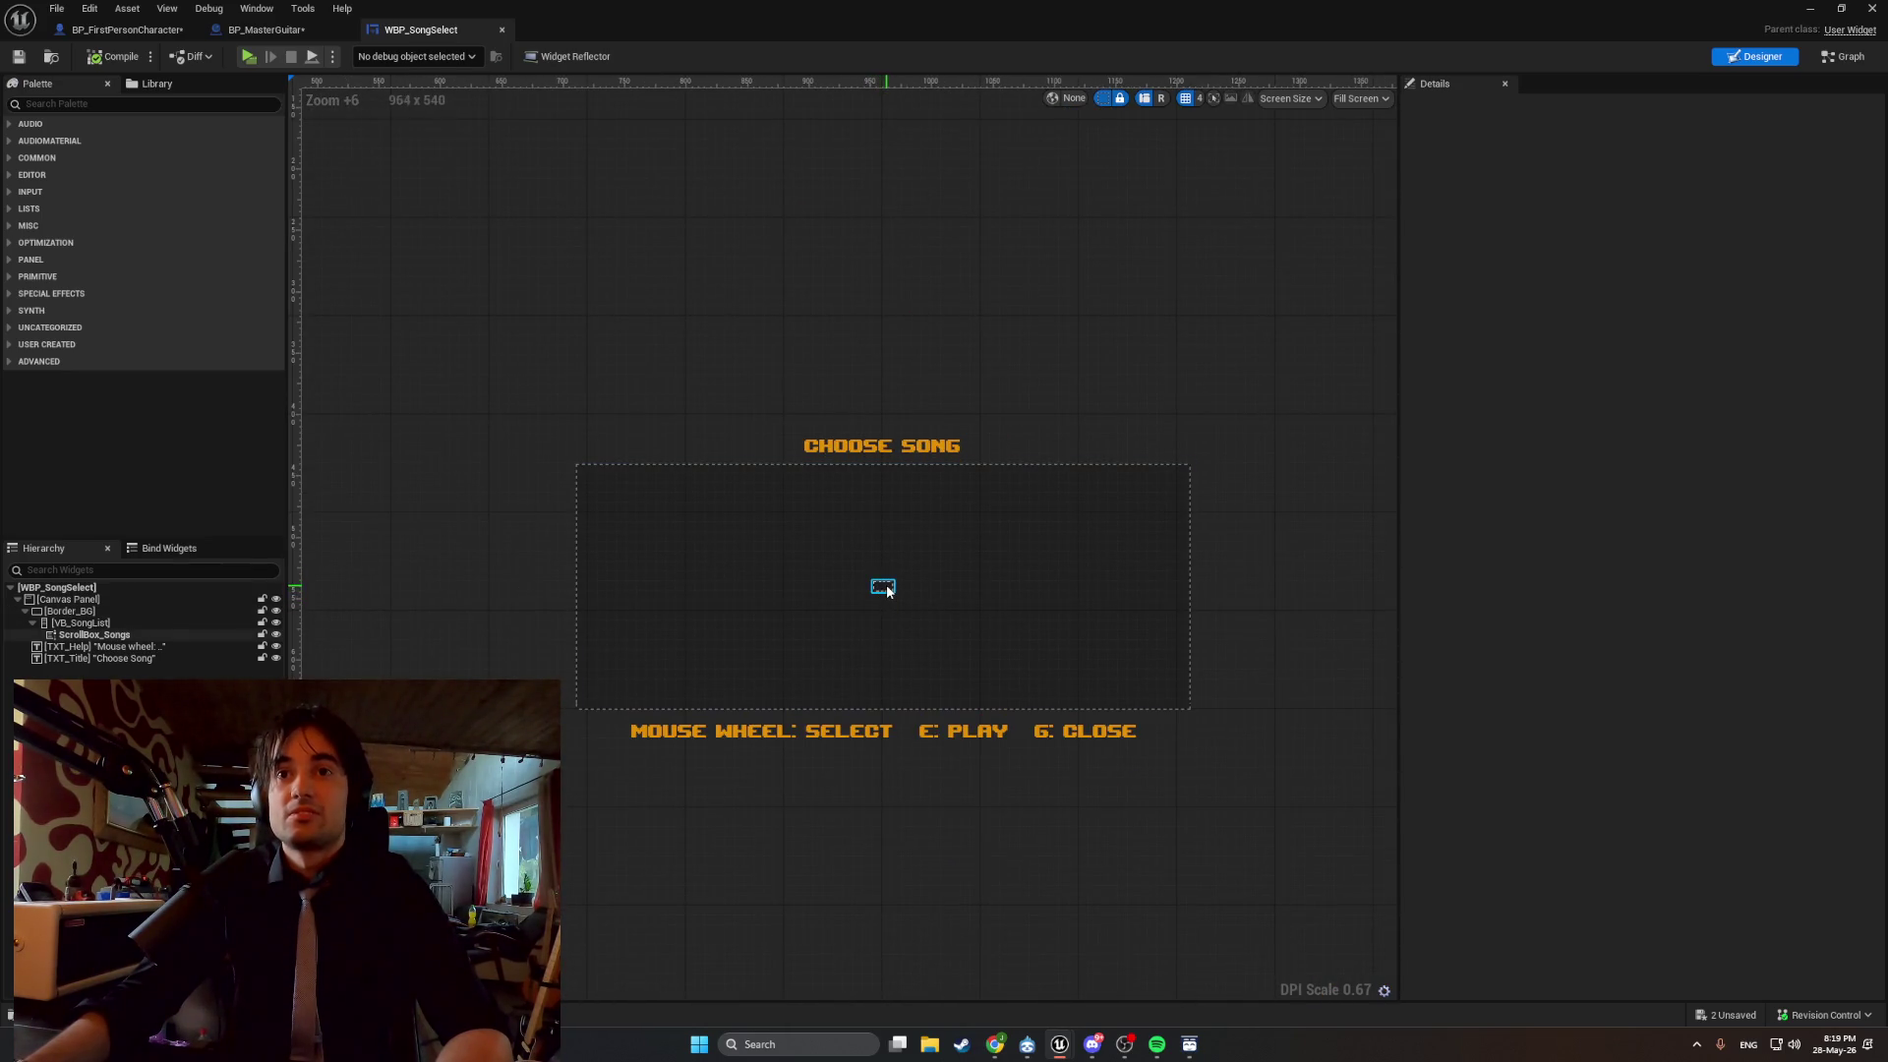
Open WBP_GuitarPrompt and WBP_SongRow from the Content Drawer and select the song name text.
key("ctrl+space")
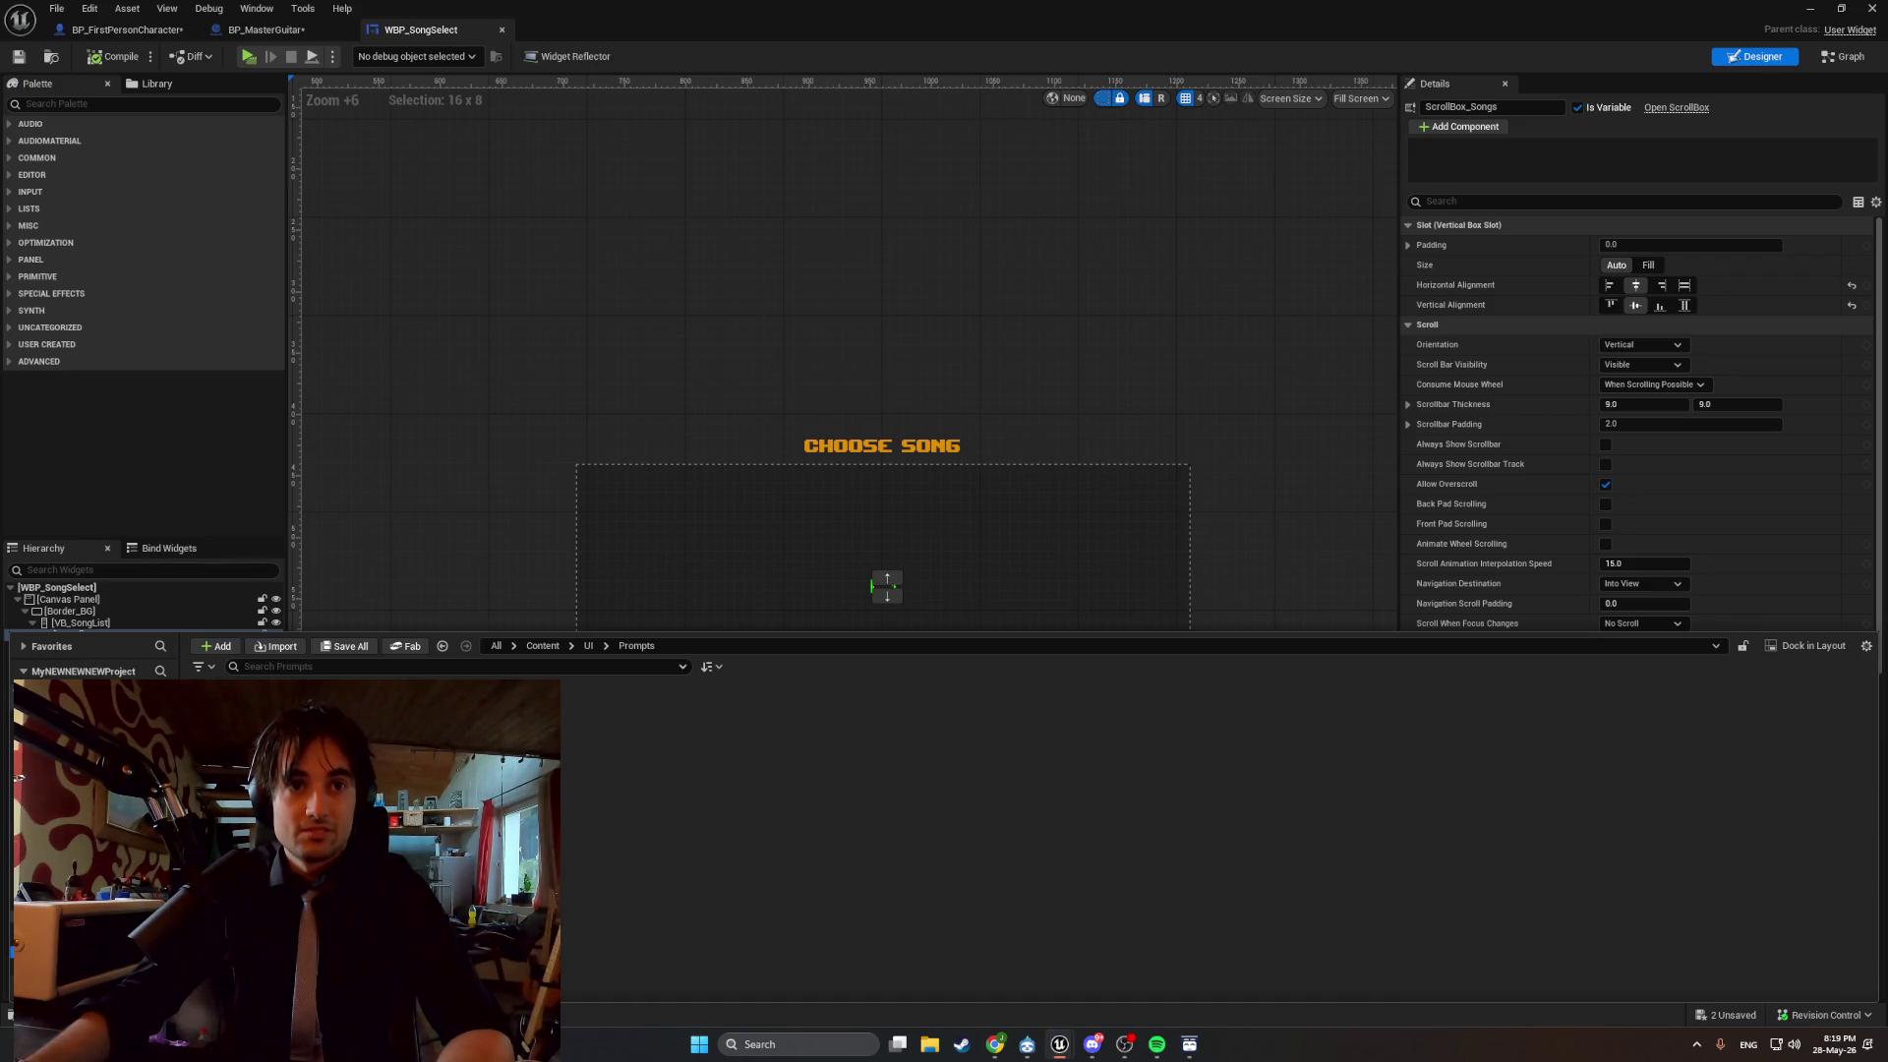
double_click(615, 733)
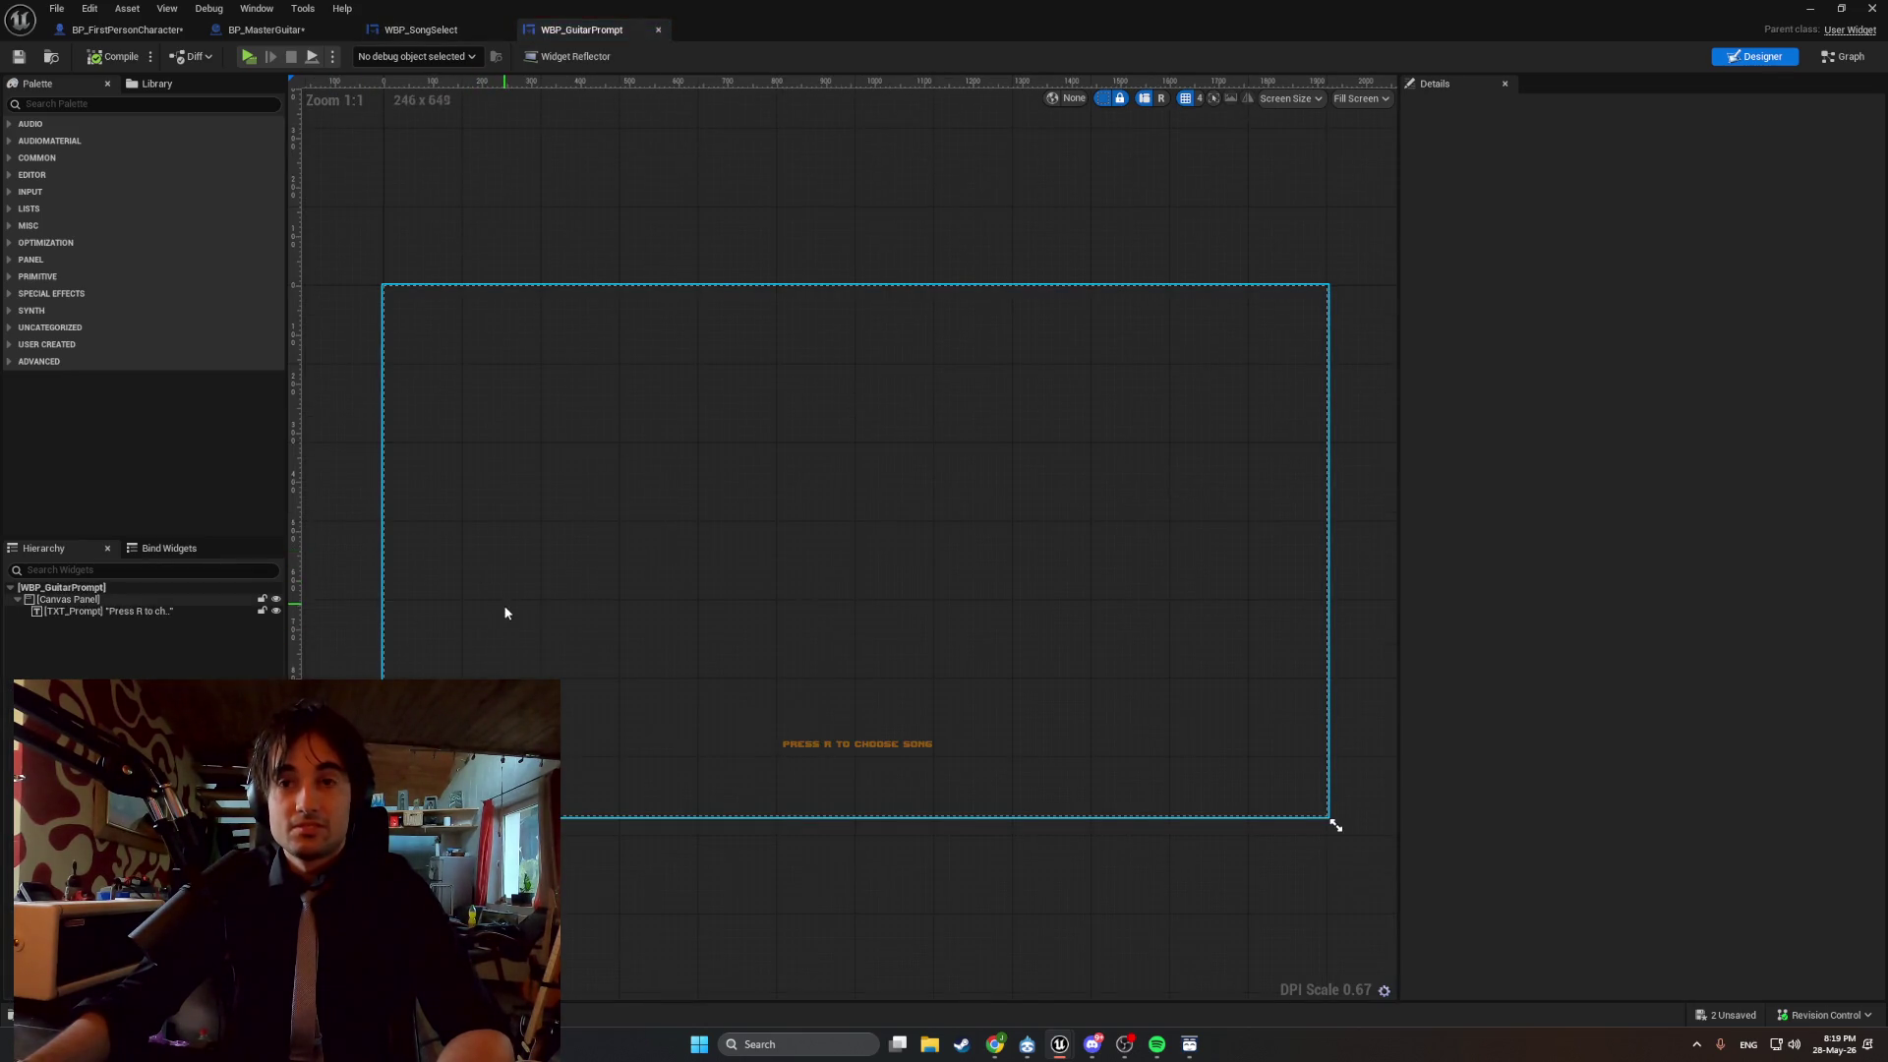
key("ctrl+space")
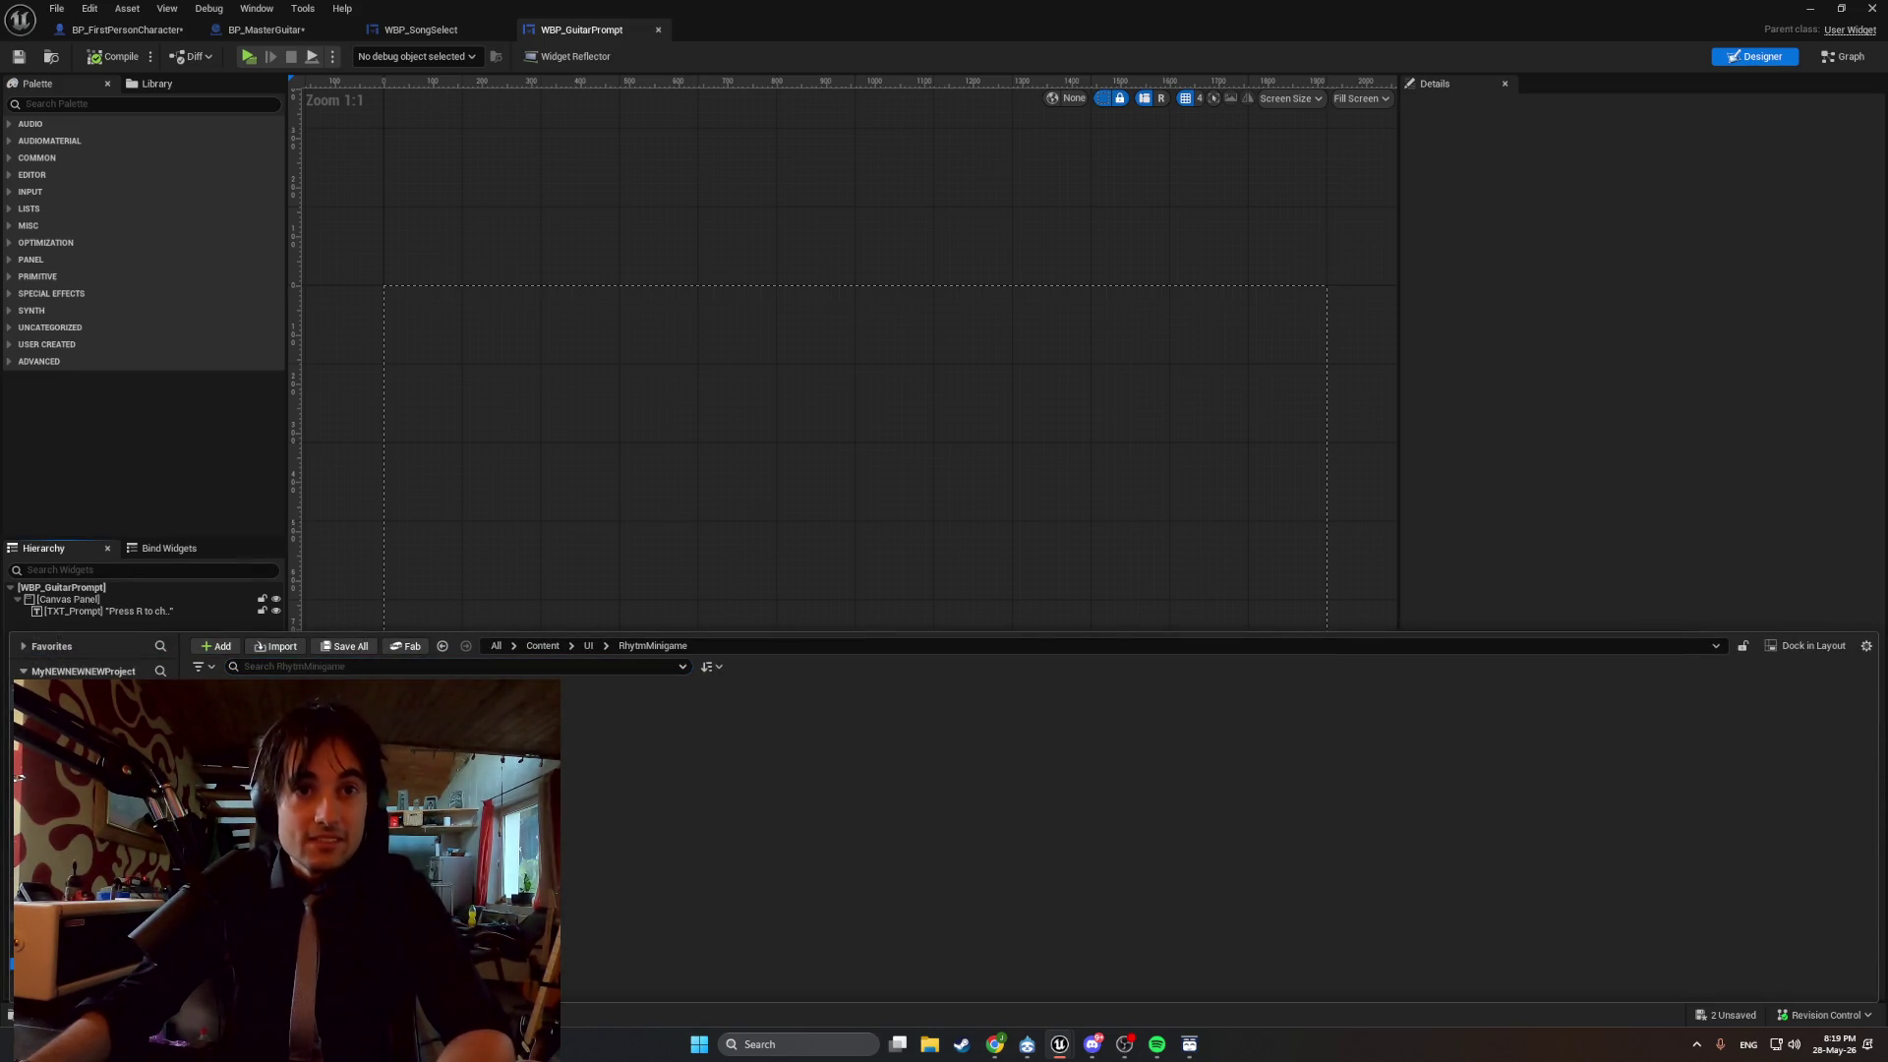
double_click(245, 733)
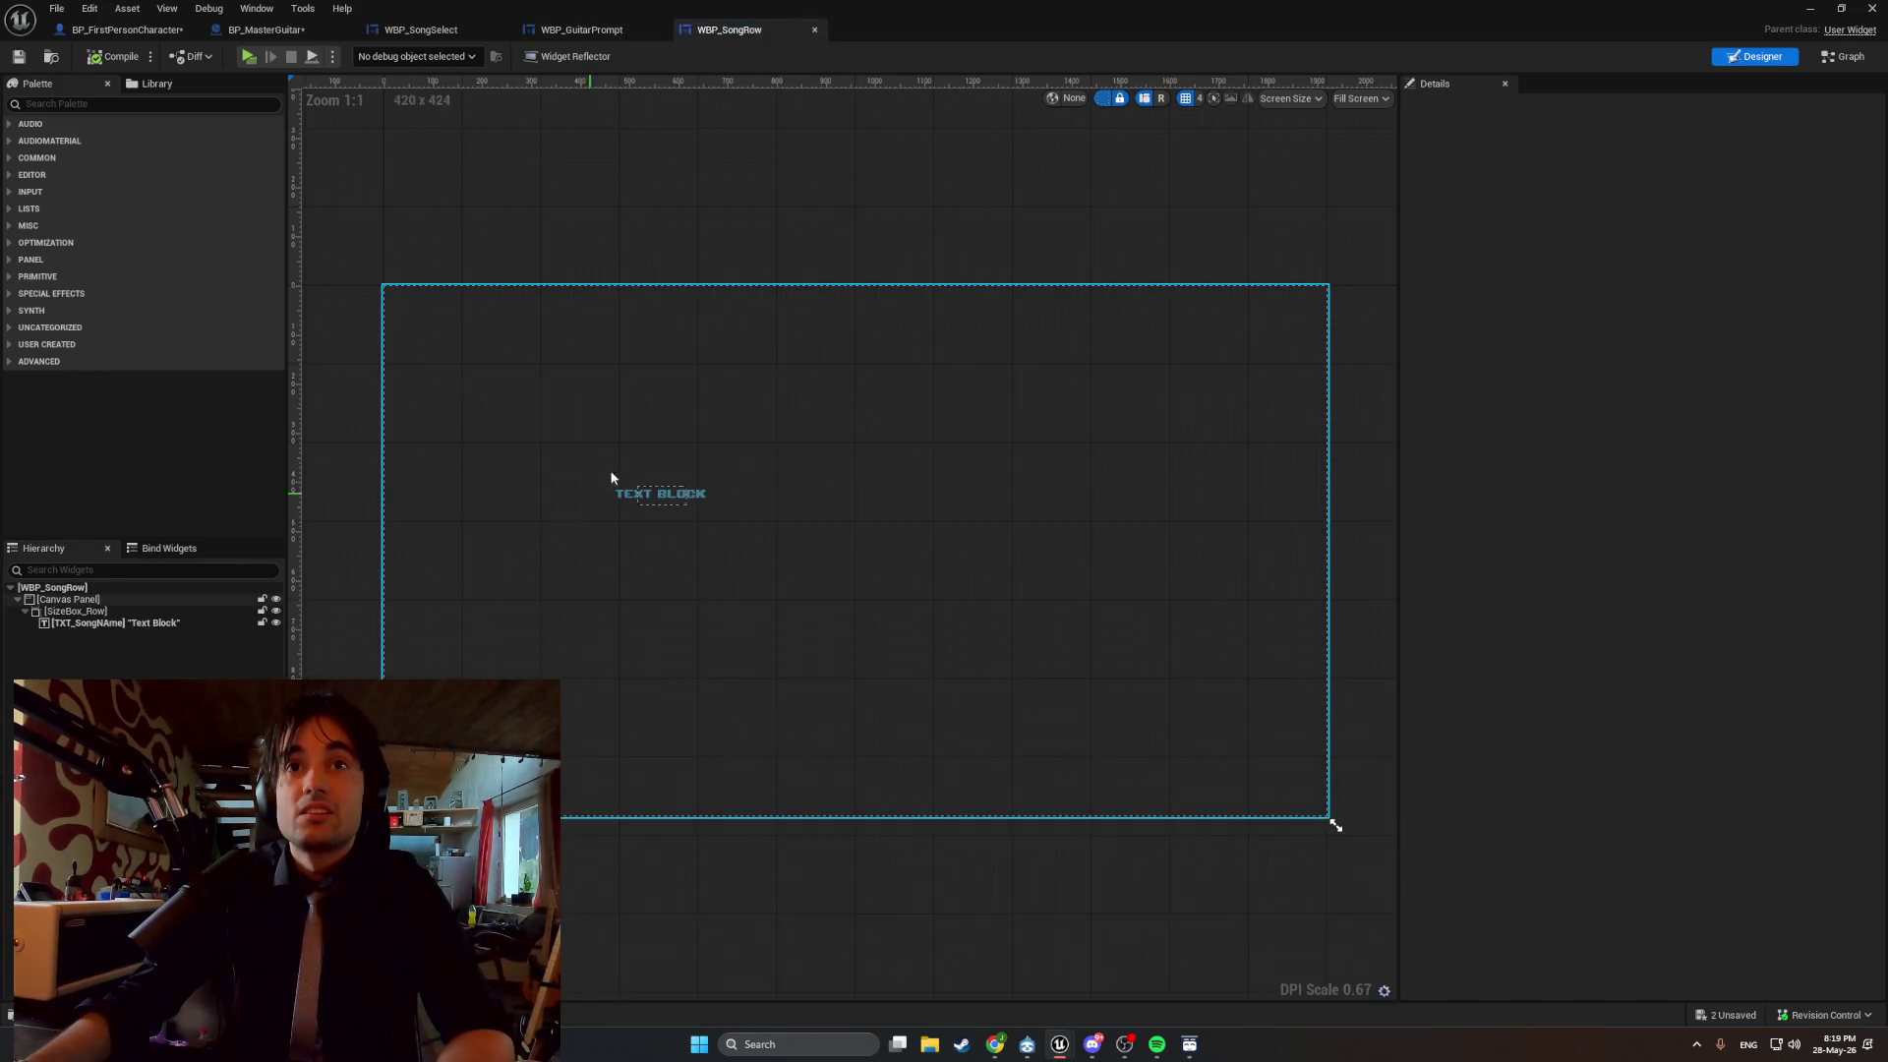
scroll(627, 472, "up", 6)
left_click(670, 514)
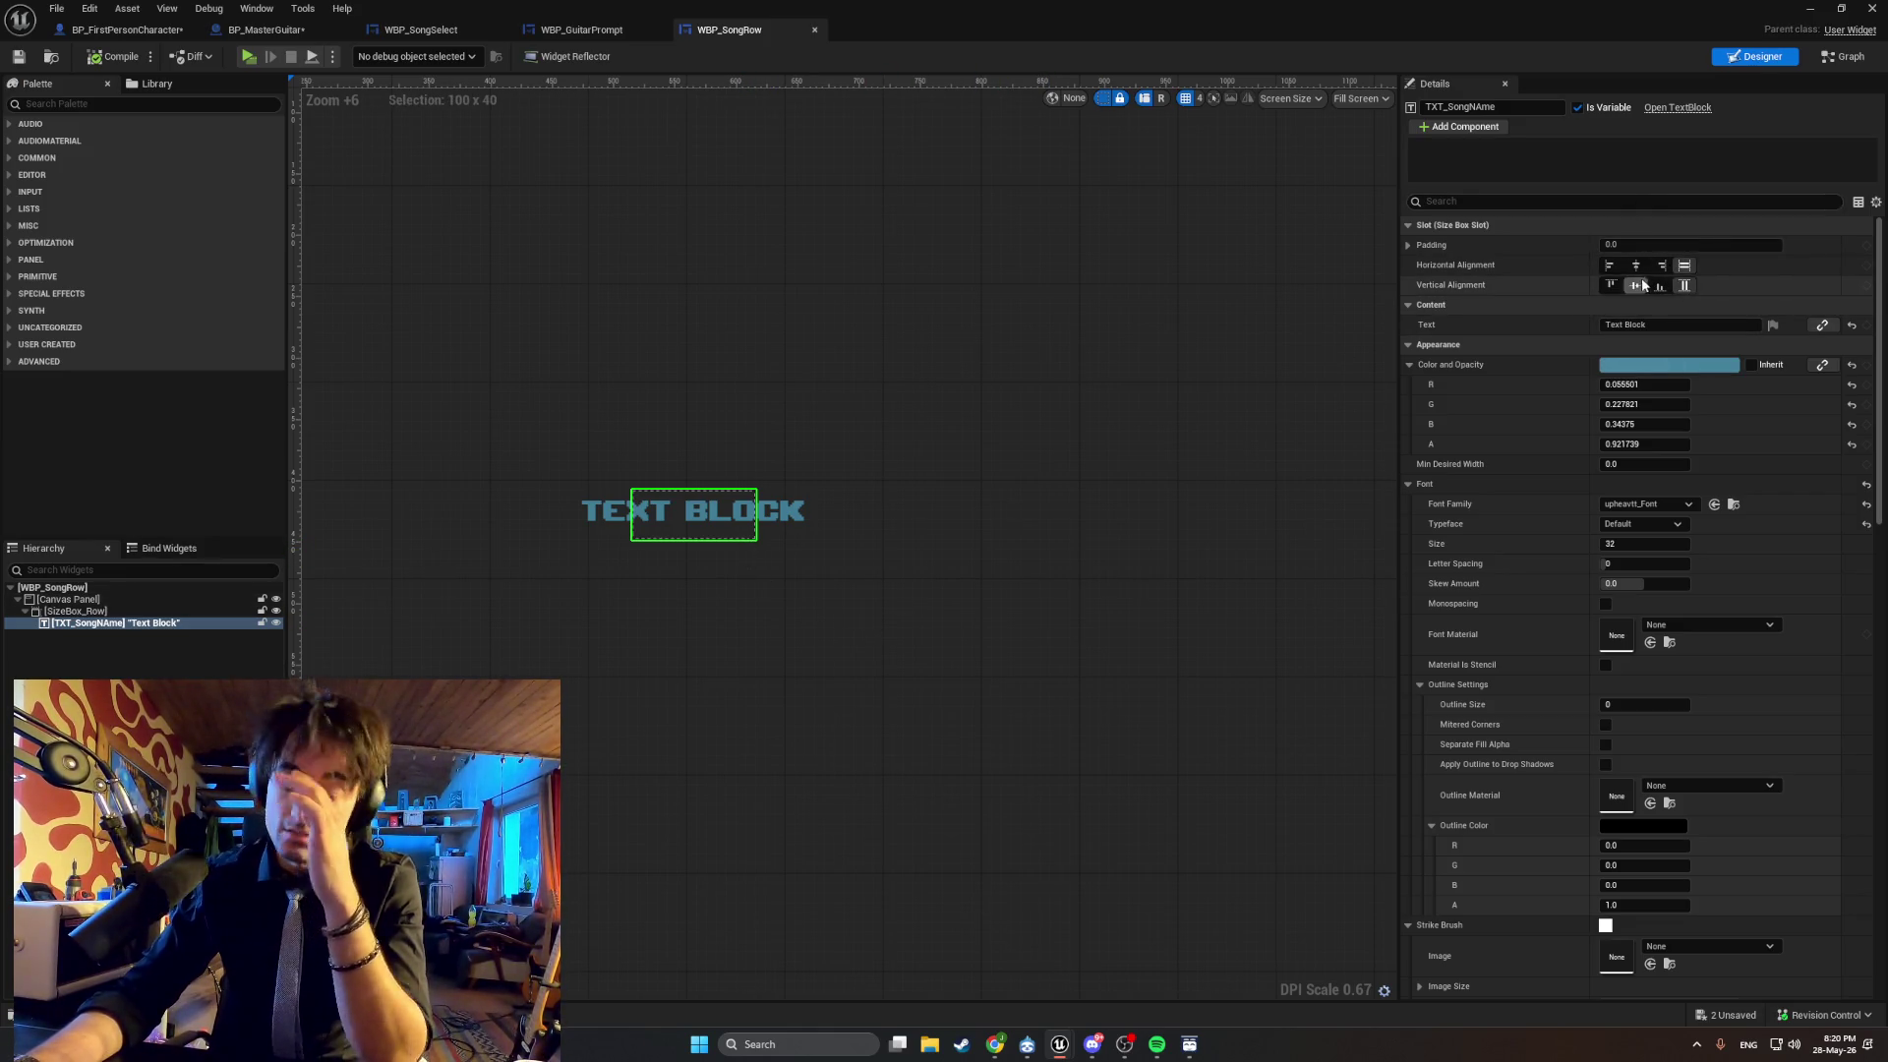
Check Chrome, then return to the editor and bring up the WBP_SongSelect tab.
mouse_move(995, 1042)
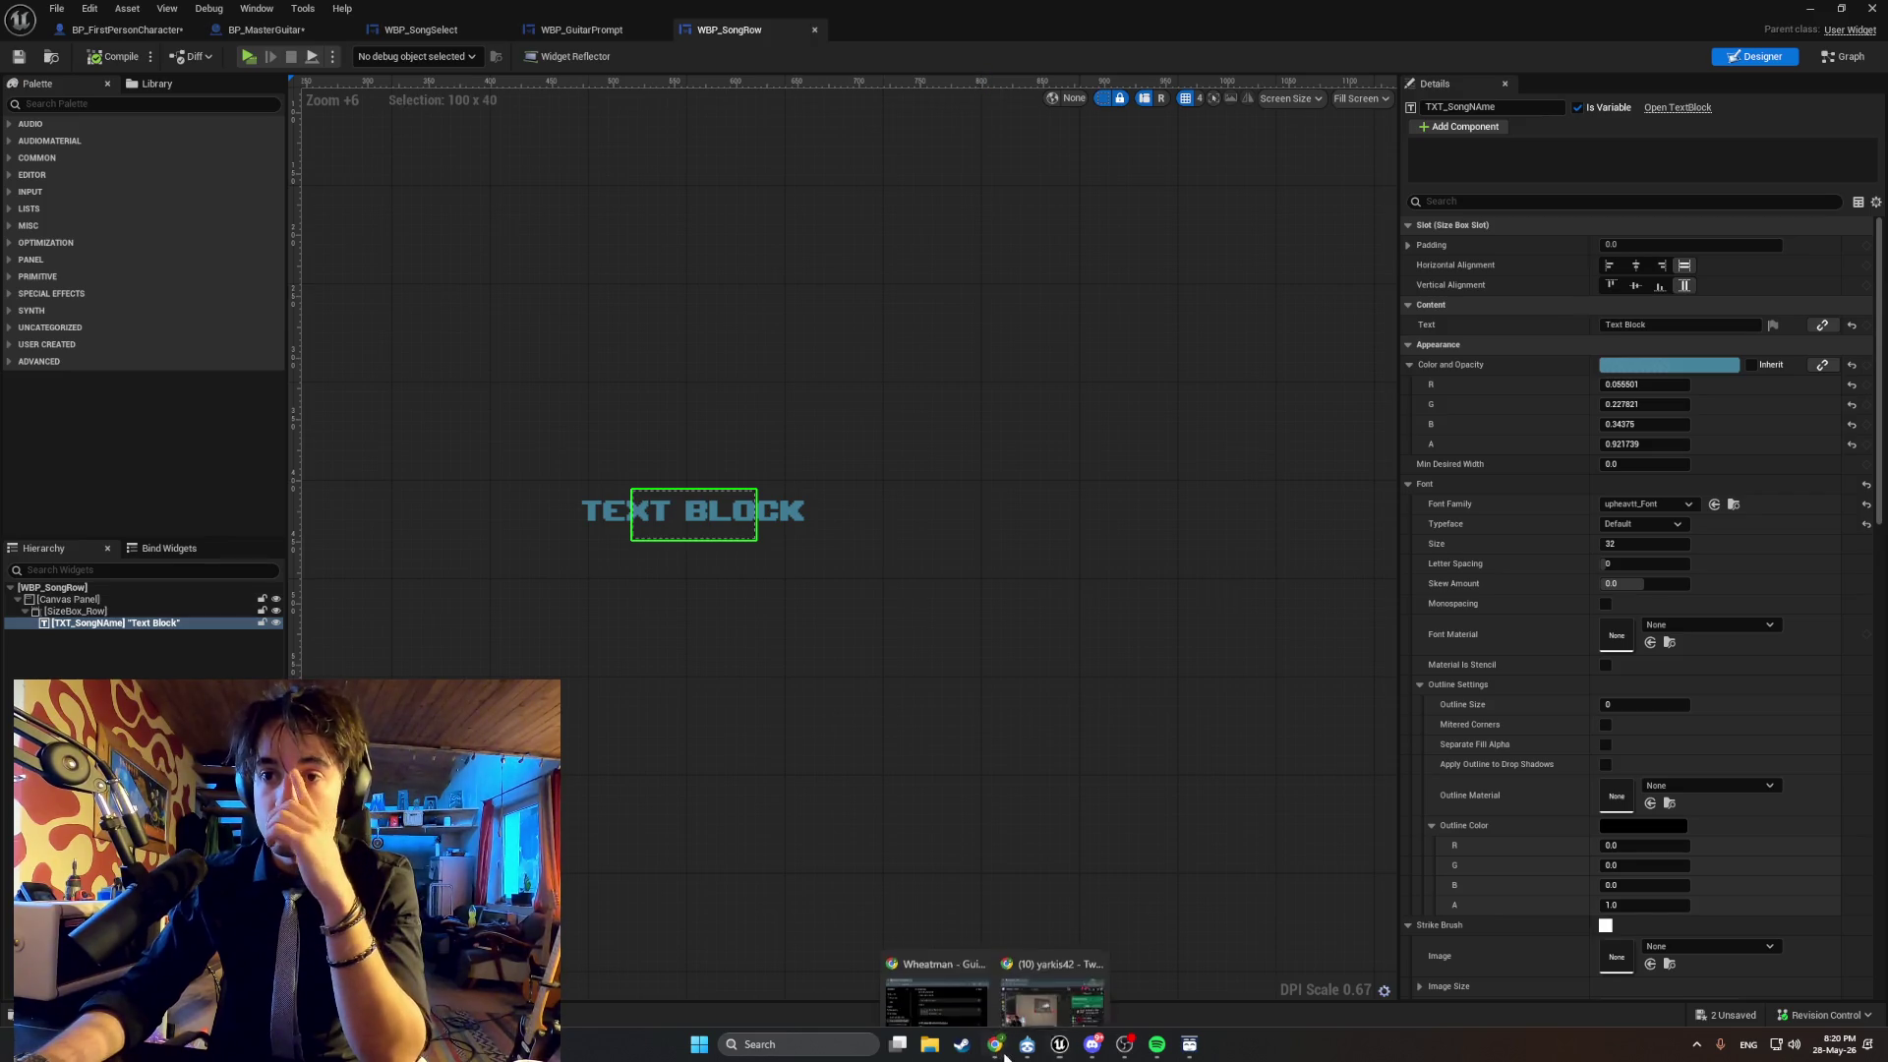
left_click(965, 997)
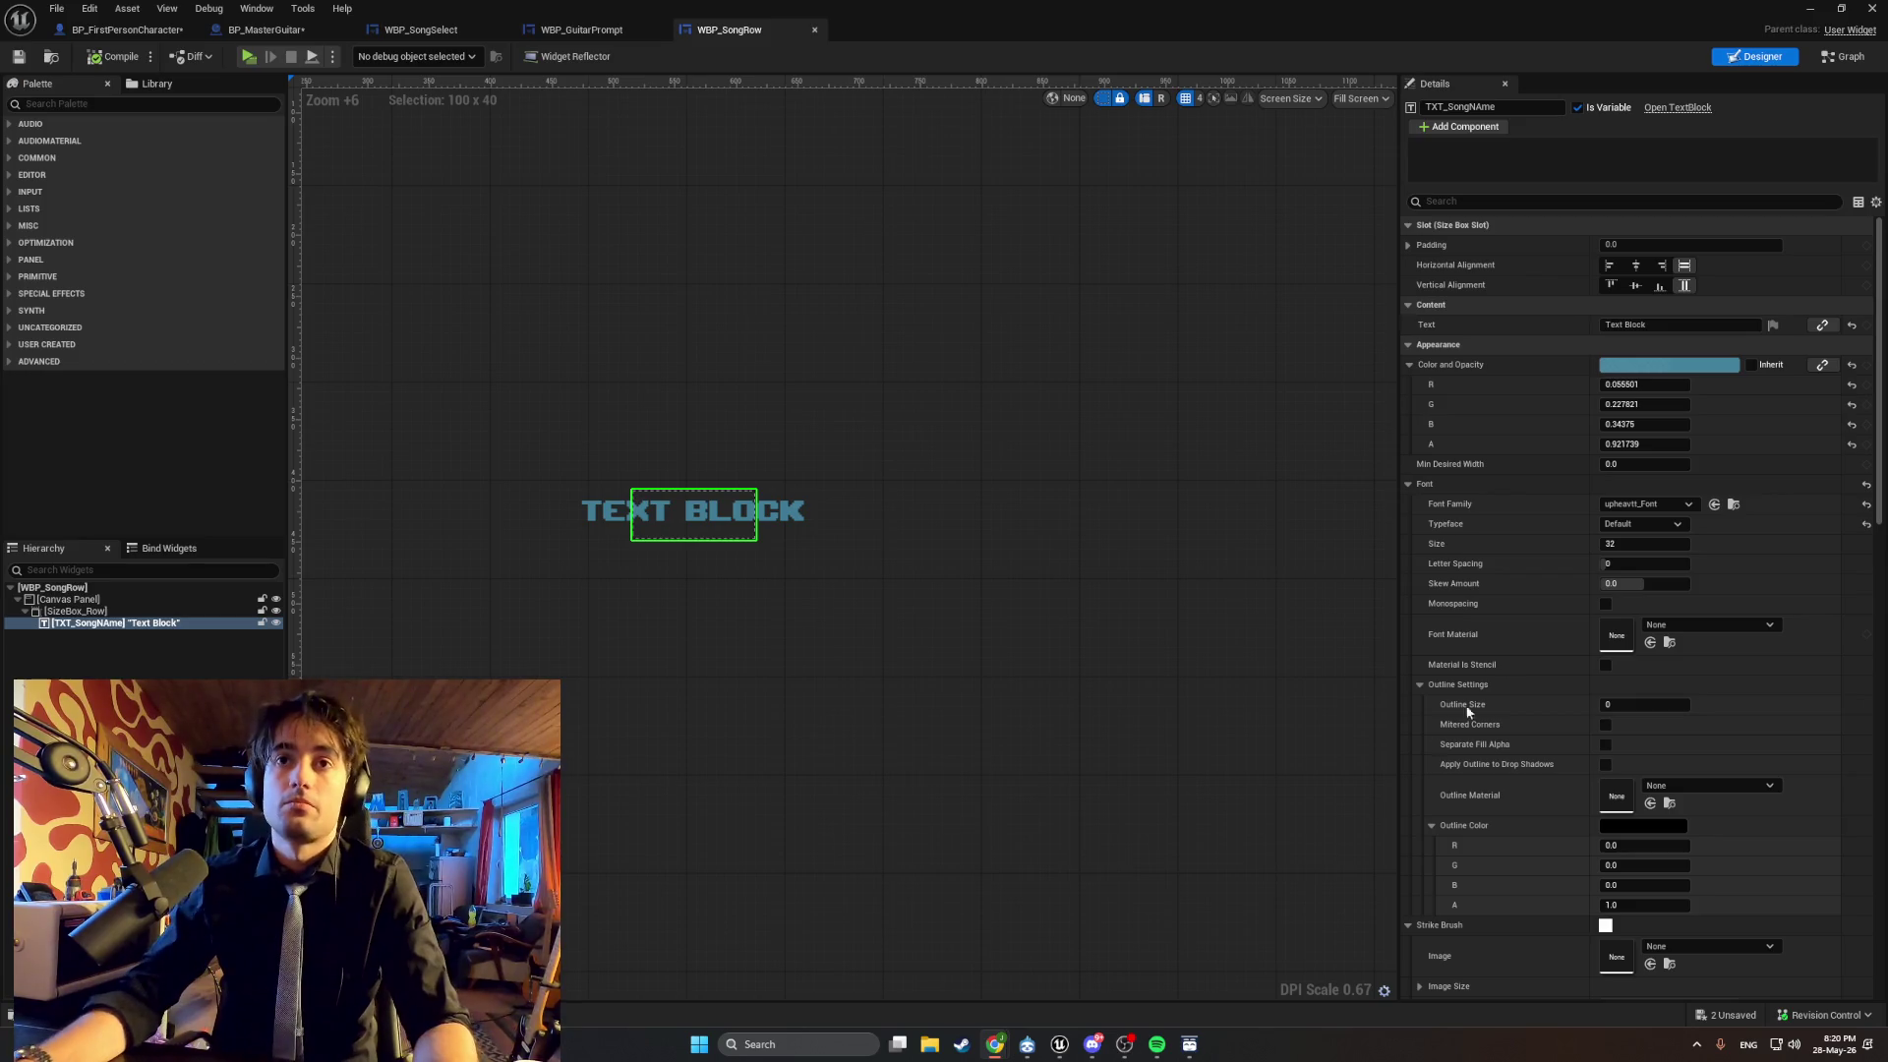
key("super+shift+s")
key("Escape")
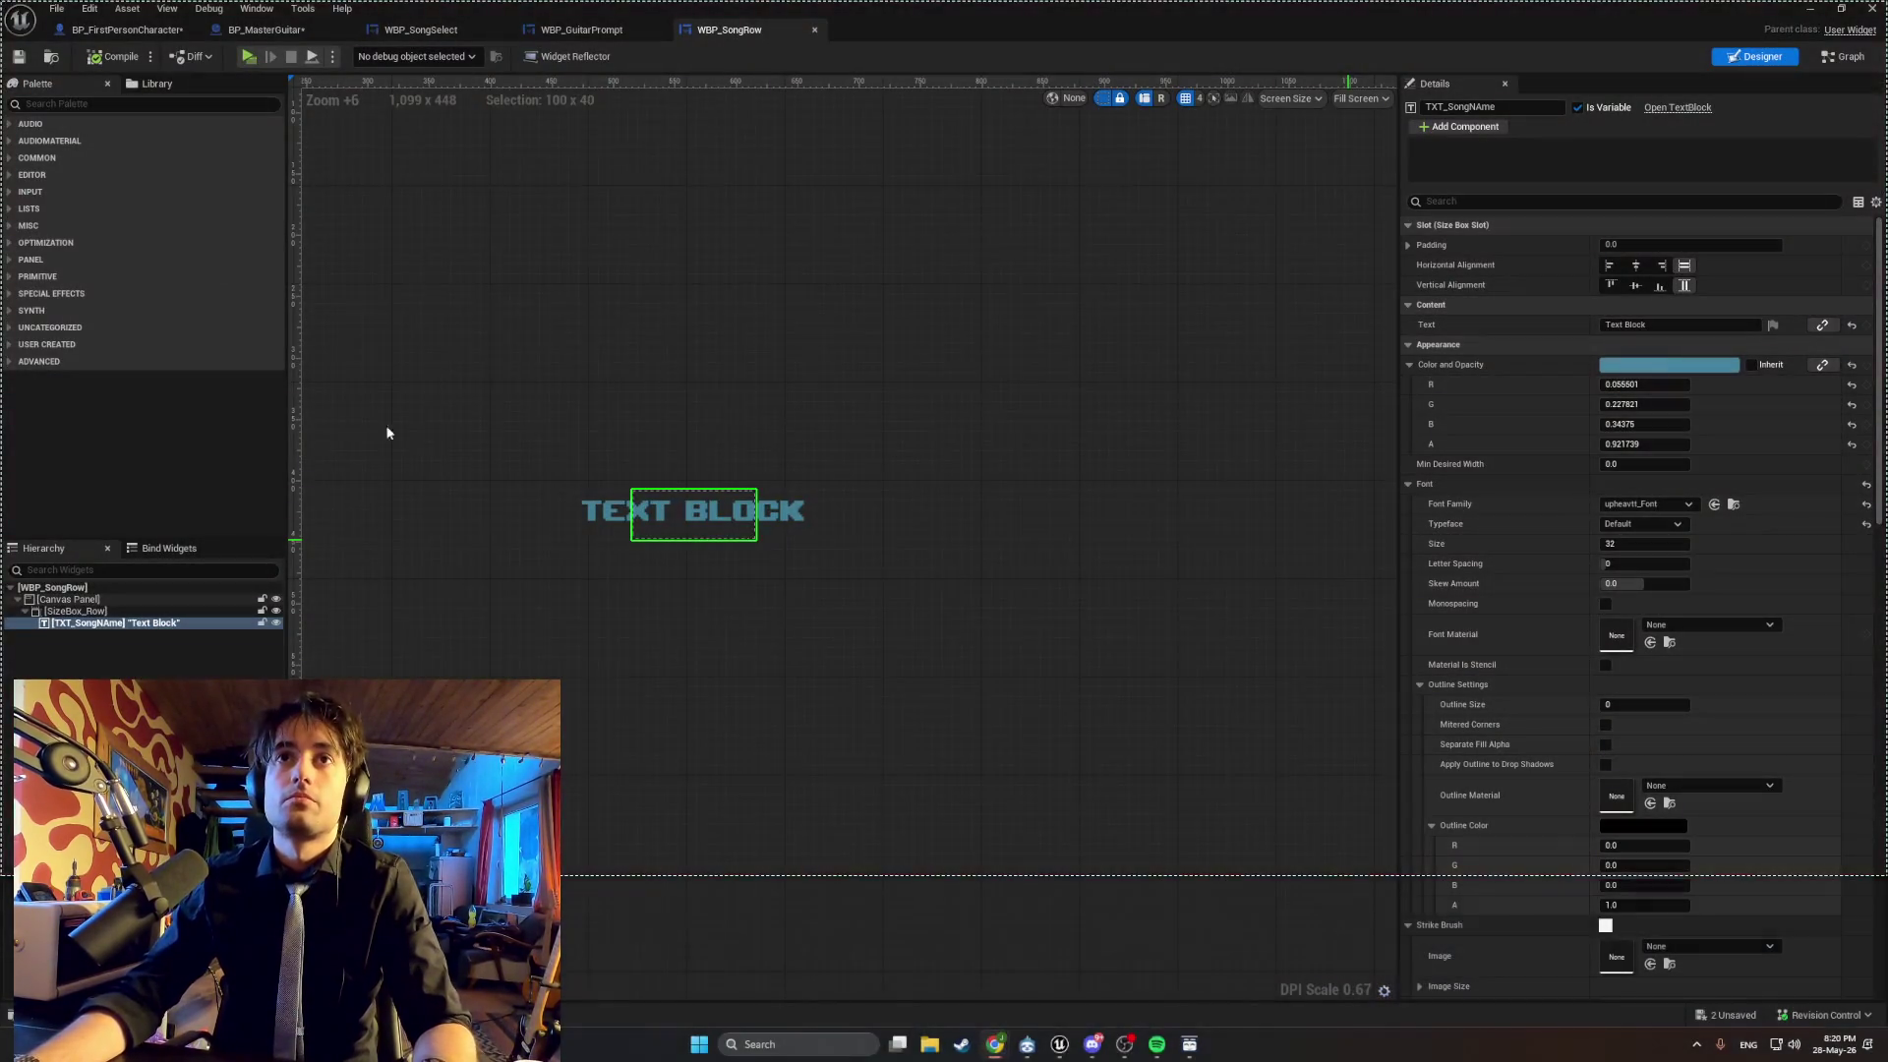
left_click(578, 30)
left_click(403, 30)
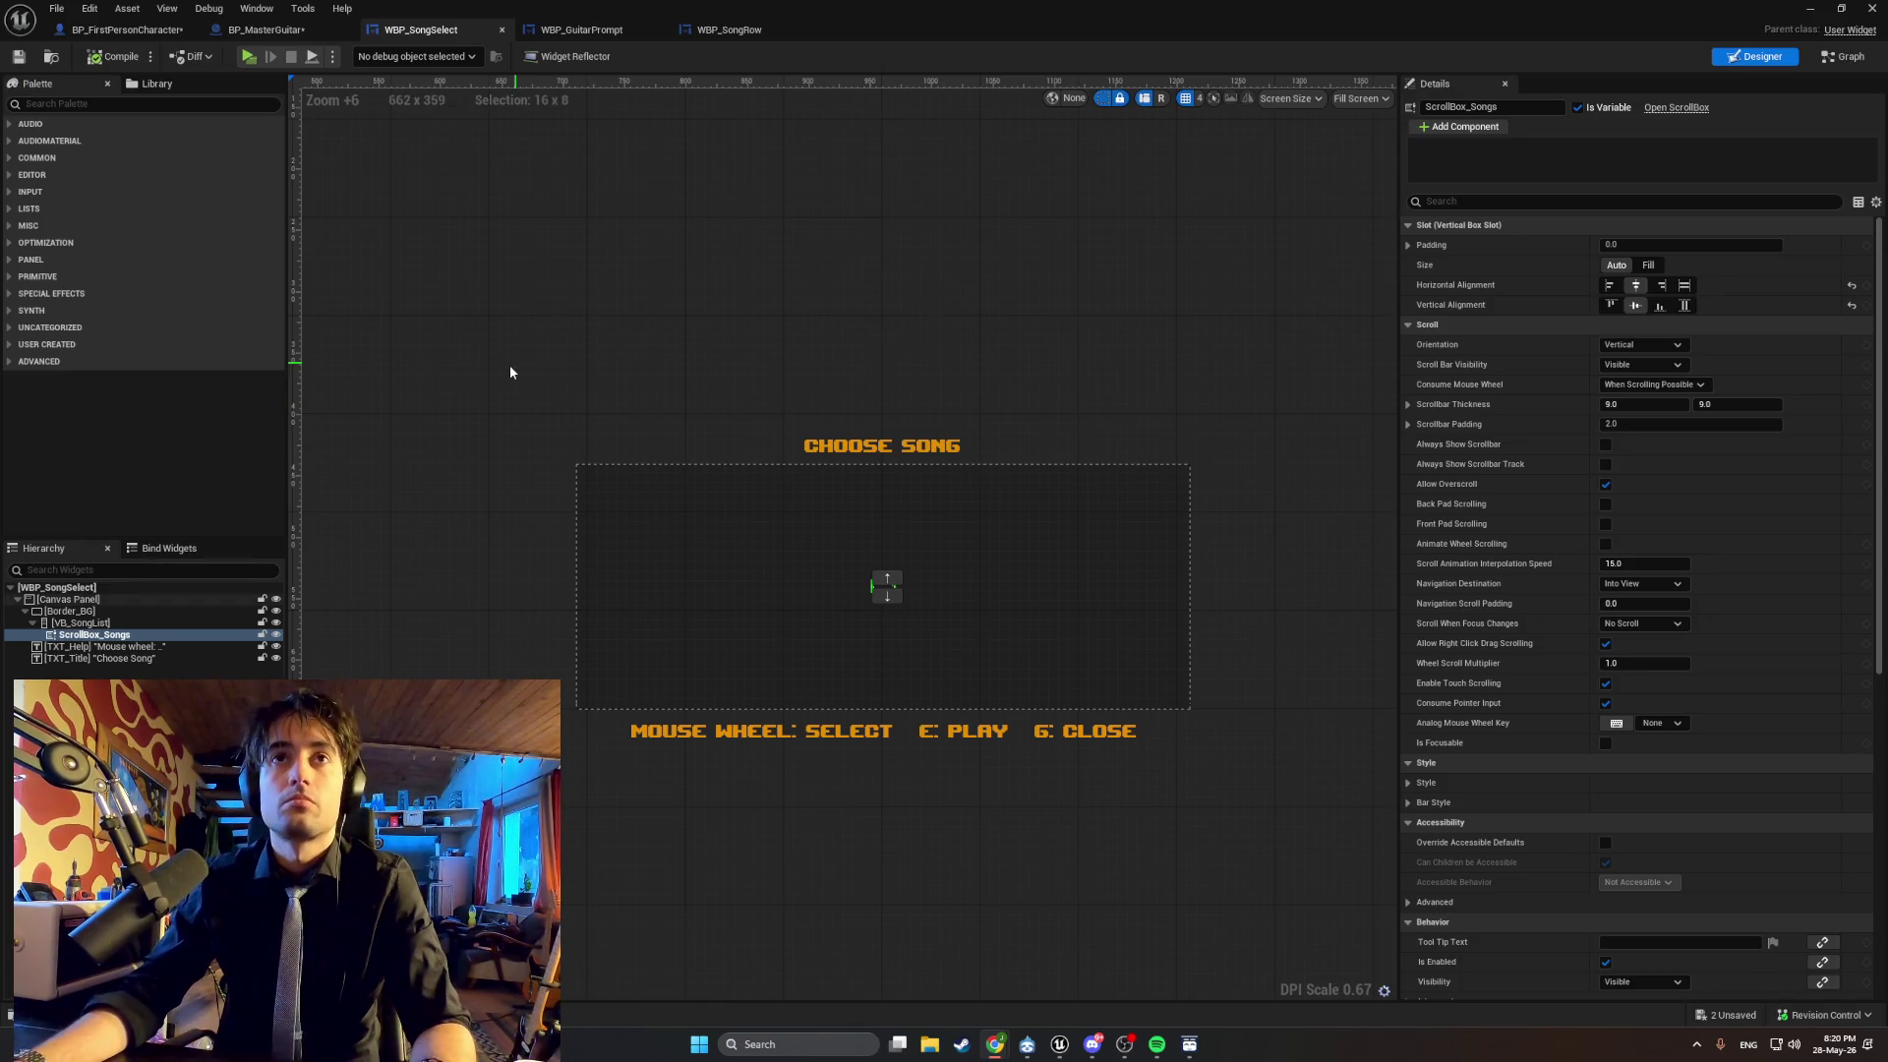
left_click(650, 374)
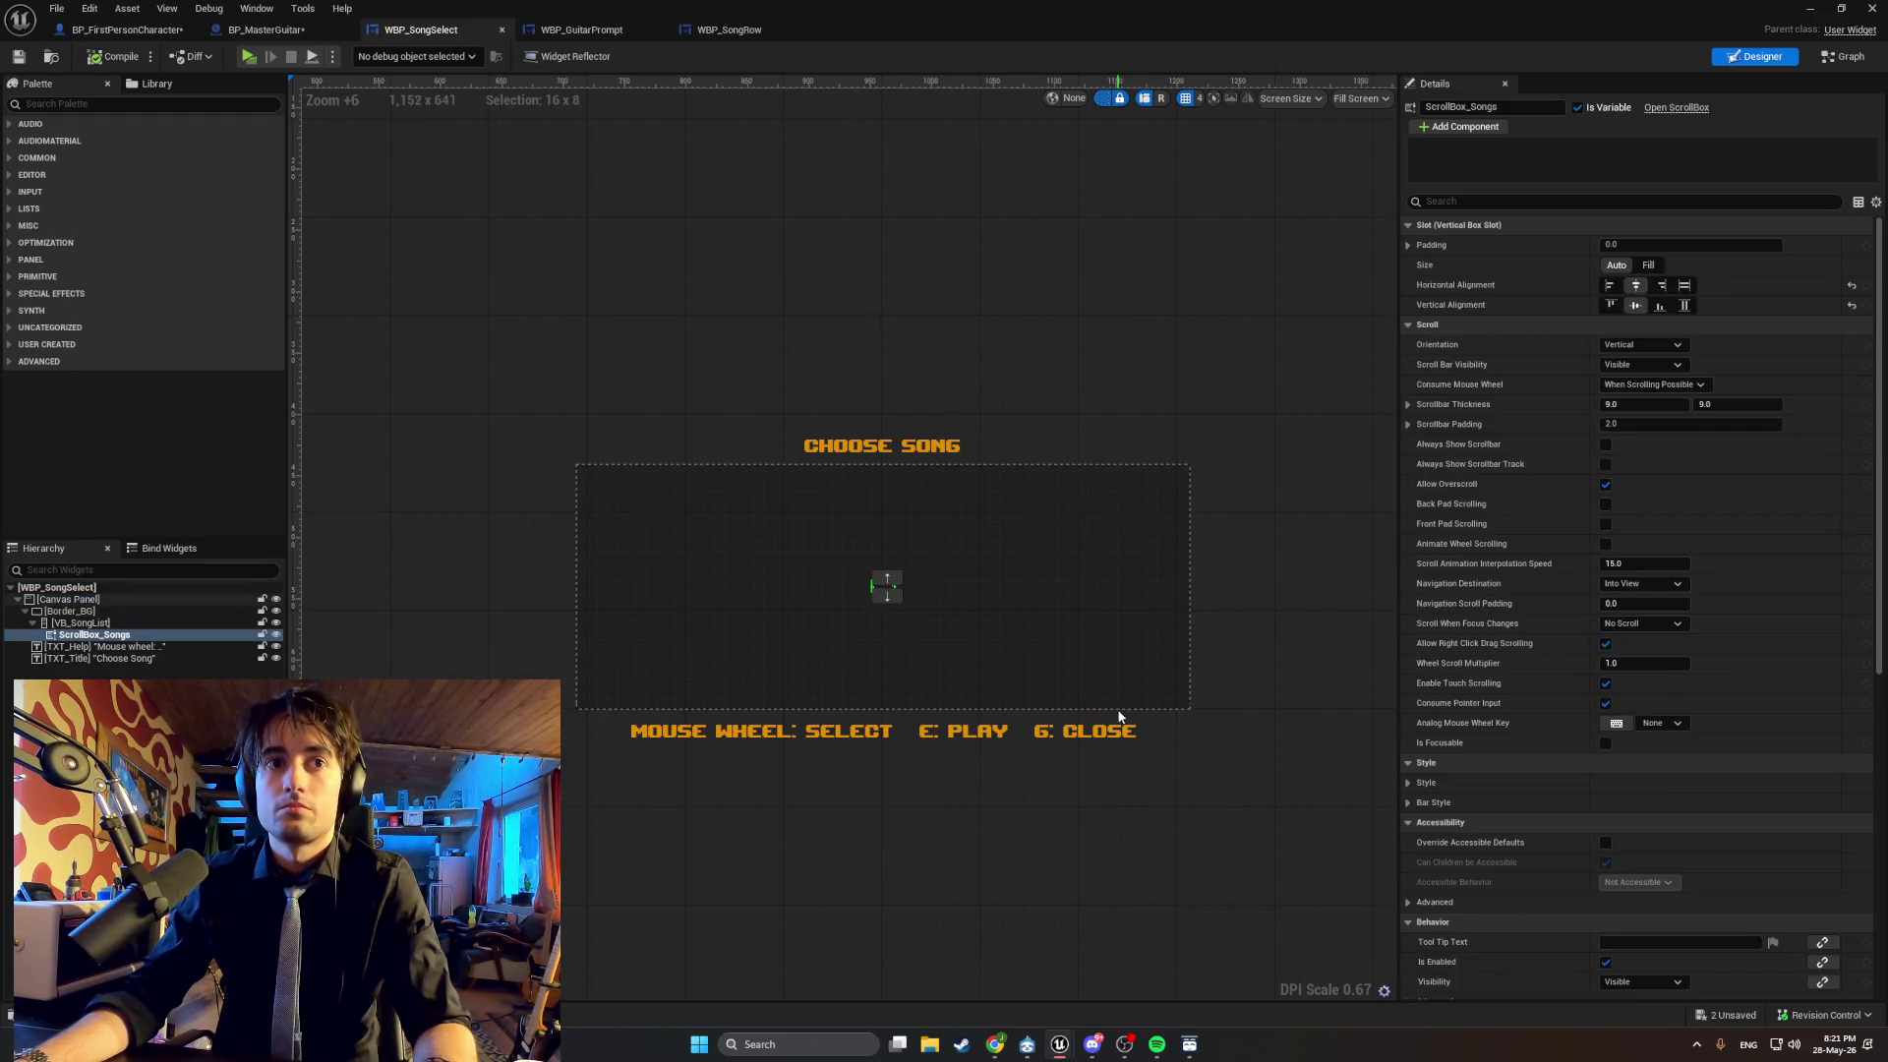
Snip the whole Choose Song layout, then go back to WBP_SongRow.
key("super+shift+s")
mouse_move(1856, 876)
left_mouse_down()
mouse_move(438, 278)
mouse_move(3, 8)
left_mouse_up()
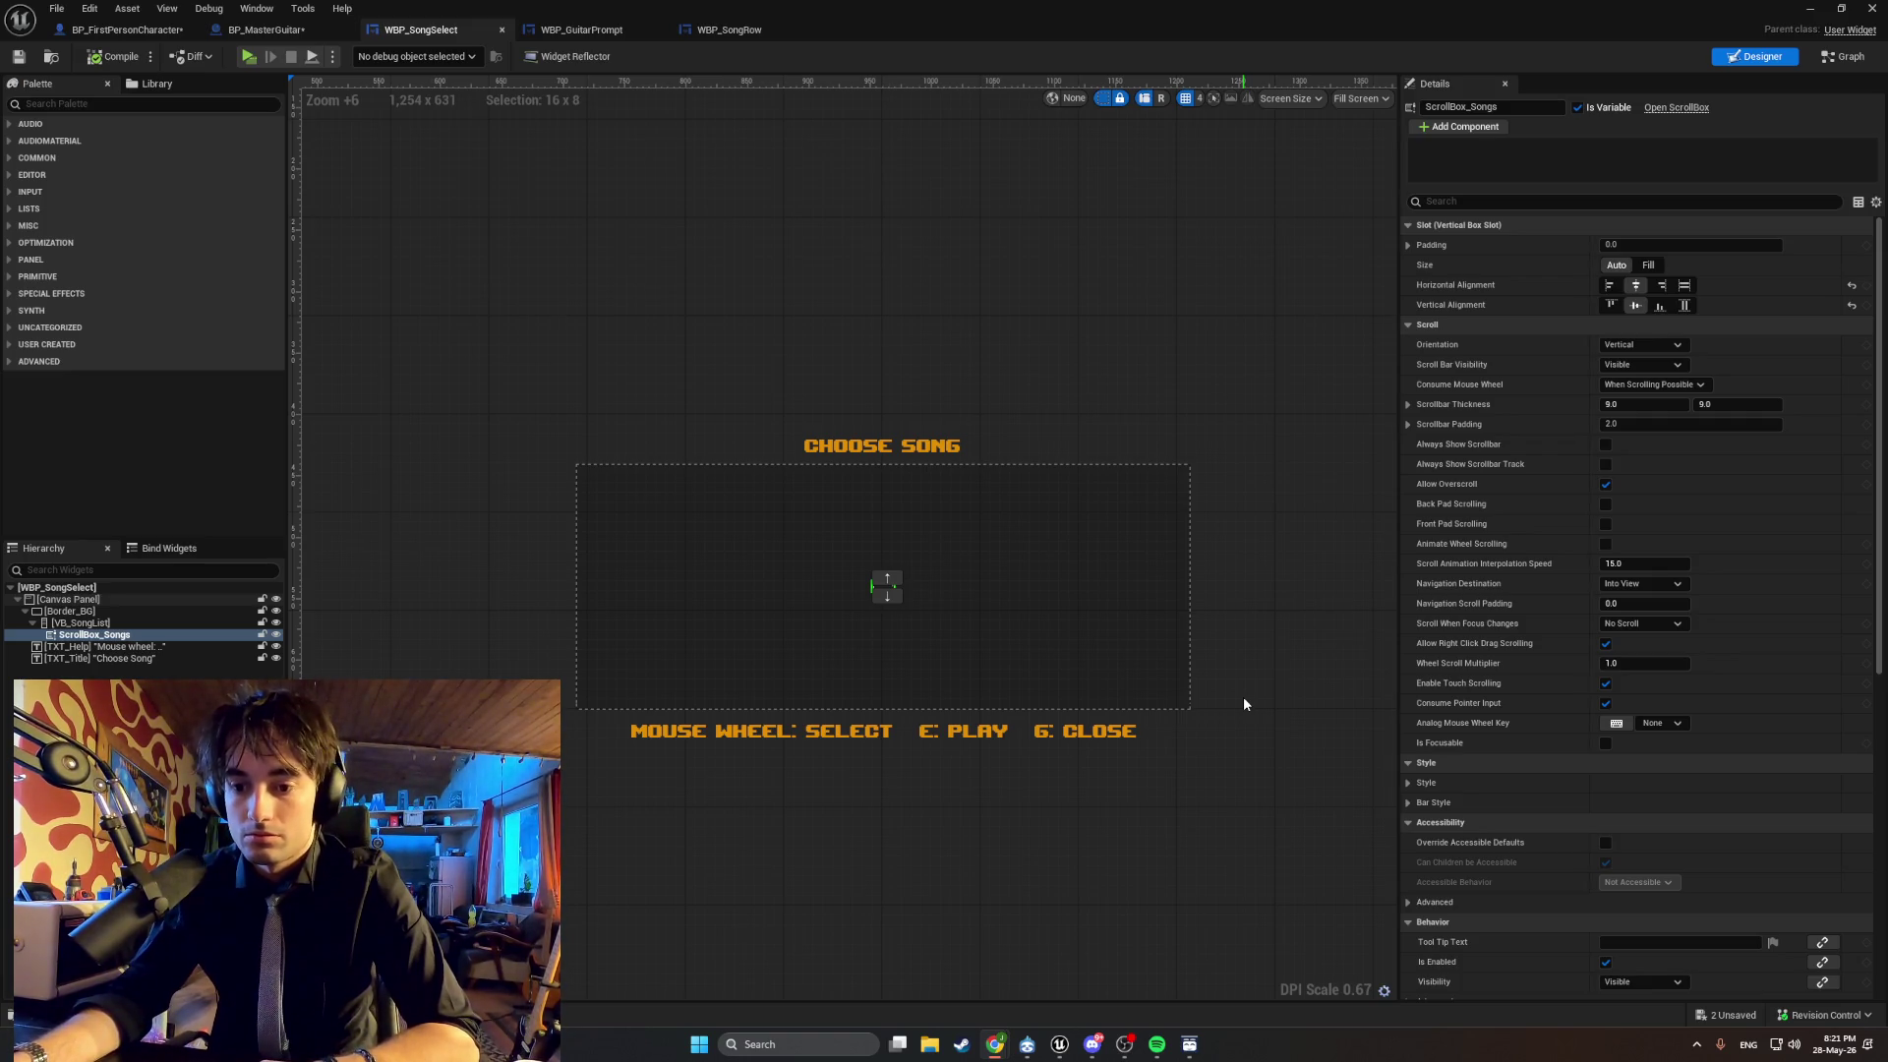
left_click(718, 29)
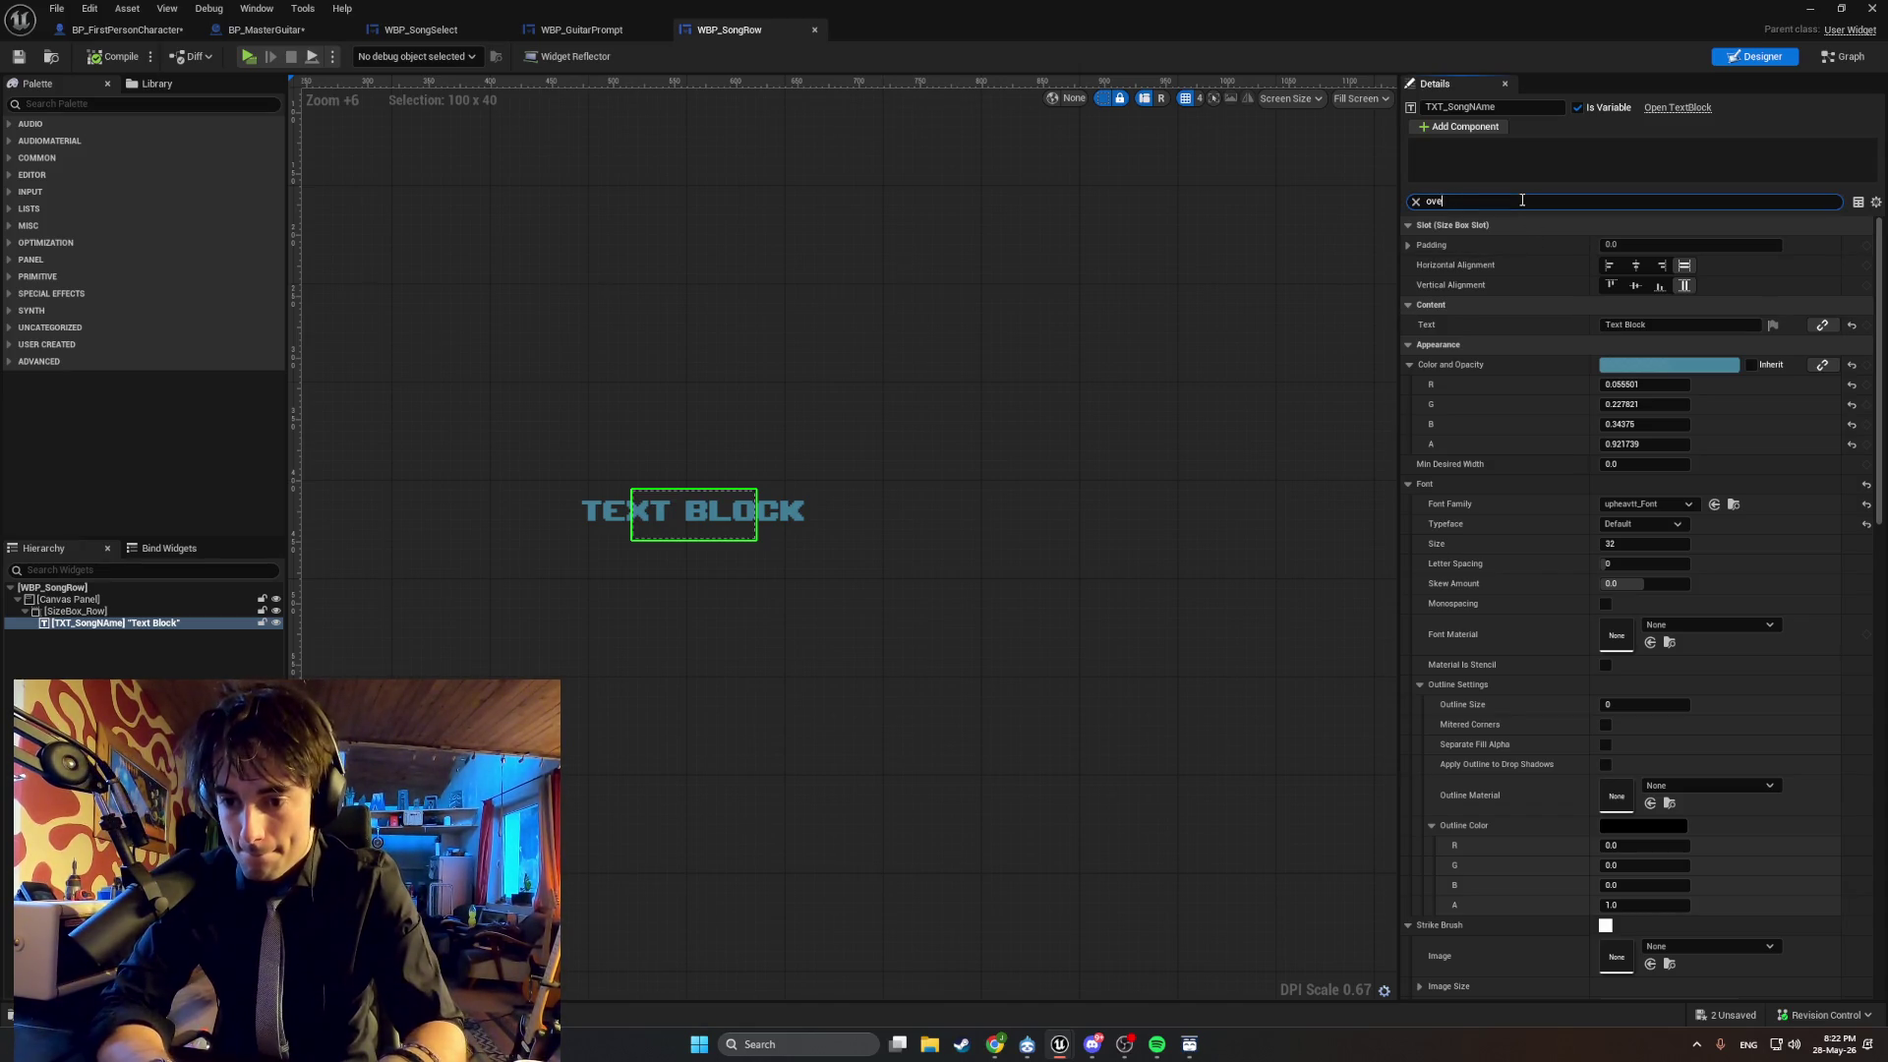
Enable Override Accessible Defaults on the text and give SizeBox_Row width 600, height 60.
type("overr")
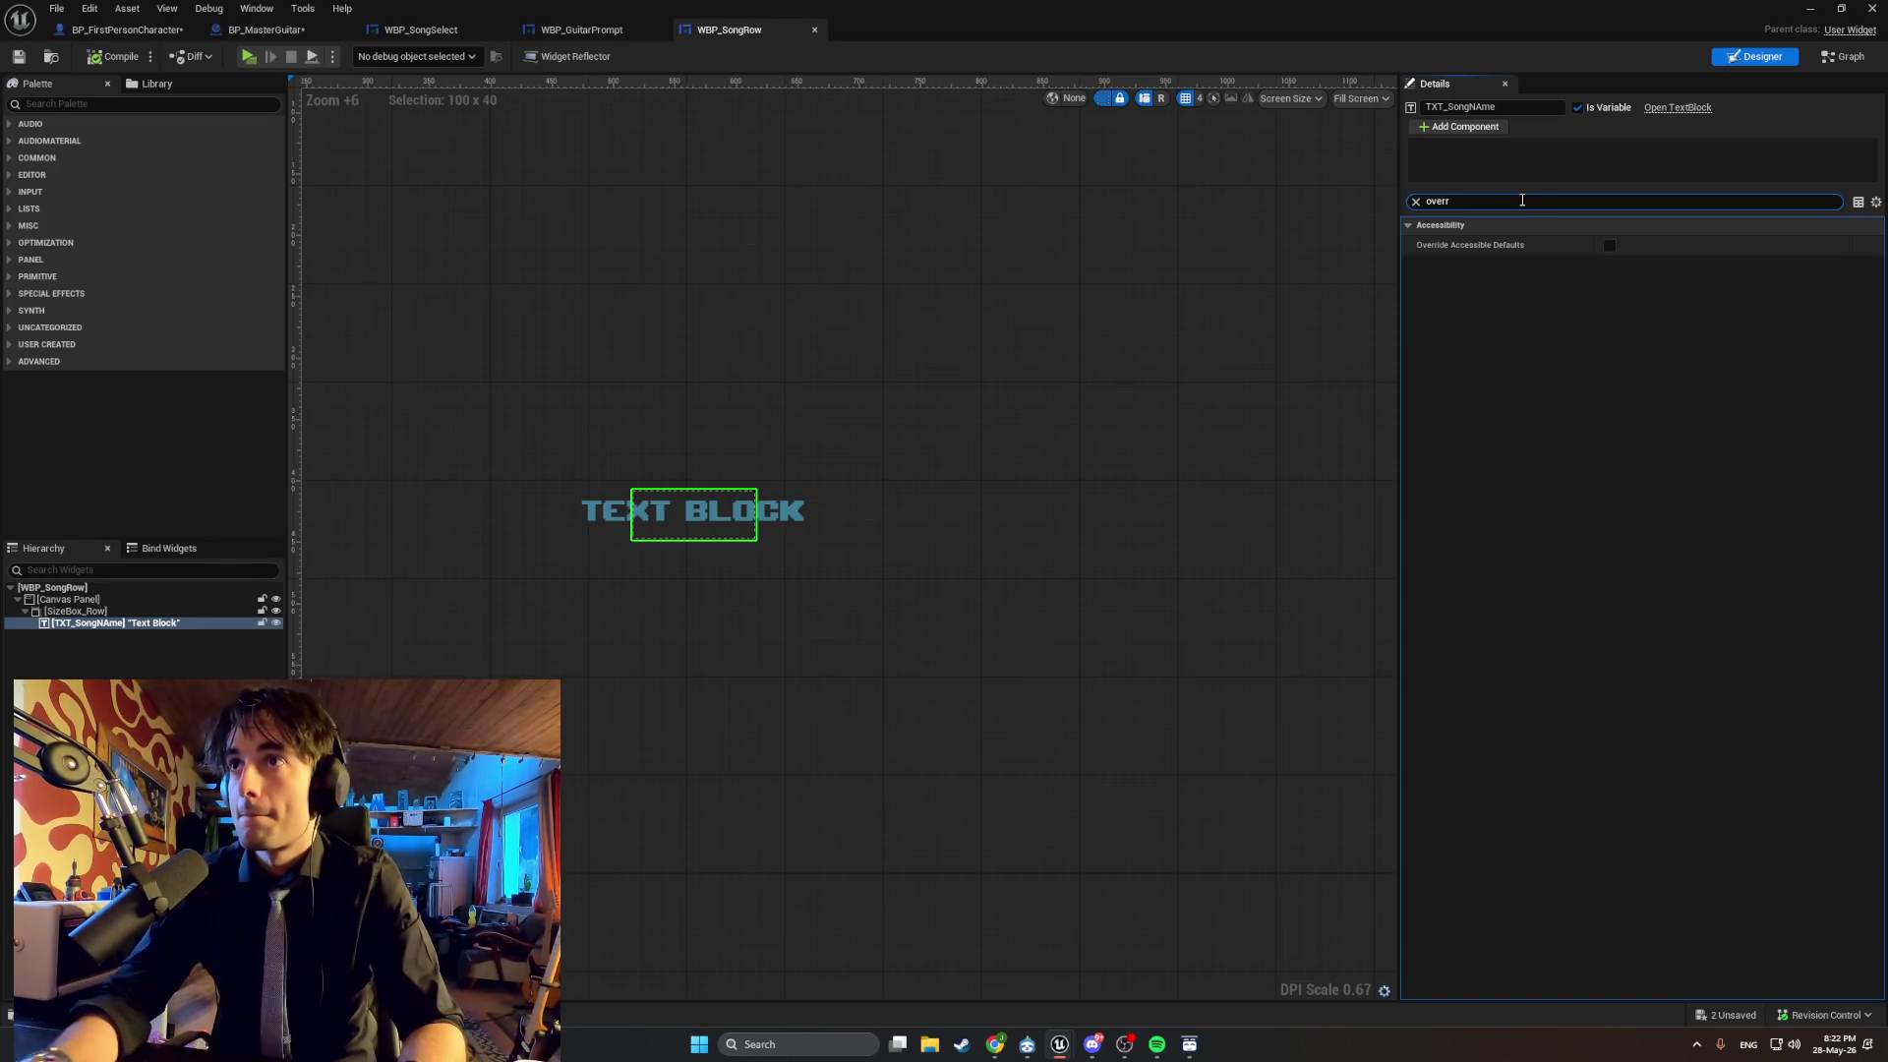
left_click(1609, 245)
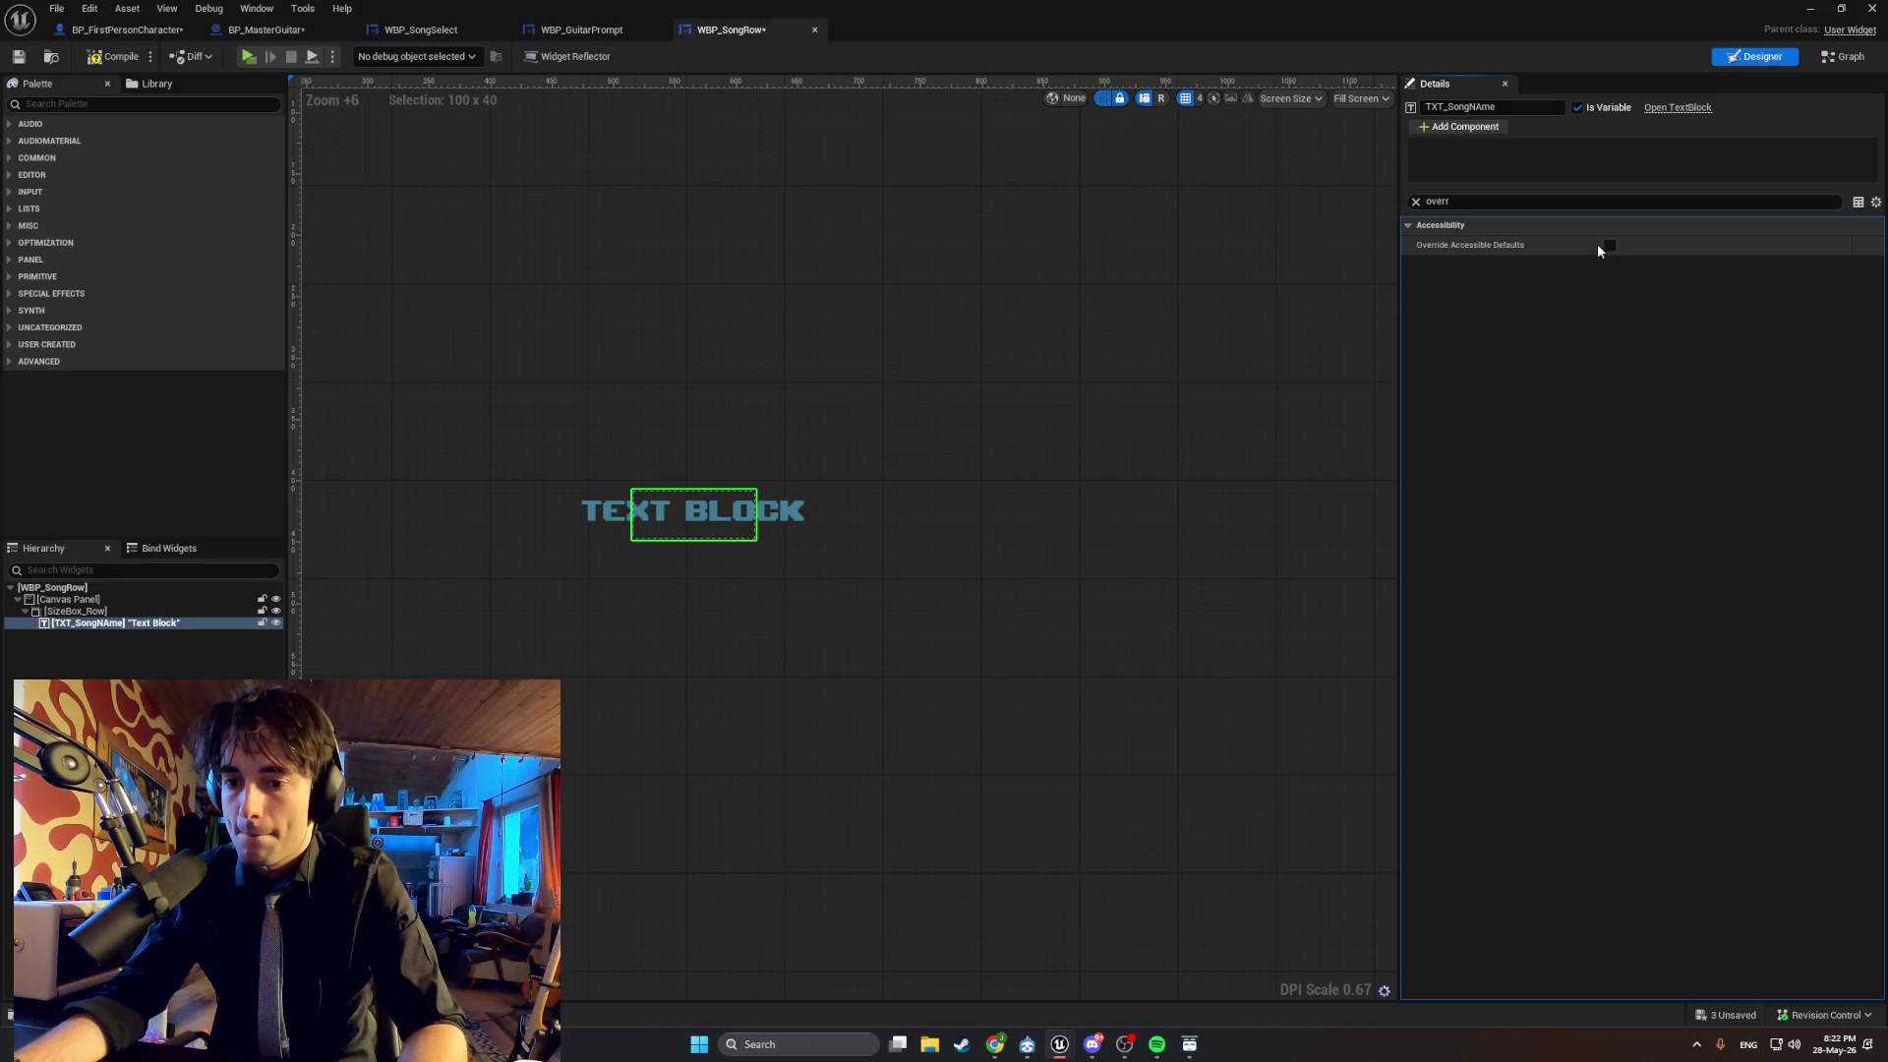
left_click(79, 611)
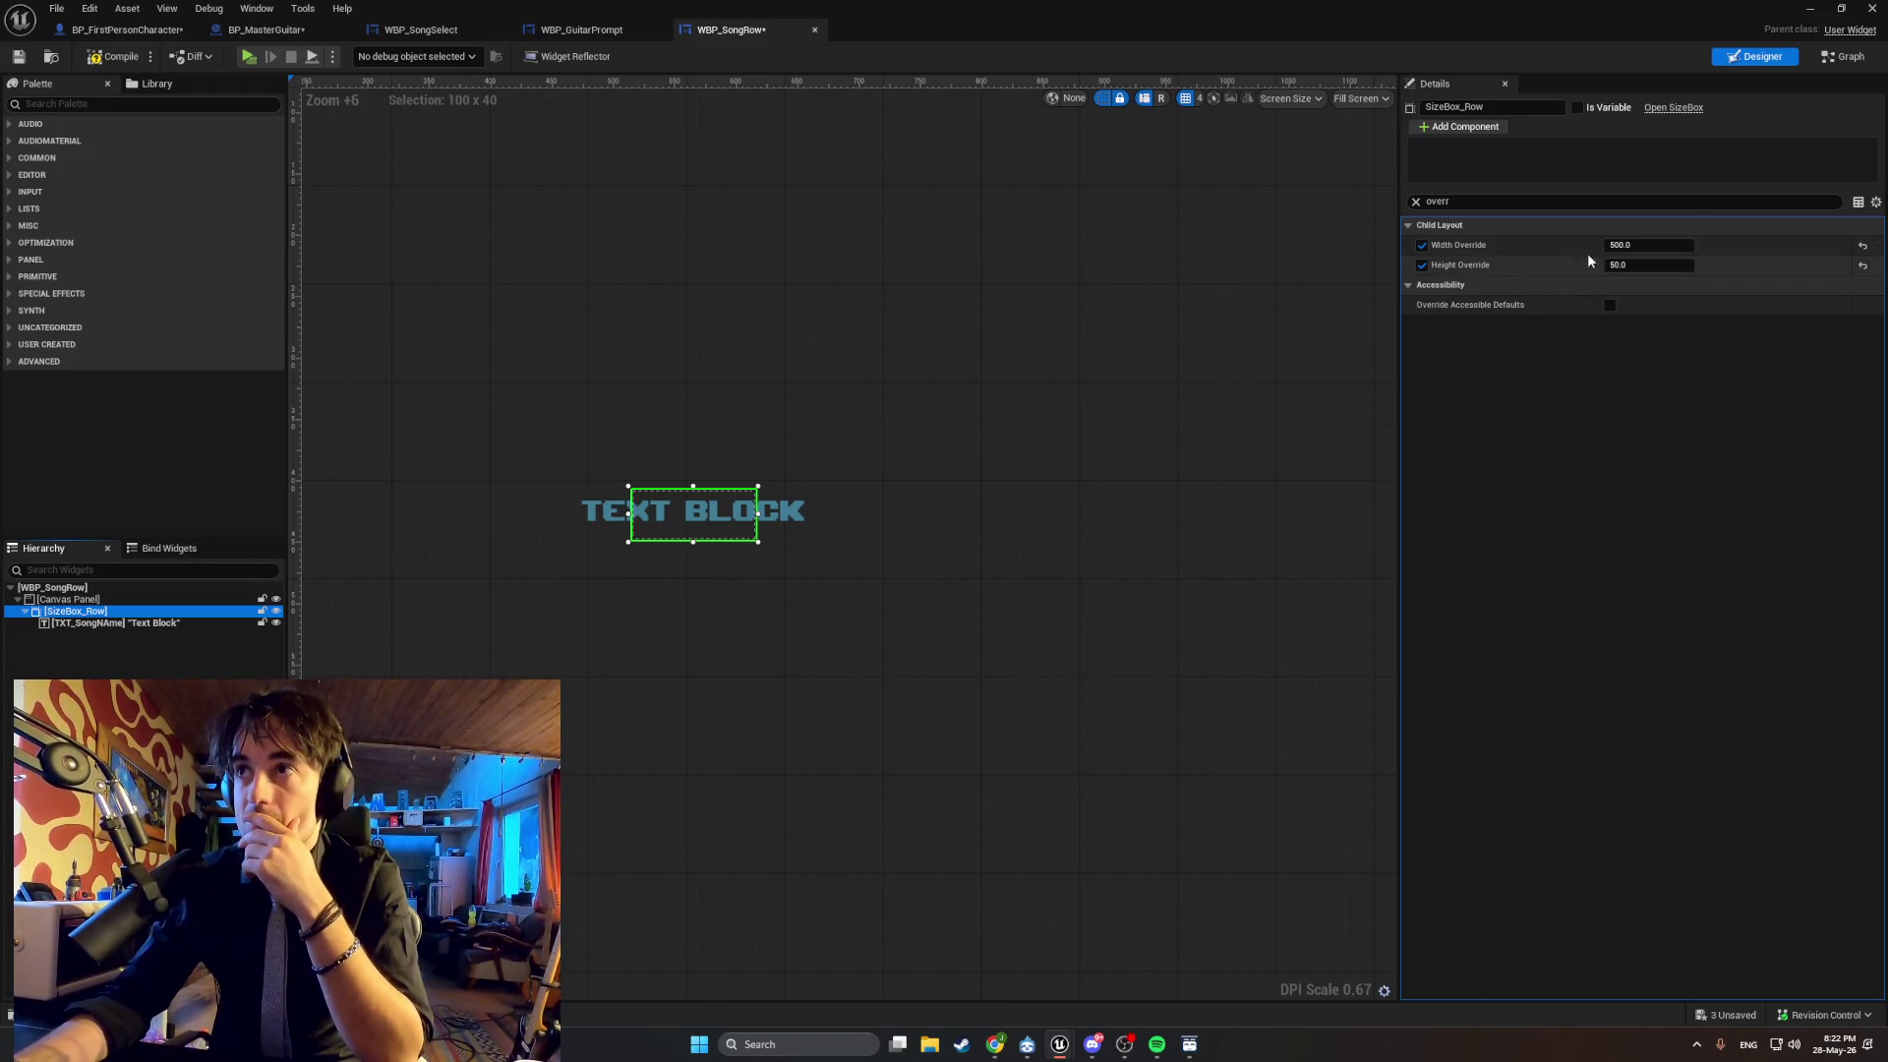
left_click(1636, 246)
type("600")
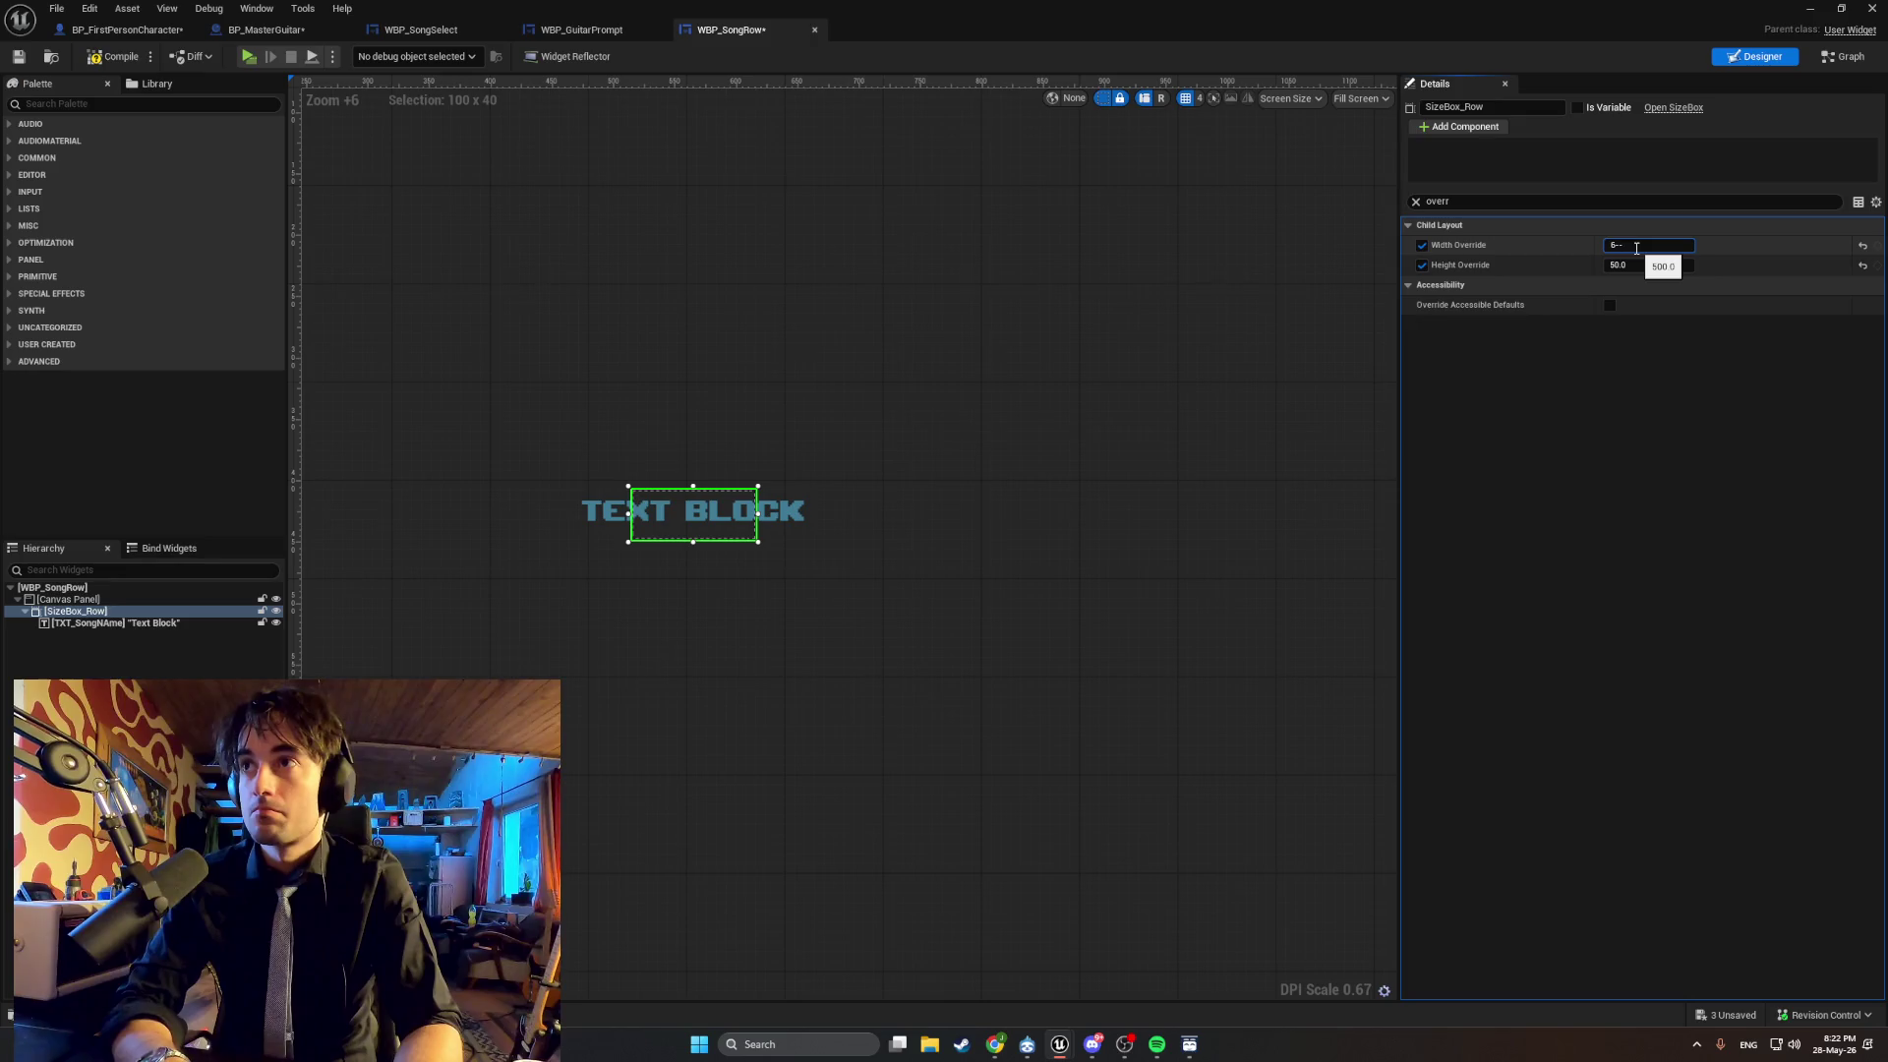
key("Return")
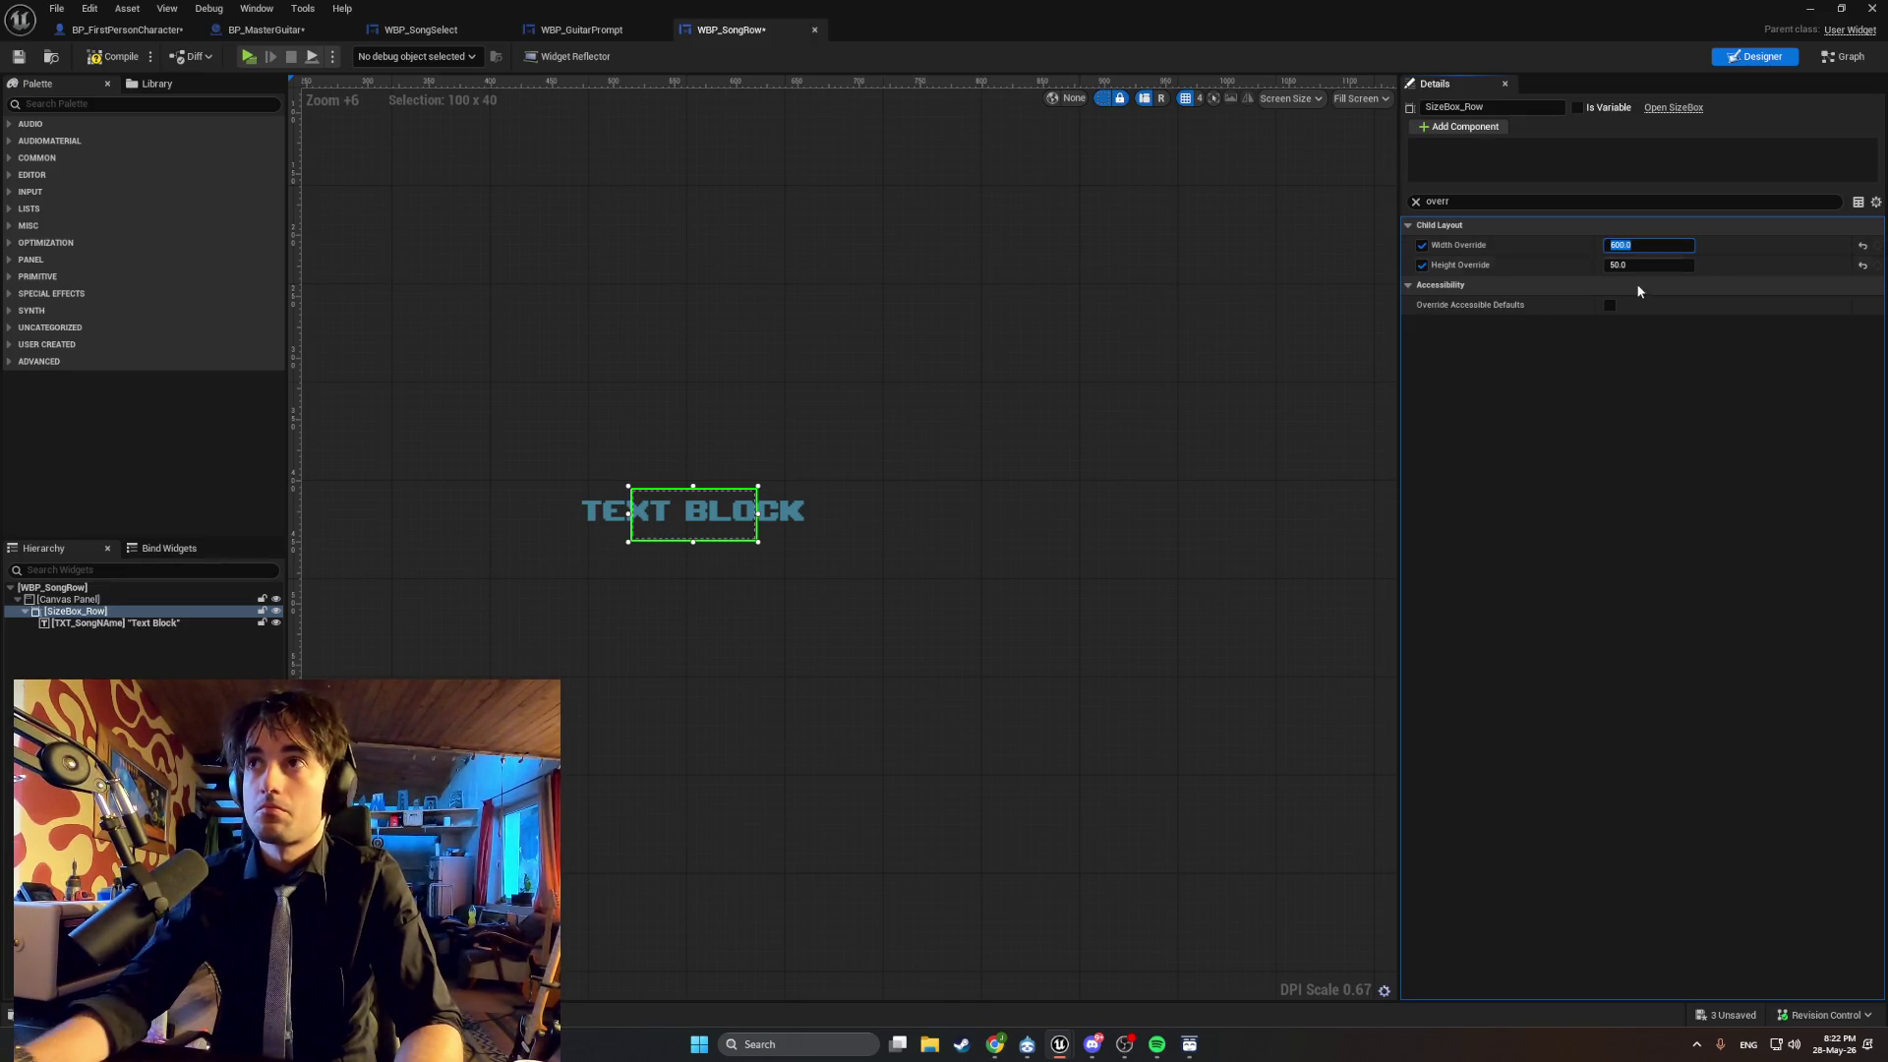
left_click(1636, 266)
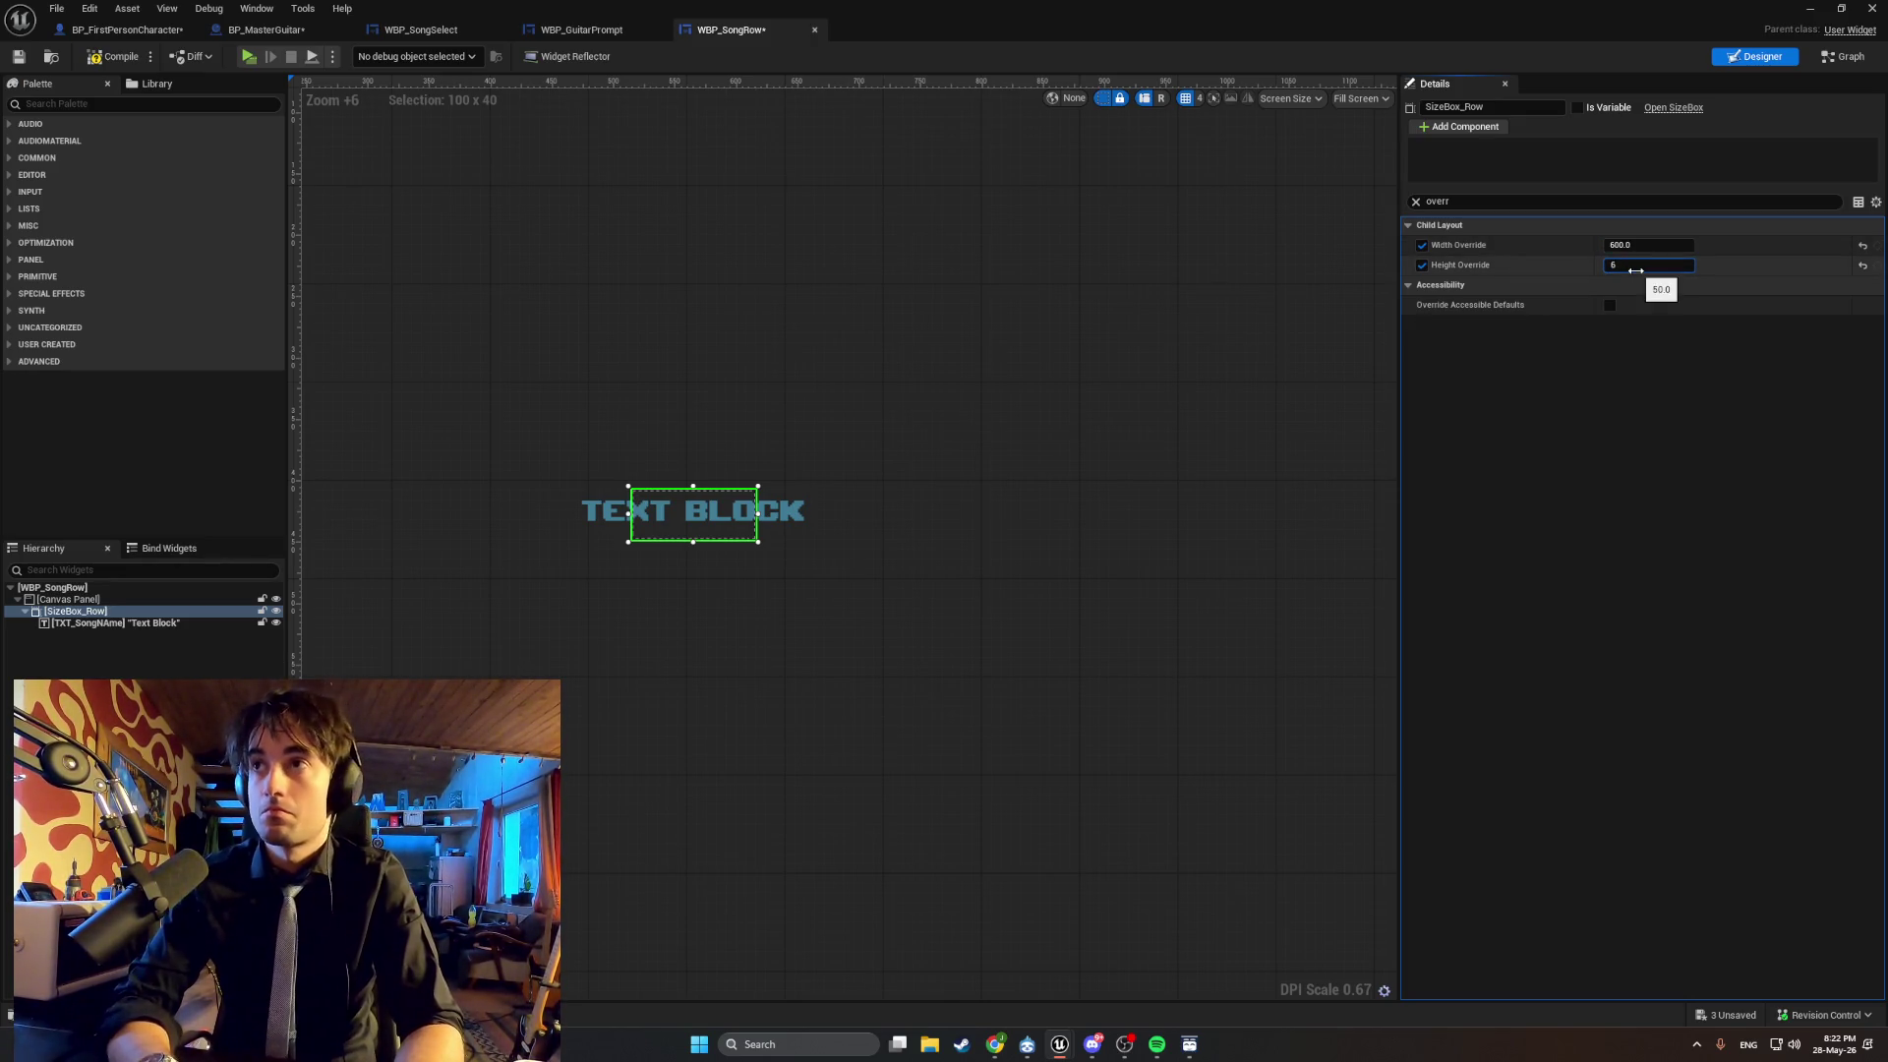
type("60")
key("Return")
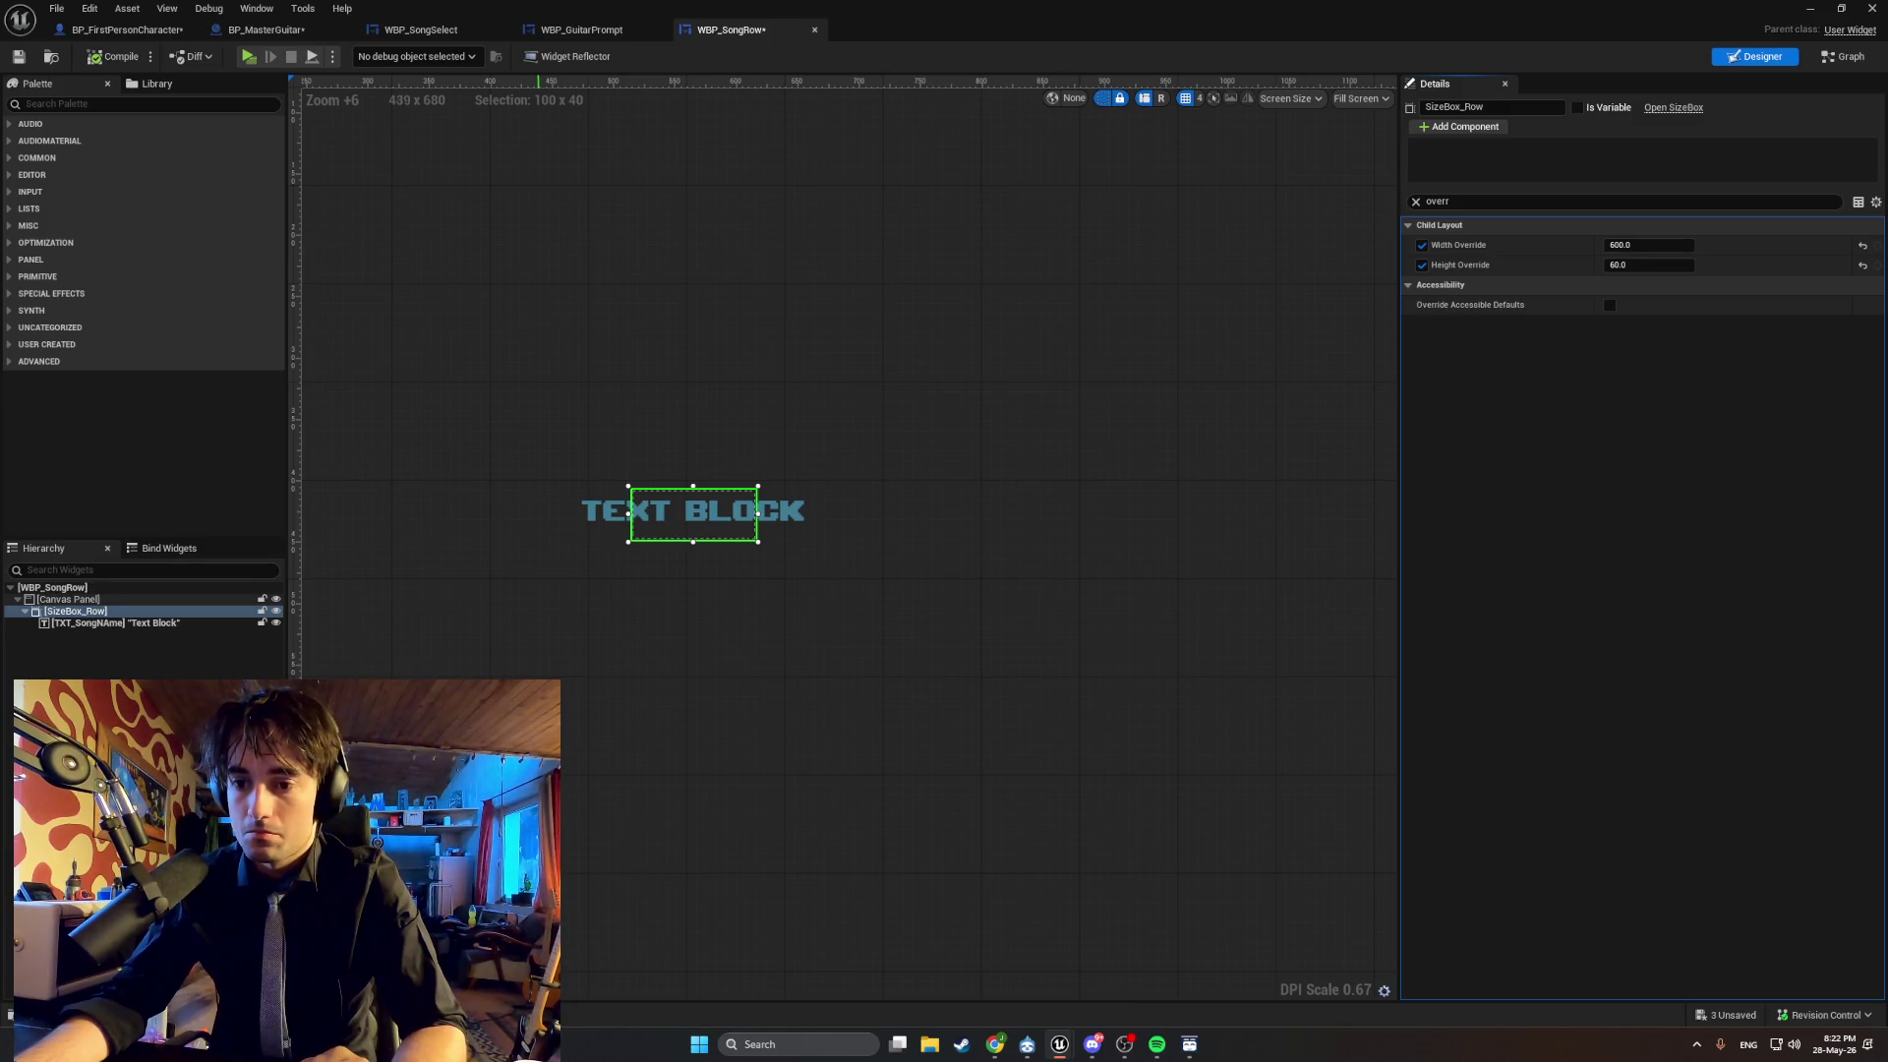
left_click(150, 624)
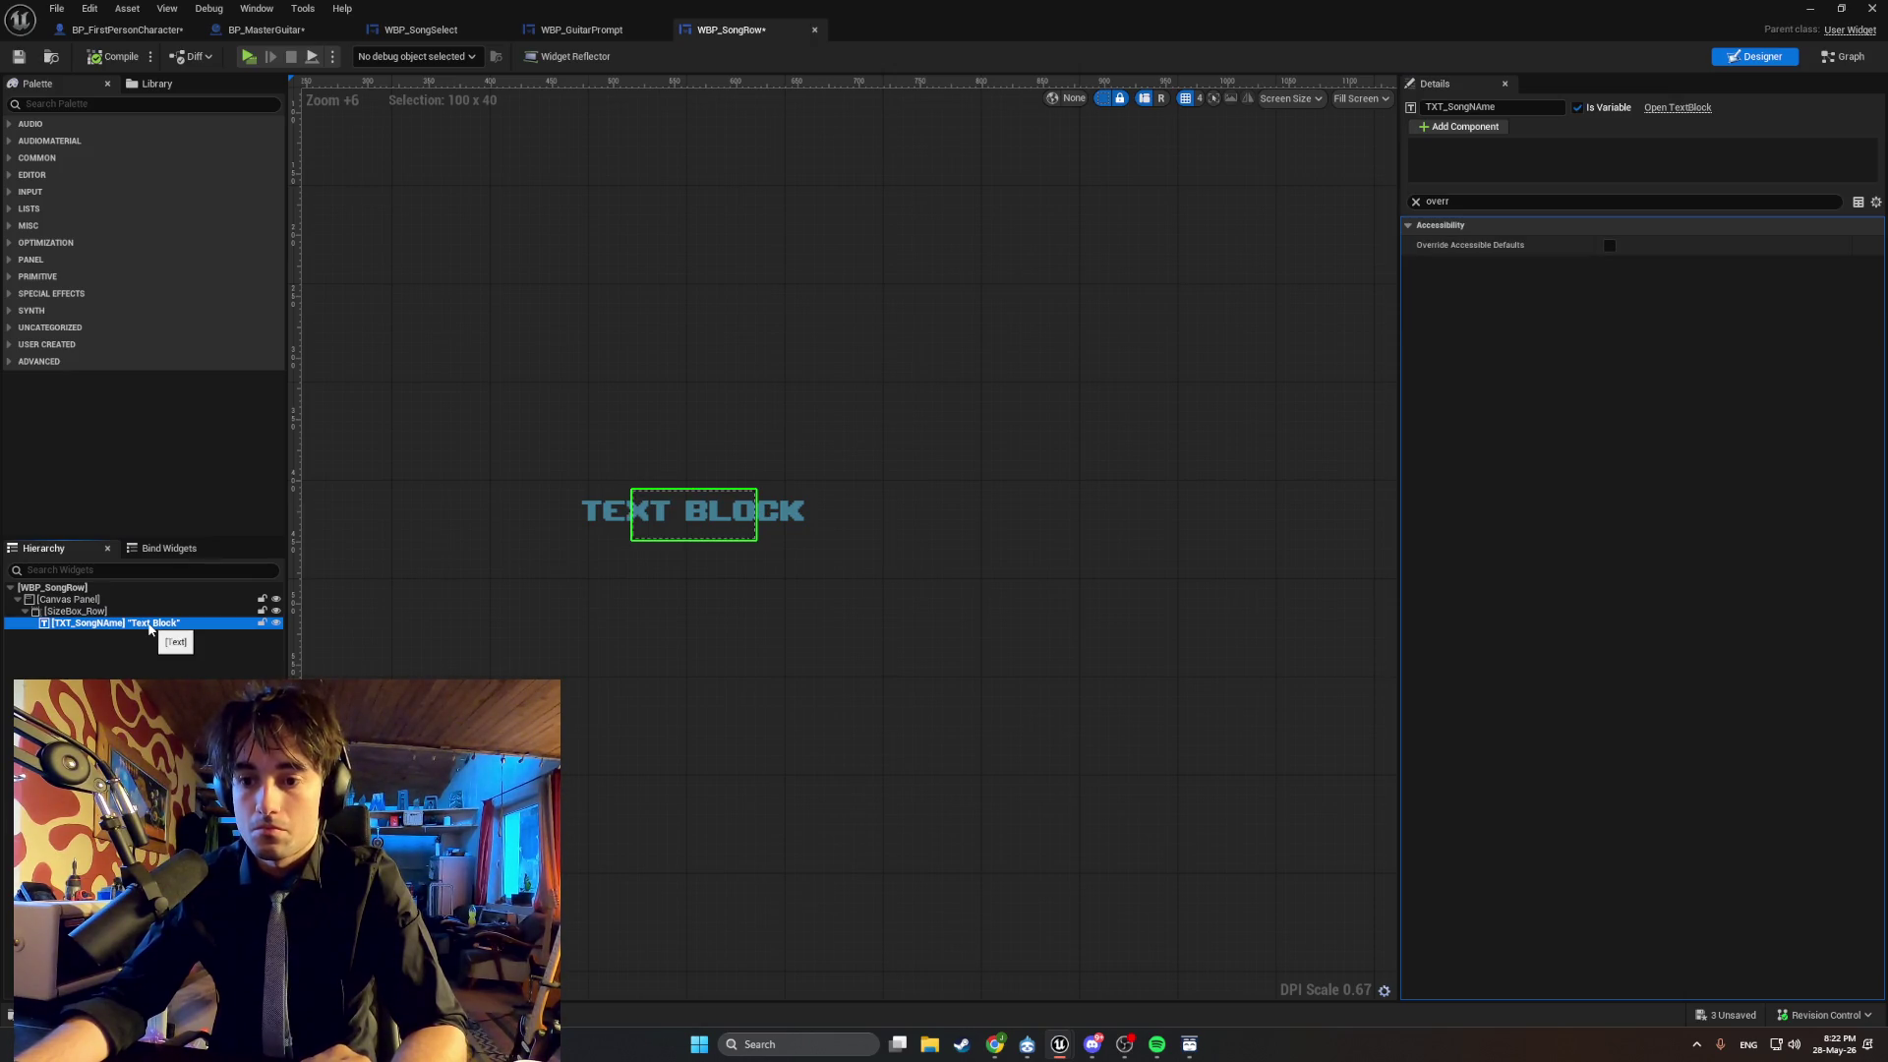
Centre TXT_SongNAme horizontally and vertically within its size box.
double_click(1463, 202)
type("ali")
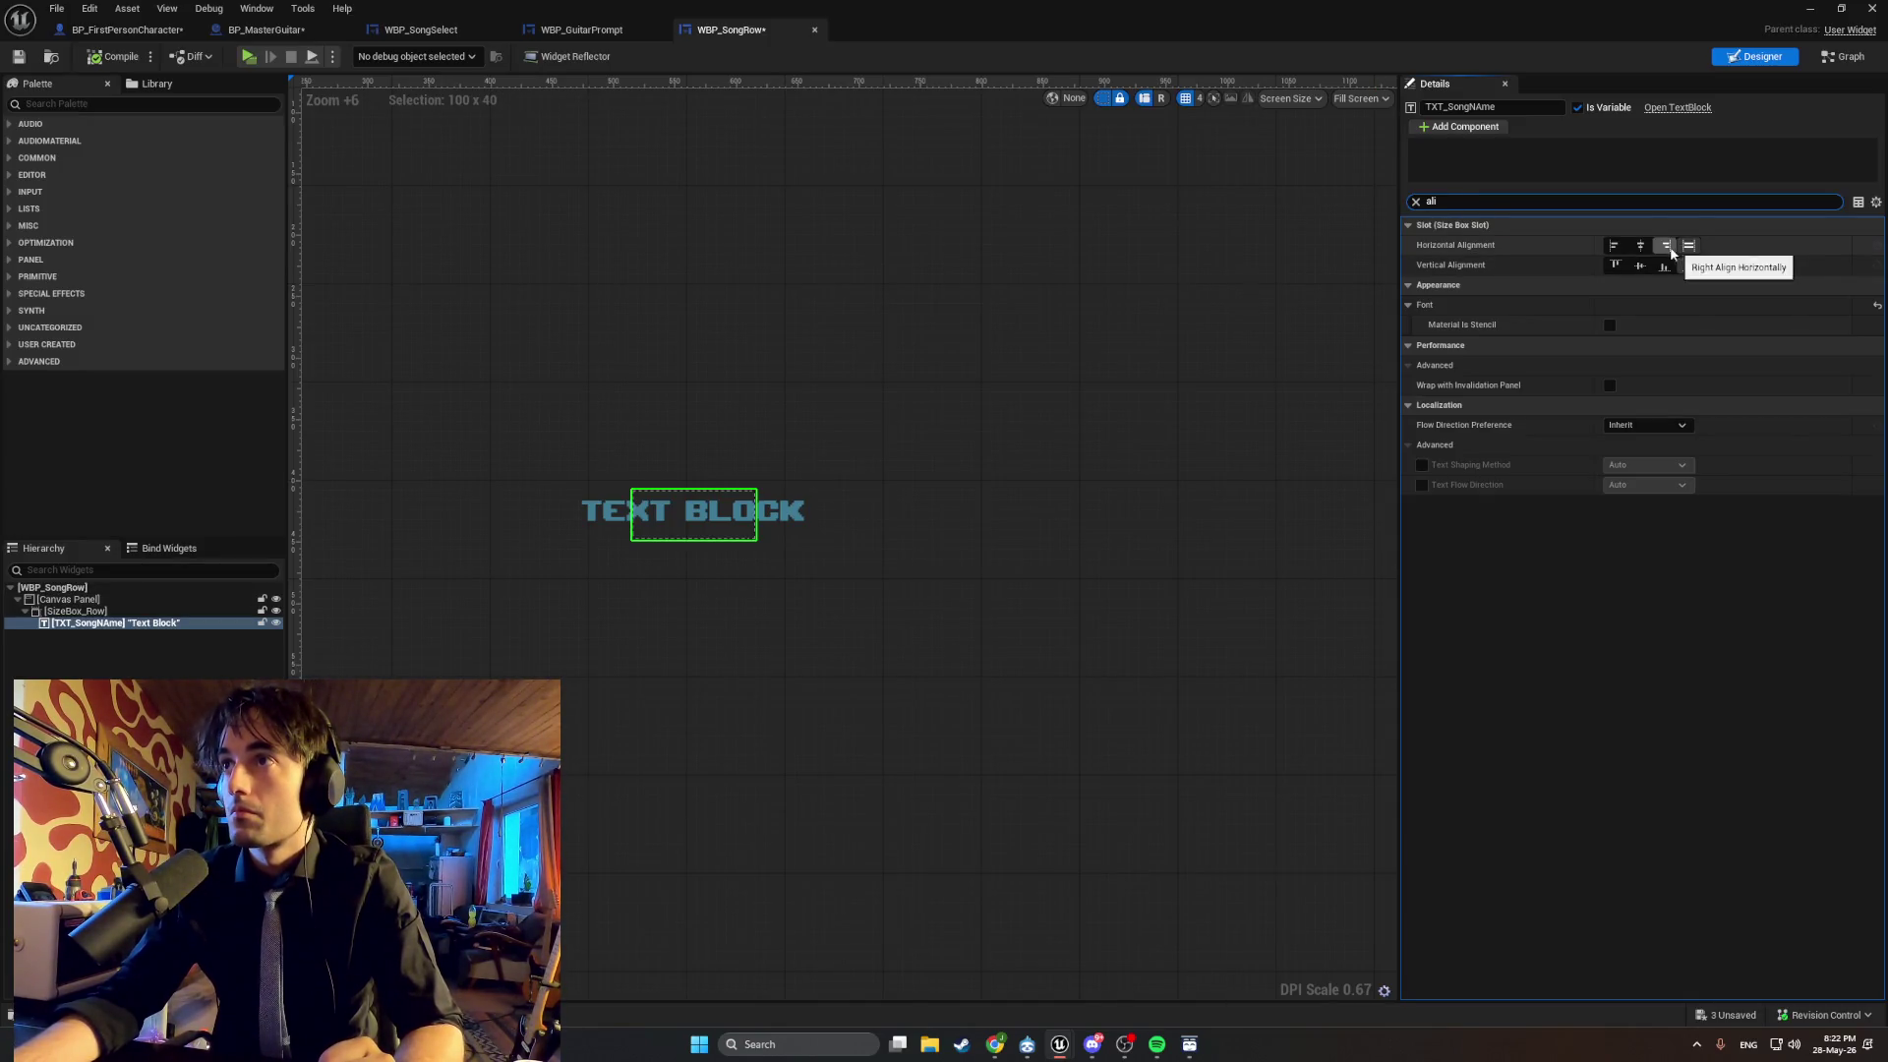
left_click(1640, 246)
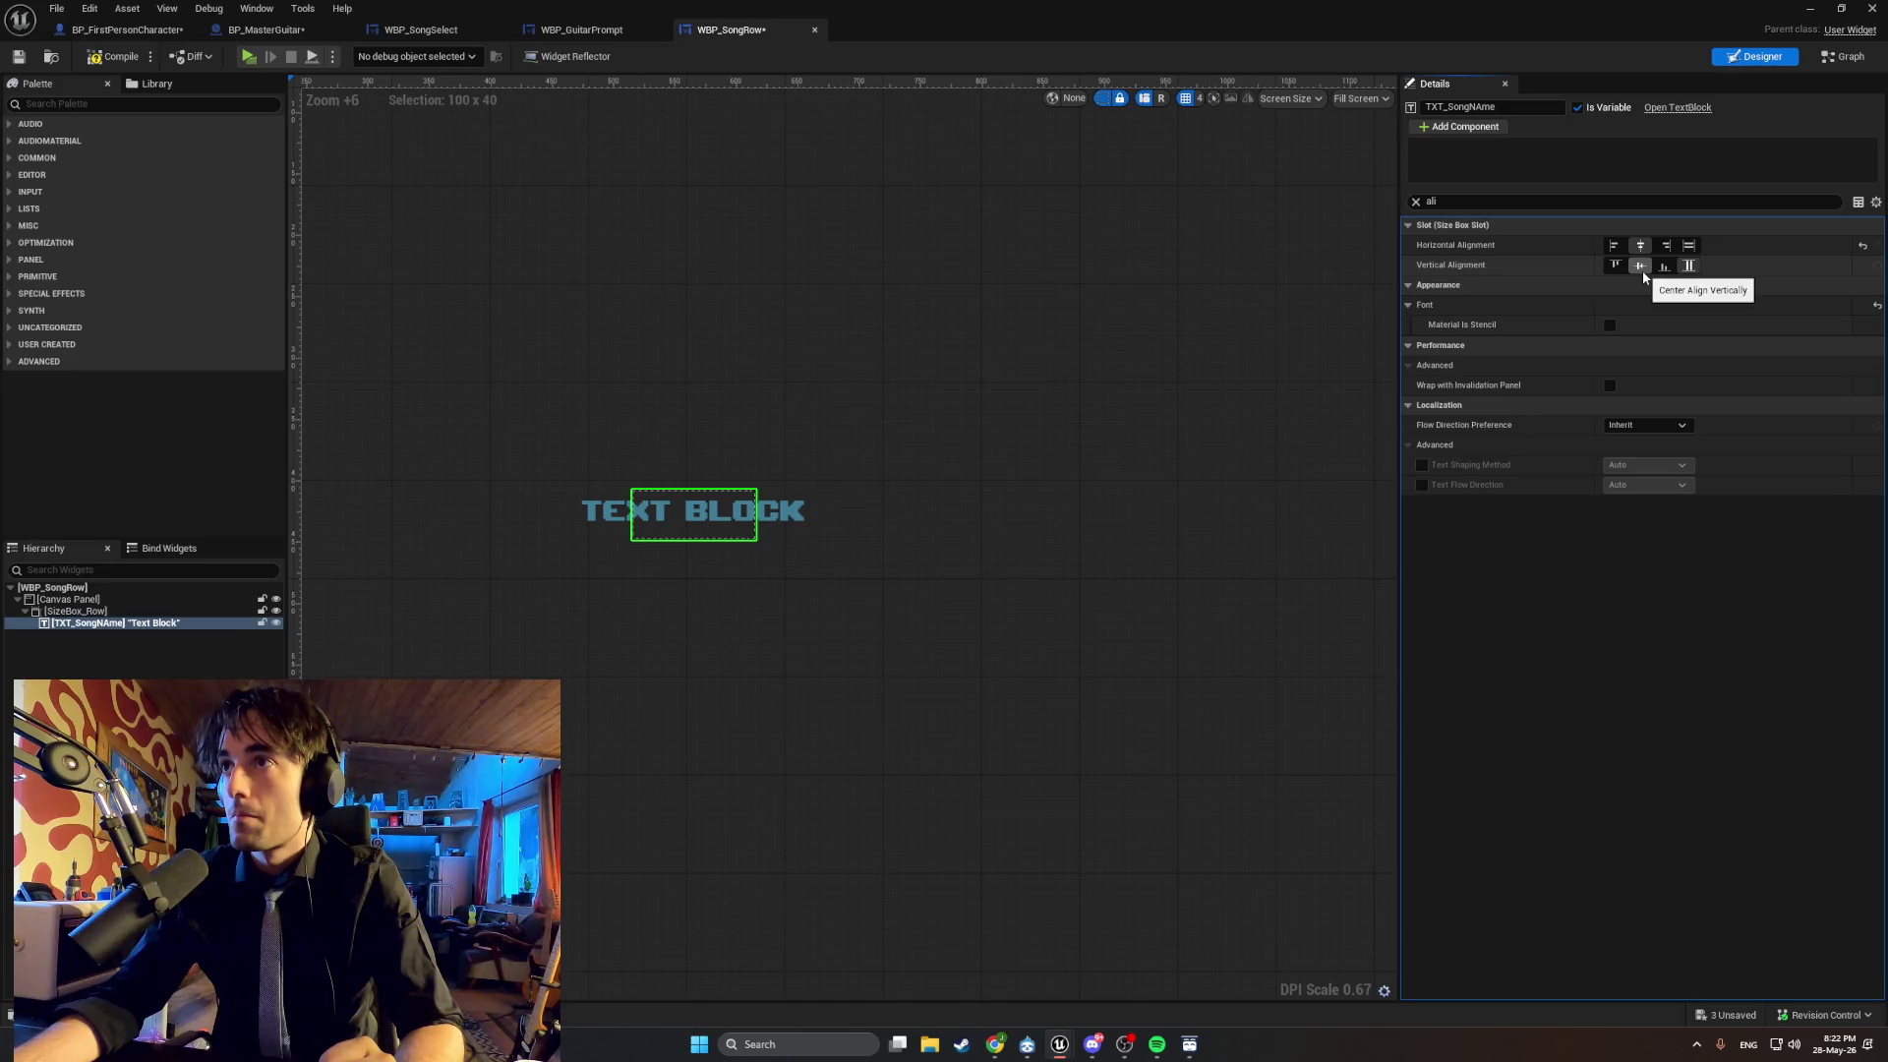
left_click(1641, 268)
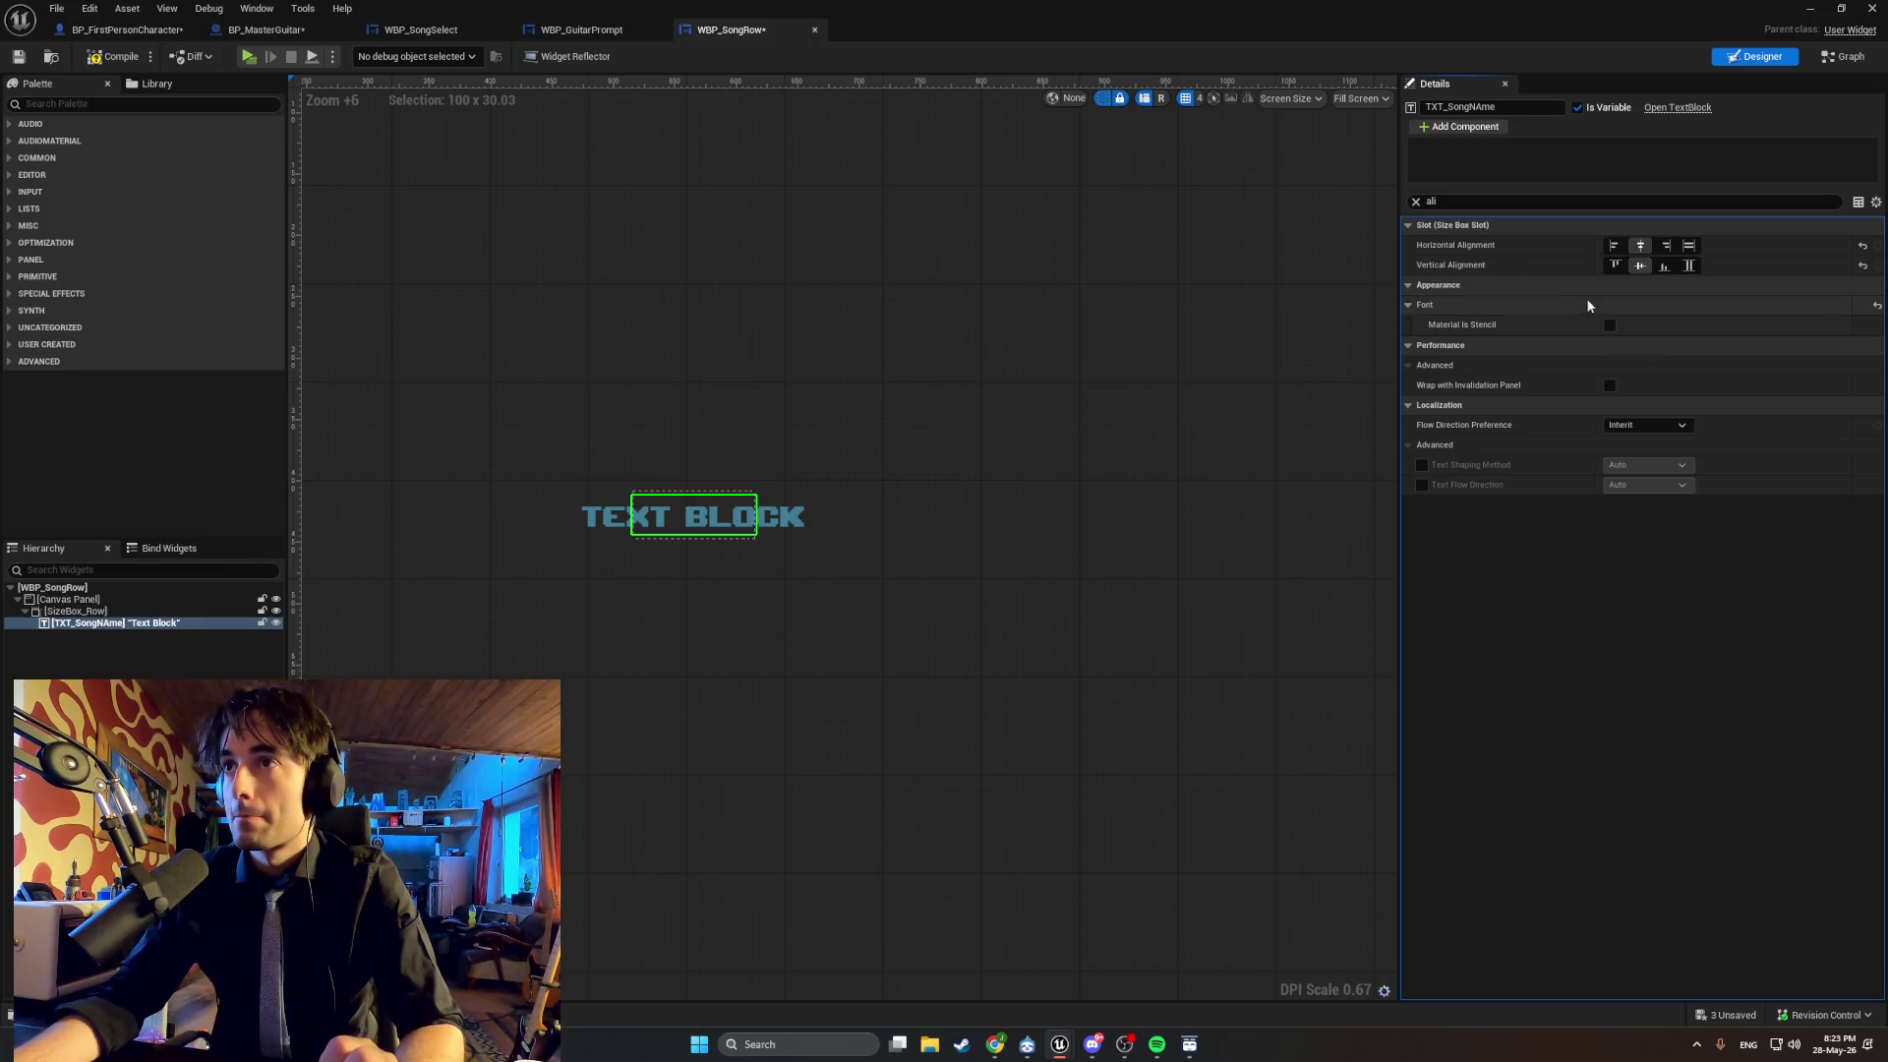
Filter the Details panel for Justification and Size to Content properties.
left_click(1473, 193)
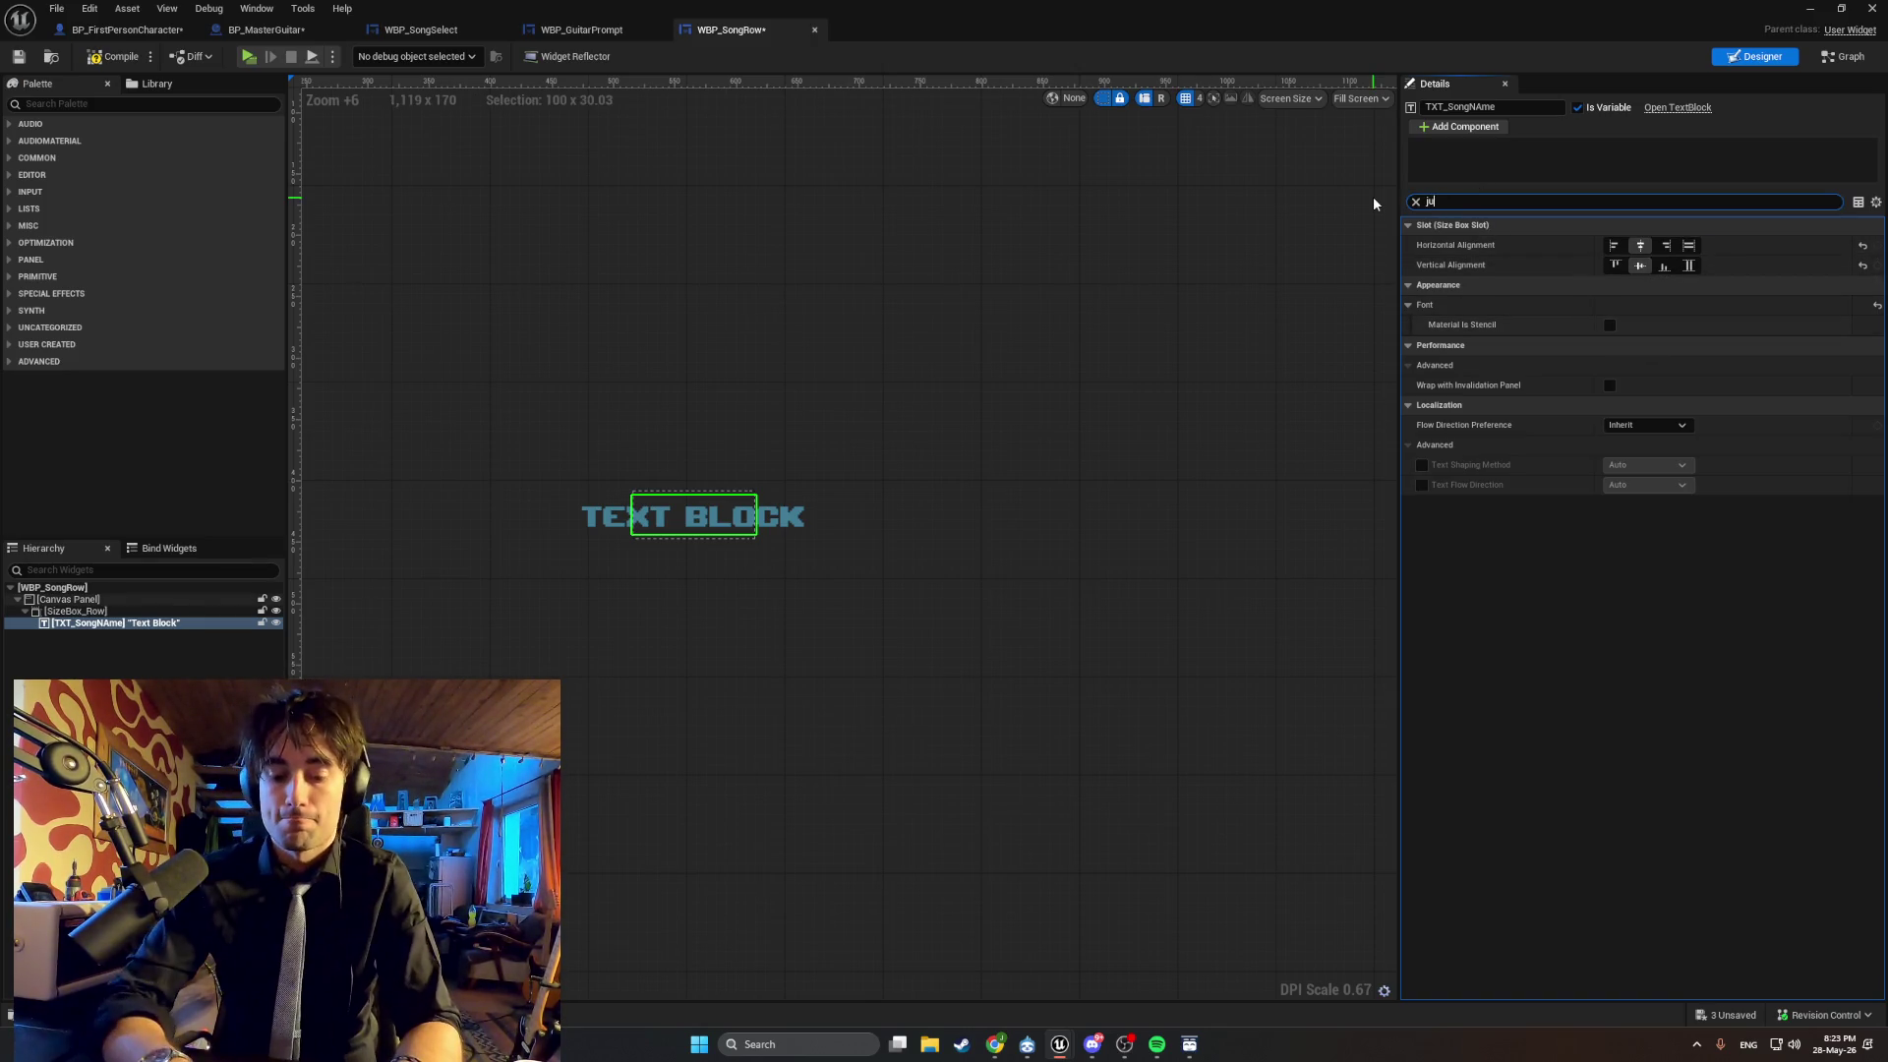
type("just")
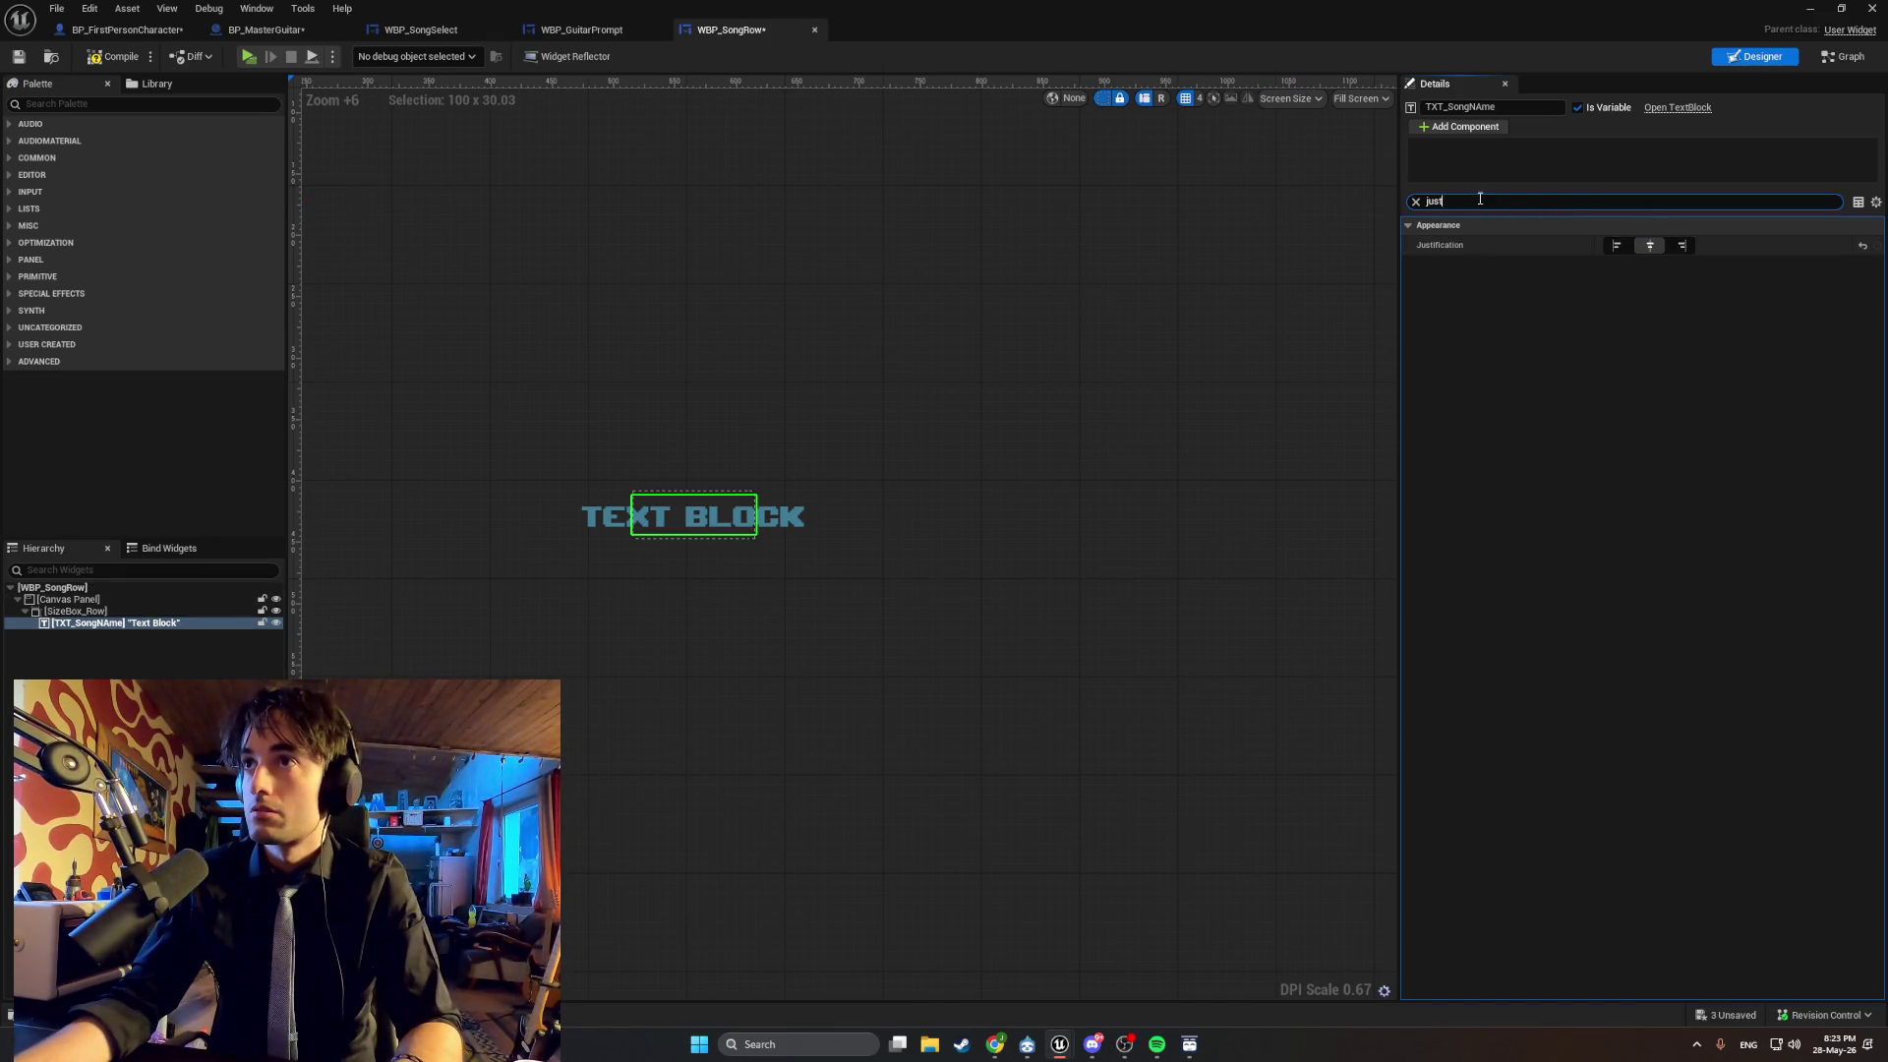
key("BackSpace")
key("BackSpace")
key("BackSpace")
type("size")
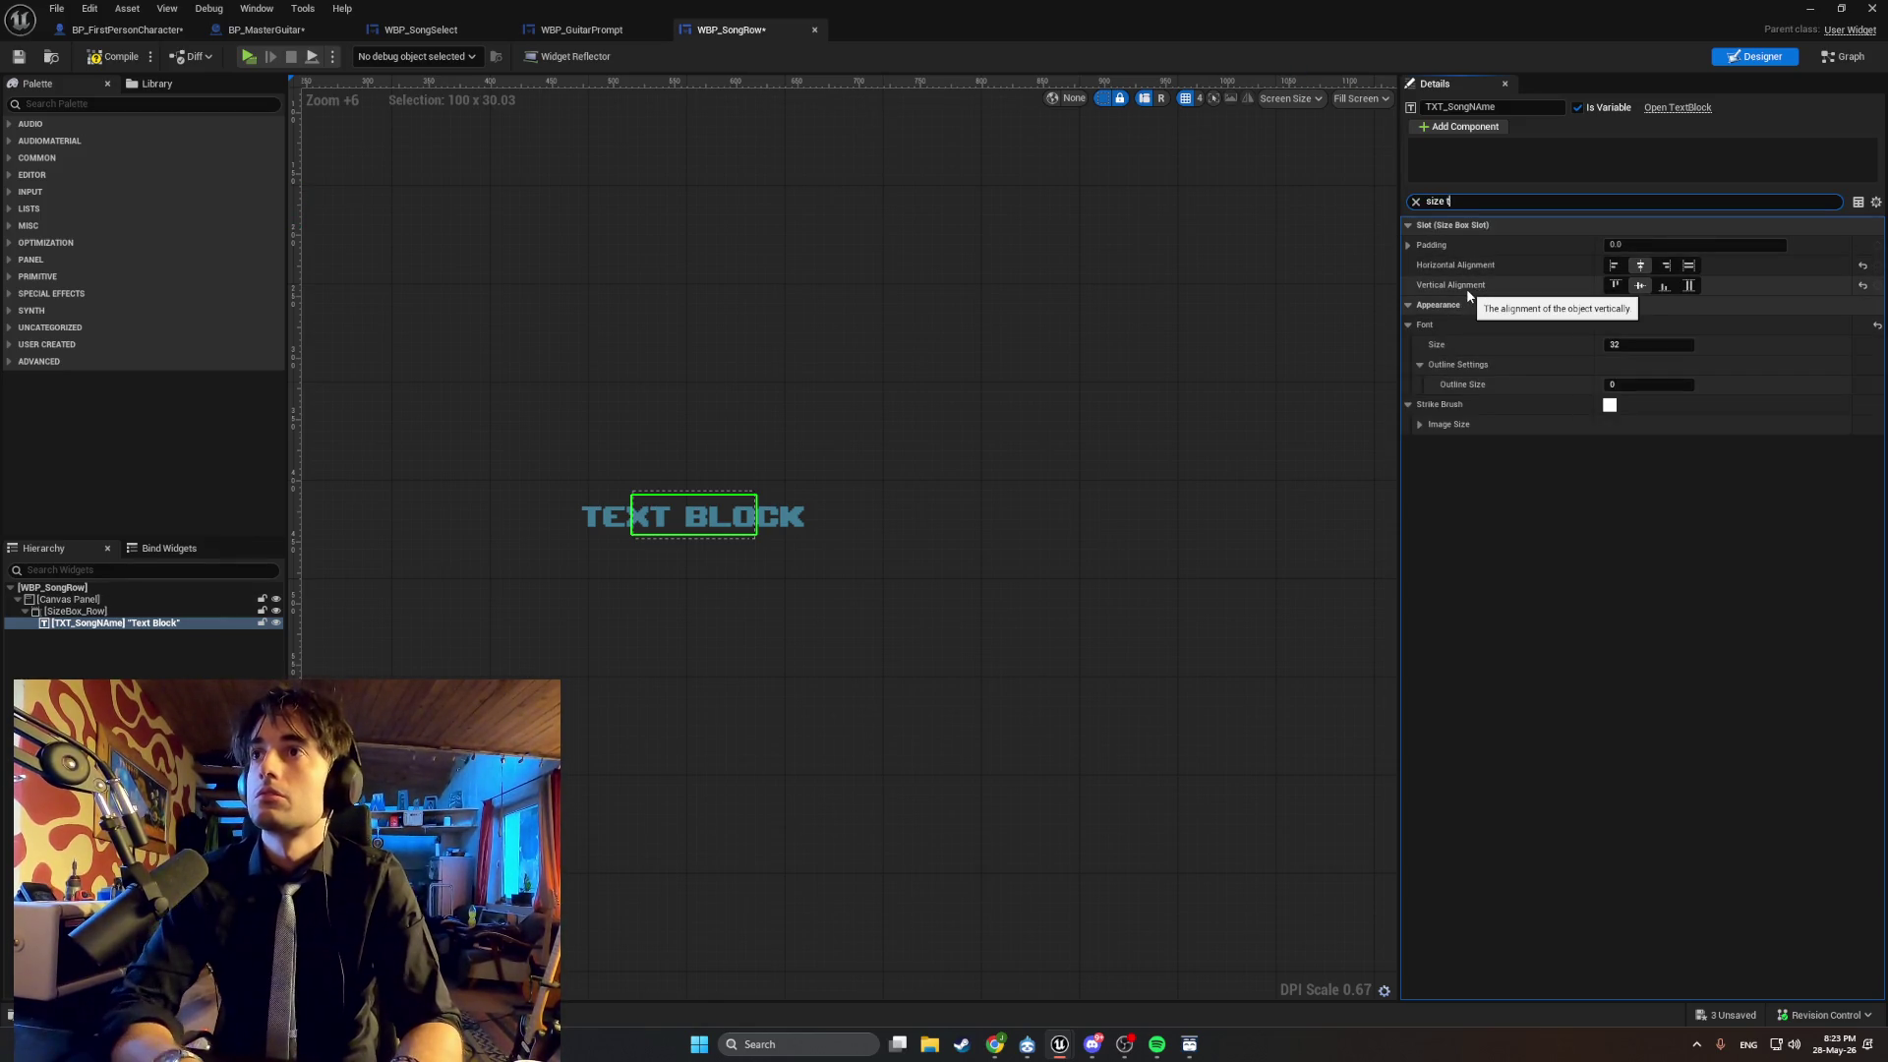
type(" to")
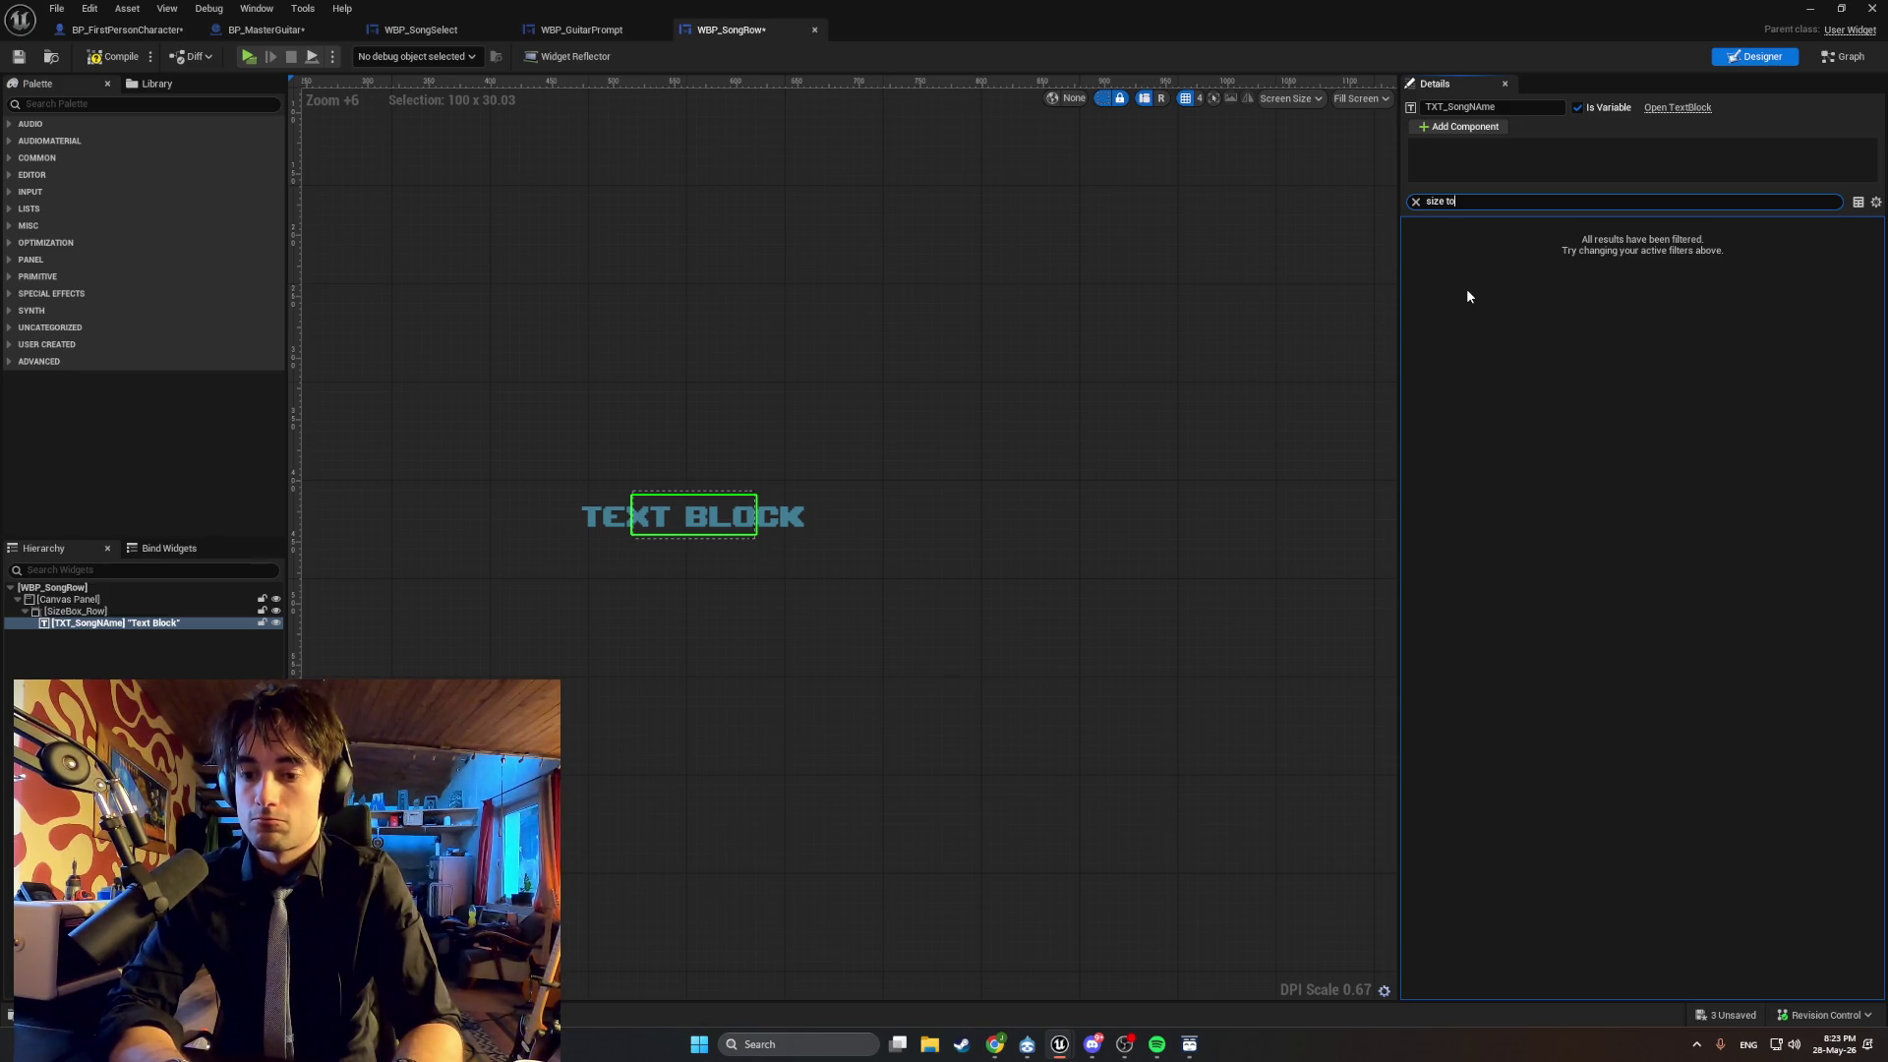
key("BackSpace")
key("BackSpace")
key("BackSpace")
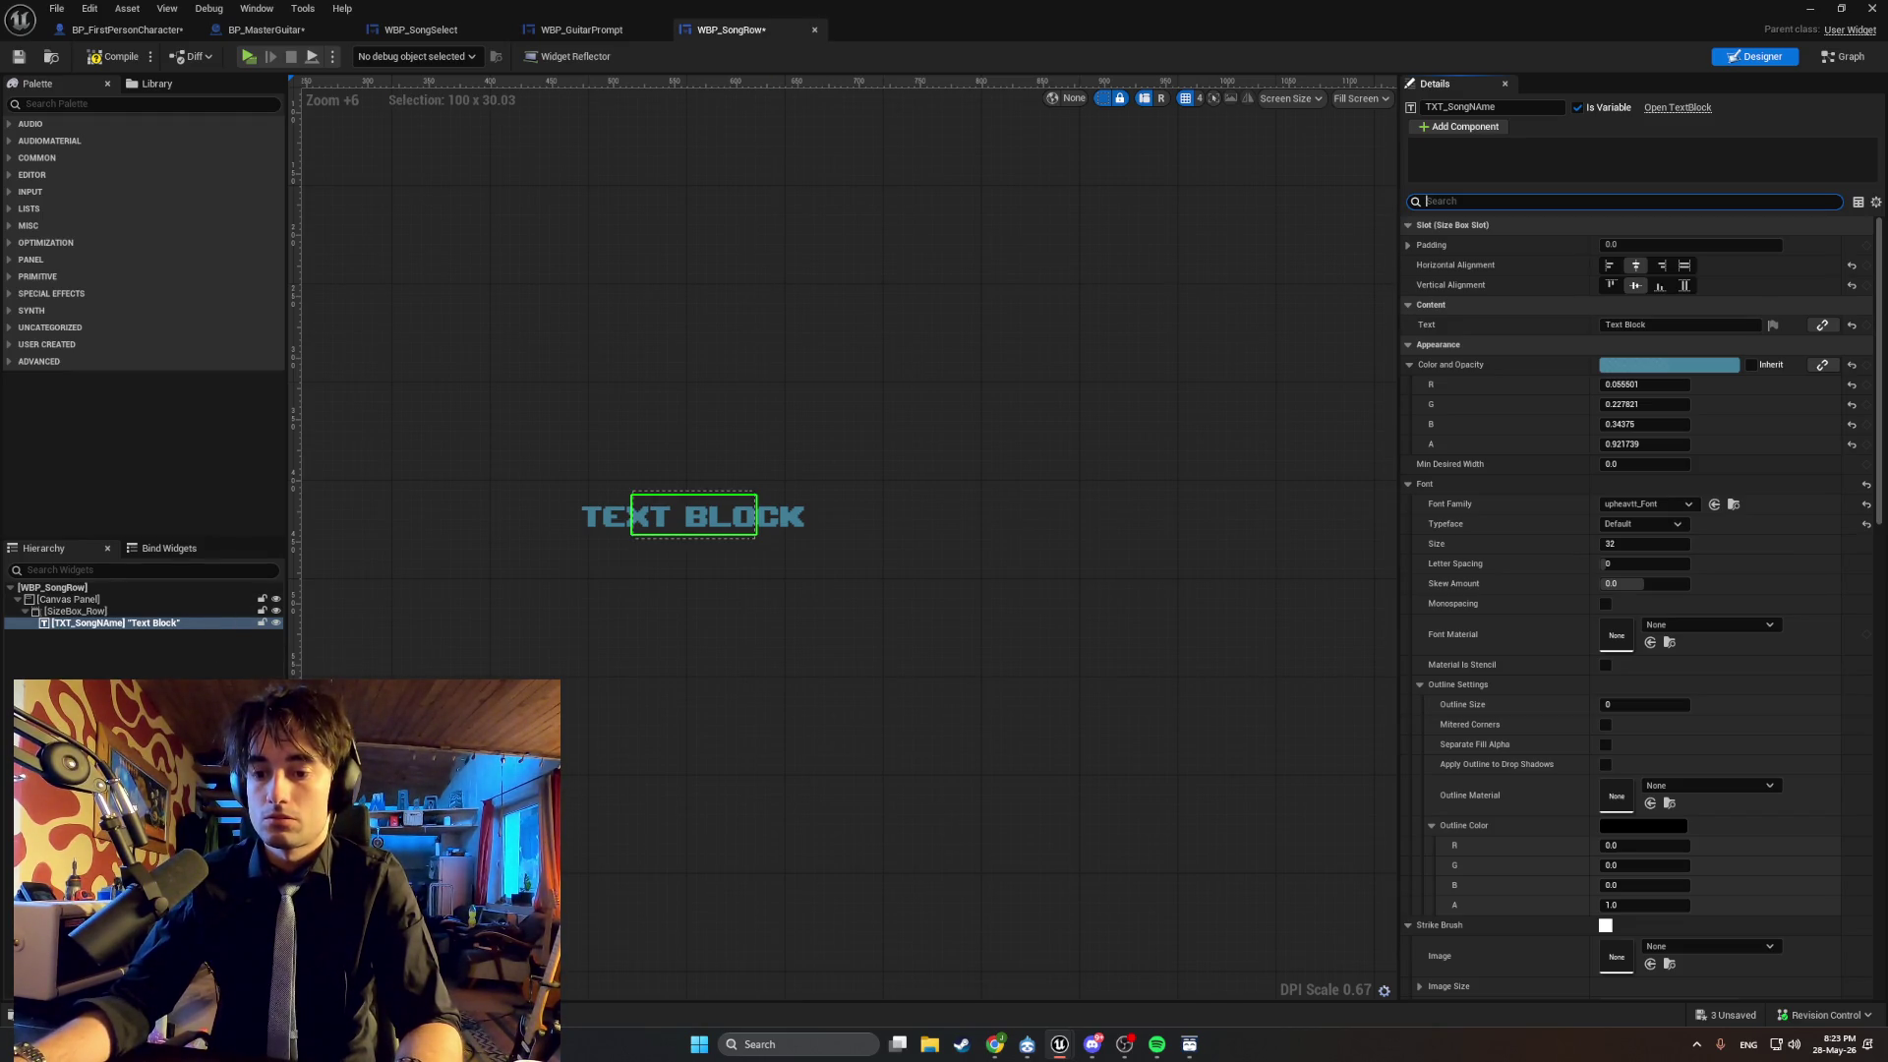
type("Size to conte")
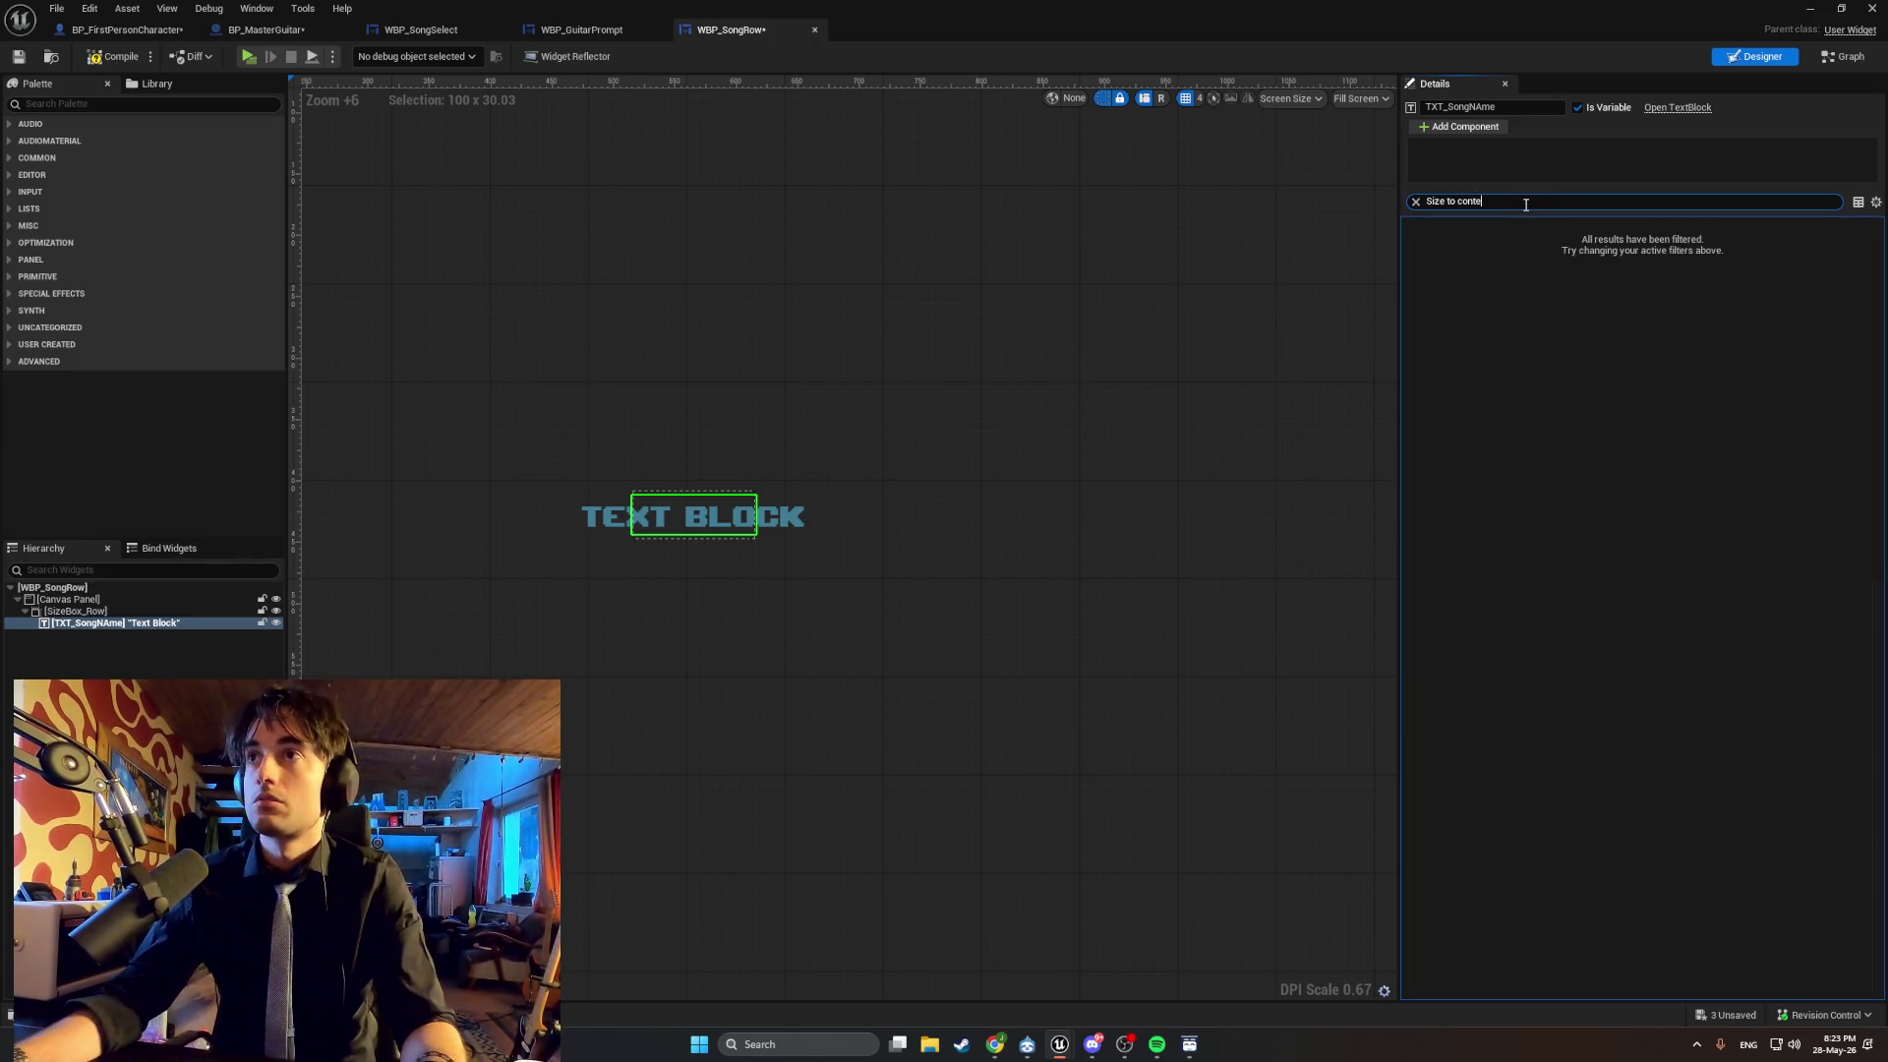
key("Escape")
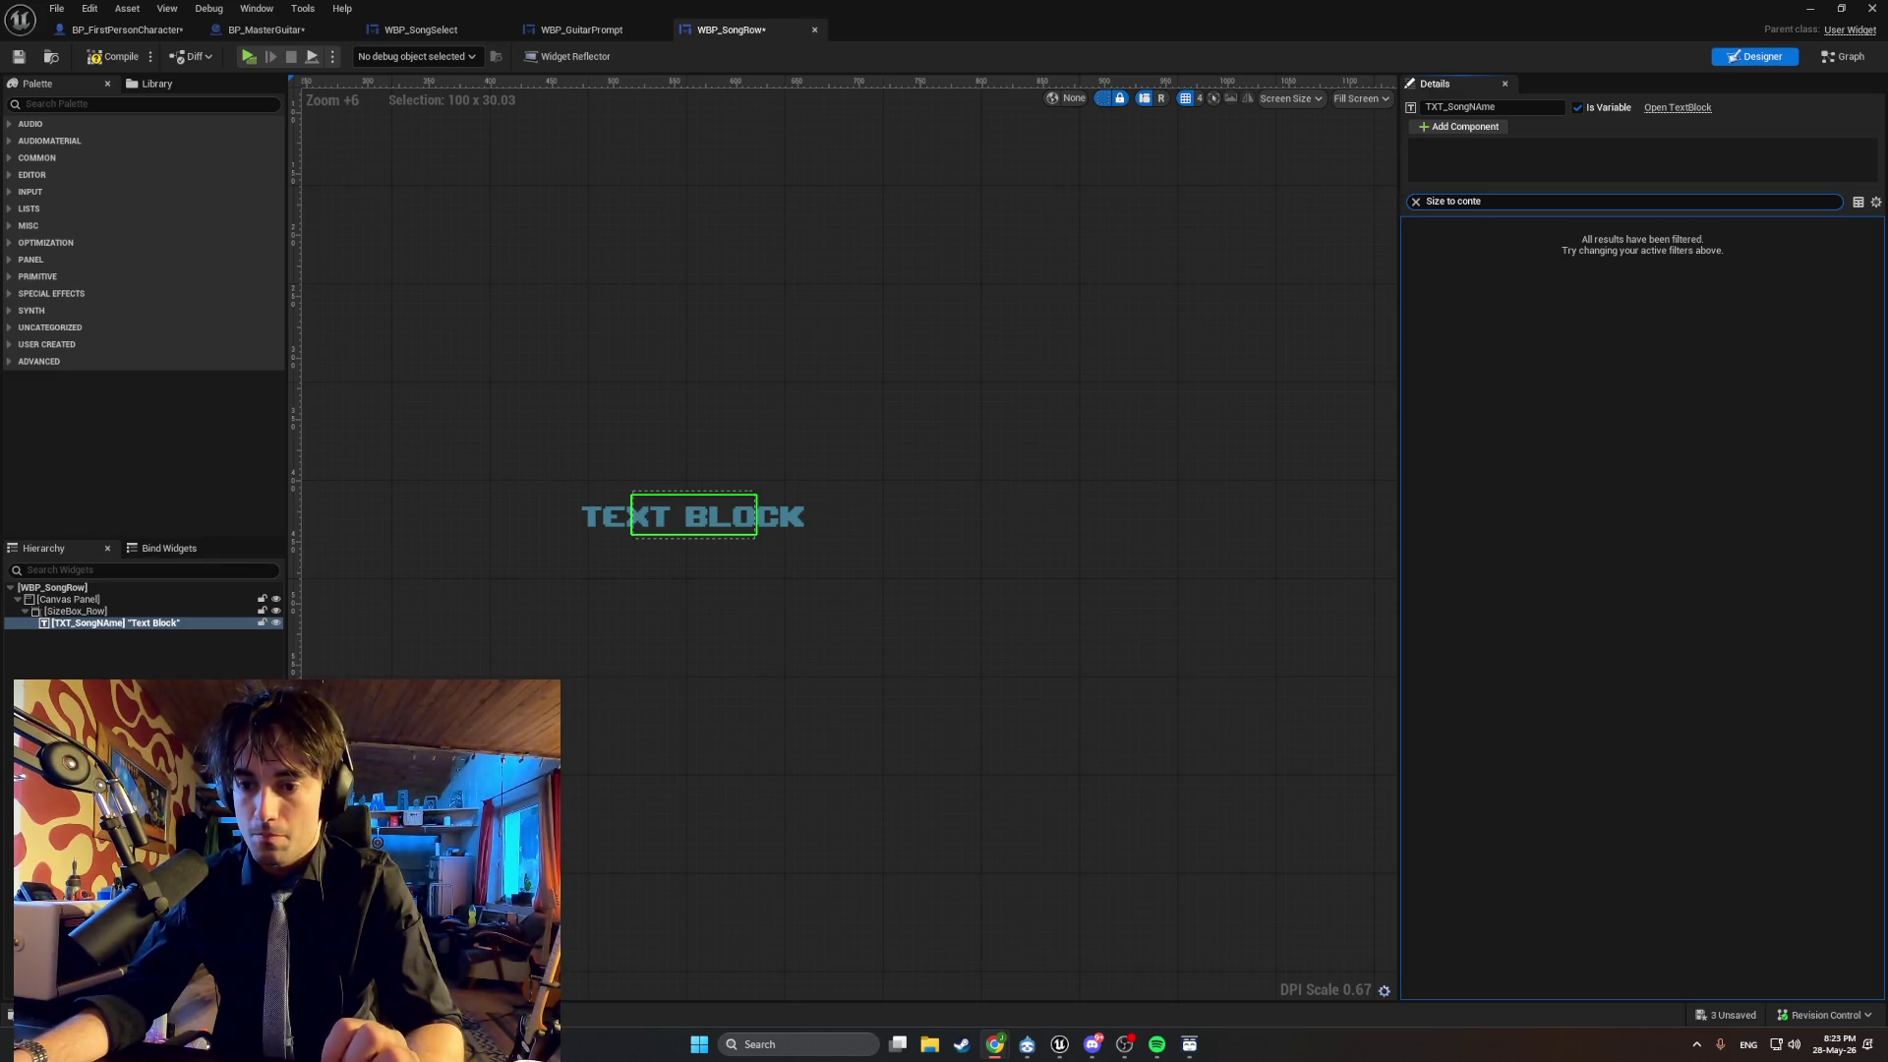
Switch between WBP_SongRow and WBP_GuitarPrompt, ending on WBP_GuitarPrompt.
left_click(581, 30)
left_click(685, 32)
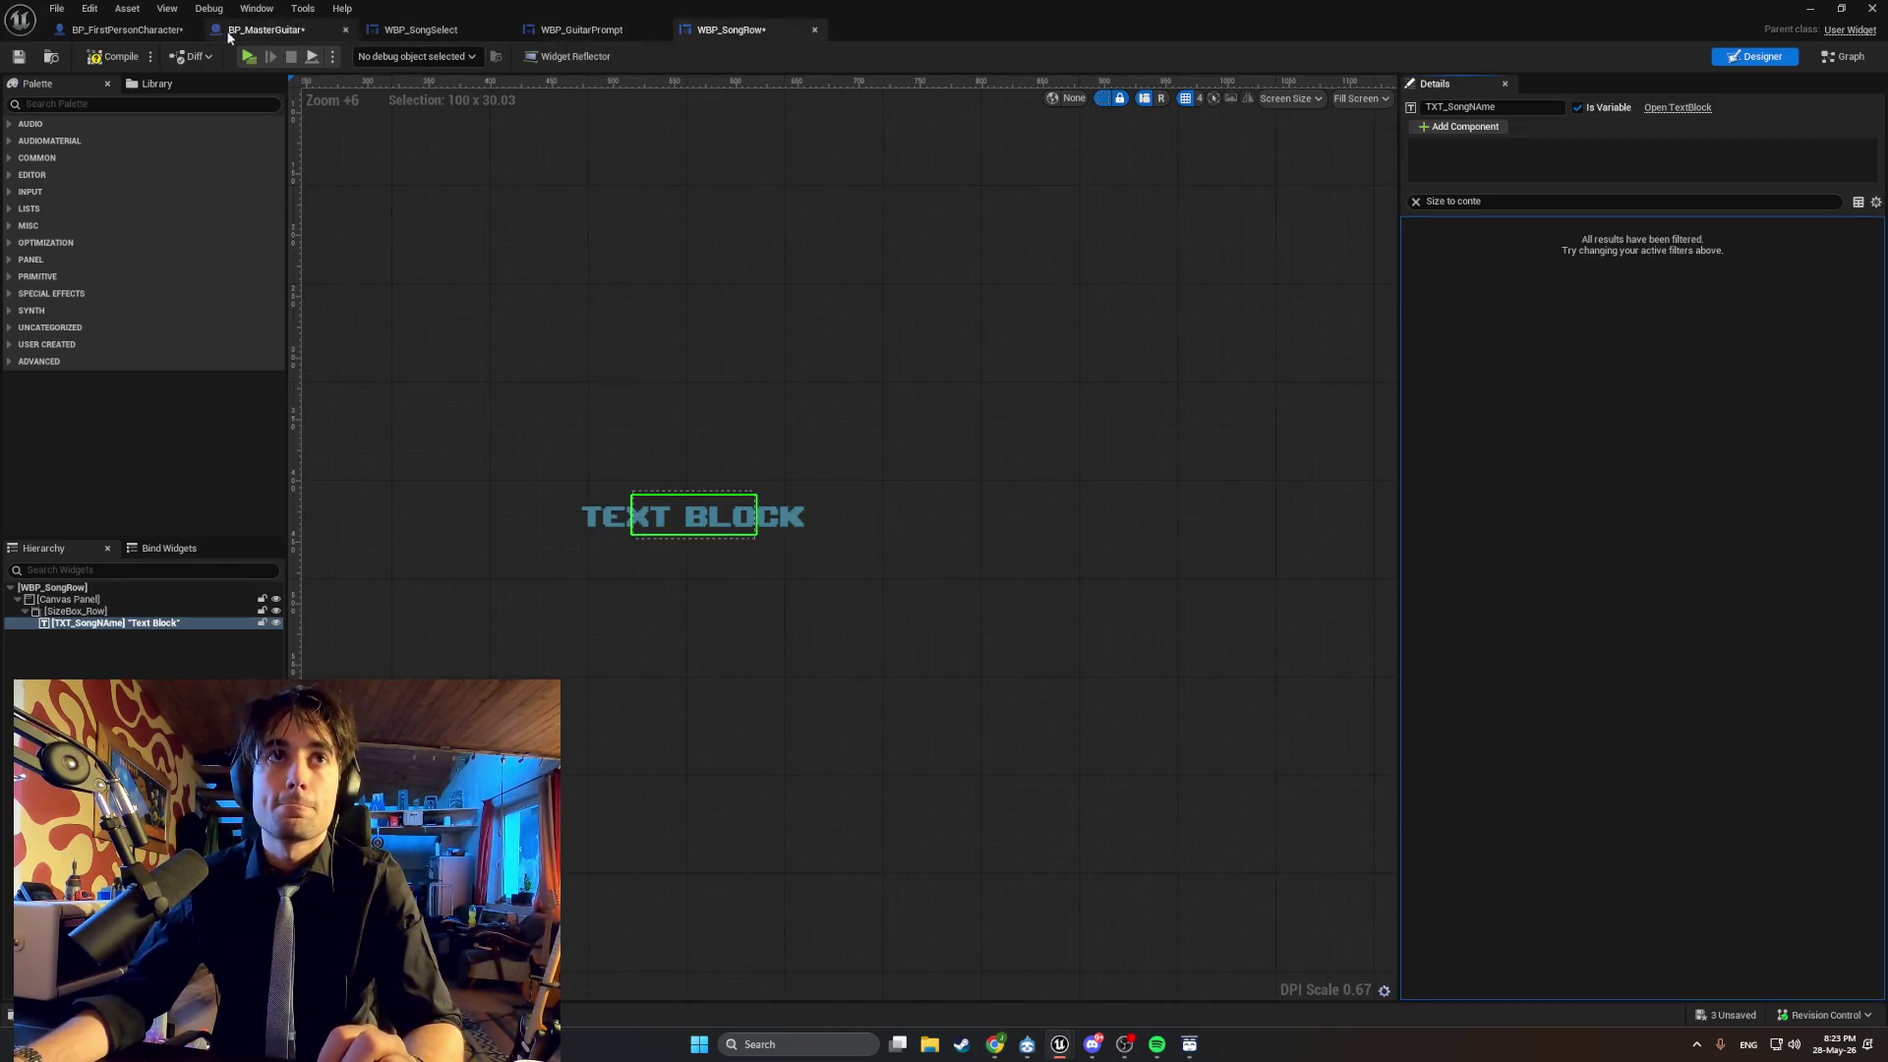
left_click(547, 36)
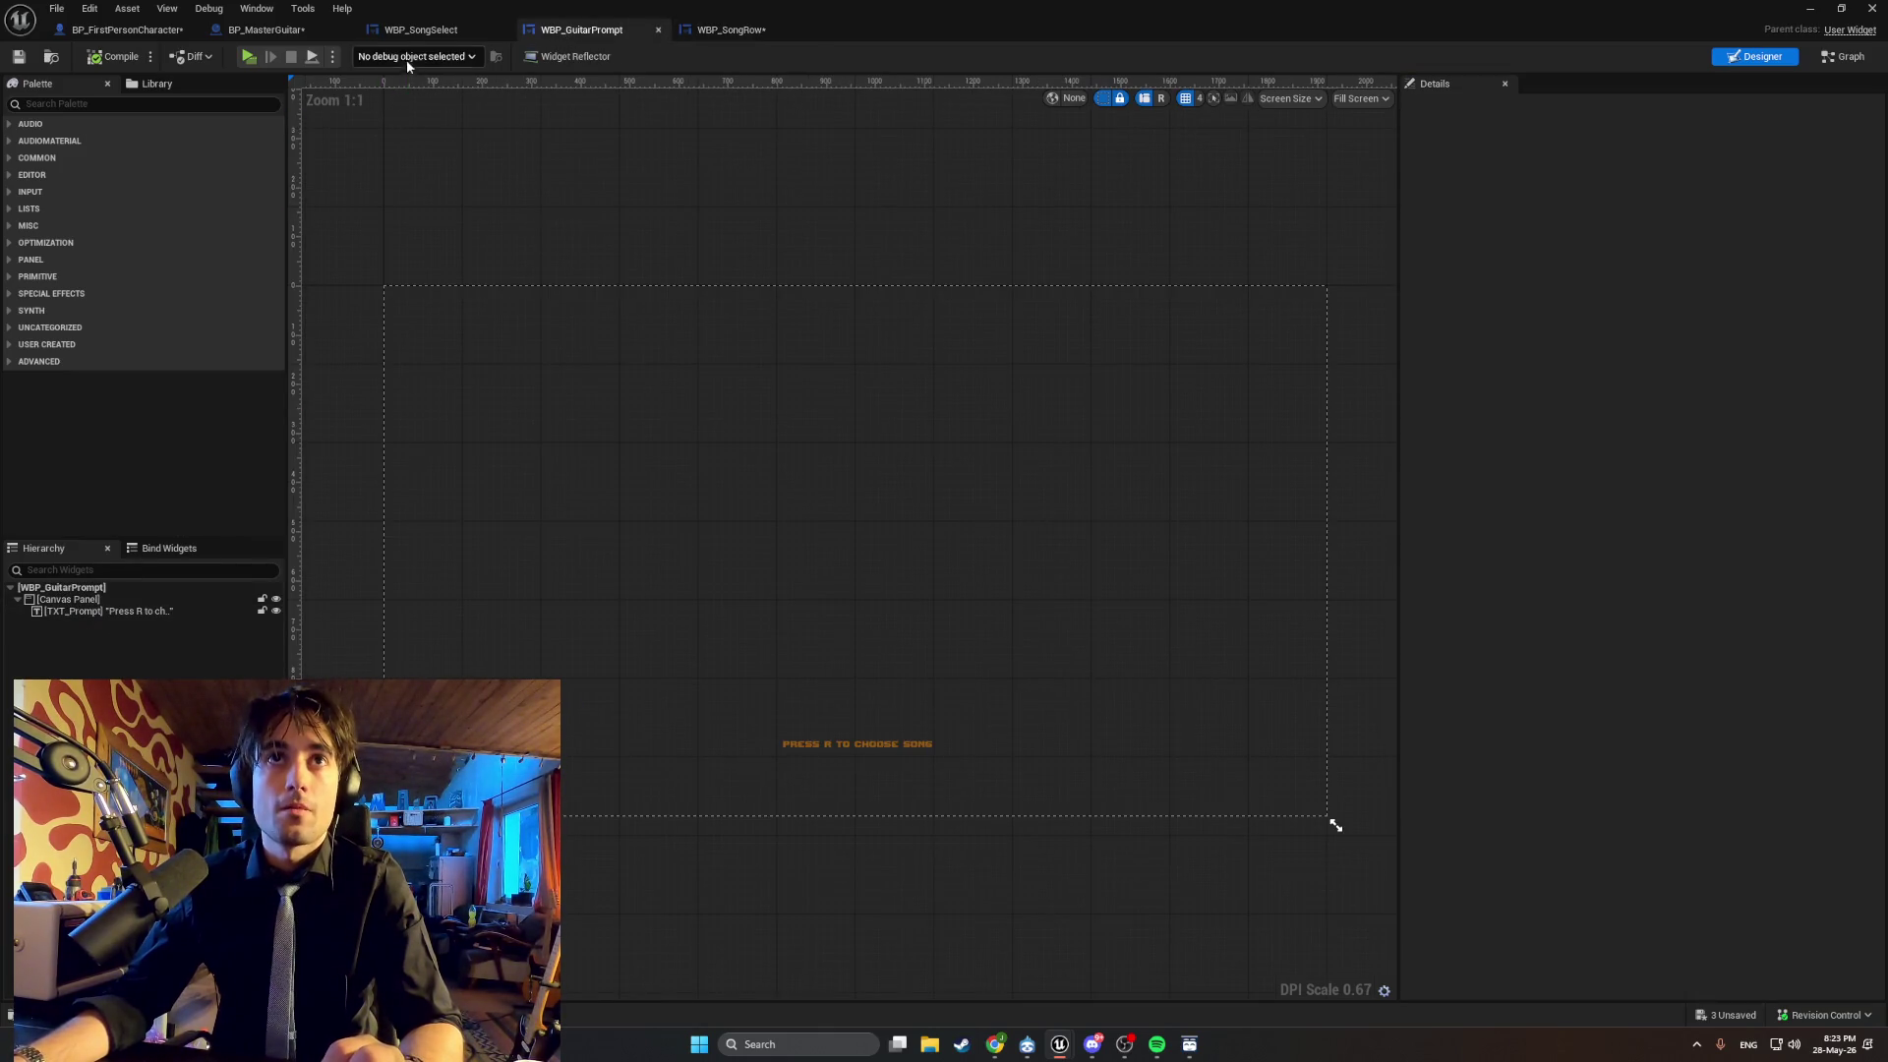
In WBP_SongSelect, set ScrollBox_Songs horizontal and vertical alignment to Fill.
left_click(421, 30)
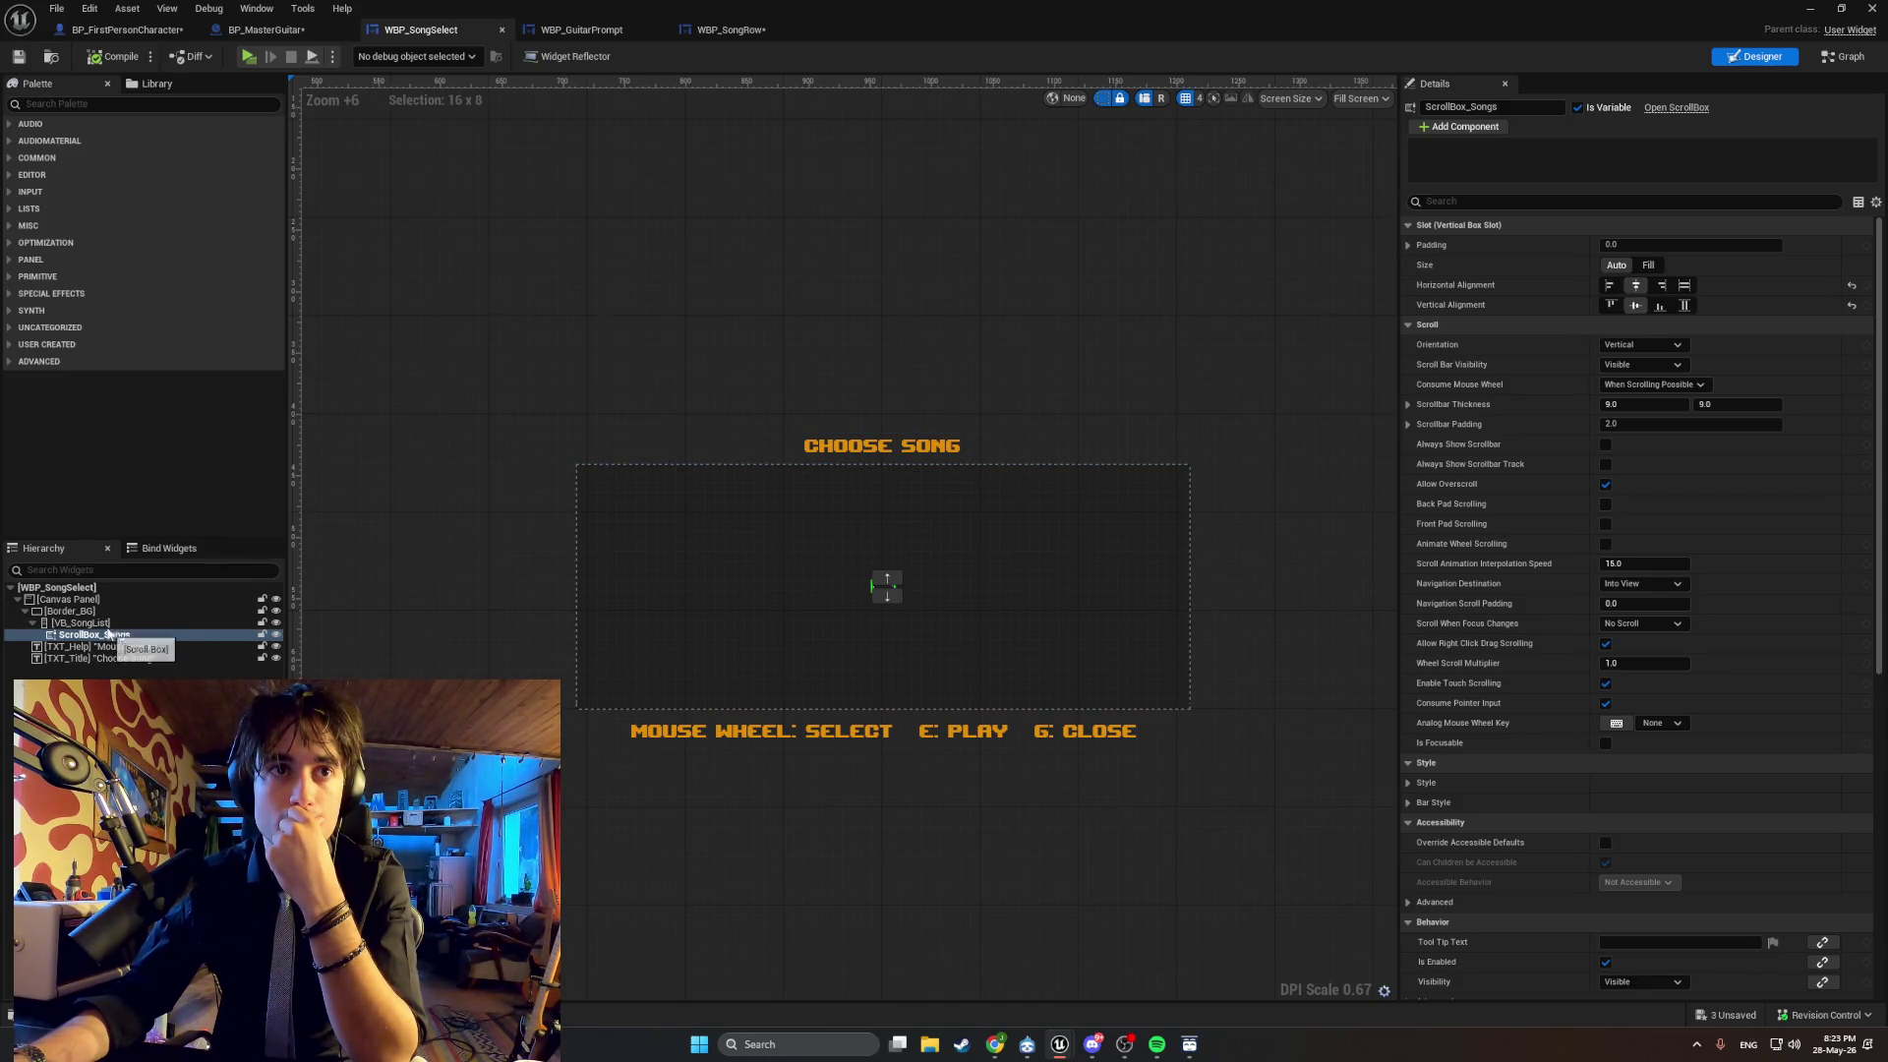
left_click(111, 637)
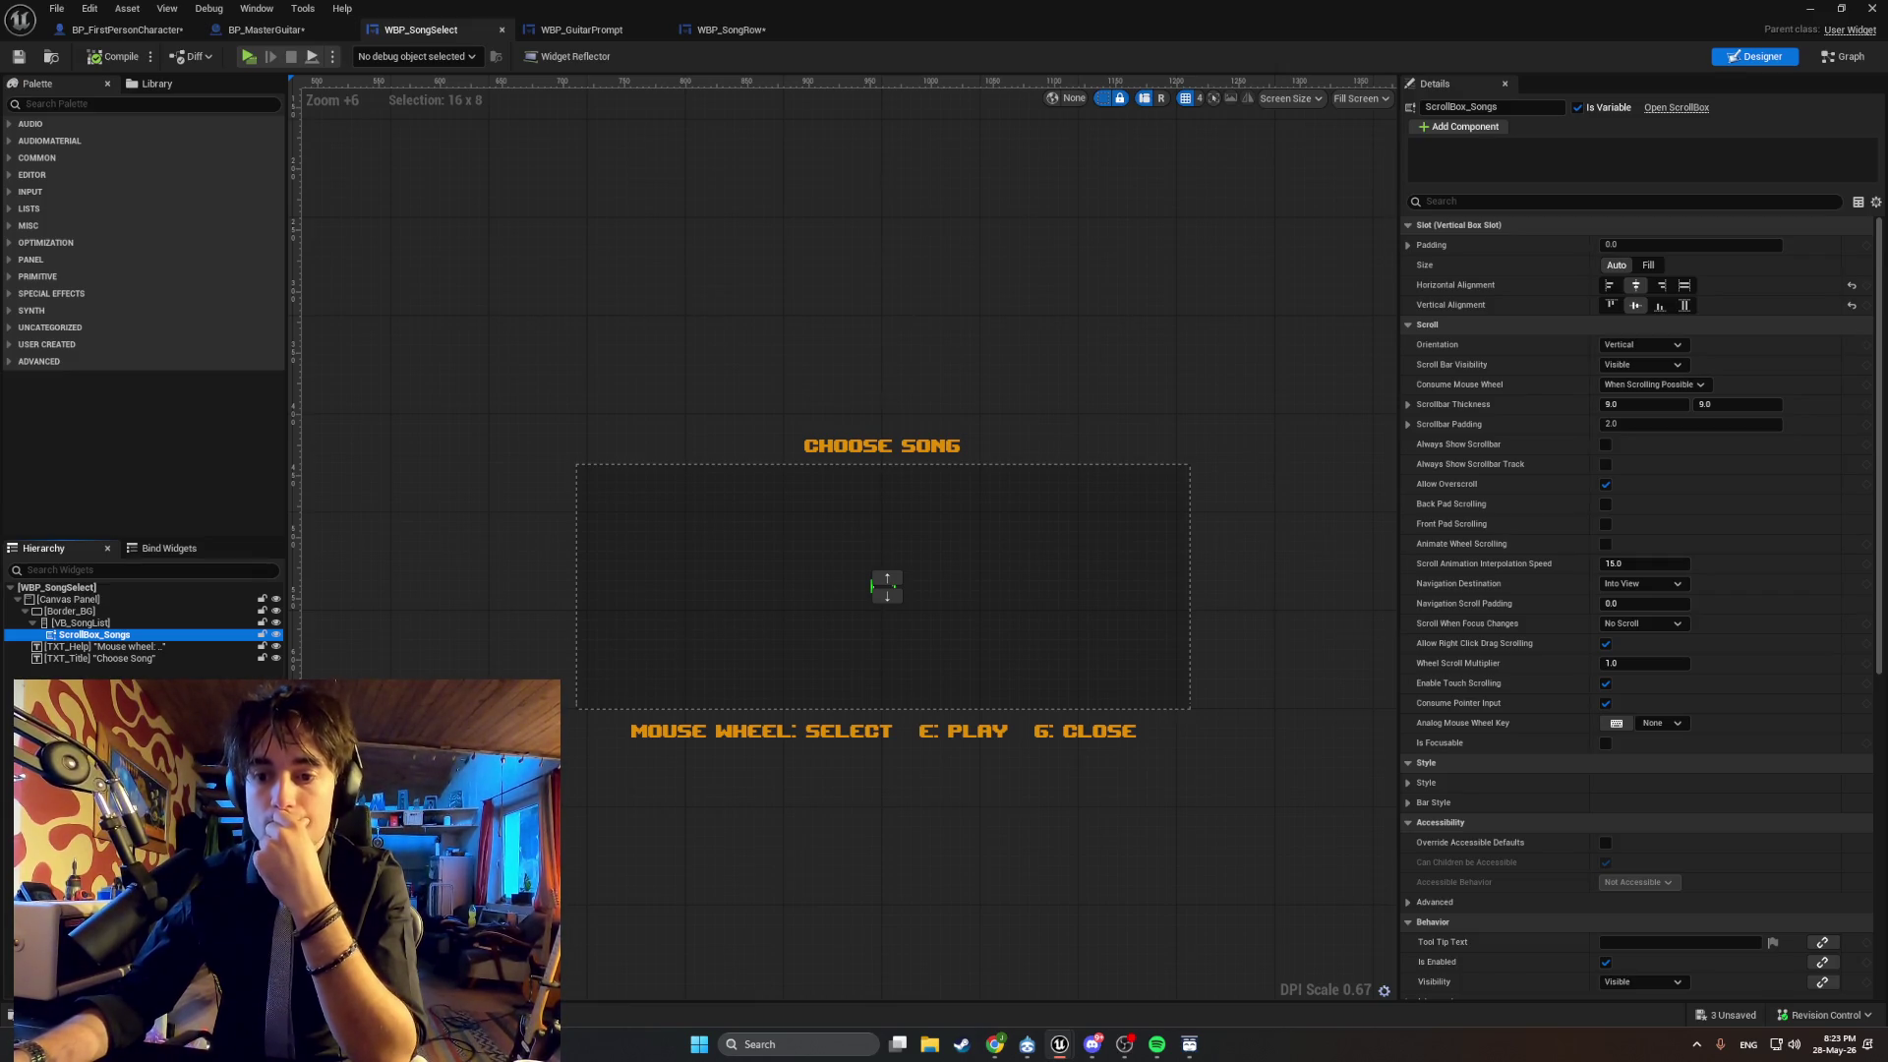
left_click(1496, 200)
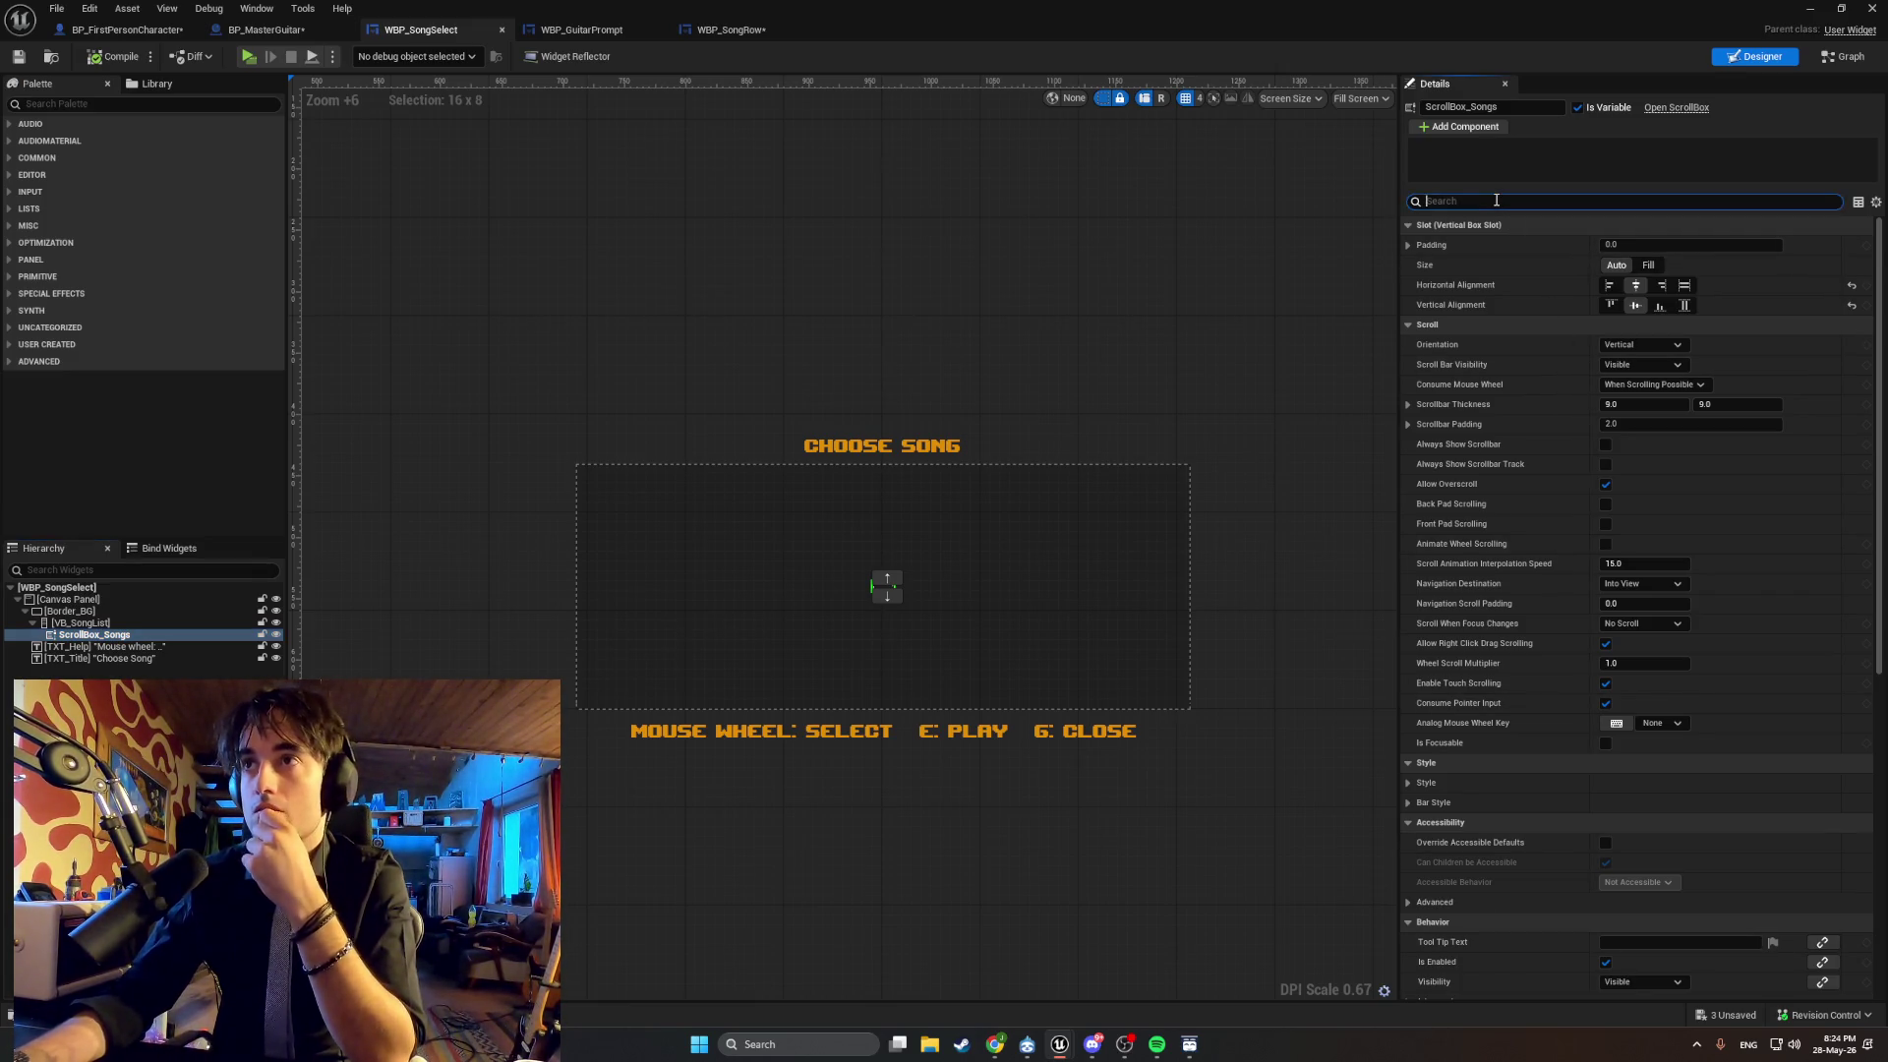
type("alig")
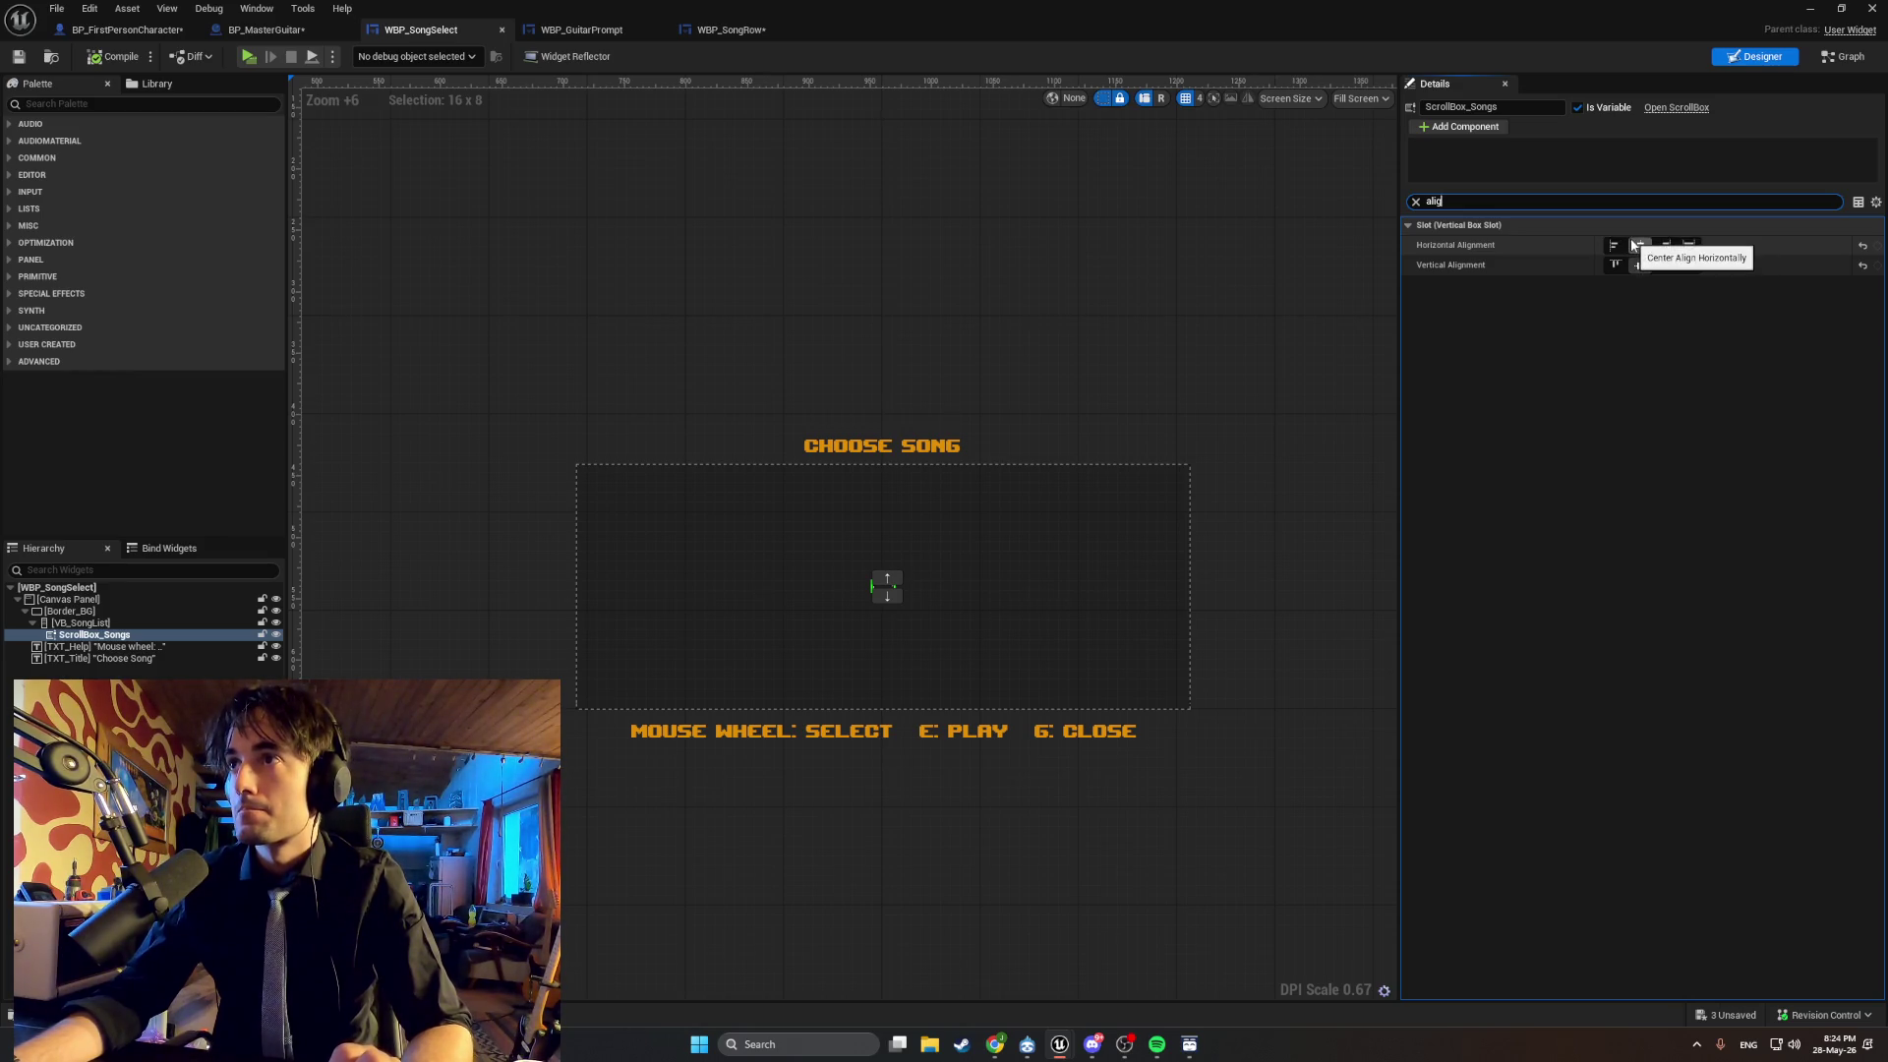
left_click(1695, 245)
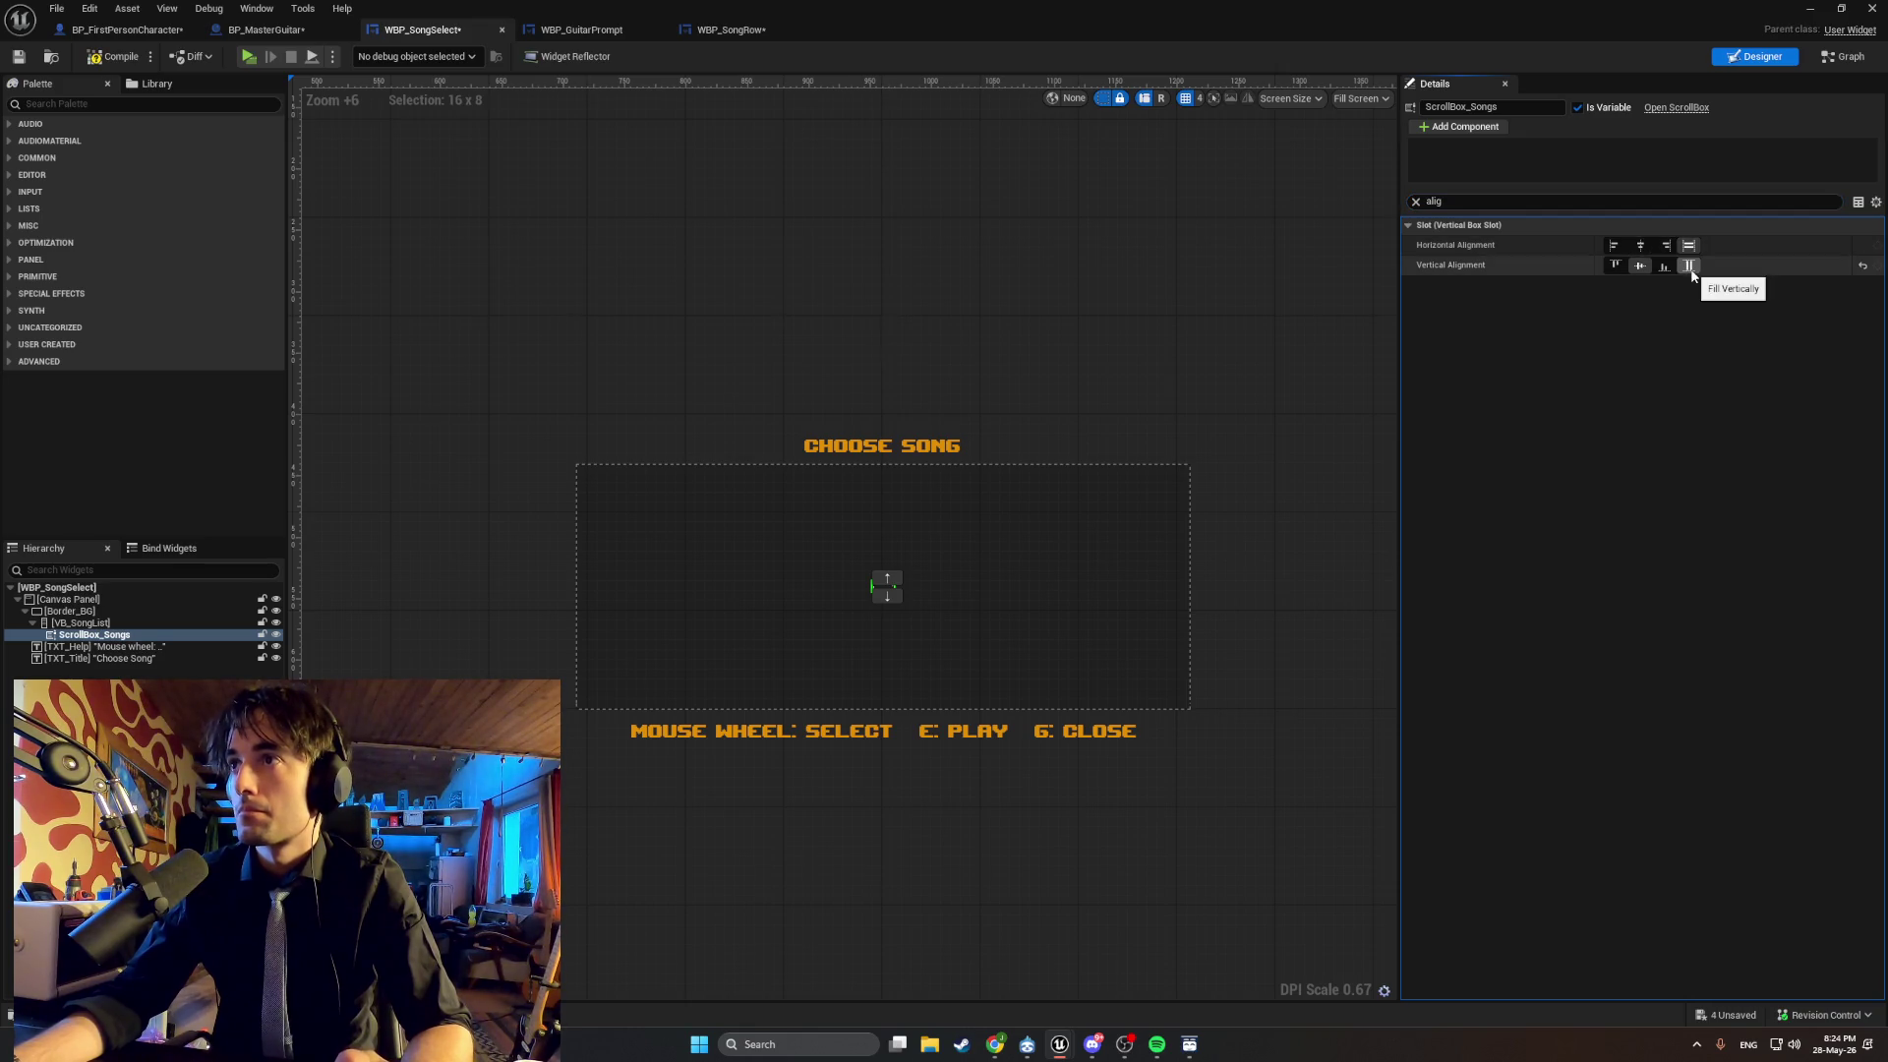
left_click(1690, 268)
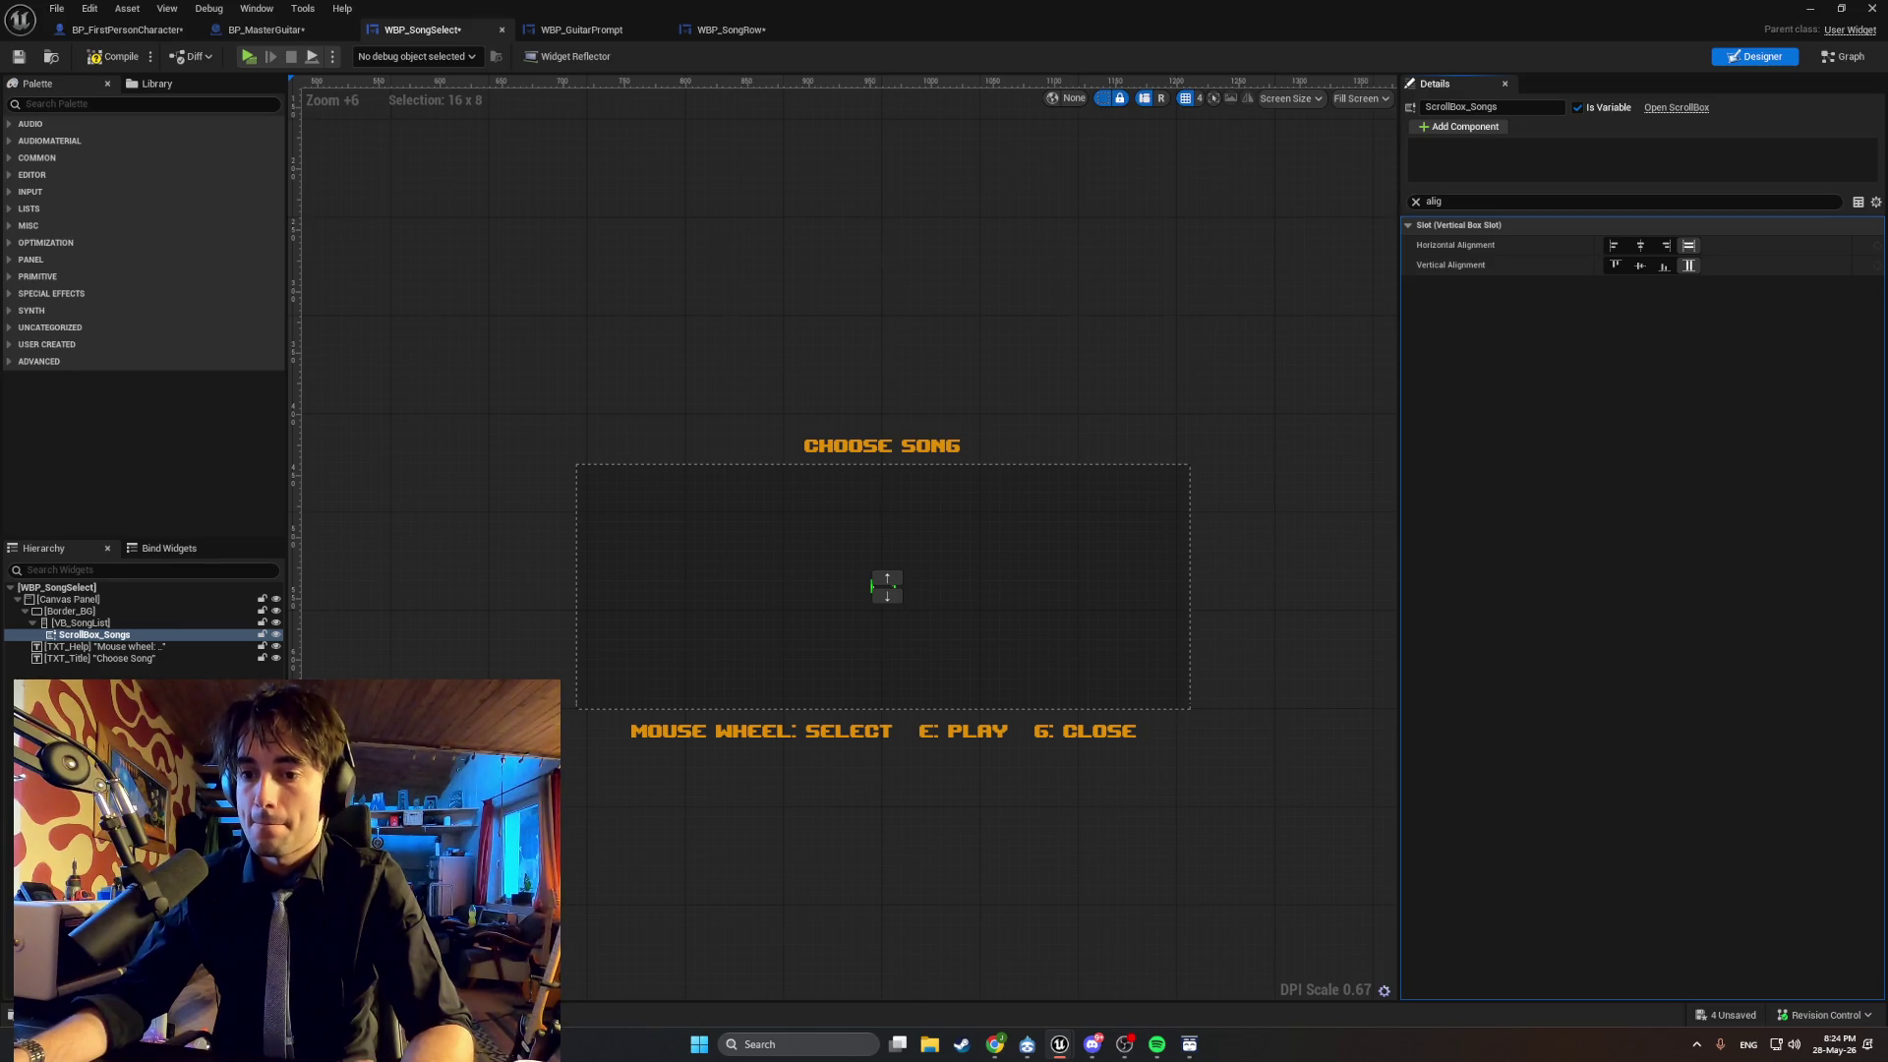
Check VB_SongList's alignment, then switch to WBP_SongRow and start a screen capture.
left_click(107, 625)
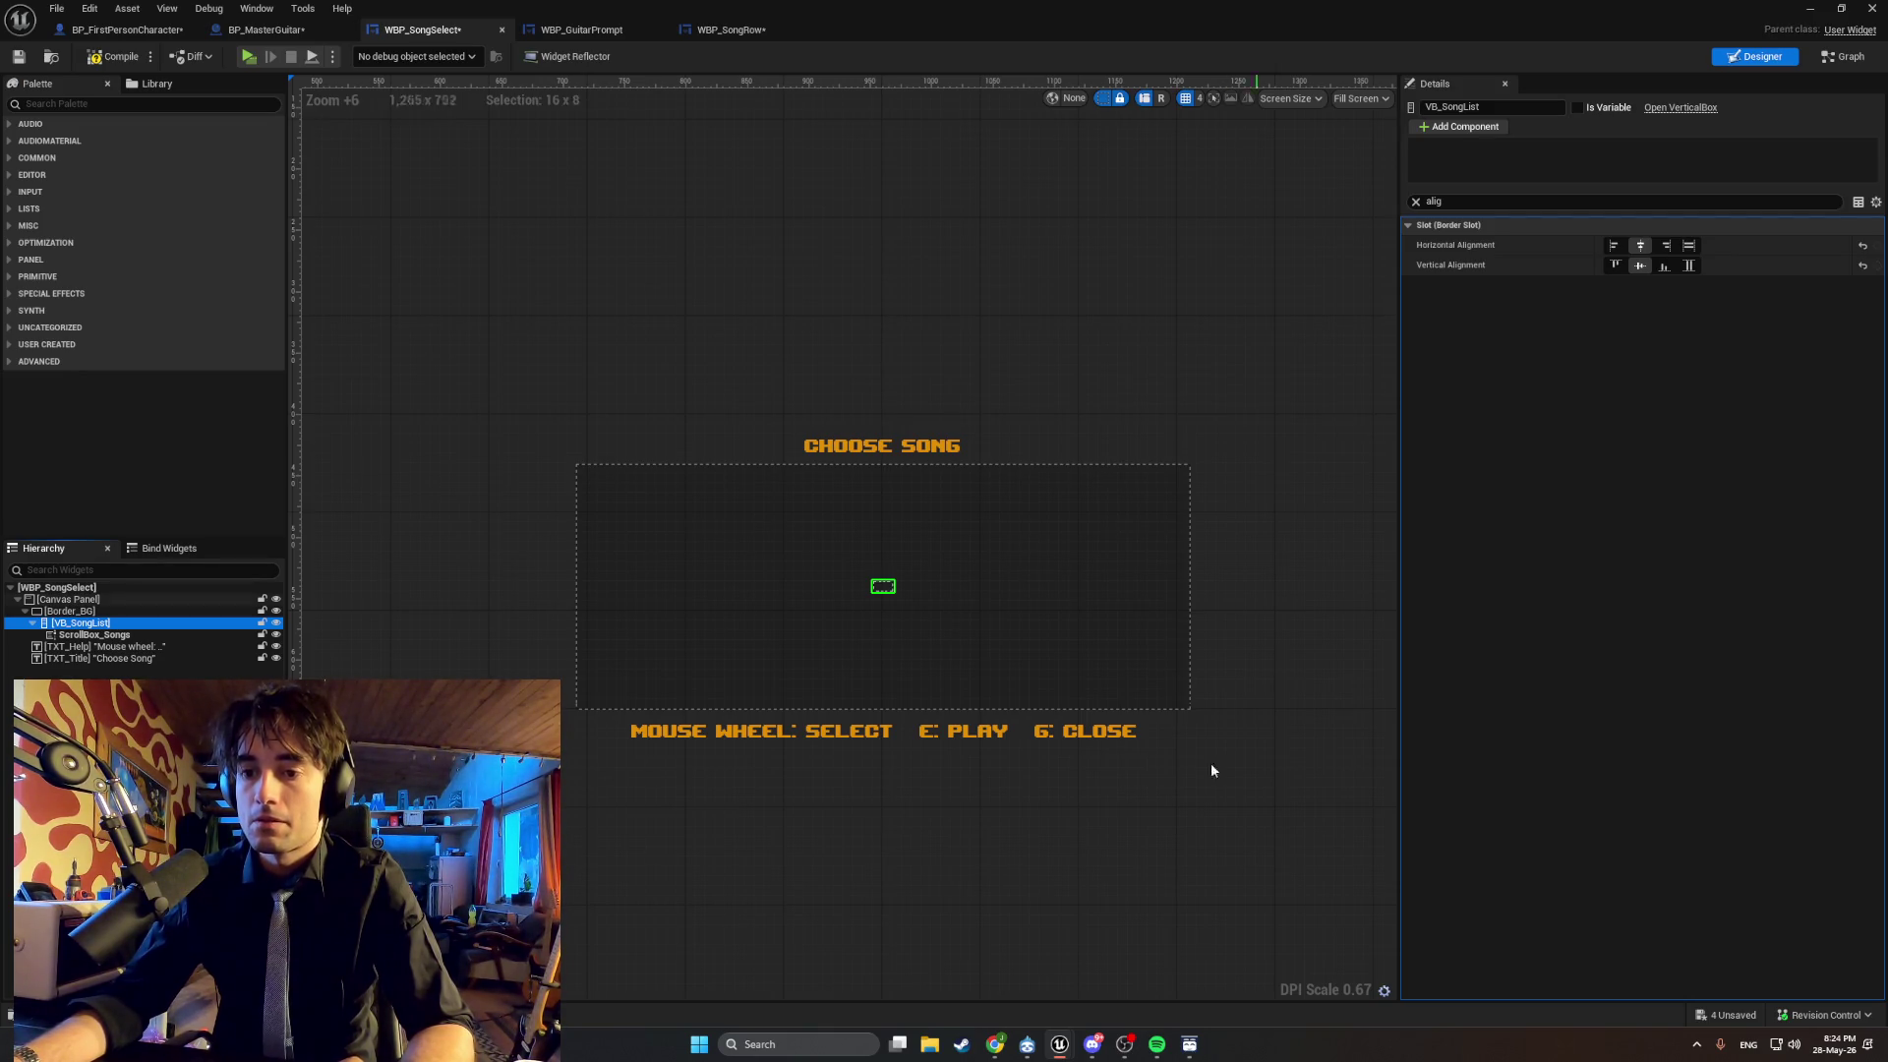
left_click(698, 33)
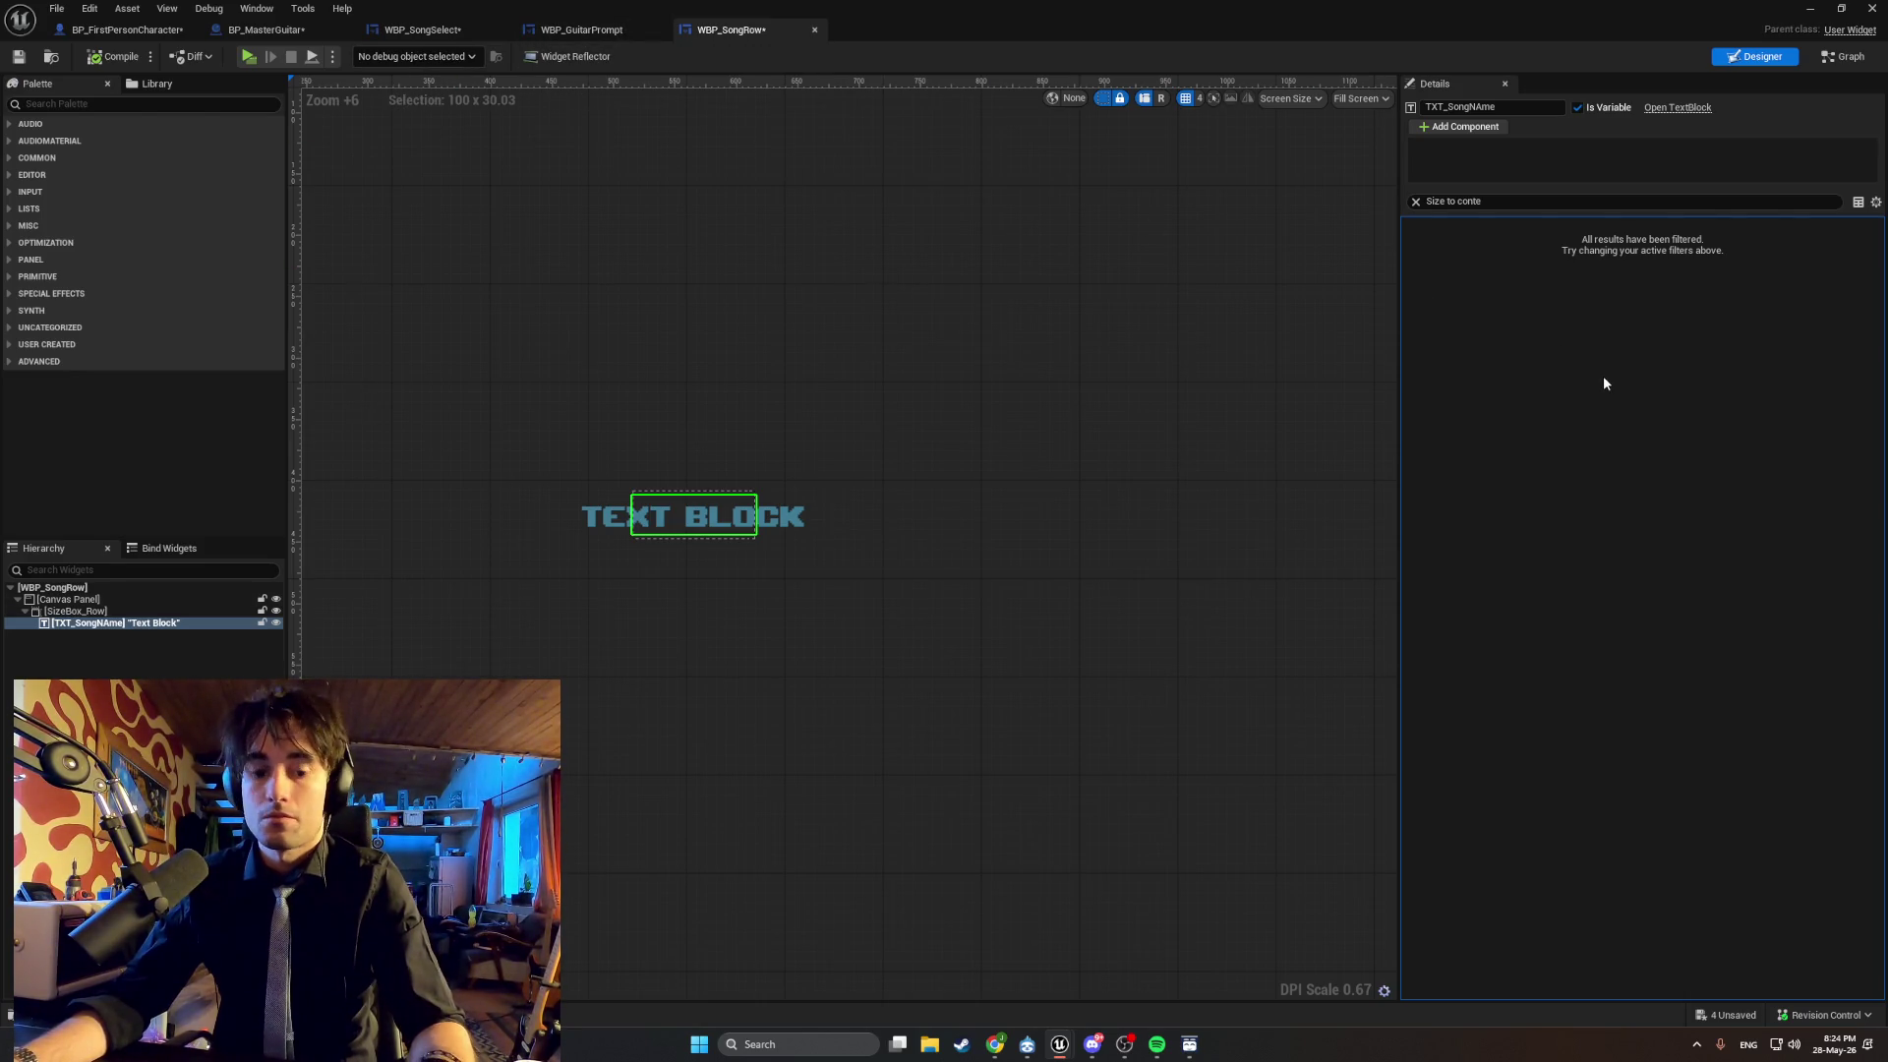
key("super+shift+s")
Capture a region of the editor screen with the Snipping Tool.
left_click_drag(1741, 699, 295, 92)
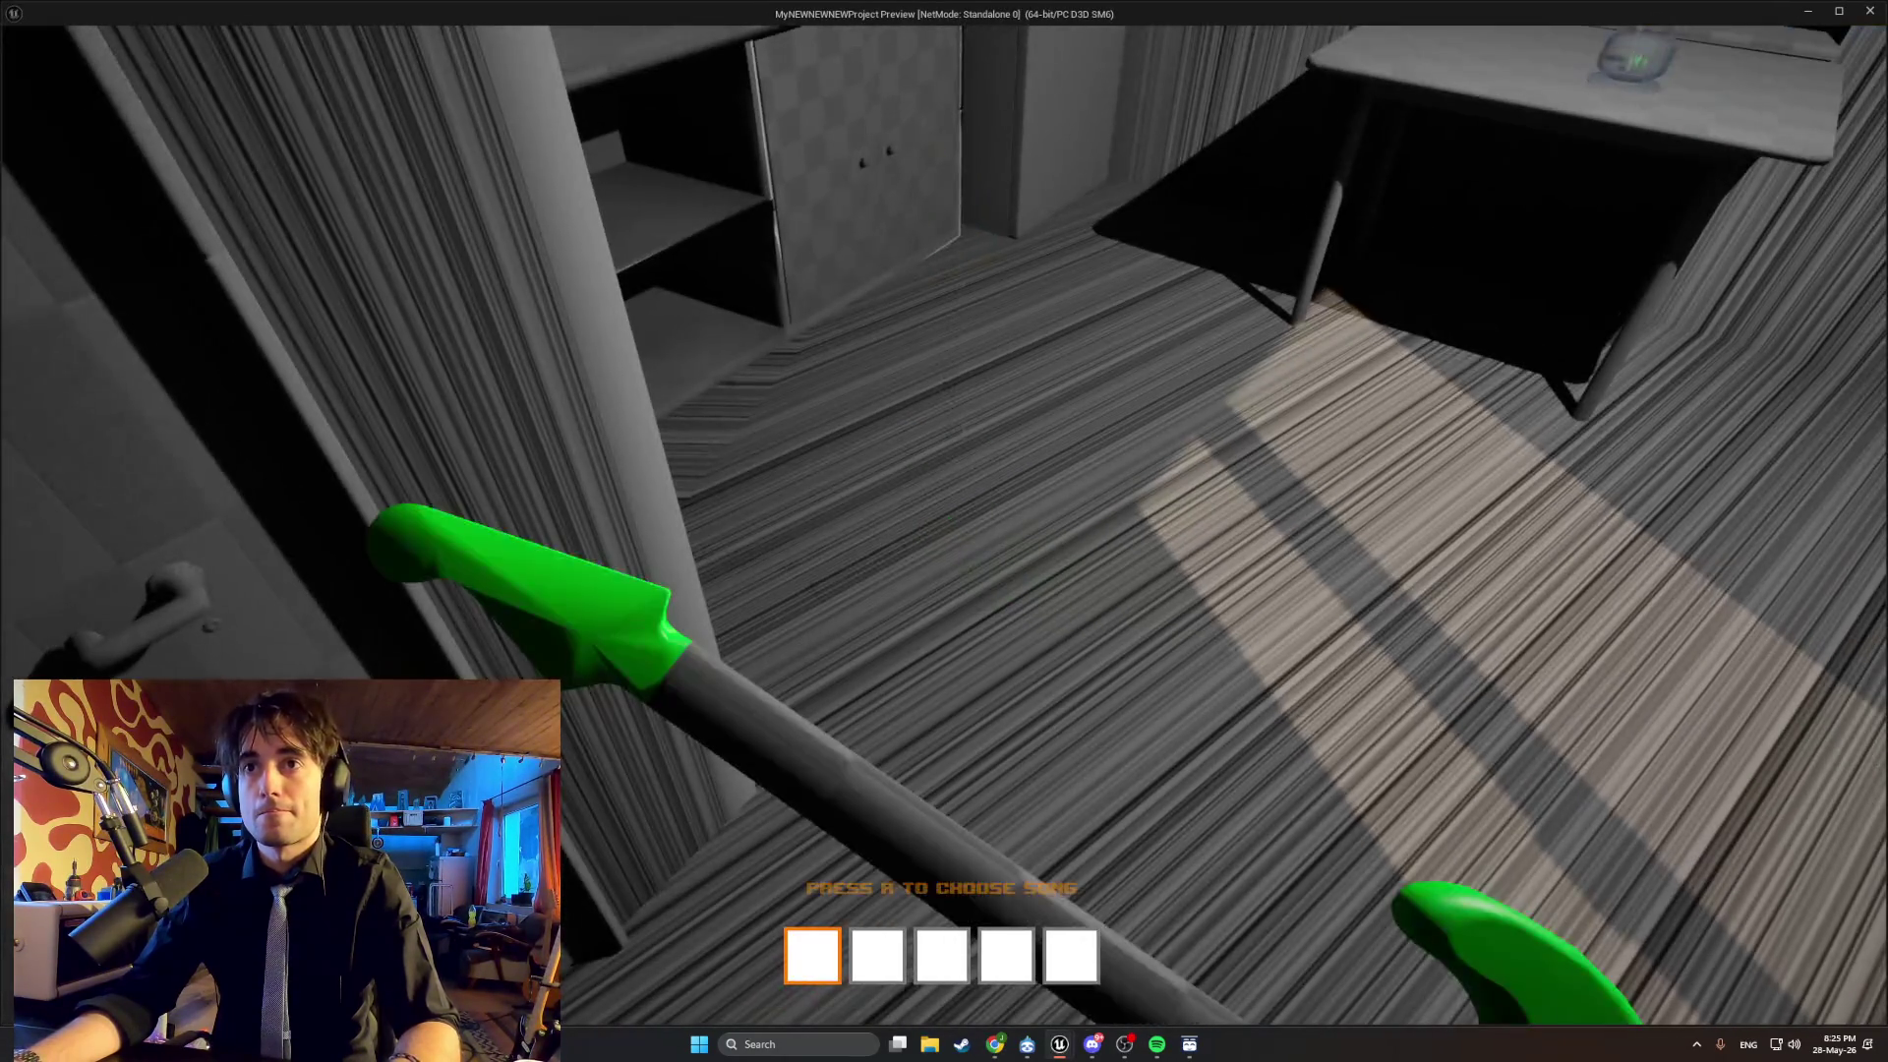
Open the in-game Choose Song menu with R, snip it, and return to the WBP_SongRow editor.
key("r")
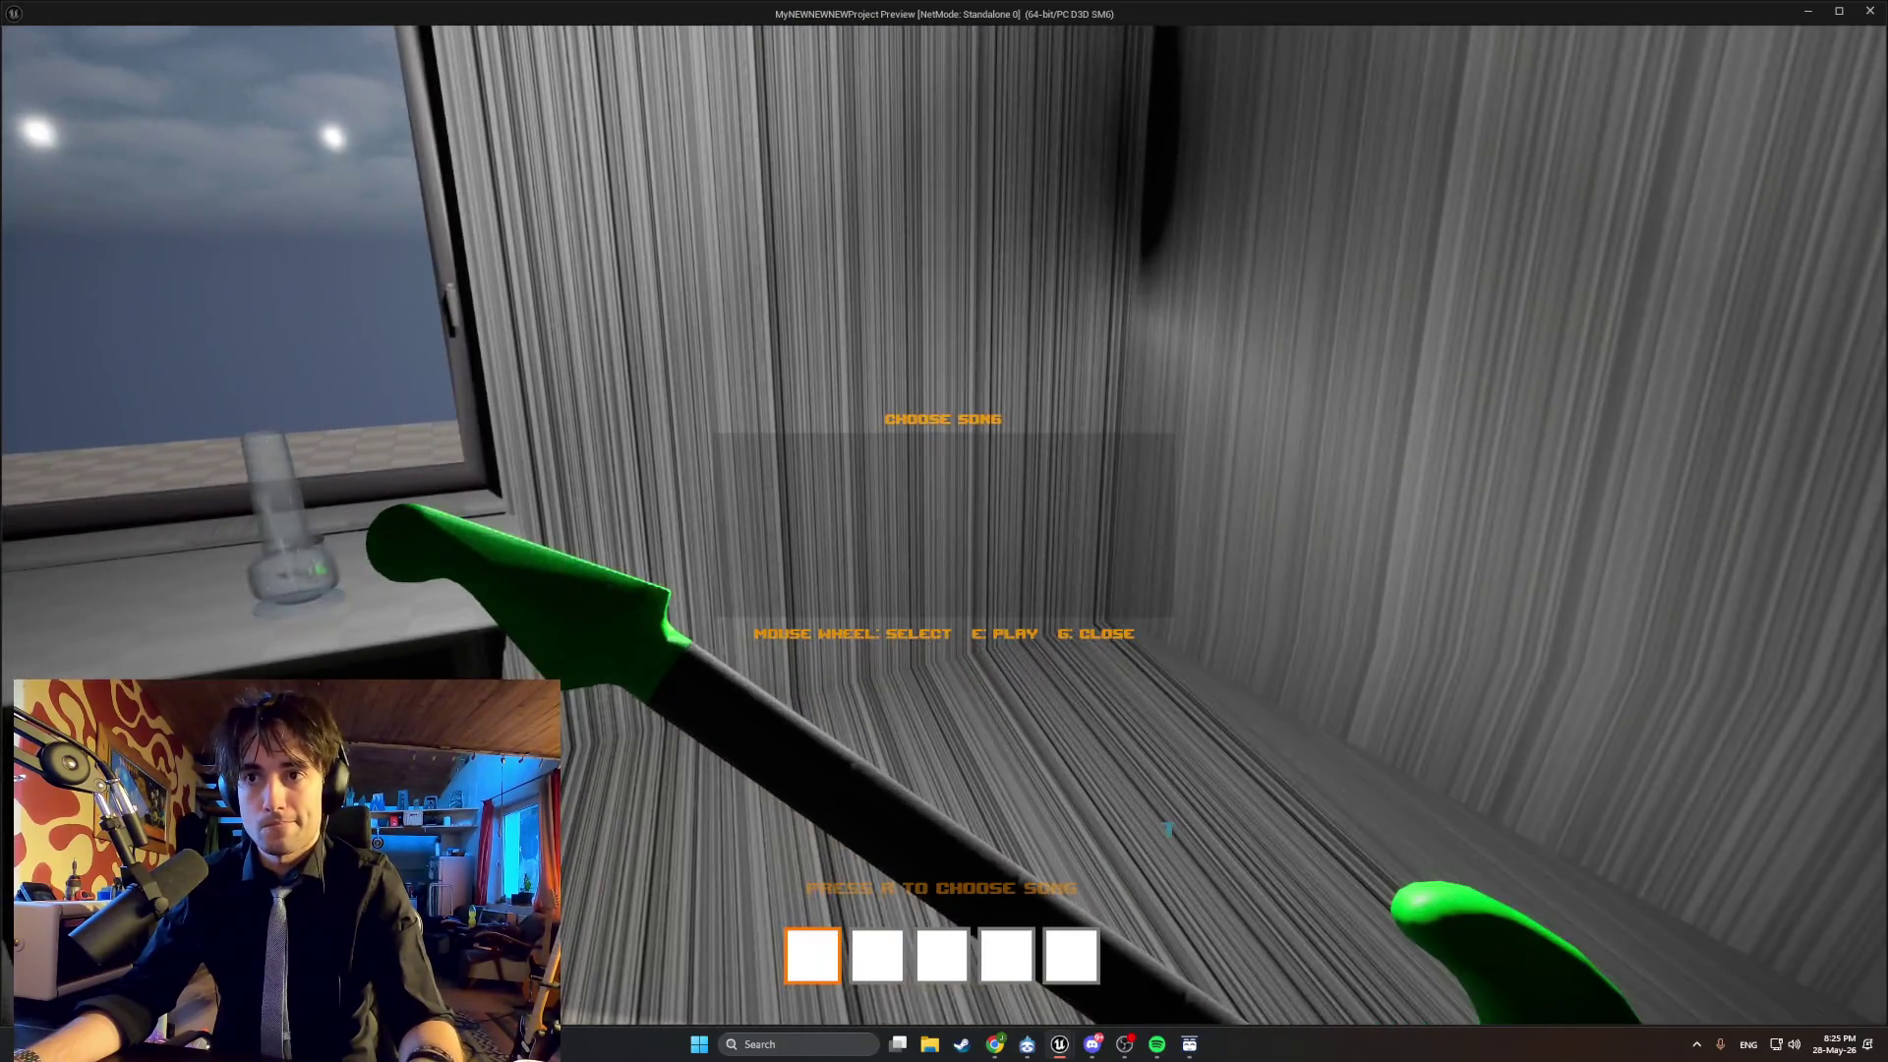
key("super+shift+s")
mouse_move(1207, 850)
left_mouse_down()
mouse_move(1016, 594)
mouse_move(705, 391)
left_mouse_up()
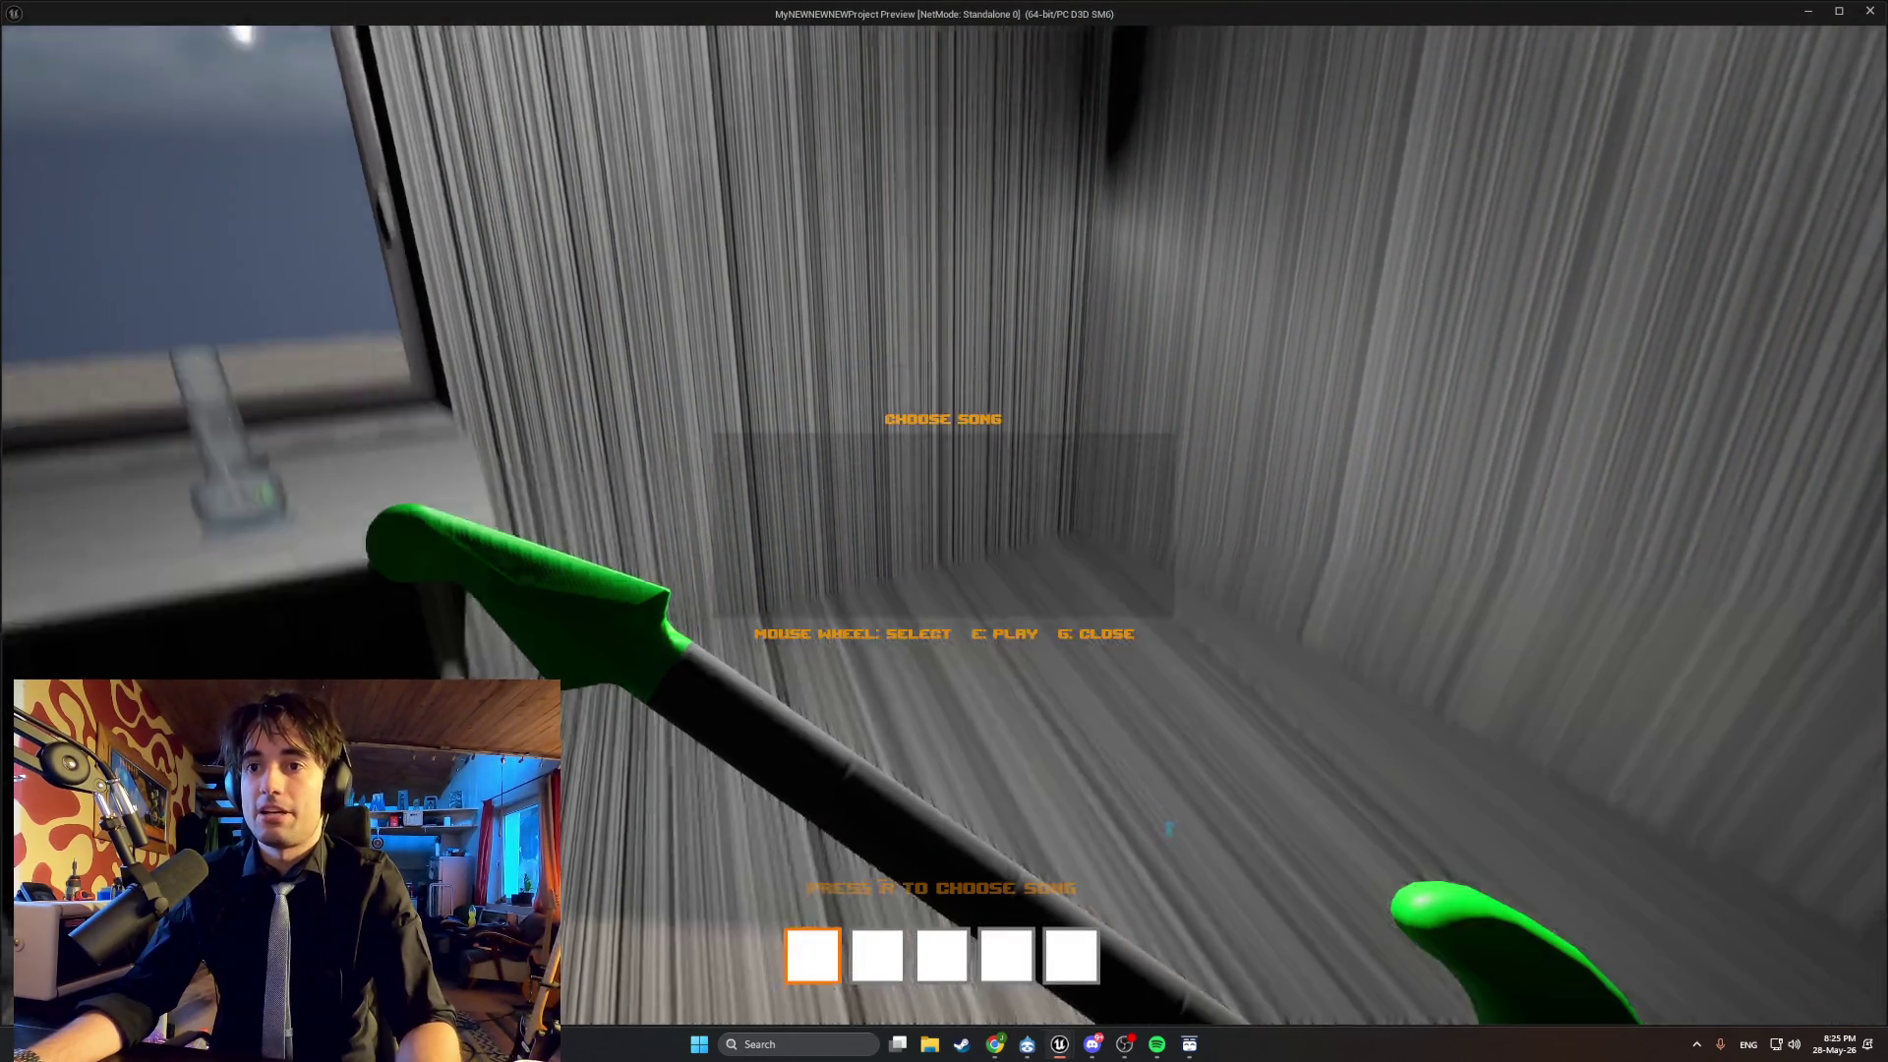
left_click(1058, 1047)
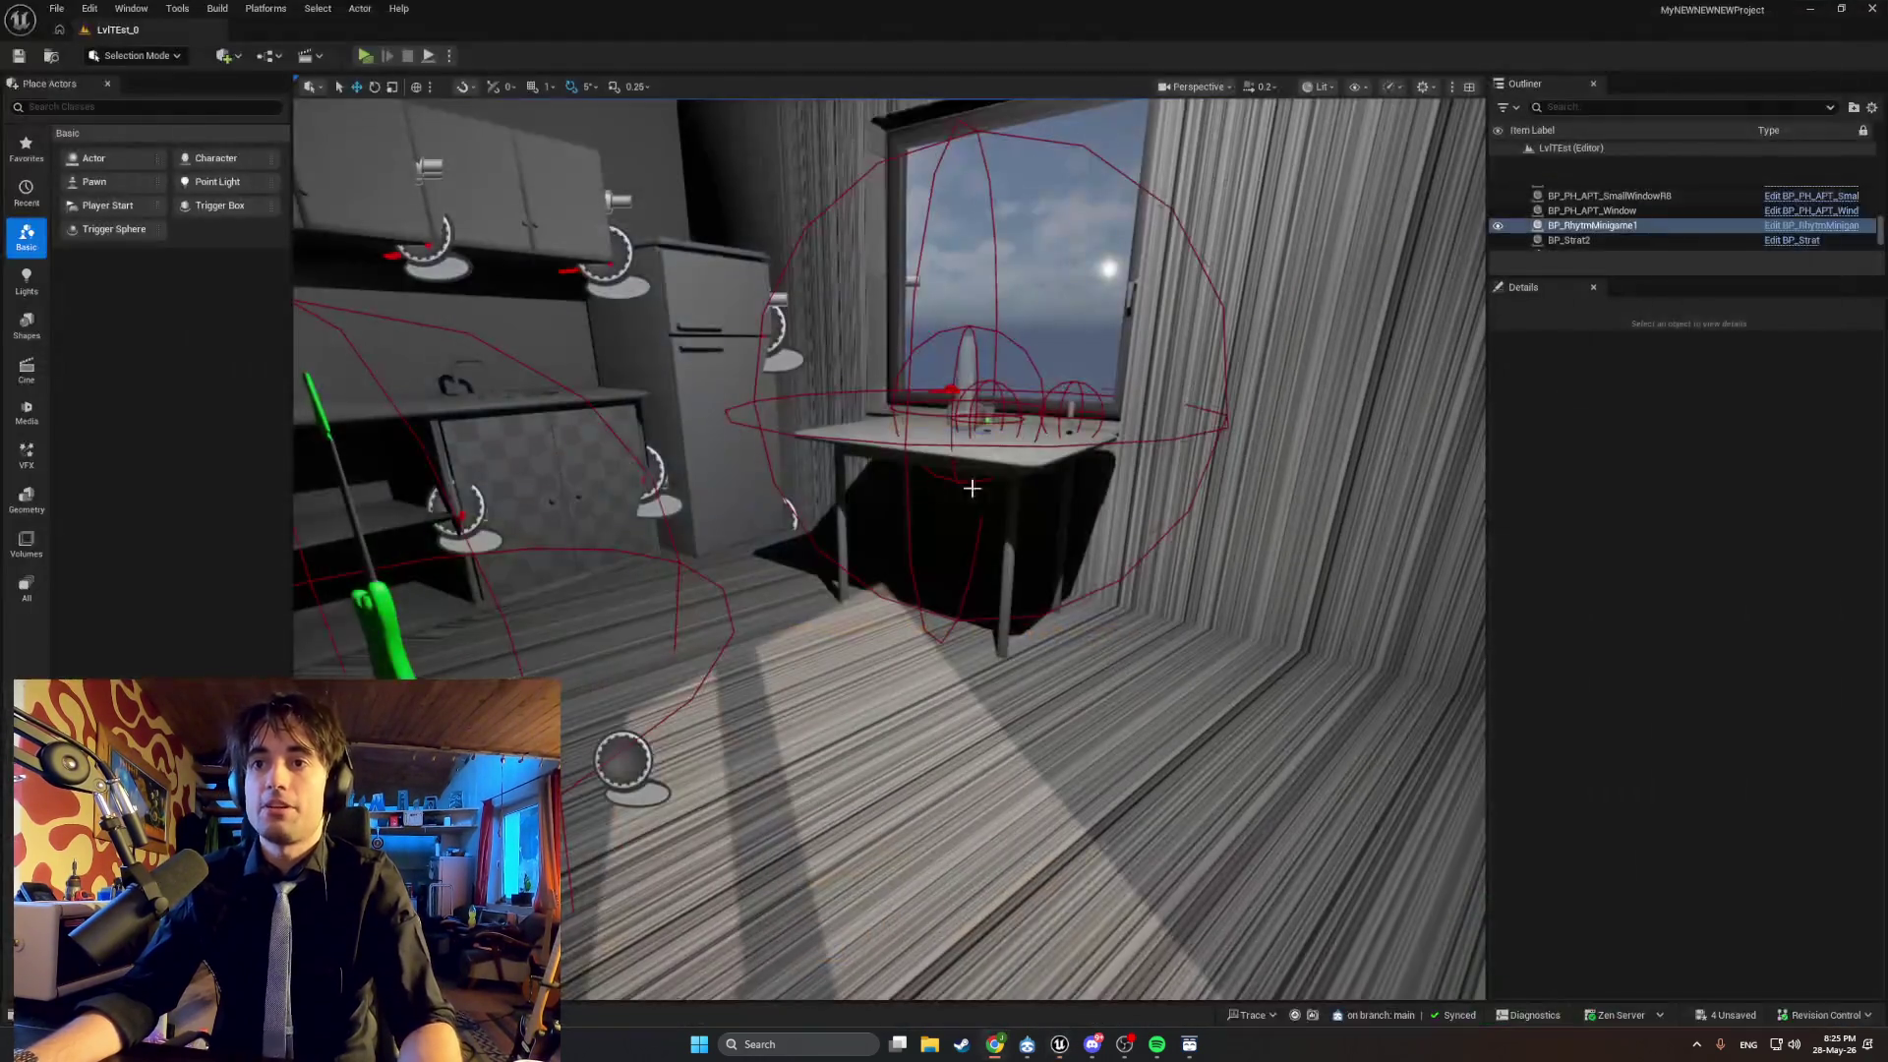
left_click(1111, 995)
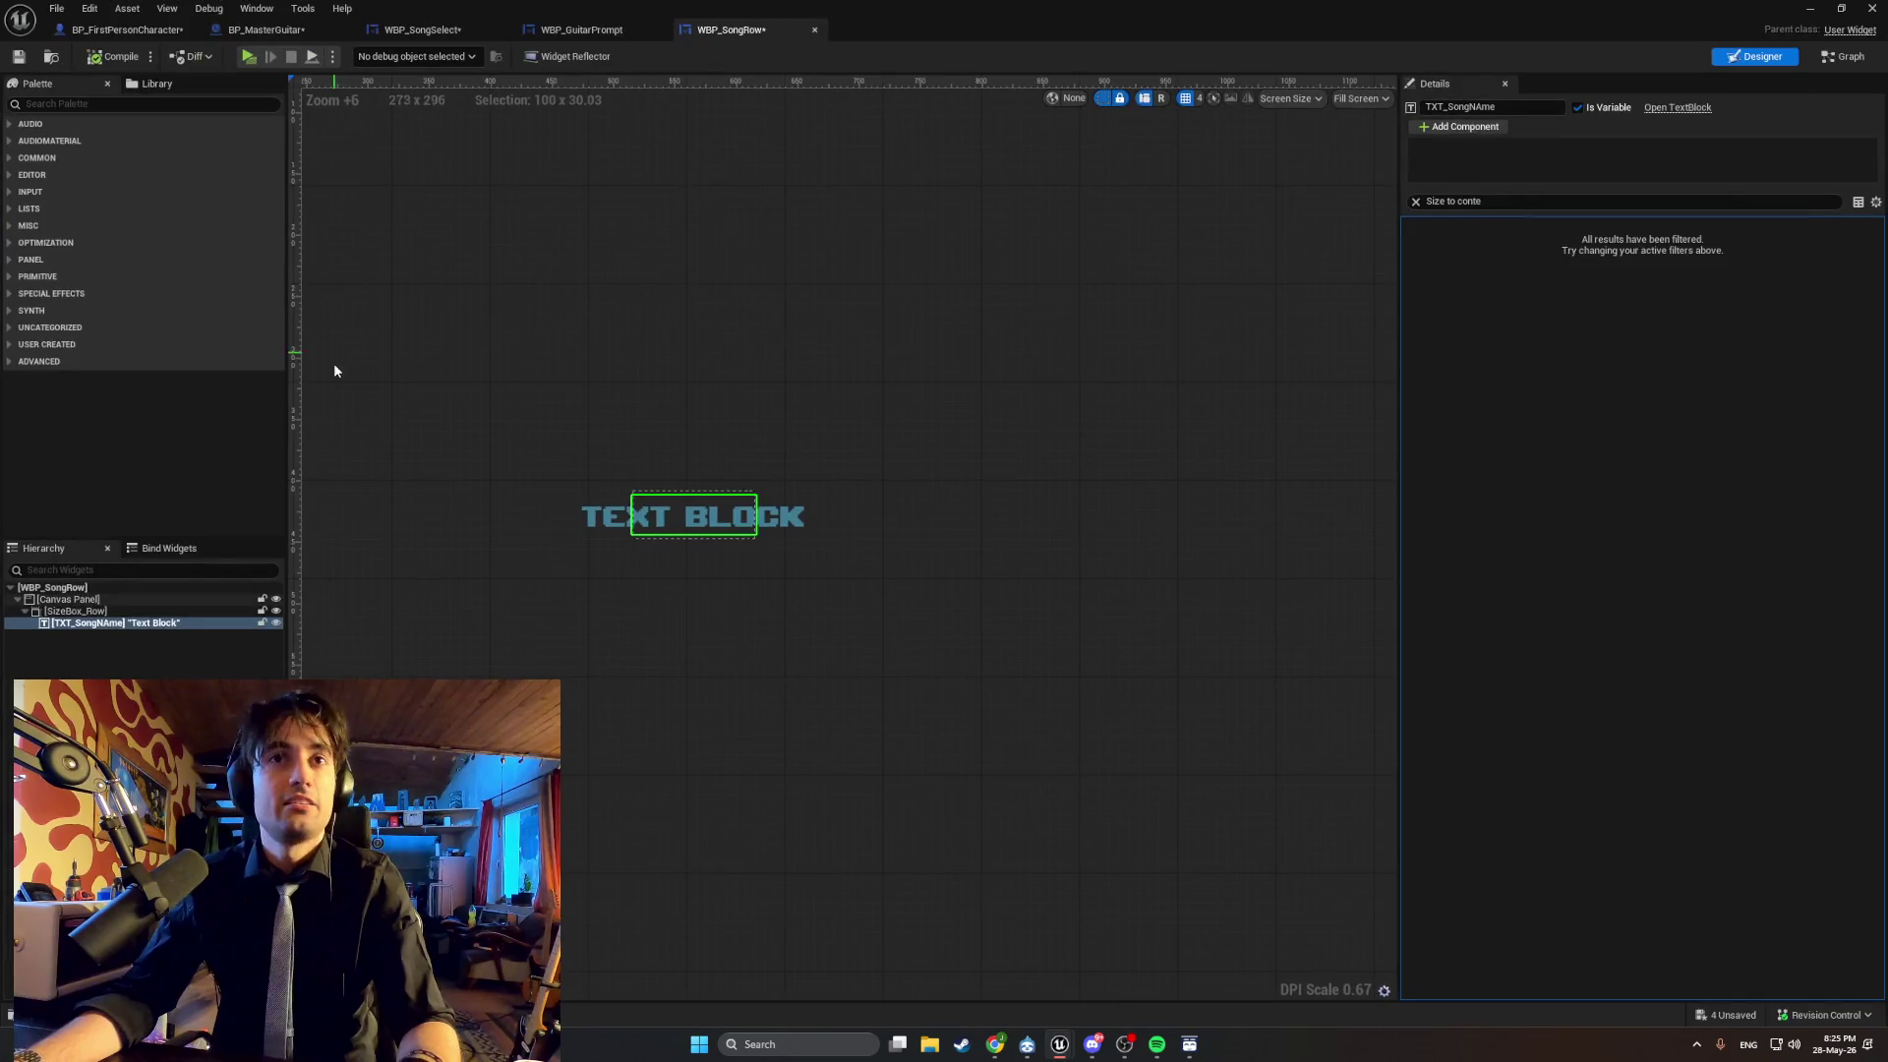
left_click(566, 32)
left_click(423, 29)
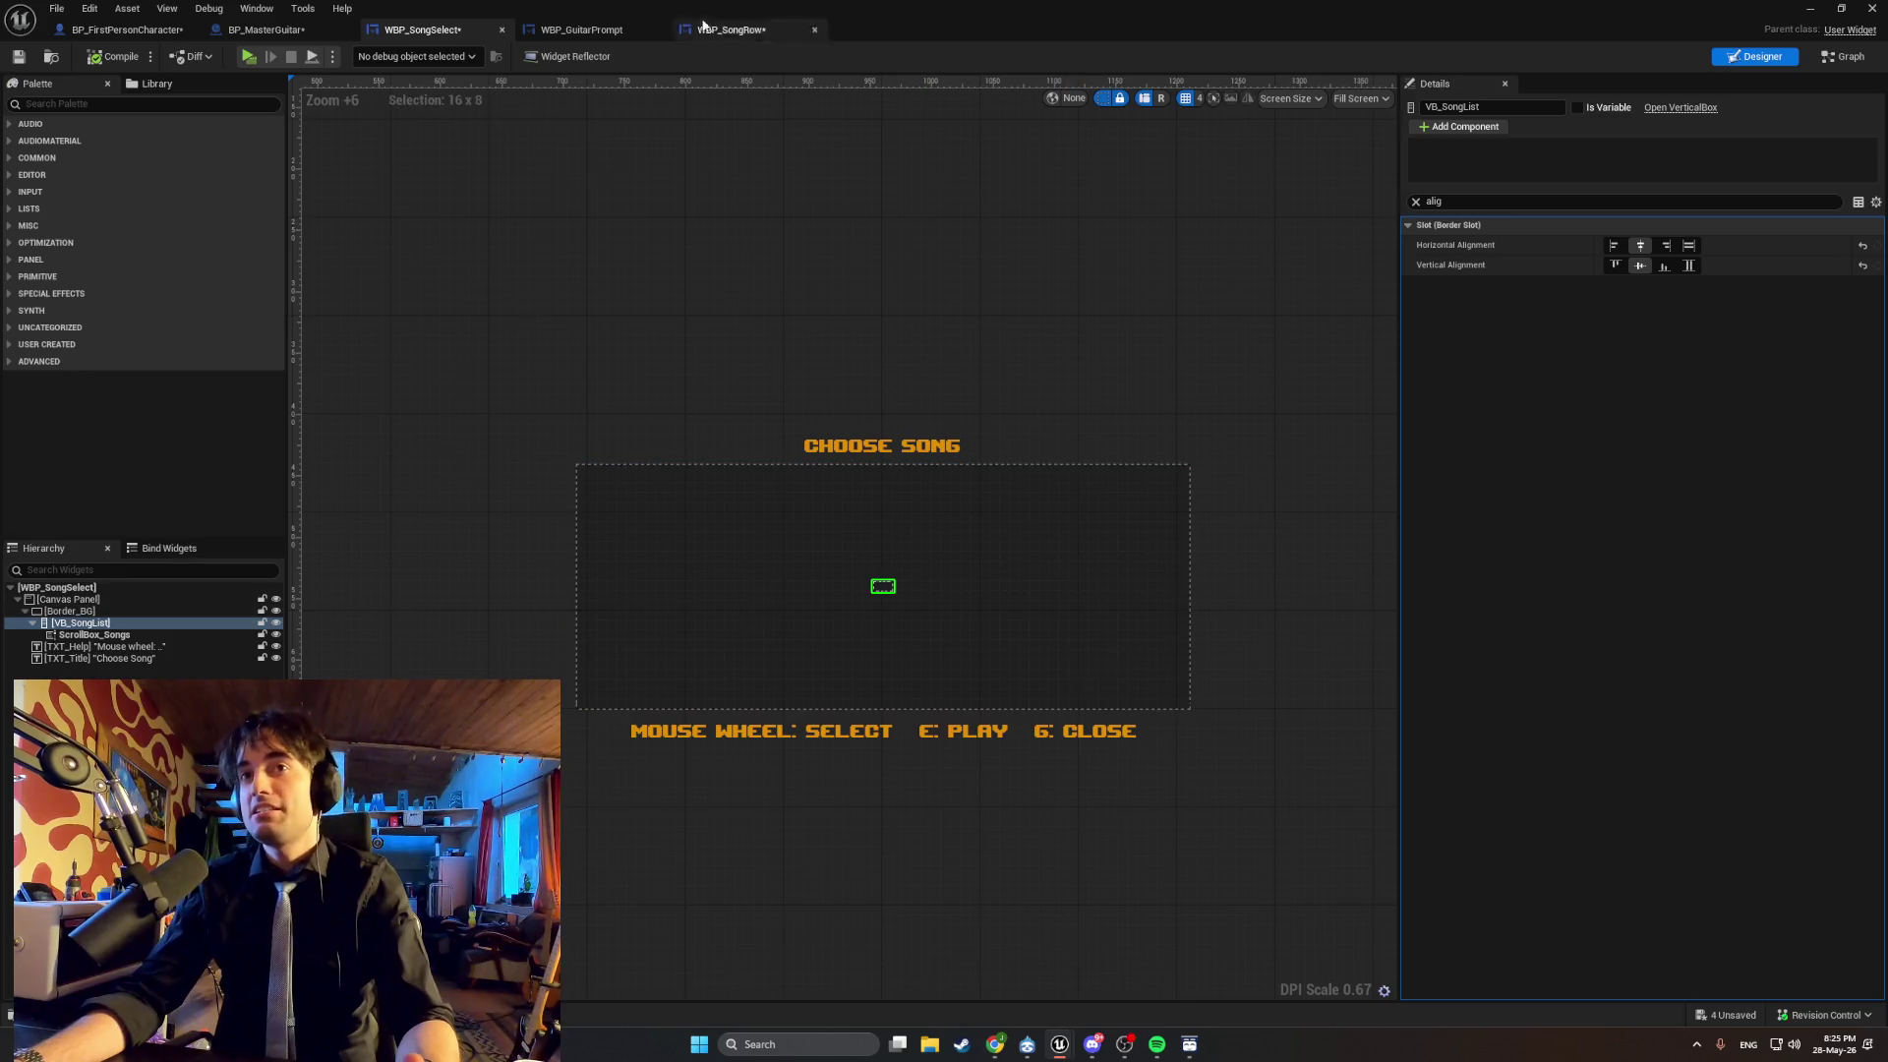
scroll(1242, 730, "down", 2)
left_click_drag(1251, 755, 916, 523)
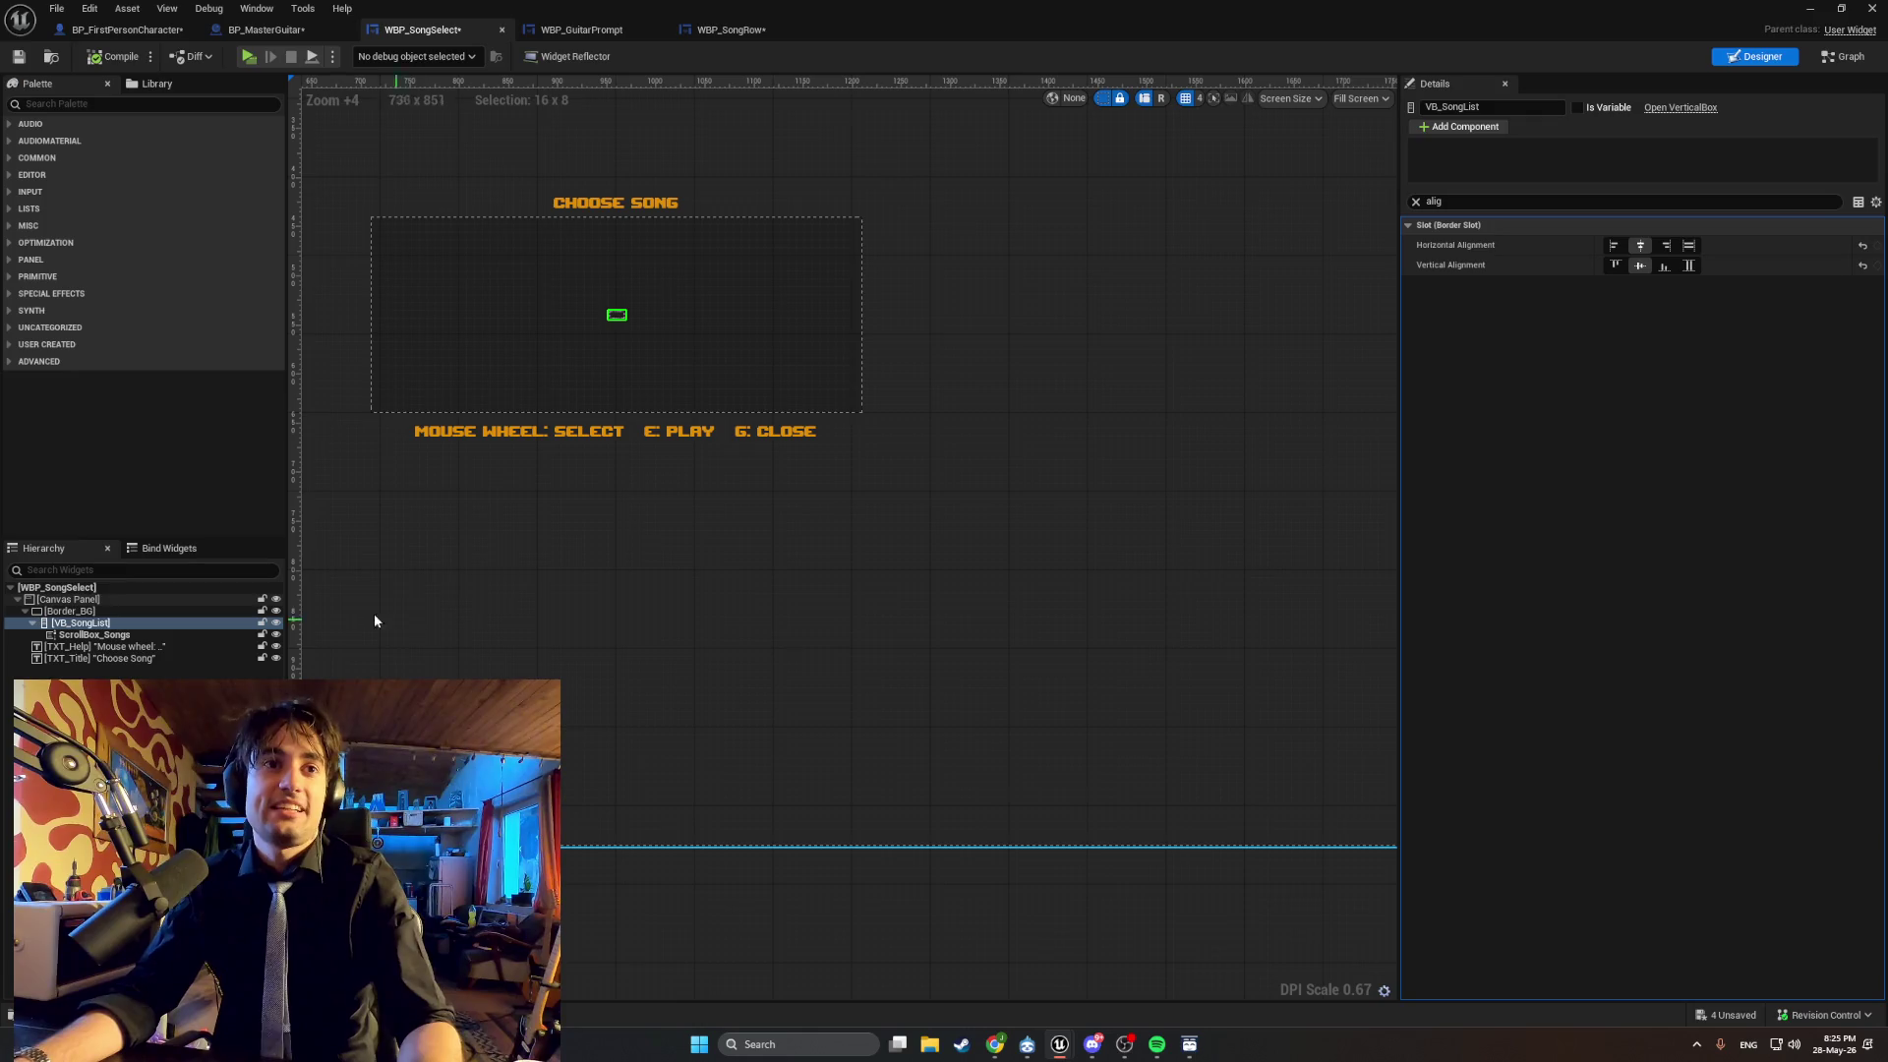
mouse_move(1146, 380)
left_mouse_down()
mouse_move(1230, 413)
mouse_move(1276, 478)
left_mouse_up()
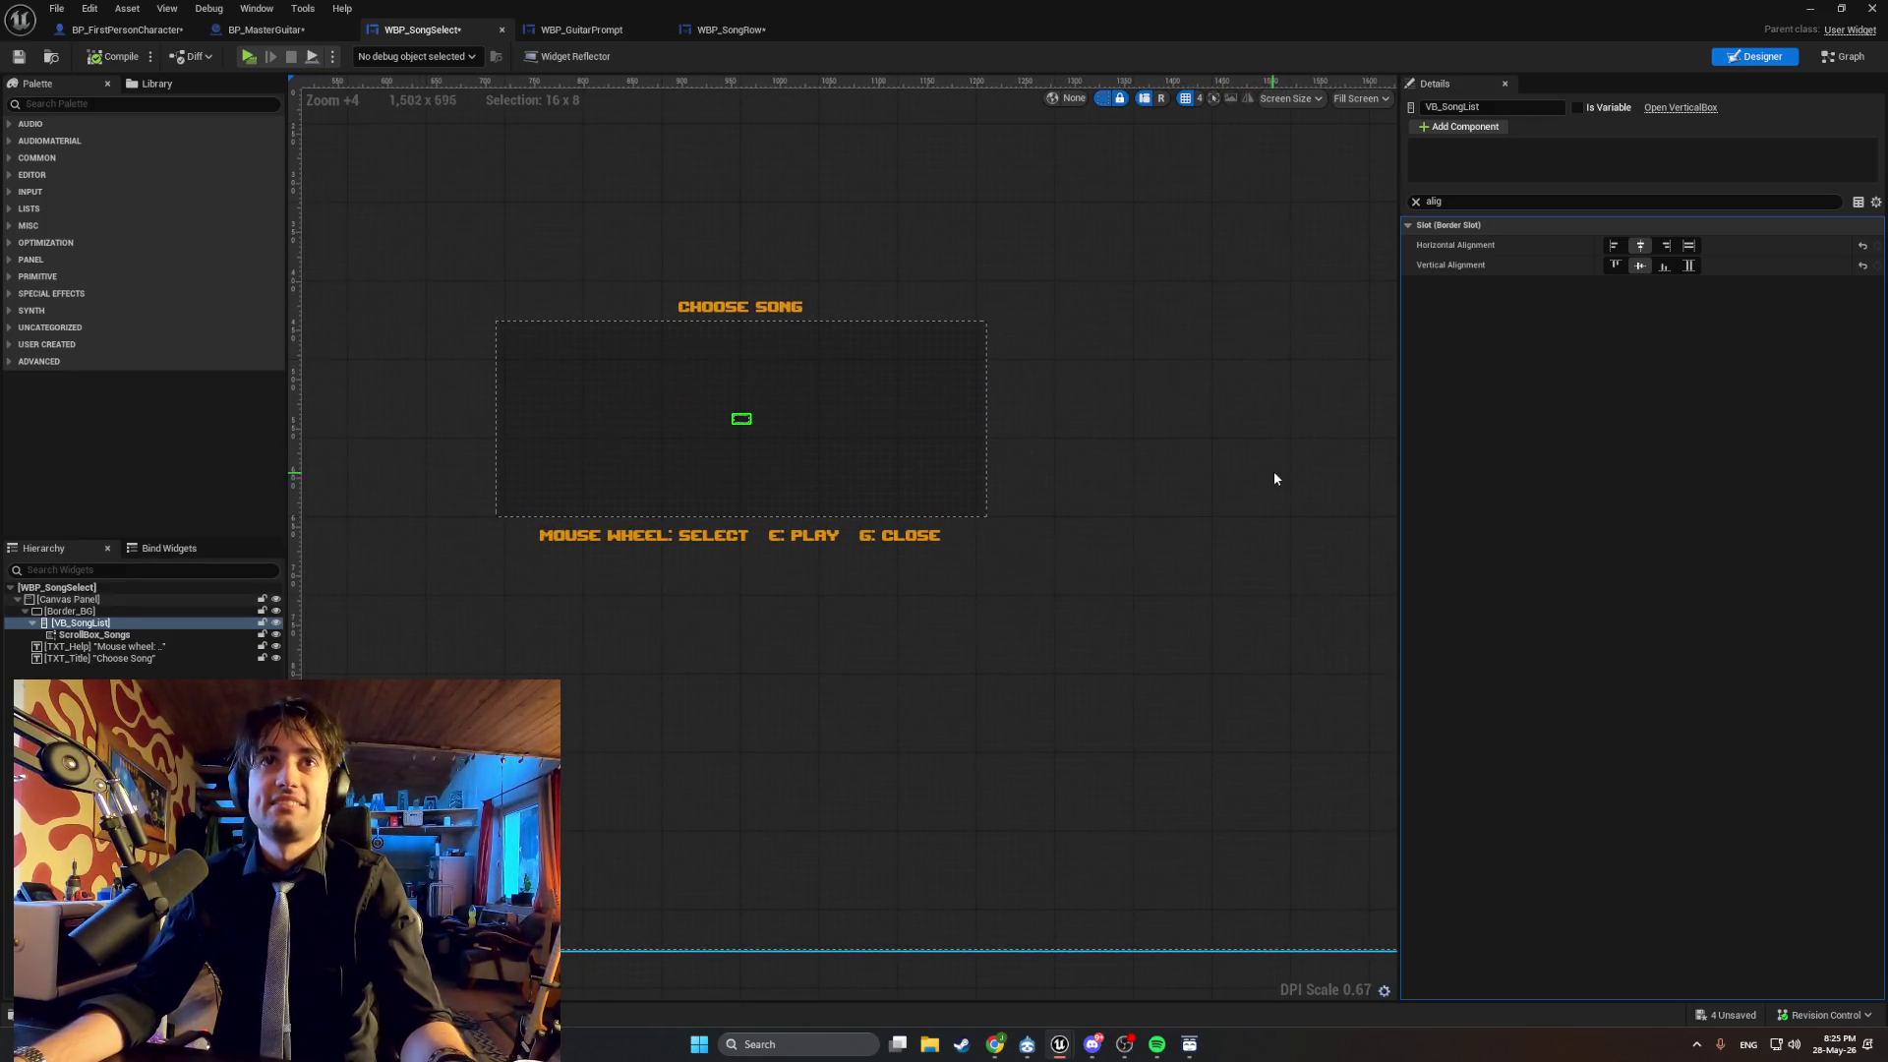
left_click(1416, 200)
left_click(1414, 225)
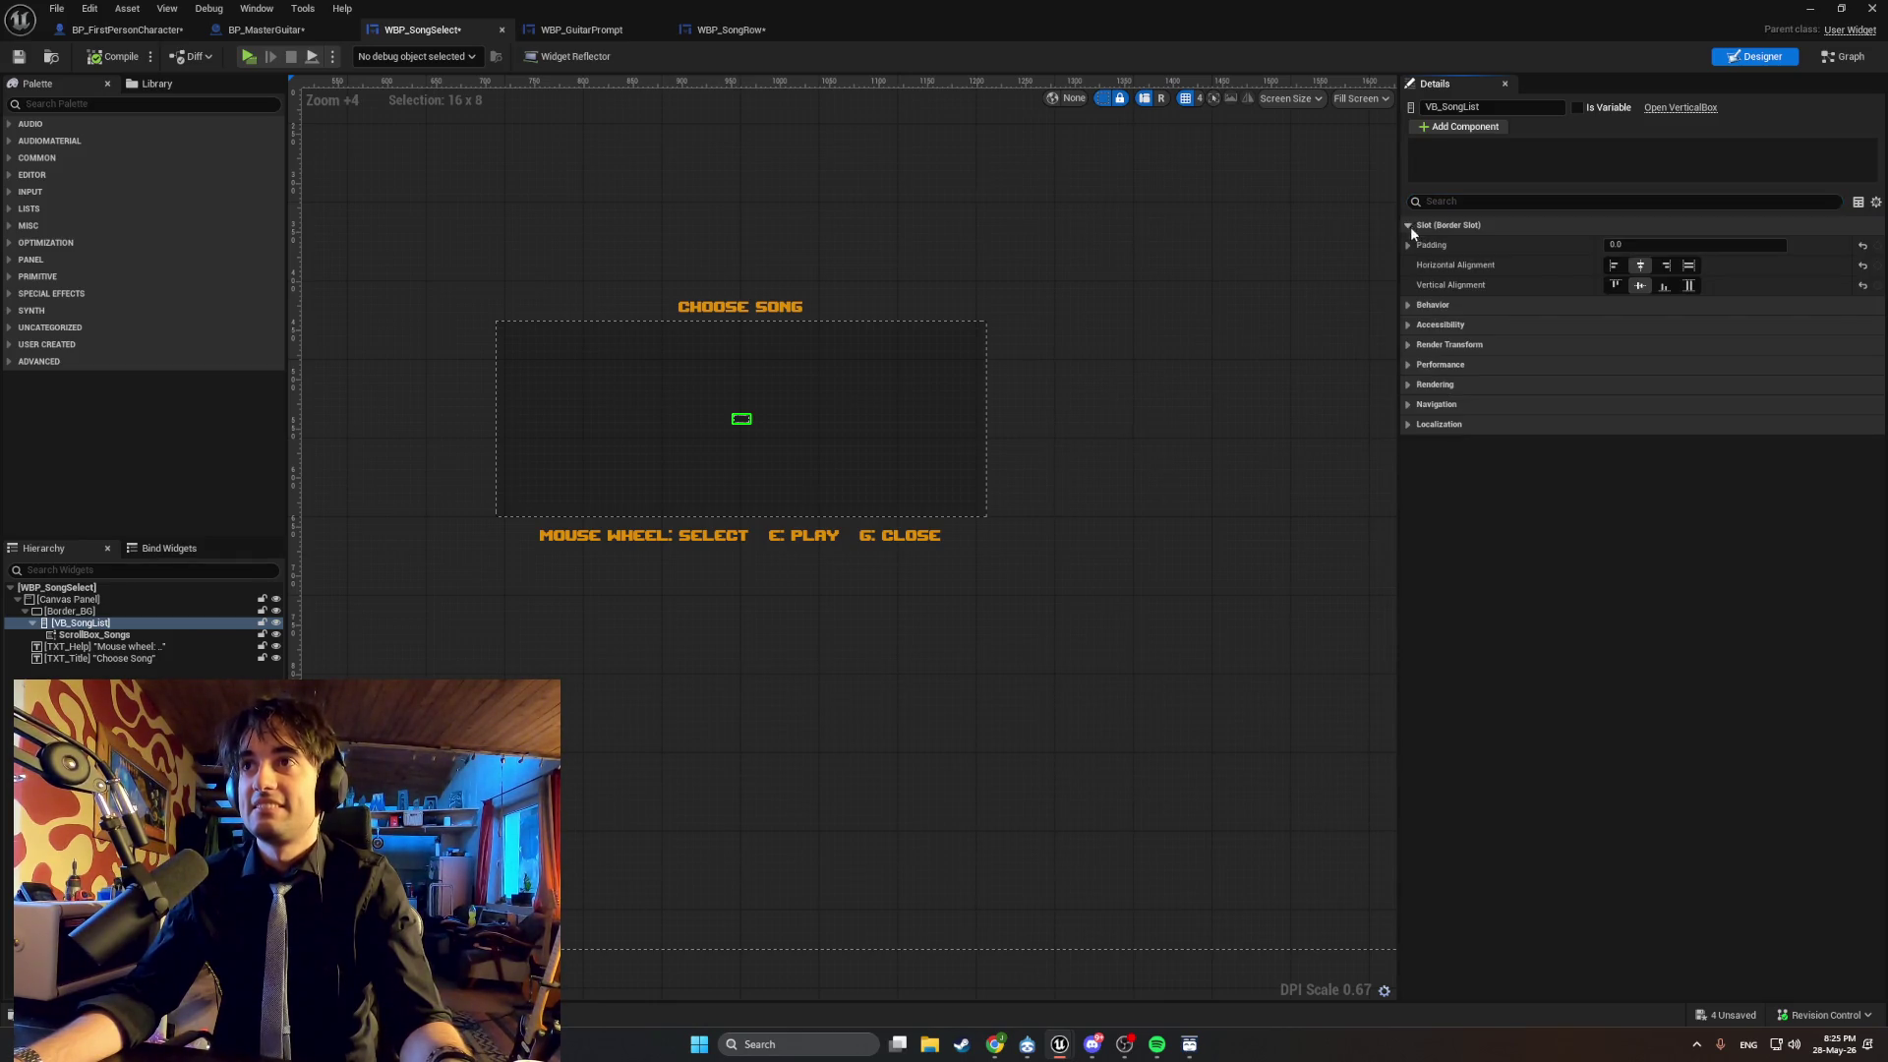
left_click(1410, 305)
left_click(1409, 305)
left_click(1409, 325)
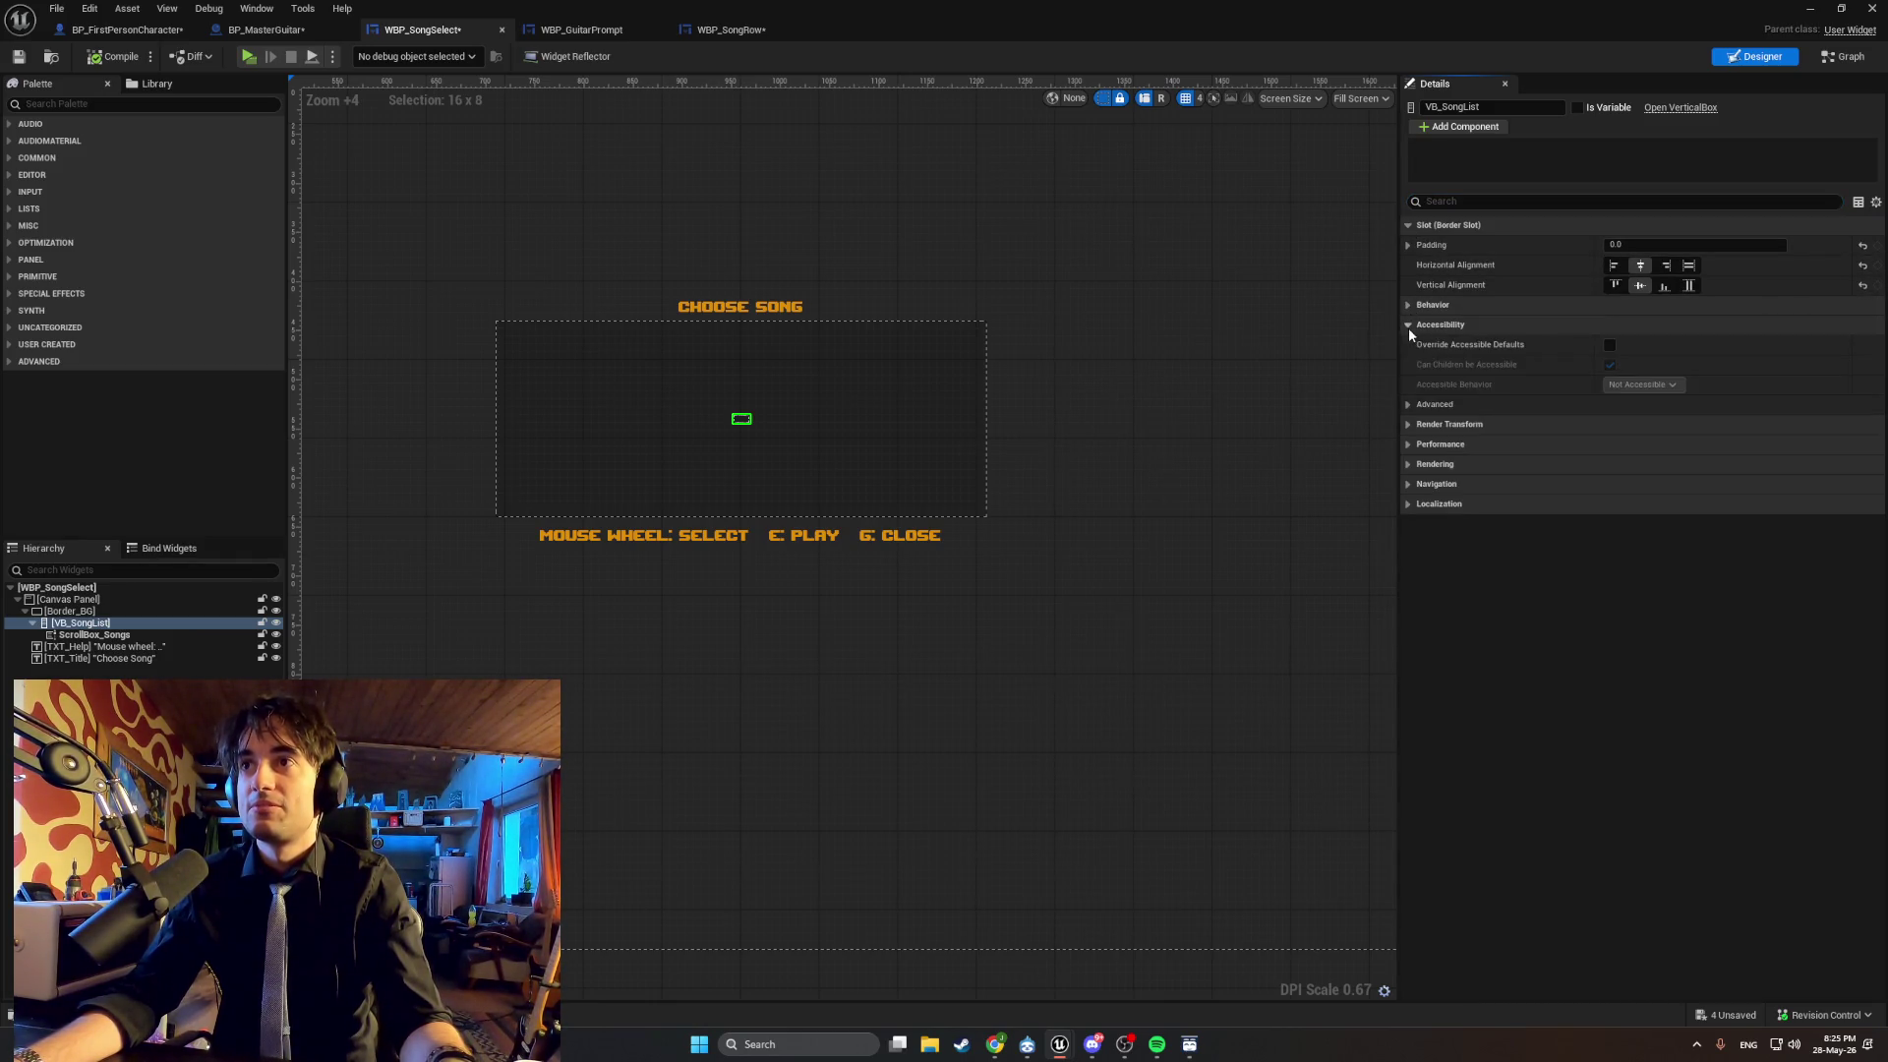
left_click(1408, 326)
left_click(1409, 345)
left_click(1410, 344)
left_click(1410, 364)
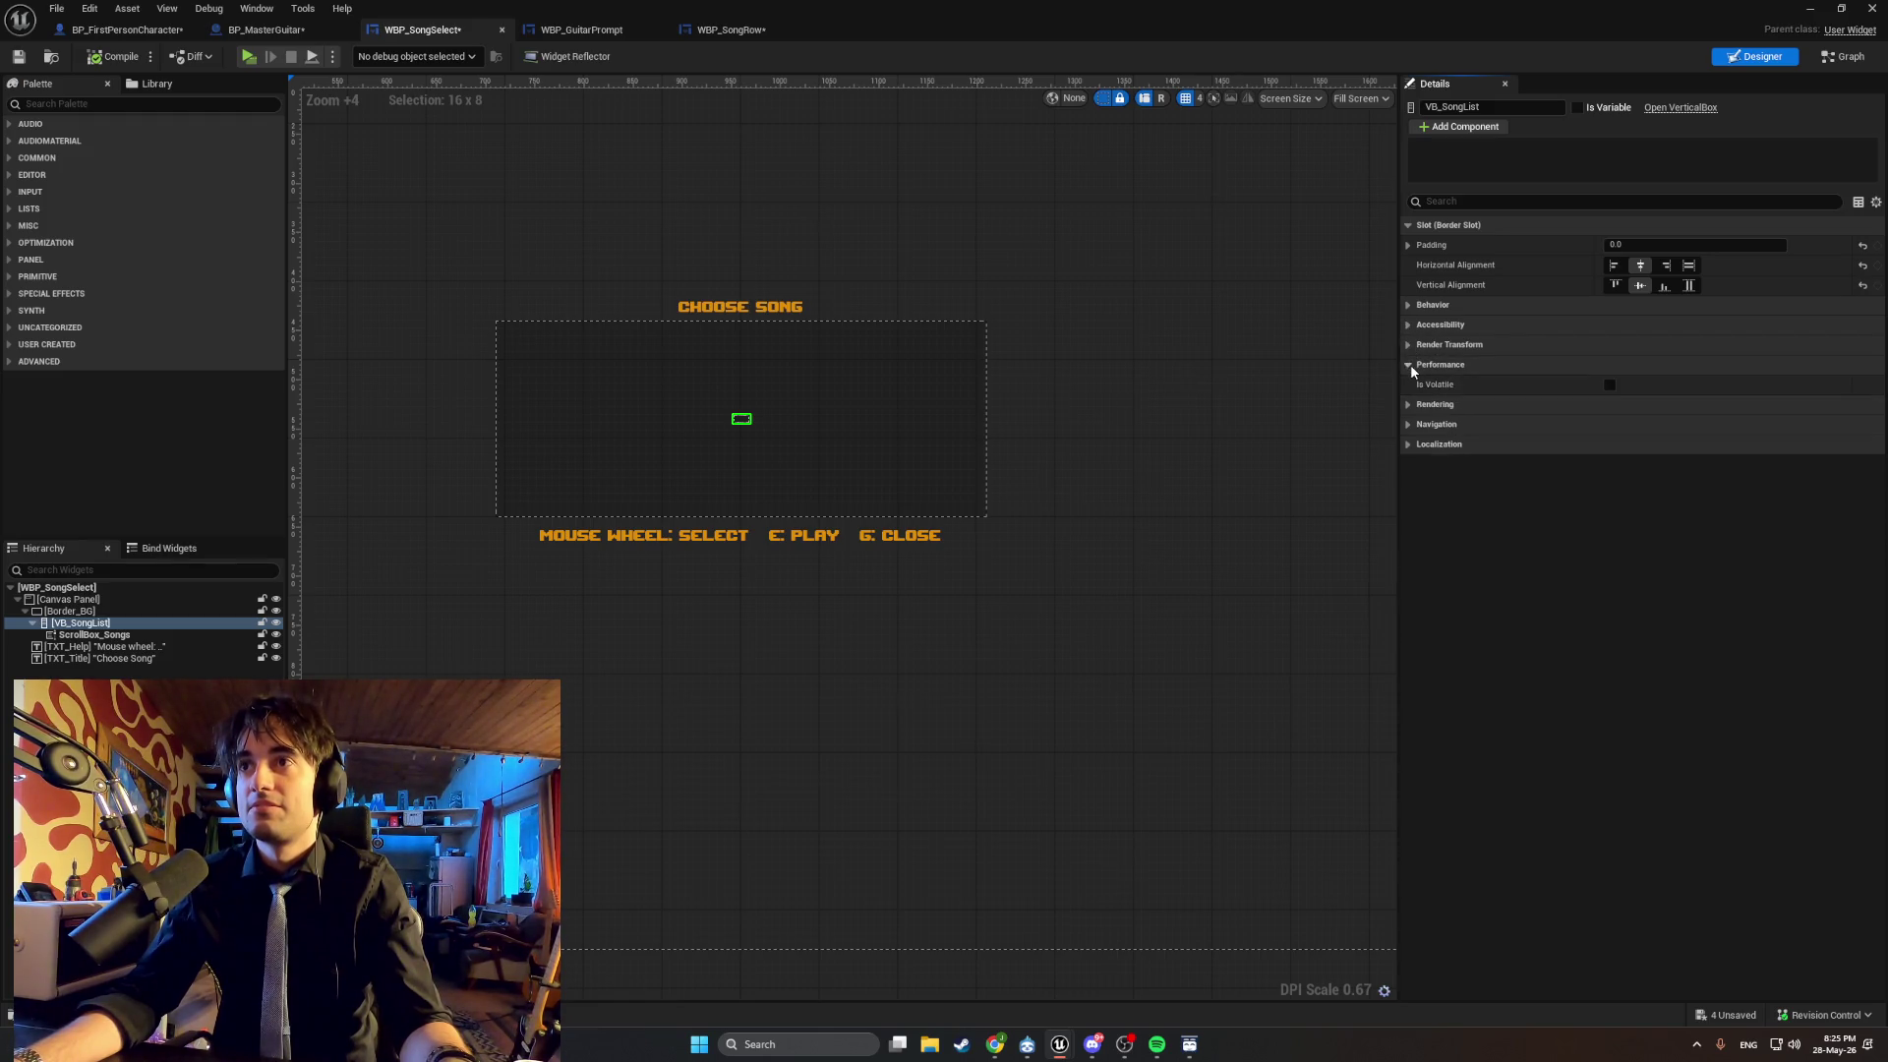
left_click(1410, 364)
left_click(1414, 384)
left_click(1415, 384)
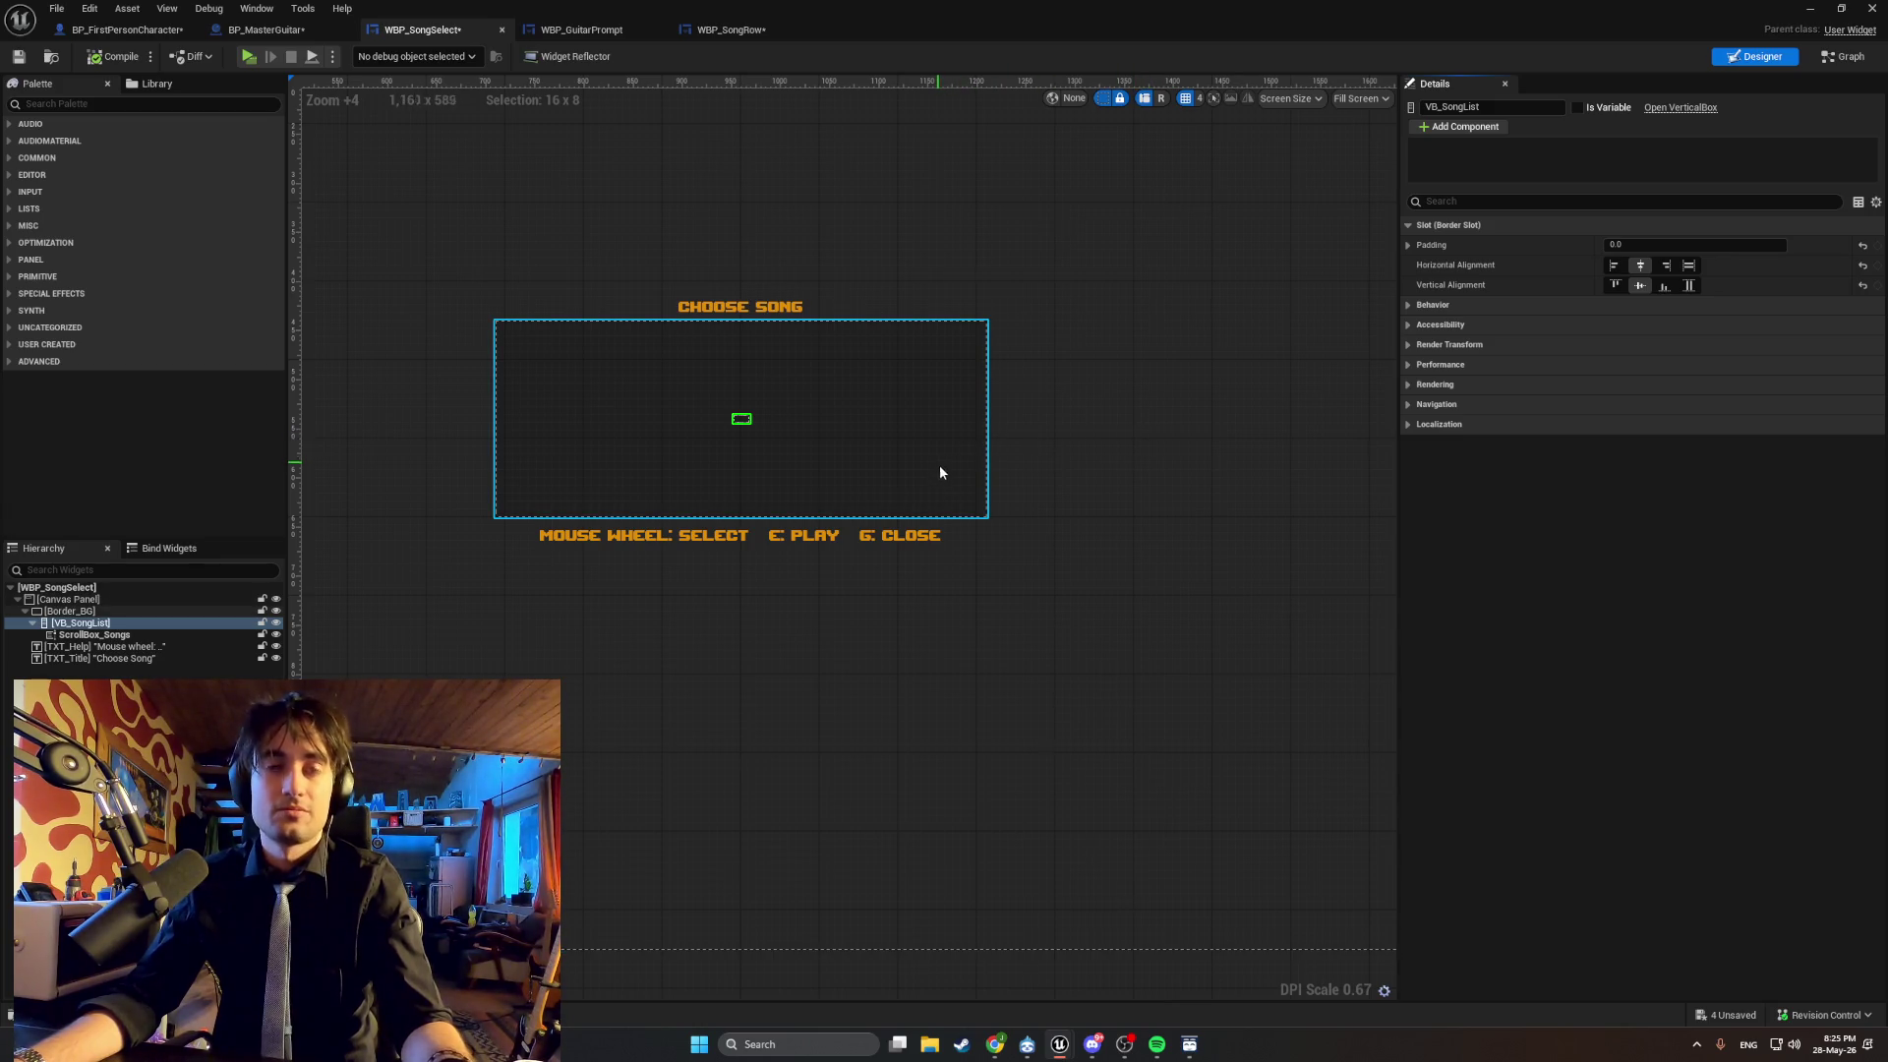
key("super+shift+s")
left_click_drag(1887, 888, 12, 10)
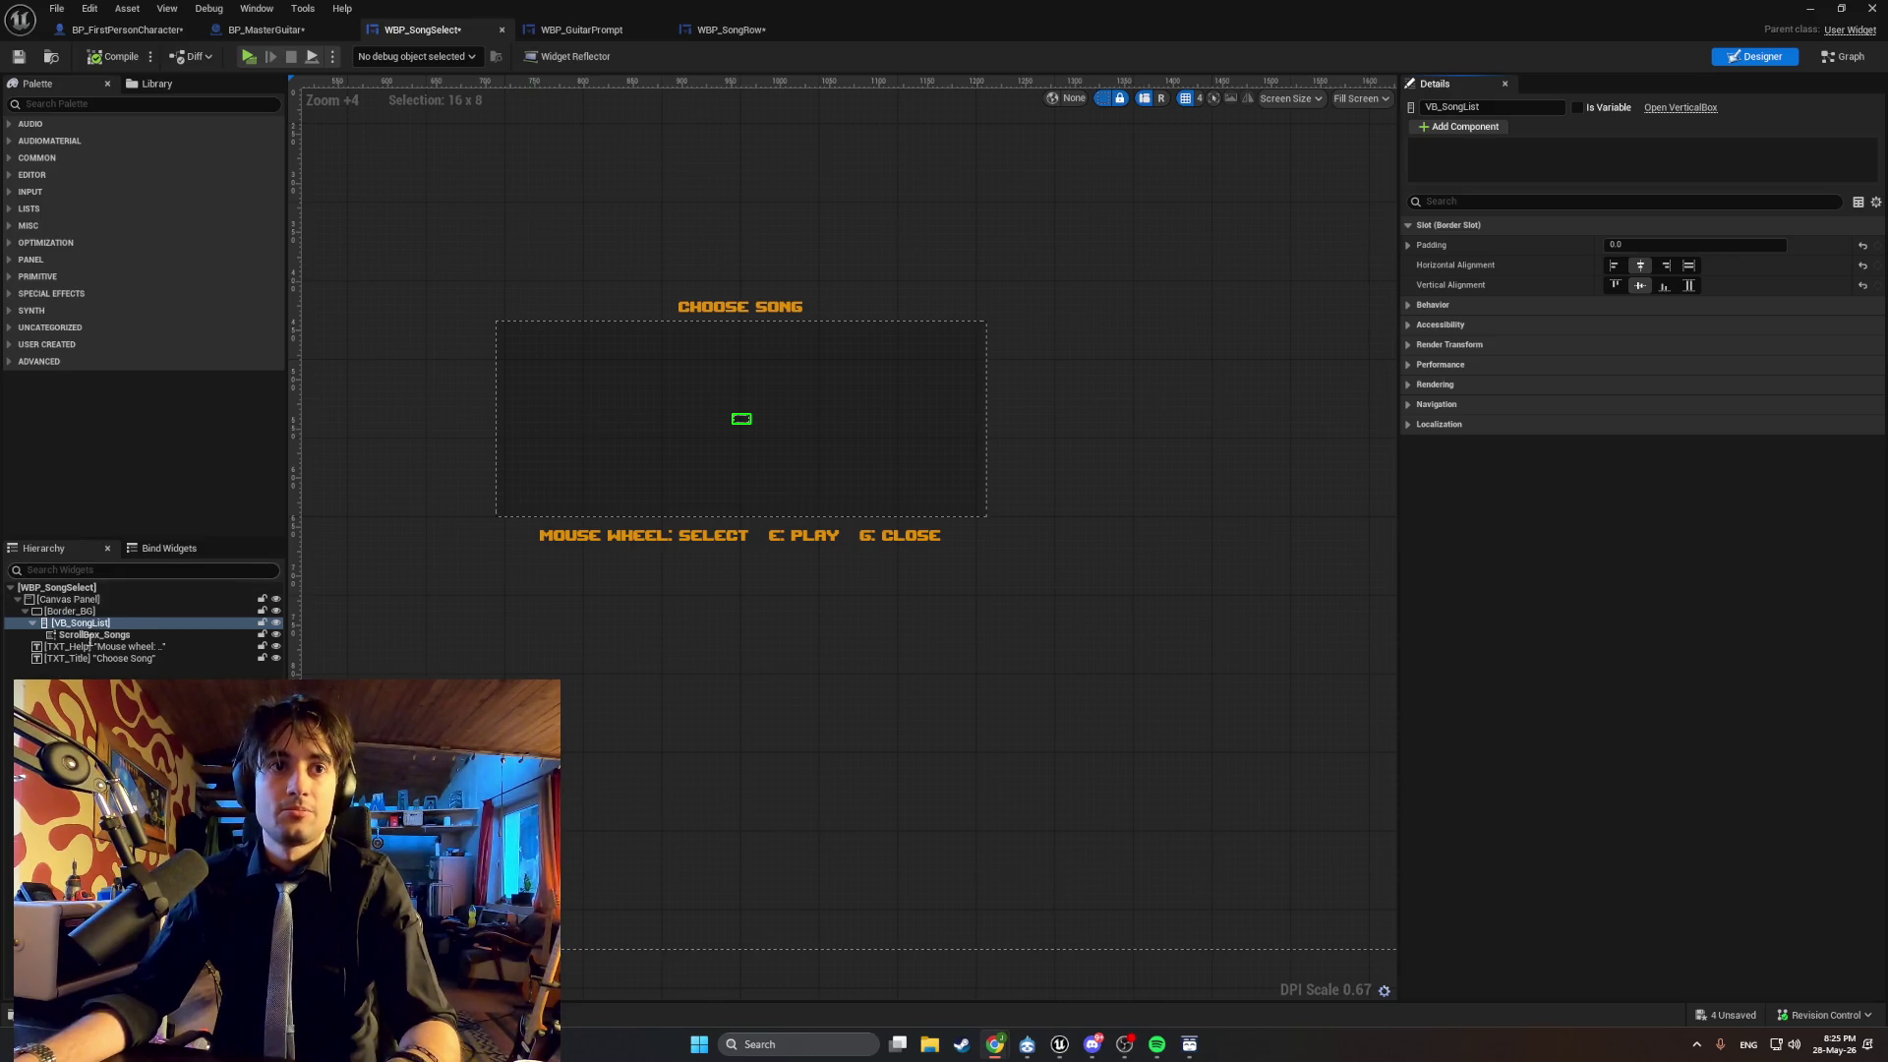
left_click(836, 433)
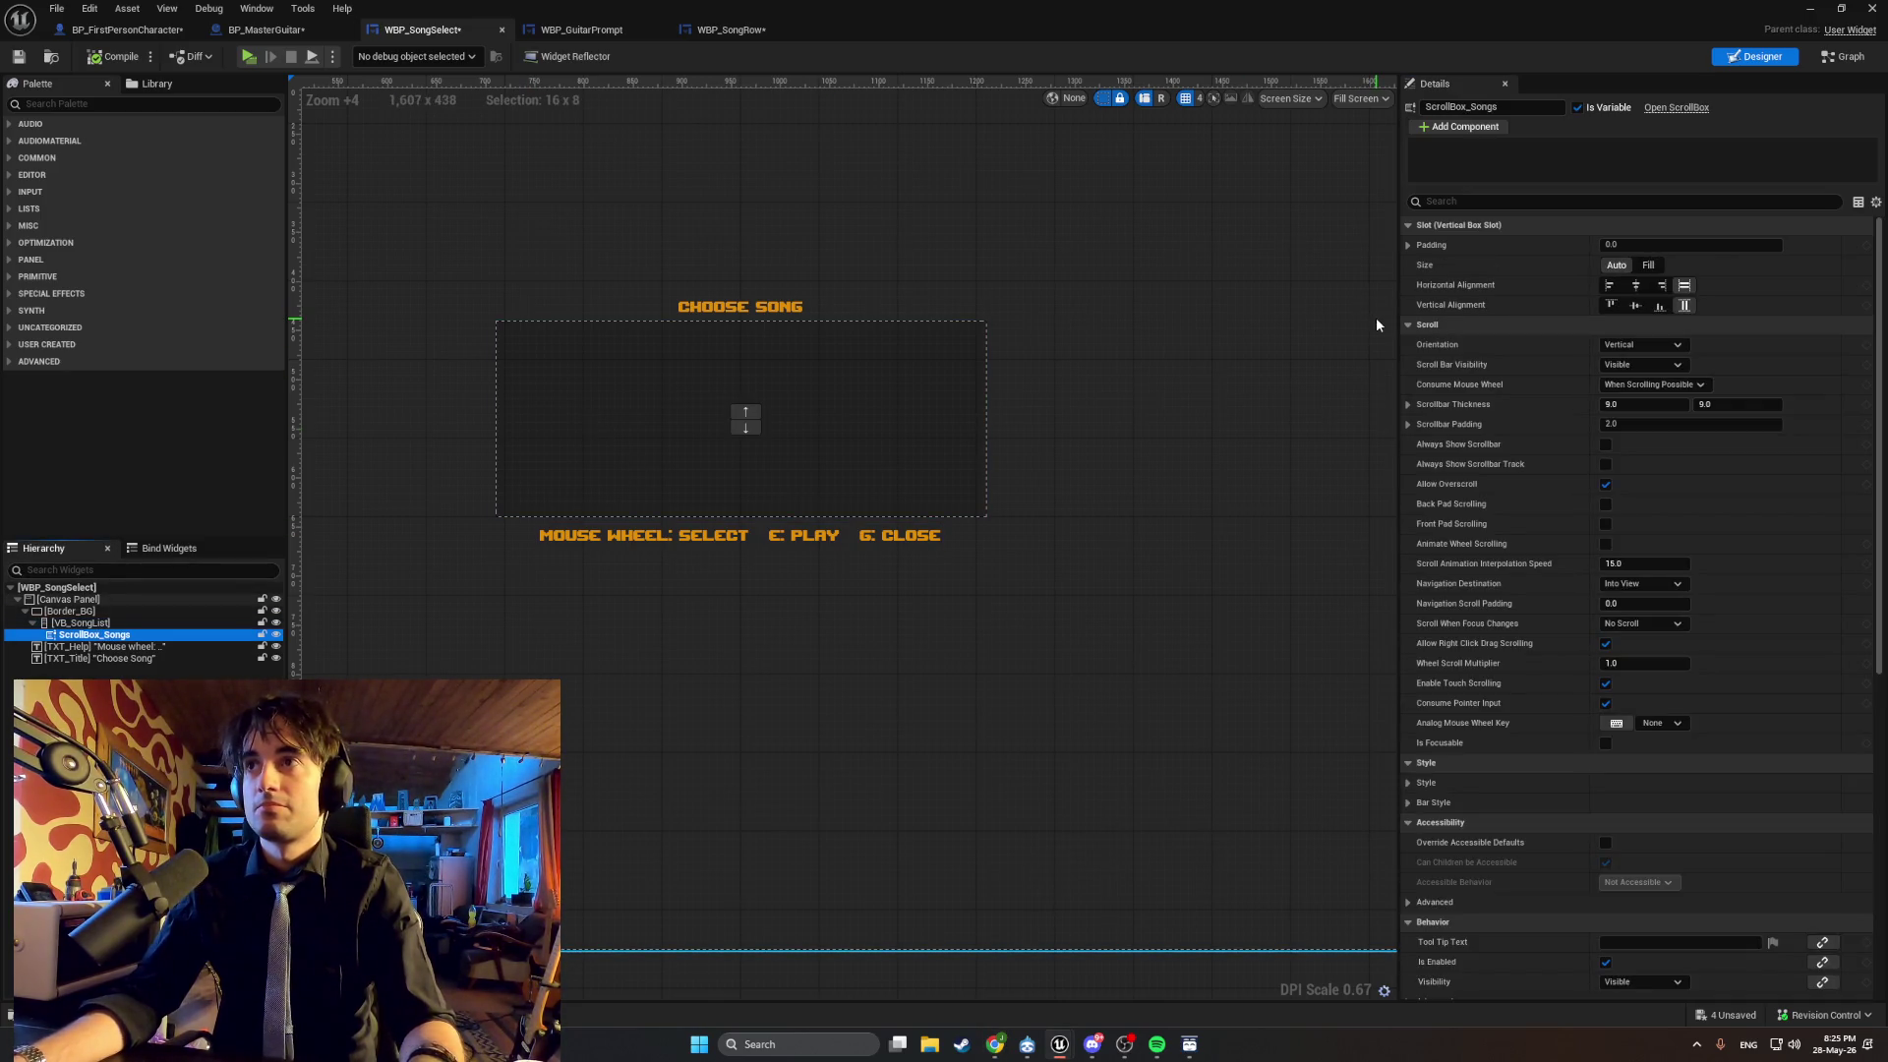
left_click(706, 33)
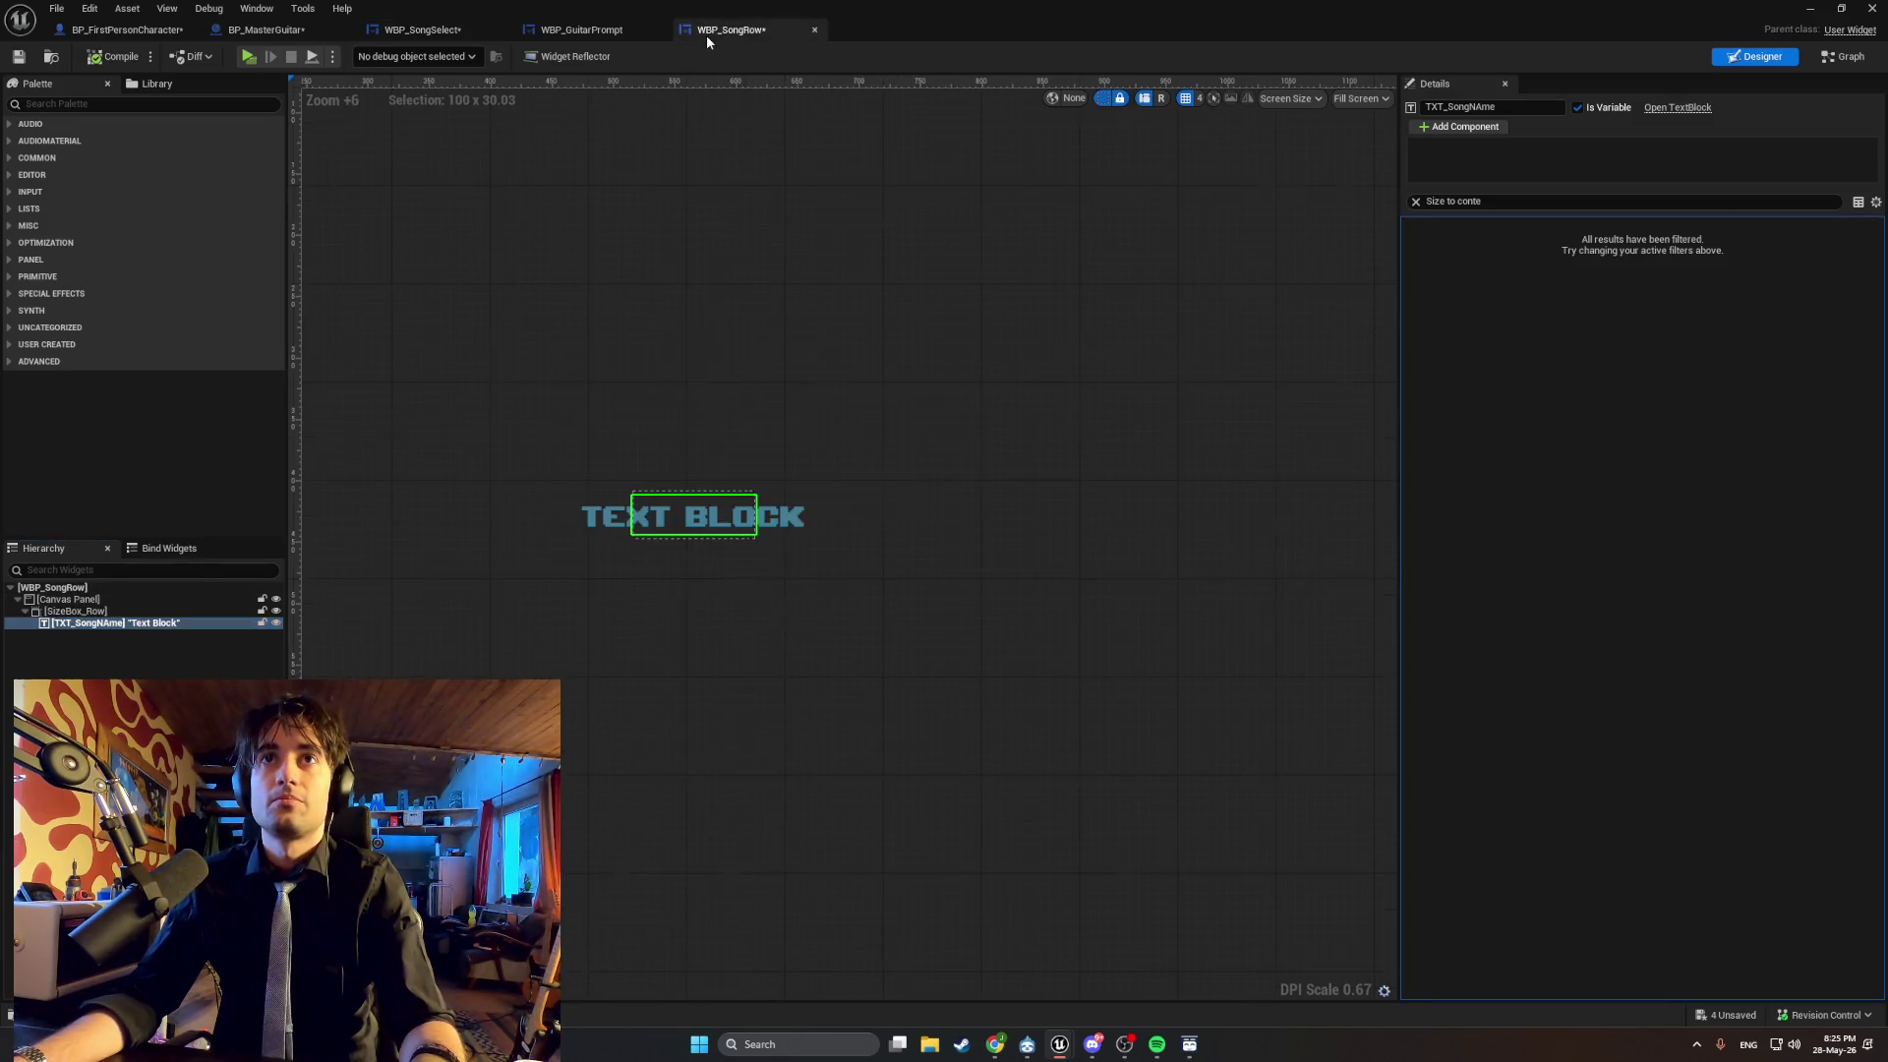
left_click(1416, 202)
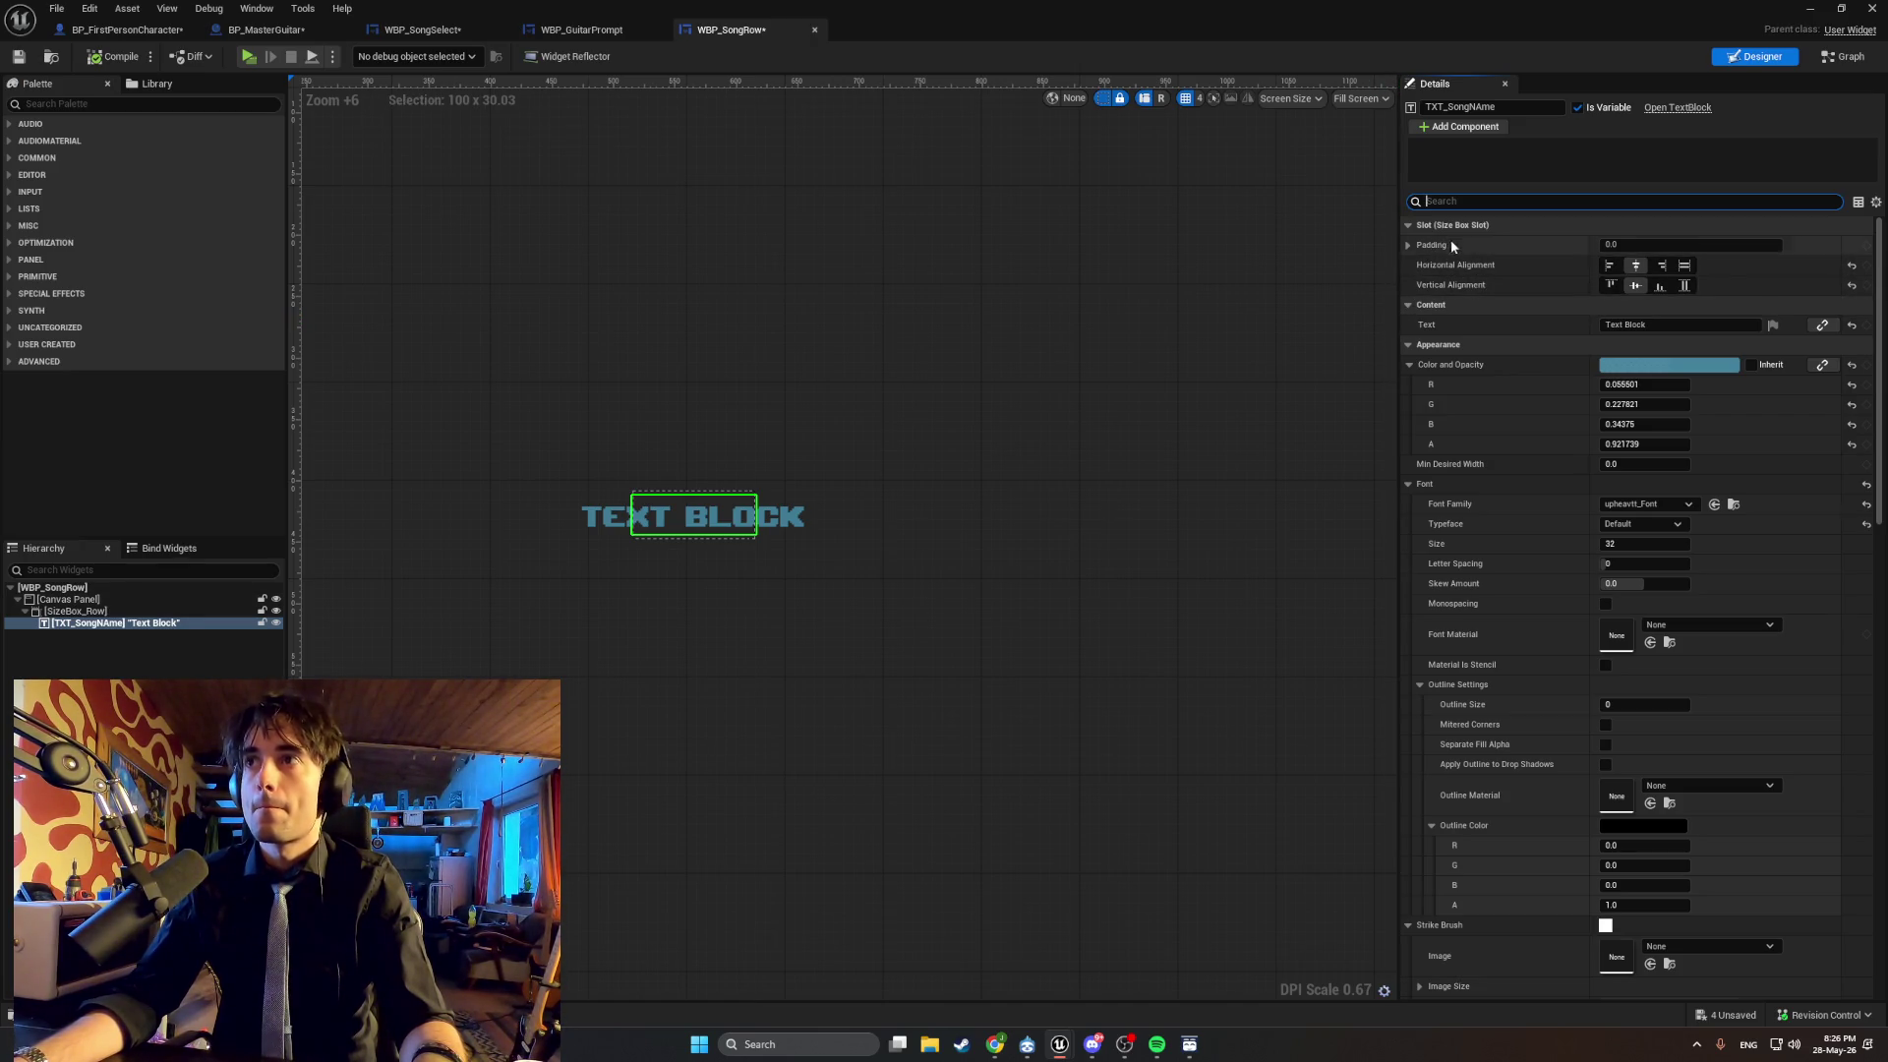
left_click(1409, 246)
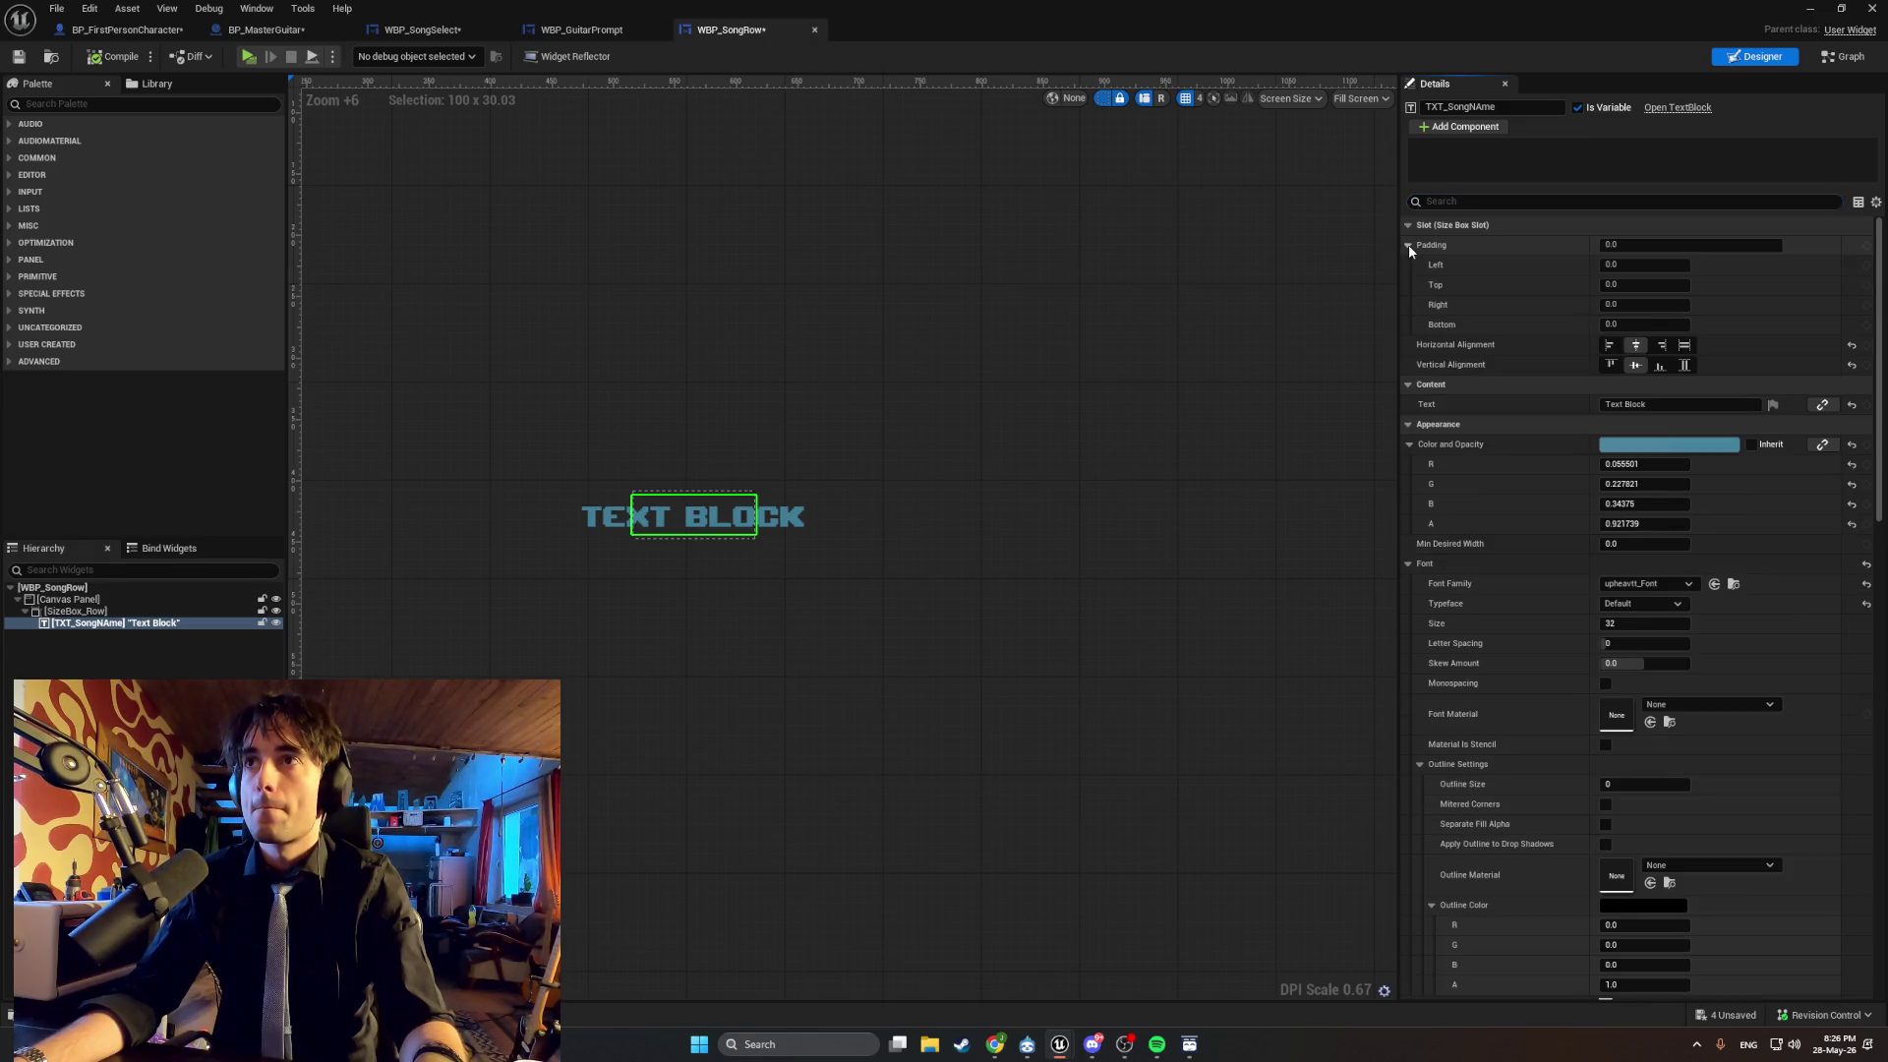
left_click(1409, 246)
scroll(1520, 445, "down", 5)
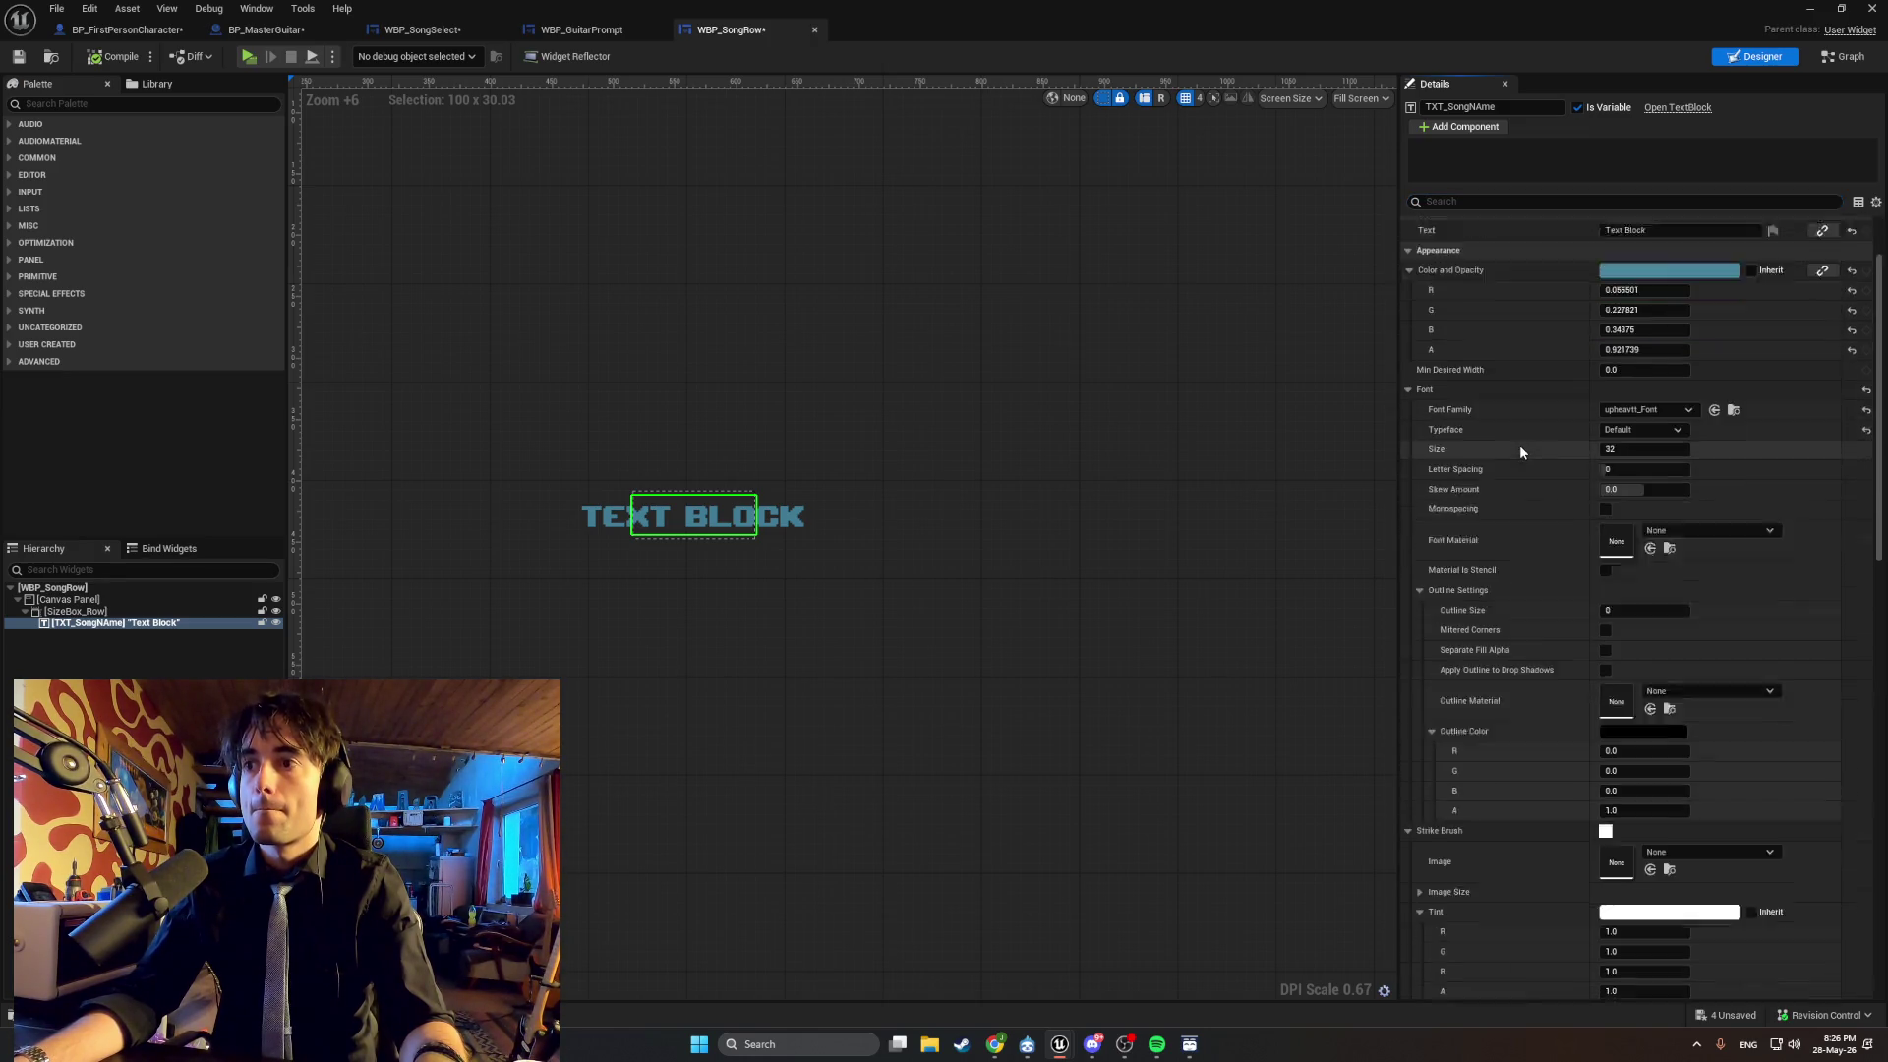
scroll(1485, 452, "up", 5)
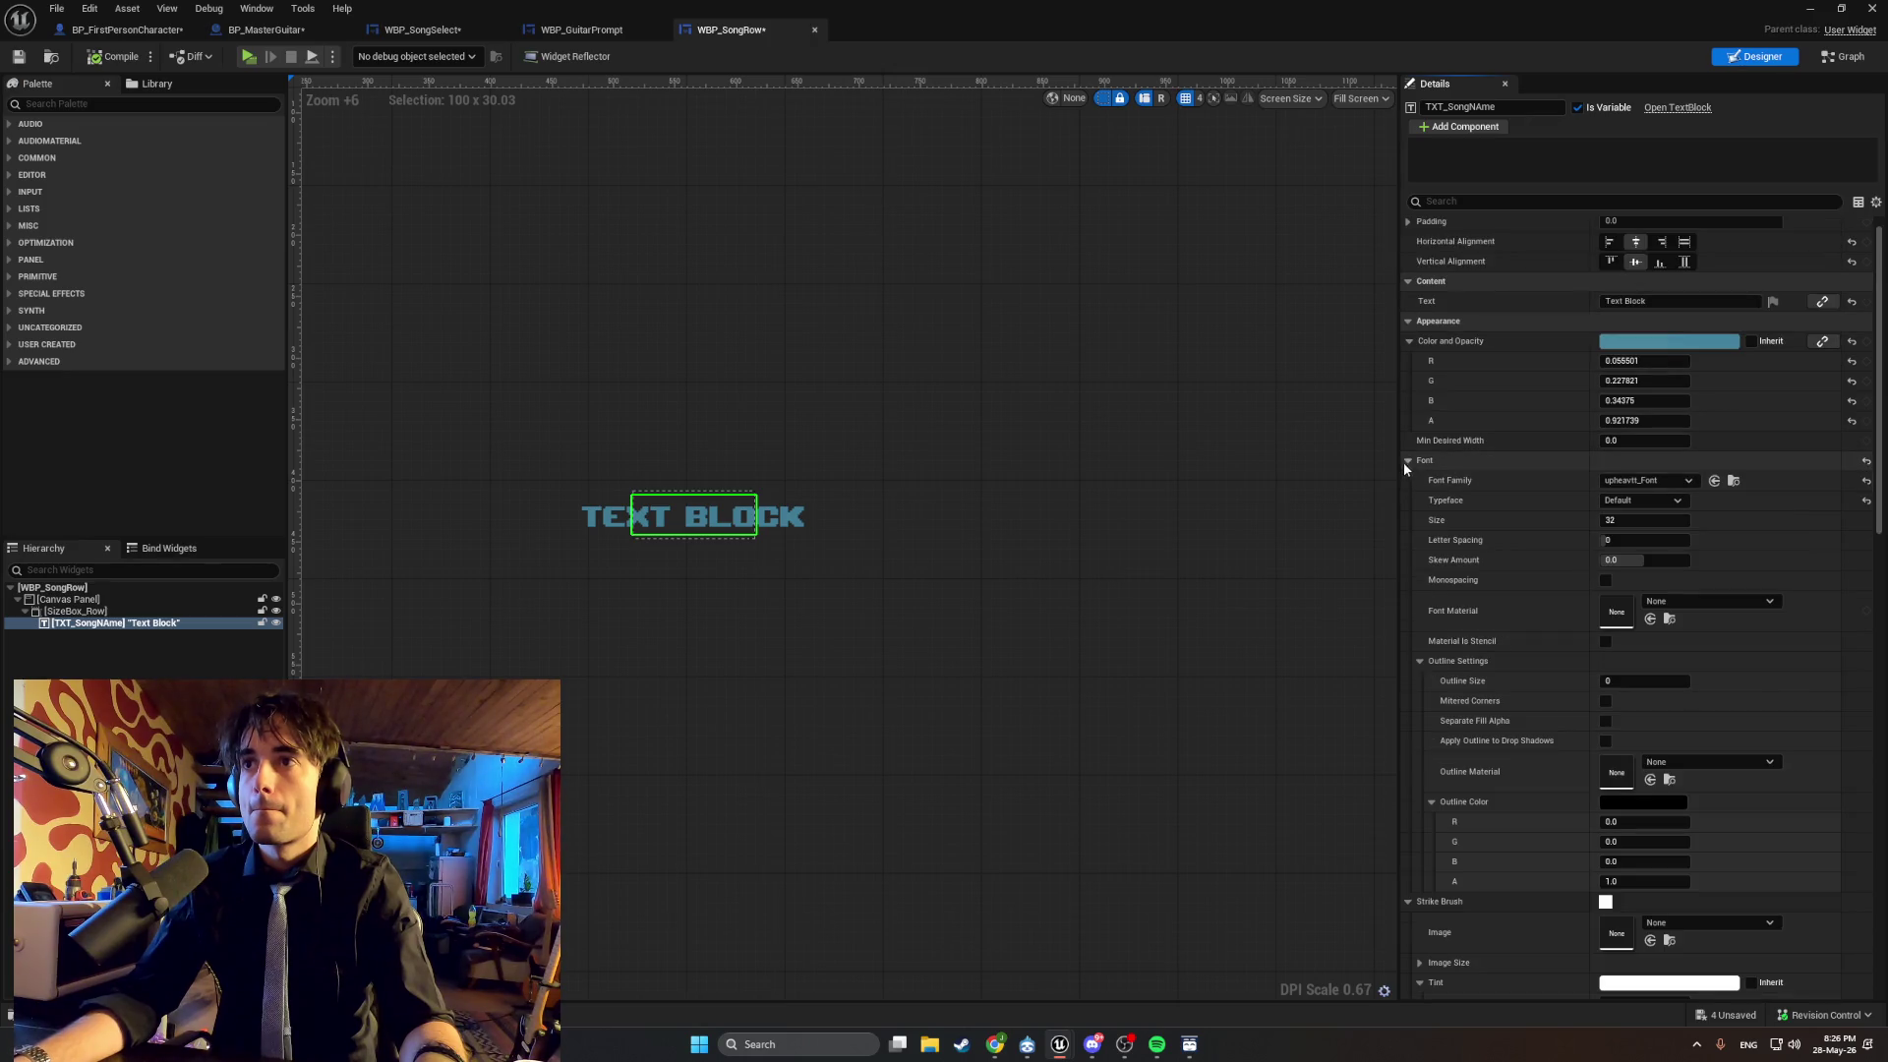
left_click(1407, 460)
left_click(1409, 321)
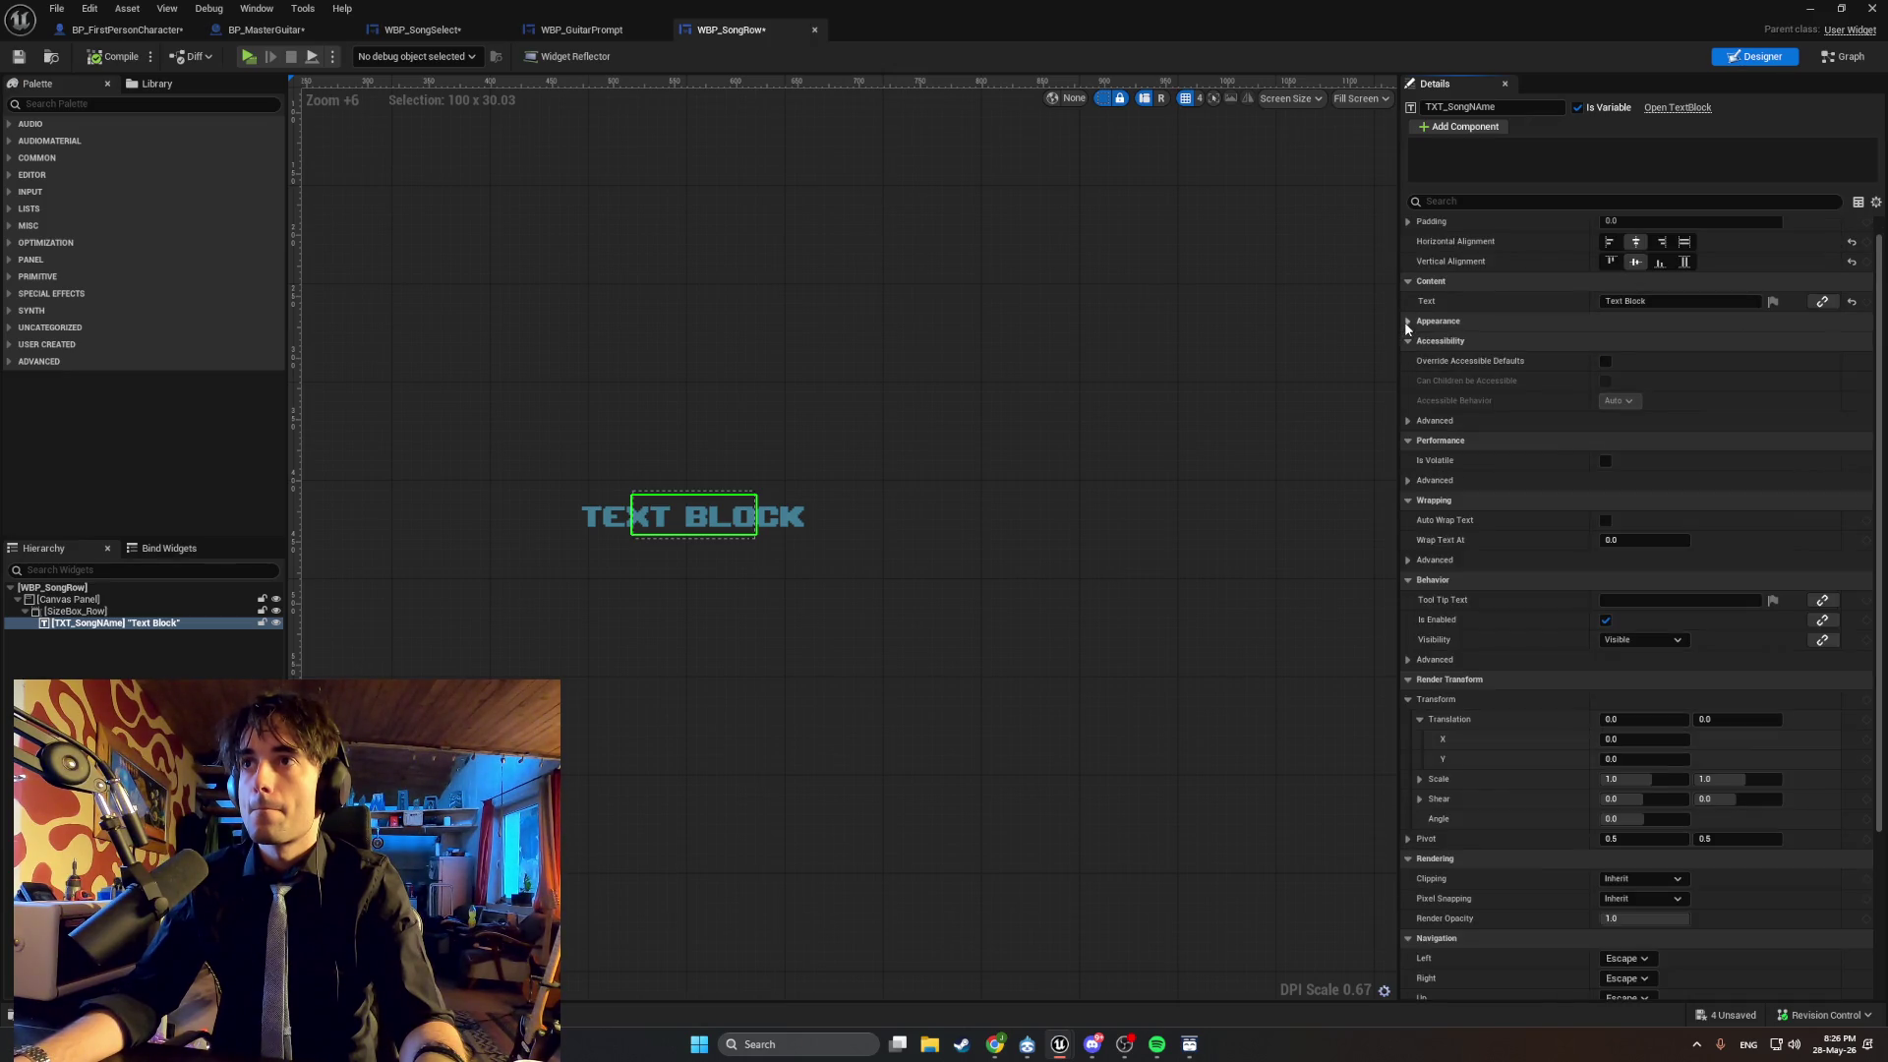
left_click(1406, 285)
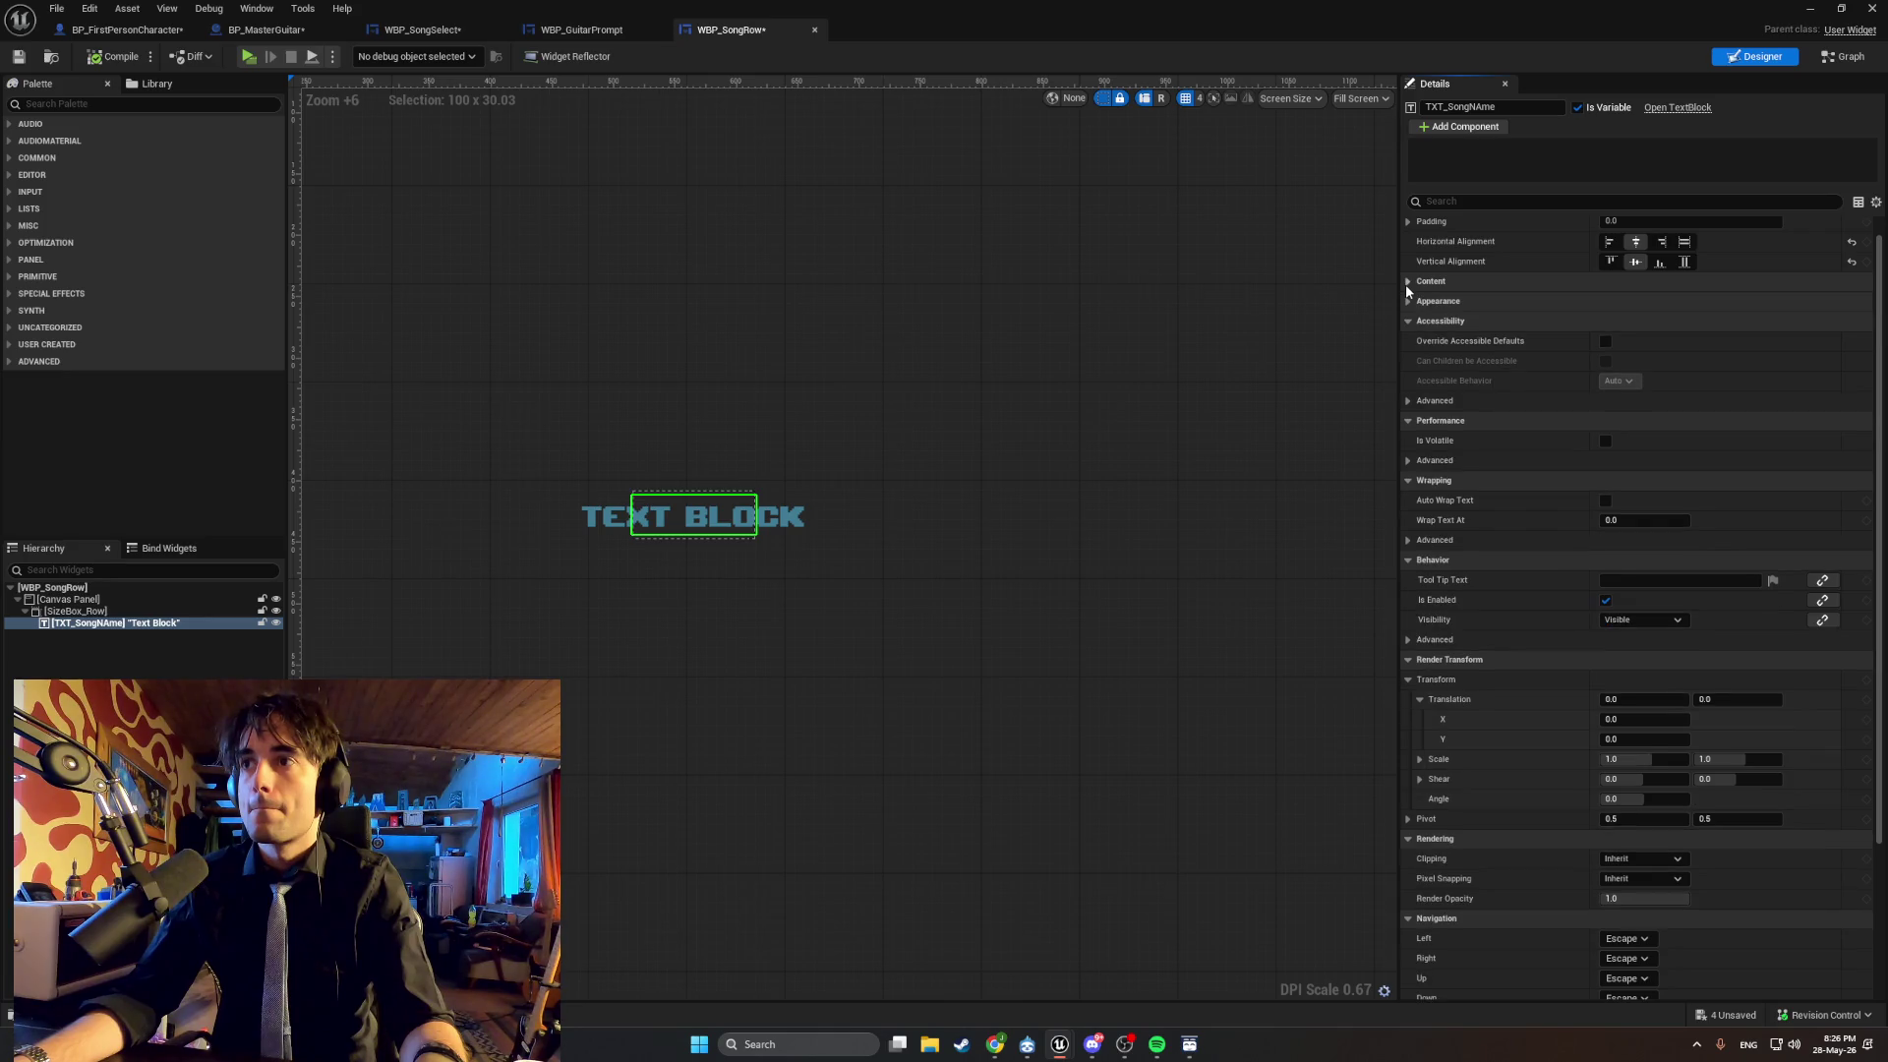
left_click(1408, 559)
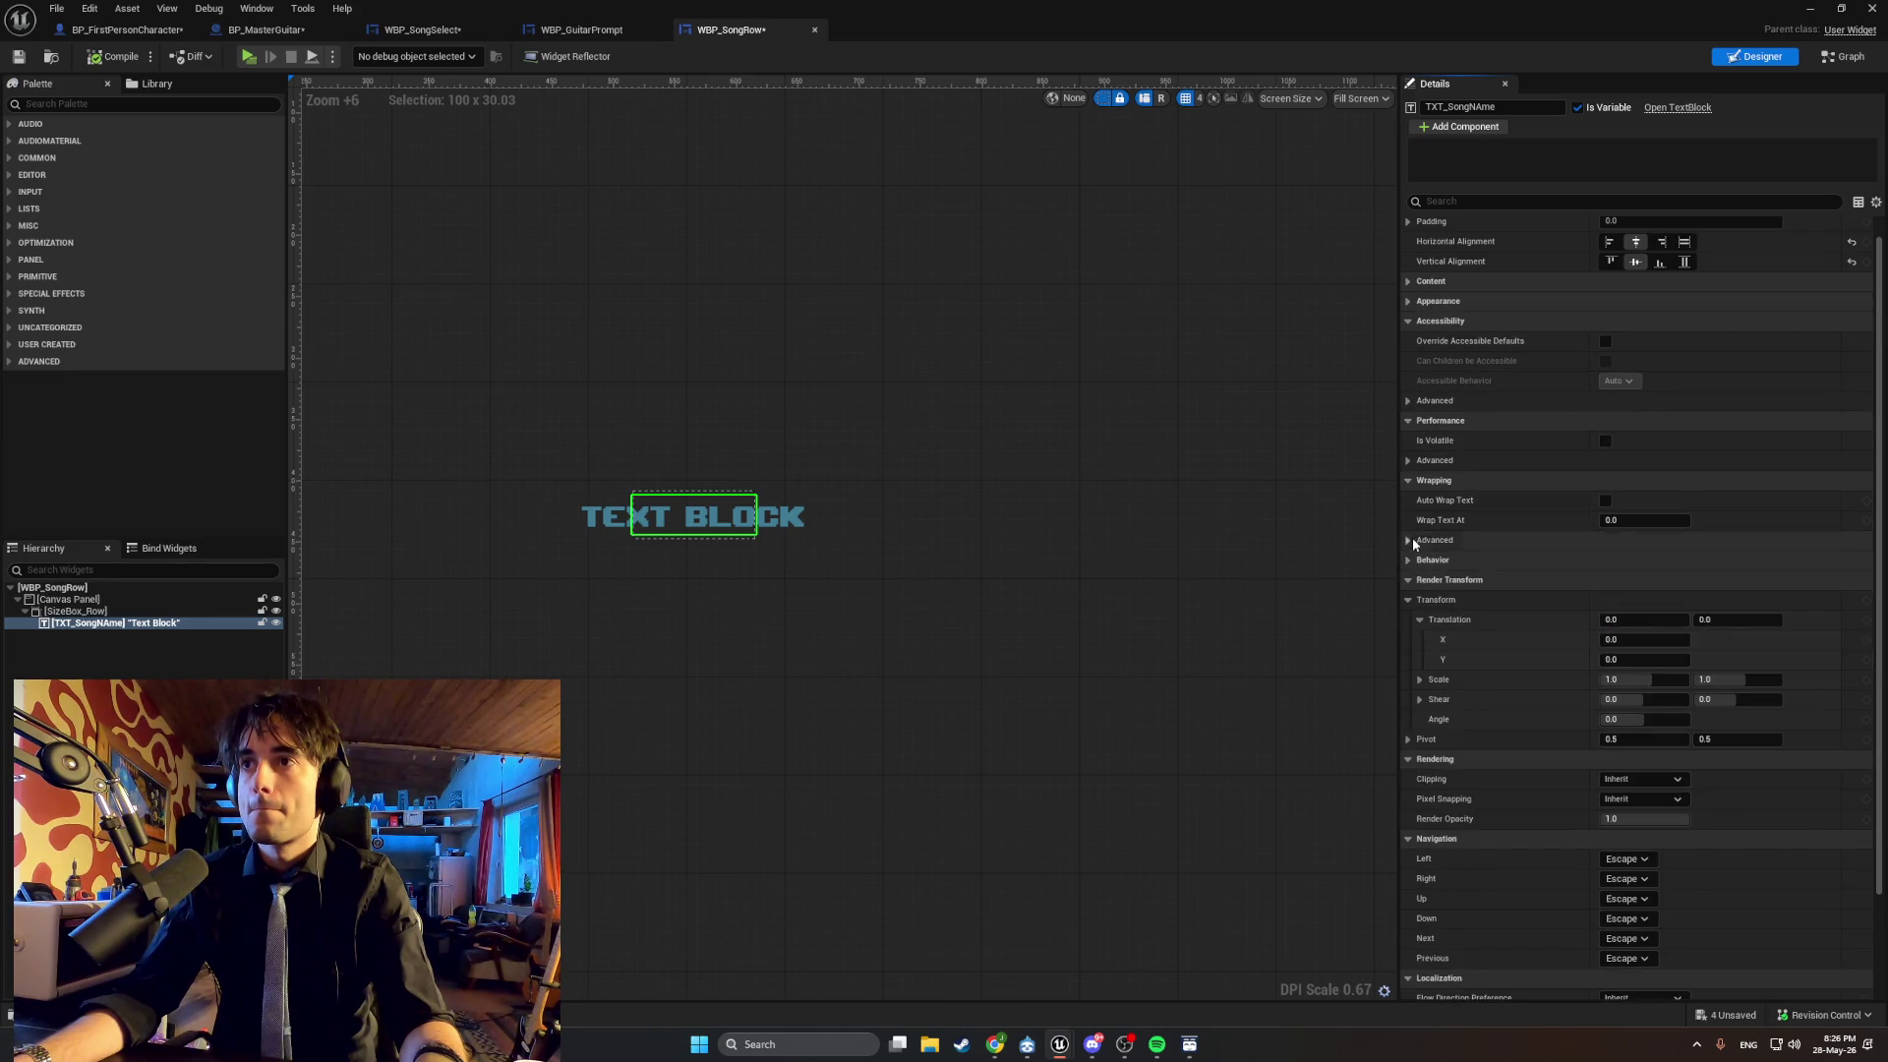
left_click(1411, 480)
left_click(1408, 421)
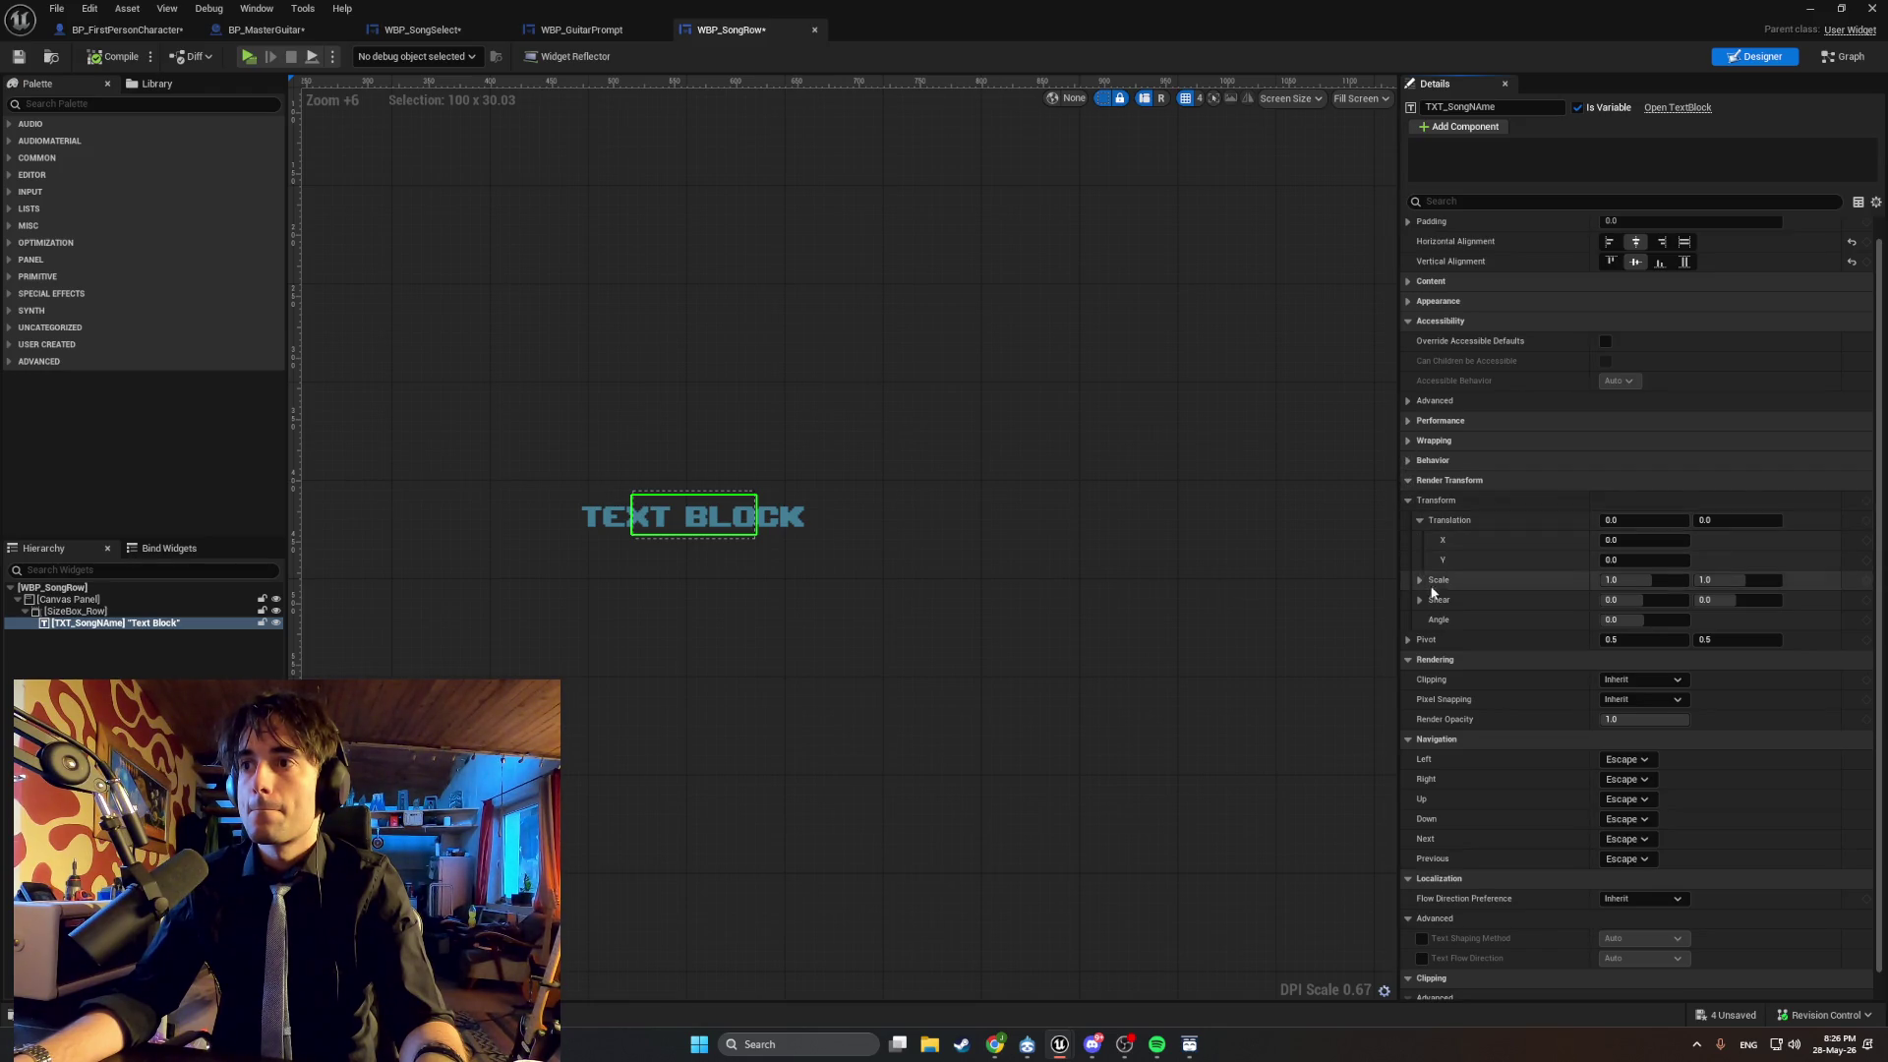
scroll(1432, 630, "down", 1)
left_click(1410, 709)
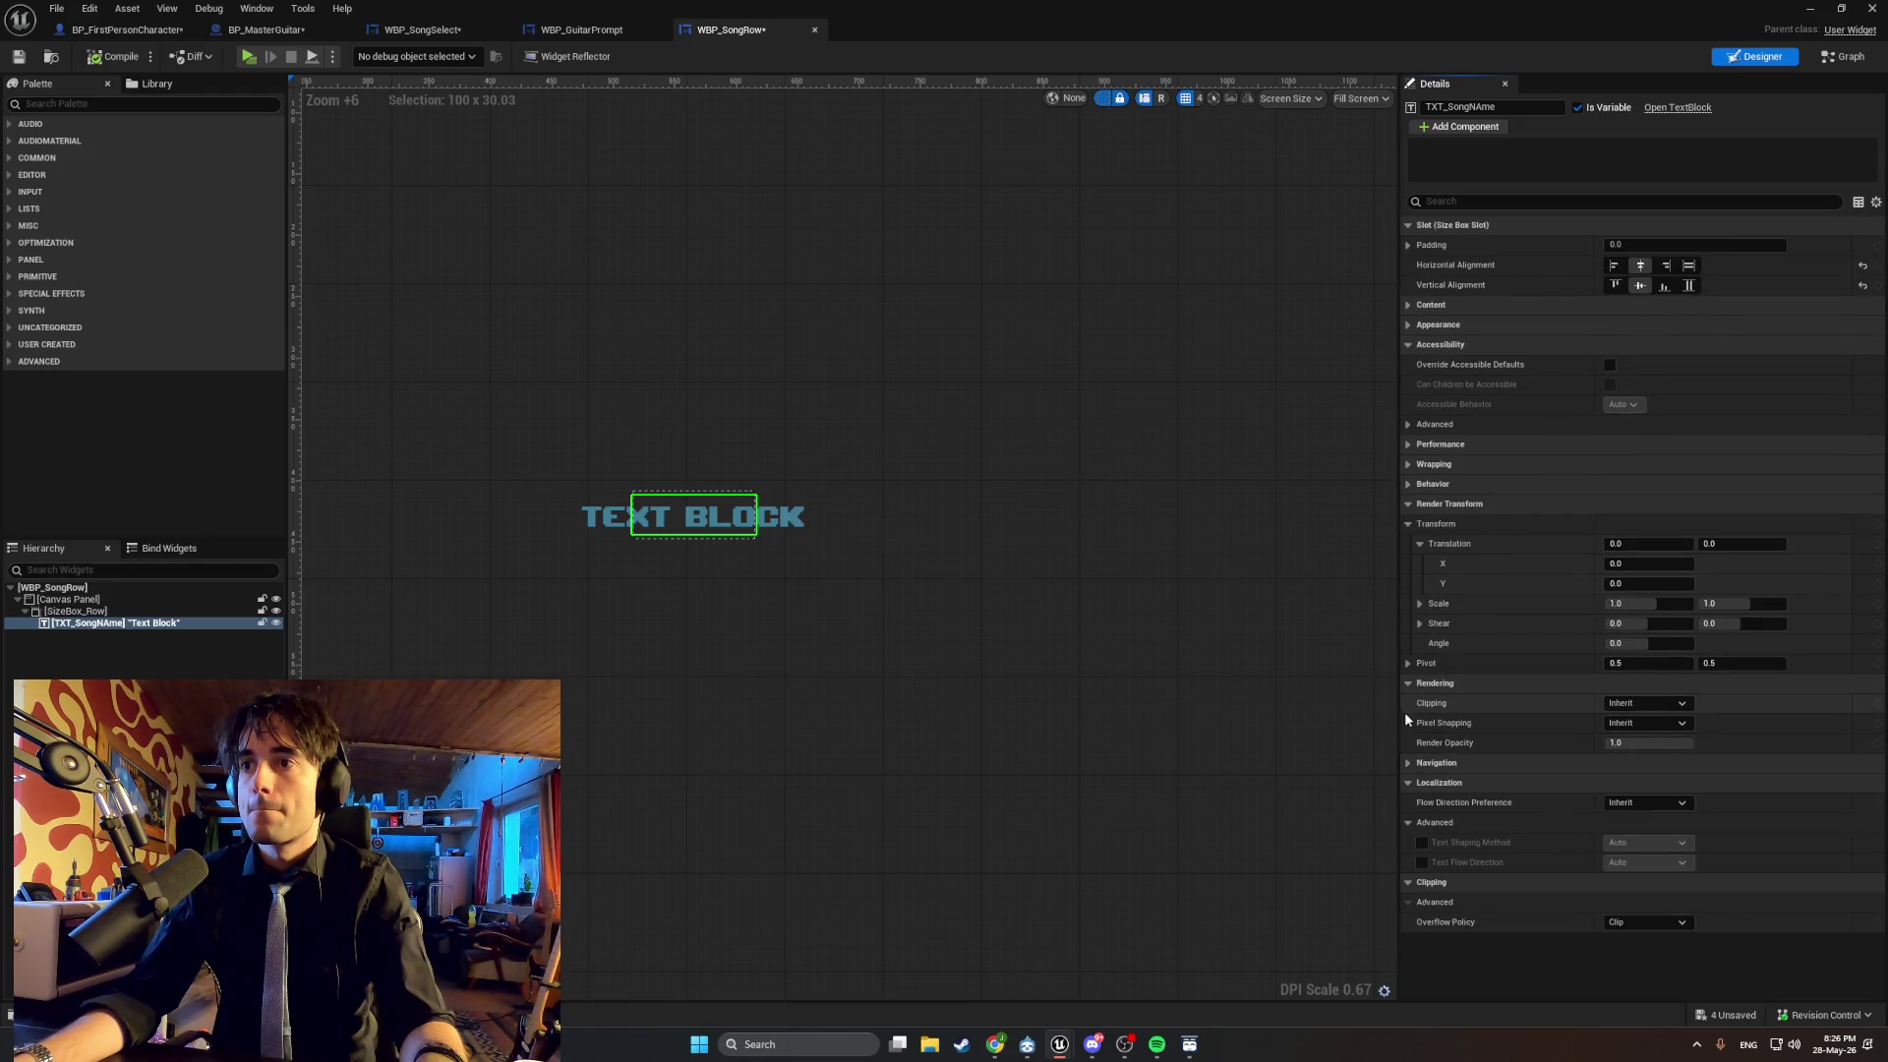
left_click(1410, 784)
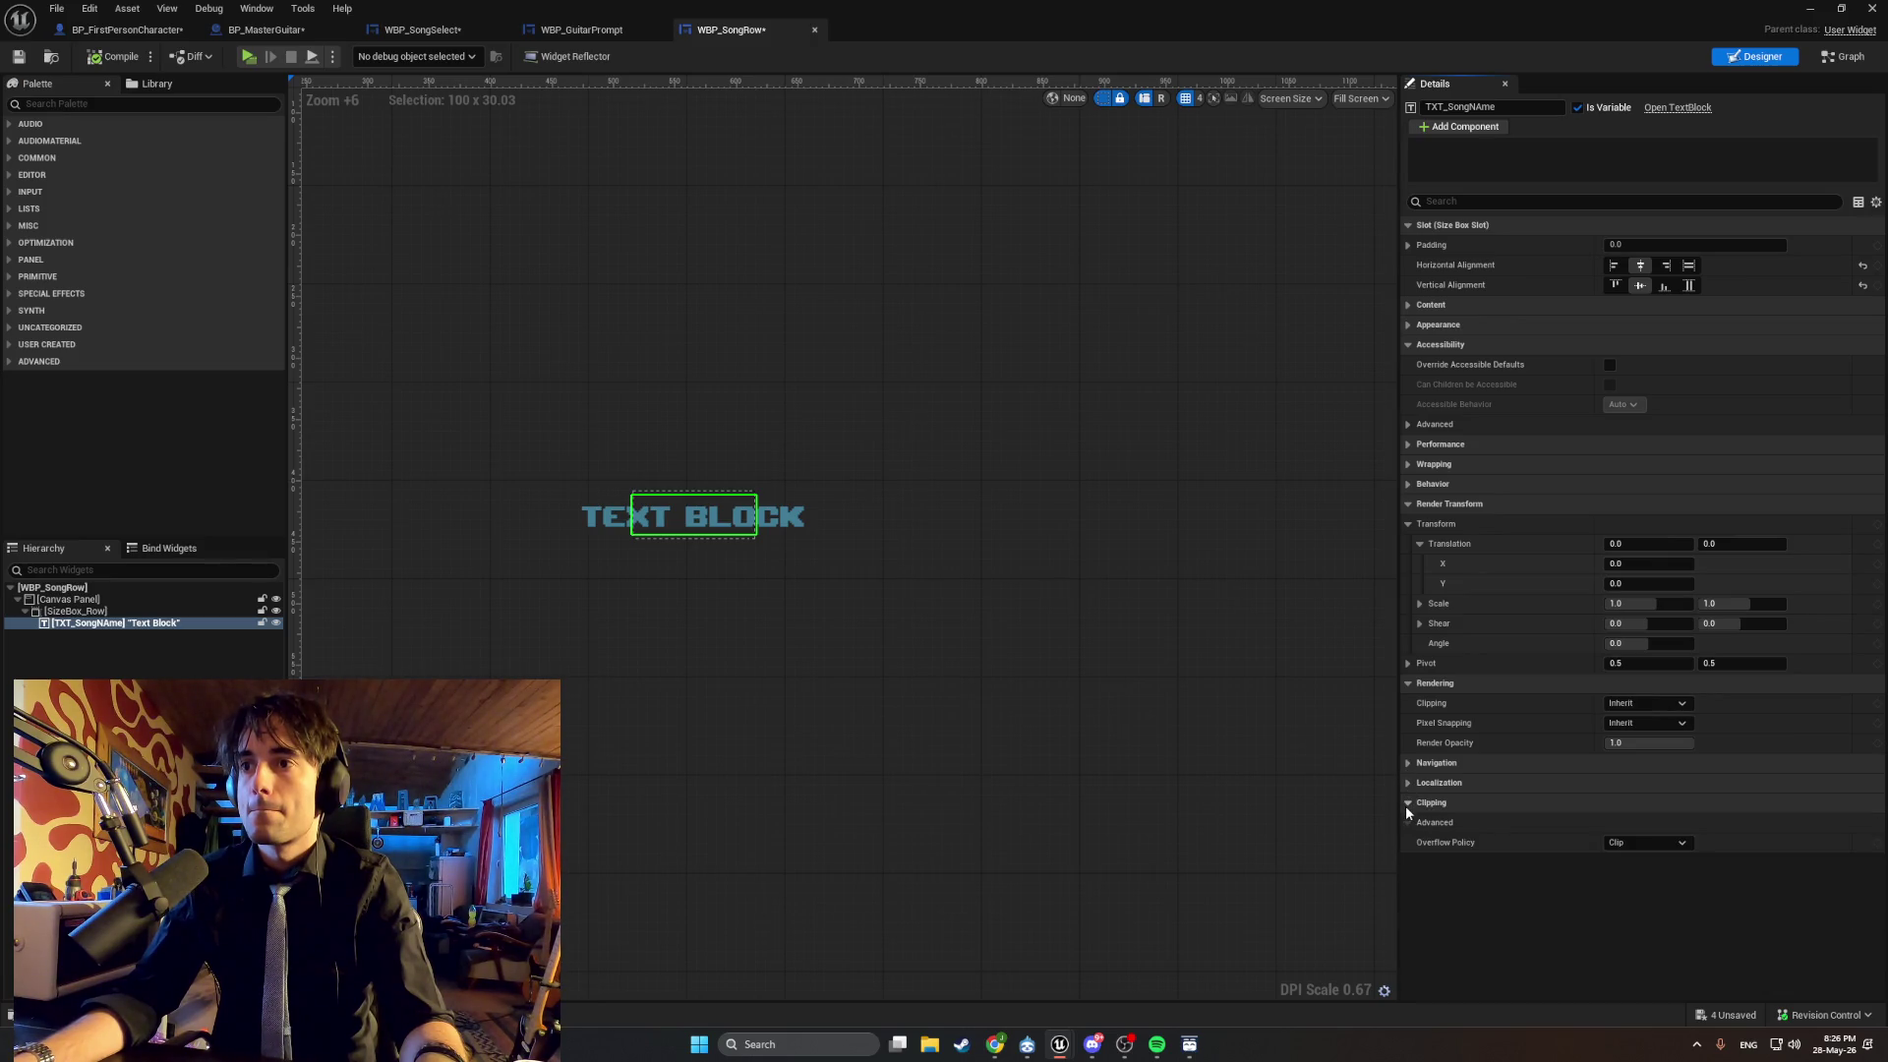
key("super+shift+s")
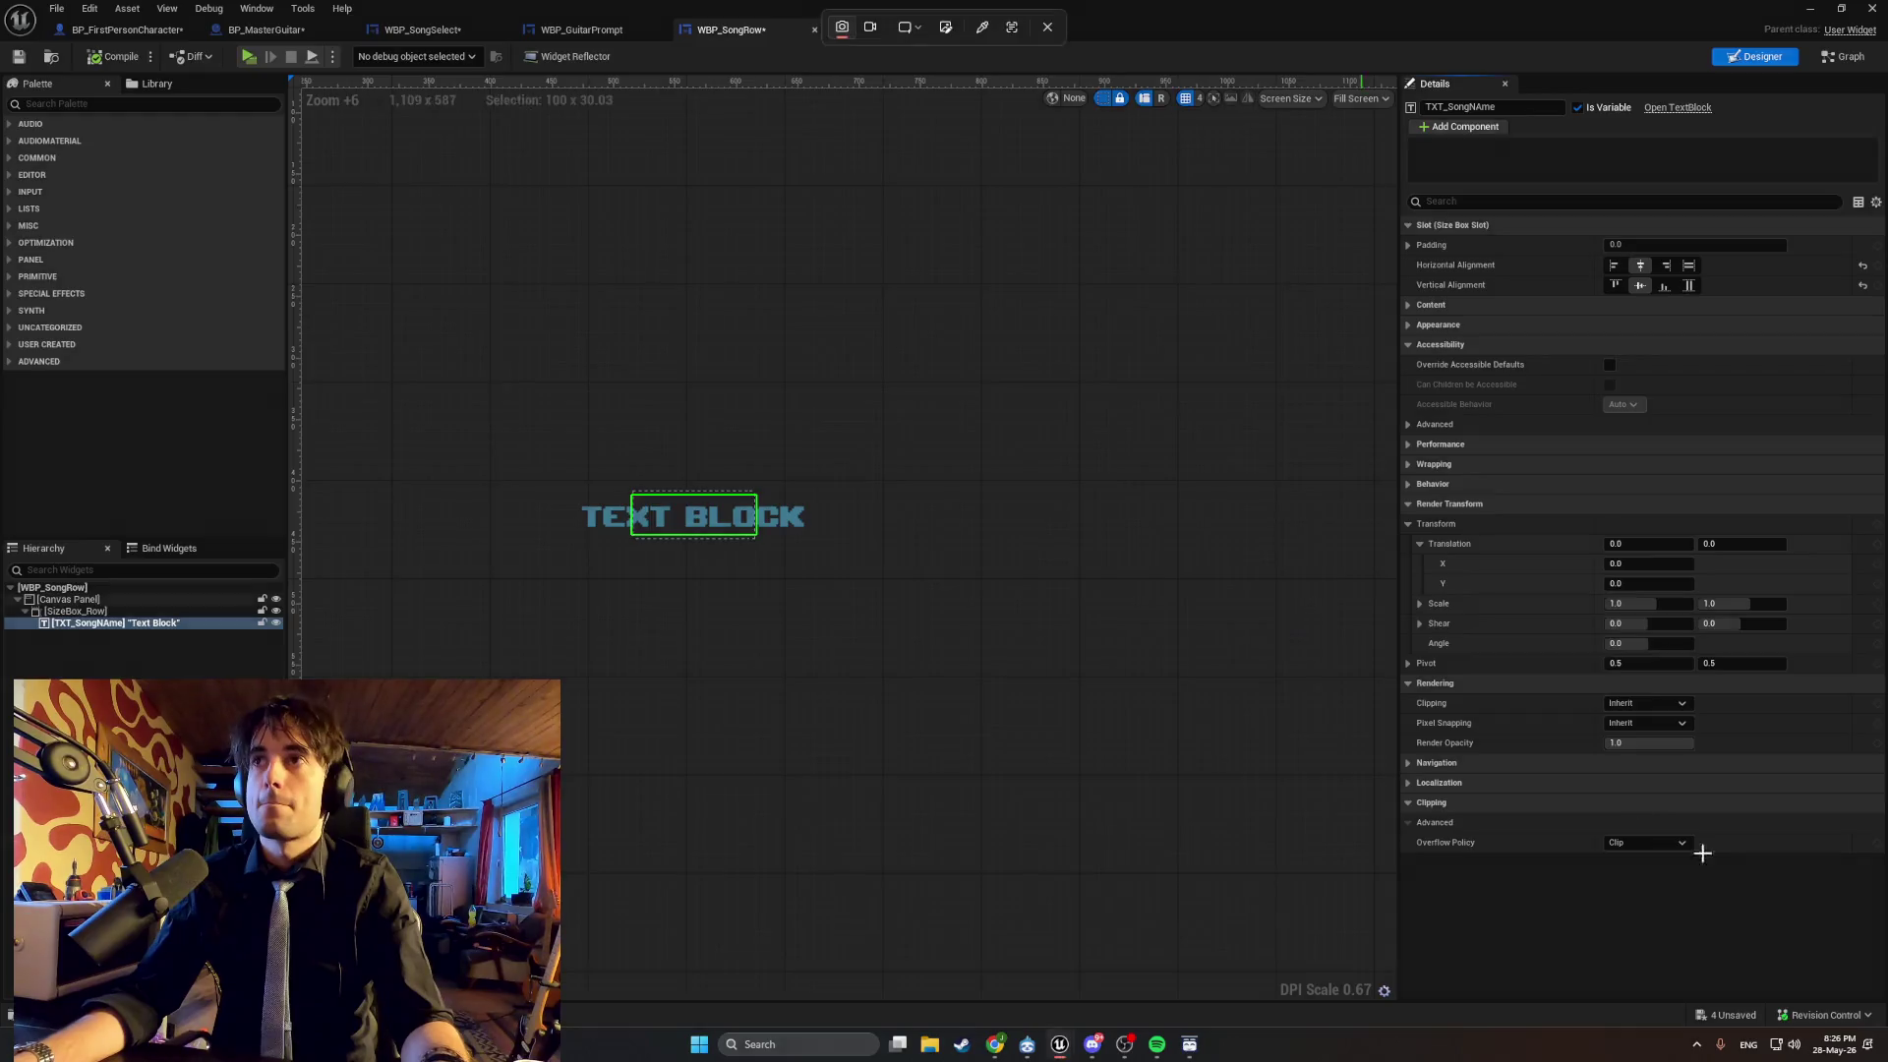
left_click_drag(1884, 944, 619, 183)
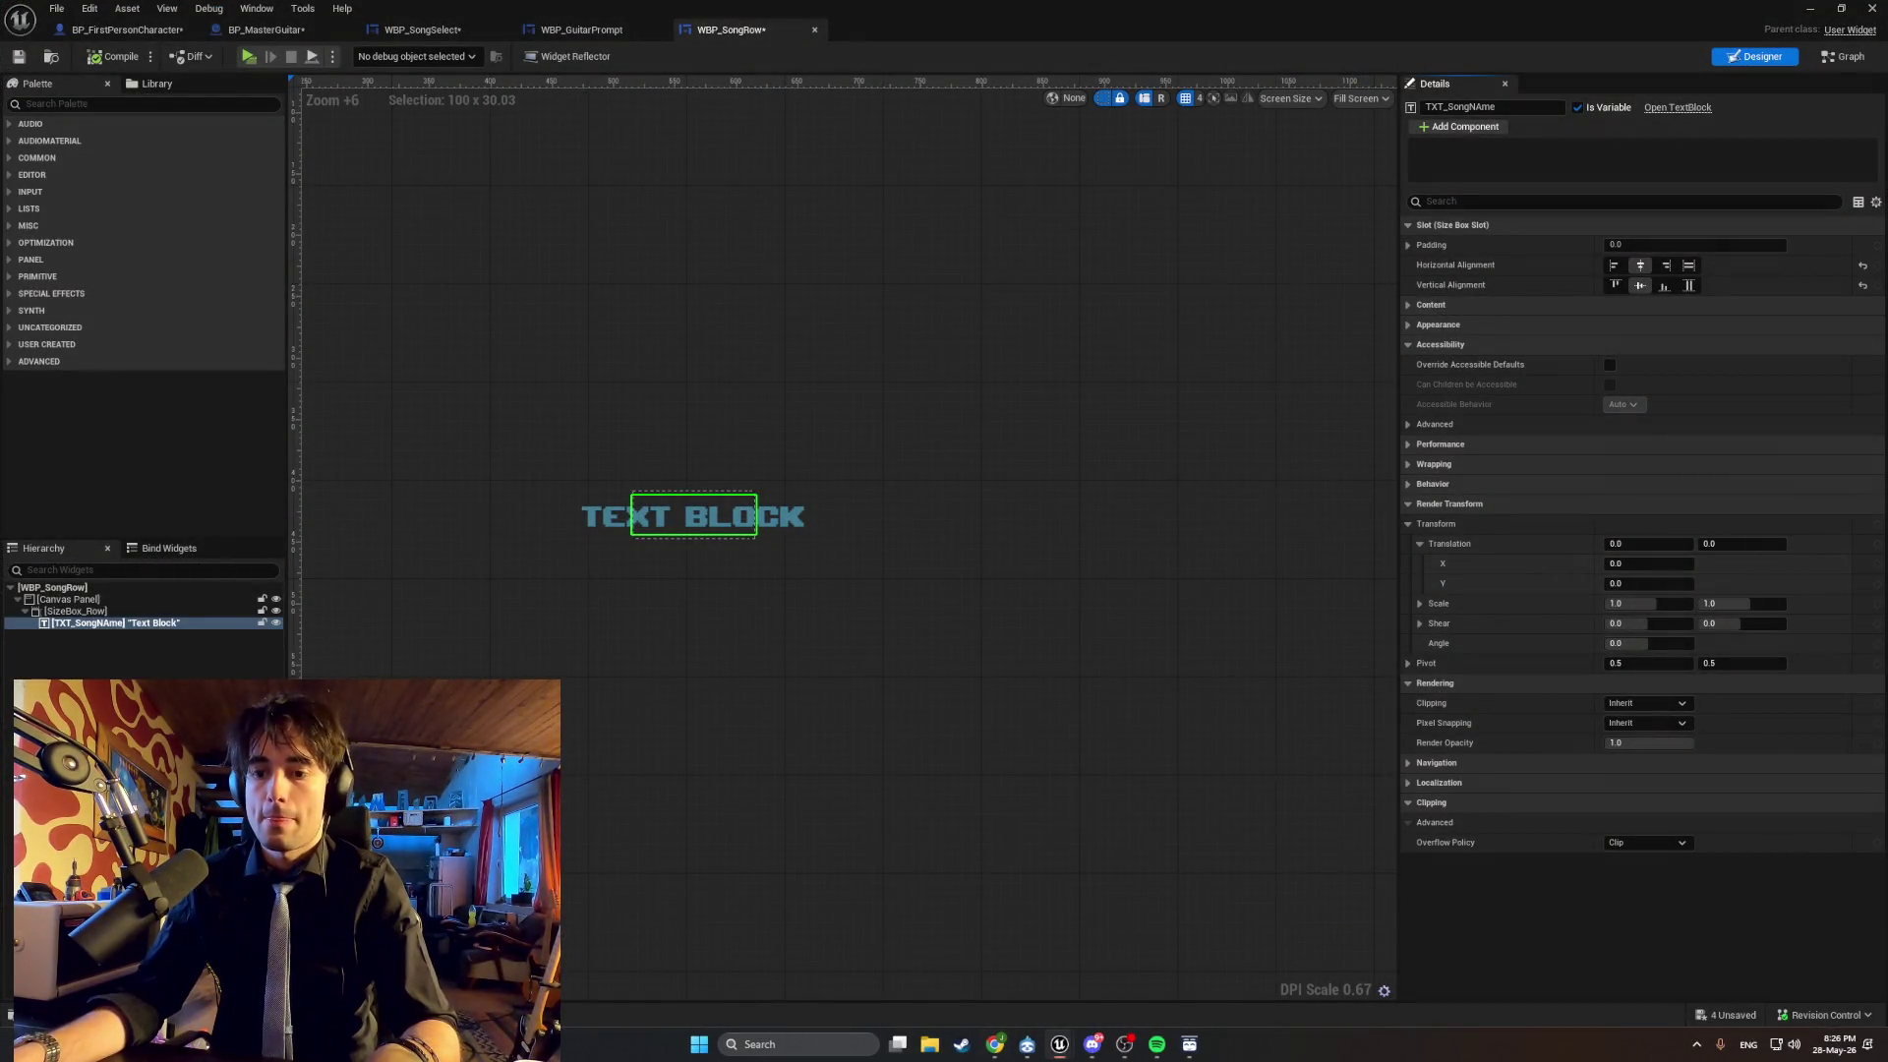
left_click(141, 613)
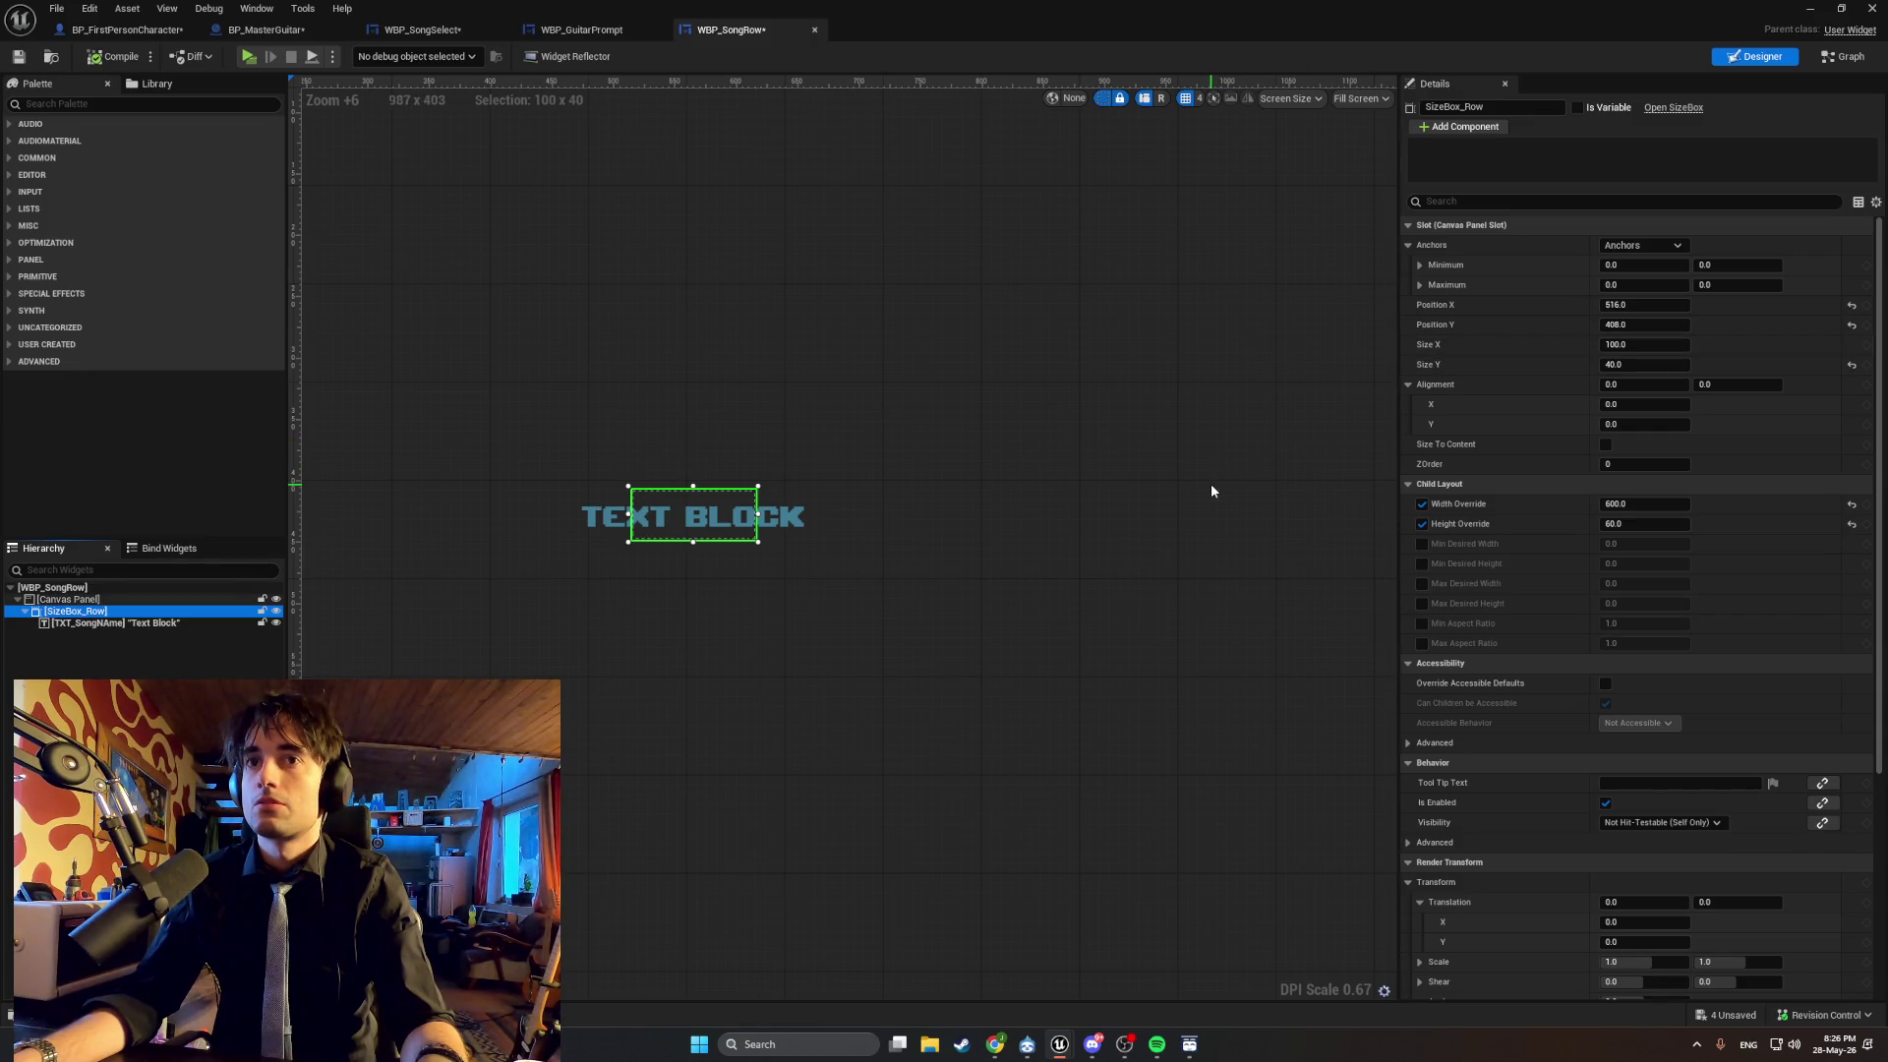
Set SizeBox_Row's Position X and Position Y to 0 in the Details panel.
key("super+shift+s")
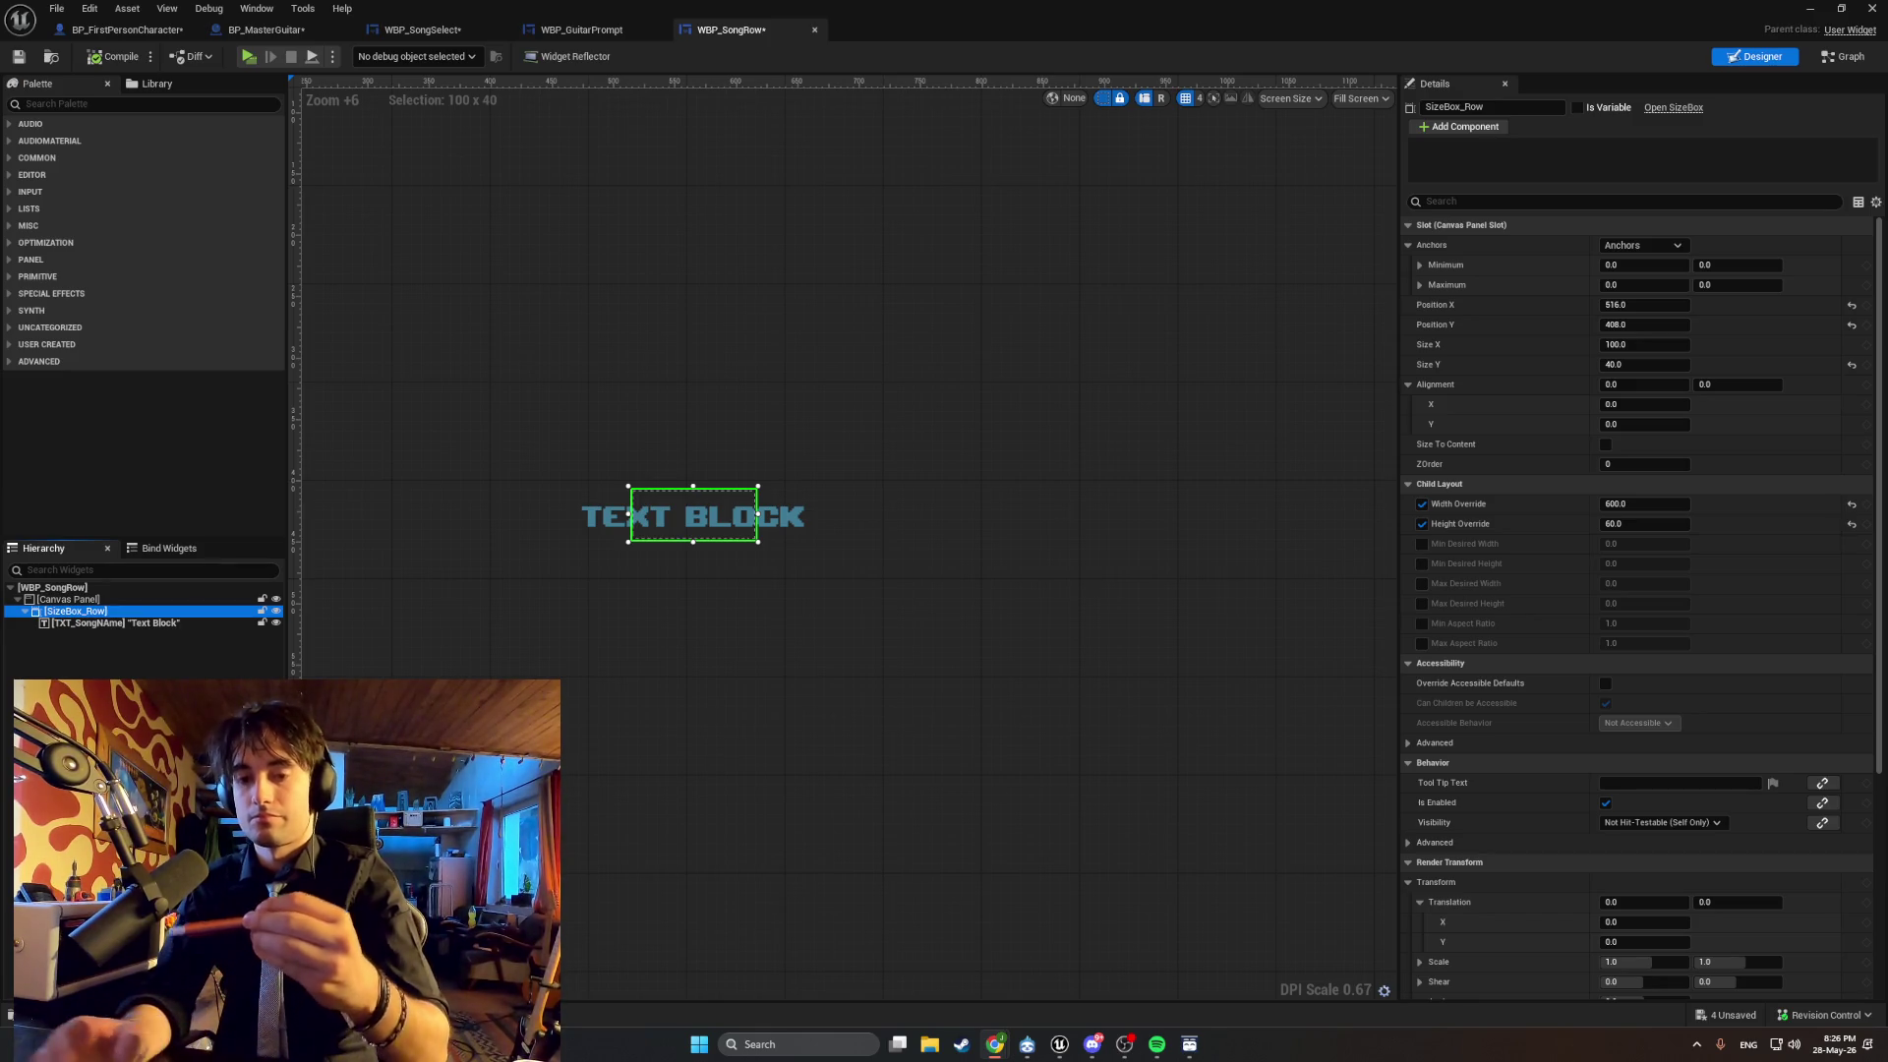
mouse_move(1154, 1041)
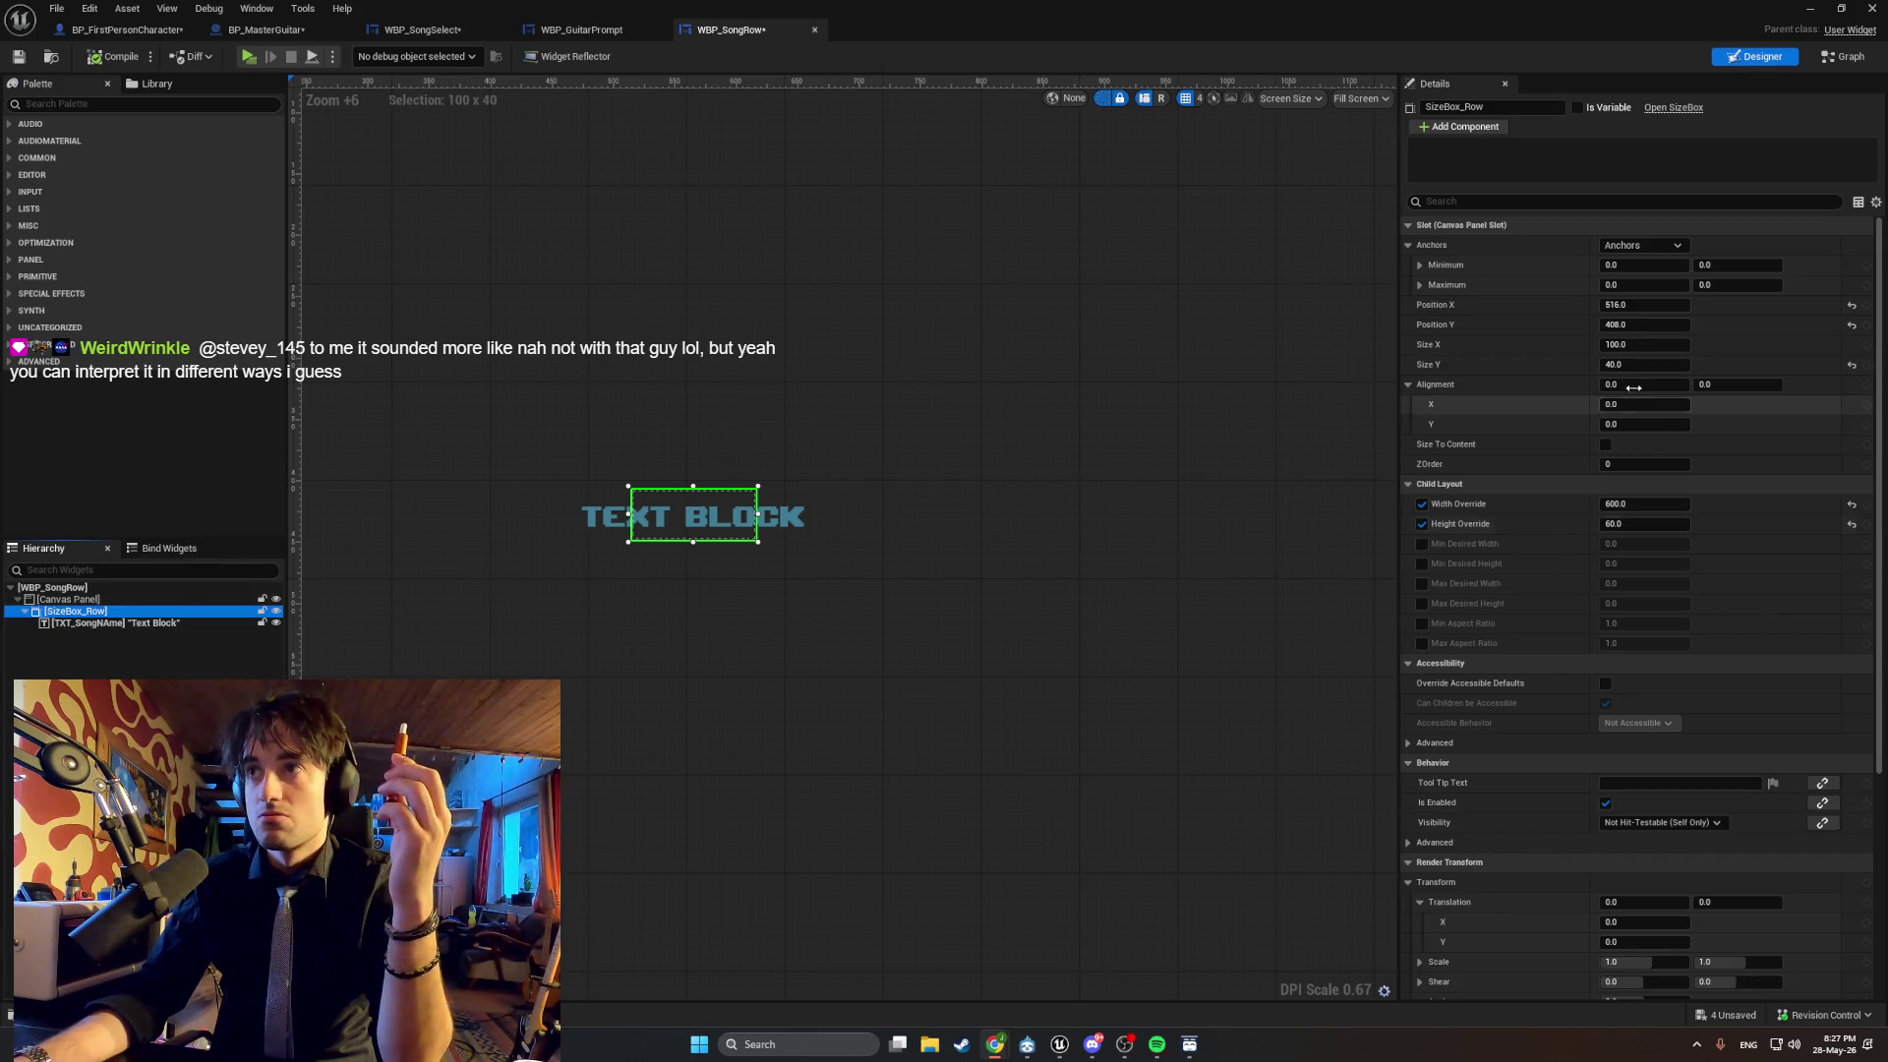
left_click(1644, 307)
type("0")
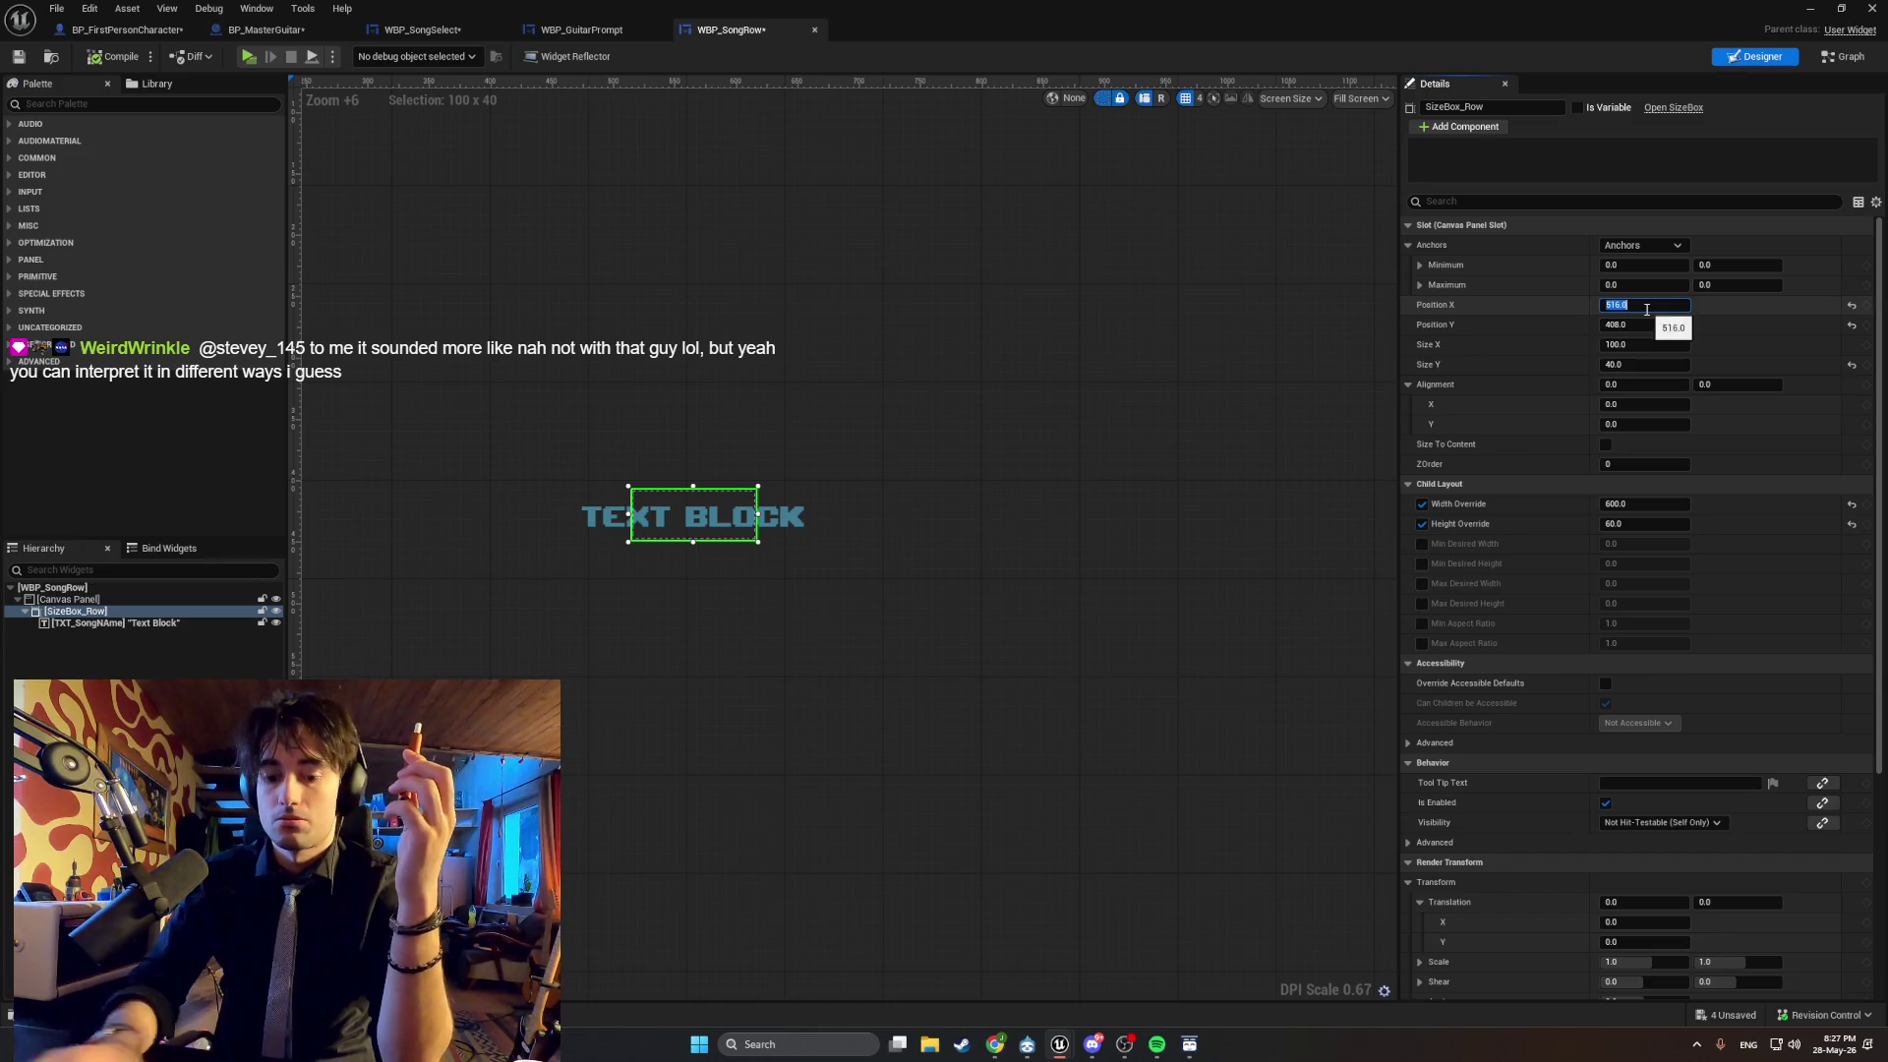
key("Return")
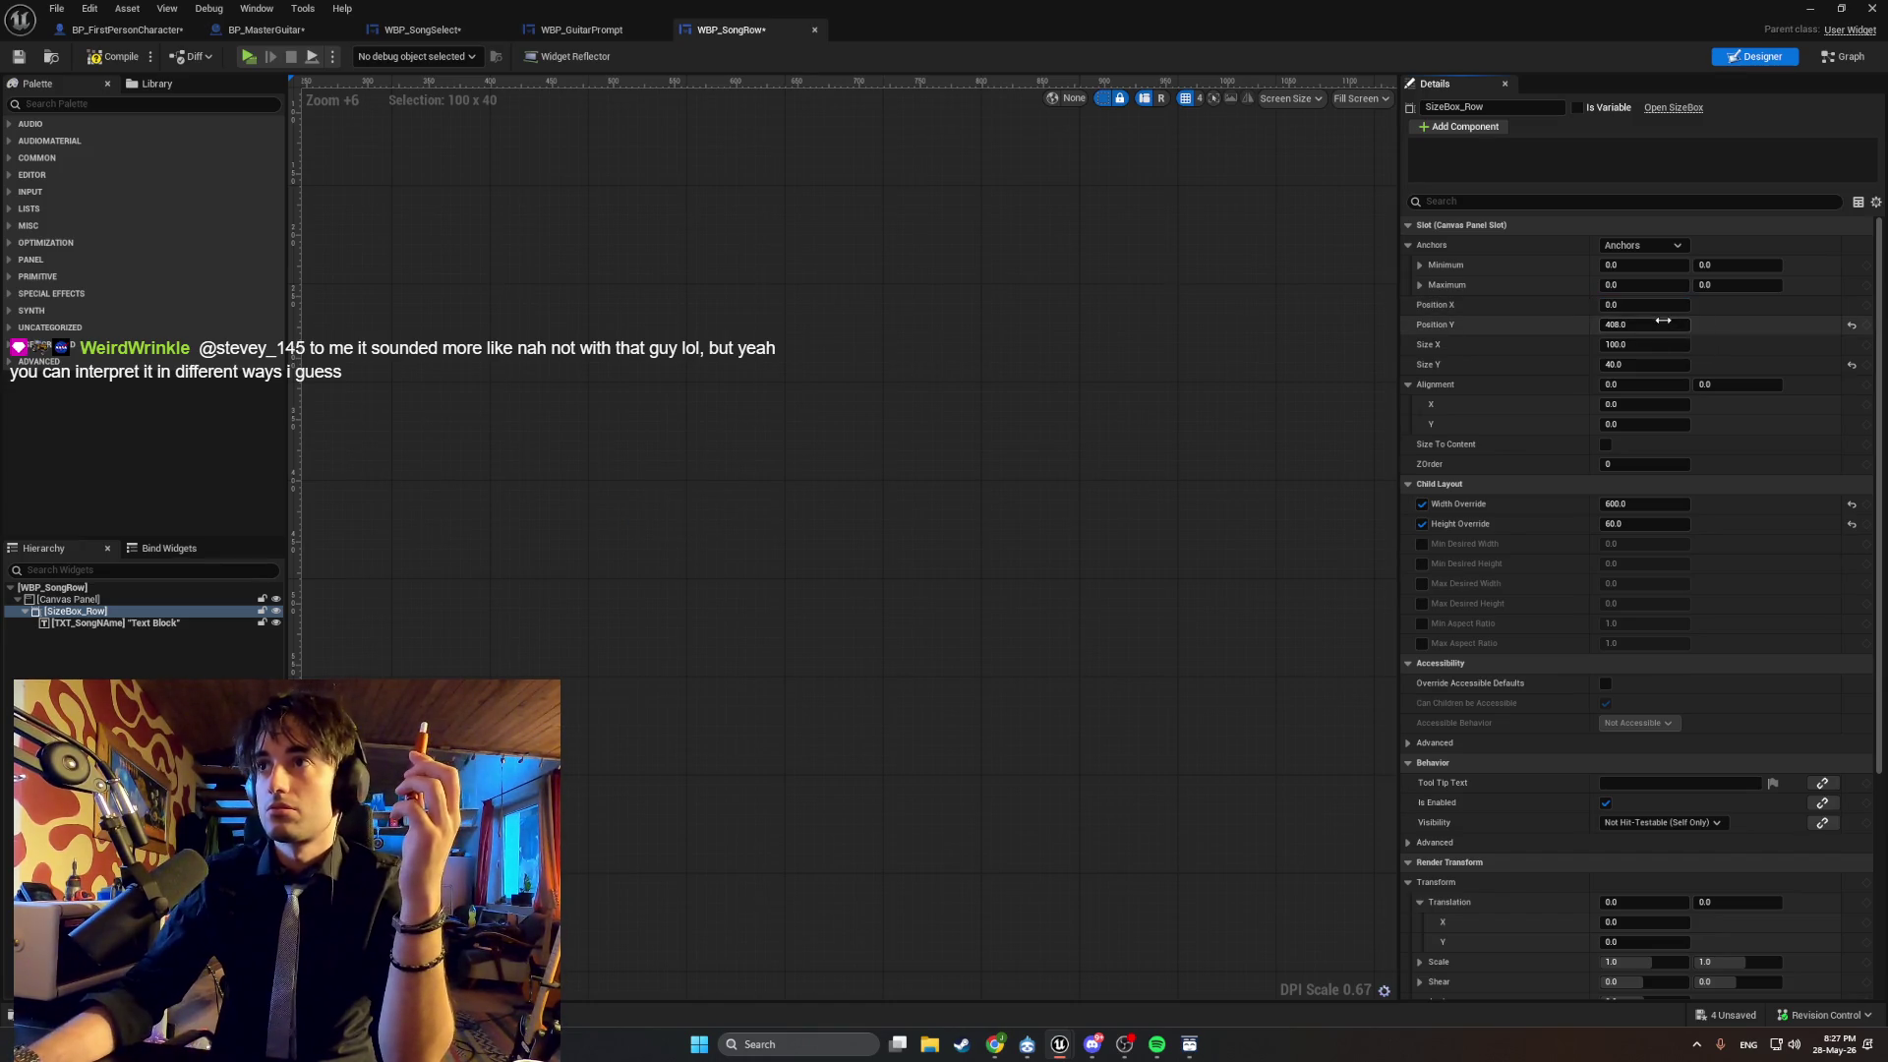
type("0")
key("Return")
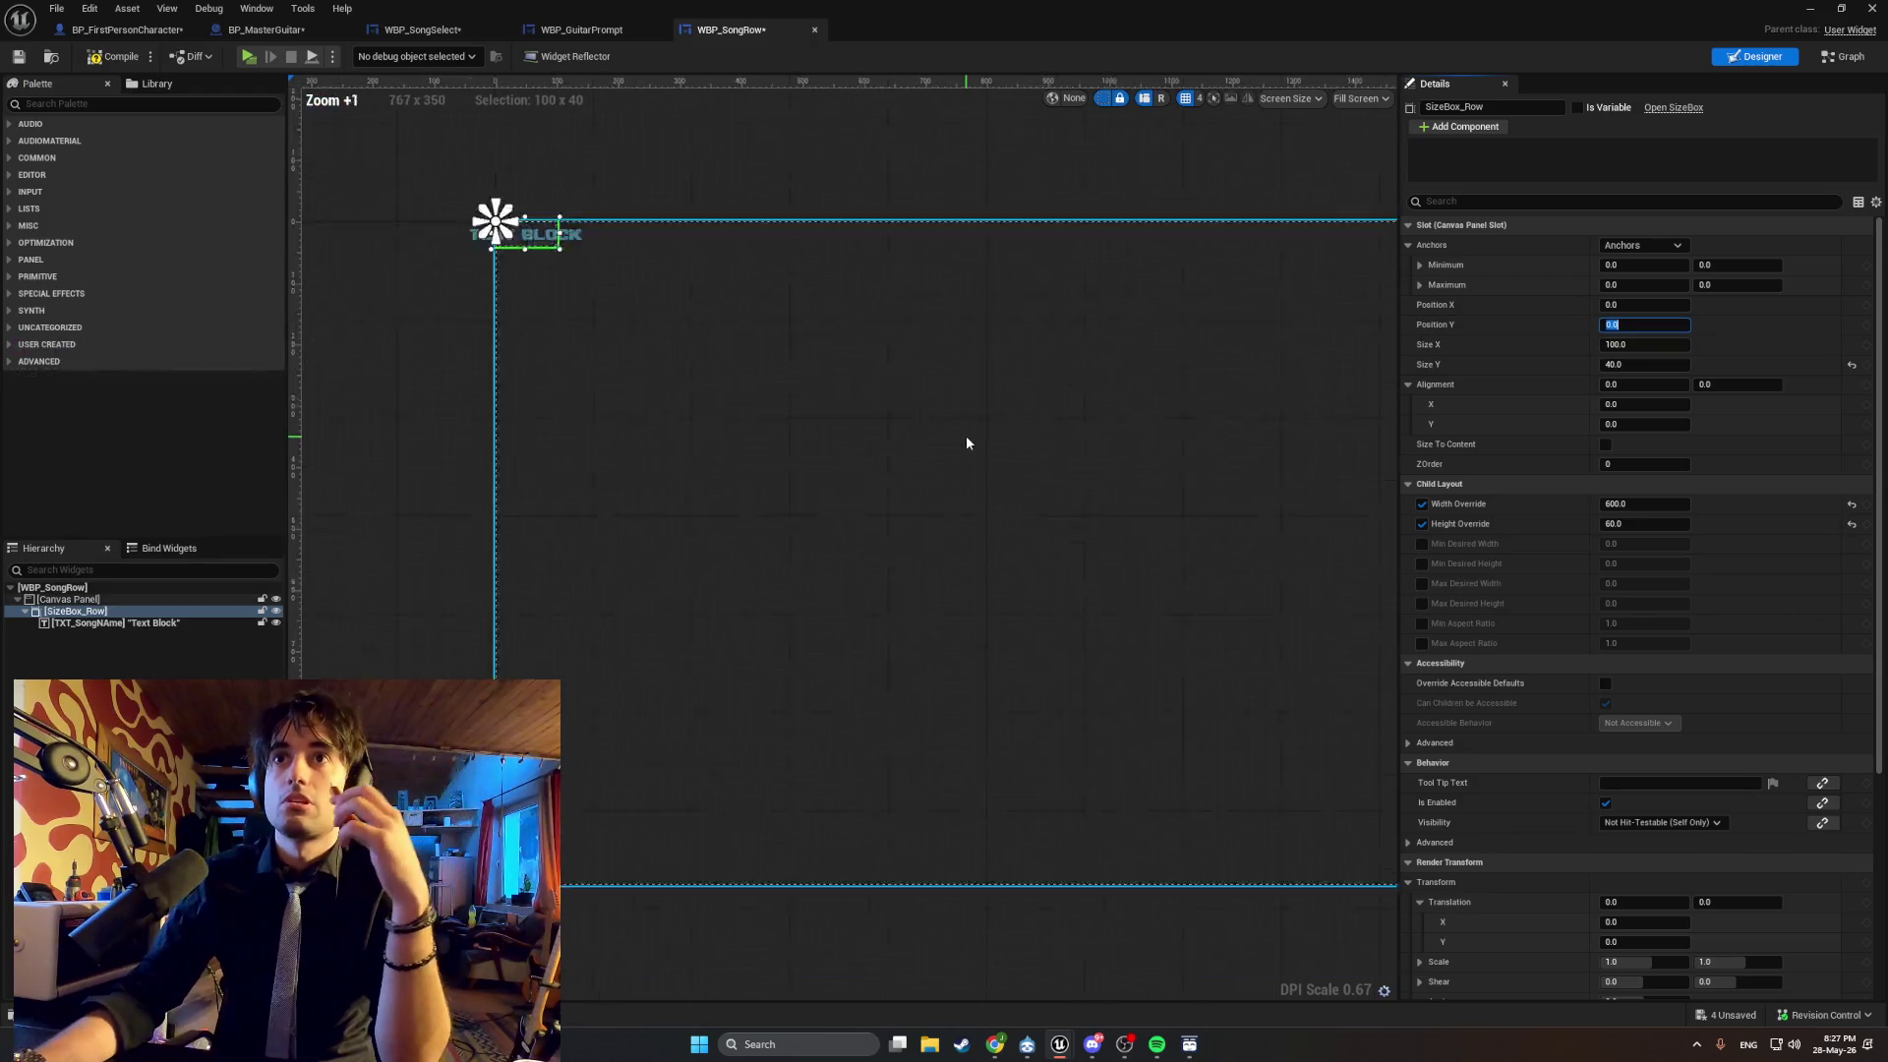
left_click(1805, 12)
left_click(365, 56)
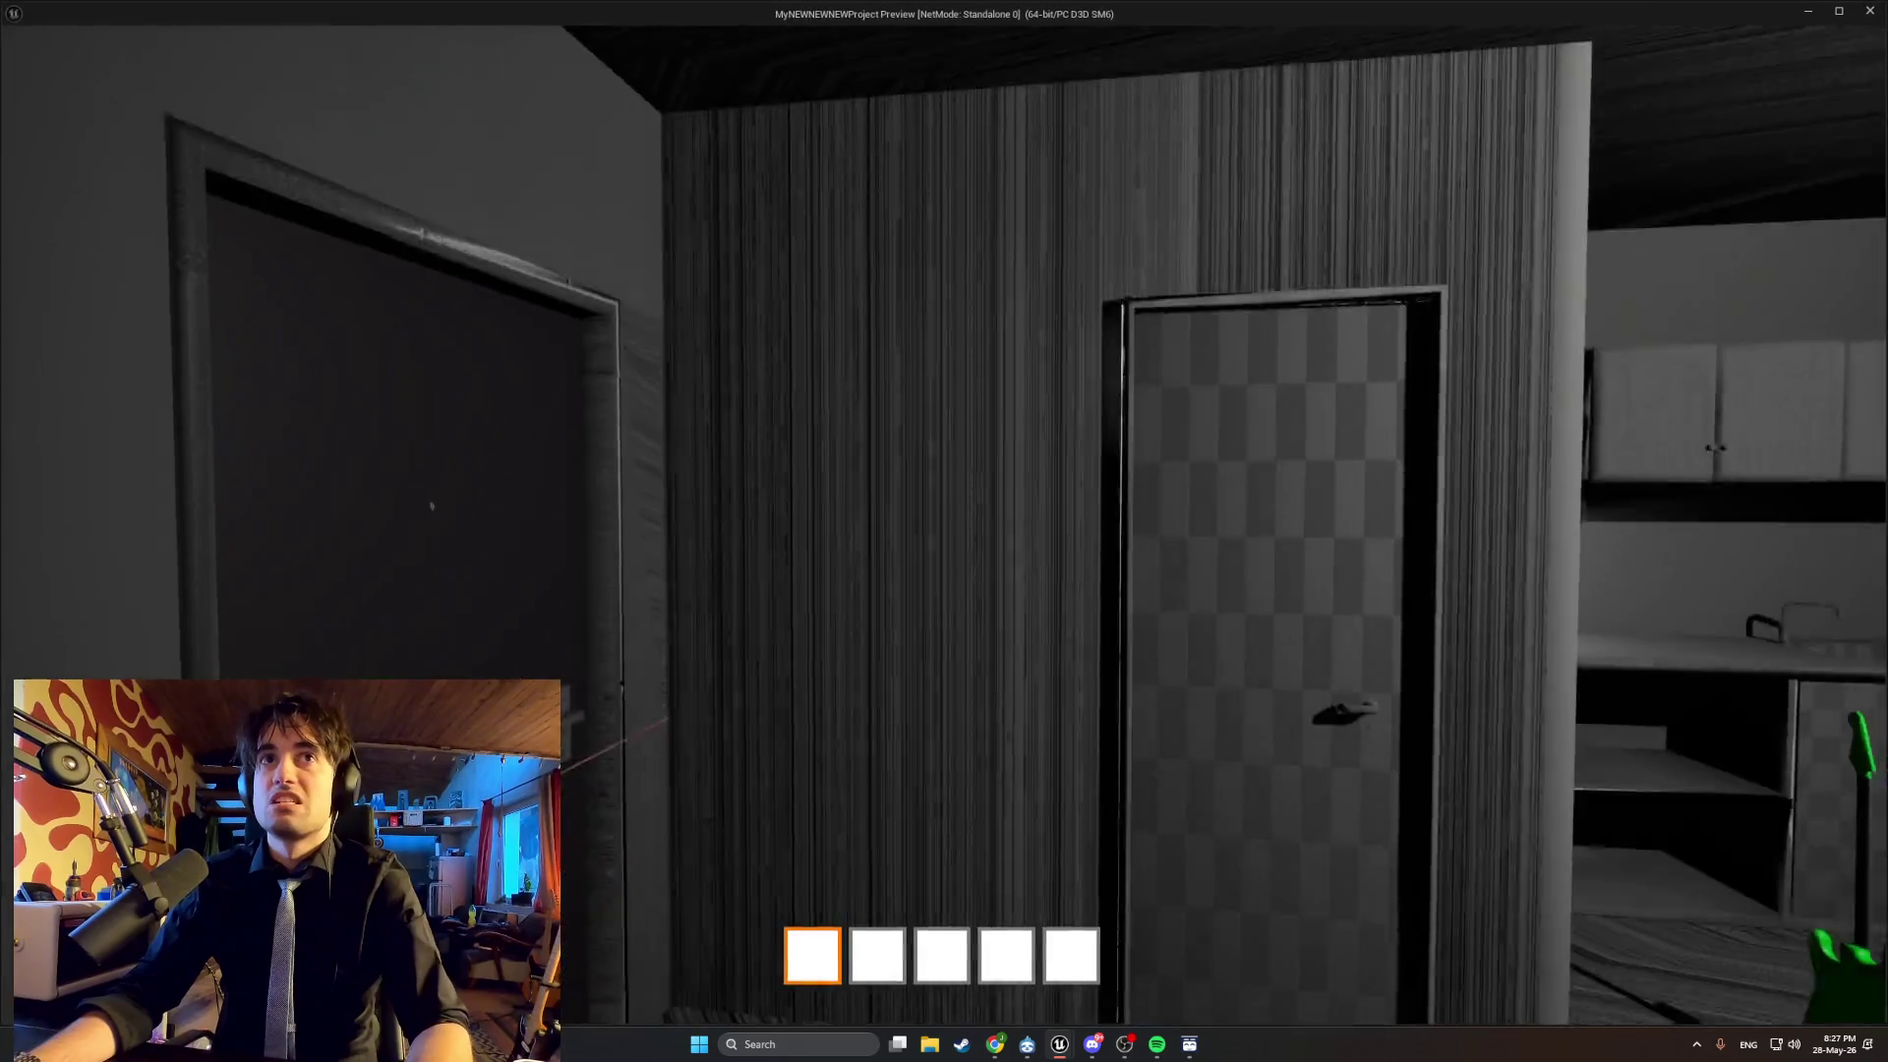
key("f")
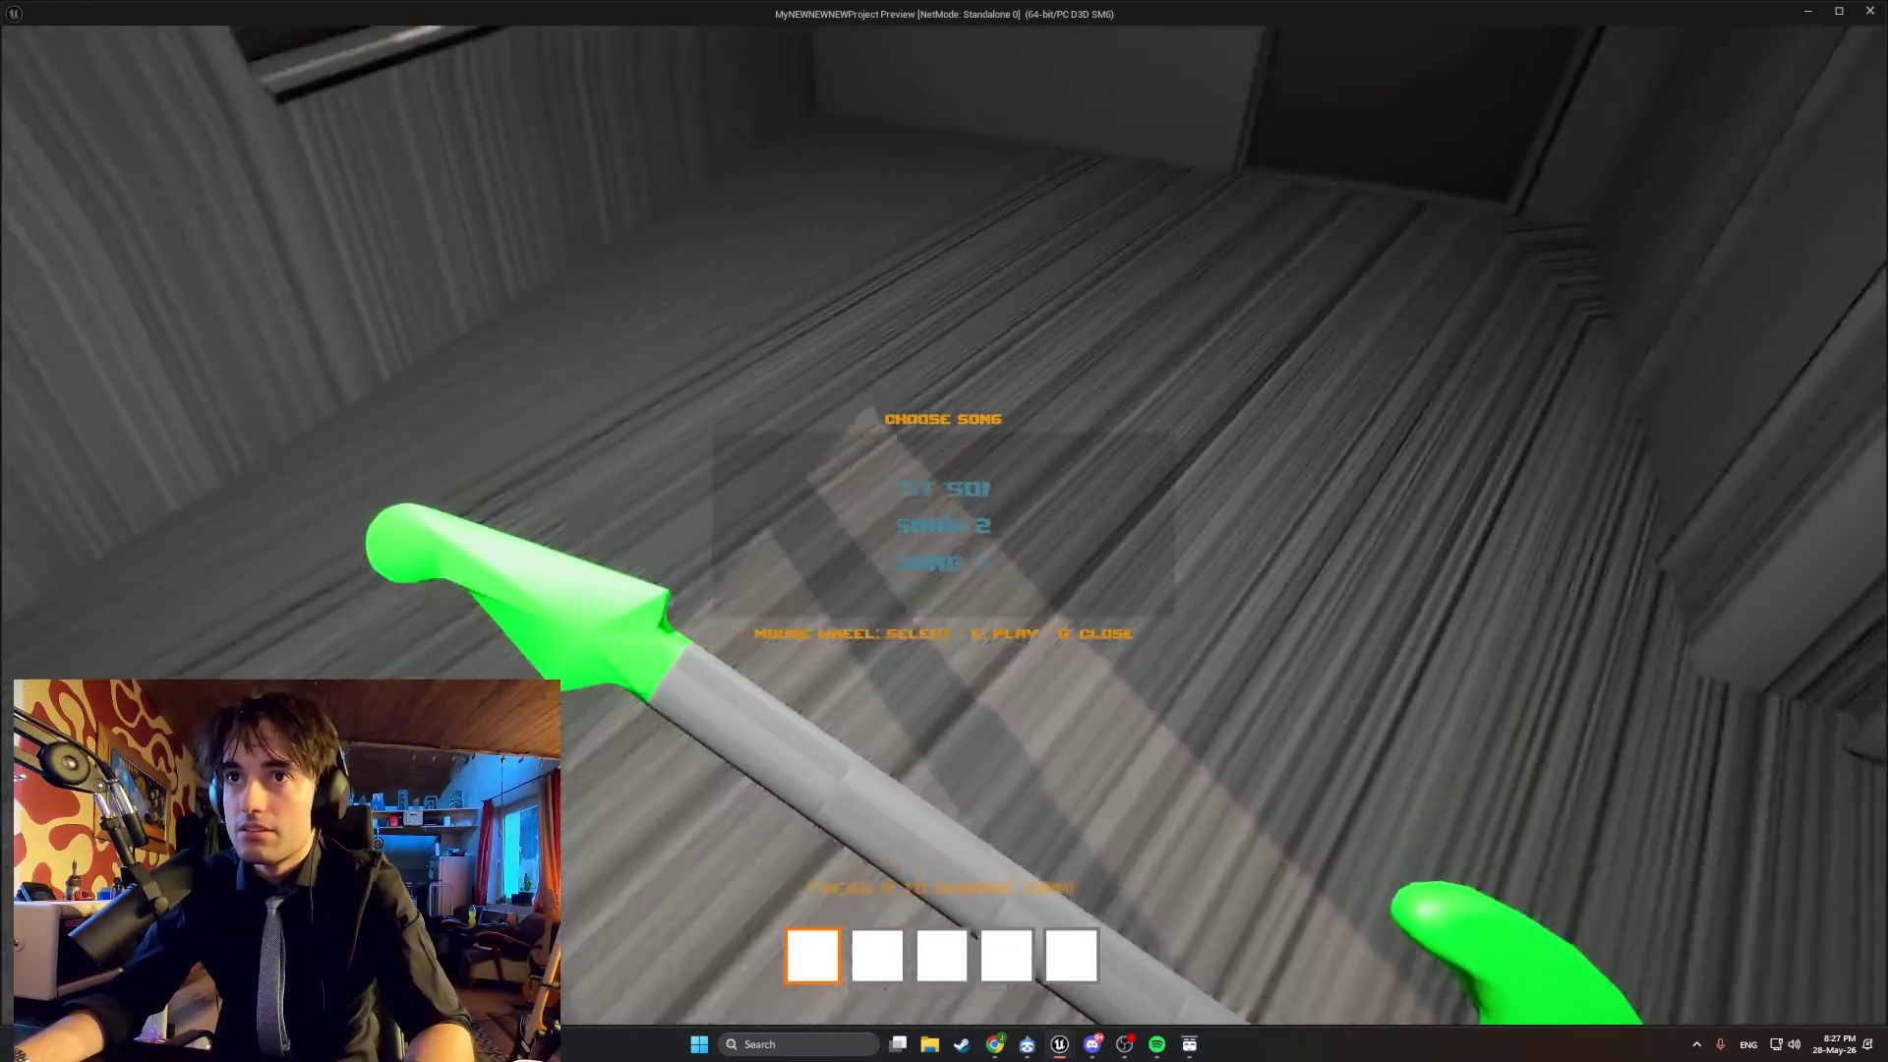
key("Escape")
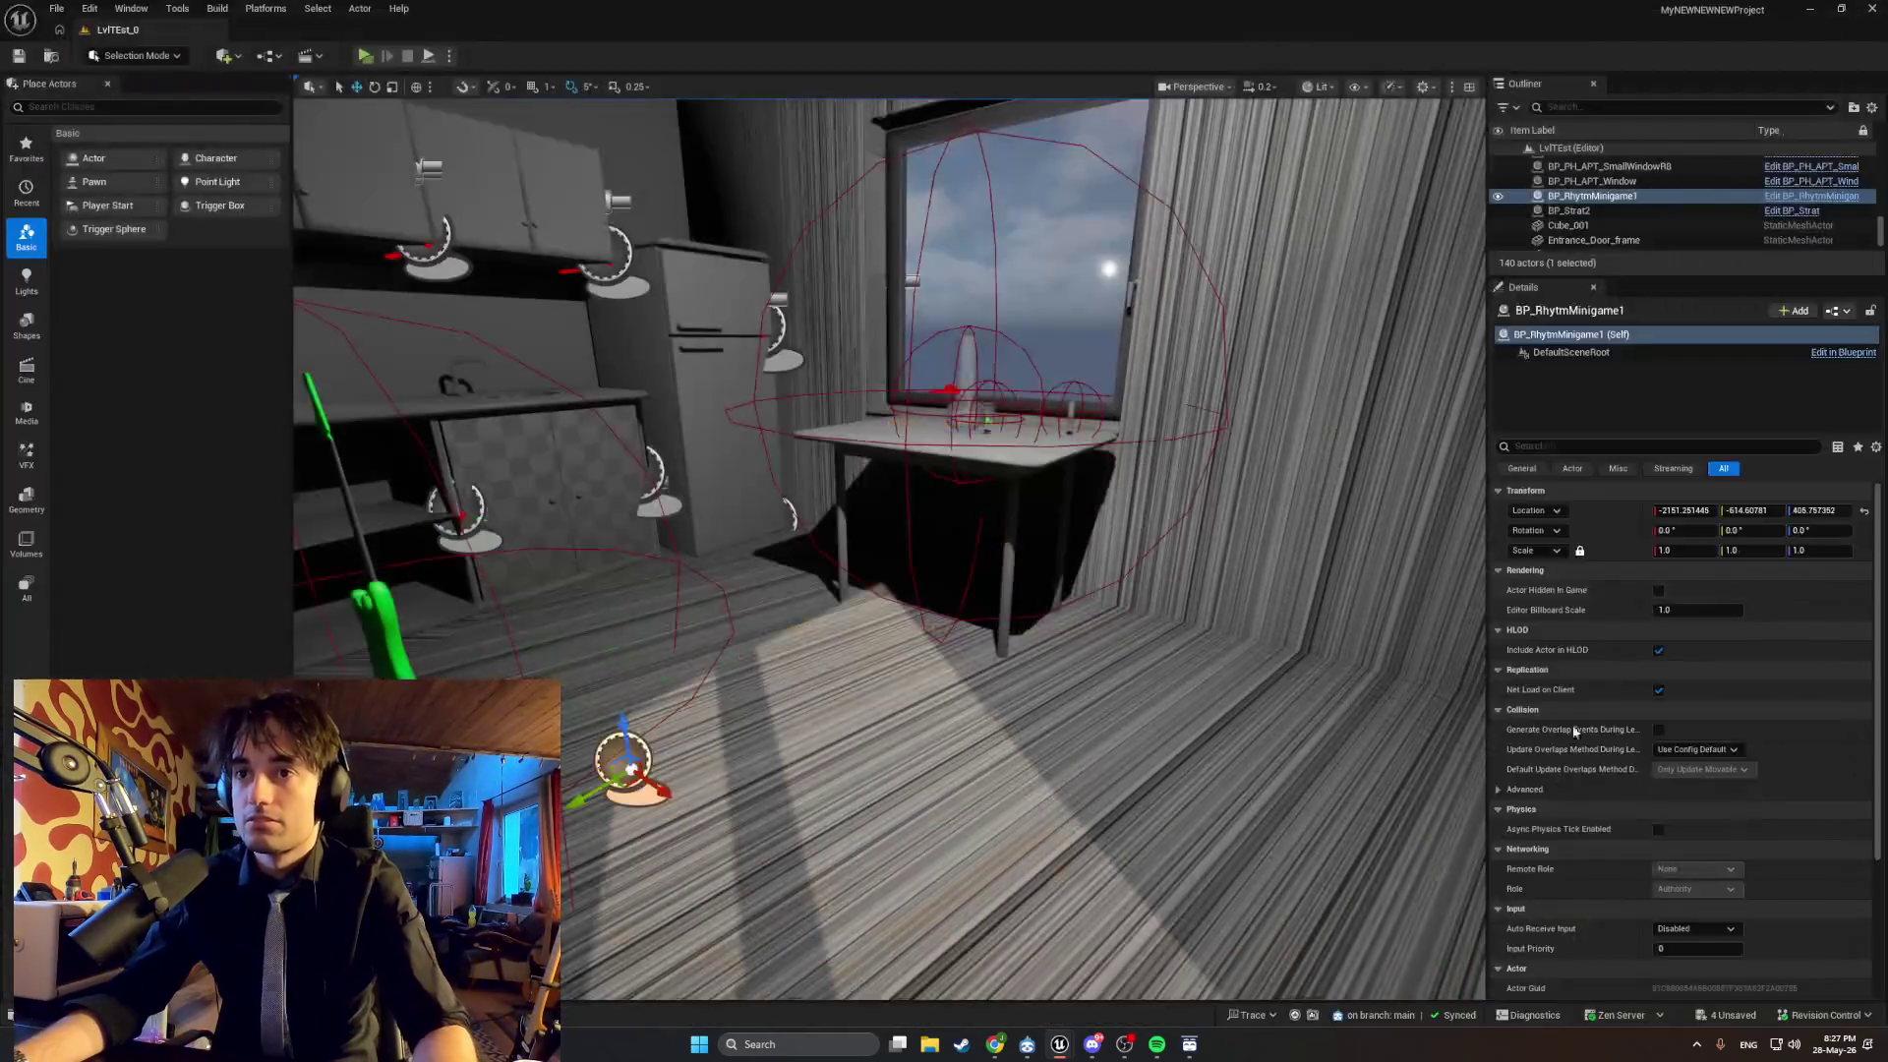
mouse_move(1059, 1043)
left_click(1107, 1009)
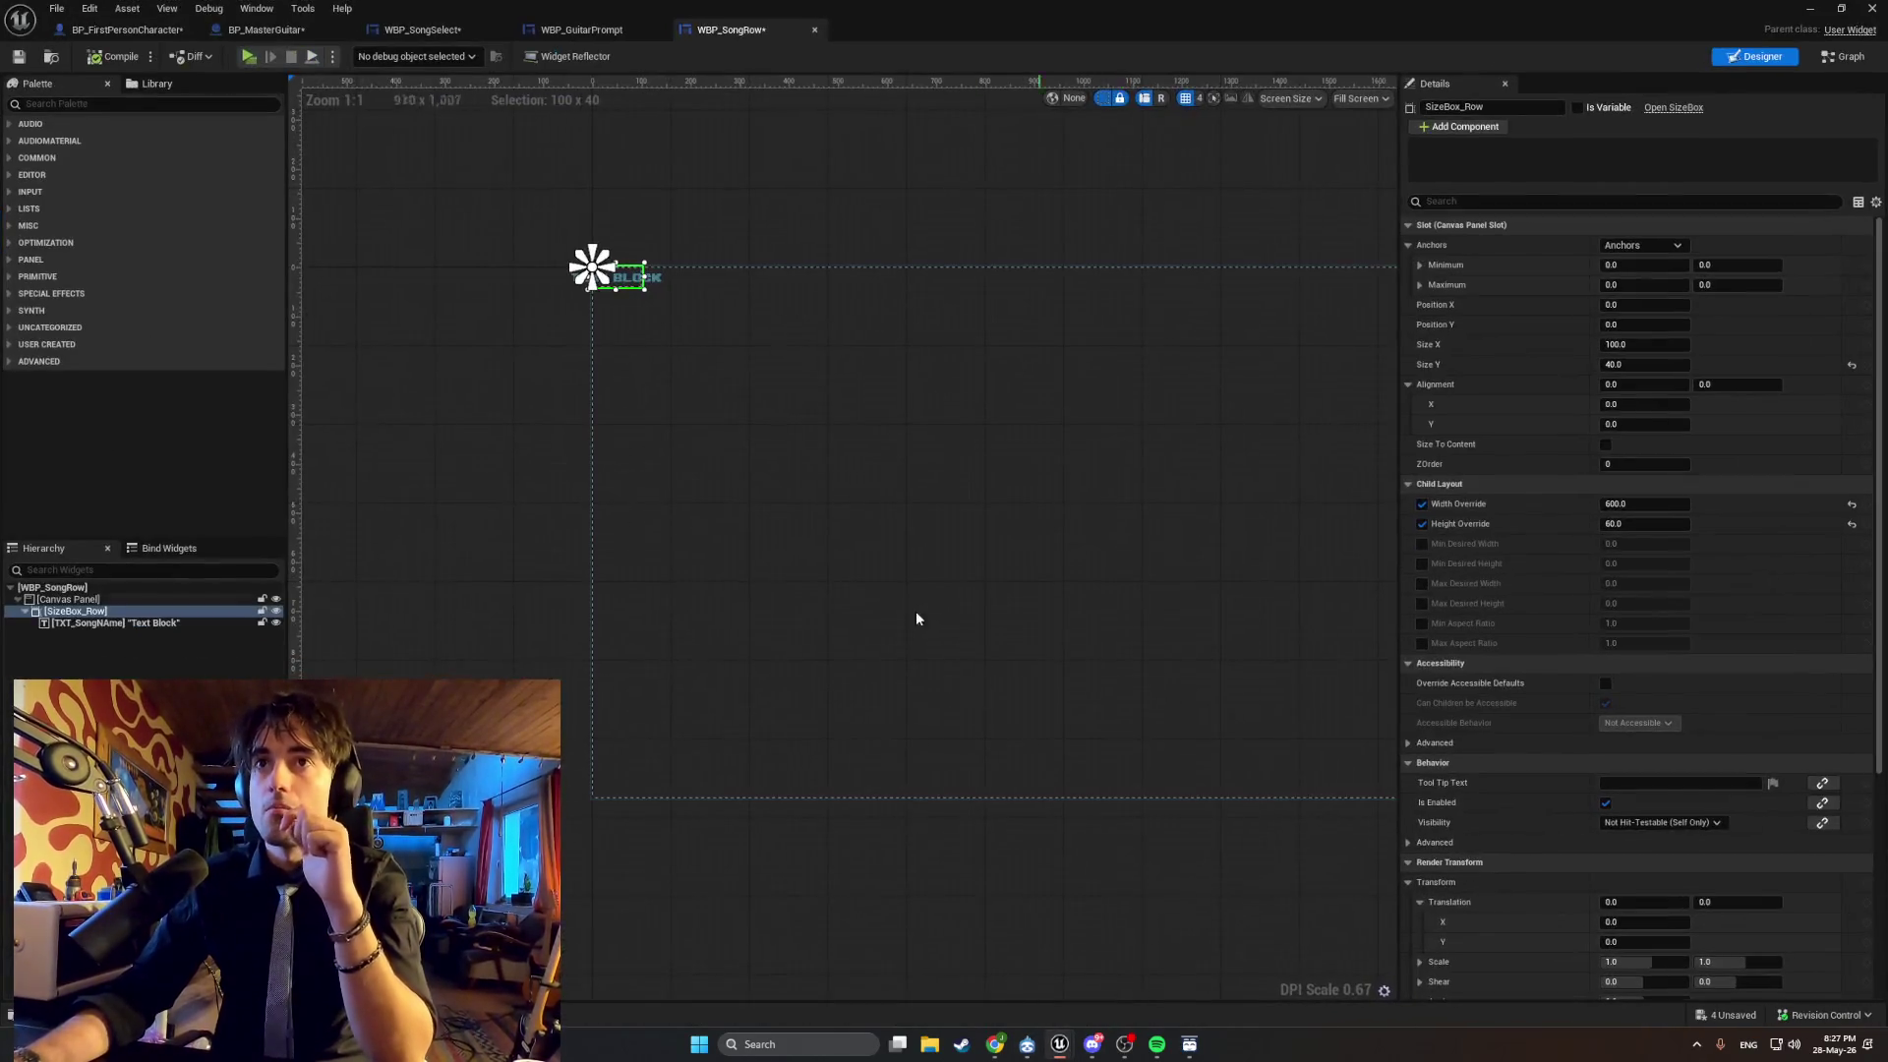
Widen SizeBox_Row to about 182.28 so it spans the whole song-name text.
scroll(598, 268, "up", 7)
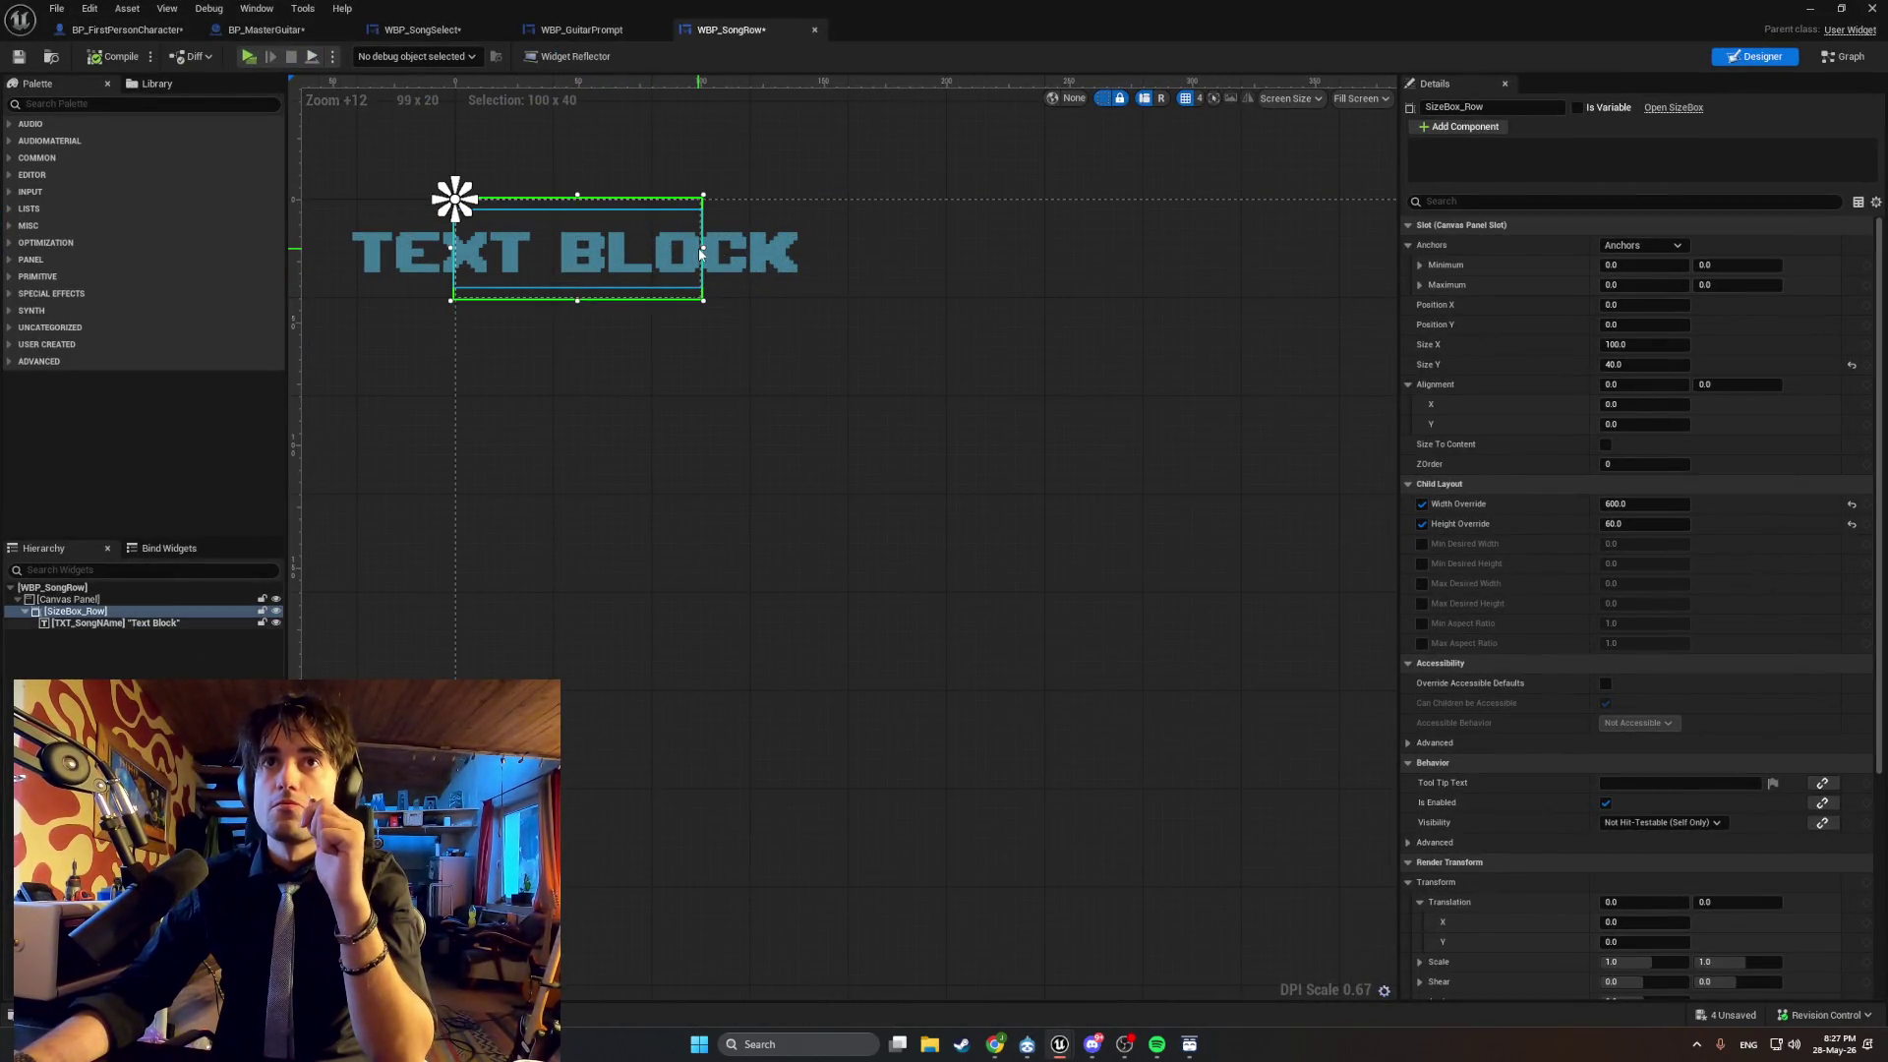
left_click_drag(702, 254, 907, 260)
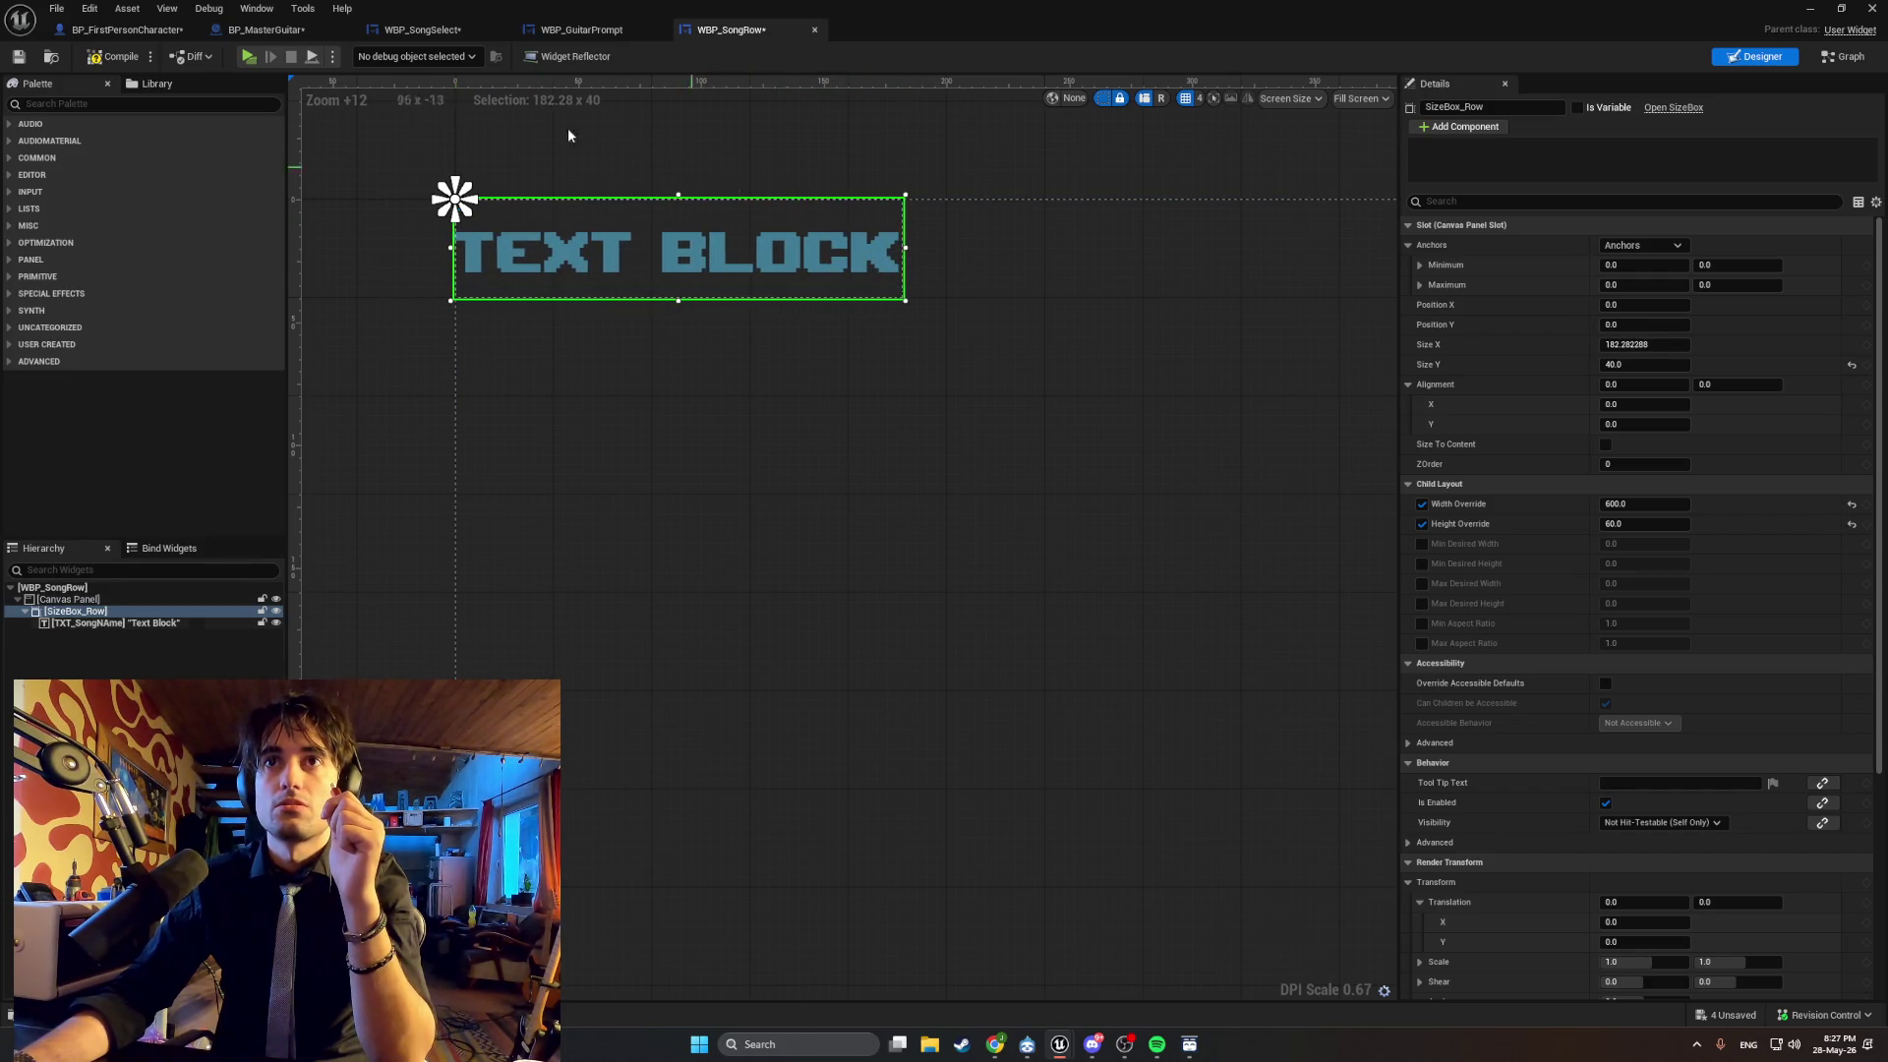
left_click(1819, 13)
key("alt+p")
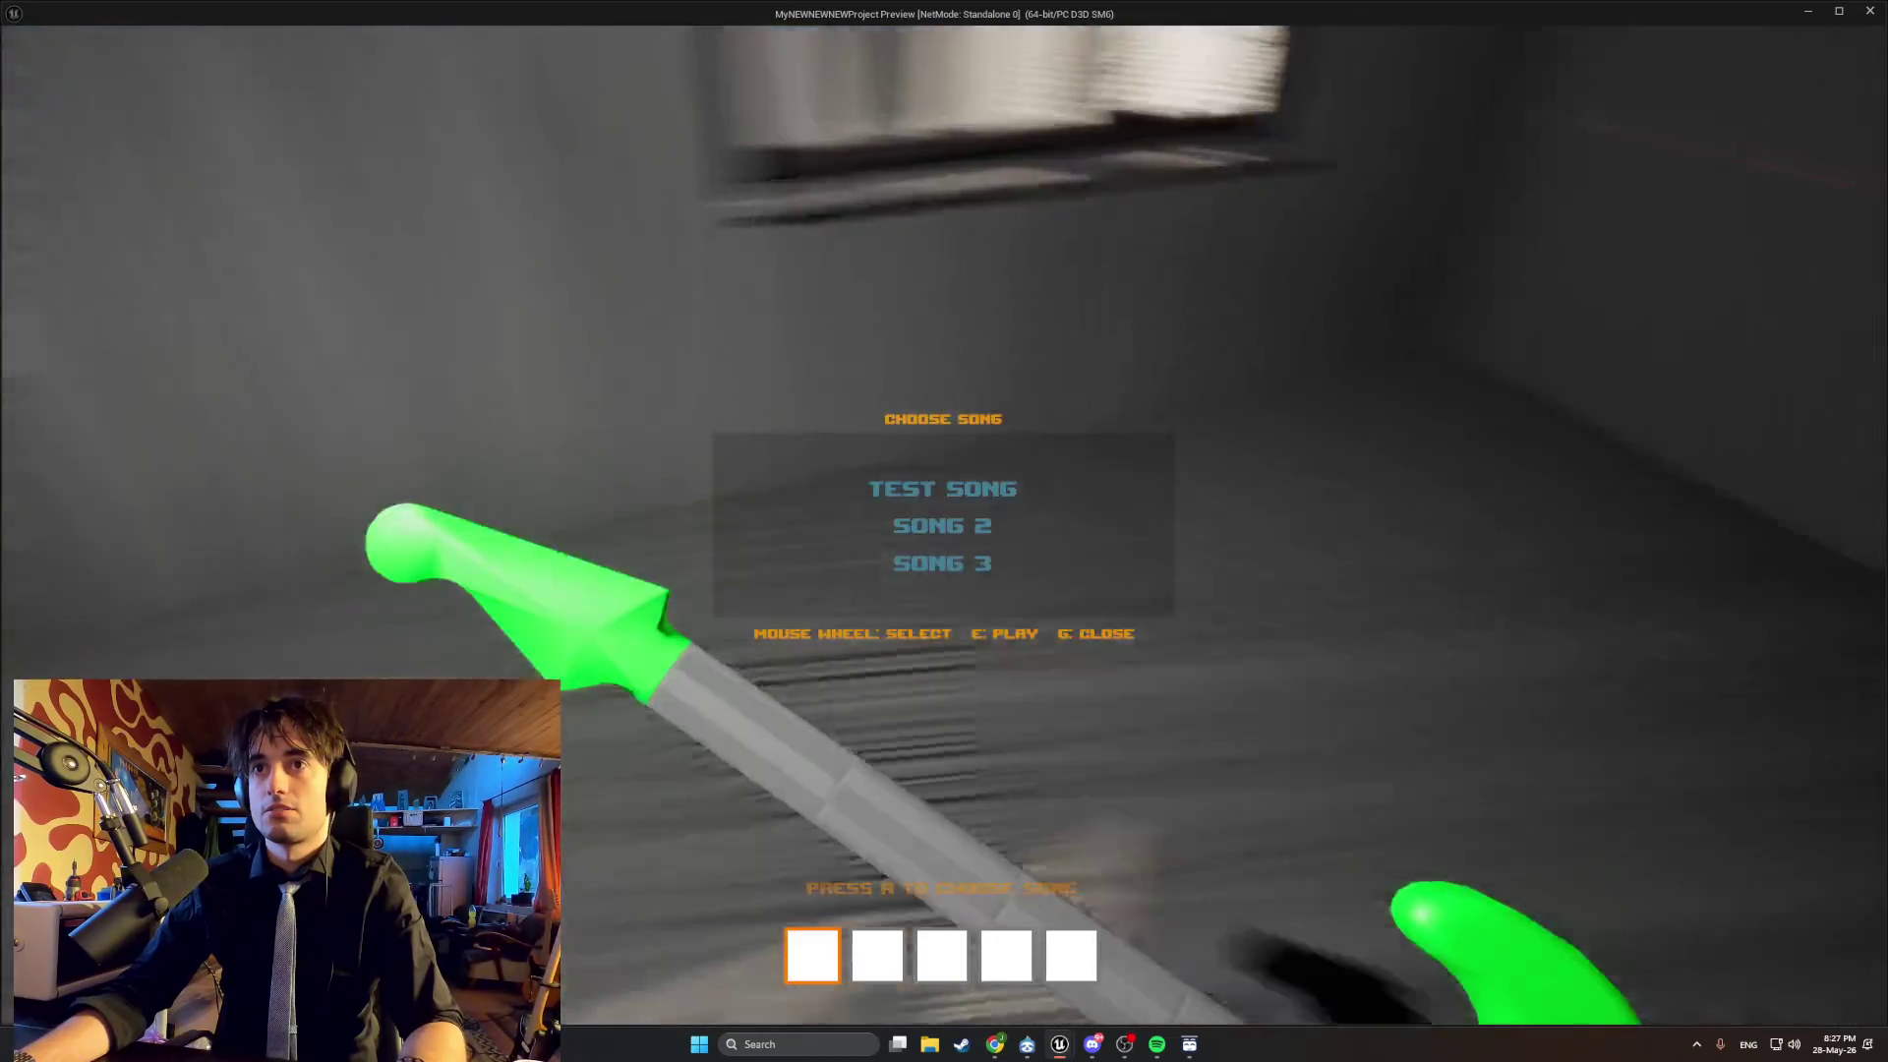
Play-test the song menu rows (TEST SONG, SONG 2, SONG 3), then stop the preview.
key("5")
key("2")
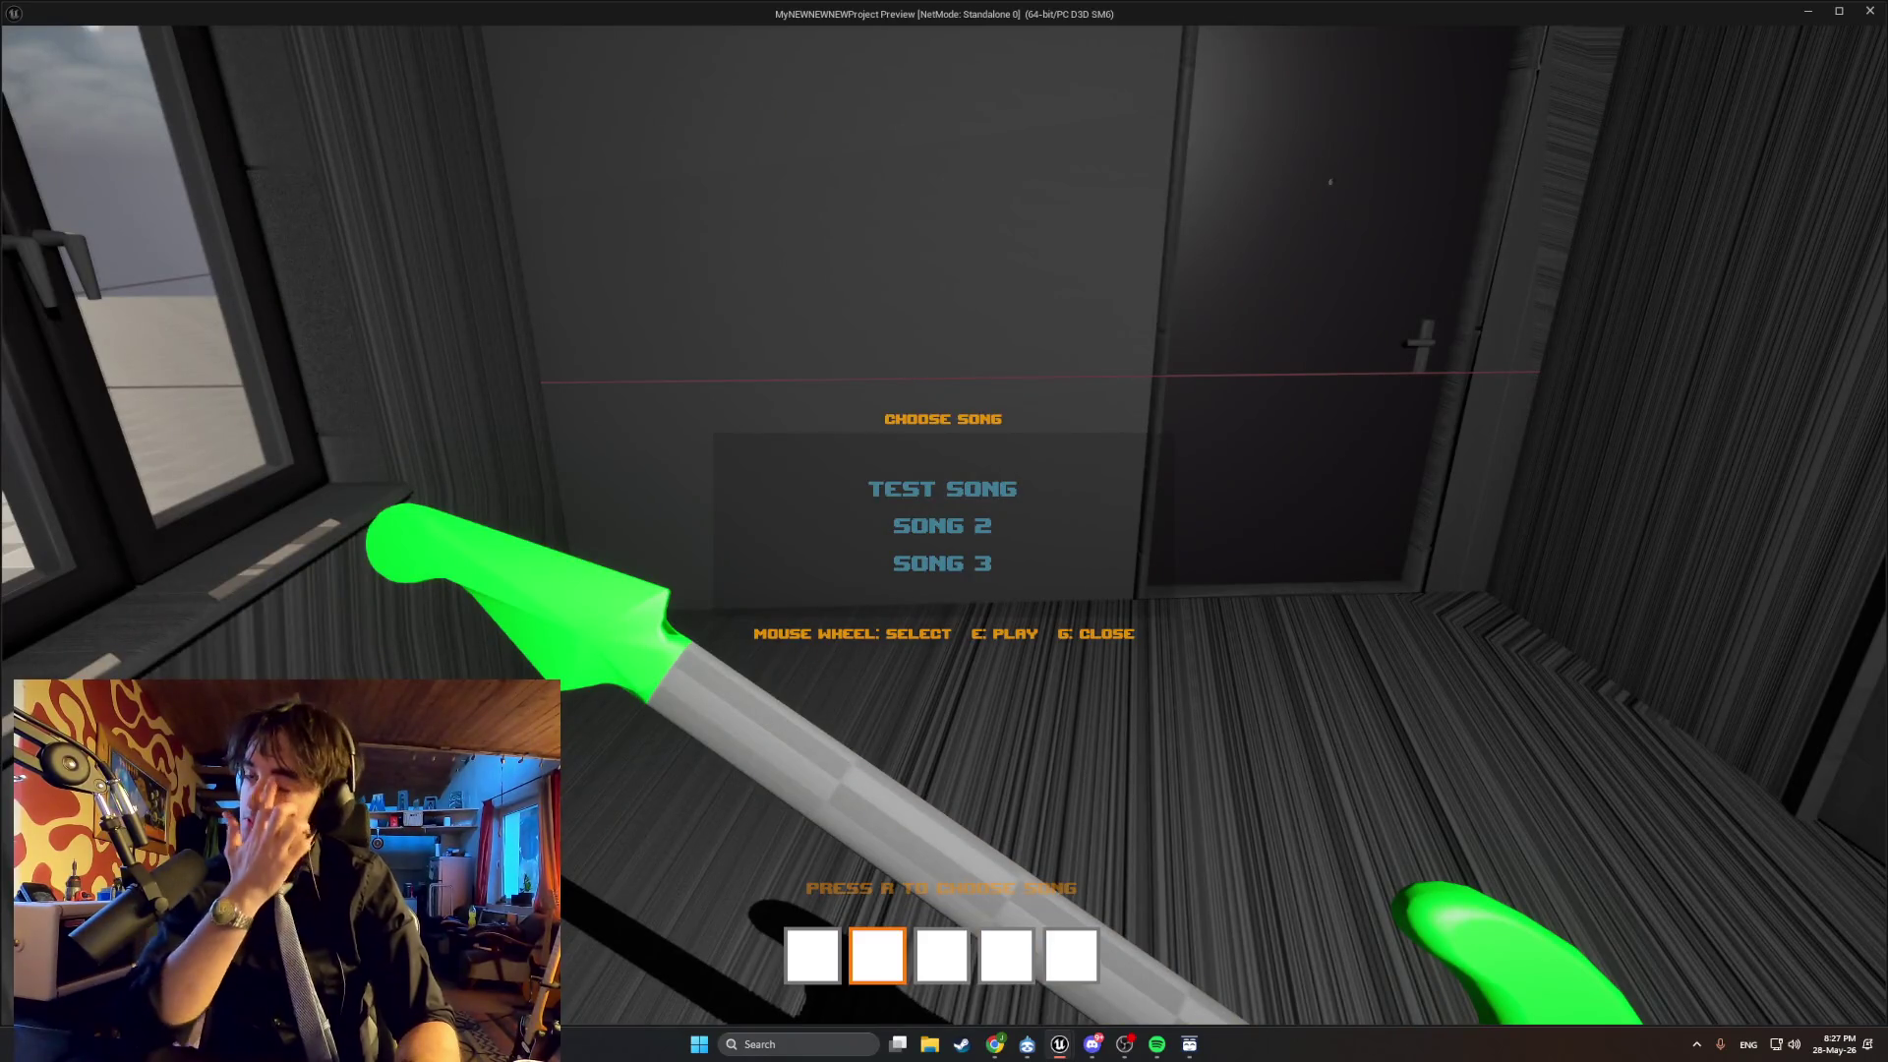
key("Escape")
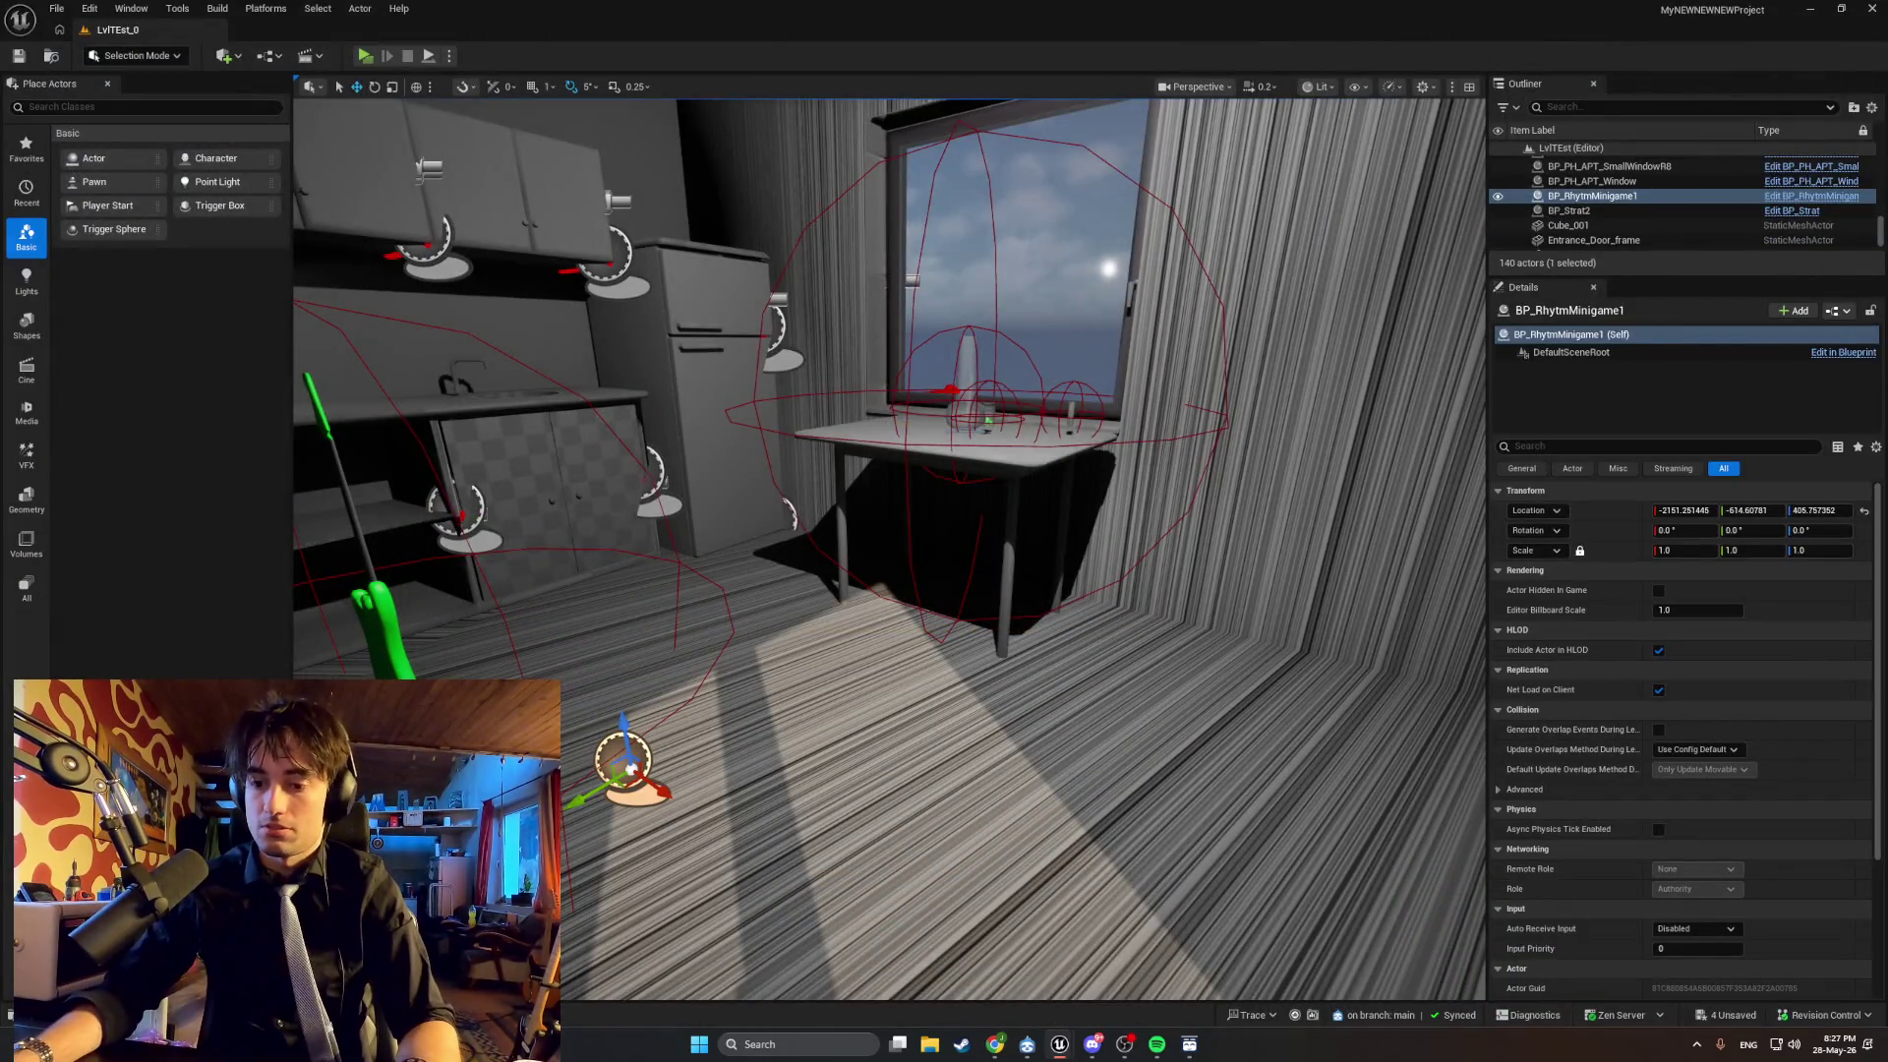
Switch over to Chrome, then bring the WBP_SongRow widget editor back to the front.
key("alt+Tab")
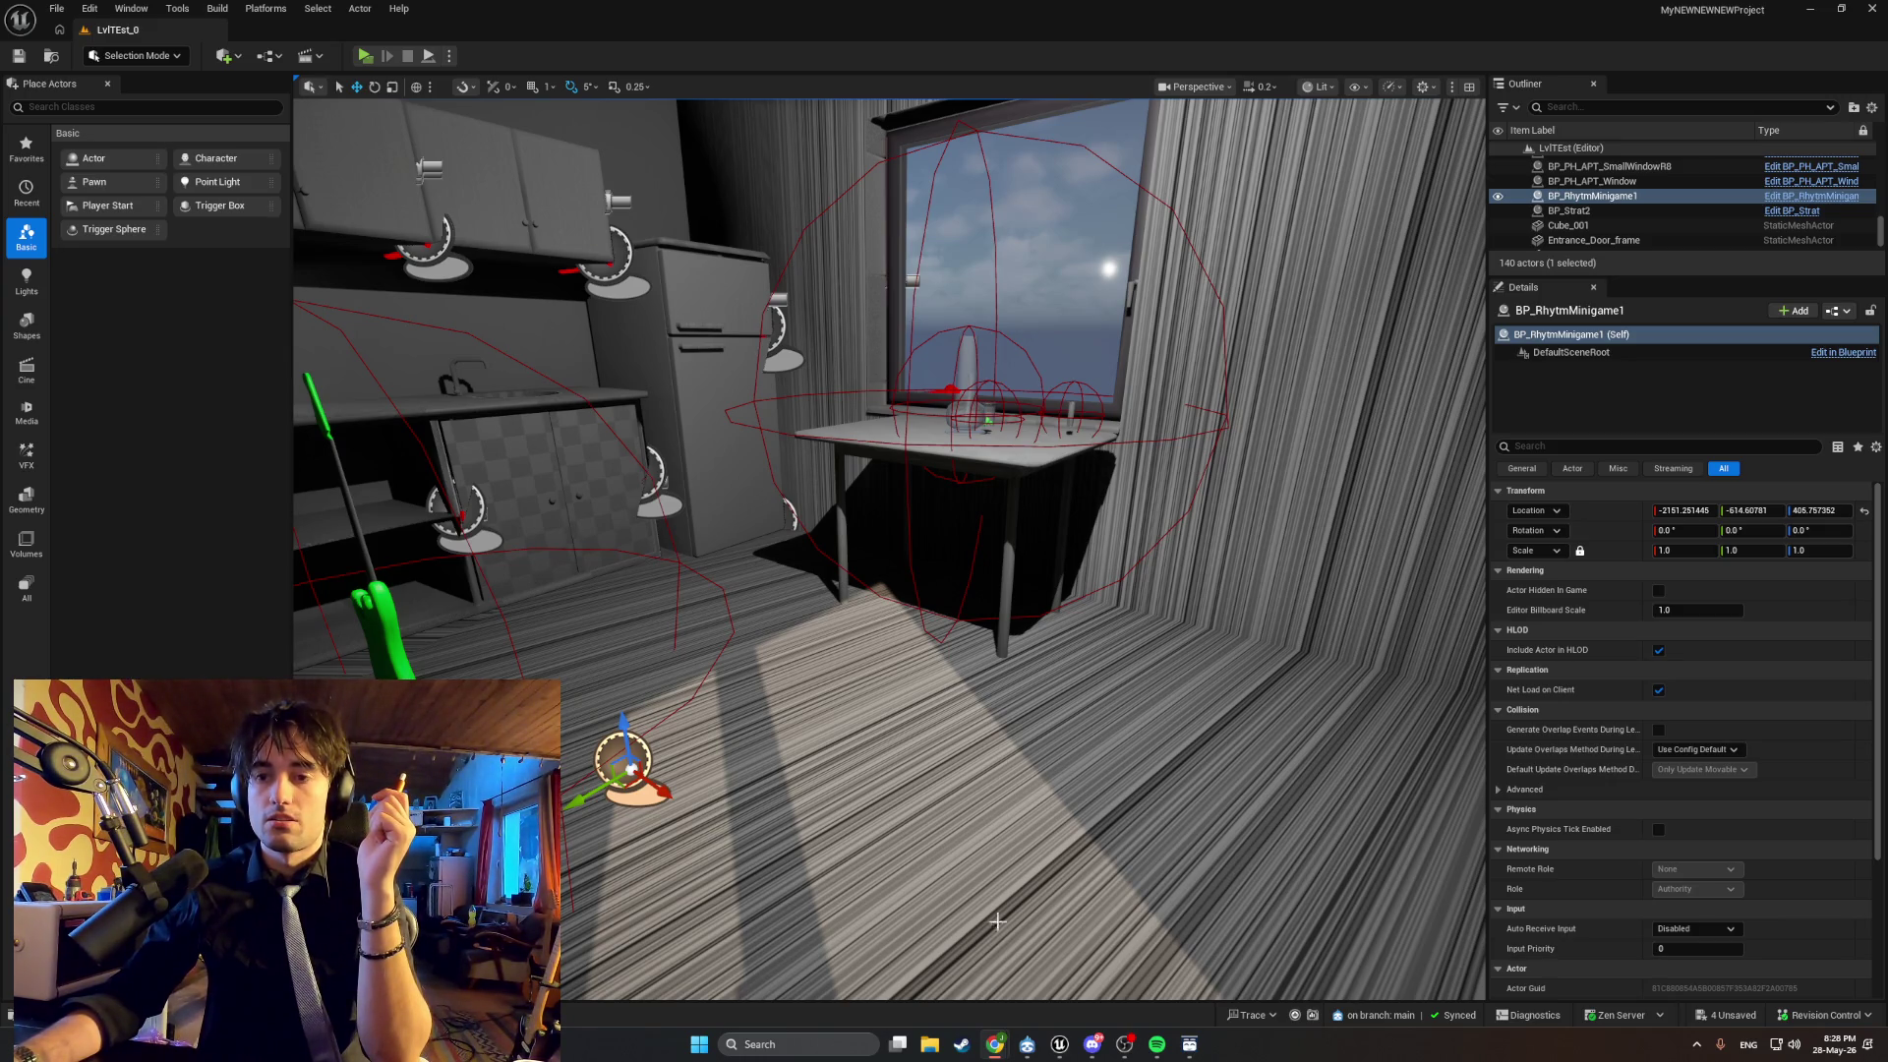
mouse_move(996, 1050)
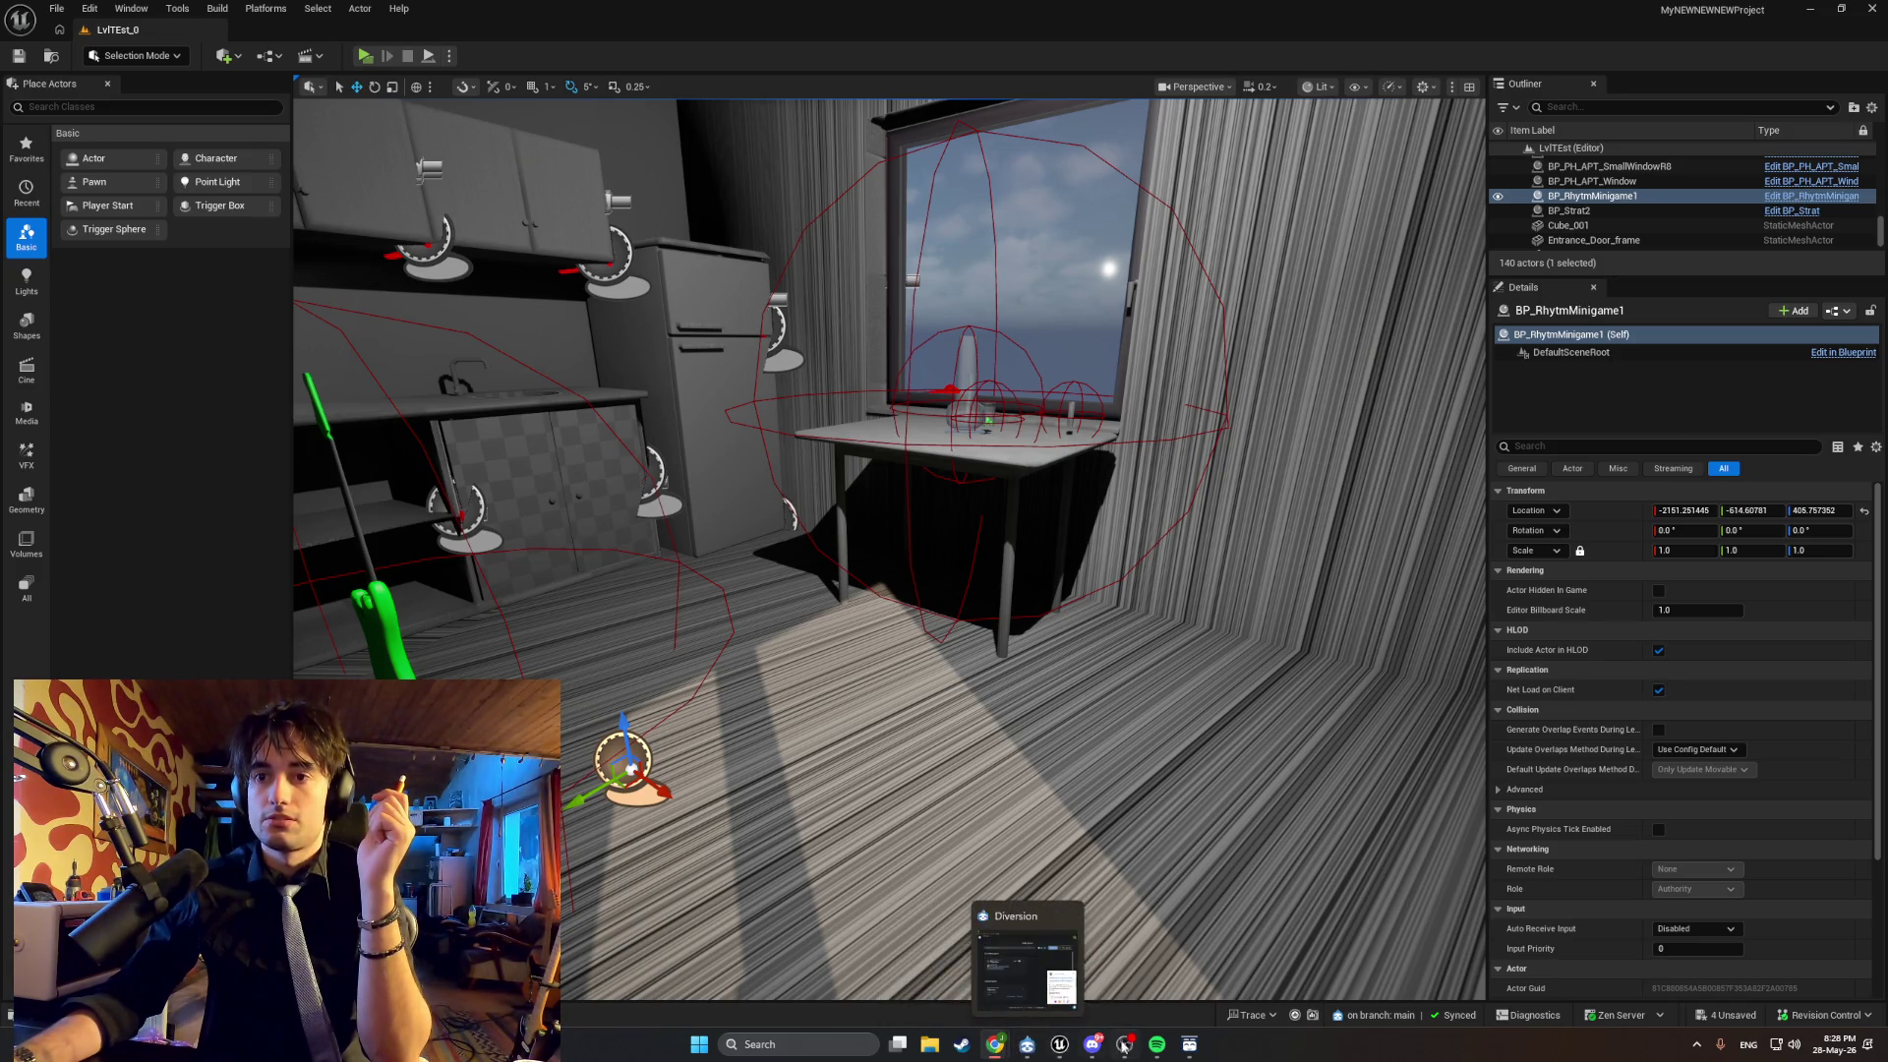
mouse_move(1059, 1045)
left_click(1115, 993)
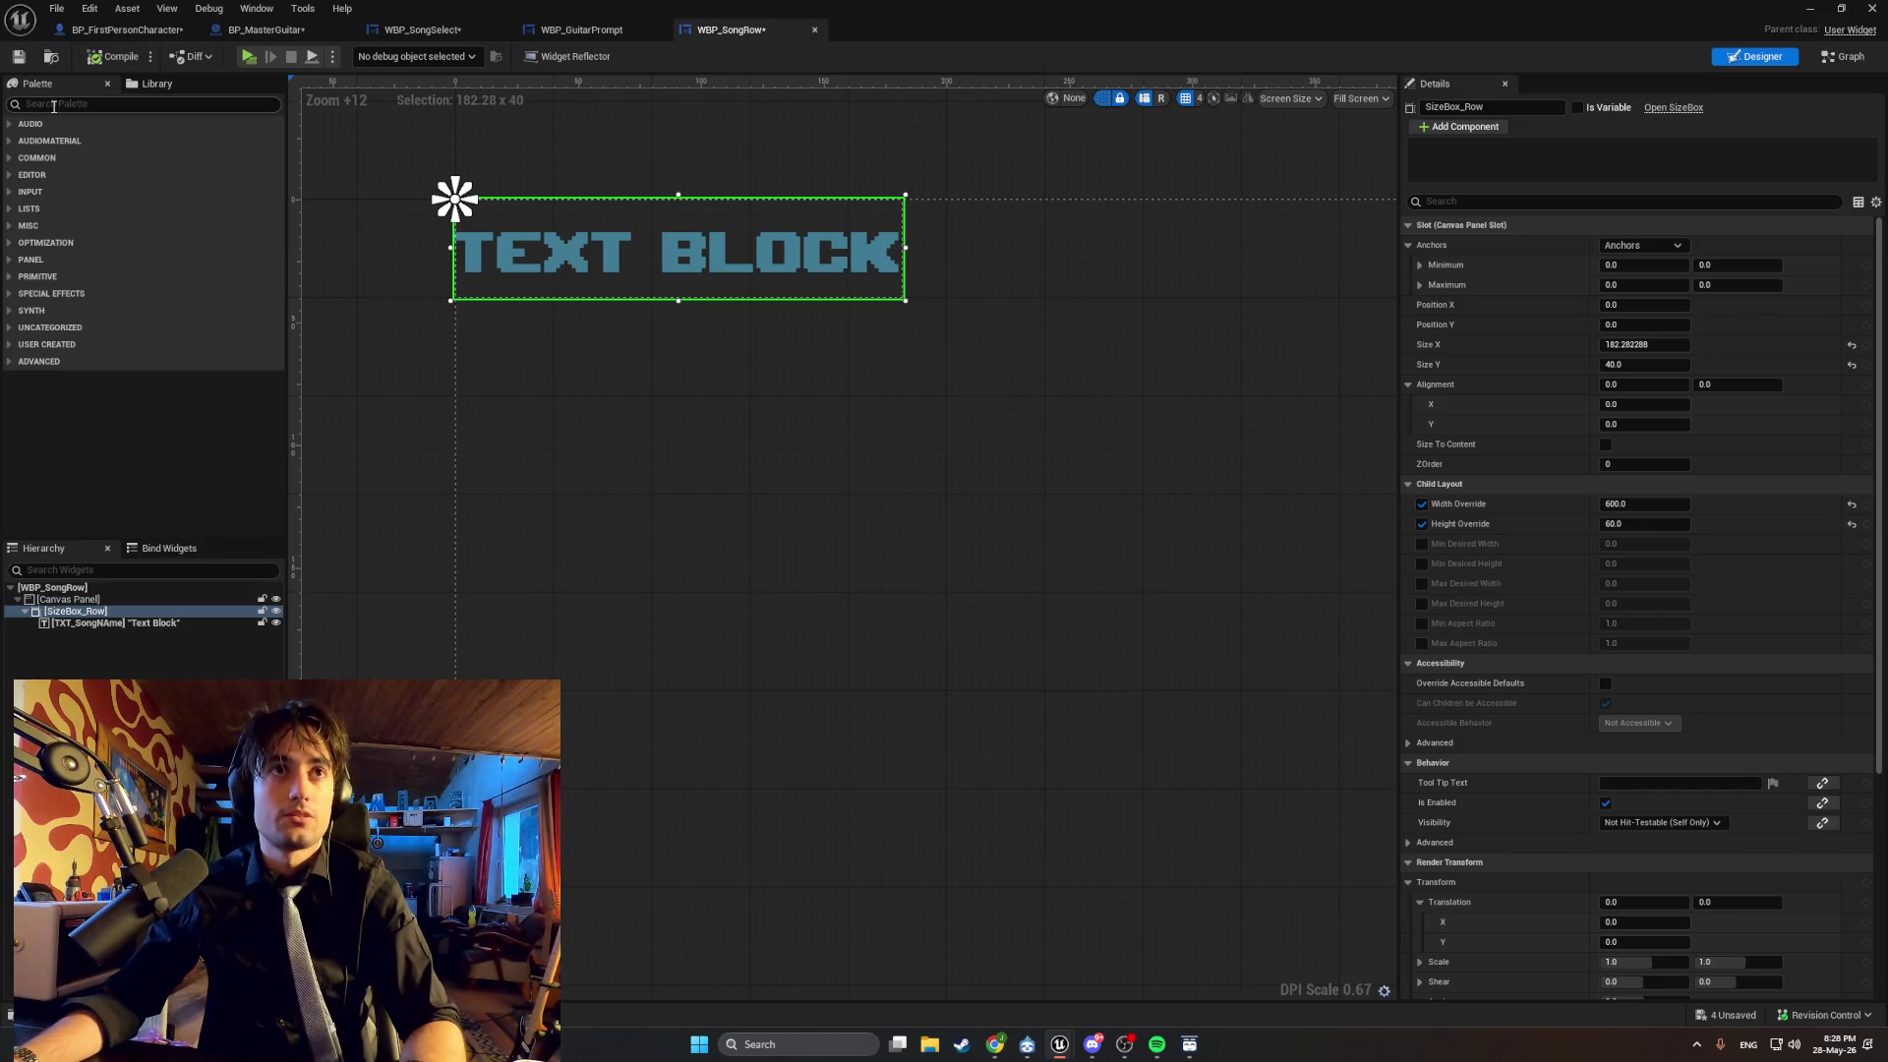
Add a Border from the Palette into SizeBox_Row and nest TXT_SongName inside it.
left_click(54, 104)
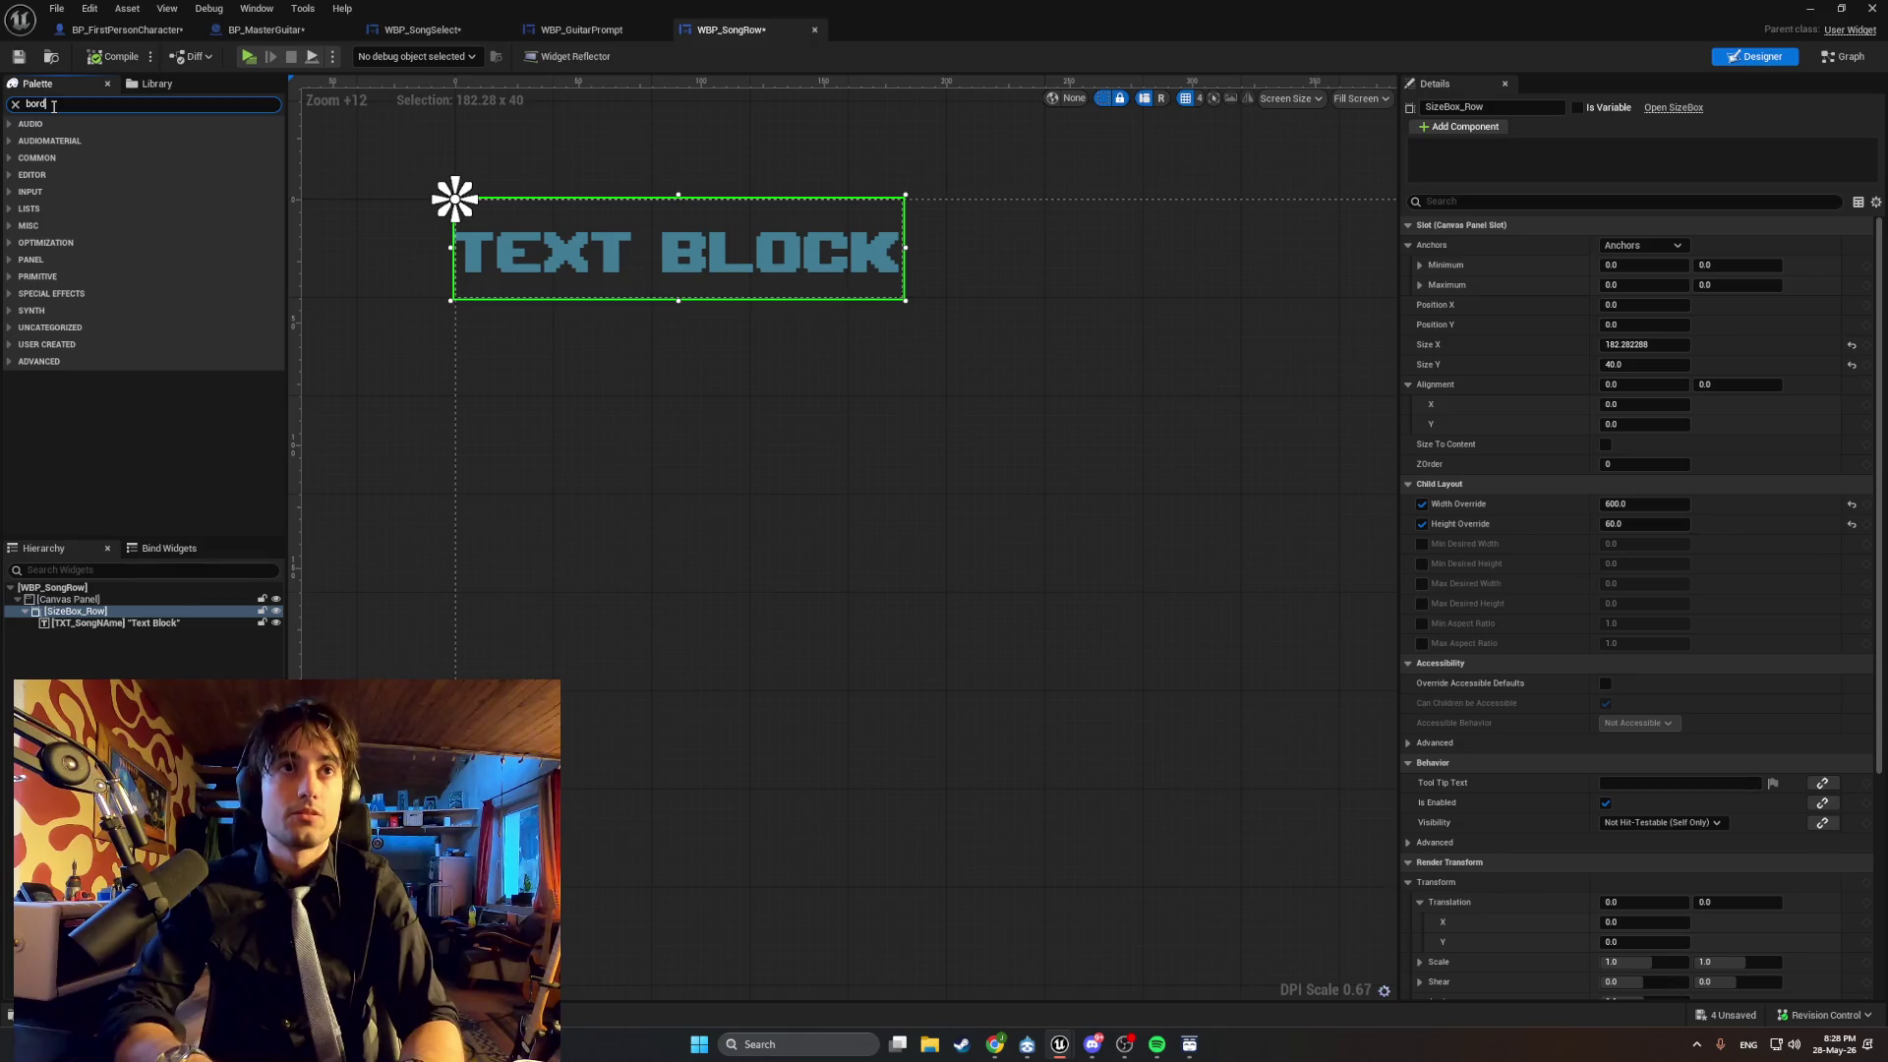
type("border")
mouse_move(59, 140)
left_mouse_down()
mouse_move(371, 228)
mouse_move(703, 445)
mouse_move(589, 269)
mouse_move(593, 234)
left_mouse_up()
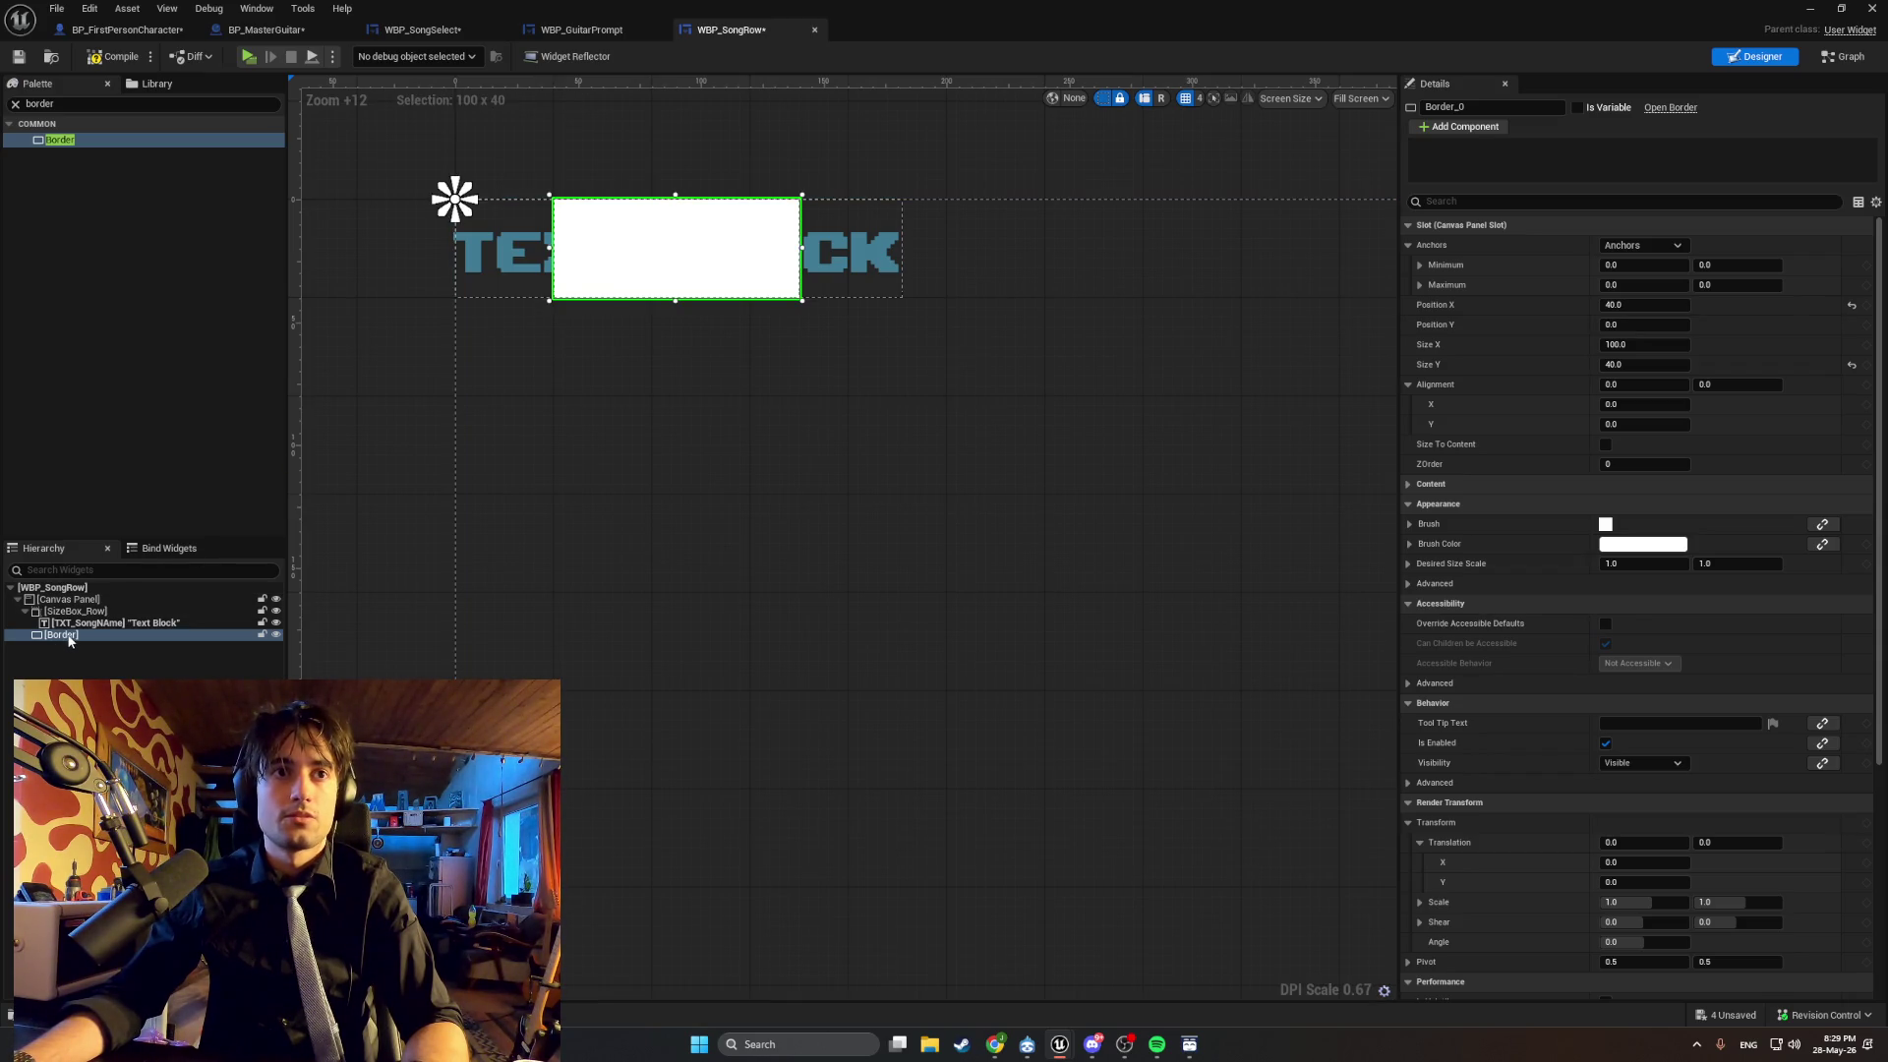
left_click(71, 637)
mouse_move(79, 622)
left_mouse_down()
mouse_move(75, 638)
mouse_move(71, 610)
left_mouse_up()
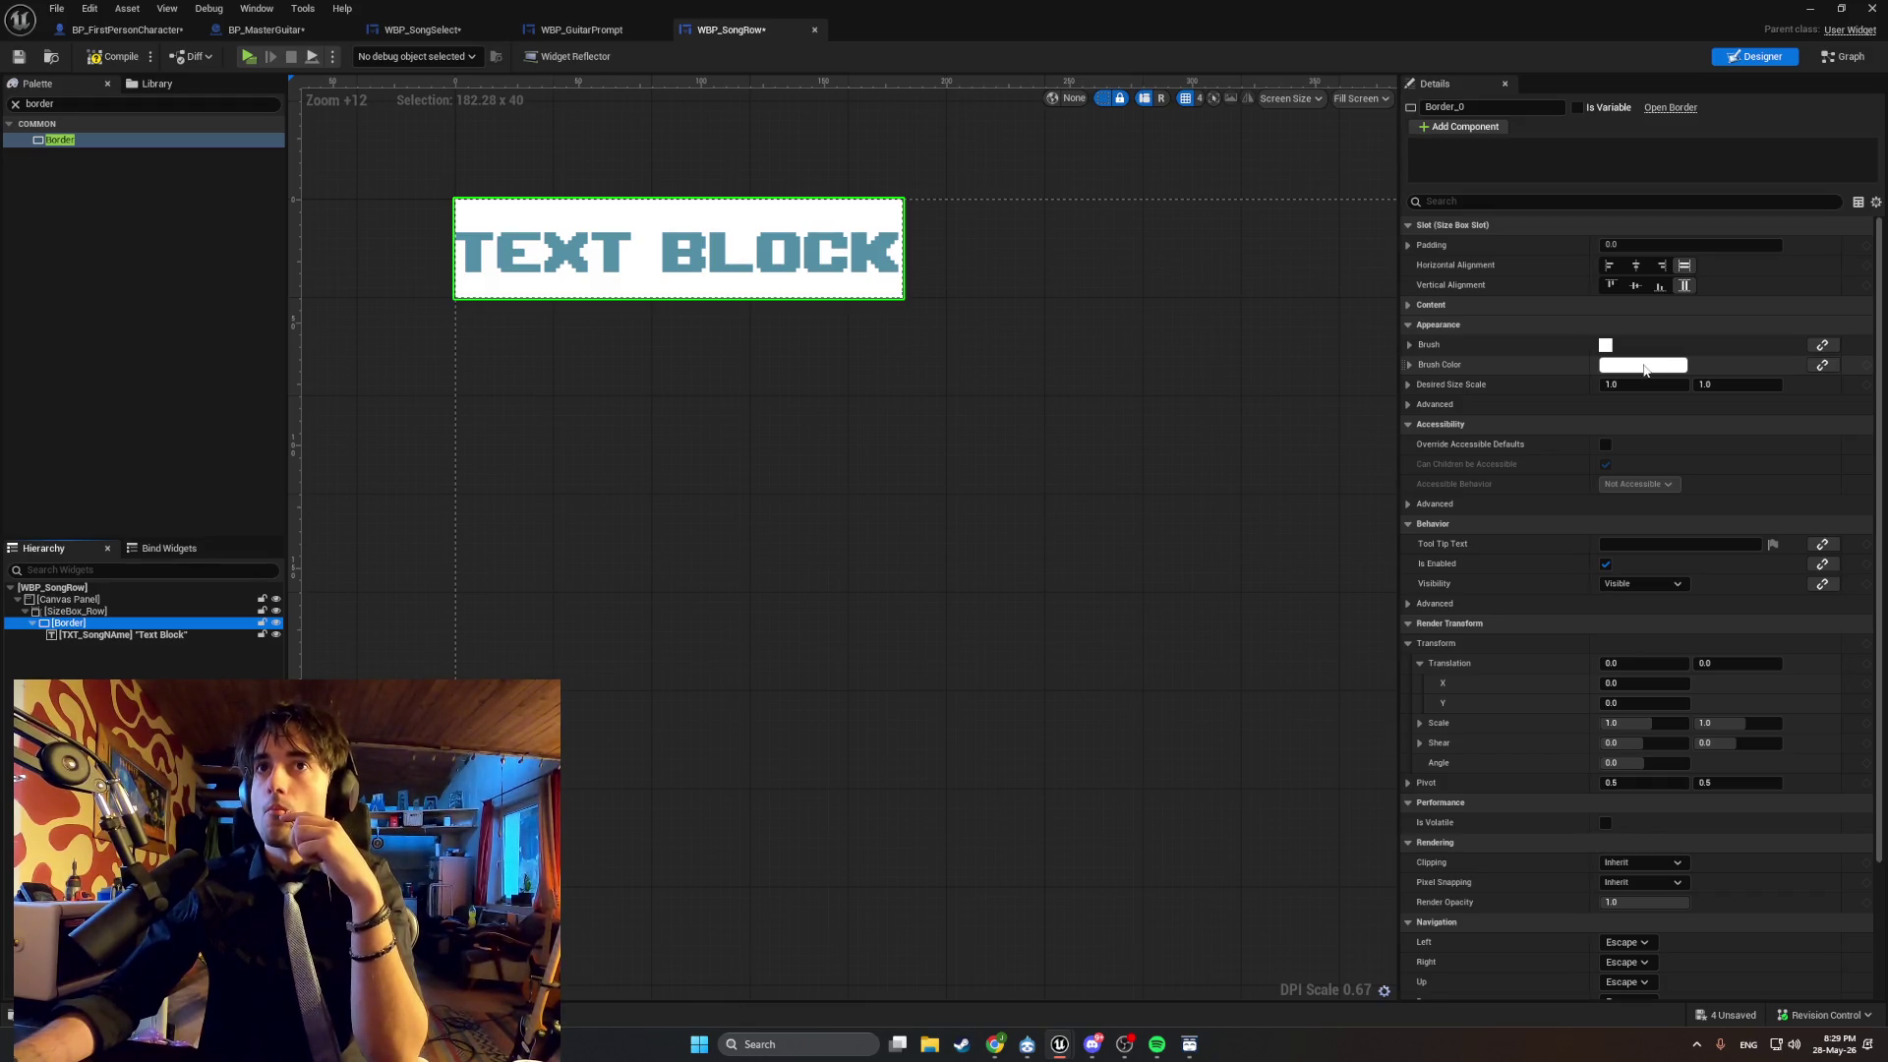
left_click(1644, 366)
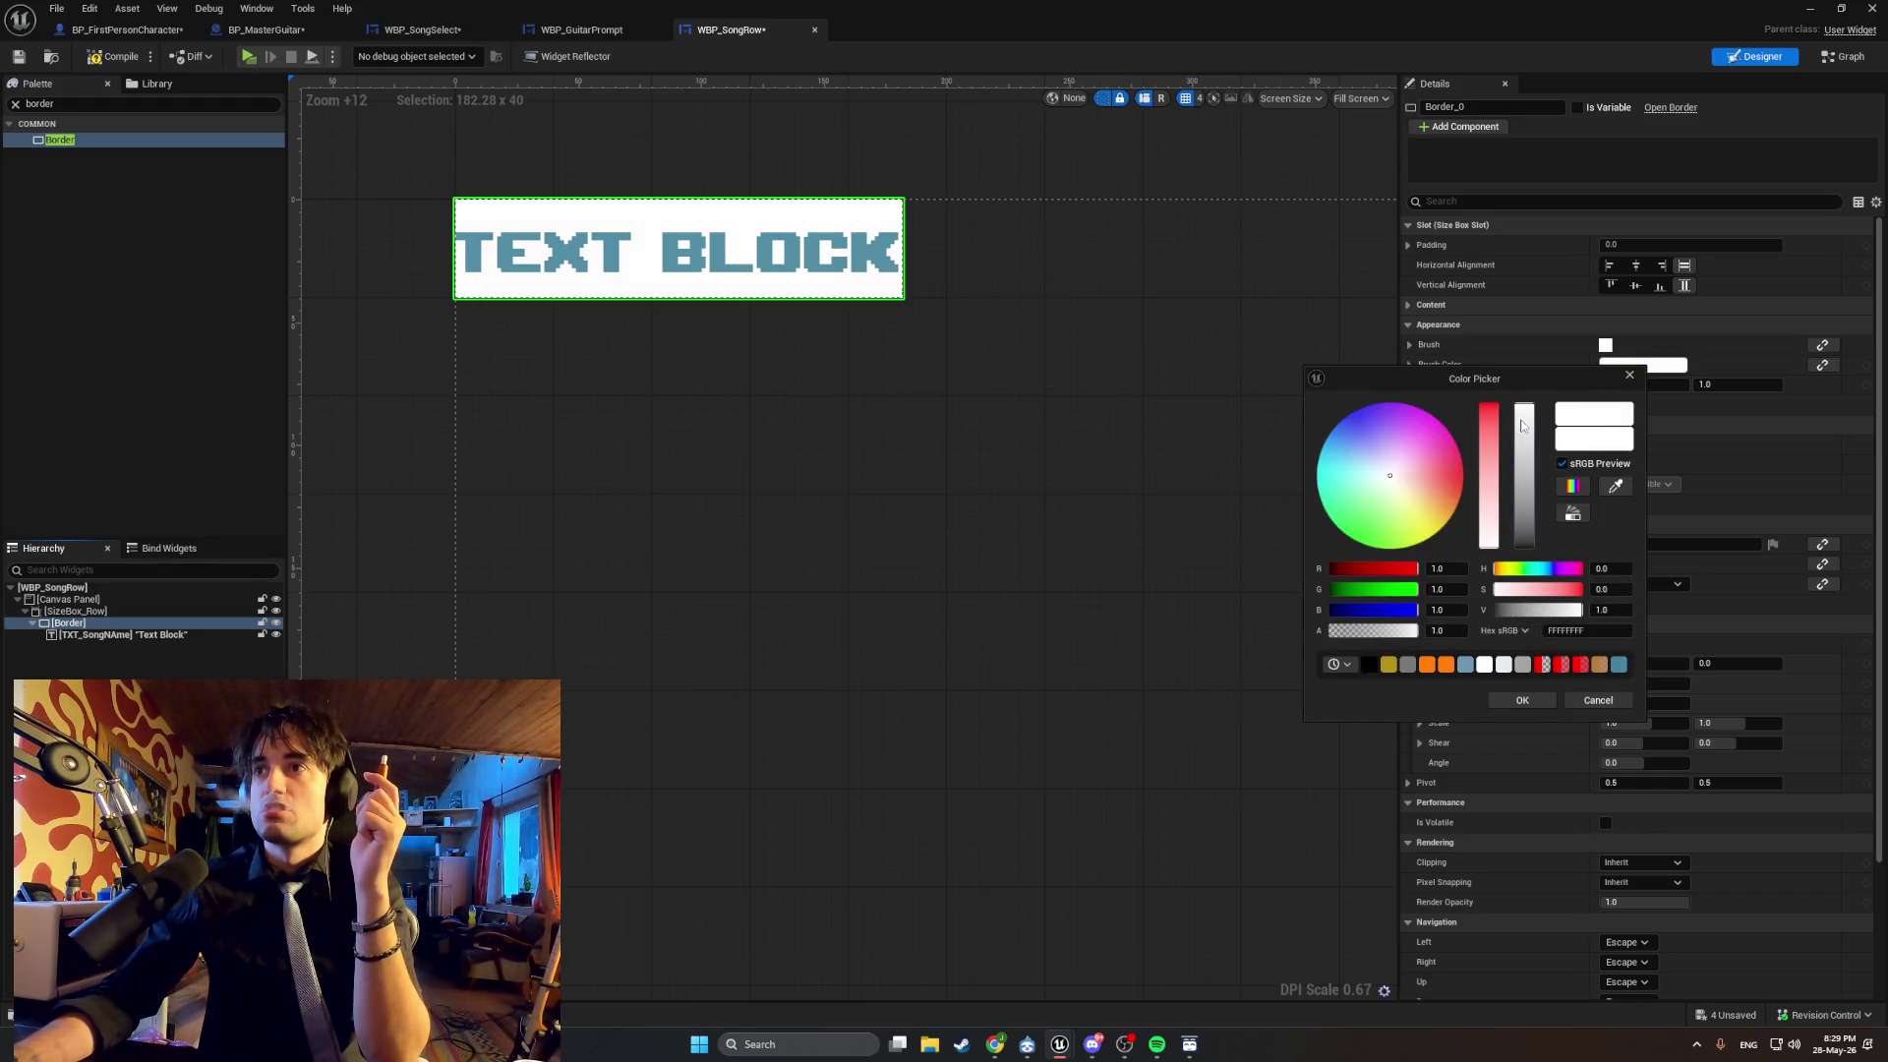
Give the Border a translucent cyan brush colour, 2EC4FF with alpha about 0.3.
mouse_move(1521, 425)
left_mouse_down()
mouse_move(1523, 463)
mouse_move(1511, 404)
left_mouse_up()
left_click_drag(1416, 630, 1353, 621)
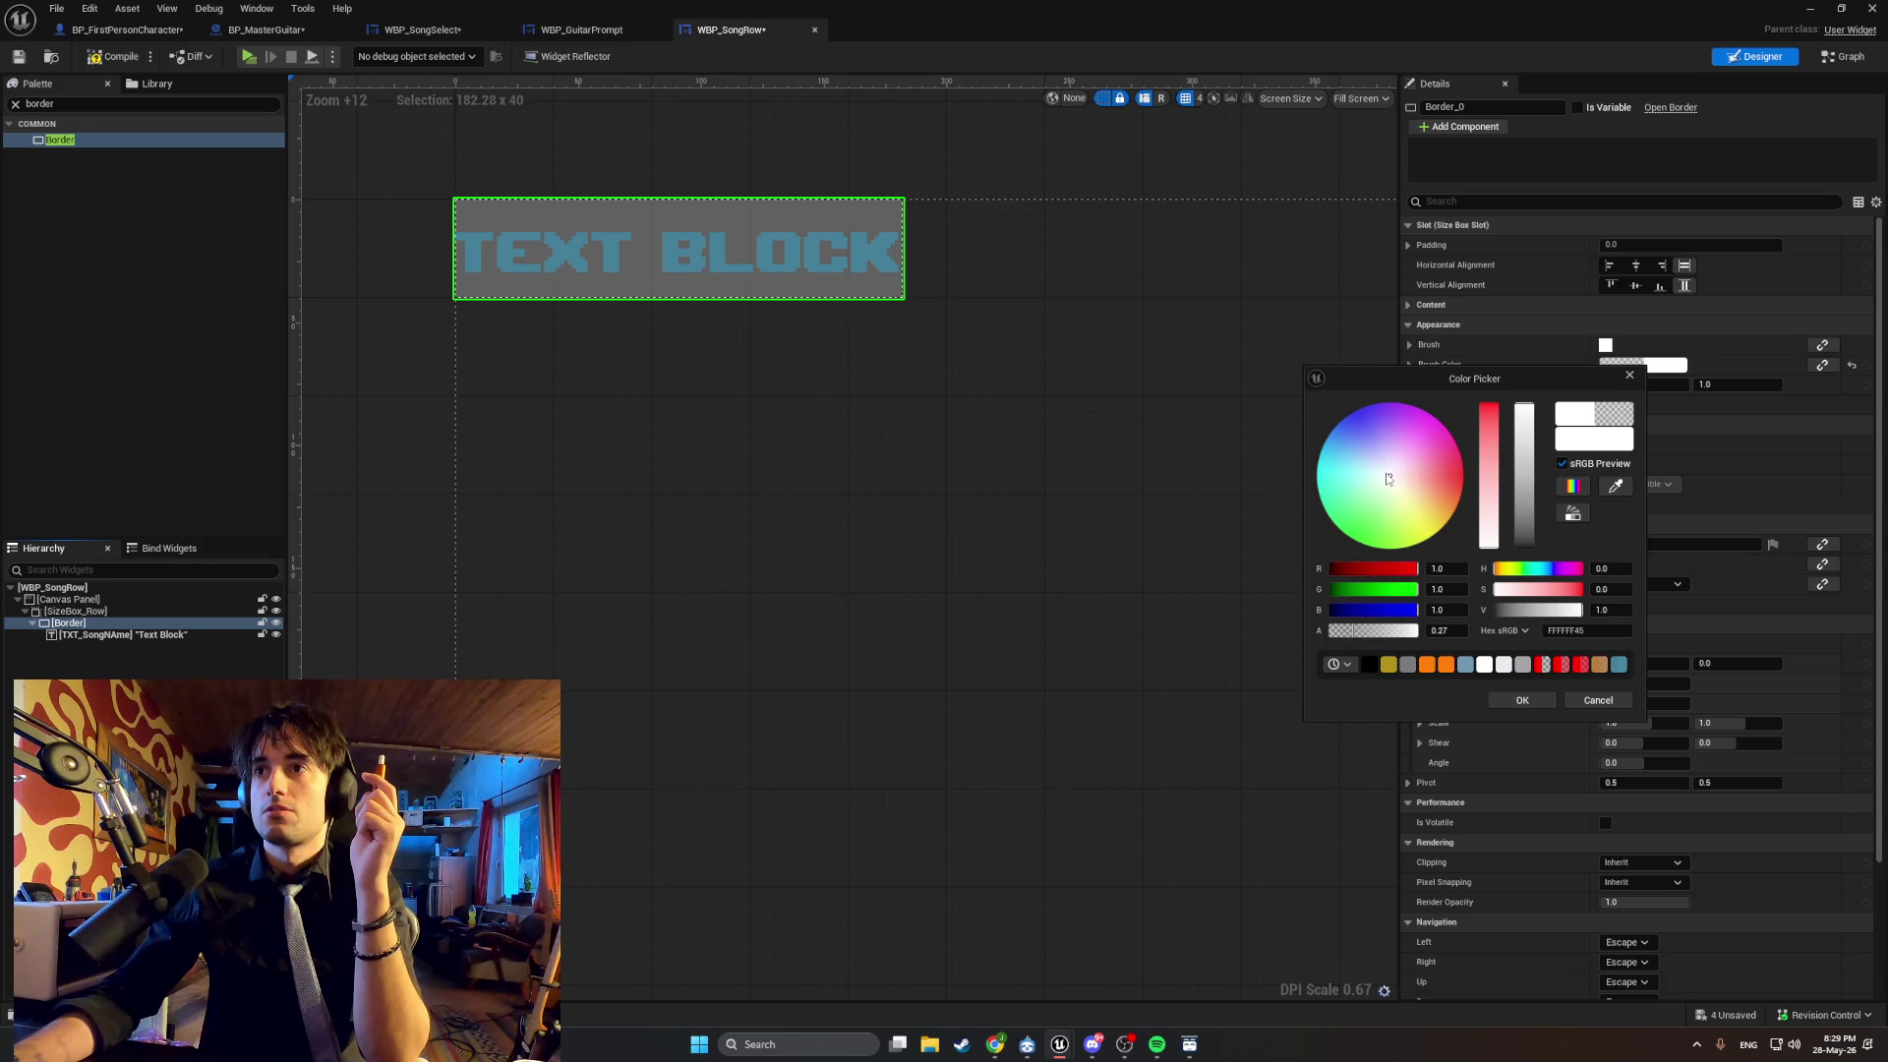
mouse_move(1387, 479)
left_mouse_down()
mouse_move(1329, 433)
mouse_move(1363, 423)
mouse_move(1407, 443)
mouse_move(1332, 483)
mouse_move(1327, 466)
left_mouse_up()
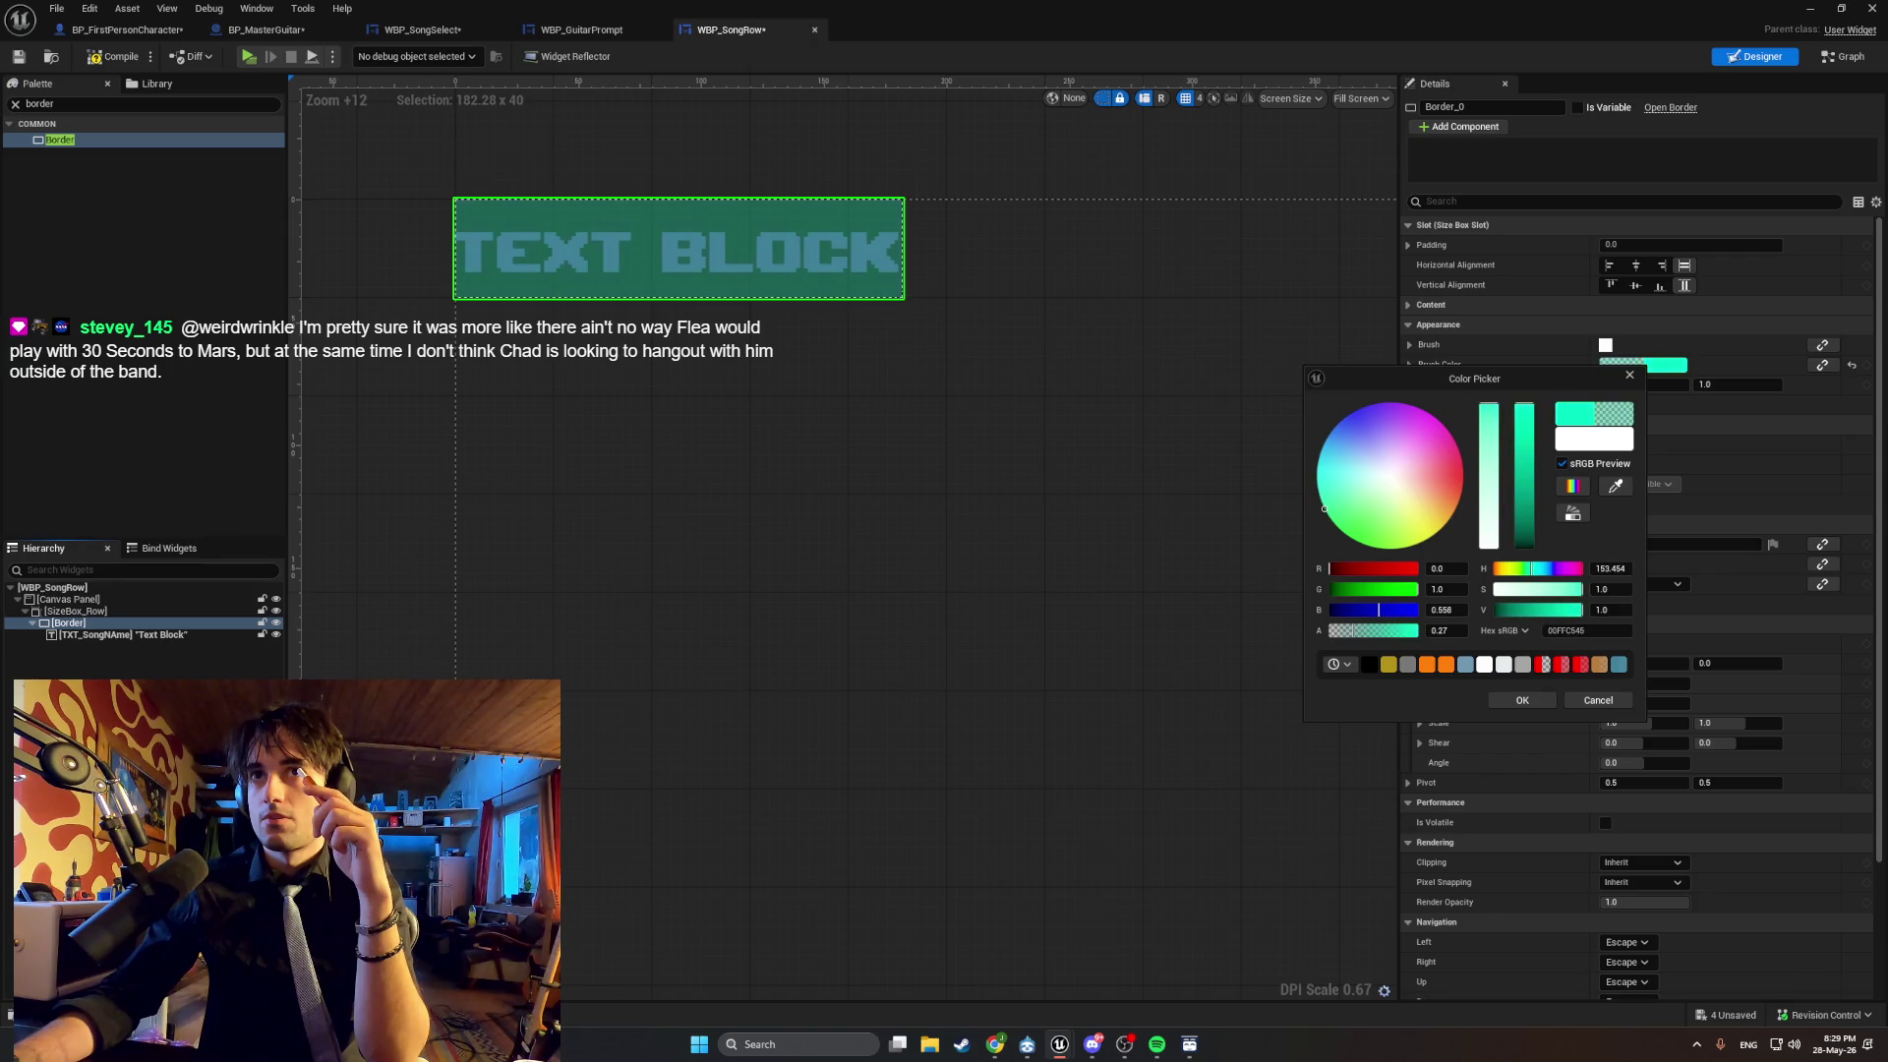
mouse_move(1323, 505)
left_mouse_down()
mouse_move(1444, 460)
mouse_move(1457, 500)
mouse_move(1431, 497)
mouse_move(1435, 521)
mouse_move(1454, 468)
mouse_move(1459, 489)
mouse_move(1373, 523)
mouse_move(1359, 496)
mouse_move(1342, 523)
mouse_move(1327, 443)
left_mouse_up()
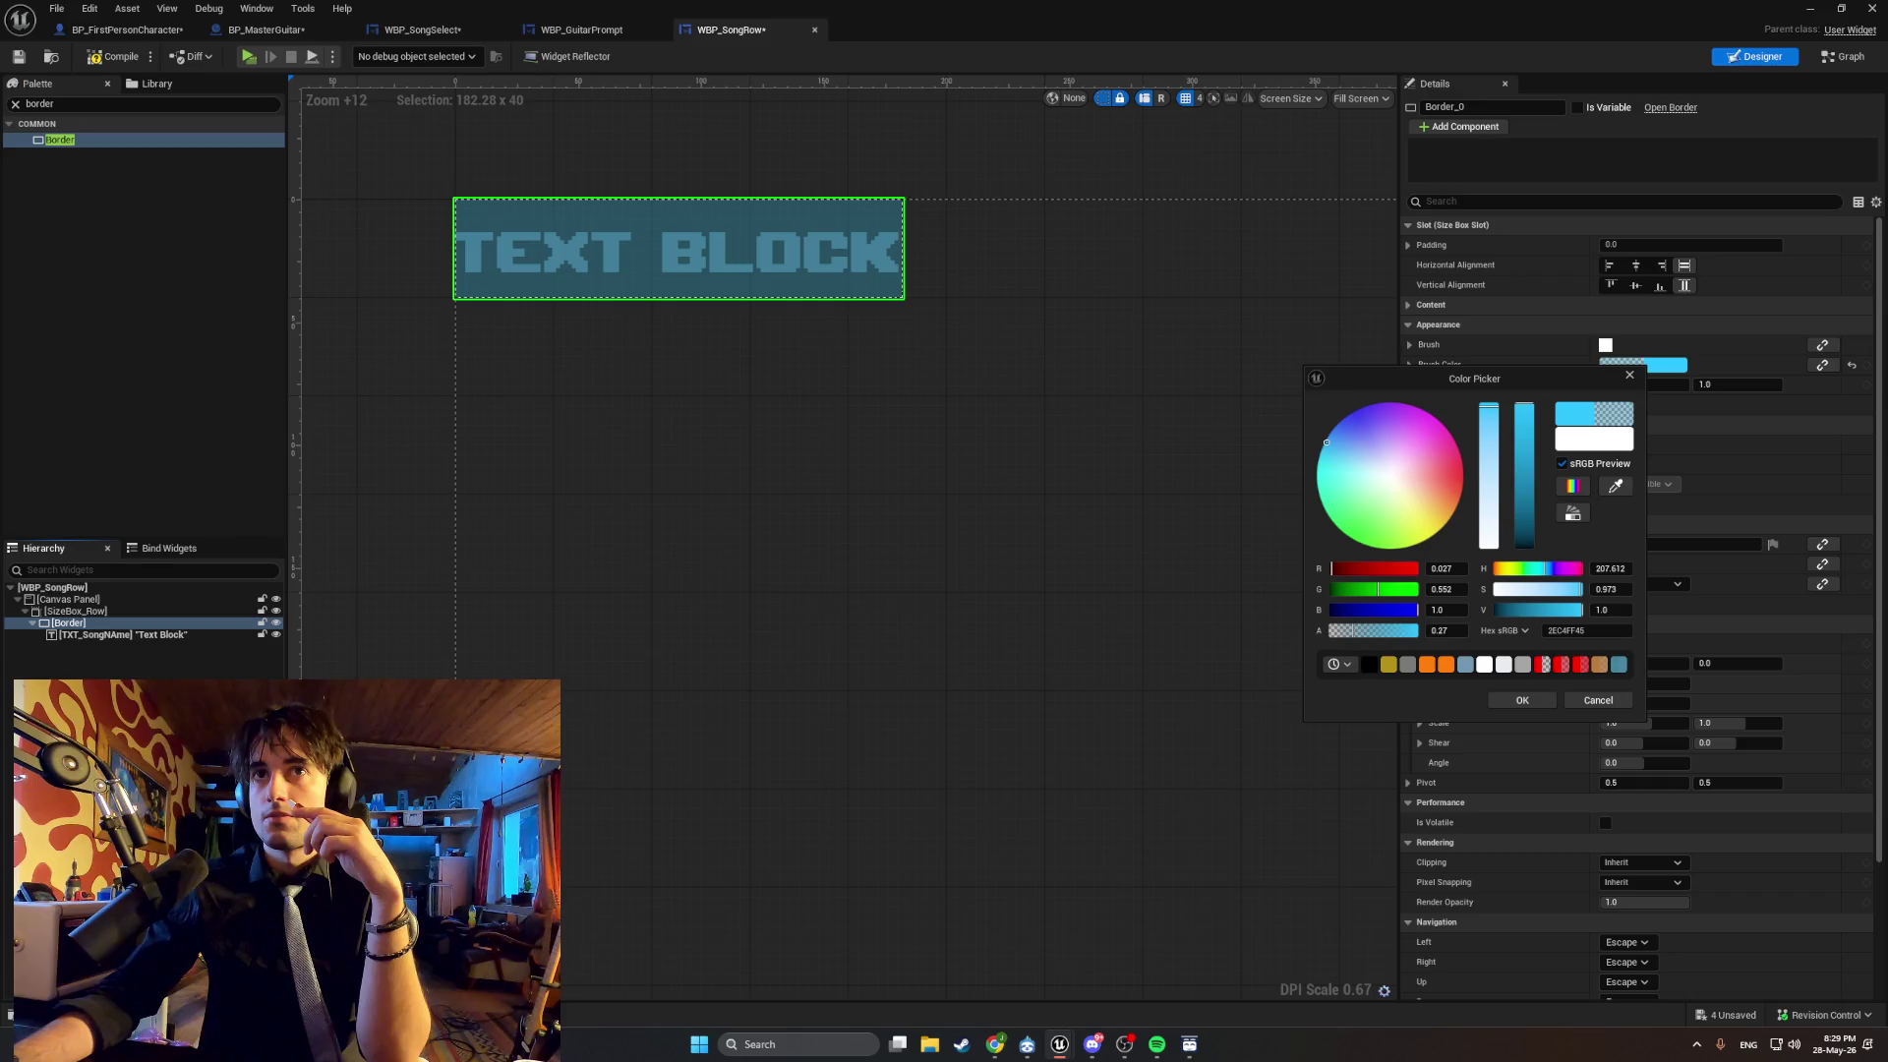
left_click_drag(1355, 636, 1358, 626)
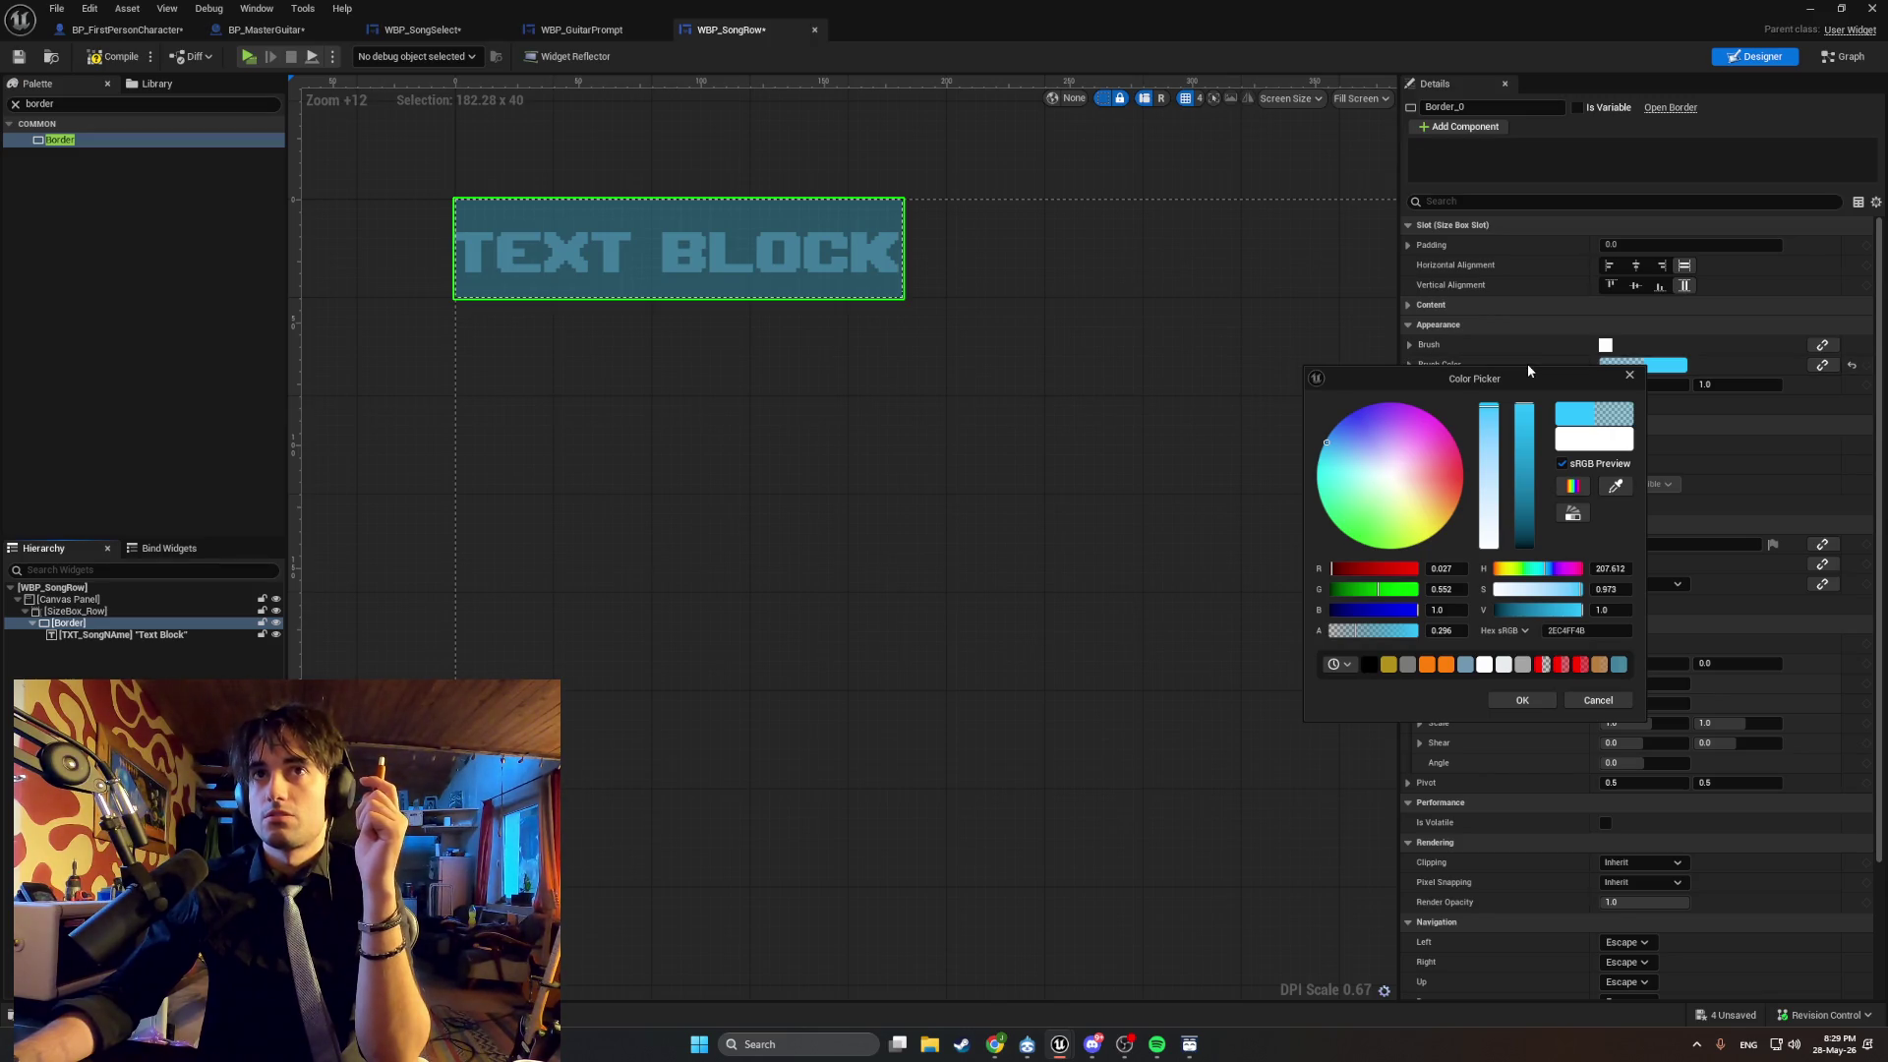
left_click(1631, 378)
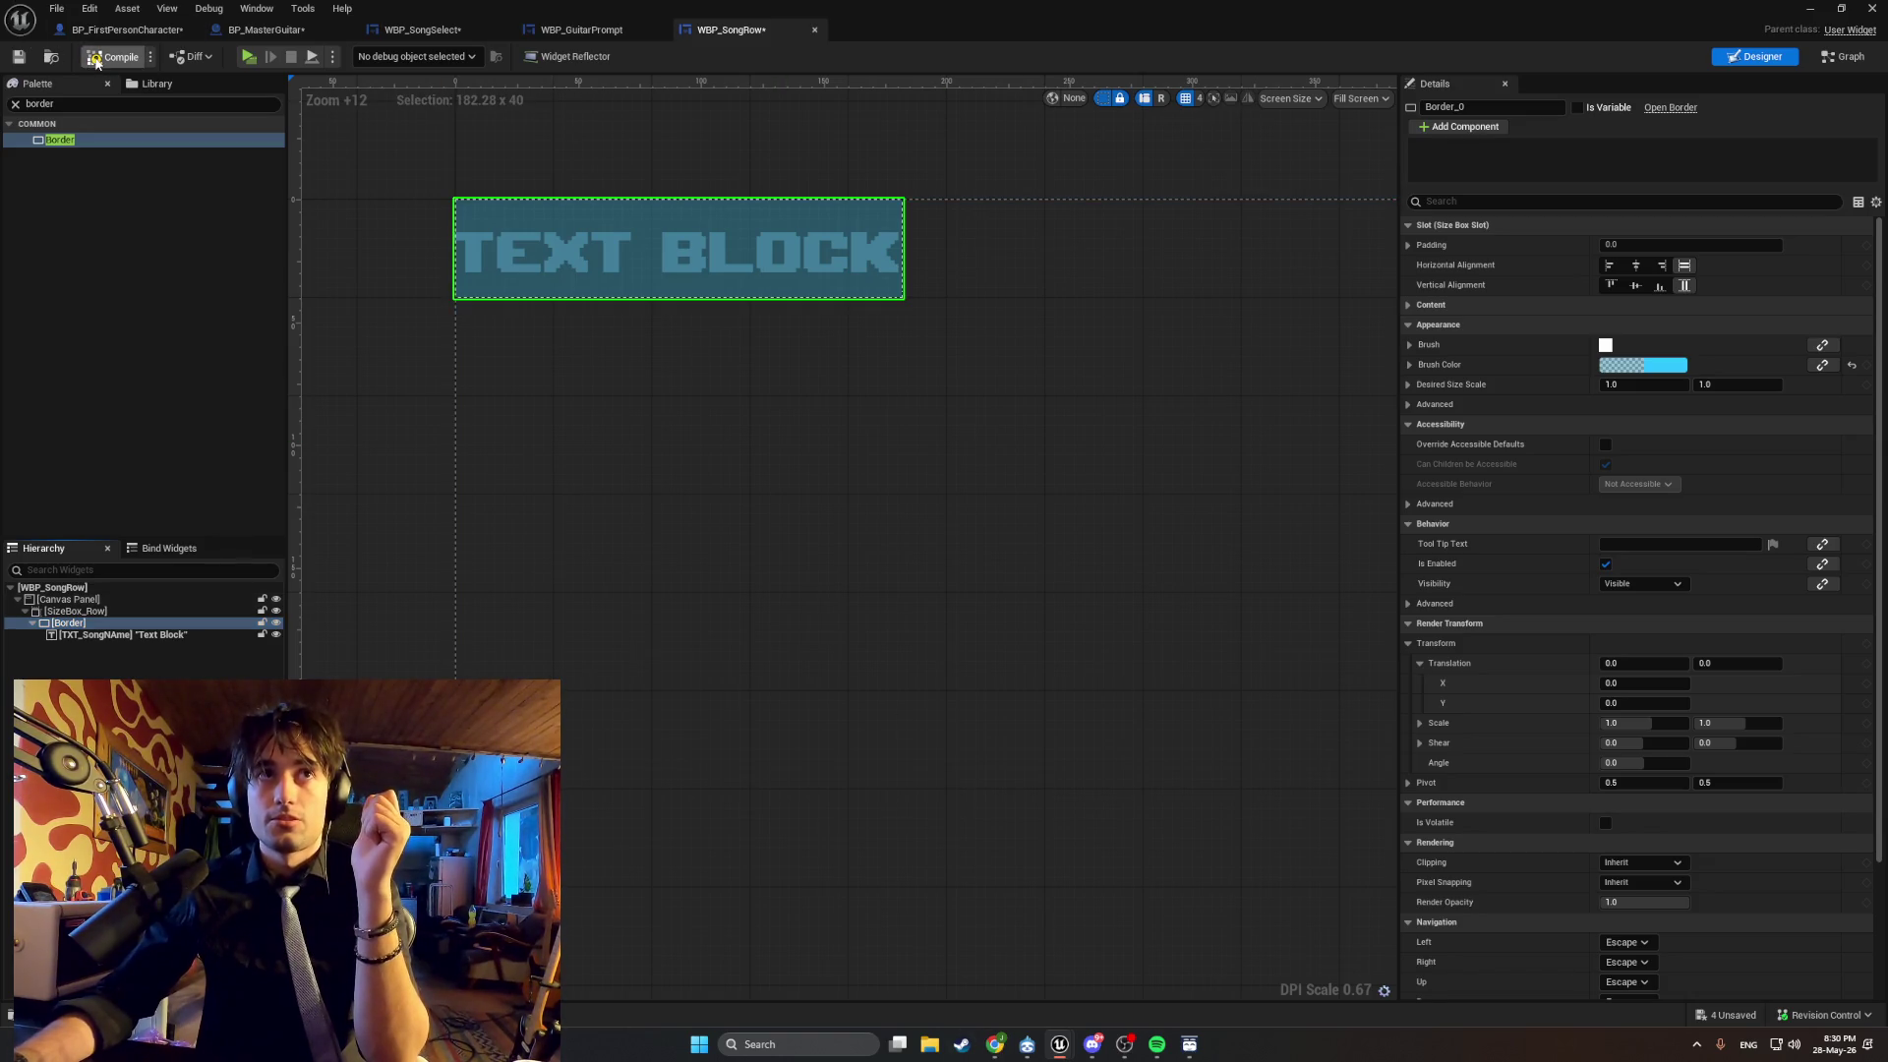
Select TXT_SongName, expand its Content settings, and switch to the Event Graph.
left_click(260, 275)
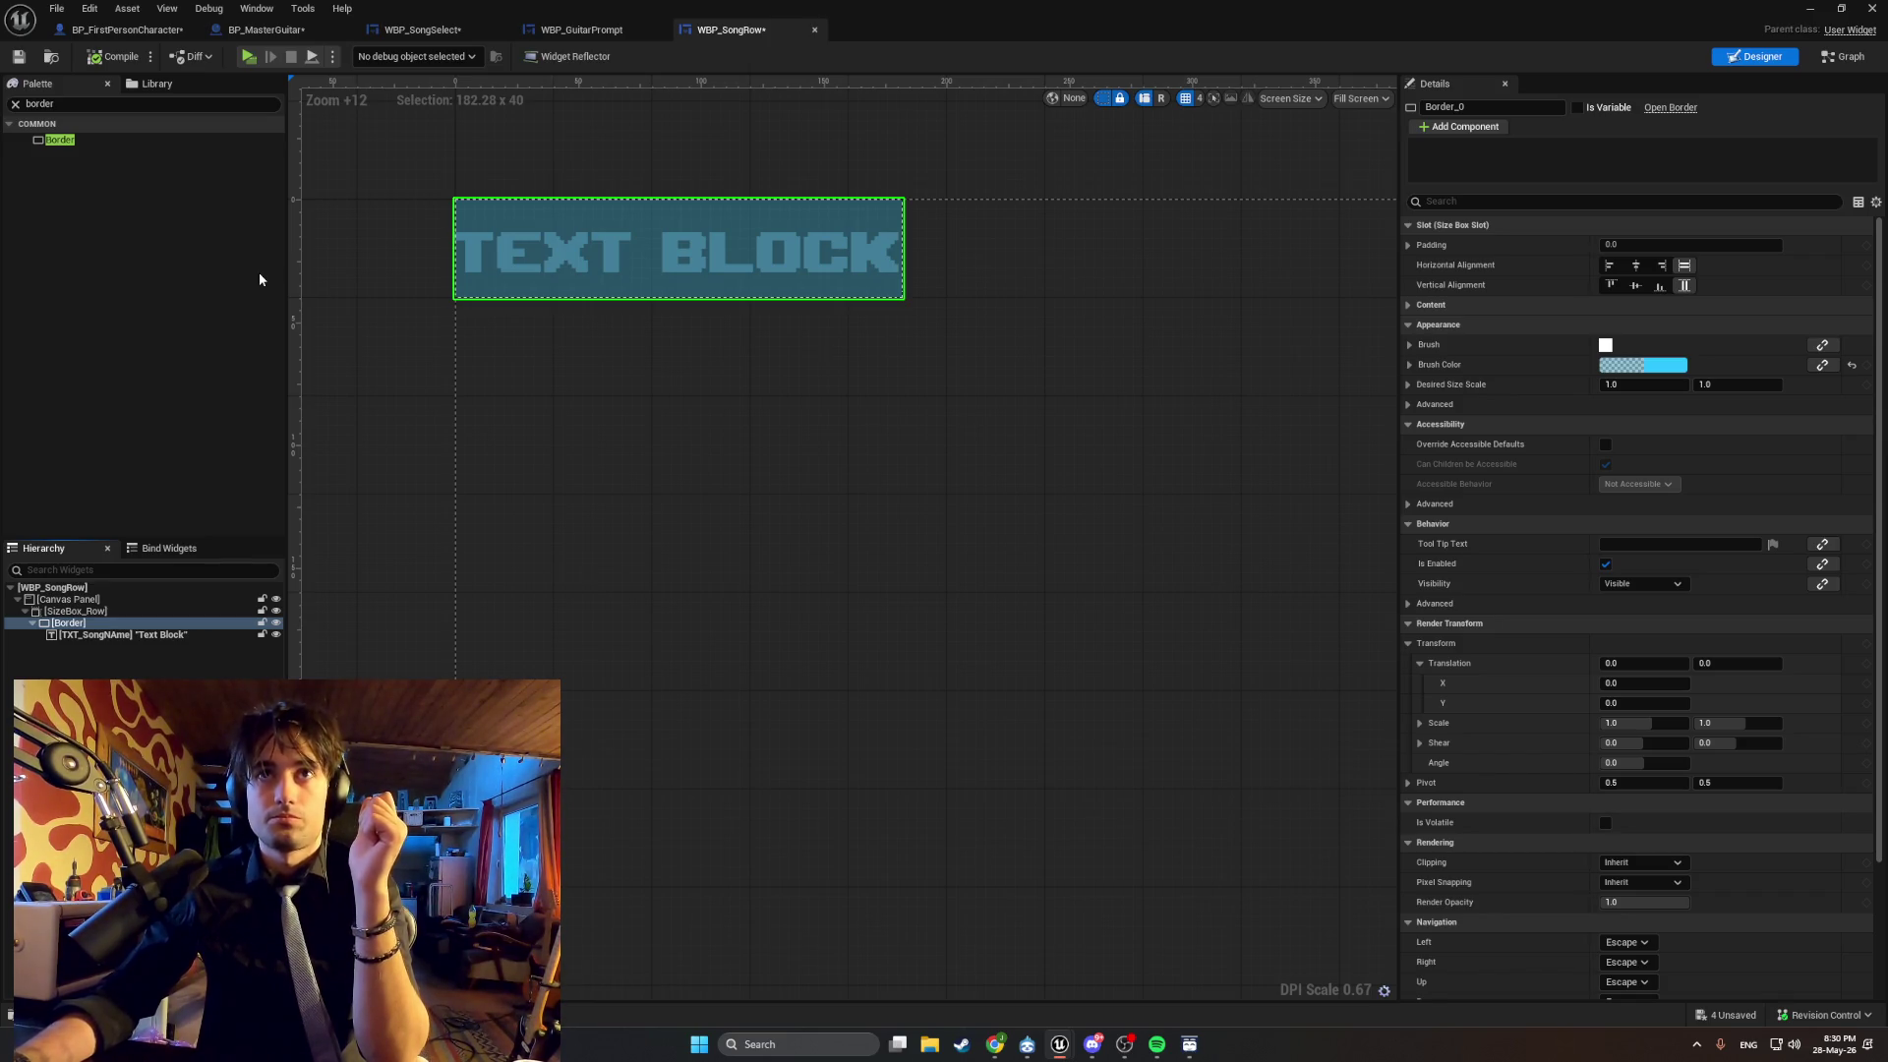
left_click(129, 634)
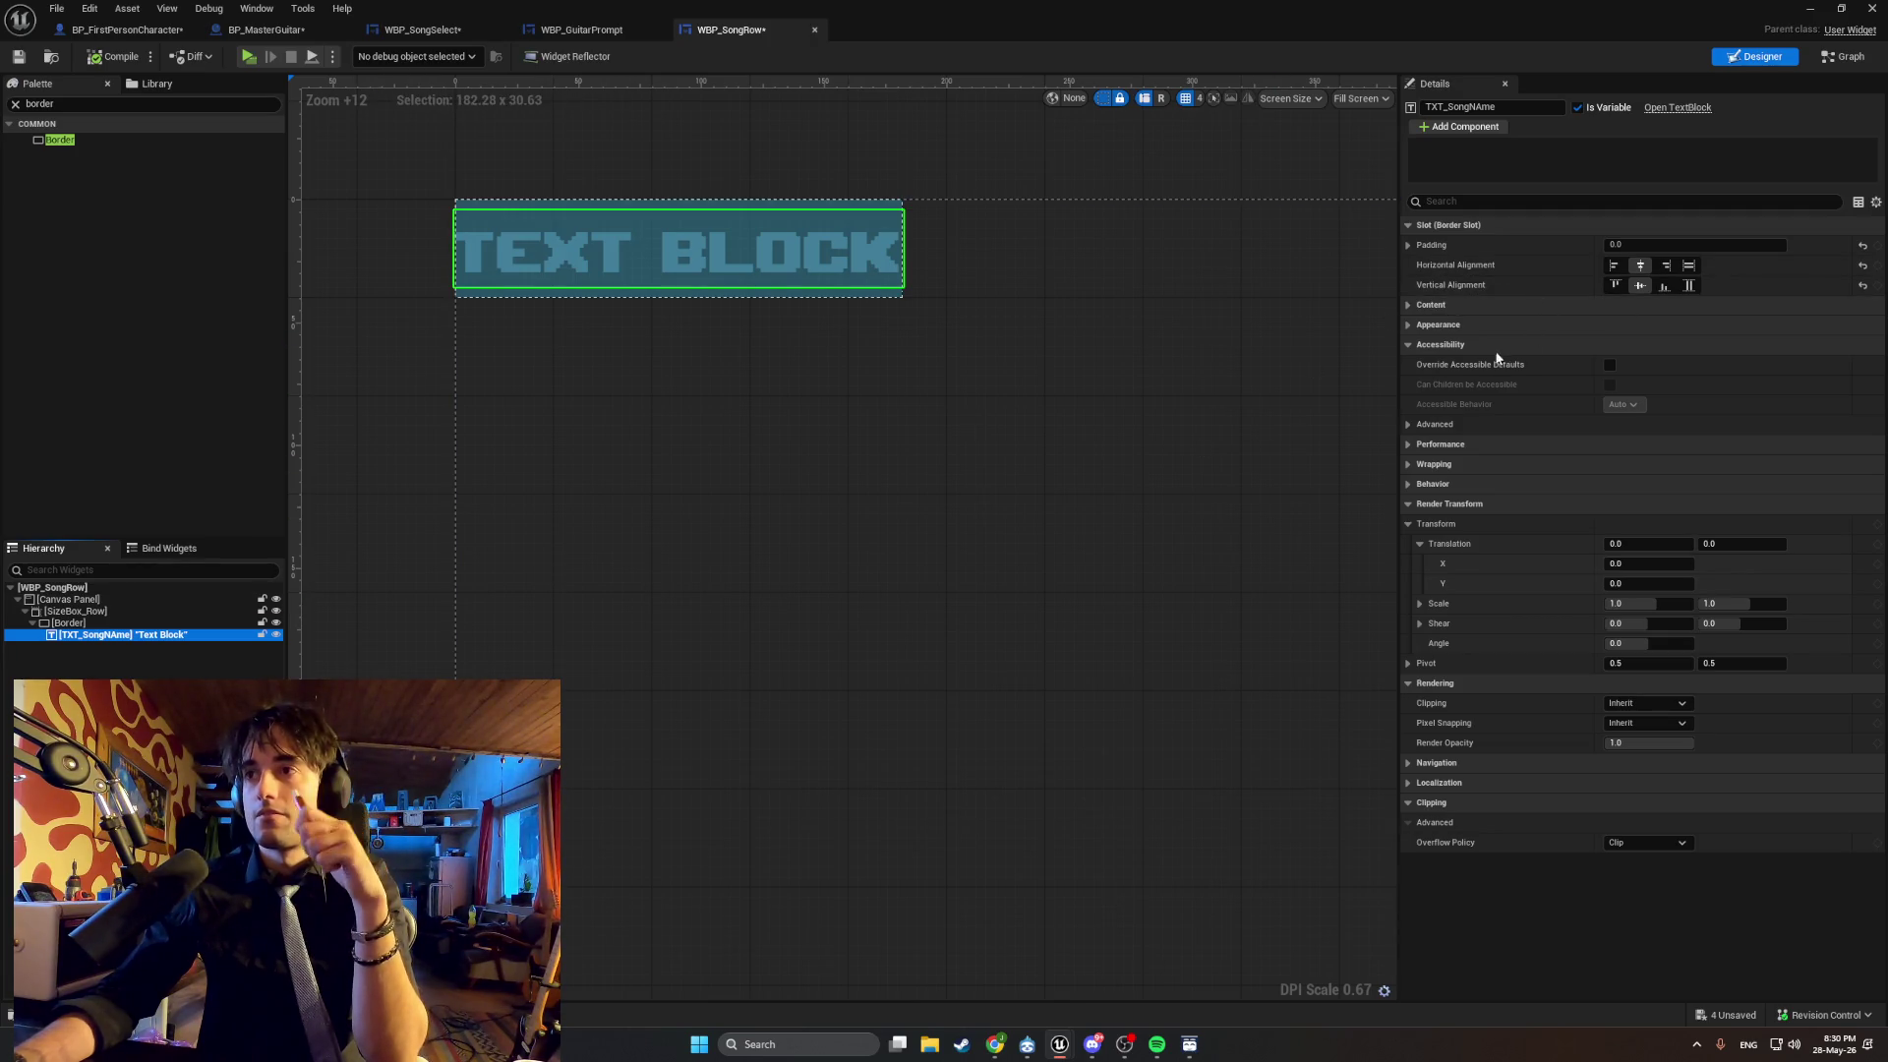
left_click(1407, 305)
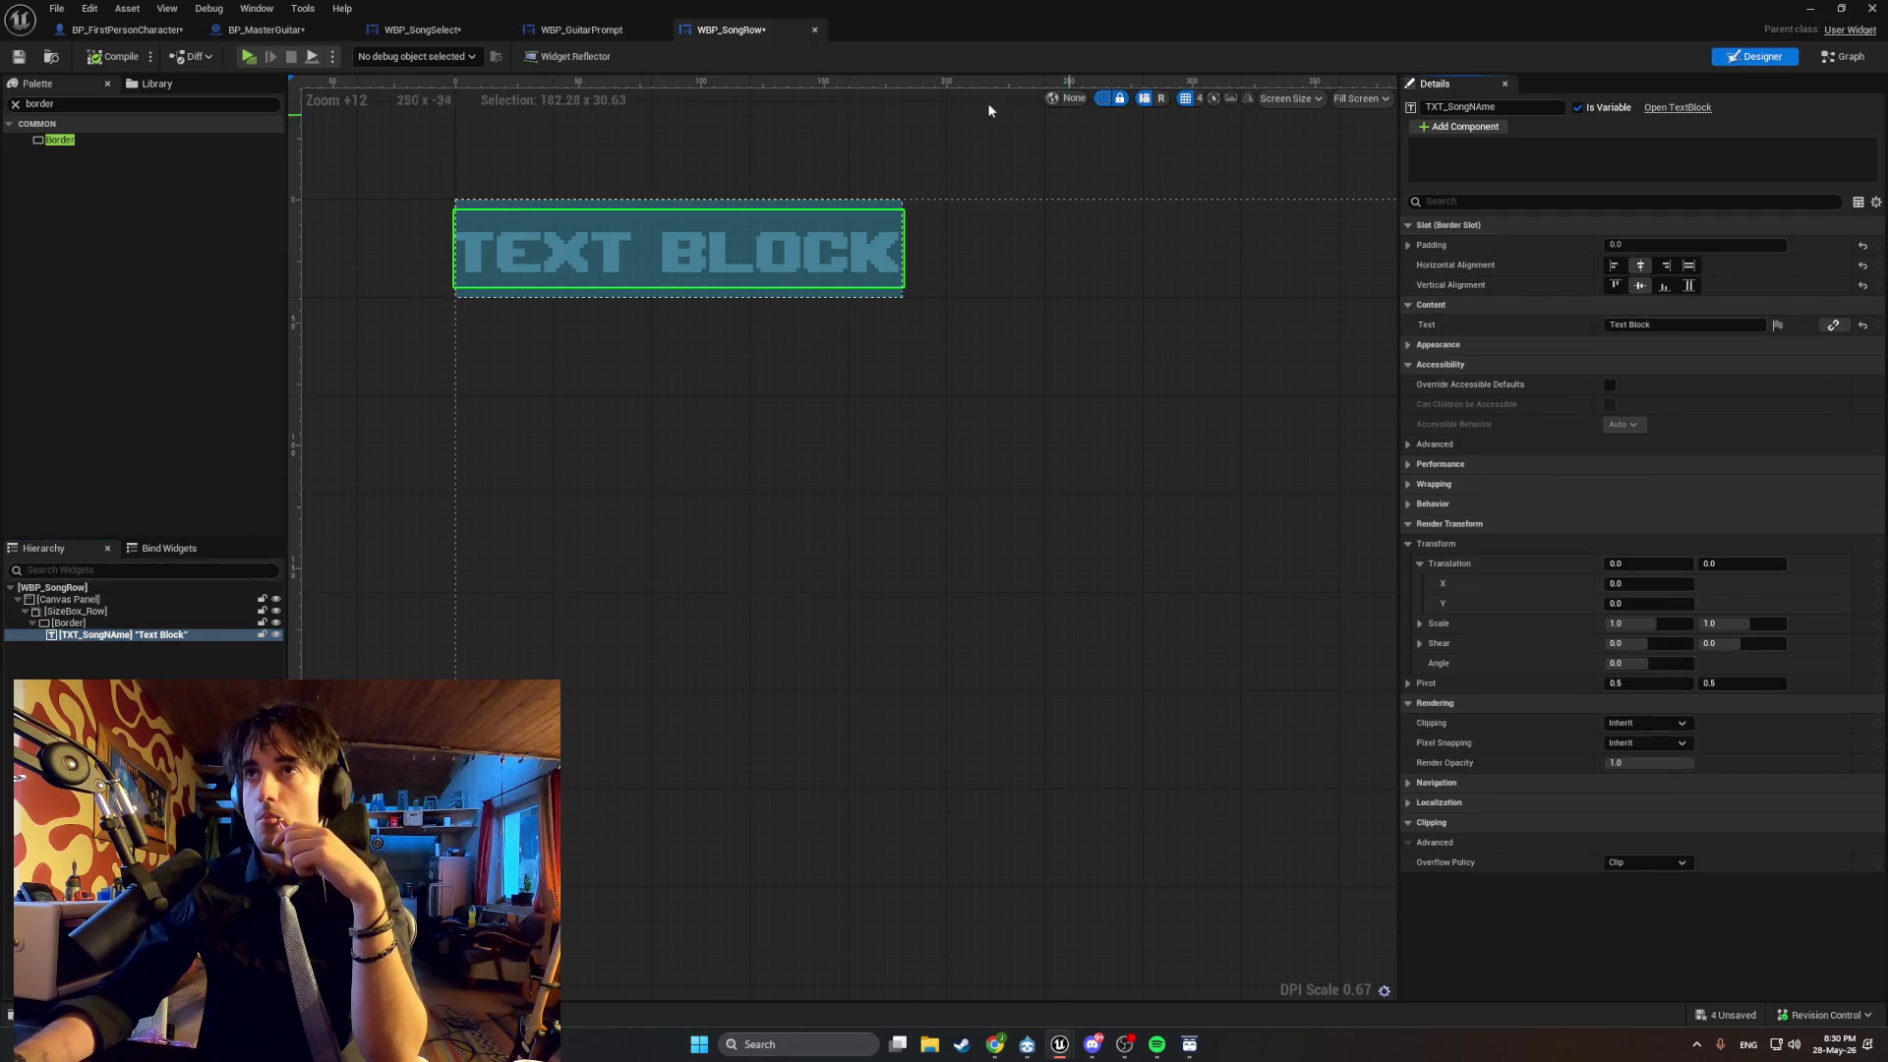
left_click(1835, 59)
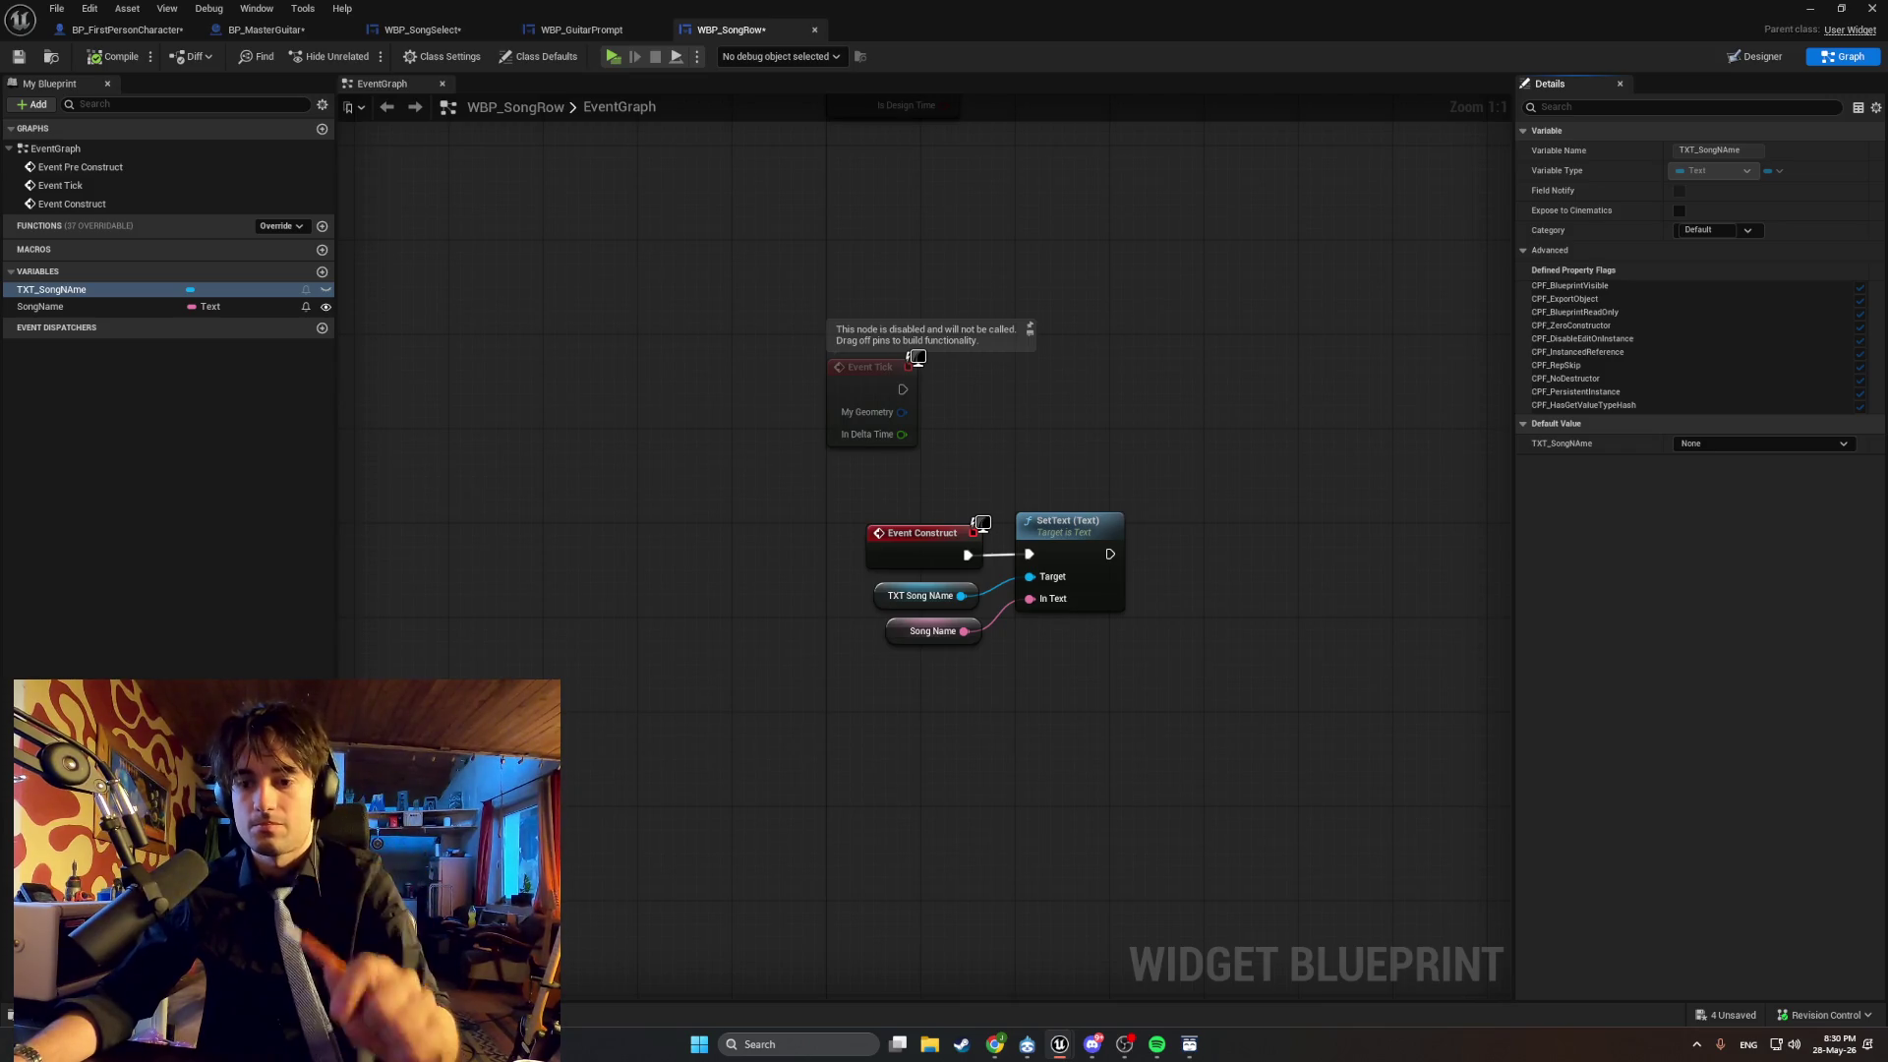
Add a new variable, then delete it again as unwanted.
left_click(321, 273)
type("S")
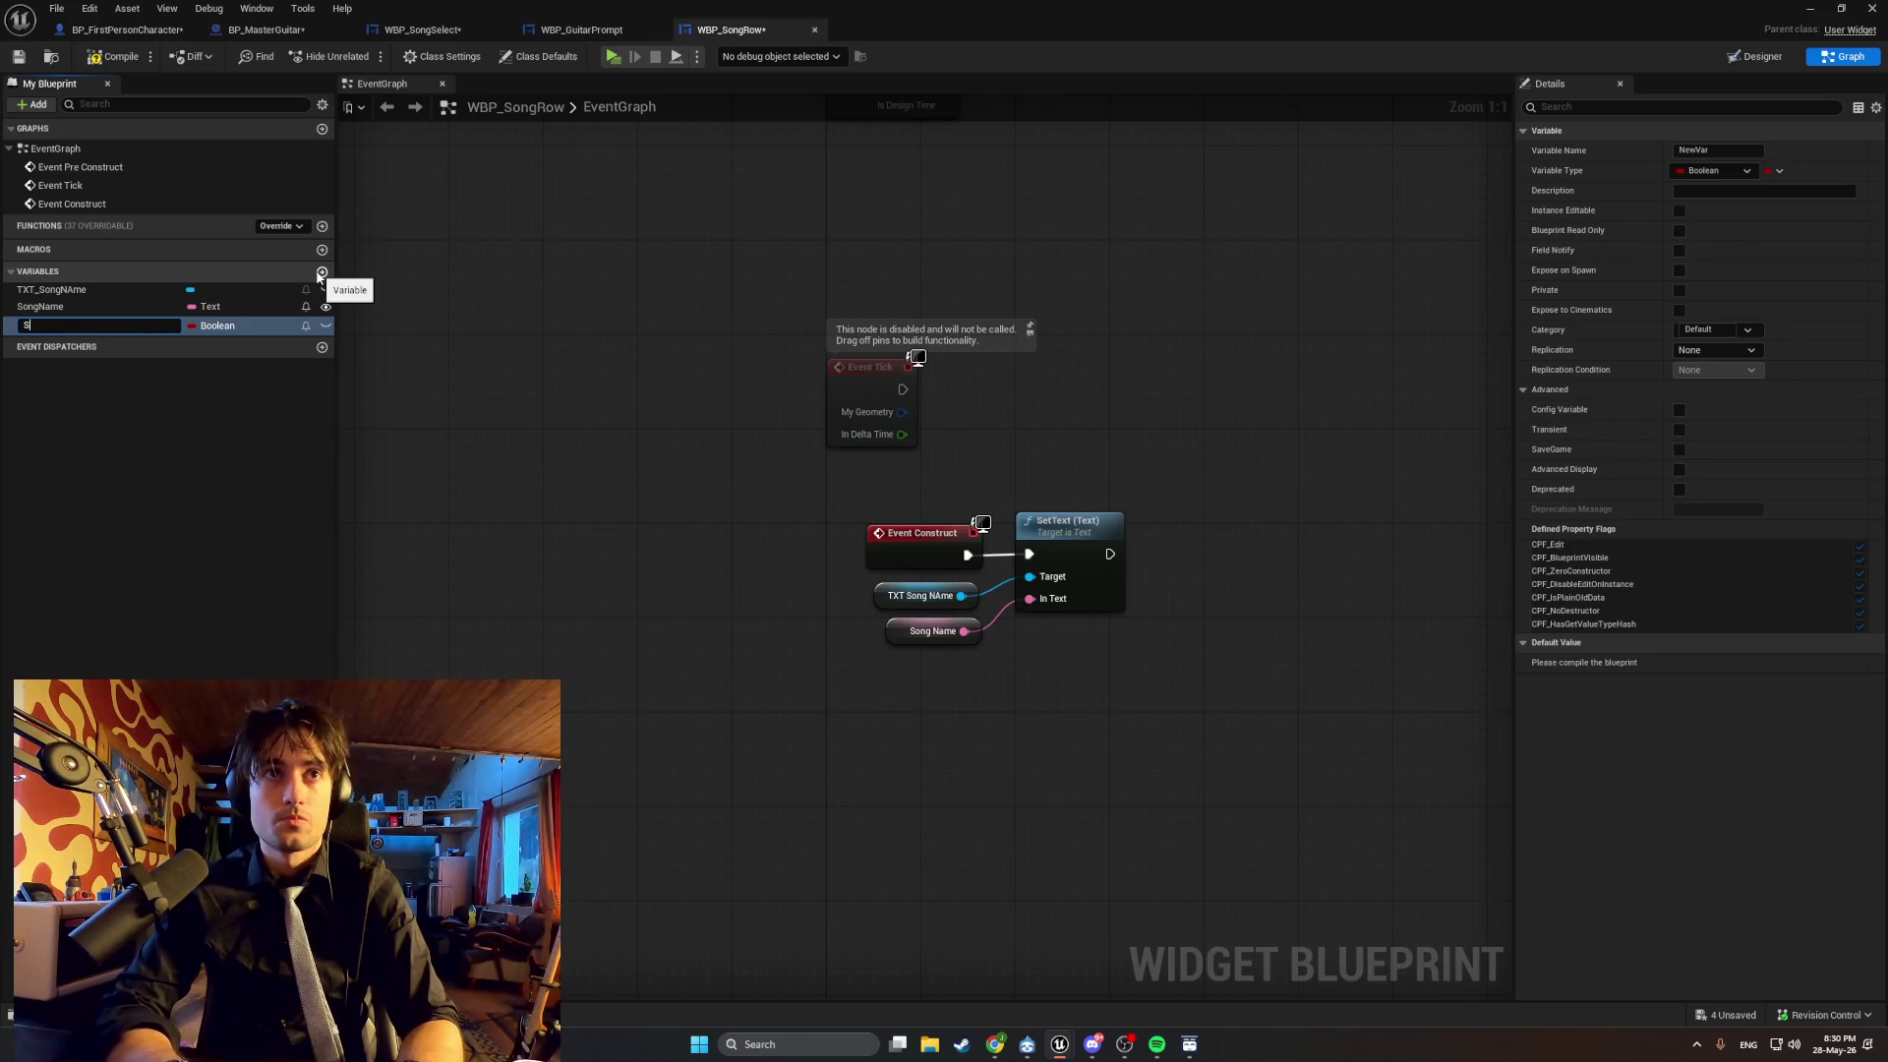
left_click(139, 434)
left_click(80, 334)
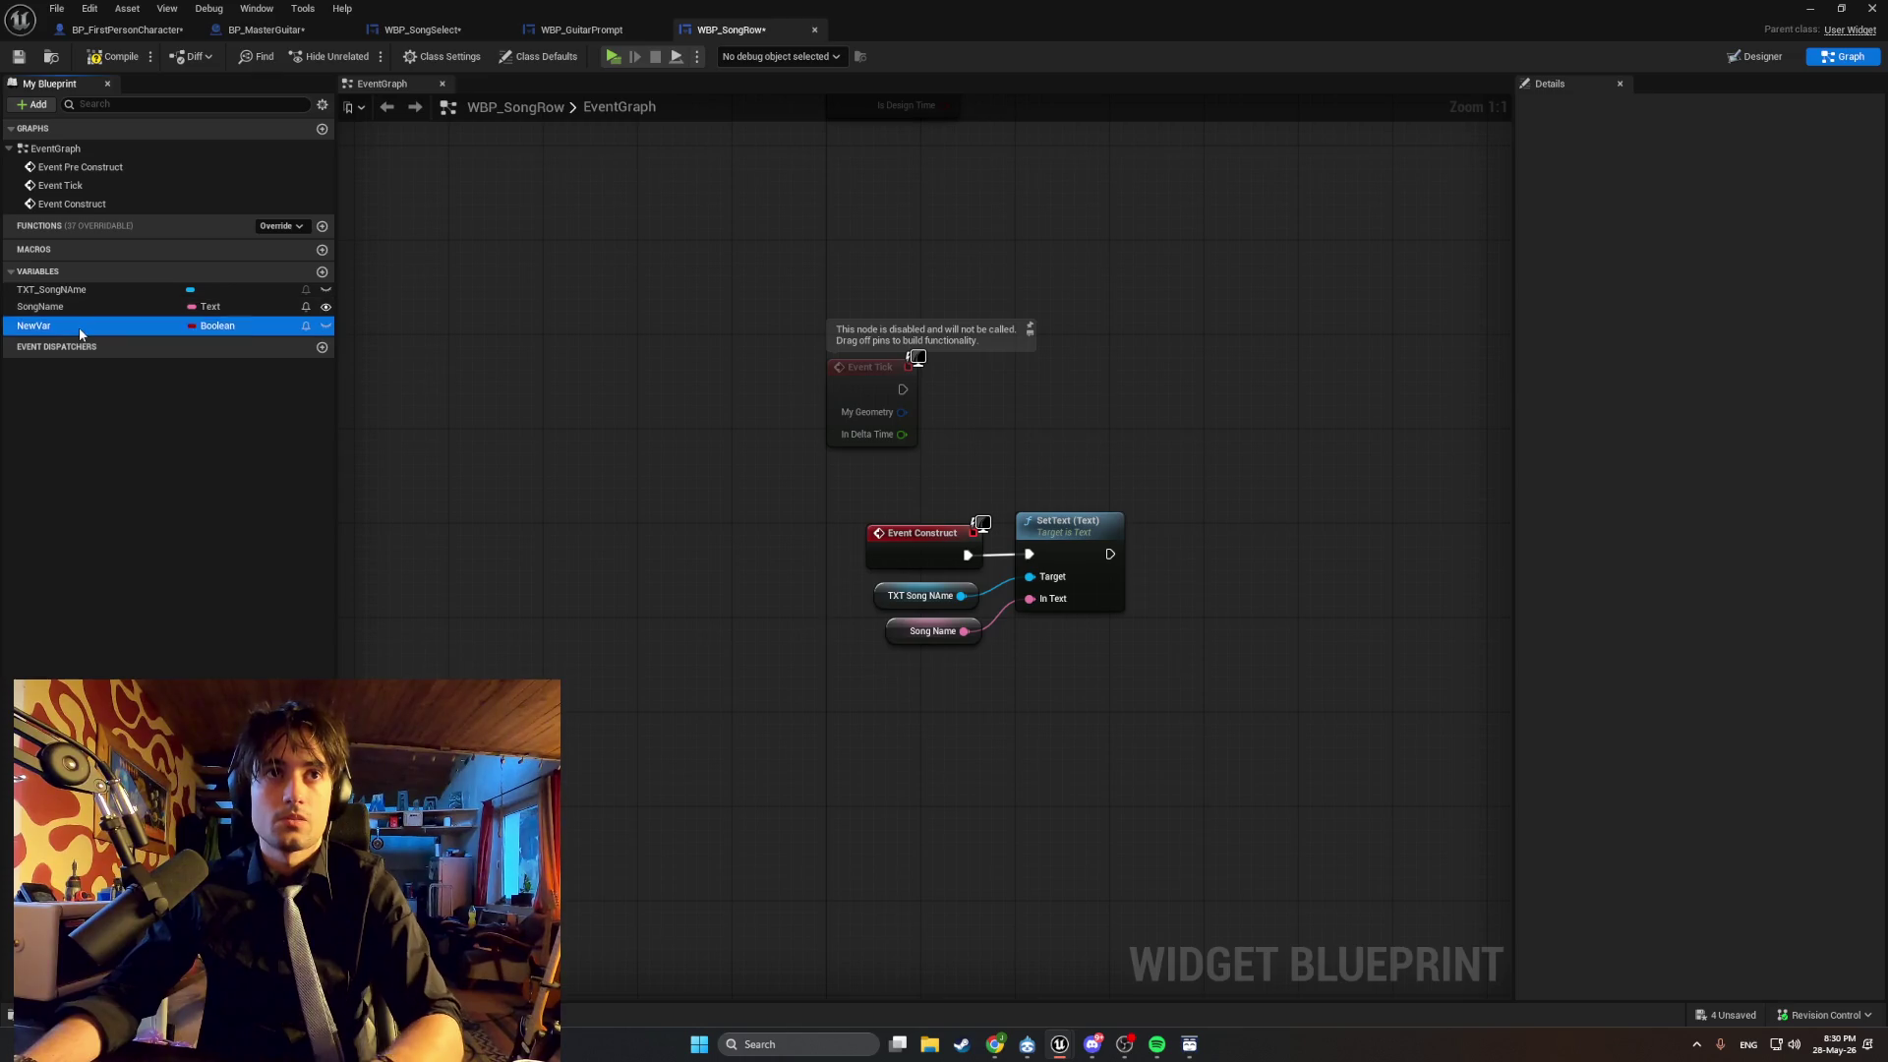
key("Delete")
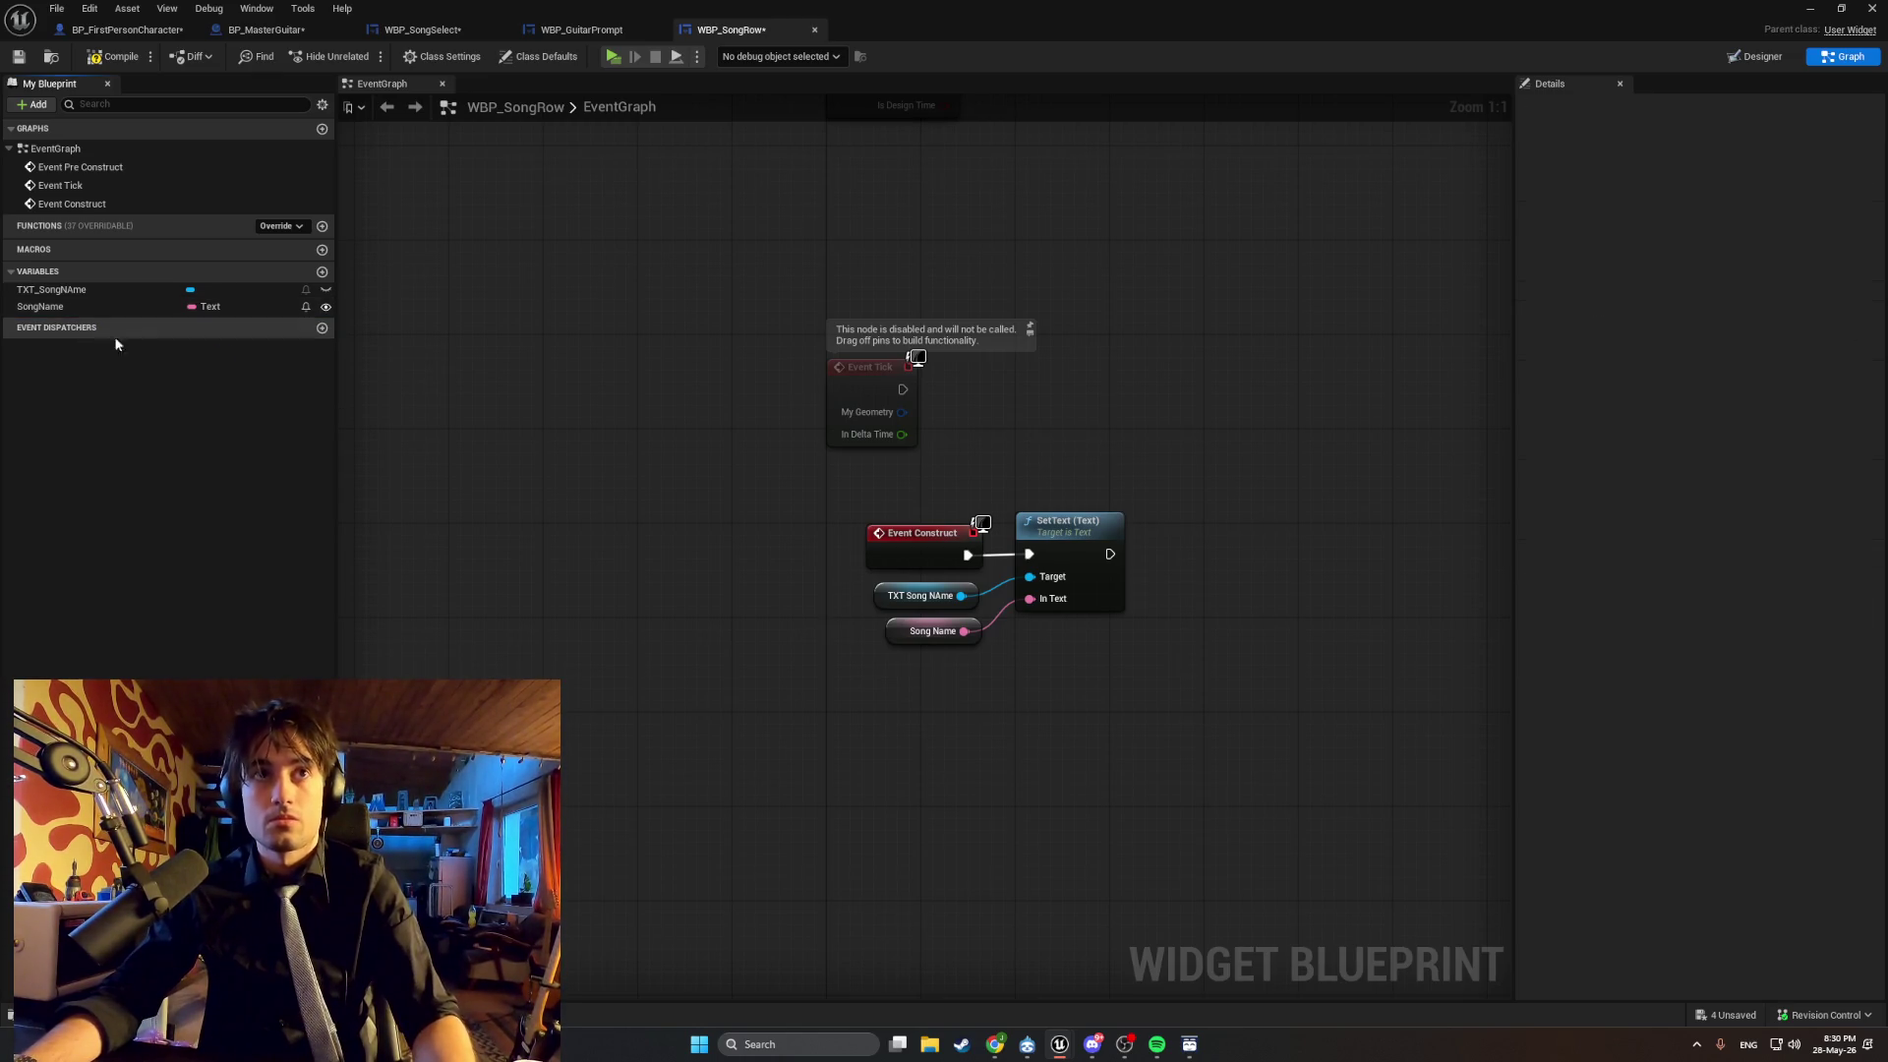
key("super+shift+s")
key("Escape")
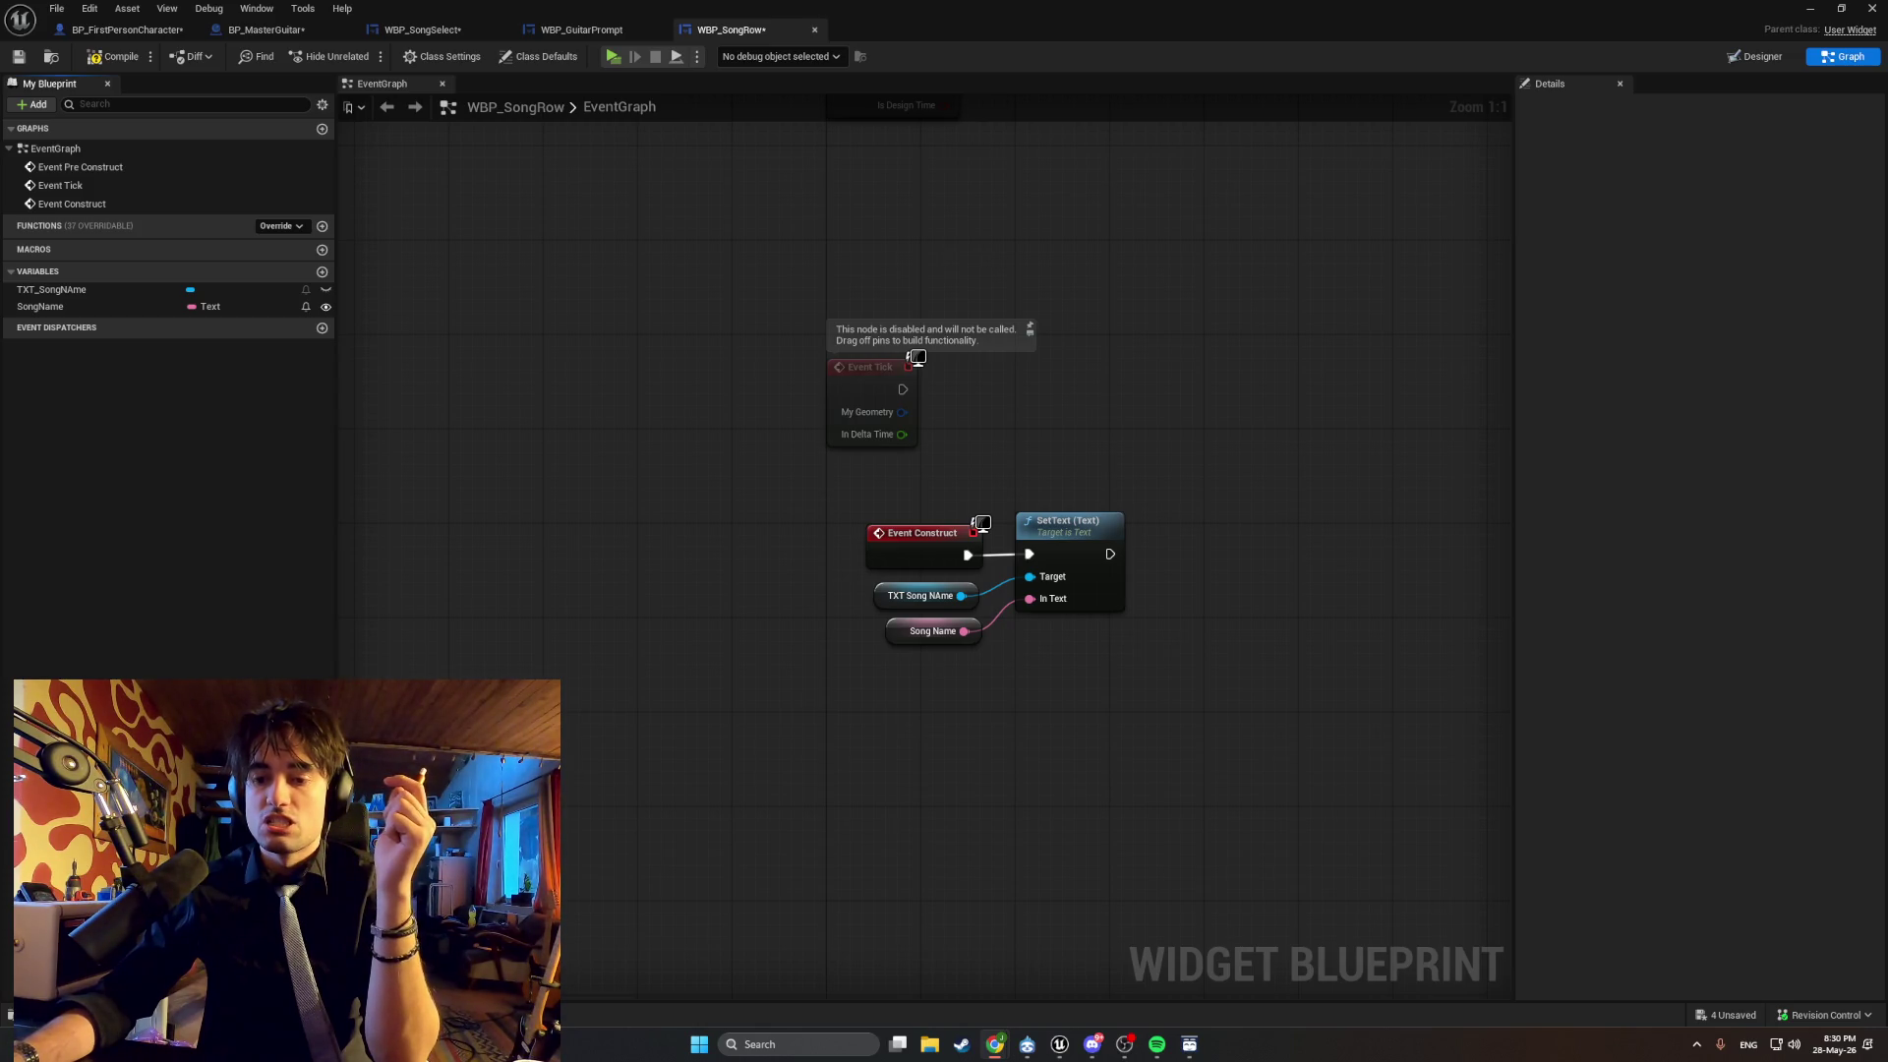
Create a Boolean variable named IsSelected and compile the blueprint.
left_click(322, 273)
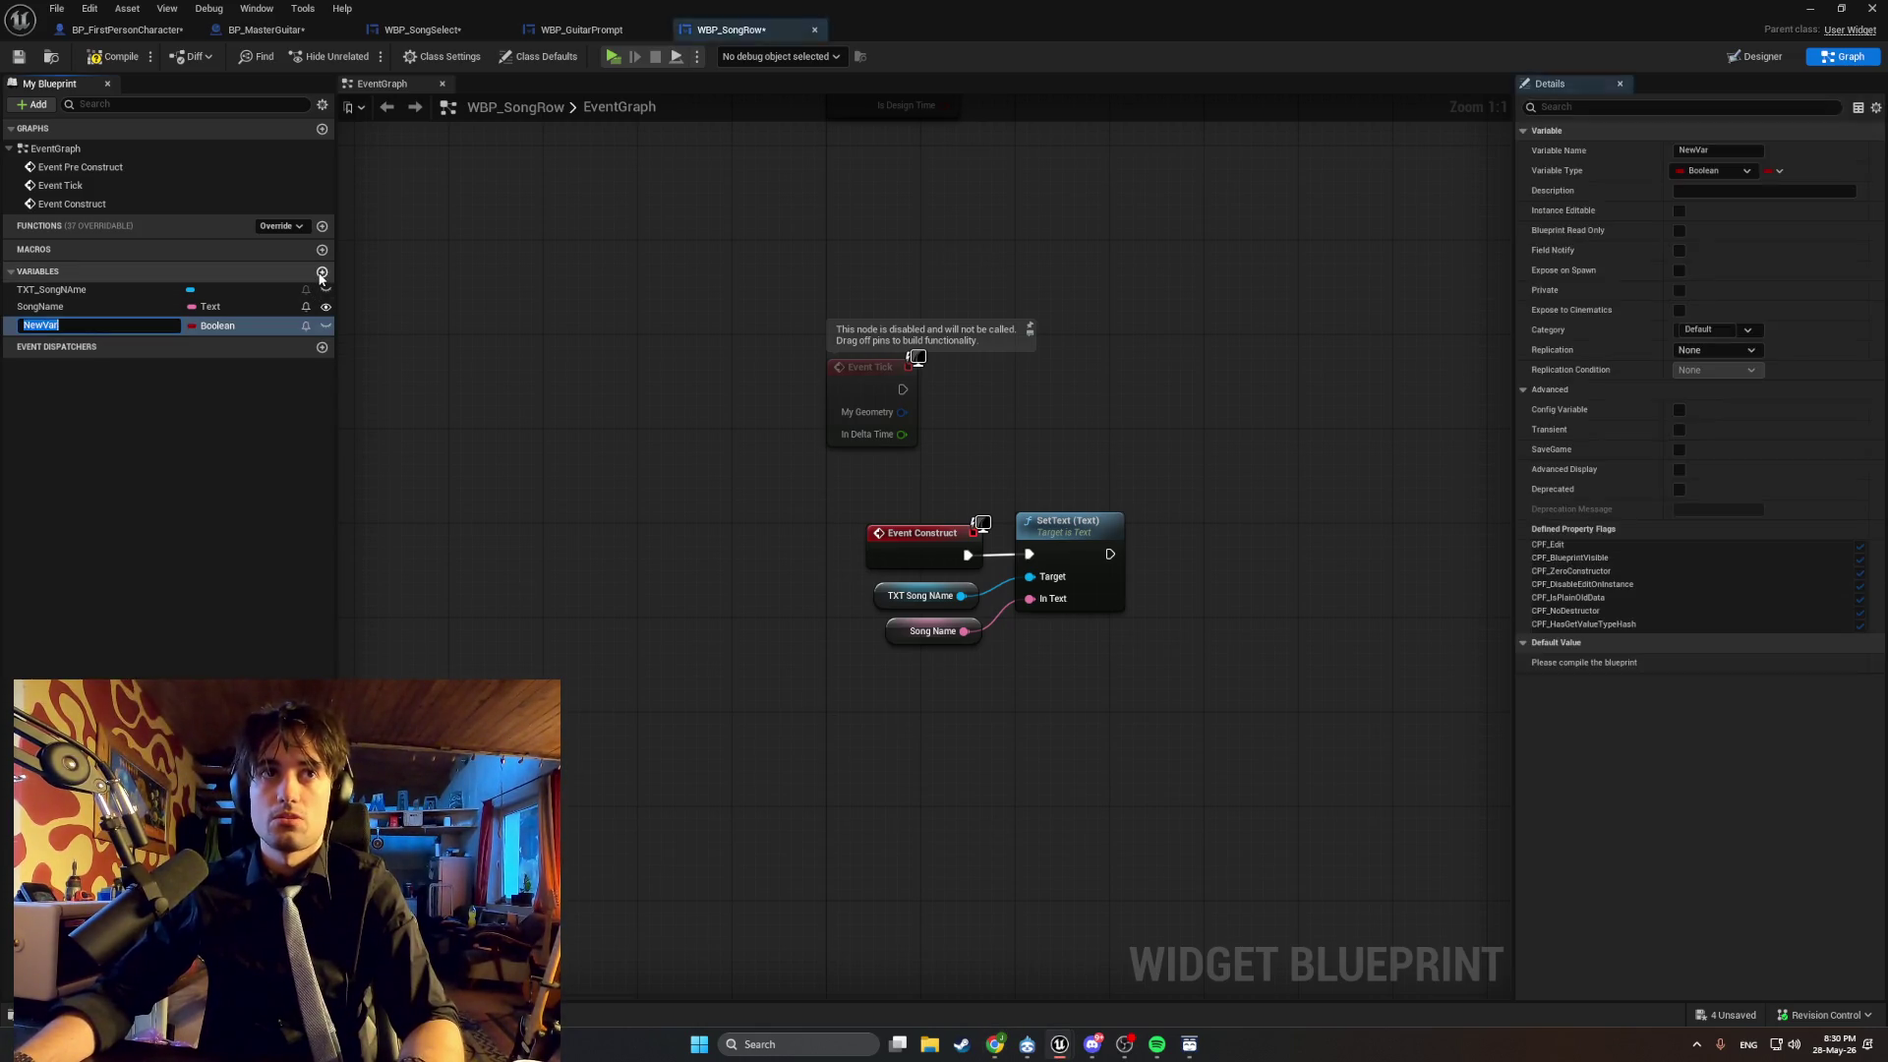
type("IsSelec")
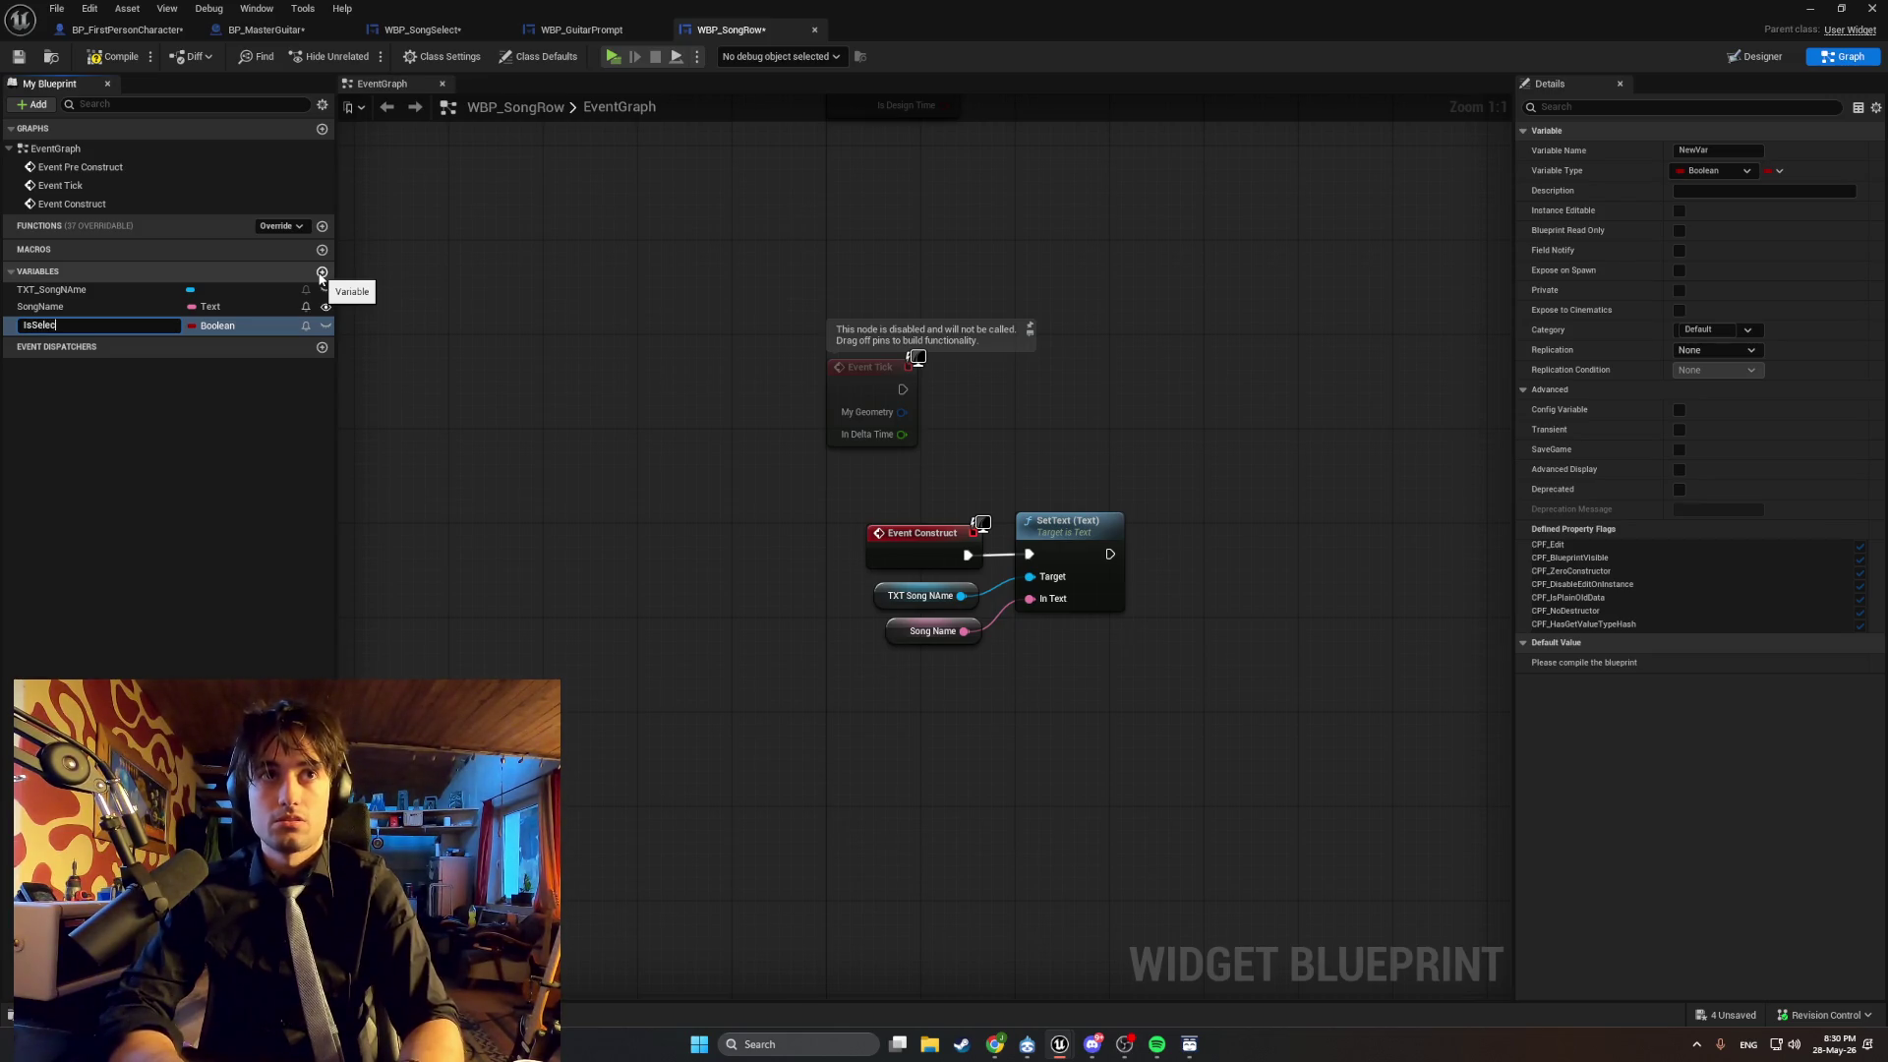
type("ted")
key("Return")
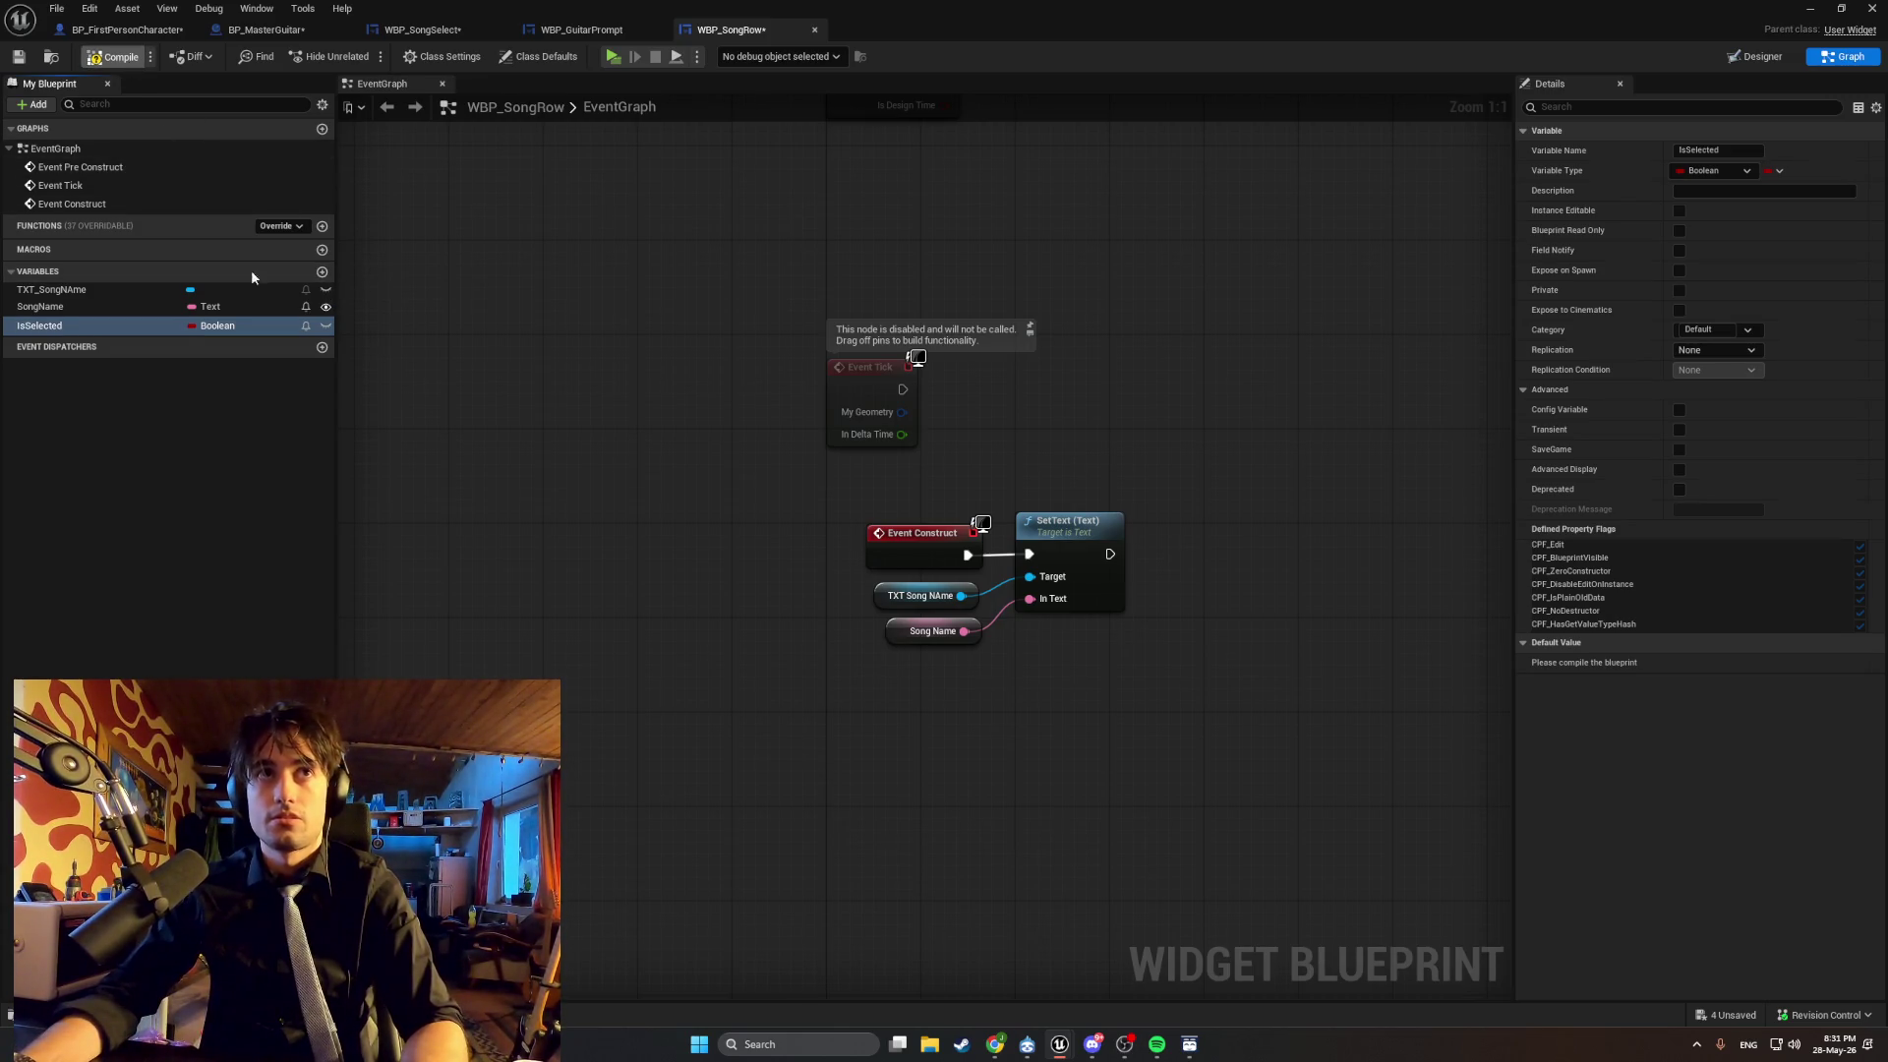
key("F7")
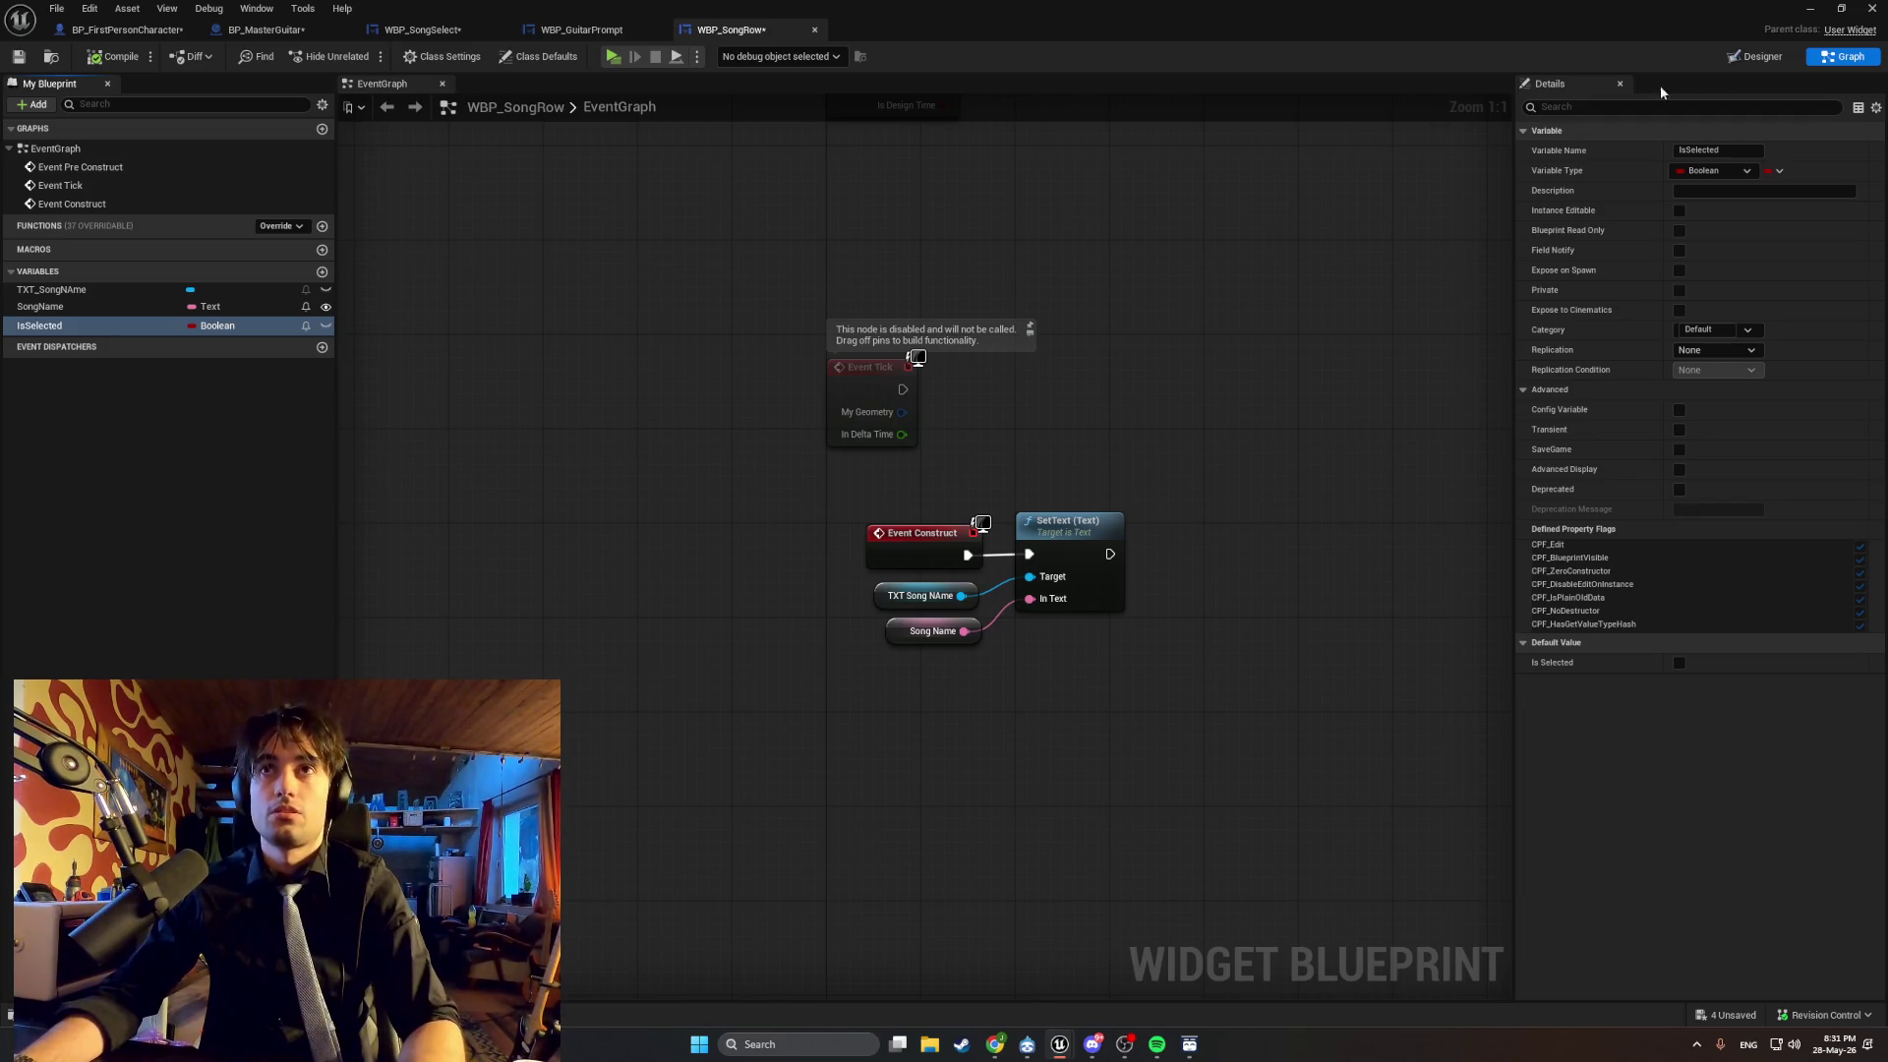
left_click(74, 625)
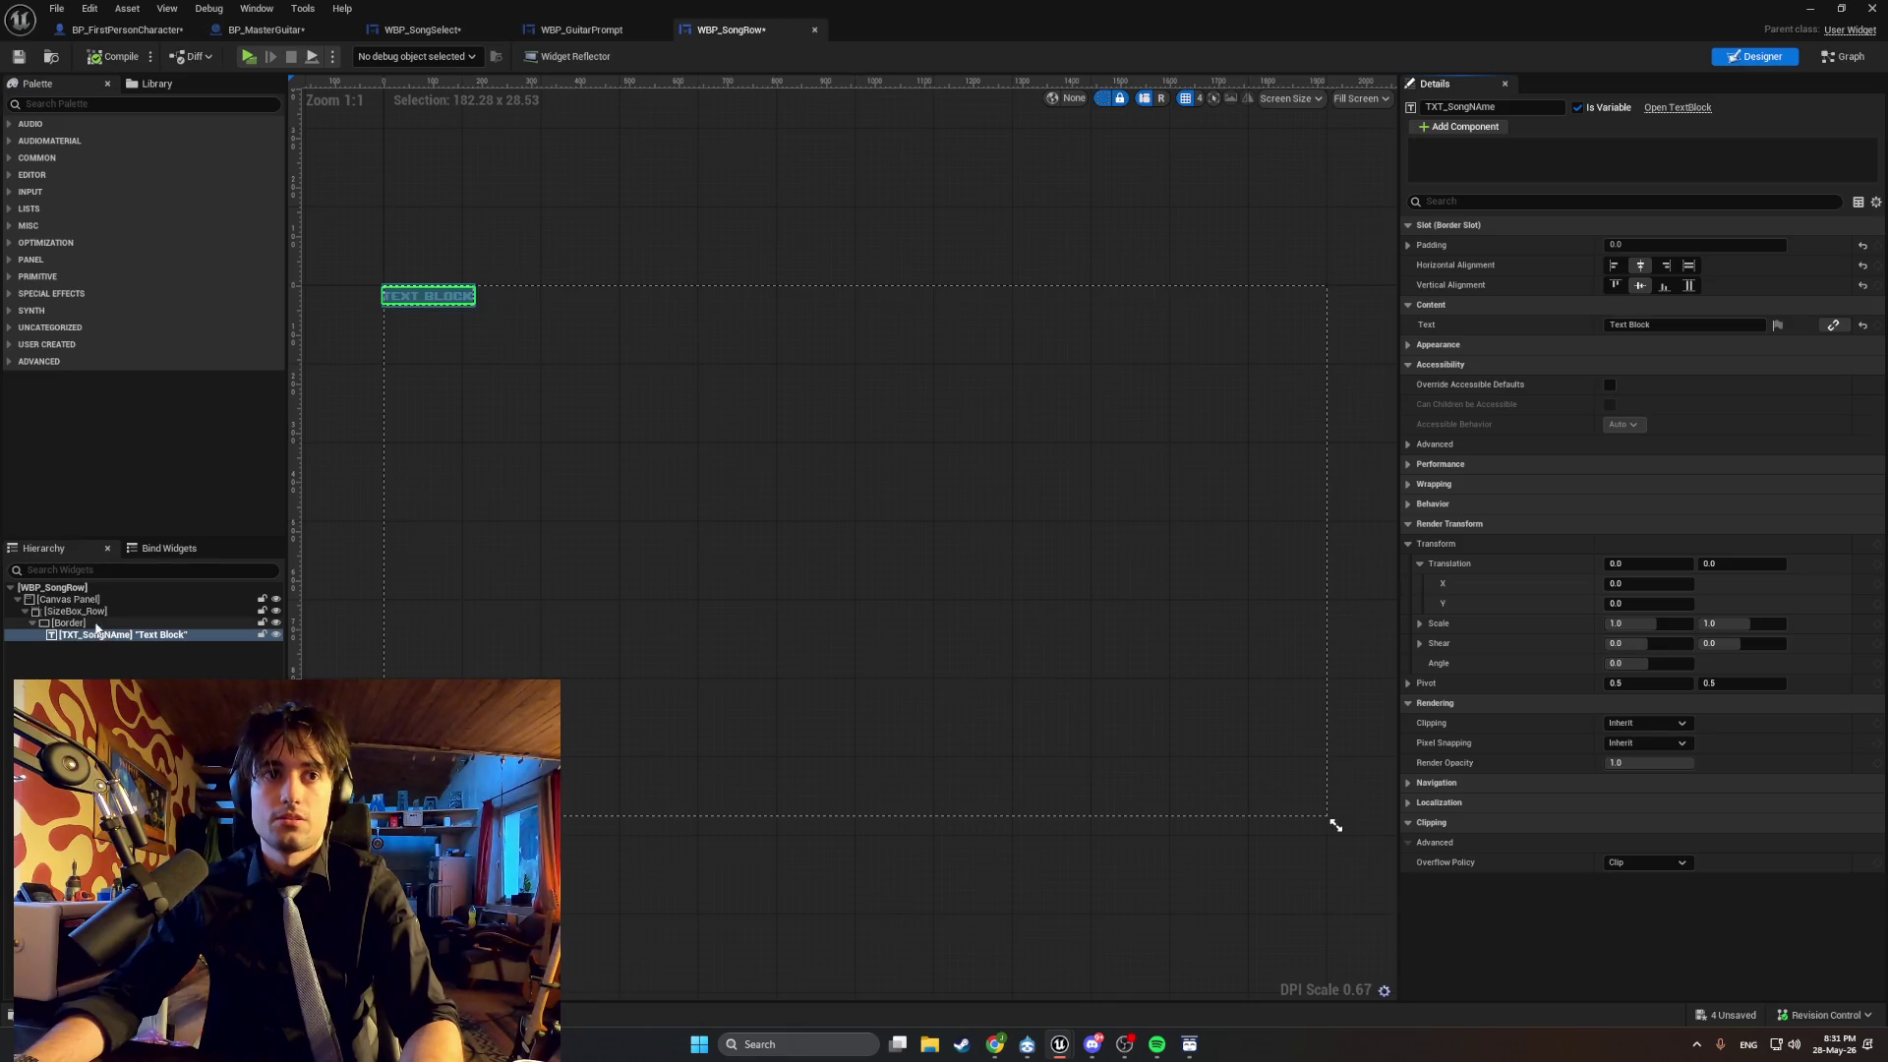
Rename the Border widget to Border_Selected in the Hierarchy.
left_click(95, 627)
type("Bord")
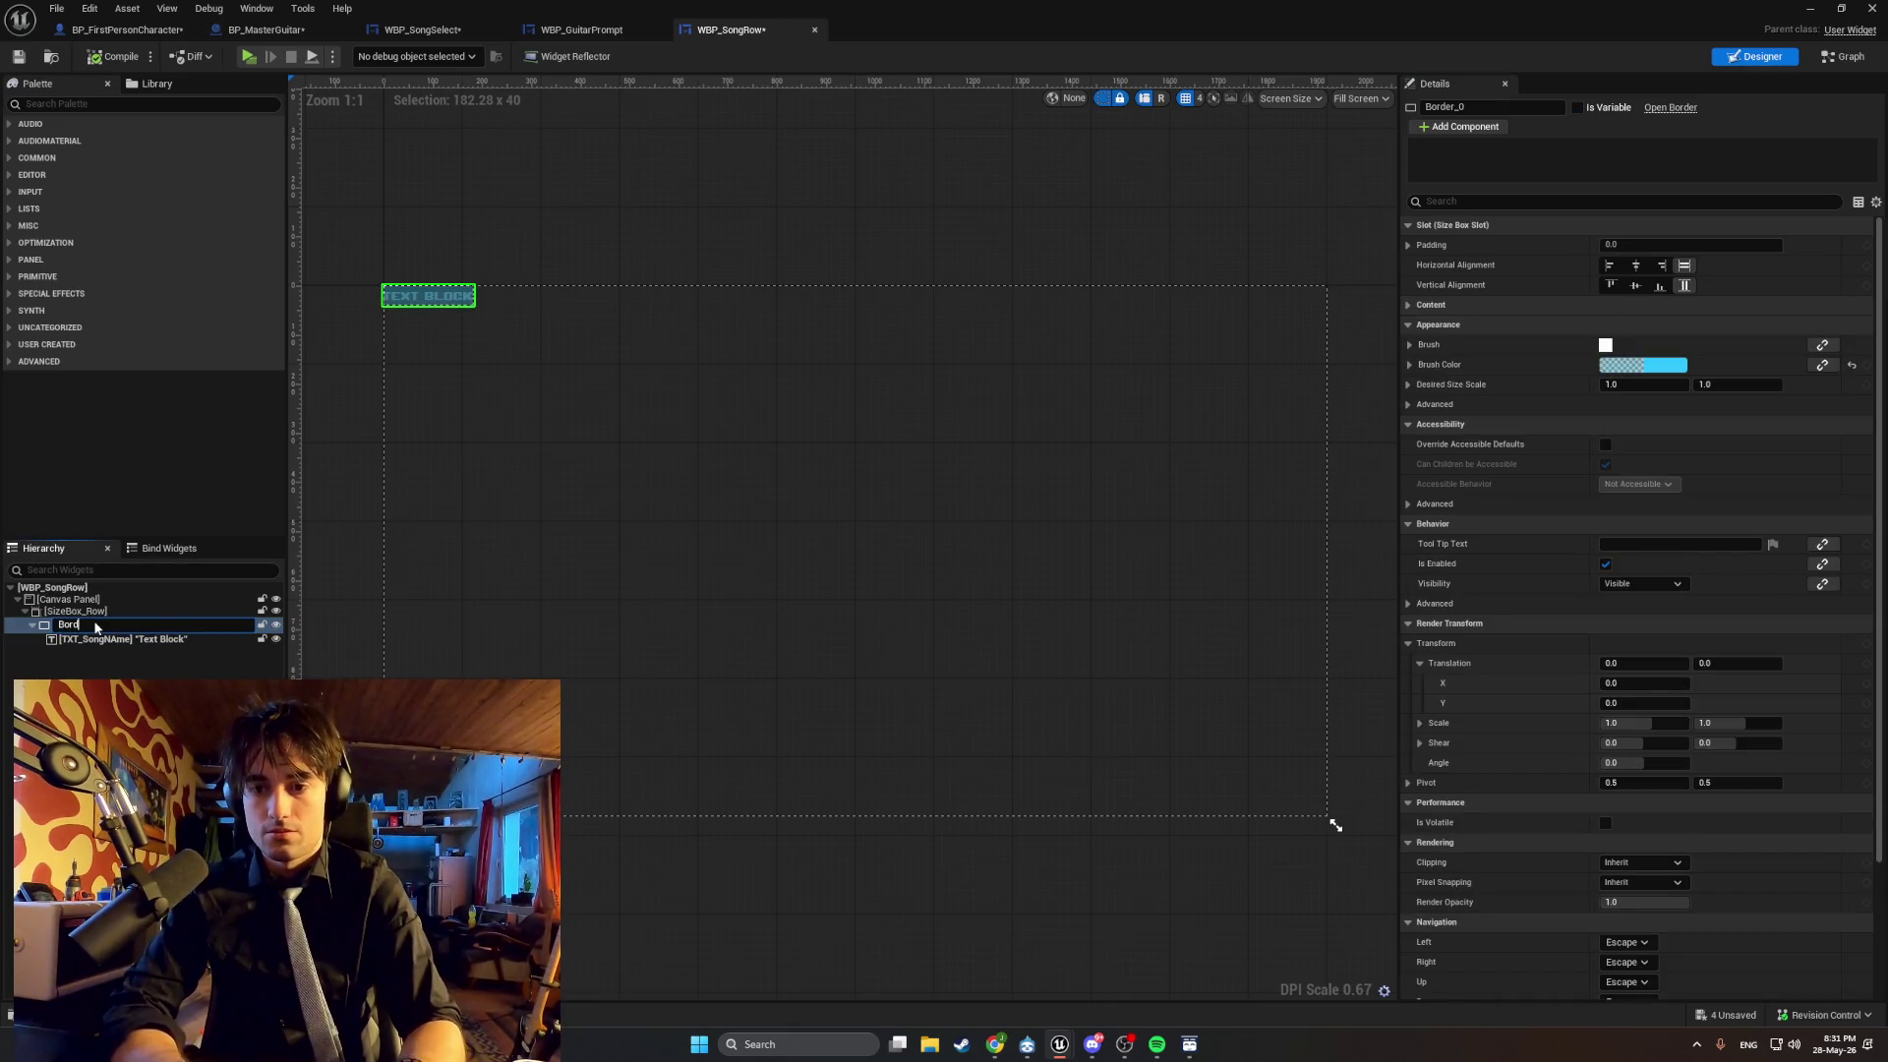
key("Return")
type("_Selected")
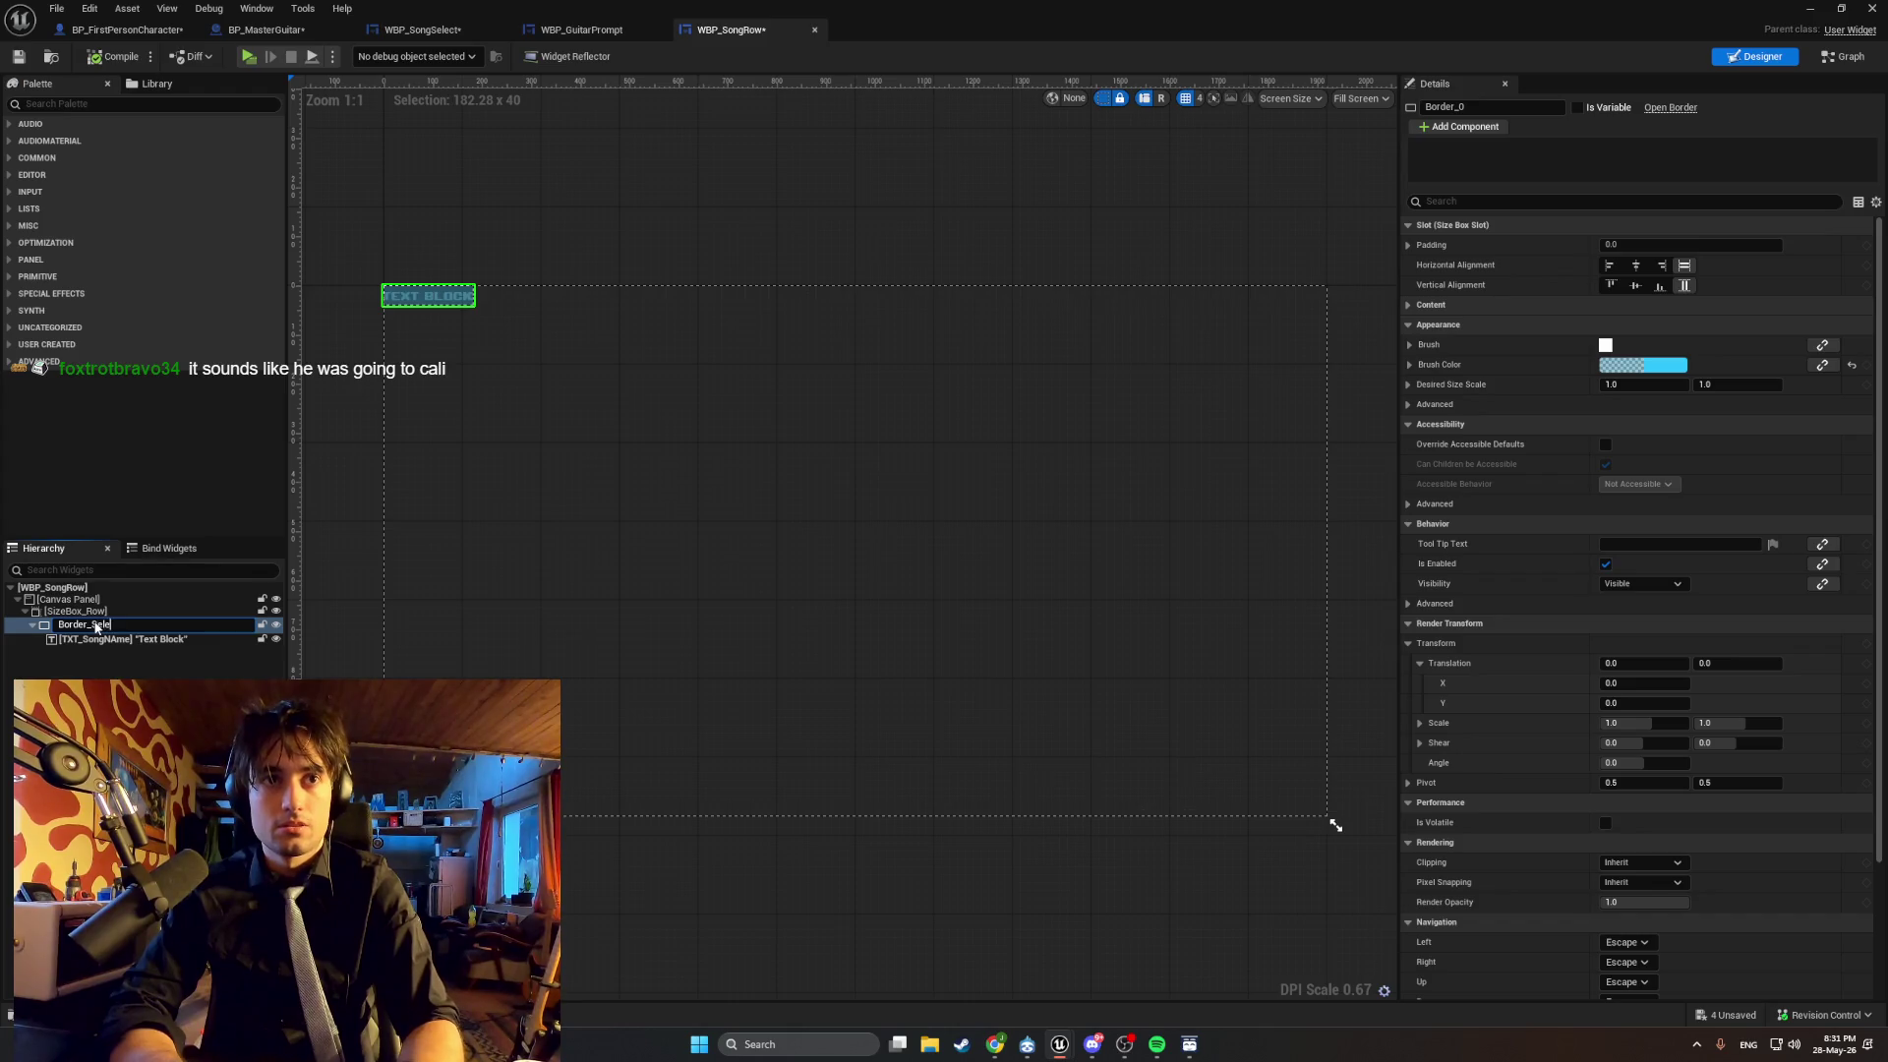
key("Return")
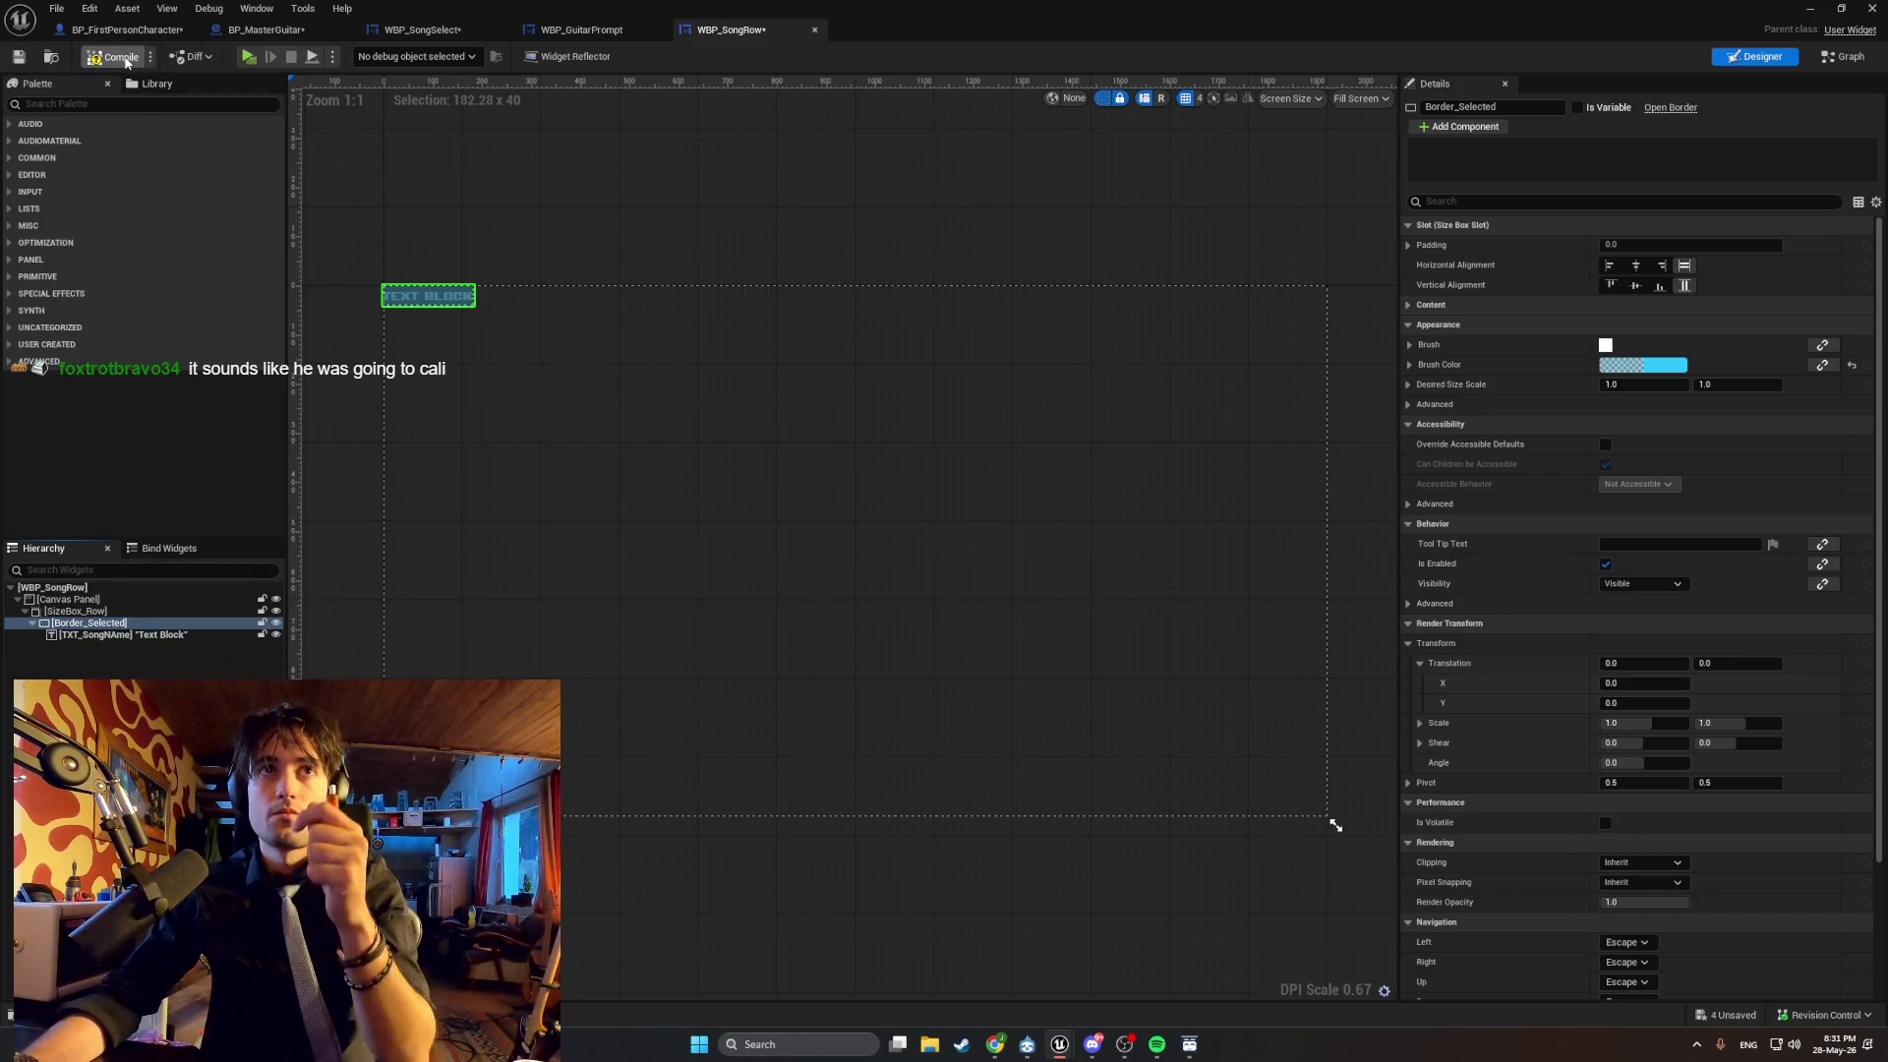
Tick Is Variable for Border_Selected so it appears in the event graph's variables.
left_click(1827, 58)
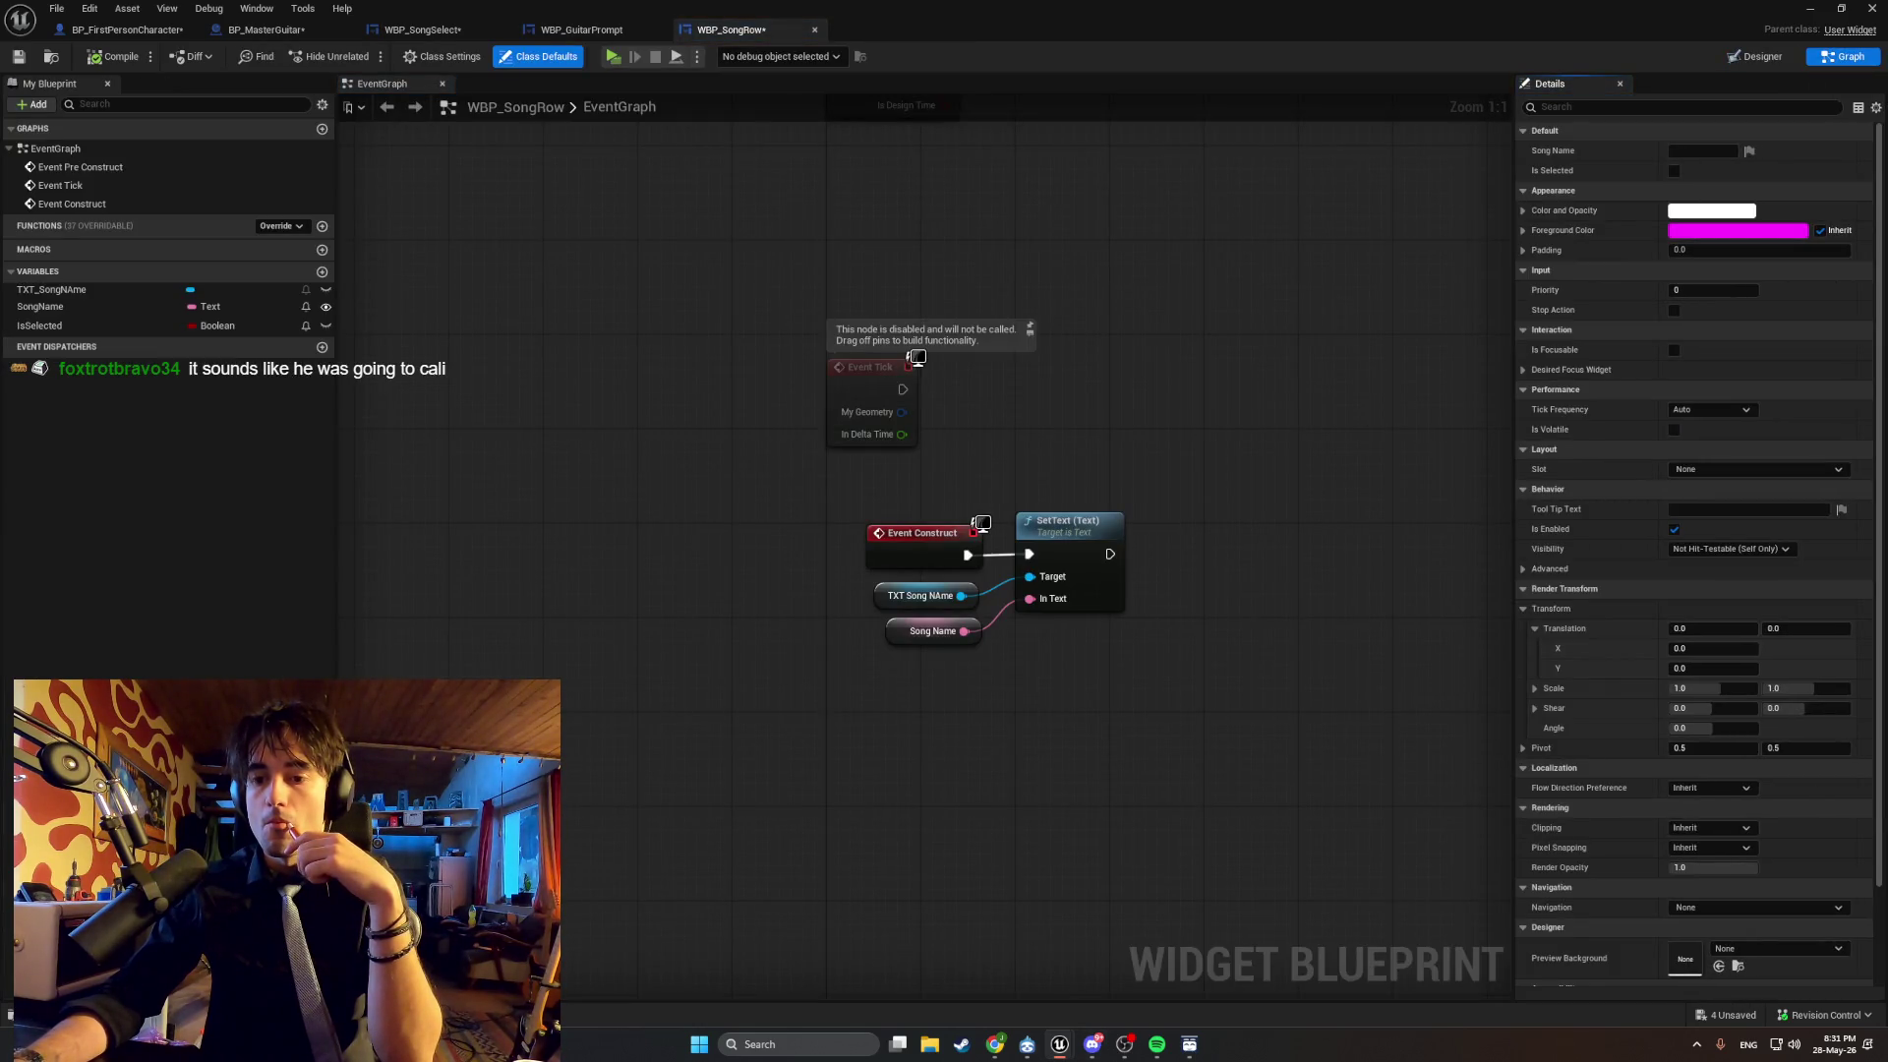
left_click(1762, 58)
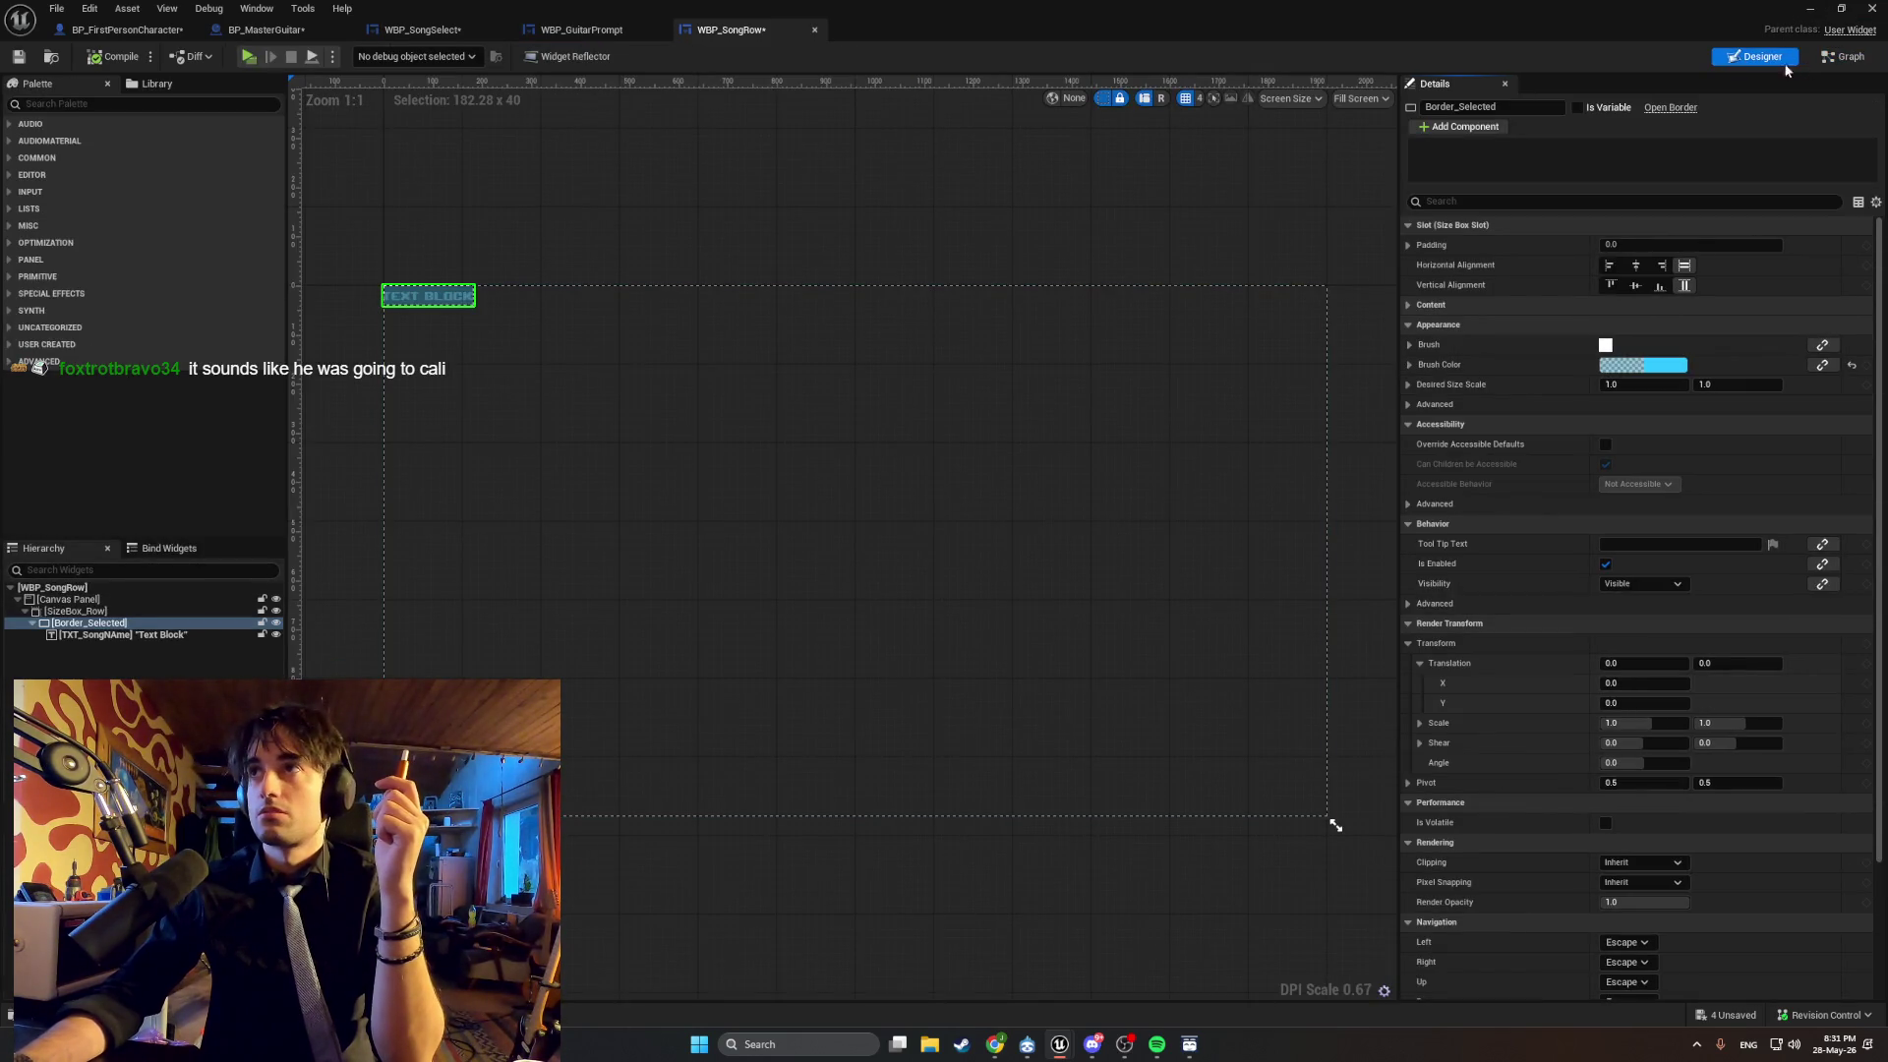
left_click(1580, 109)
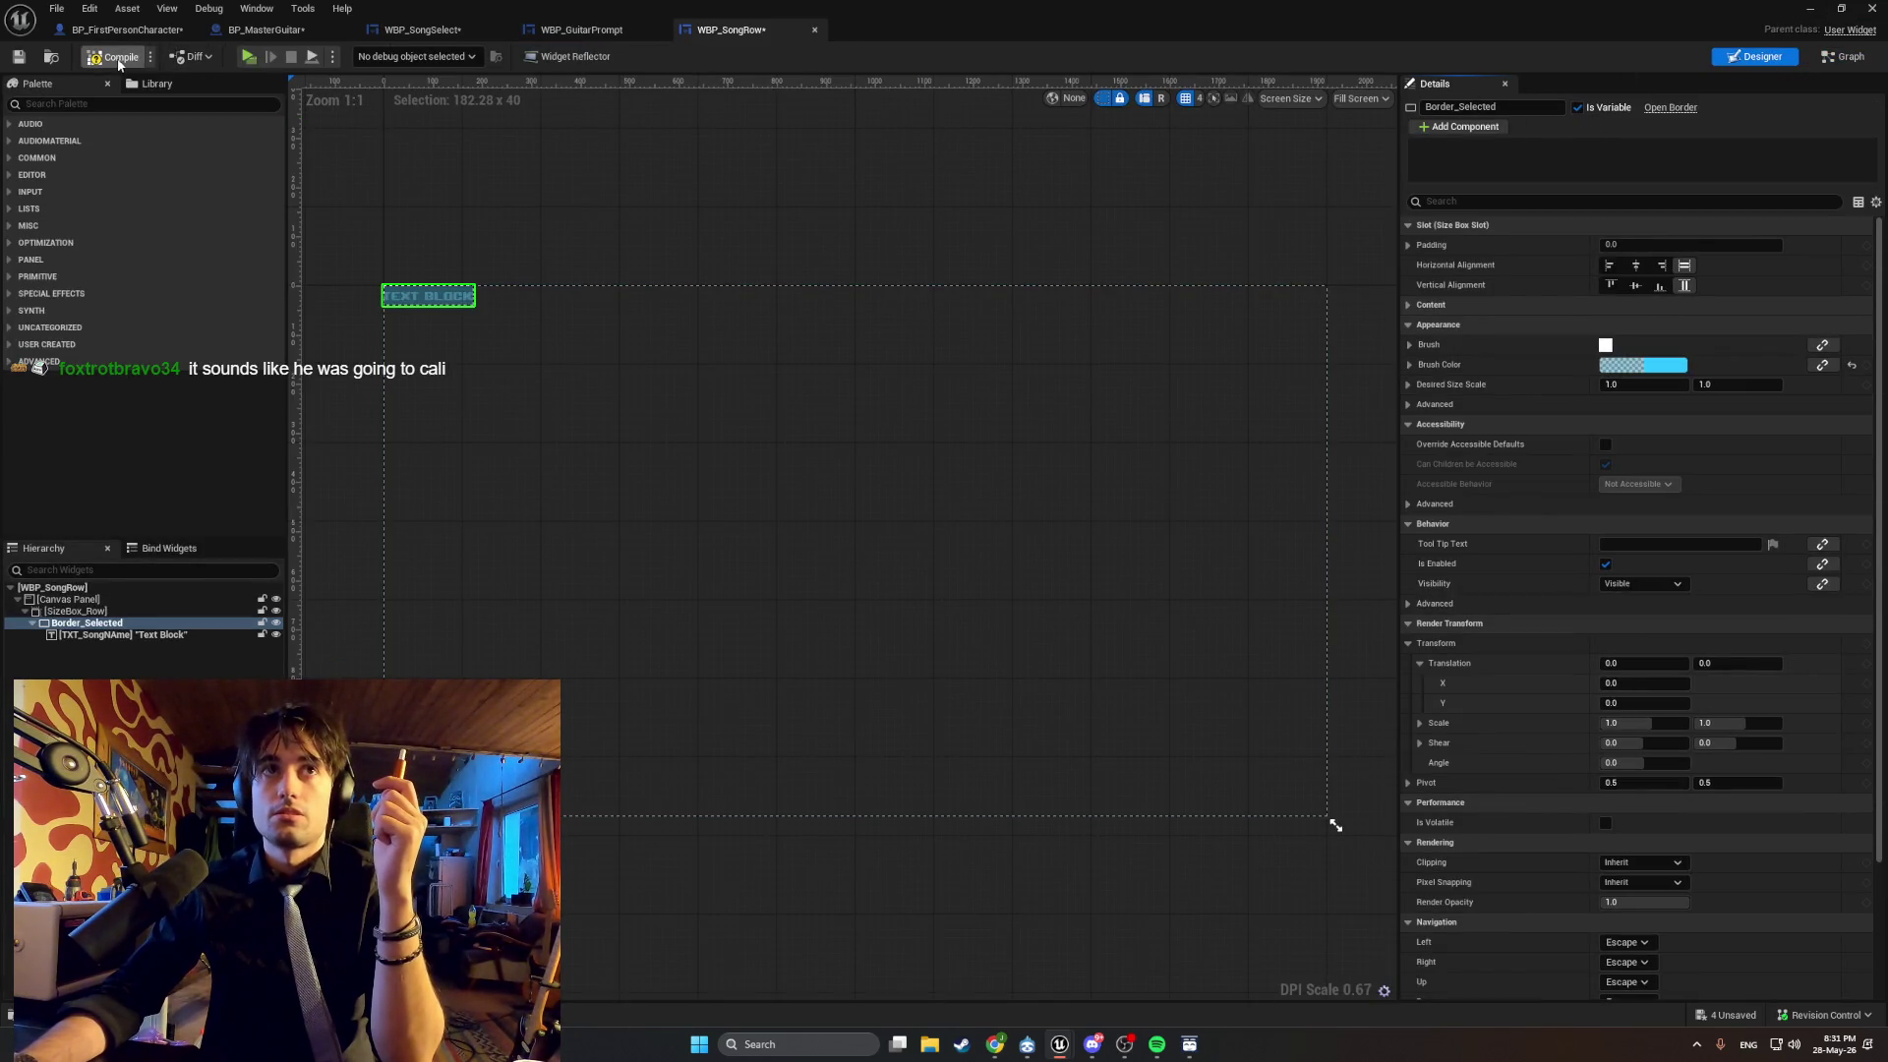
left_click(1828, 59)
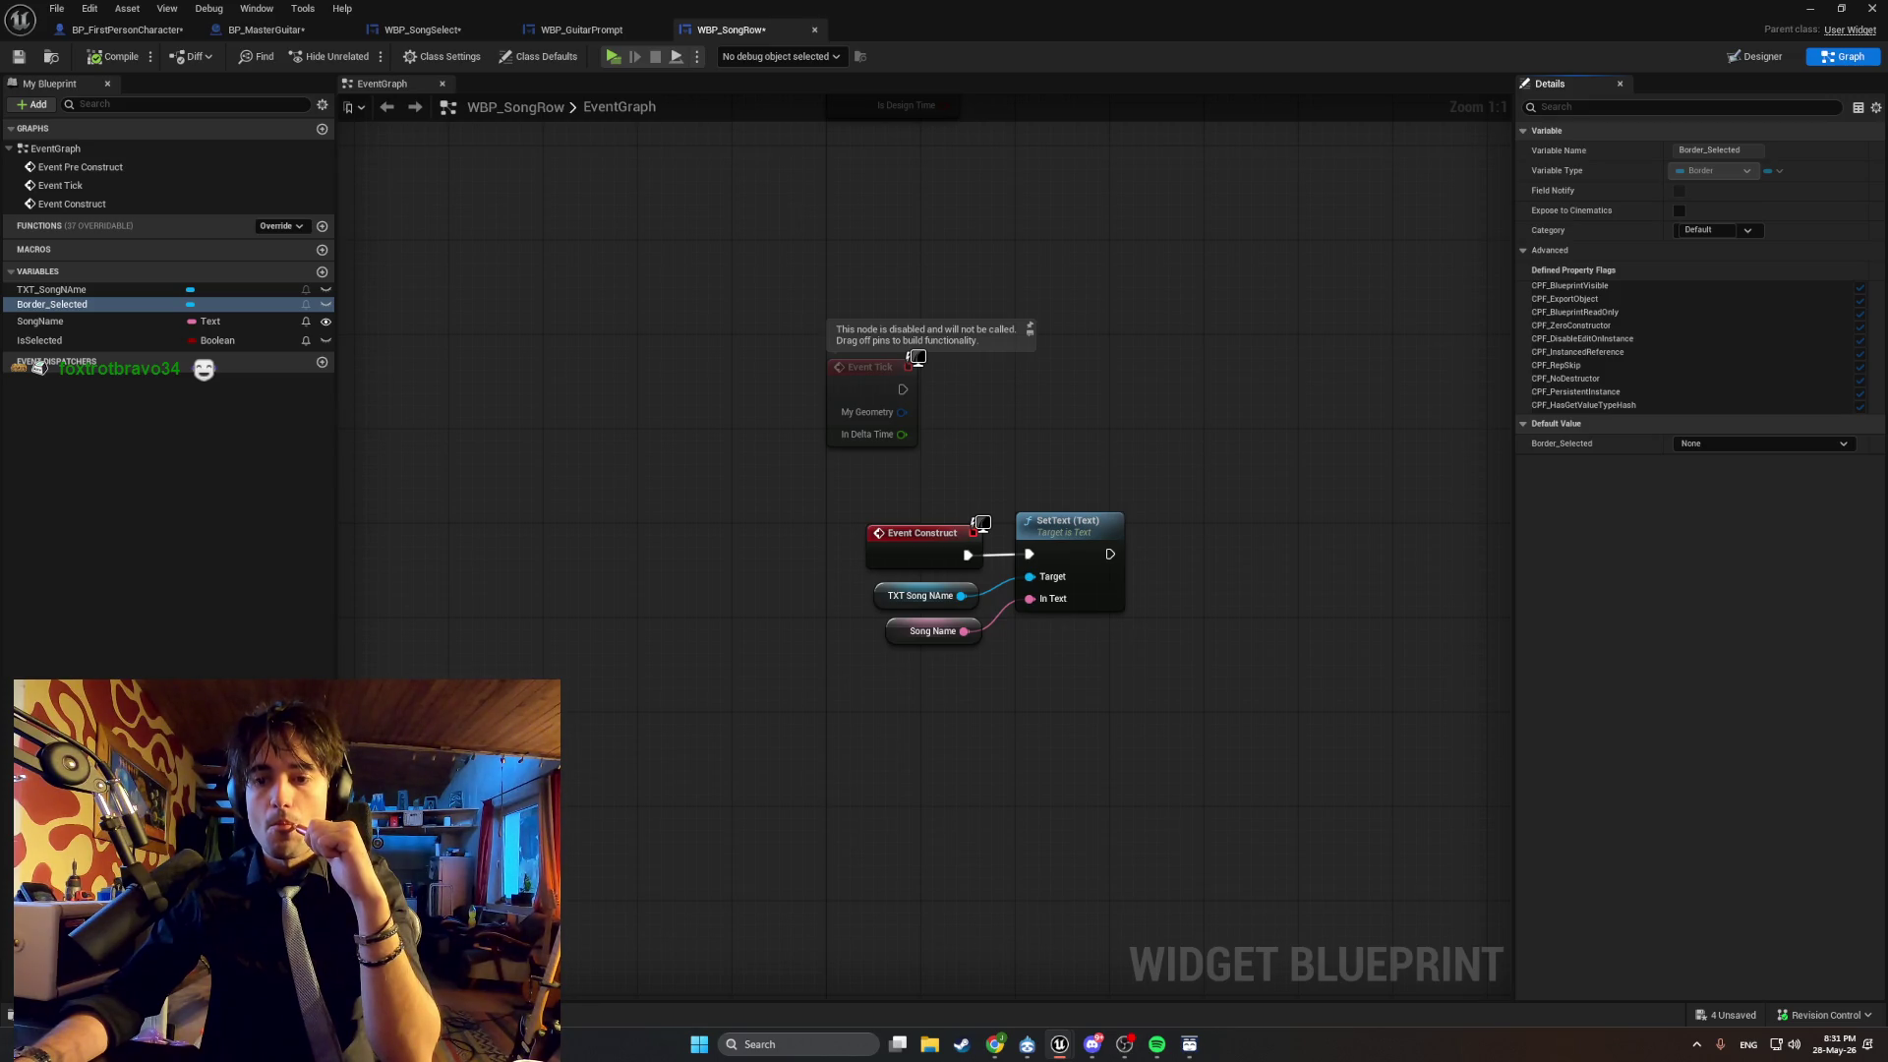
Create a new blueprint function named SetSelected.
left_click(324, 228)
type("Set")
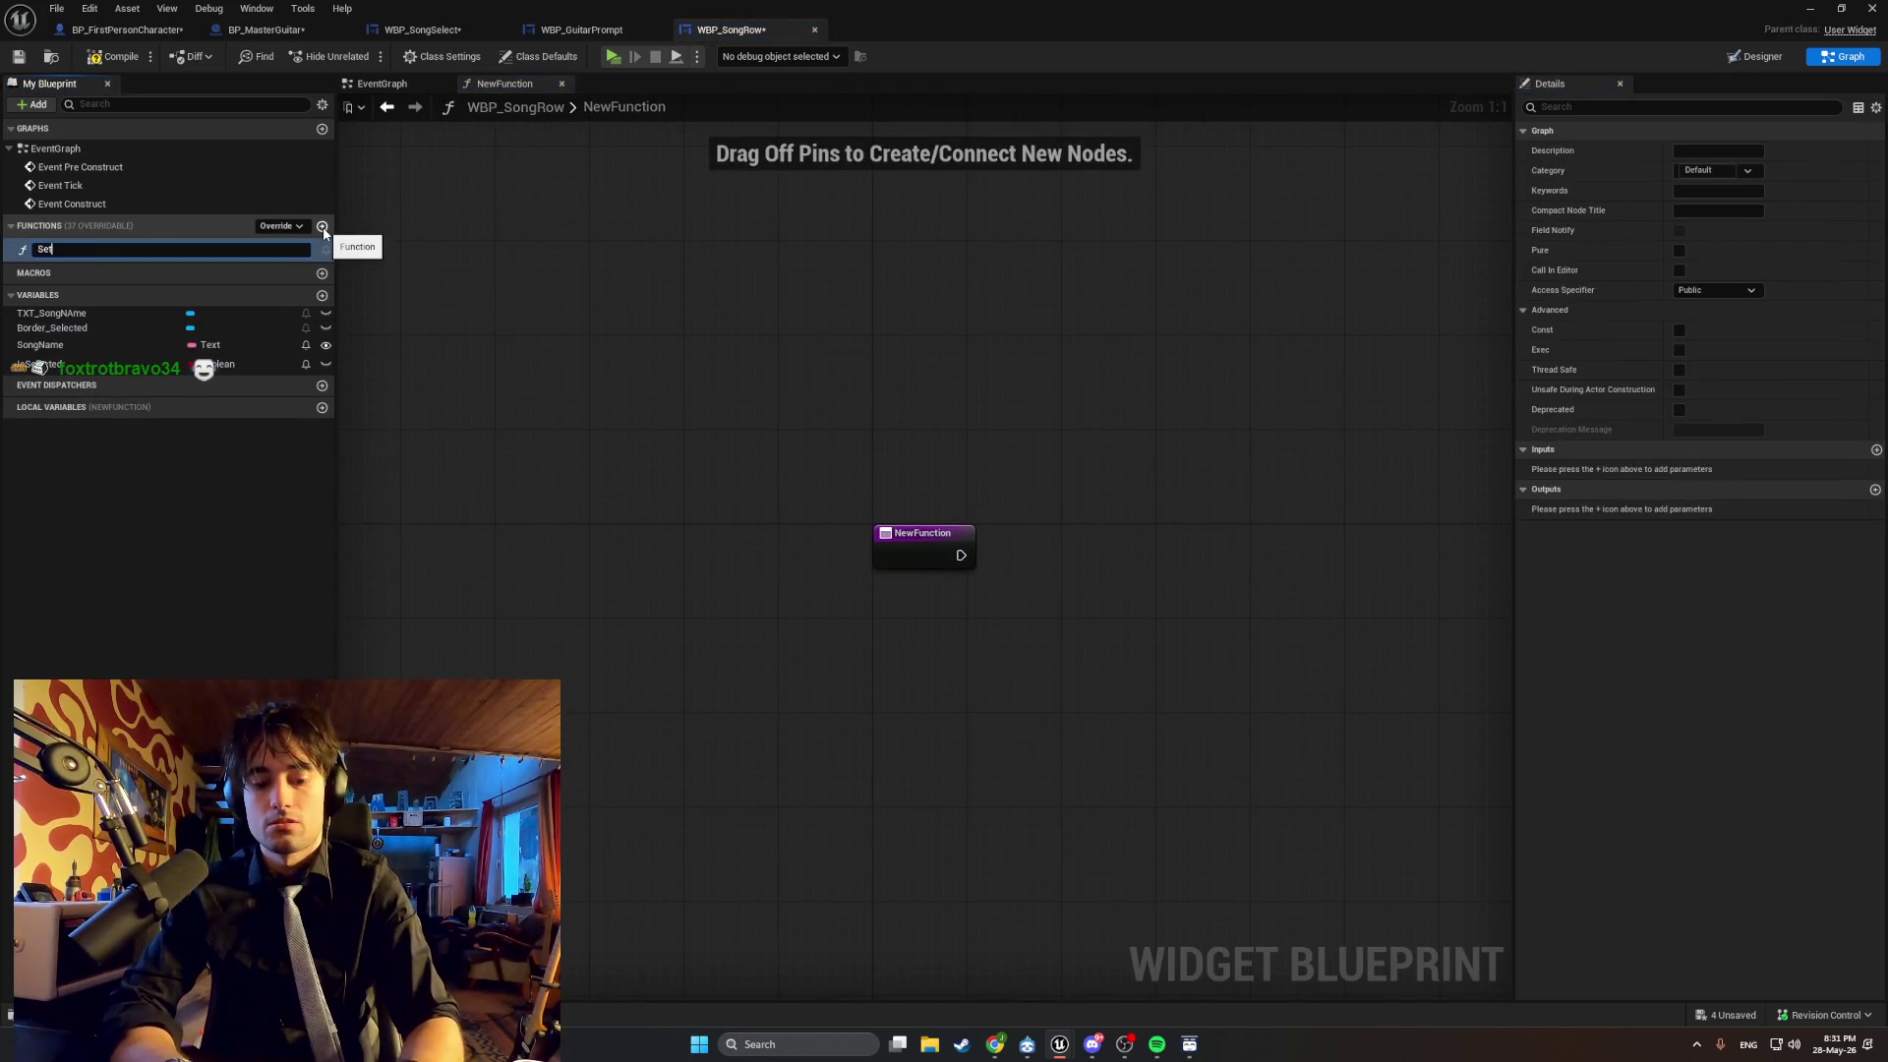
type("Selected")
key("Return")
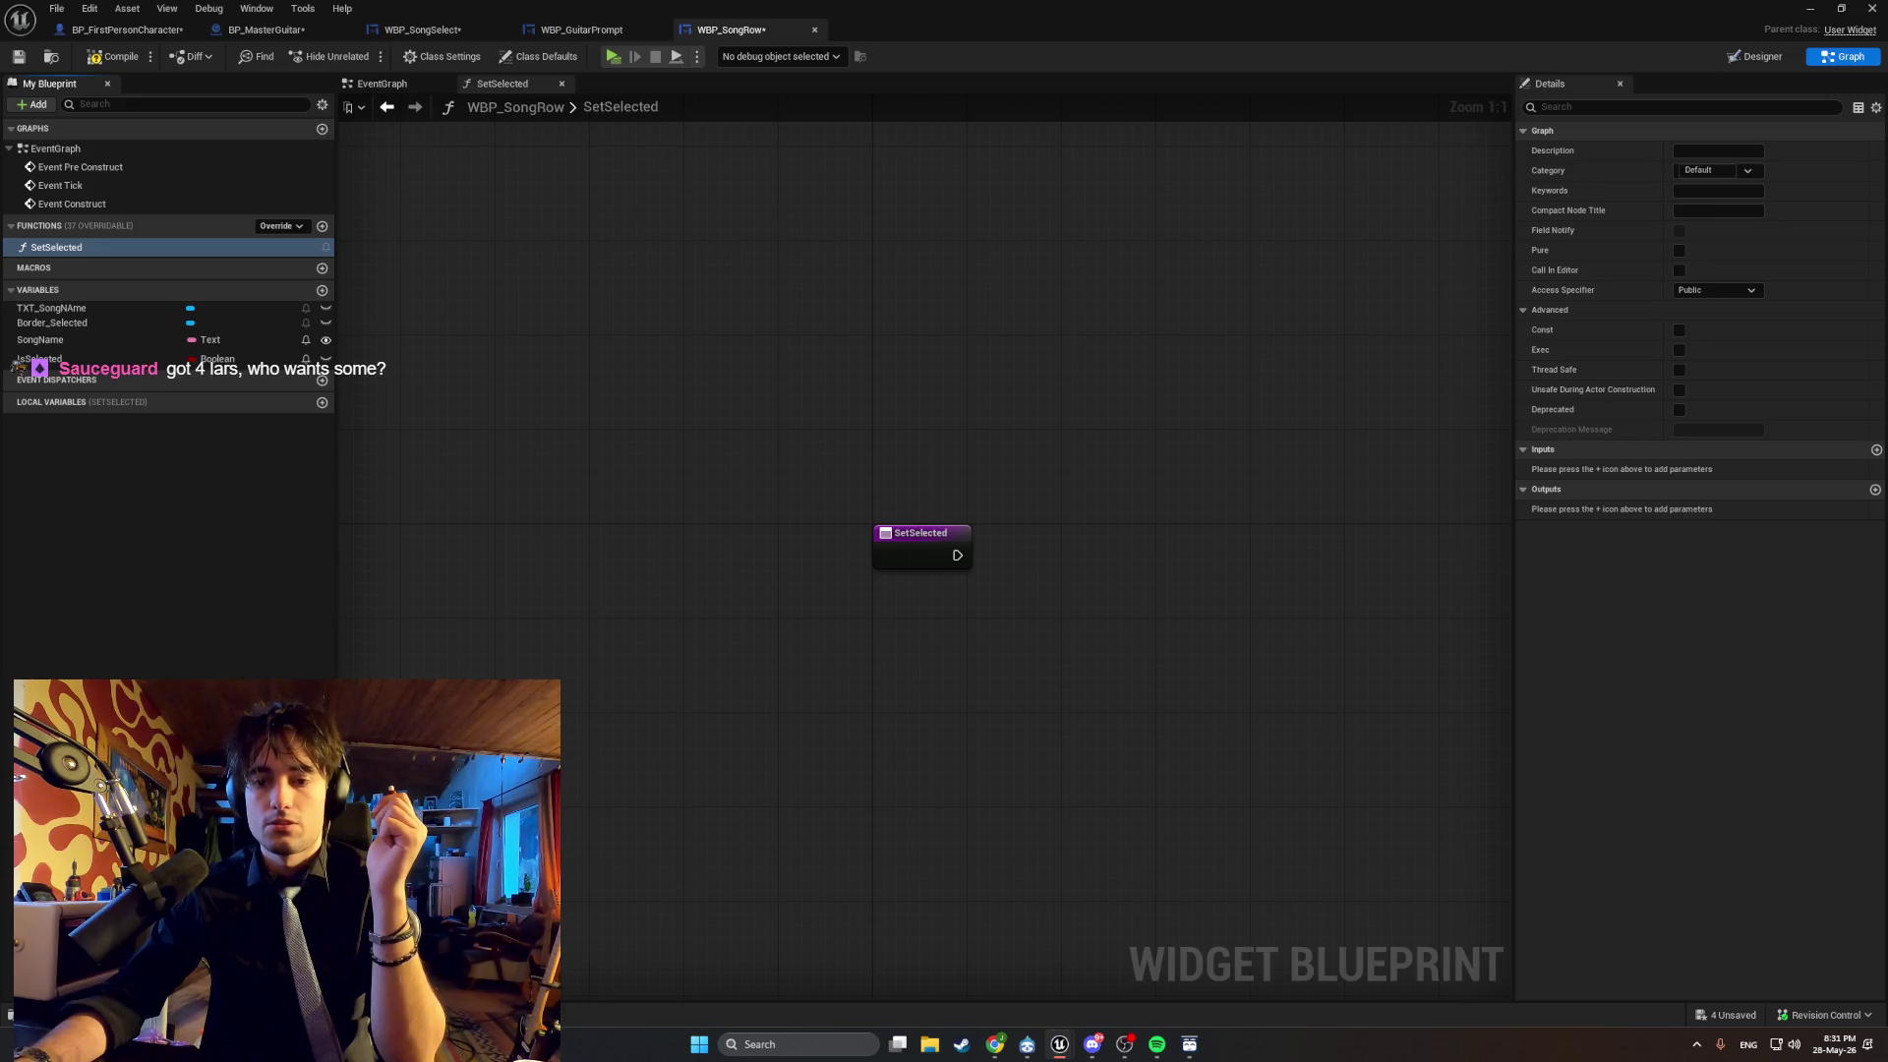
Give SetSelected a Boolean input named Selected and bring IsSelected into its graph.
left_click(1876, 450)
double_click(1579, 469)
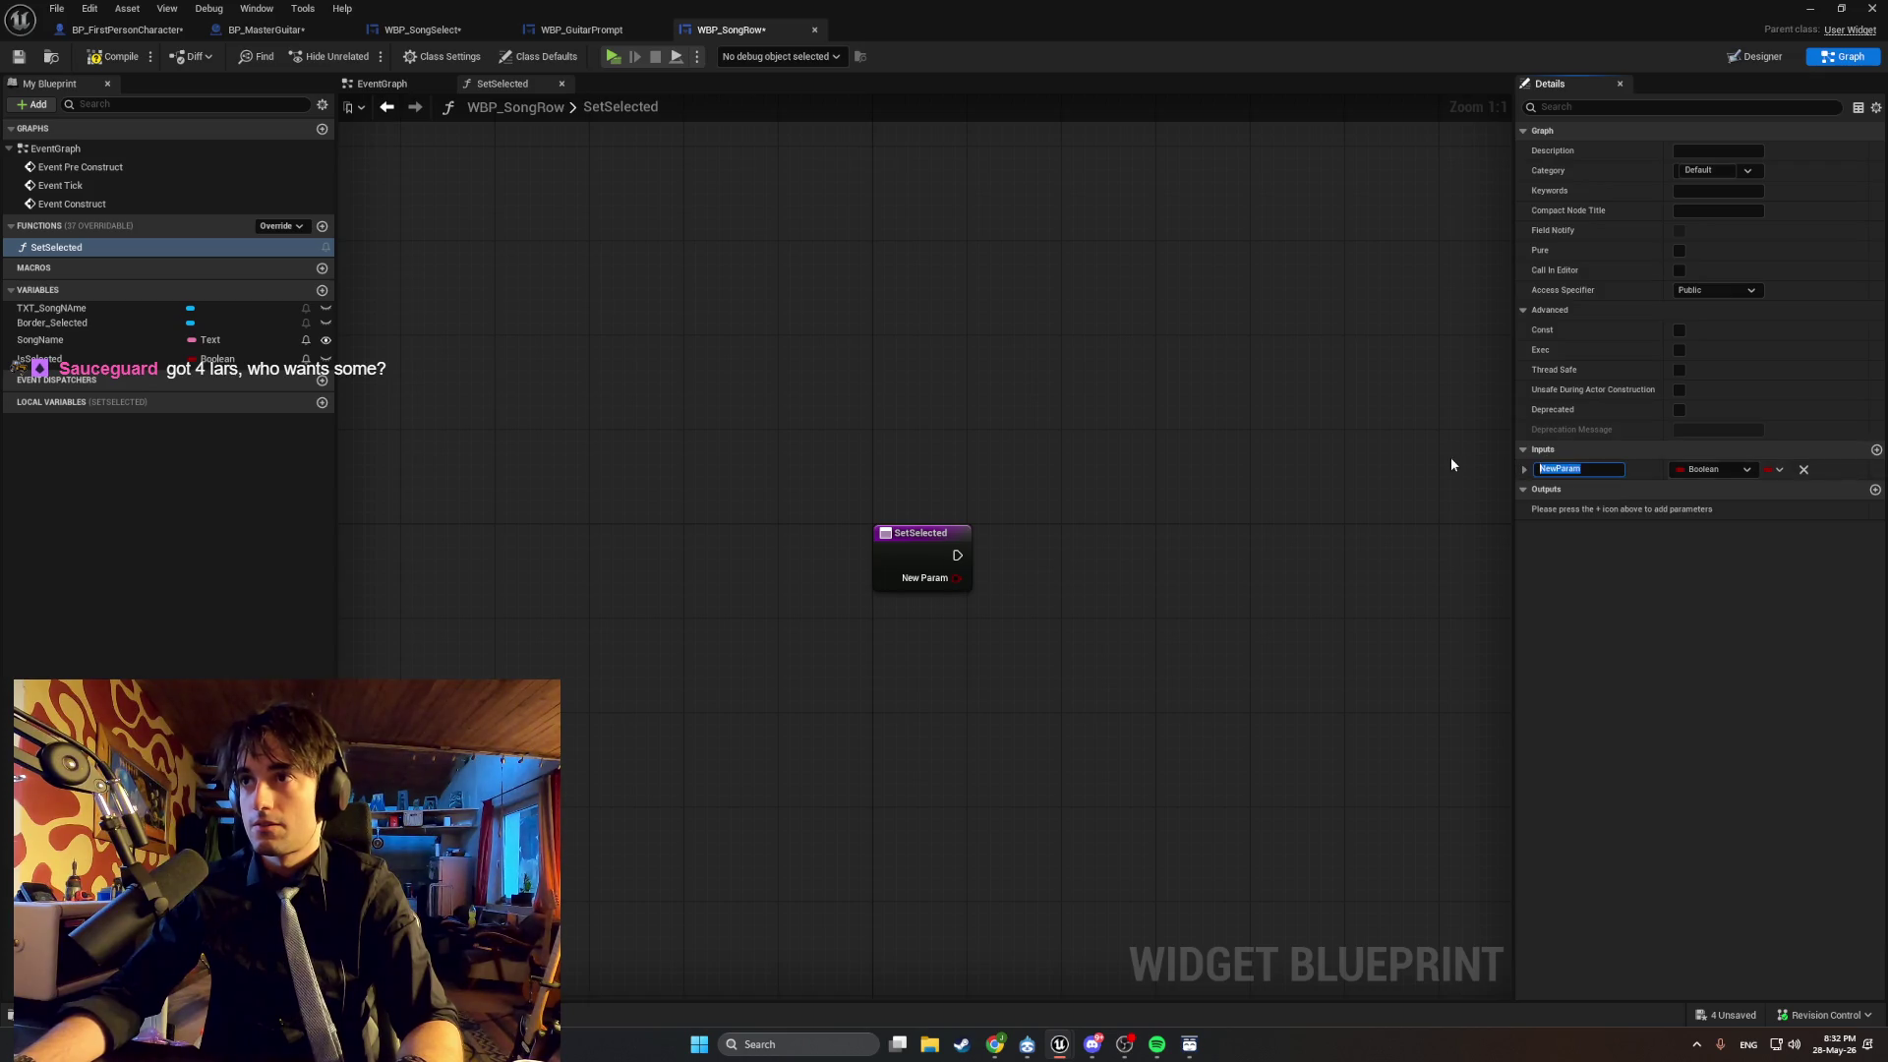
type("Se")
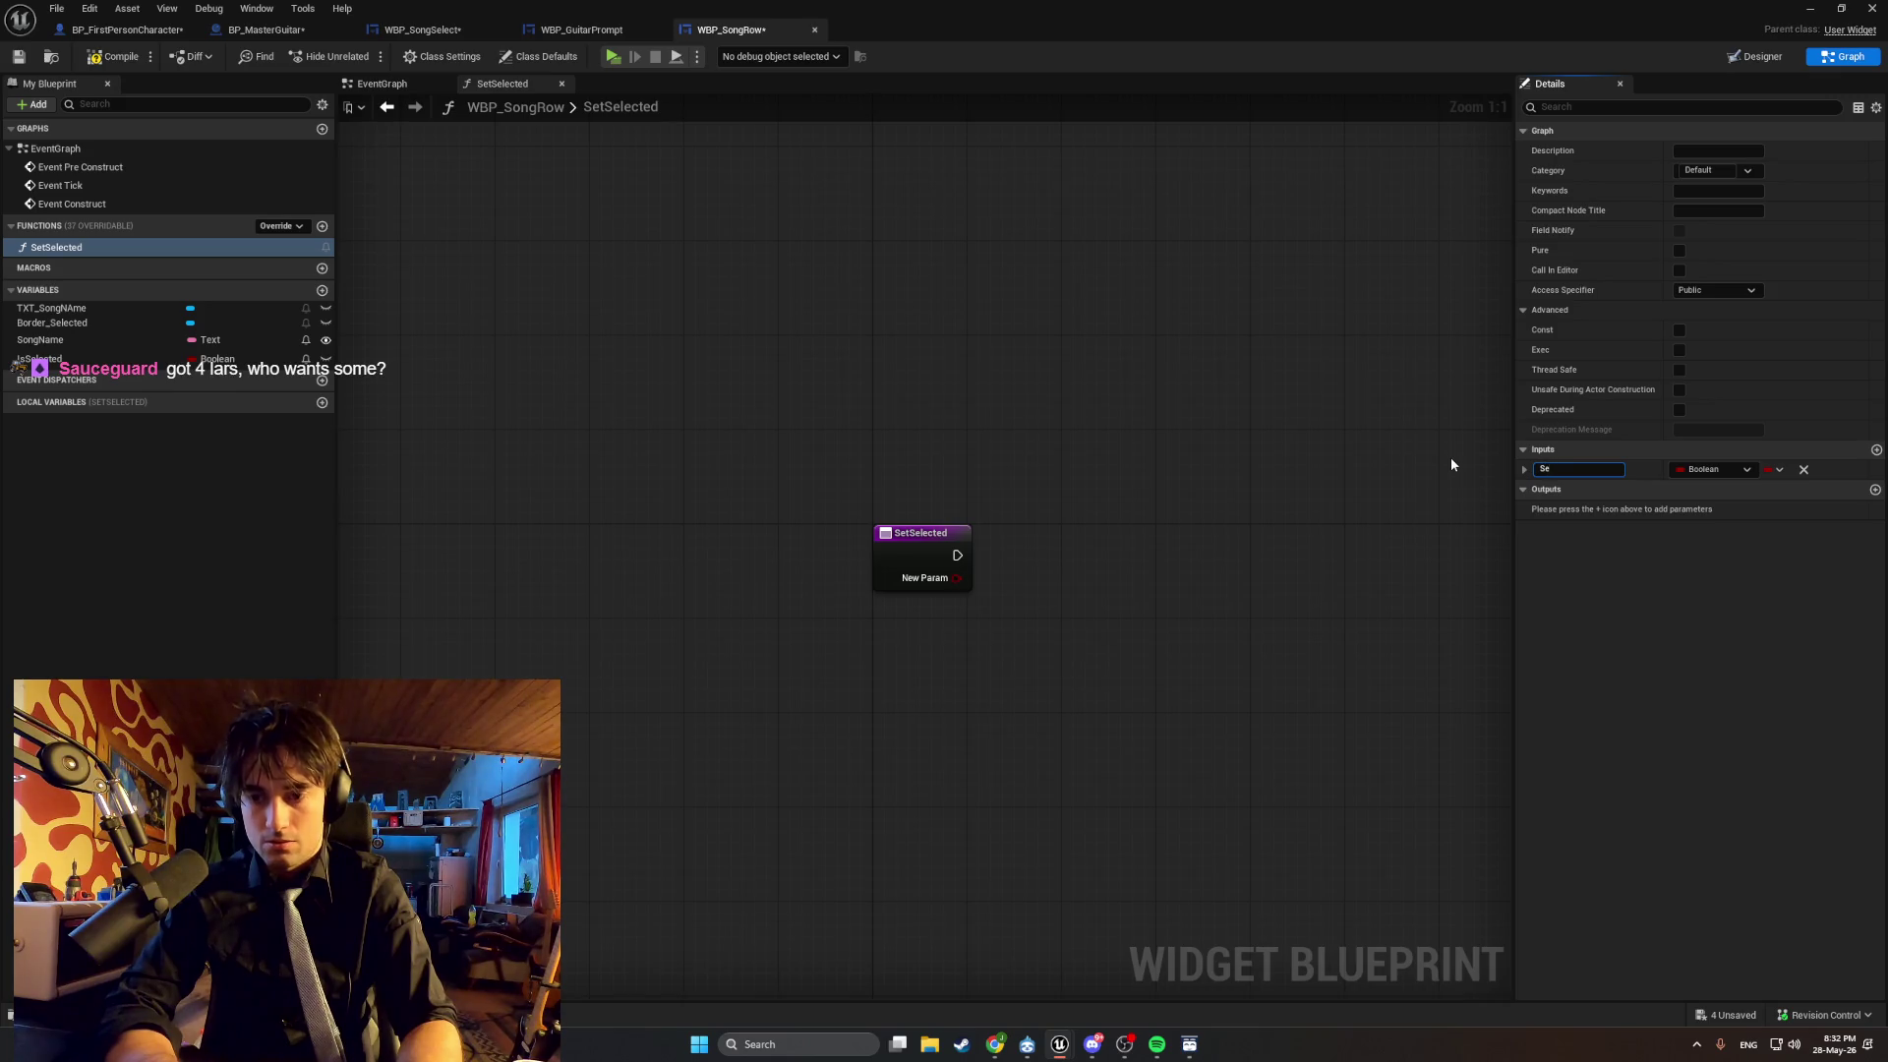
type("lected")
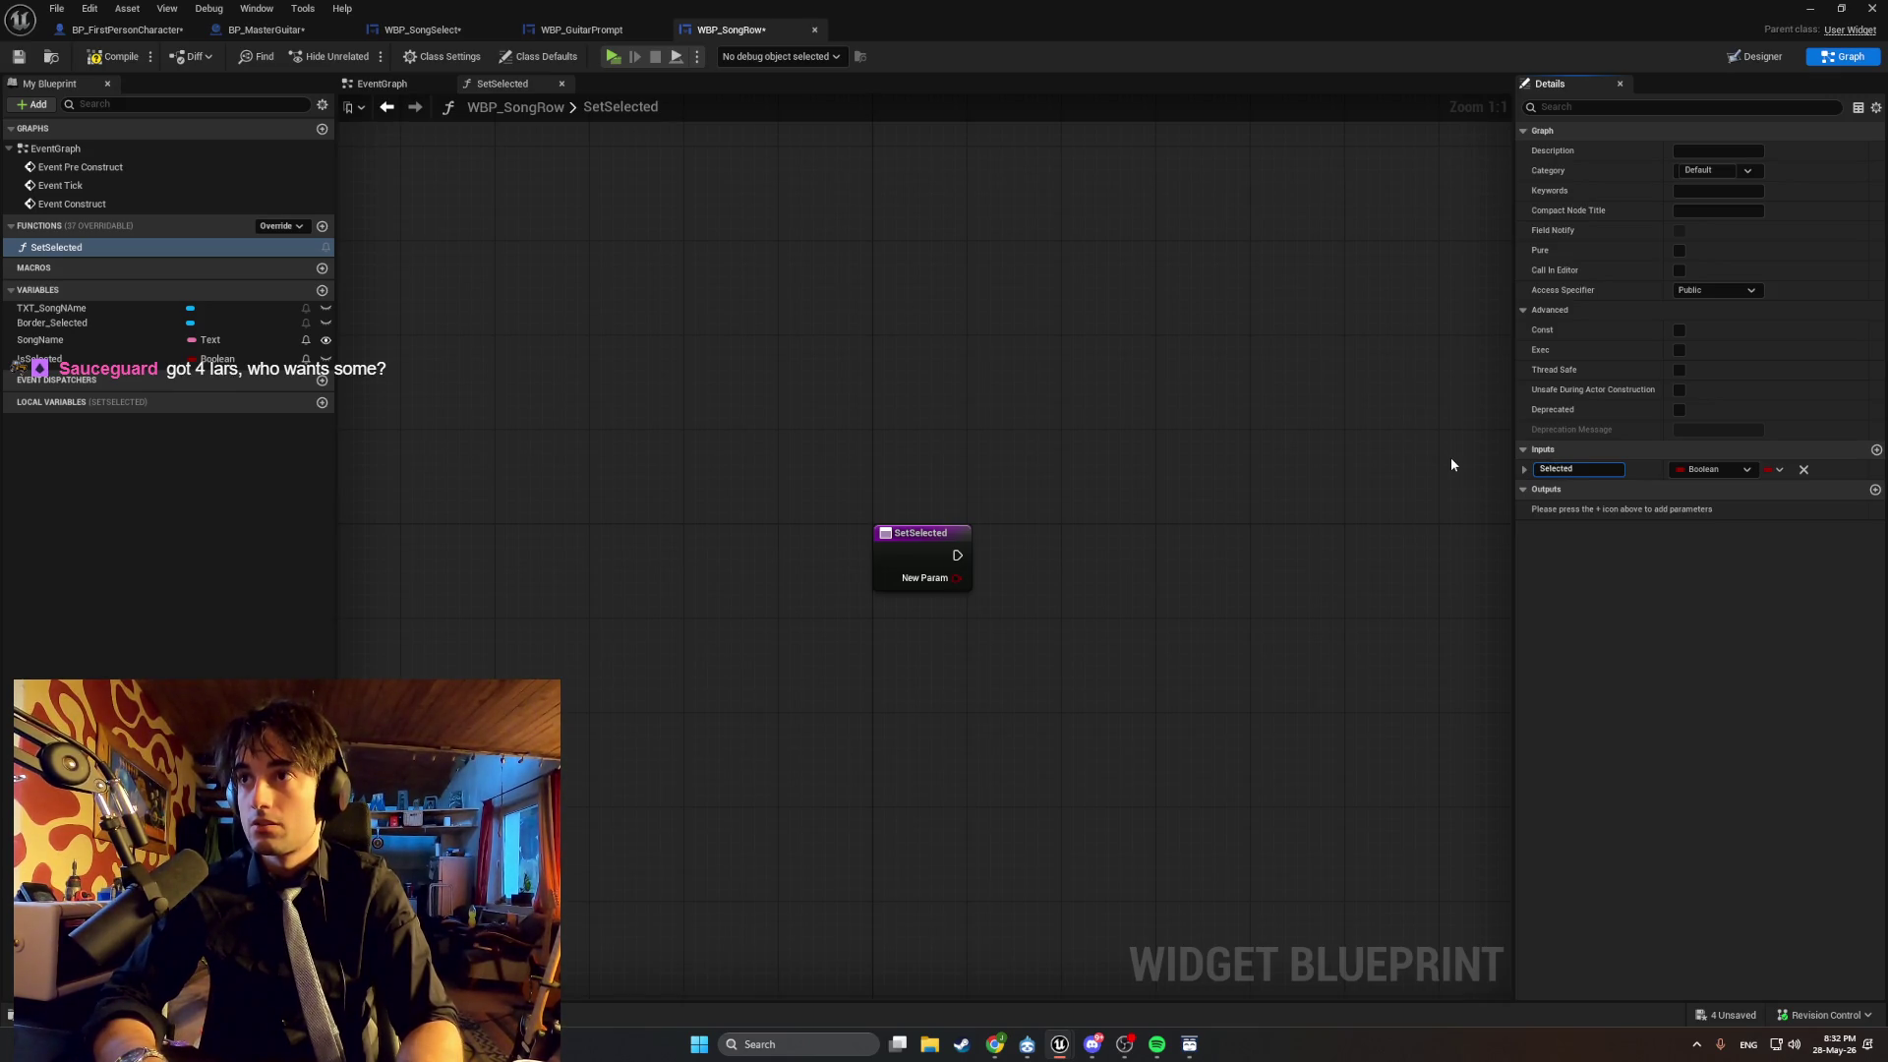
key("Return")
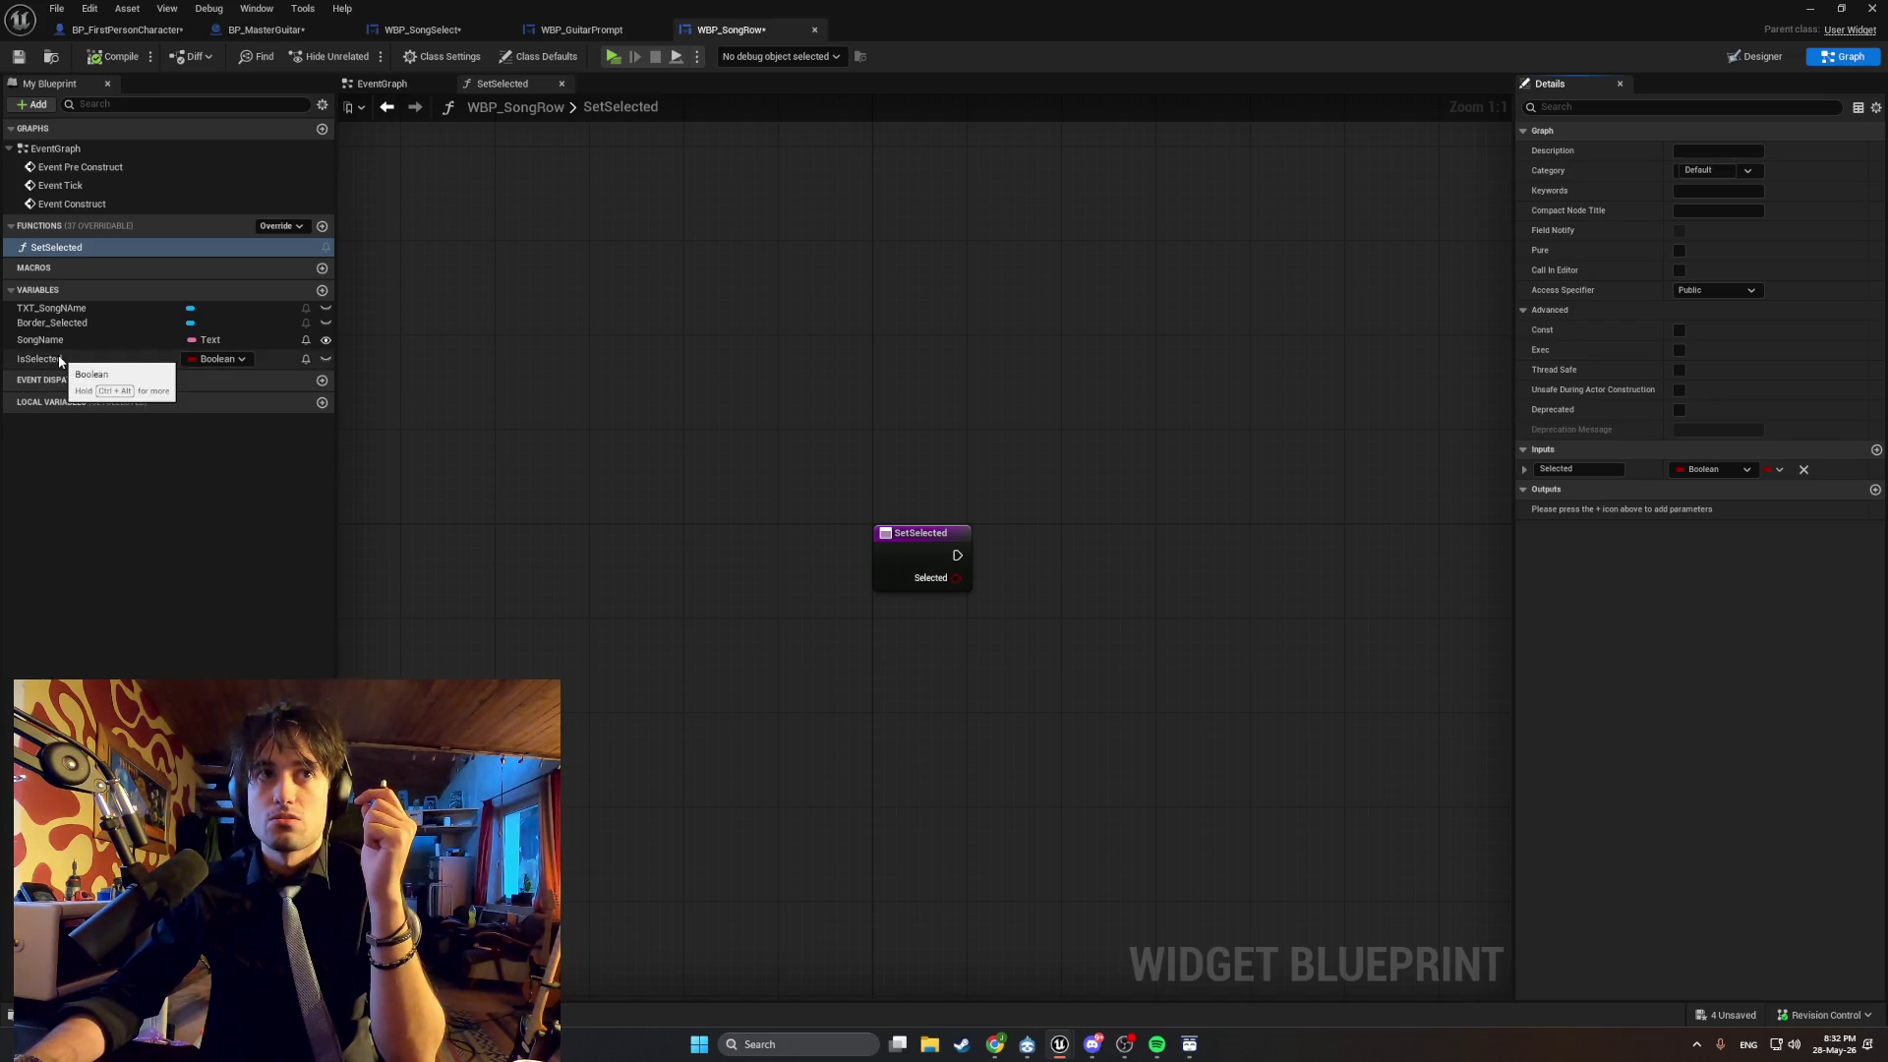
mouse_move(57, 356)
left_mouse_down()
mouse_move(905, 572)
mouse_move(1016, 583)
mouse_move(1068, 561)
mouse_move(1058, 544)
left_mouse_up()
Place a SET IsSelected node and wire the Selected input into it.
left_click(1107, 604)
mouse_move(957, 577)
left_mouse_down()
mouse_move(1013, 587)
mouse_move(1046, 538)
mouse_move(1021, 545)
left_mouse_up()
left_click(767, 417)
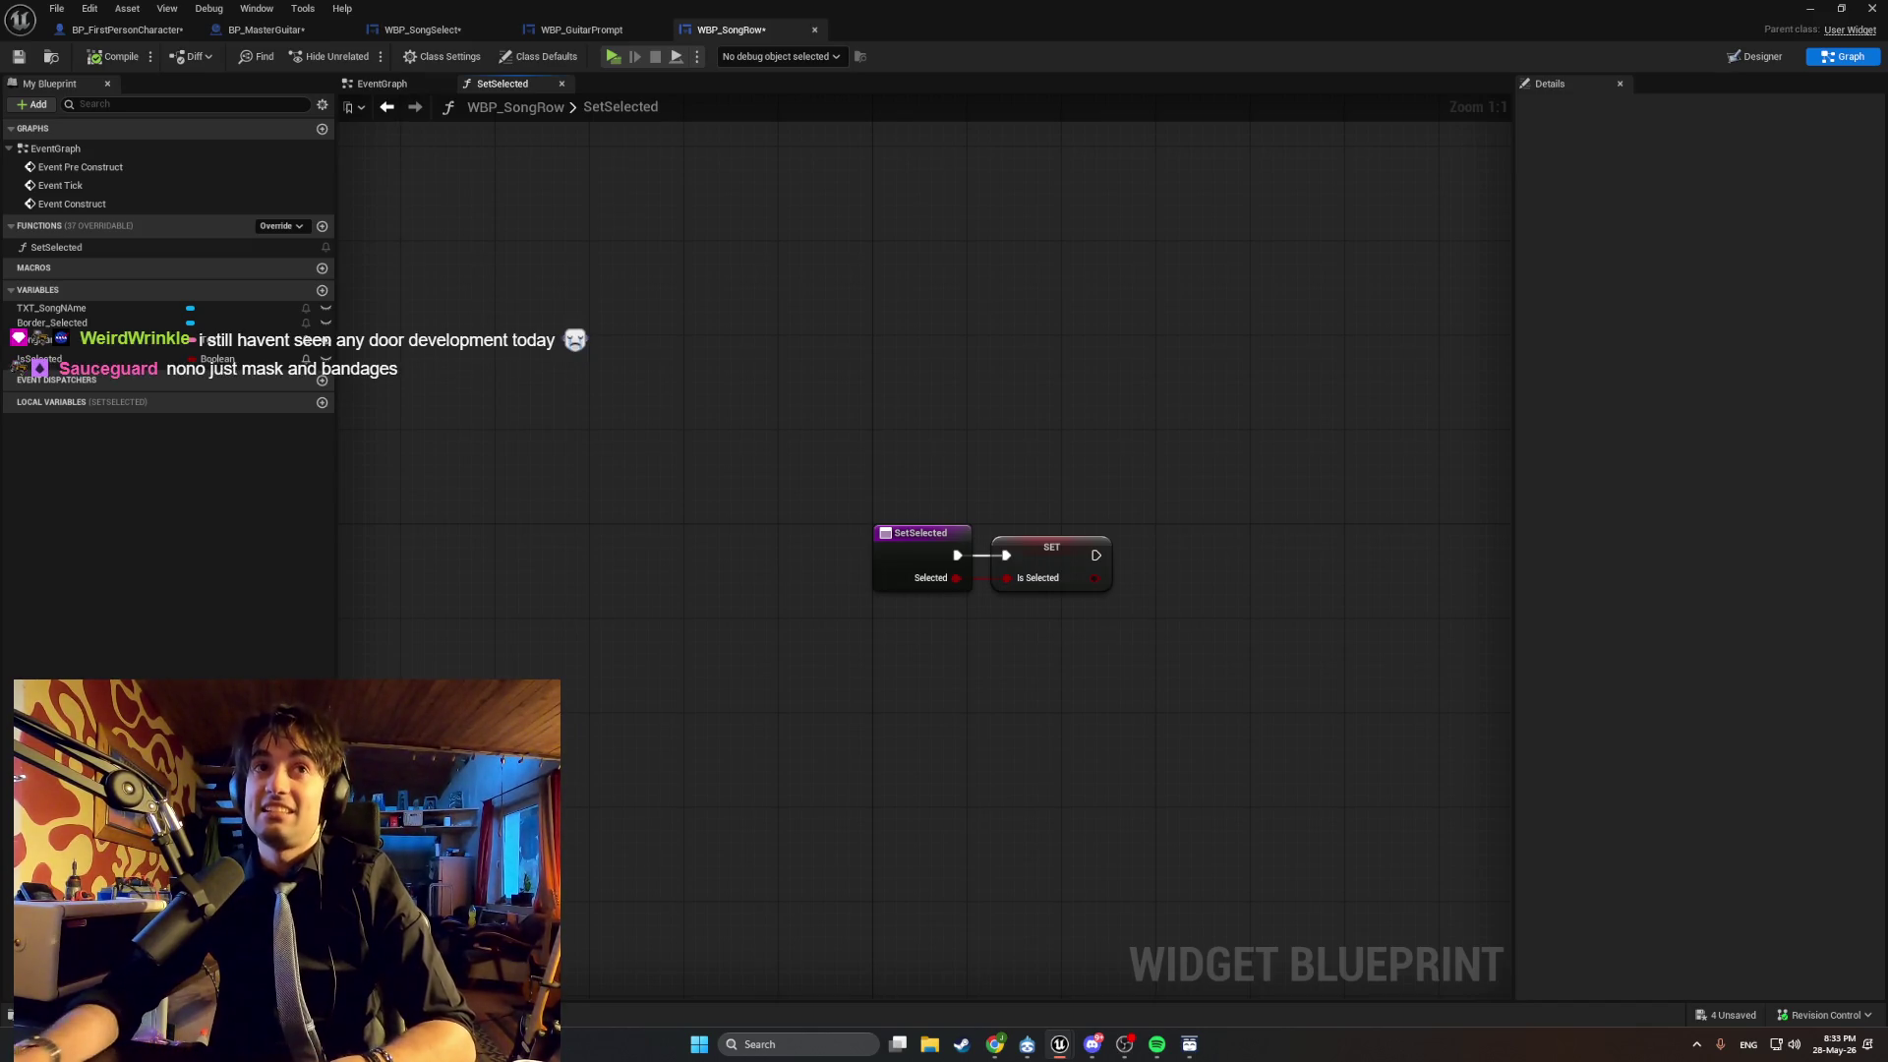
left_click_drag(974, 696, 911, 715)
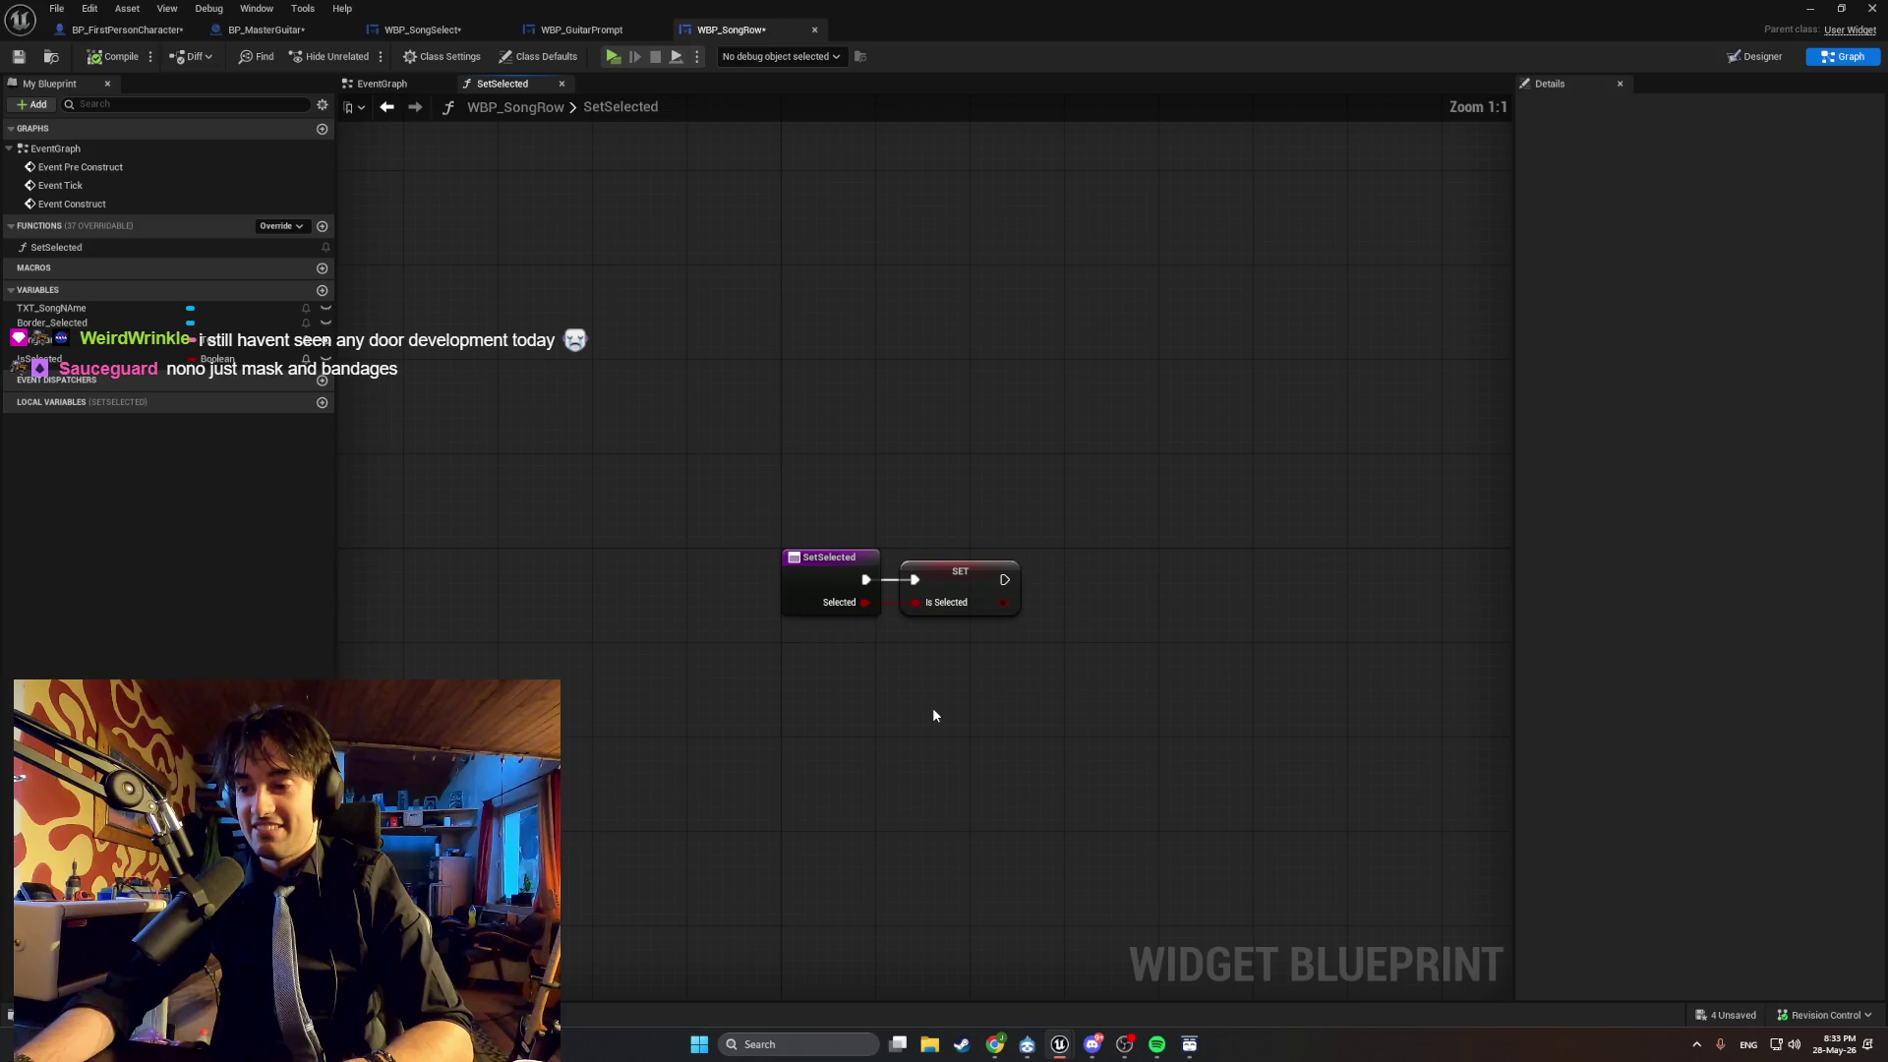
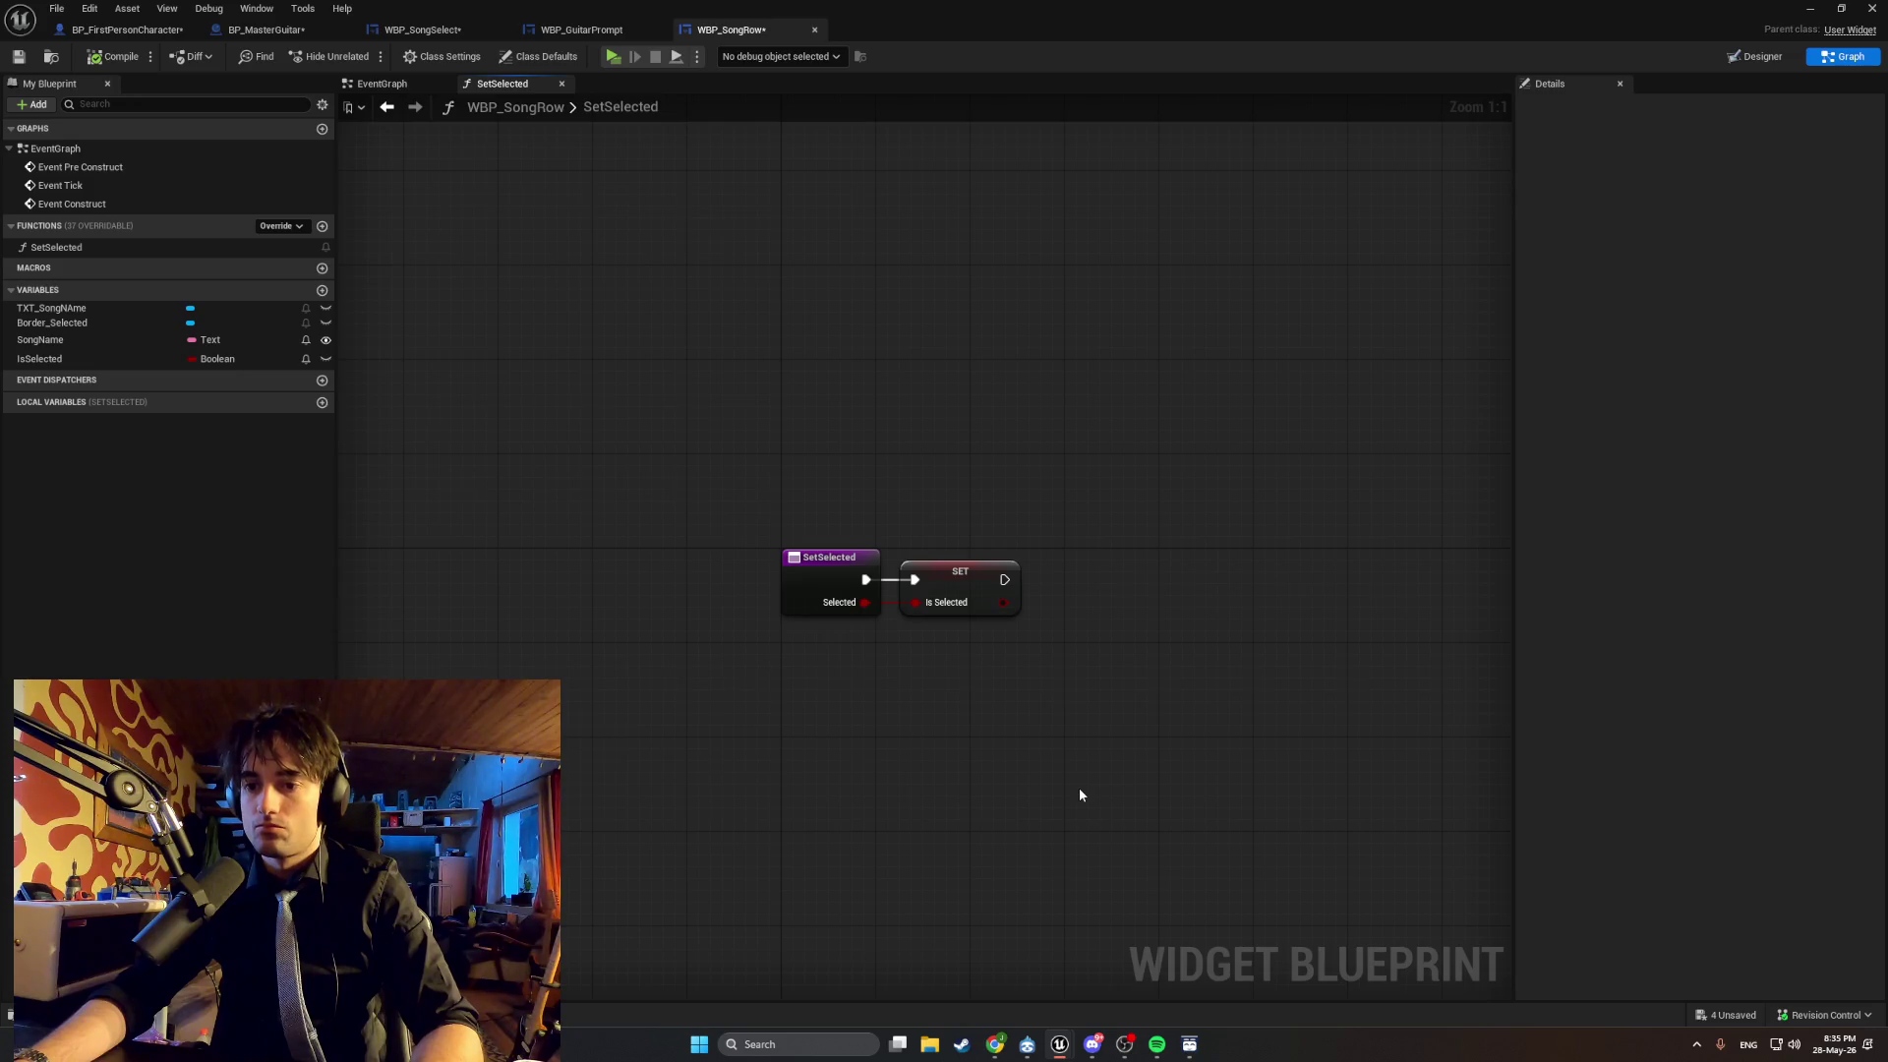
Add a Branch after SET Is Selected, wiring its exec and Is Selected into Condition.
left_click(1085, 579)
left_click(1005, 586)
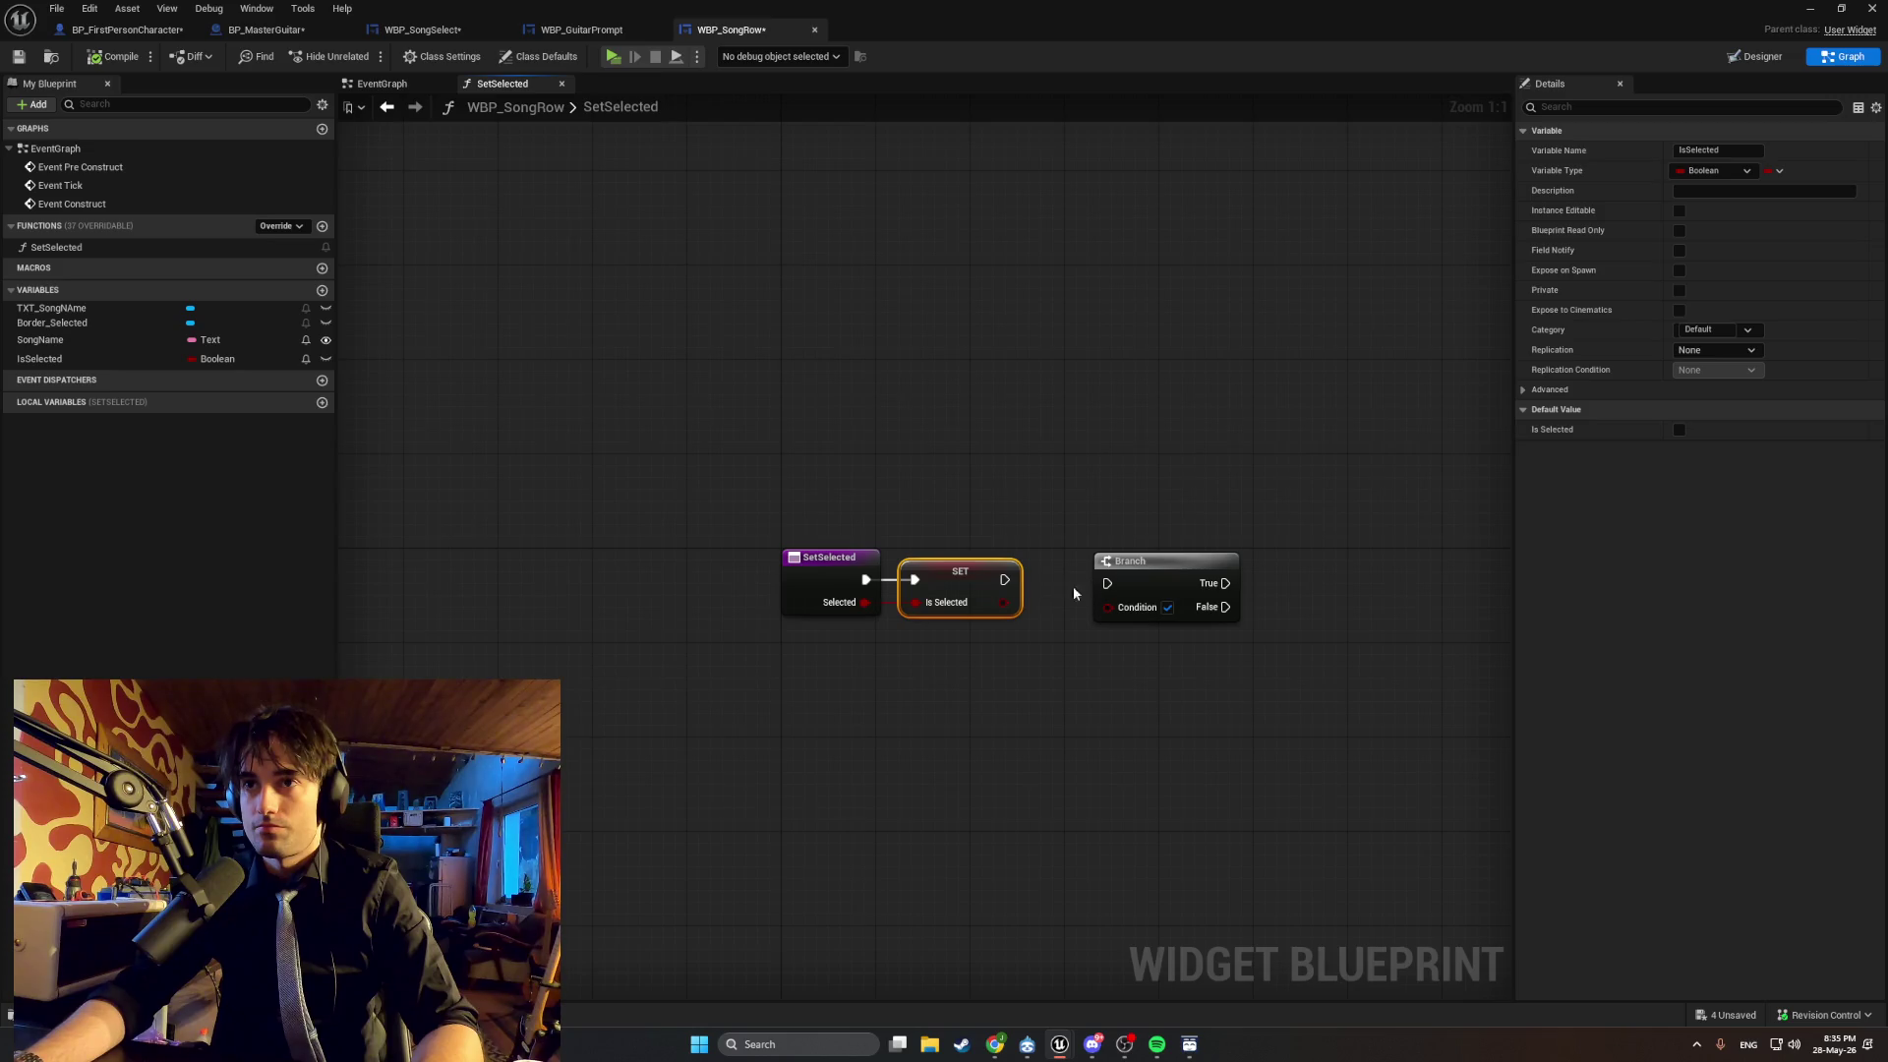
left_click_drag(1005, 580, 1108, 583)
mouse_move(1003, 602)
left_mouse_down()
mouse_move(1106, 611)
mouse_move(1128, 586)
mouse_move(1082, 584)
left_mouse_up()
left_click(1230, 591)
left_click_drag(1231, 590, 1121, 607)
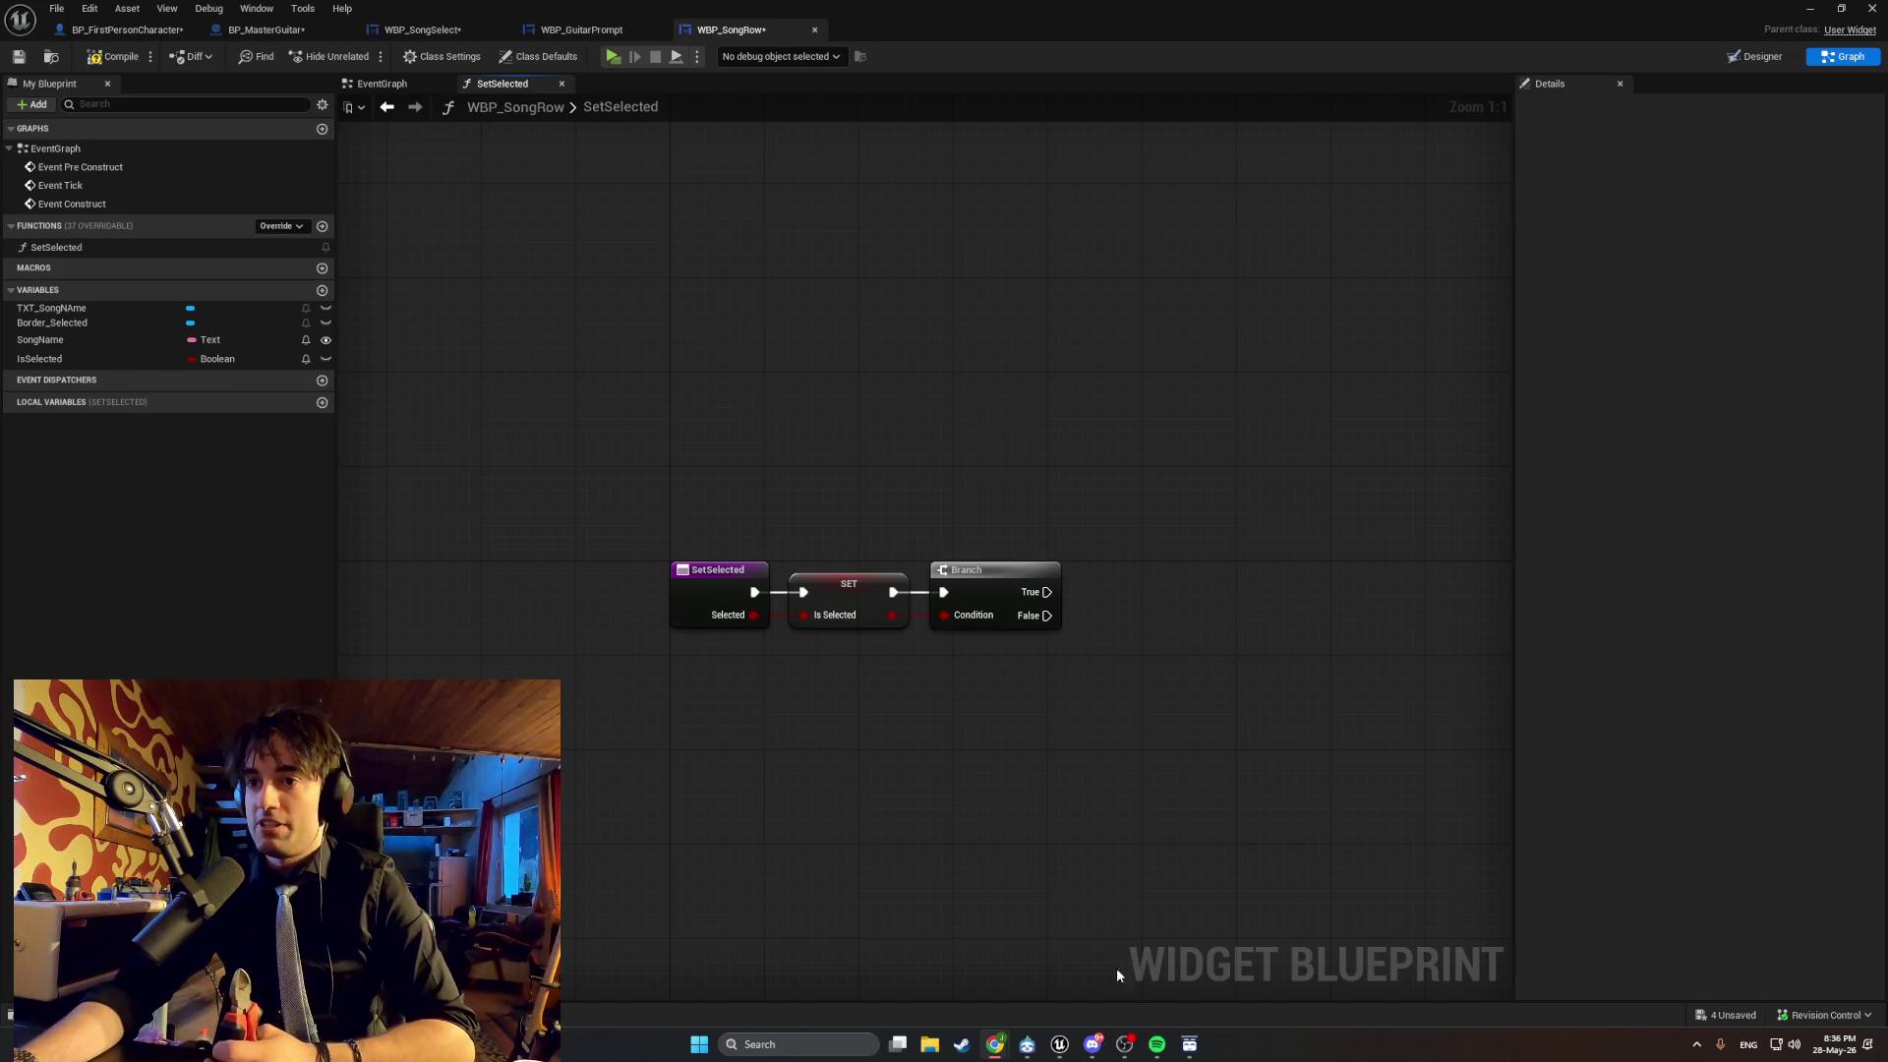
left_click(1157, 1043)
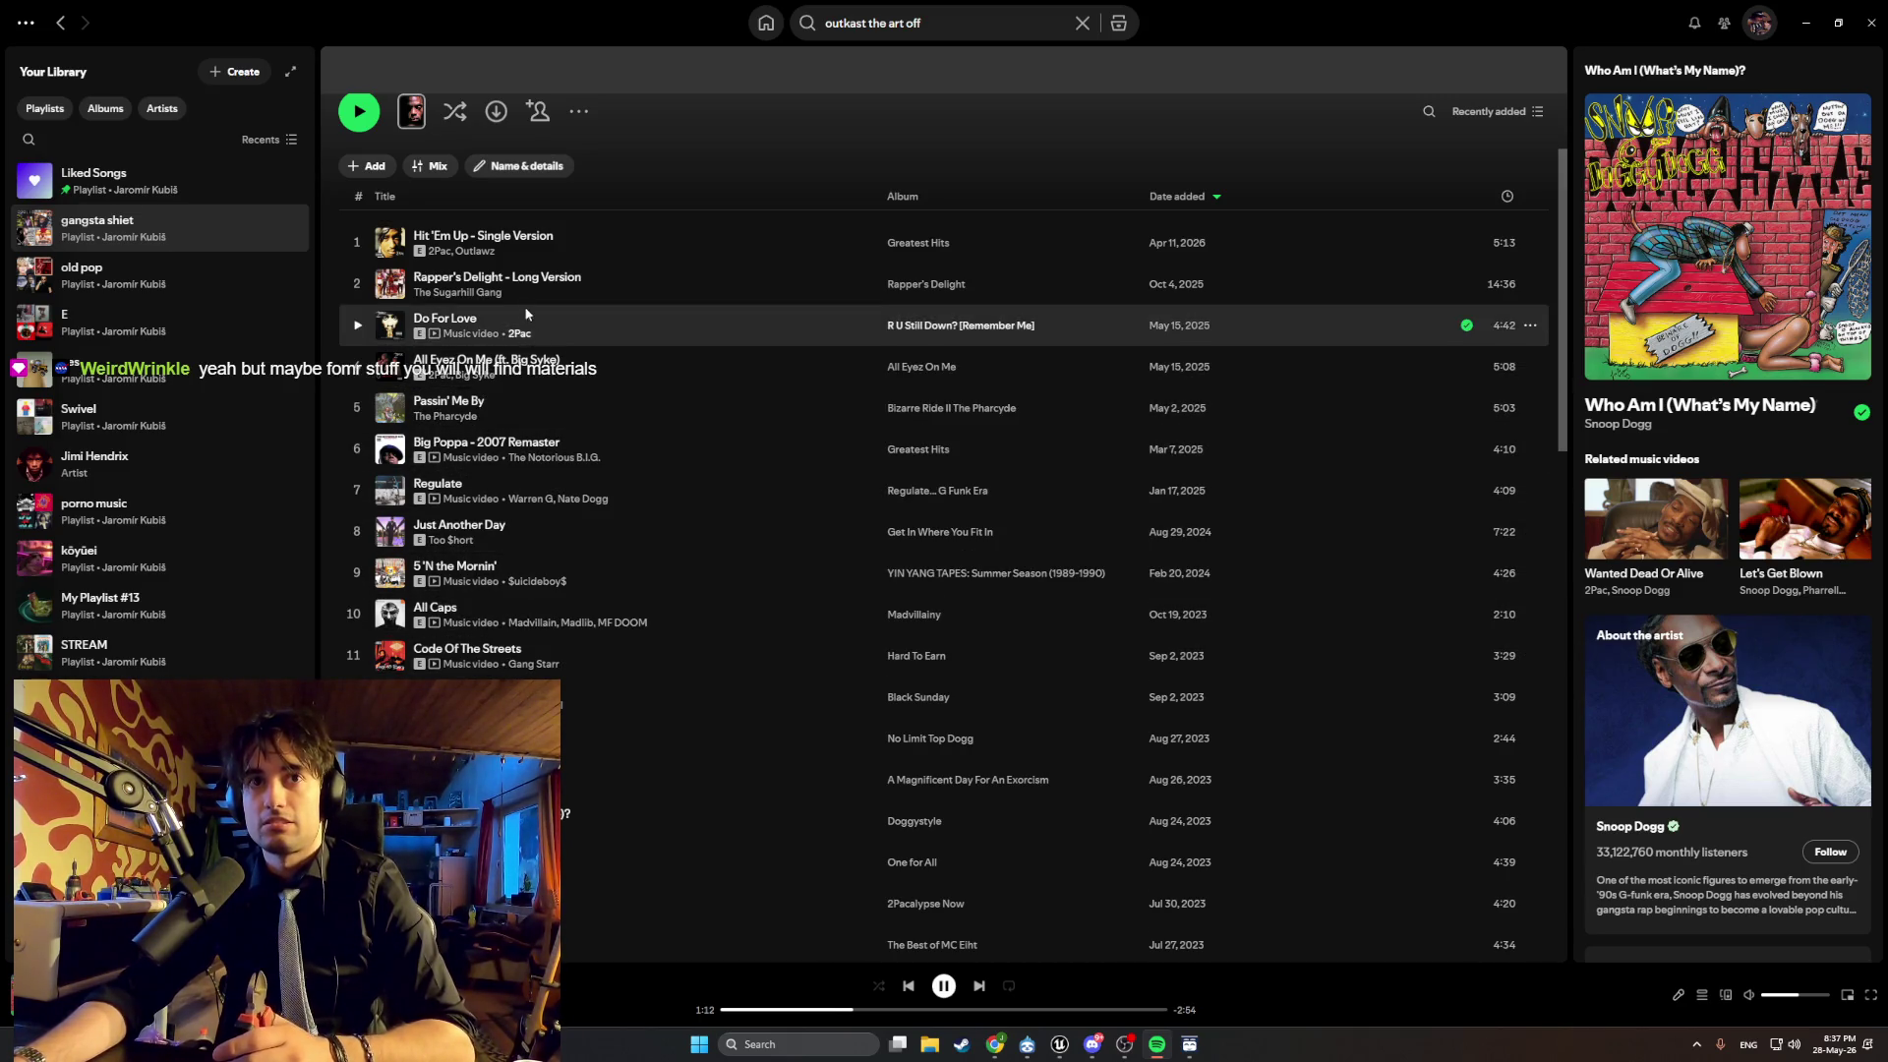
Scroll the Spotify playlist down and back to the first track, then bring up the YouTube browser.
scroll(517, 389, "down", 2)
scroll(517, 391, "down", 7)
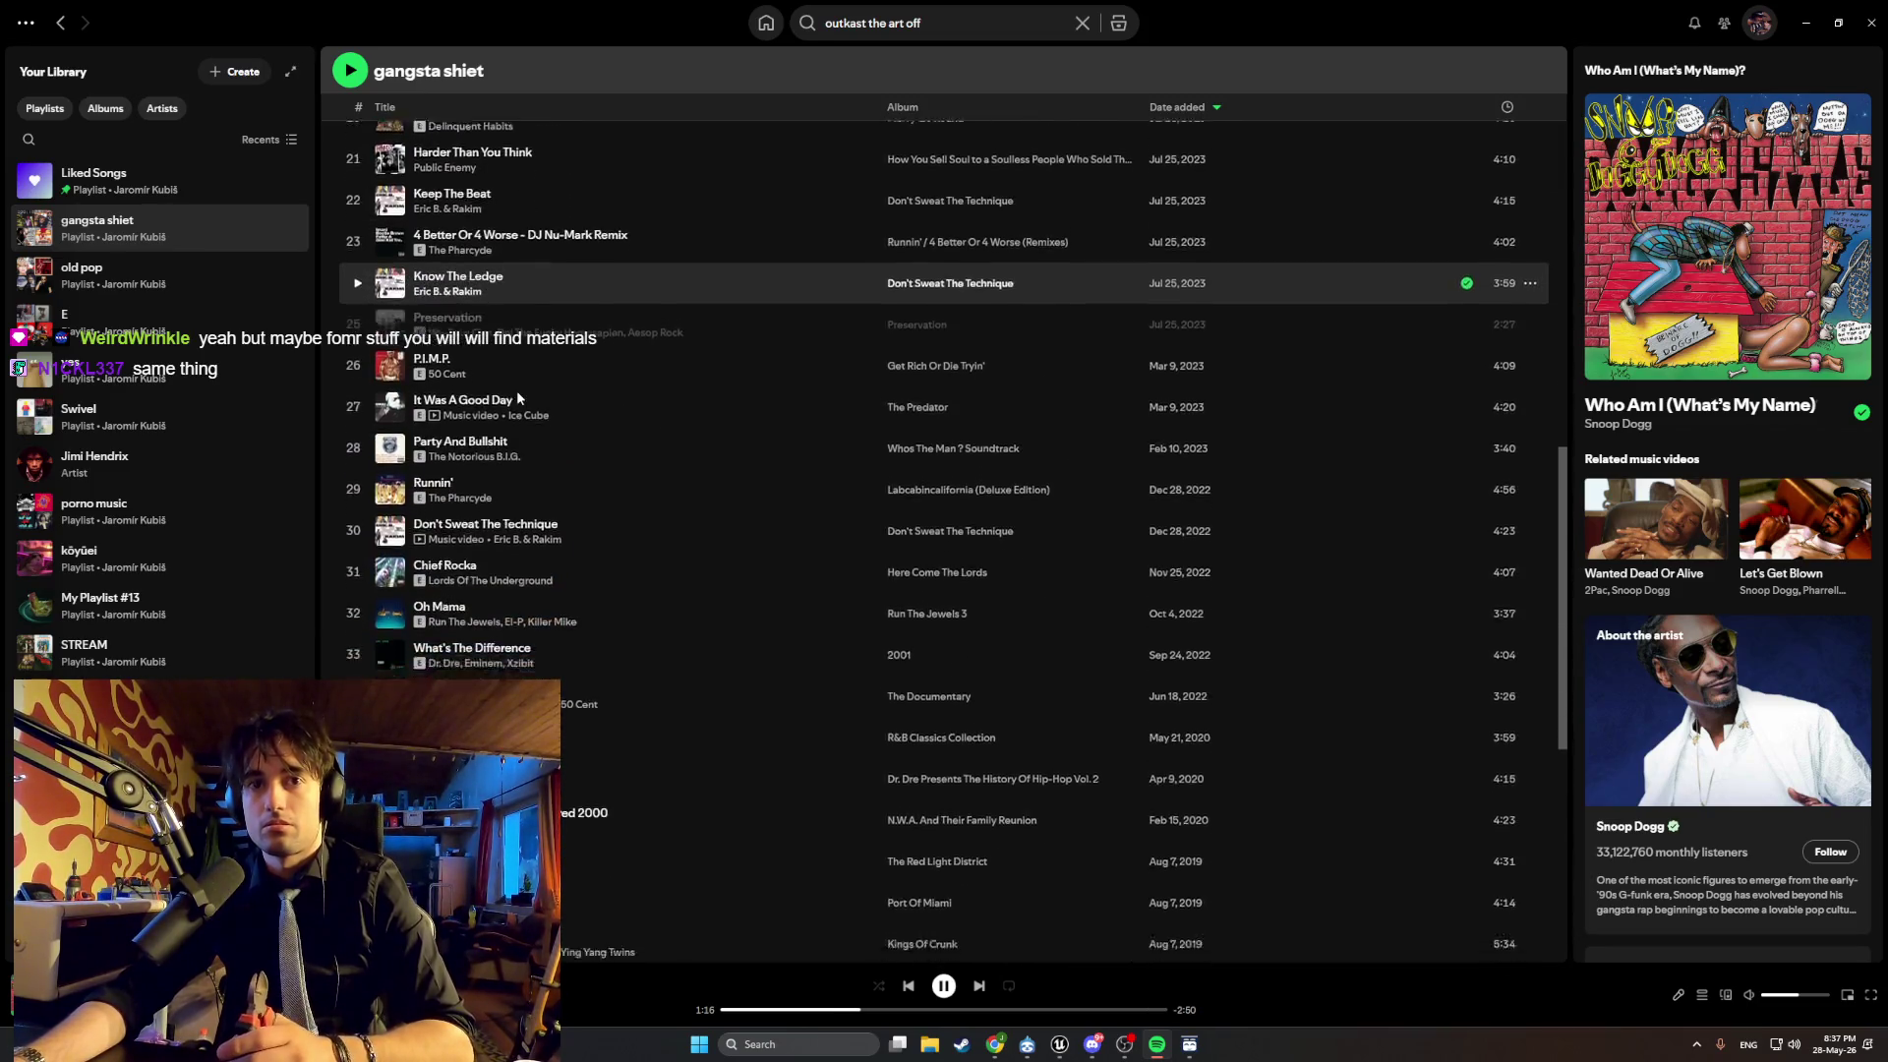
scroll(517, 391, "down", 5)
scroll(518, 398, "up", 5)
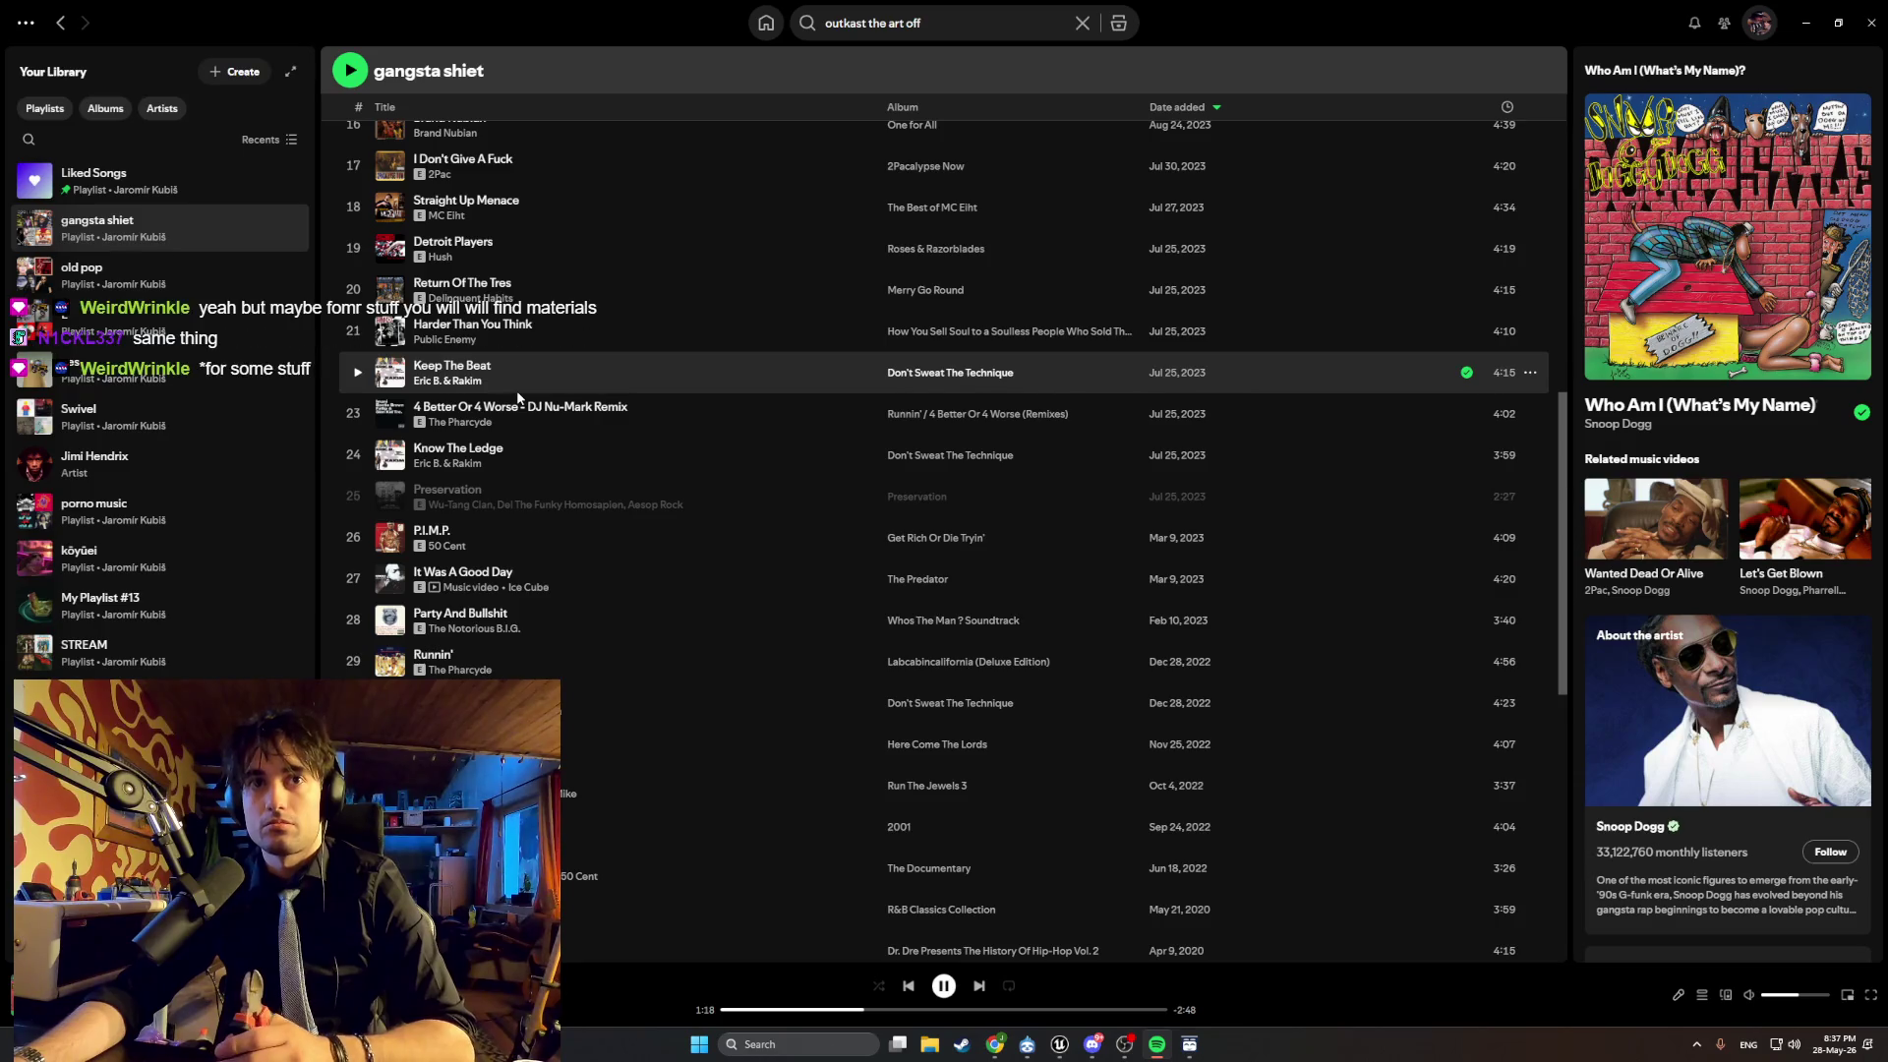
scroll(518, 396, "up", 4)
scroll(519, 396, "up", 5)
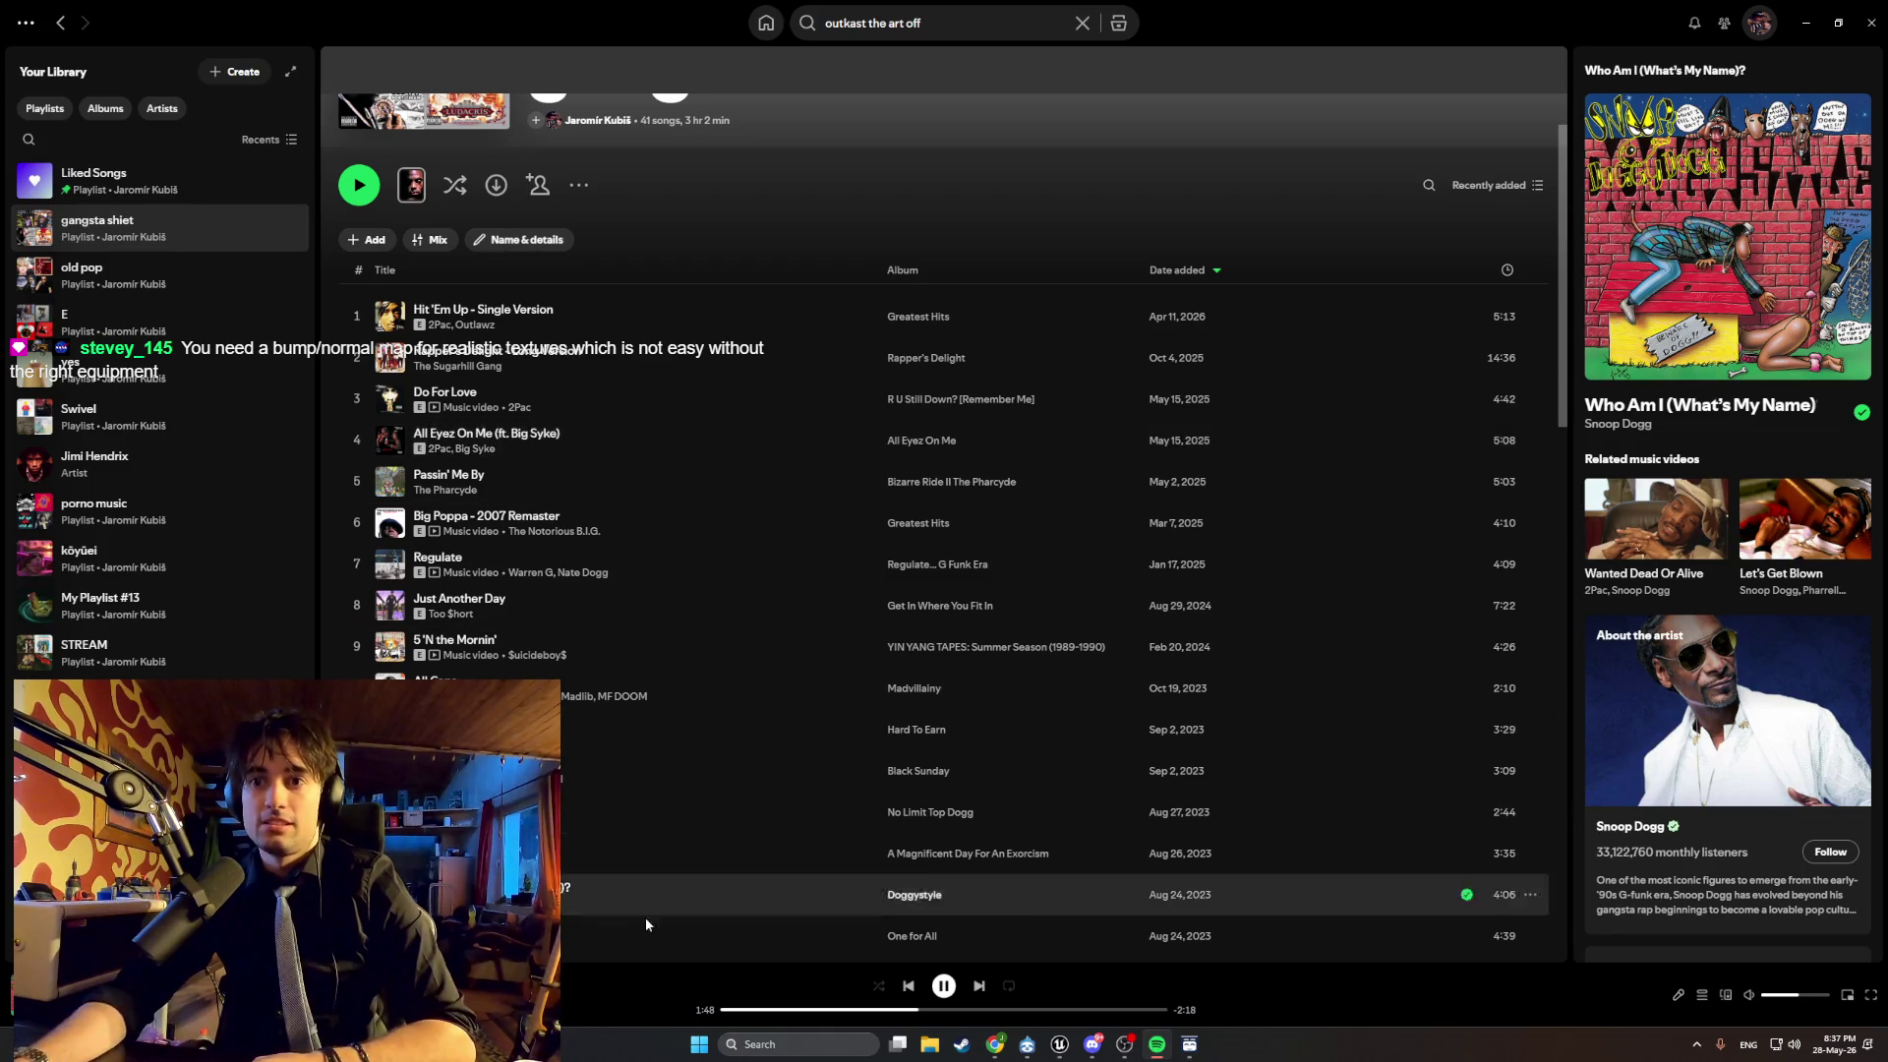
mouse_move(995, 1045)
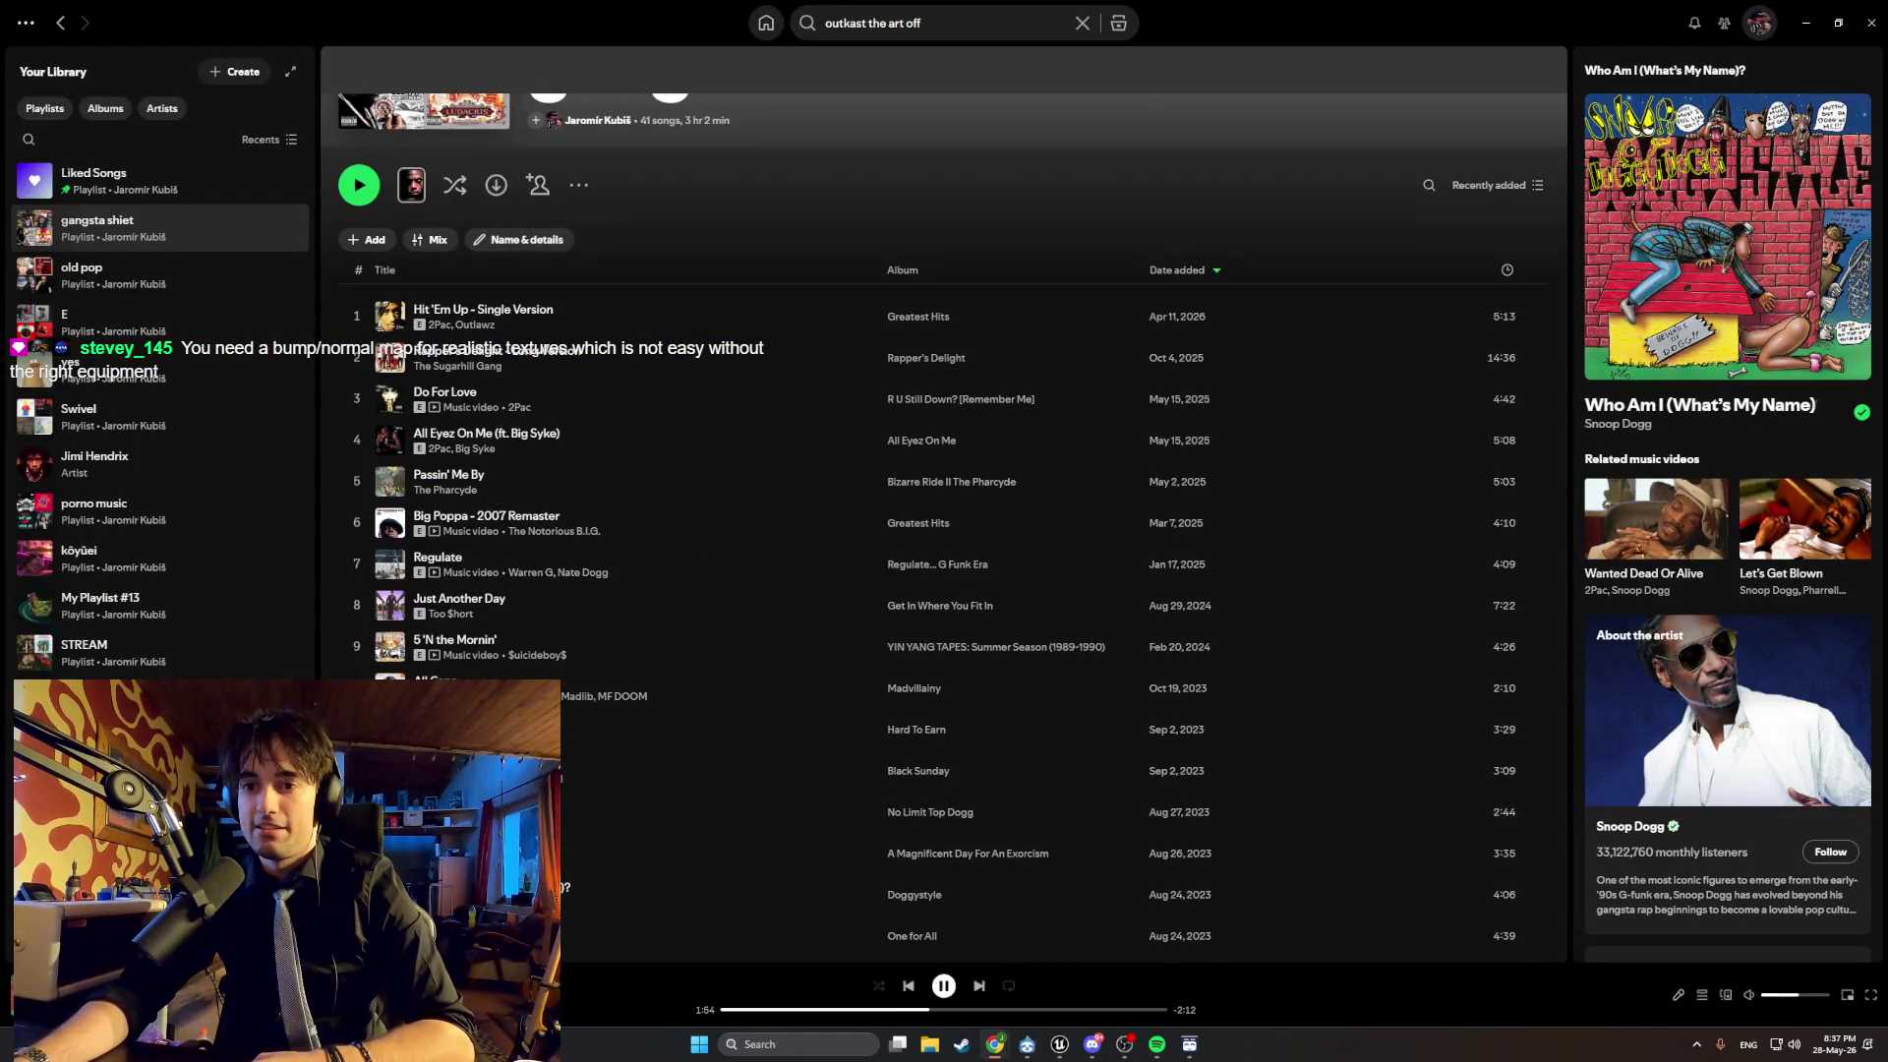
left_click(1190, 934)
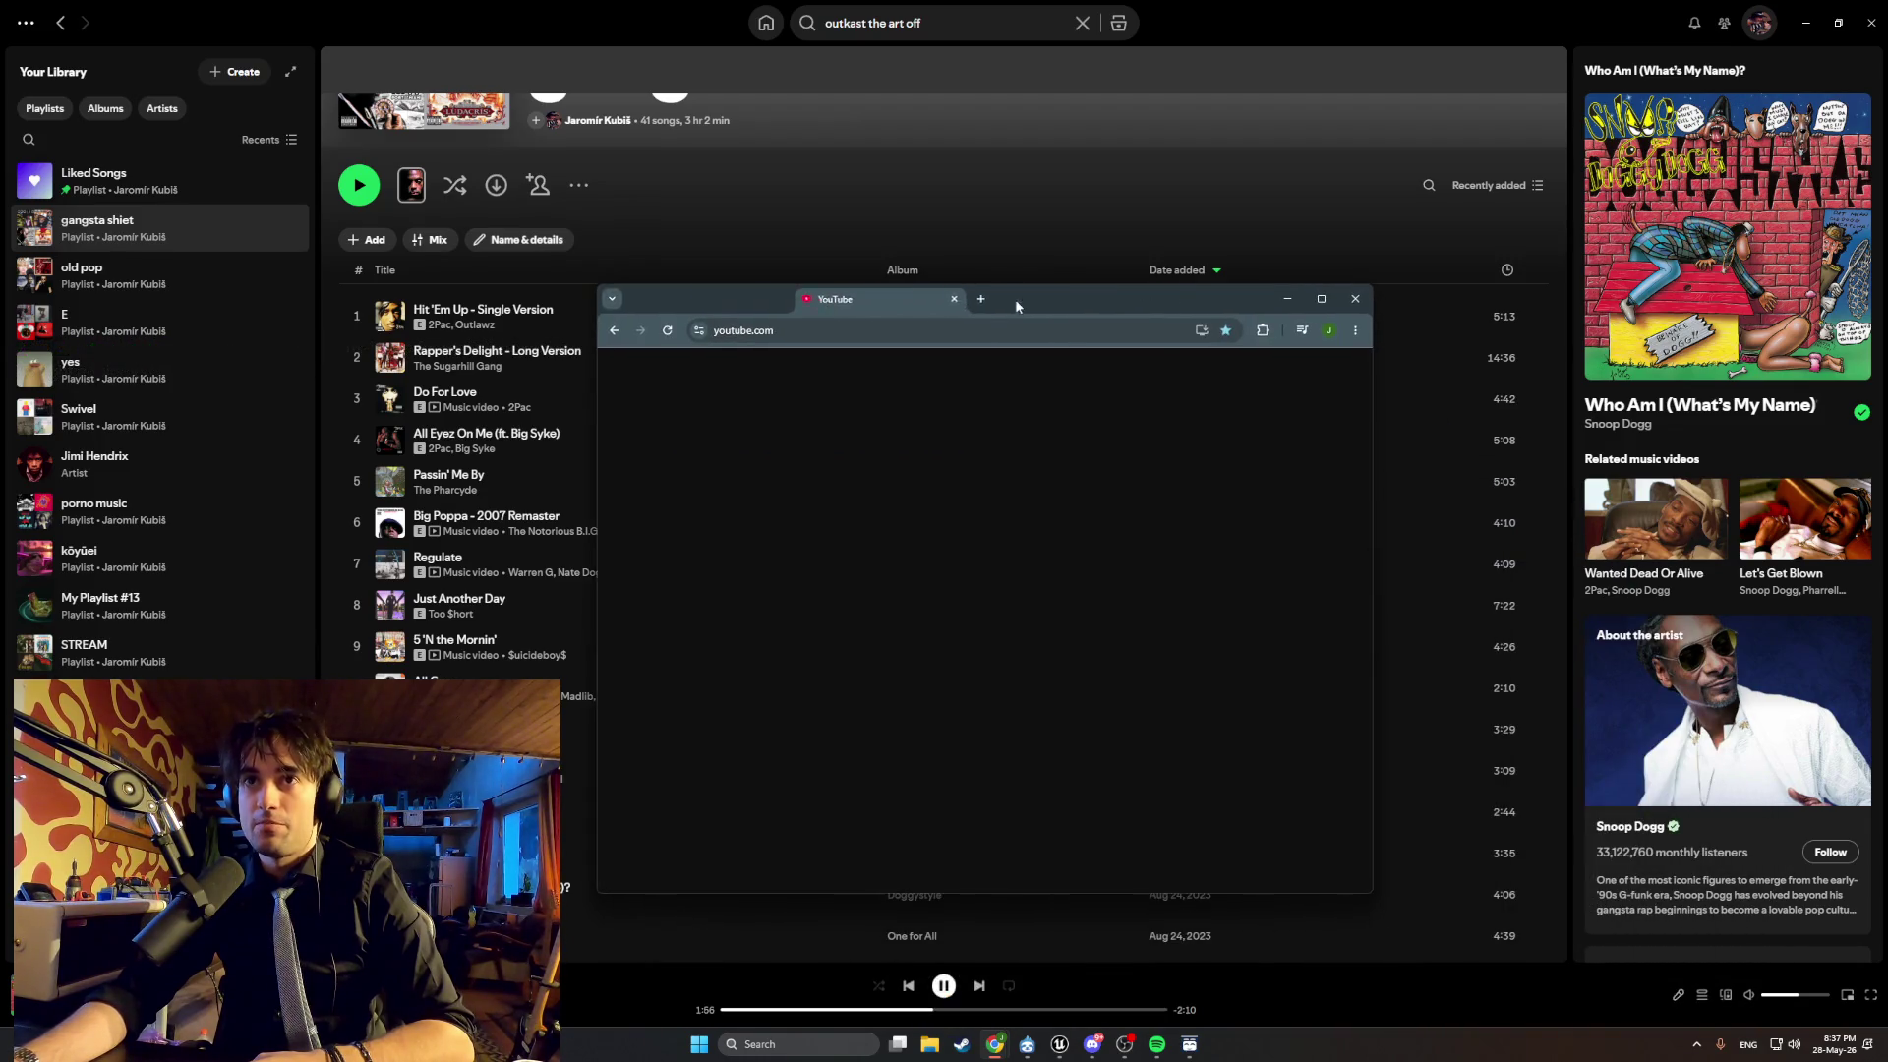
Search YouTube for 'lexus' and scroll the results.
left_click(862, 369)
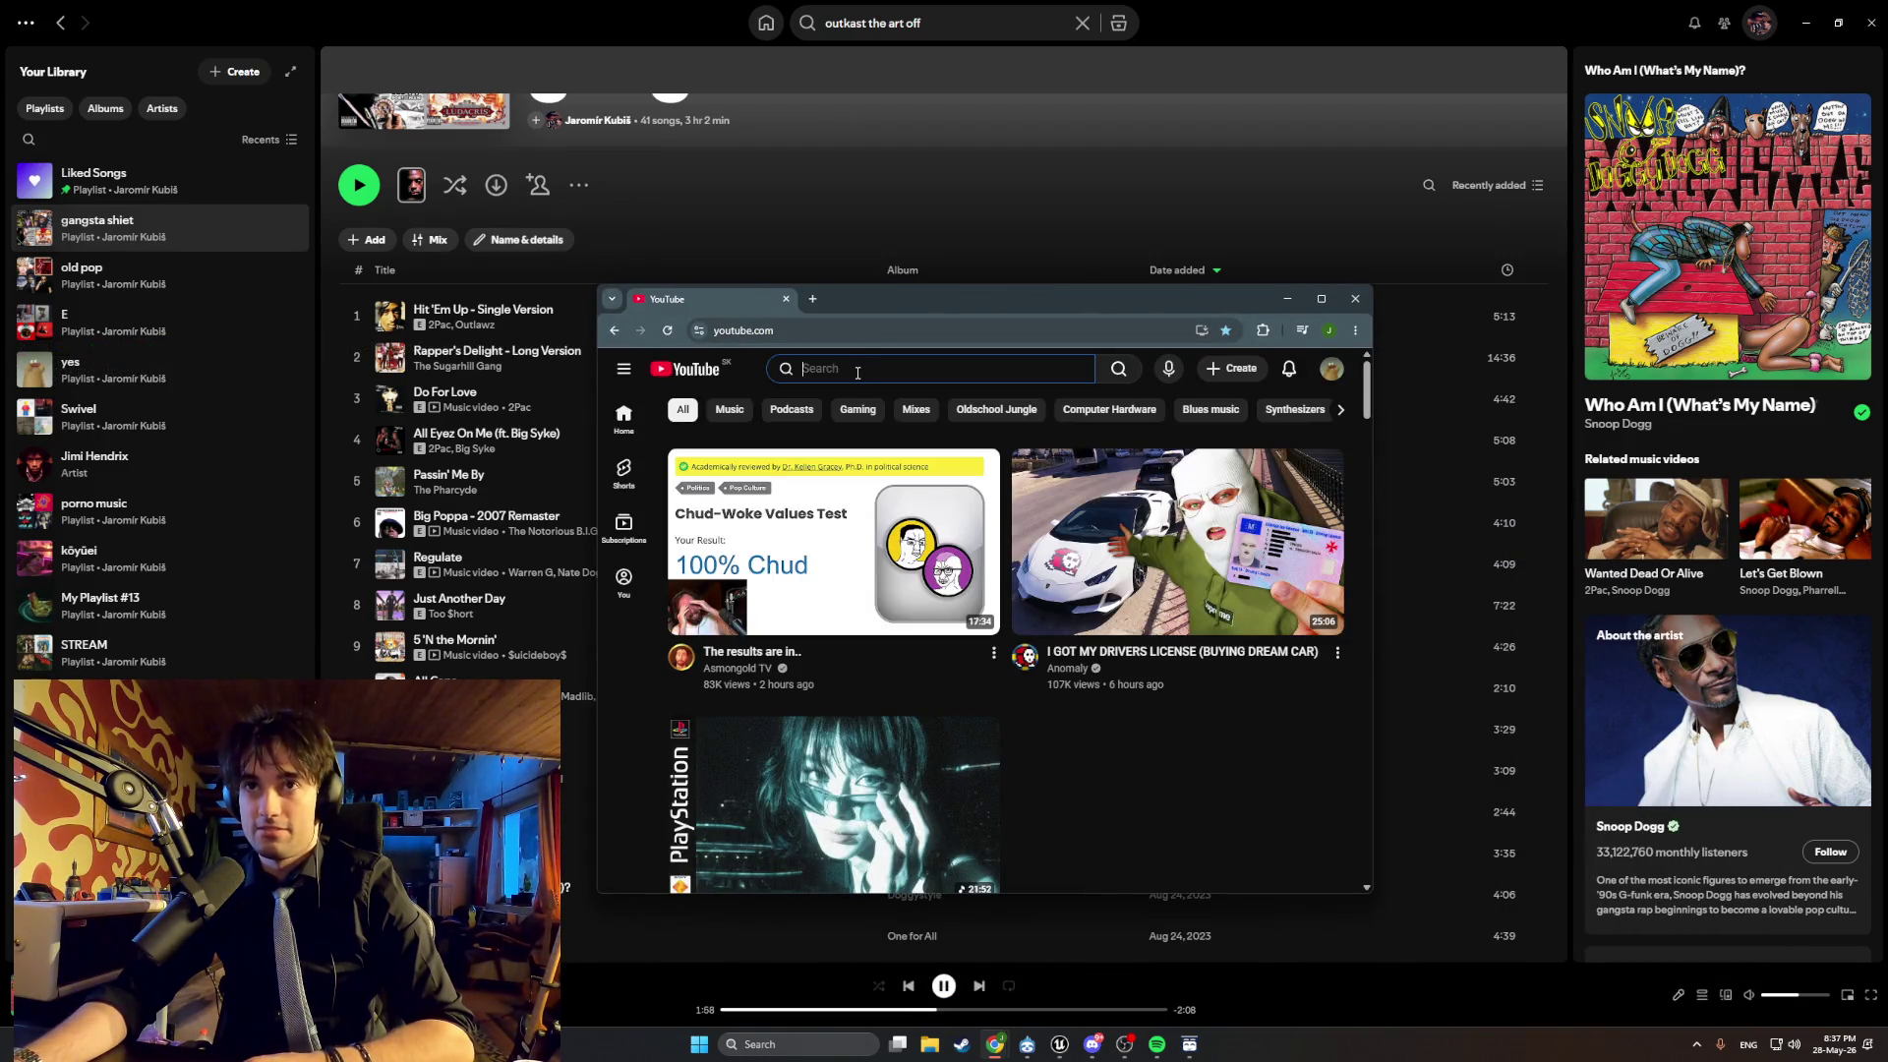
type("lexus")
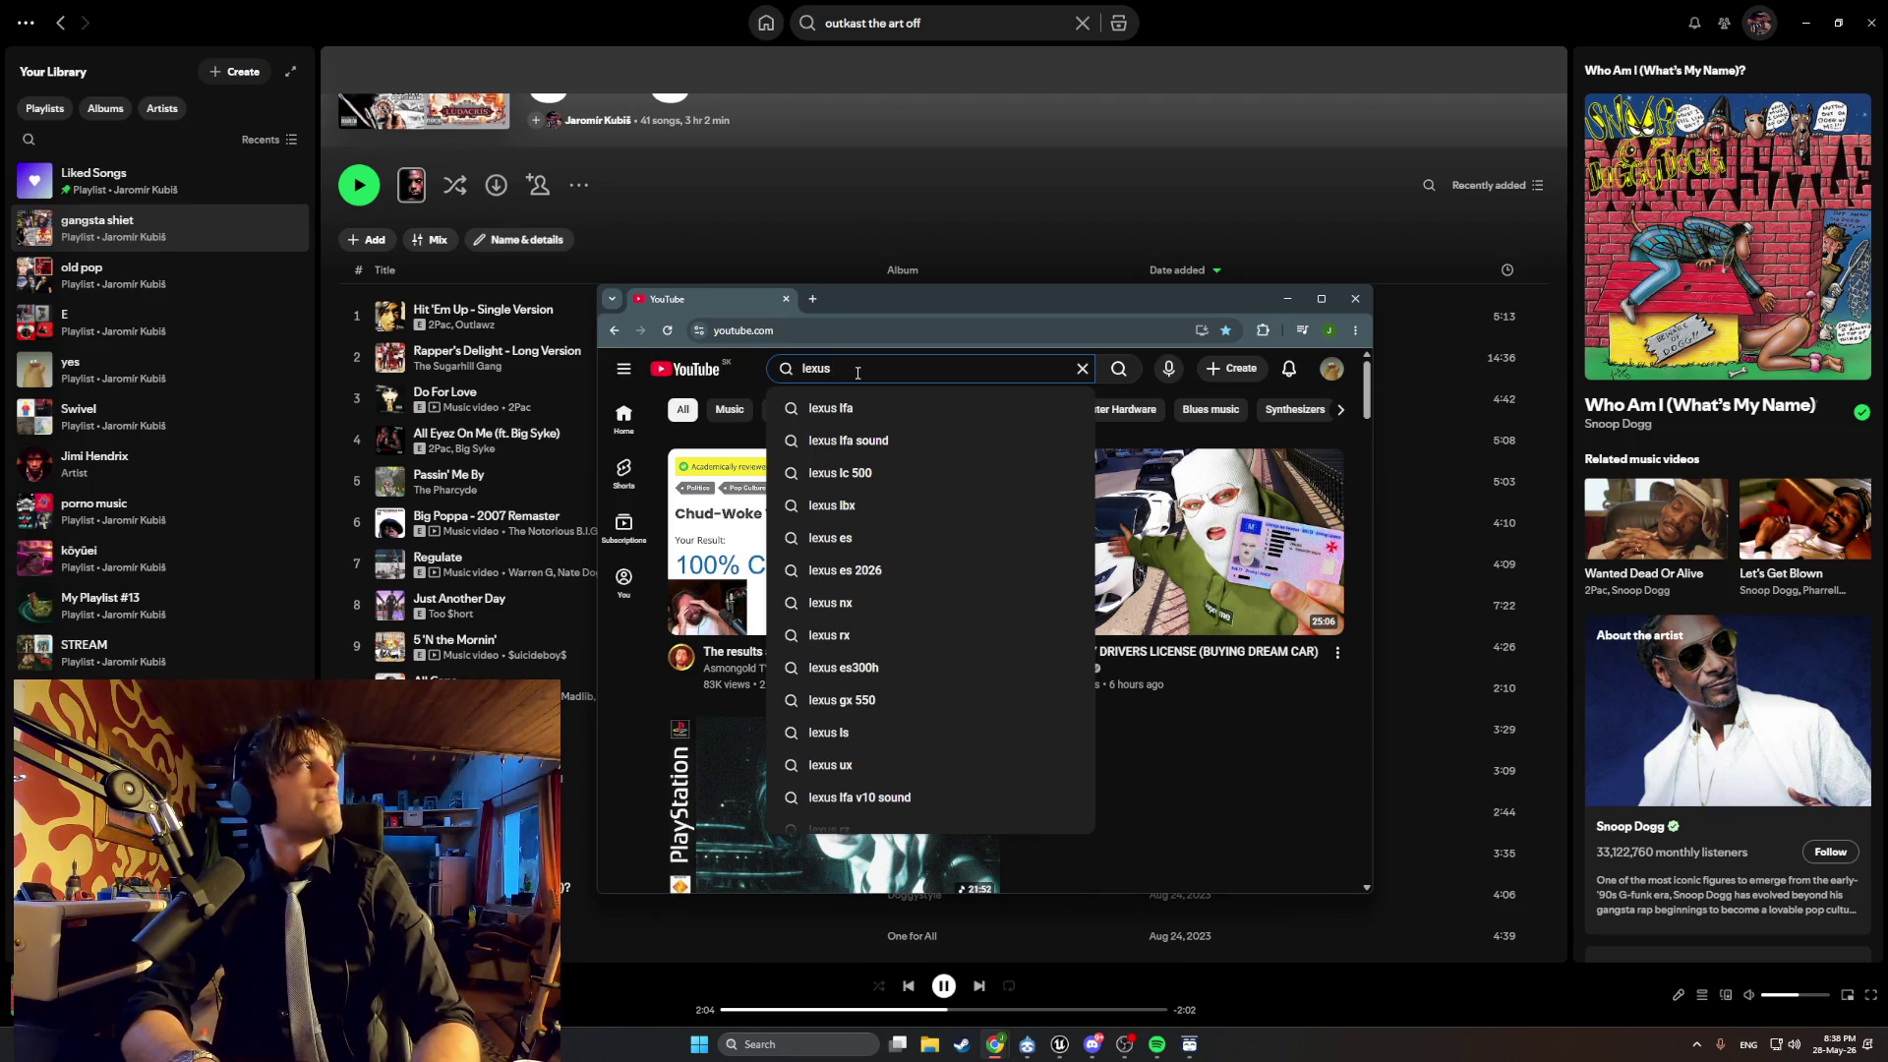
key("Return")
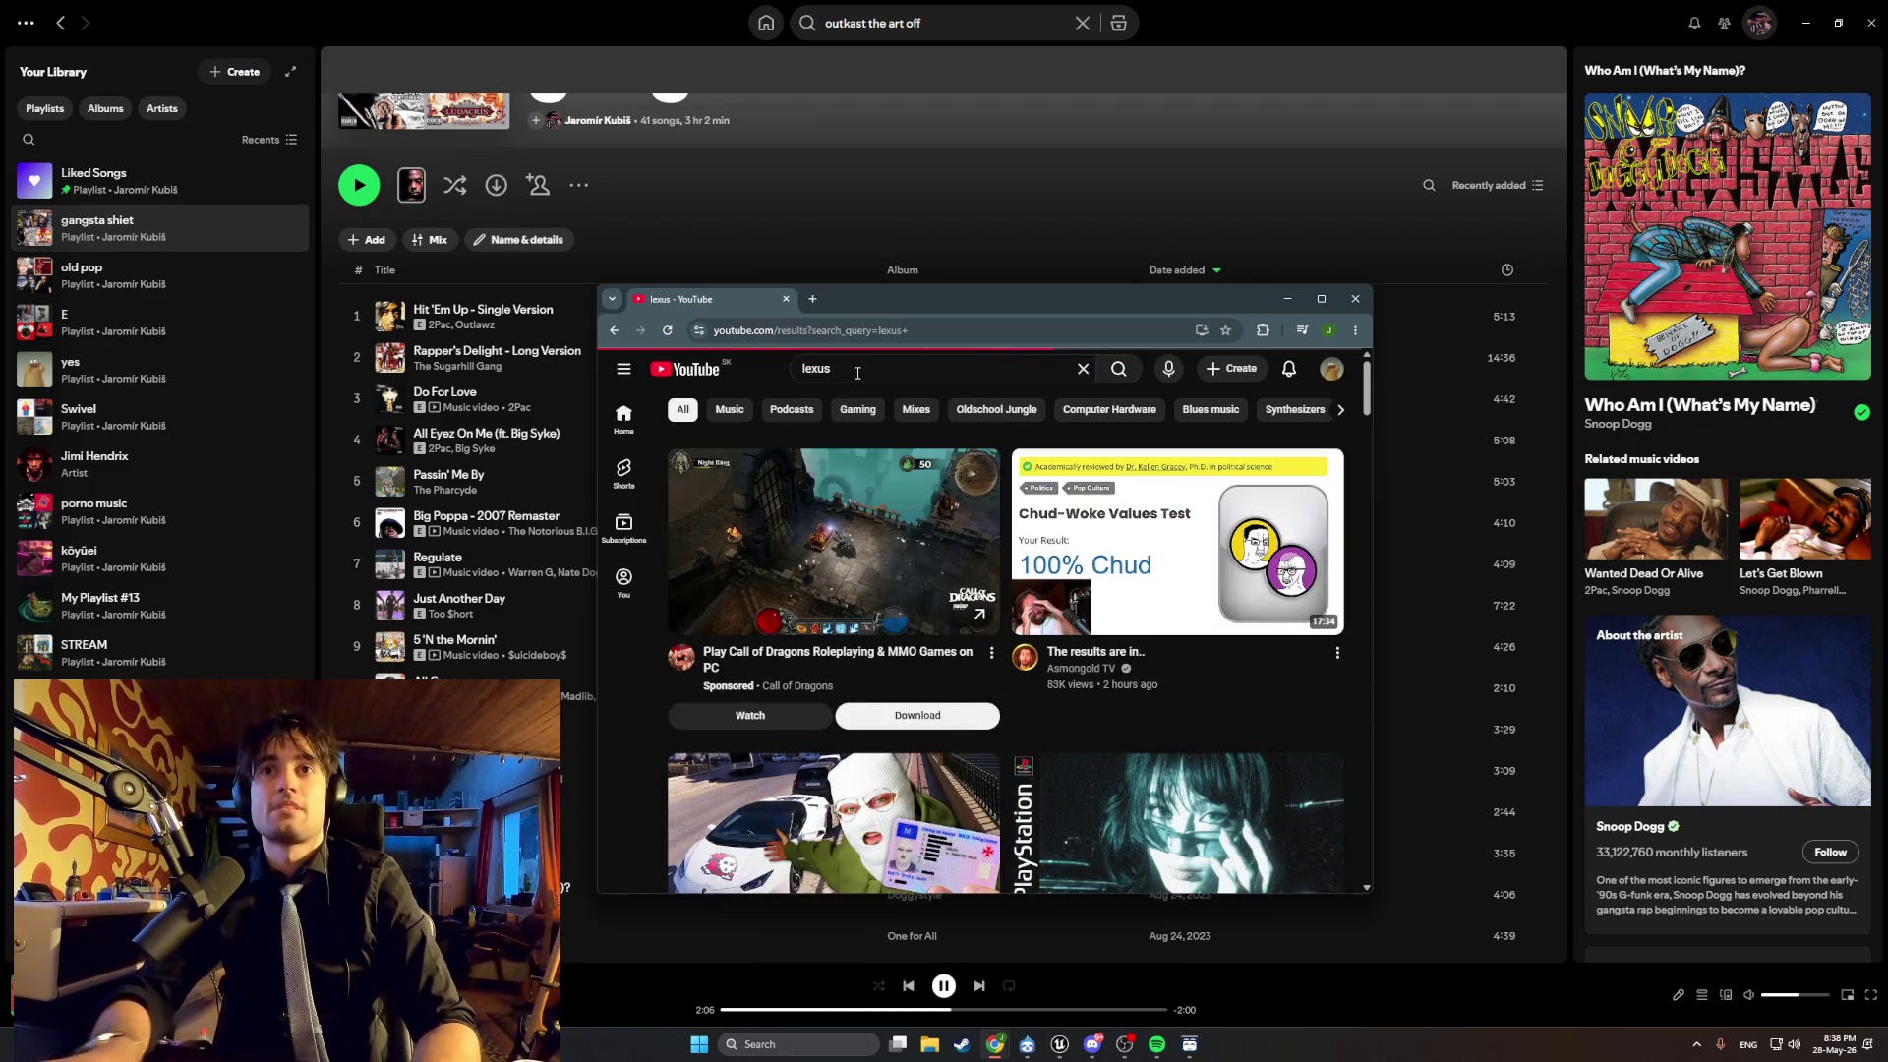
scroll(854, 461, "down", 6)
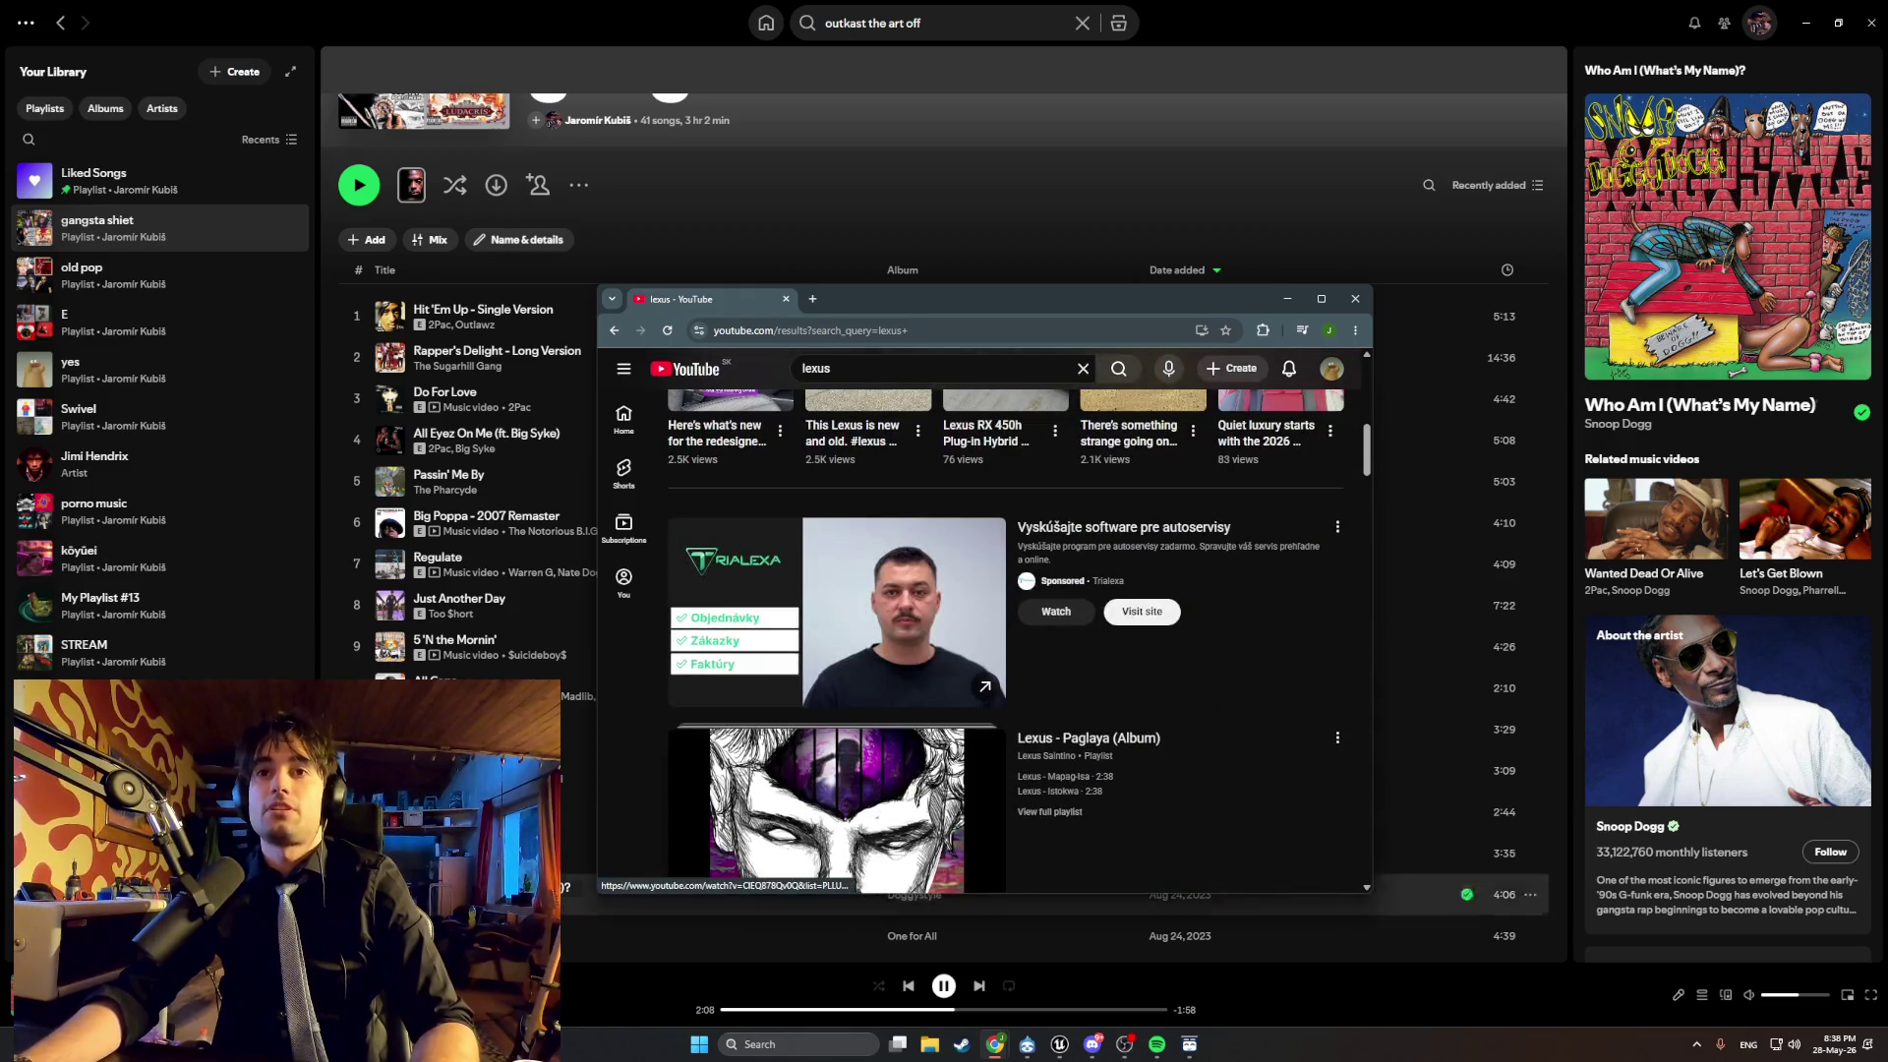
Type 'le' into a Spotify search, then bring the lexus YouTube results back.
left_click(868, 23)
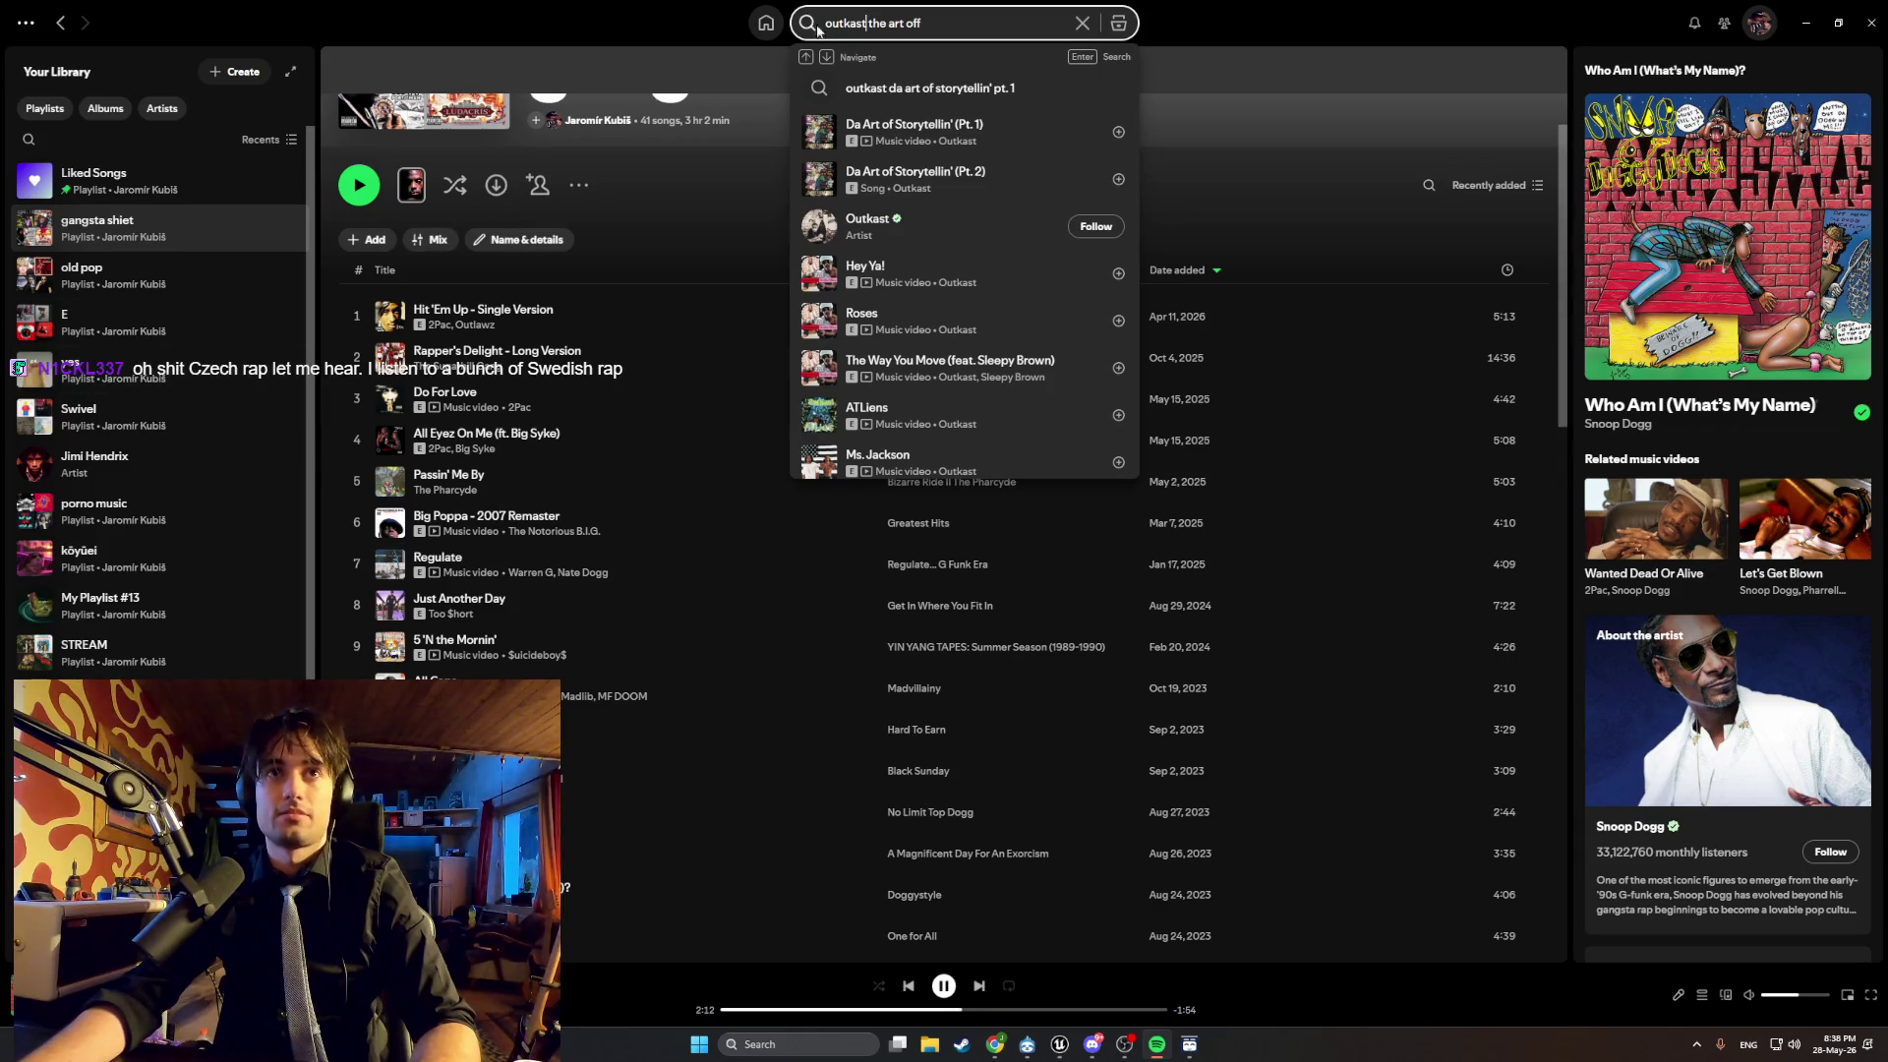
type("lexus")
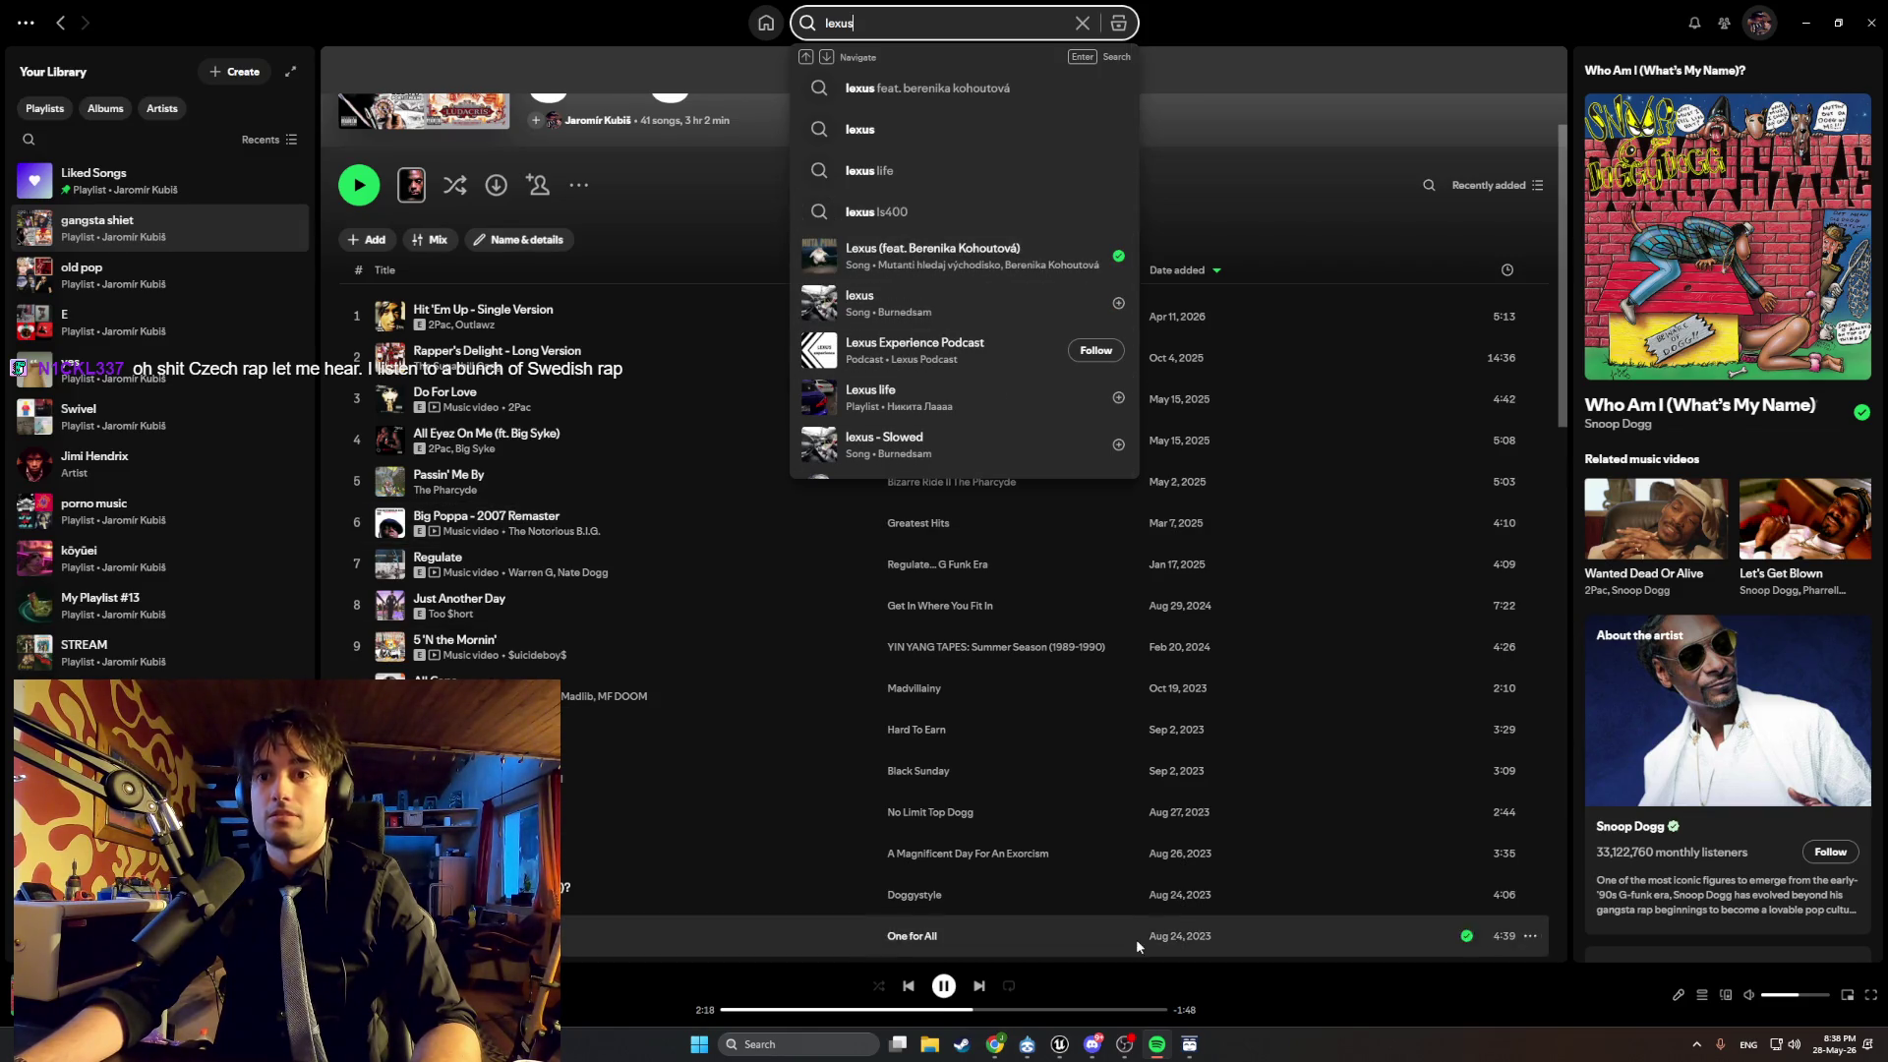
mouse_move(996, 1042)
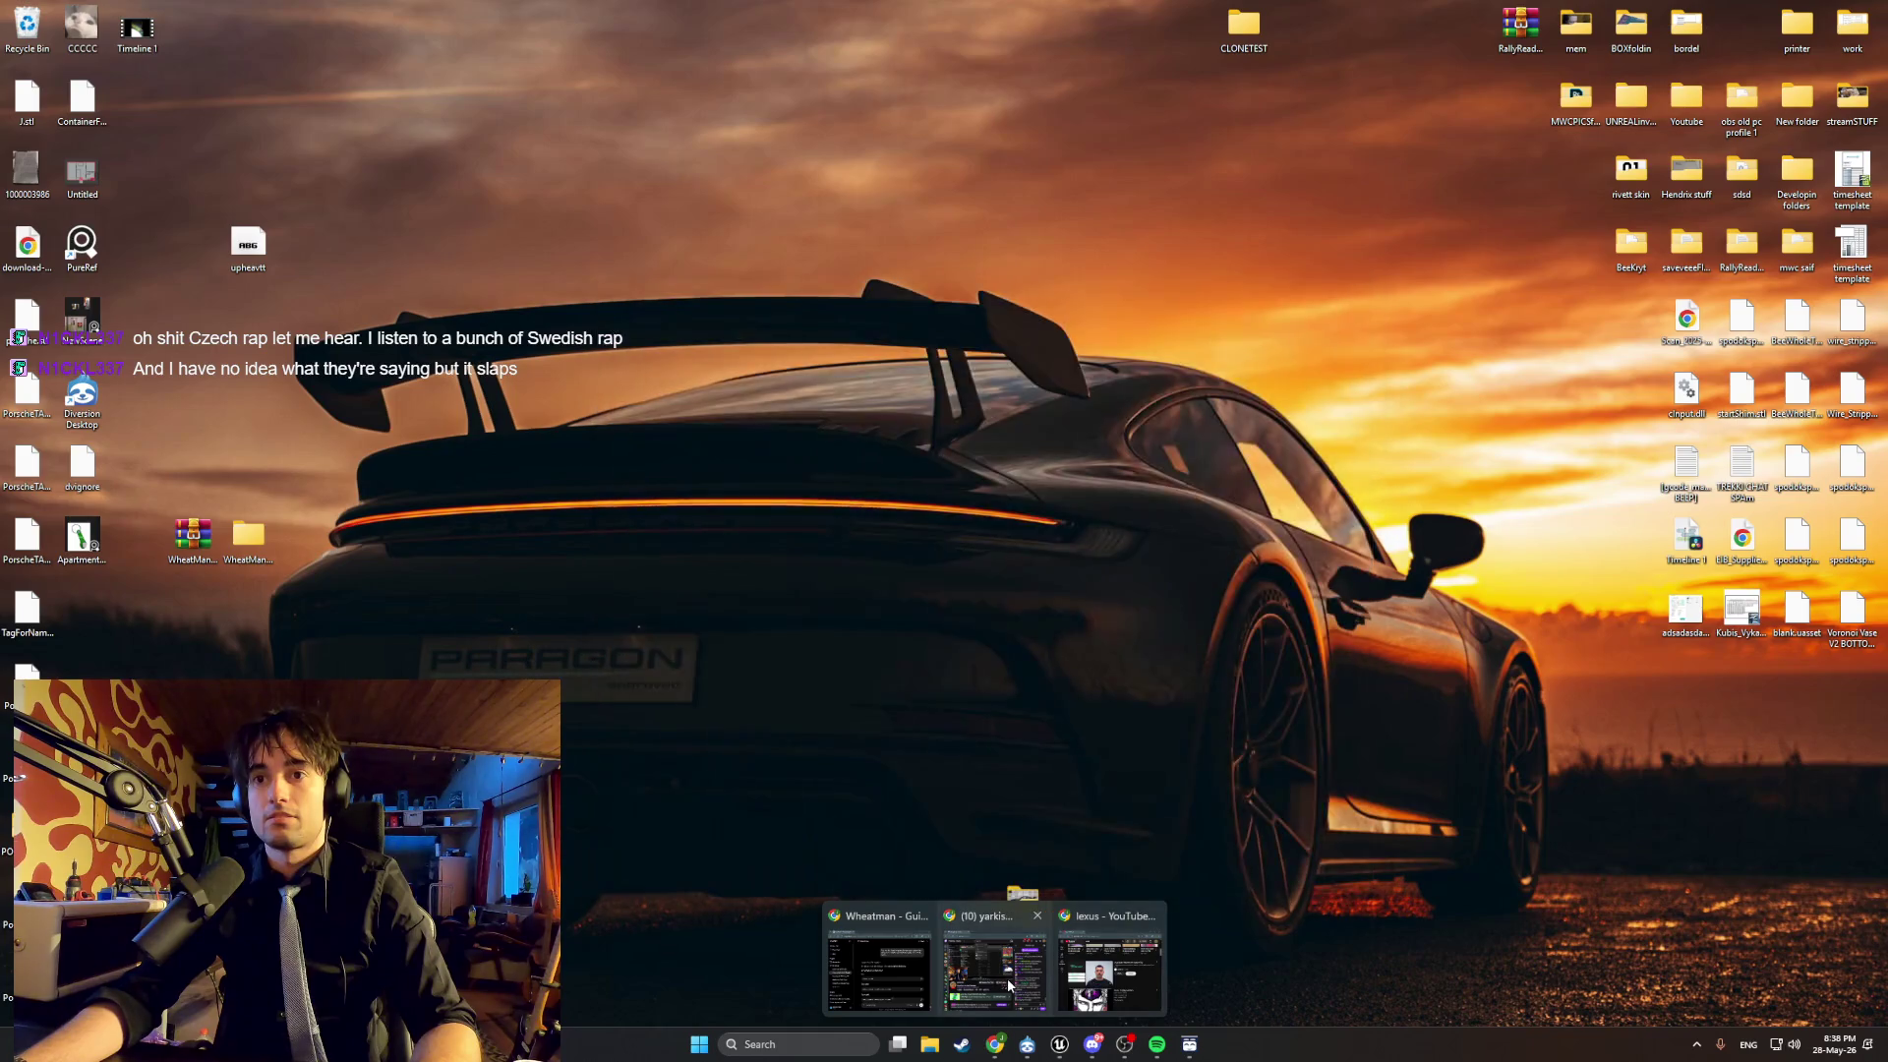
left_click(1072, 972)
Refine the YouTube search to 'lexus mutanti'.
left_click(862, 368)
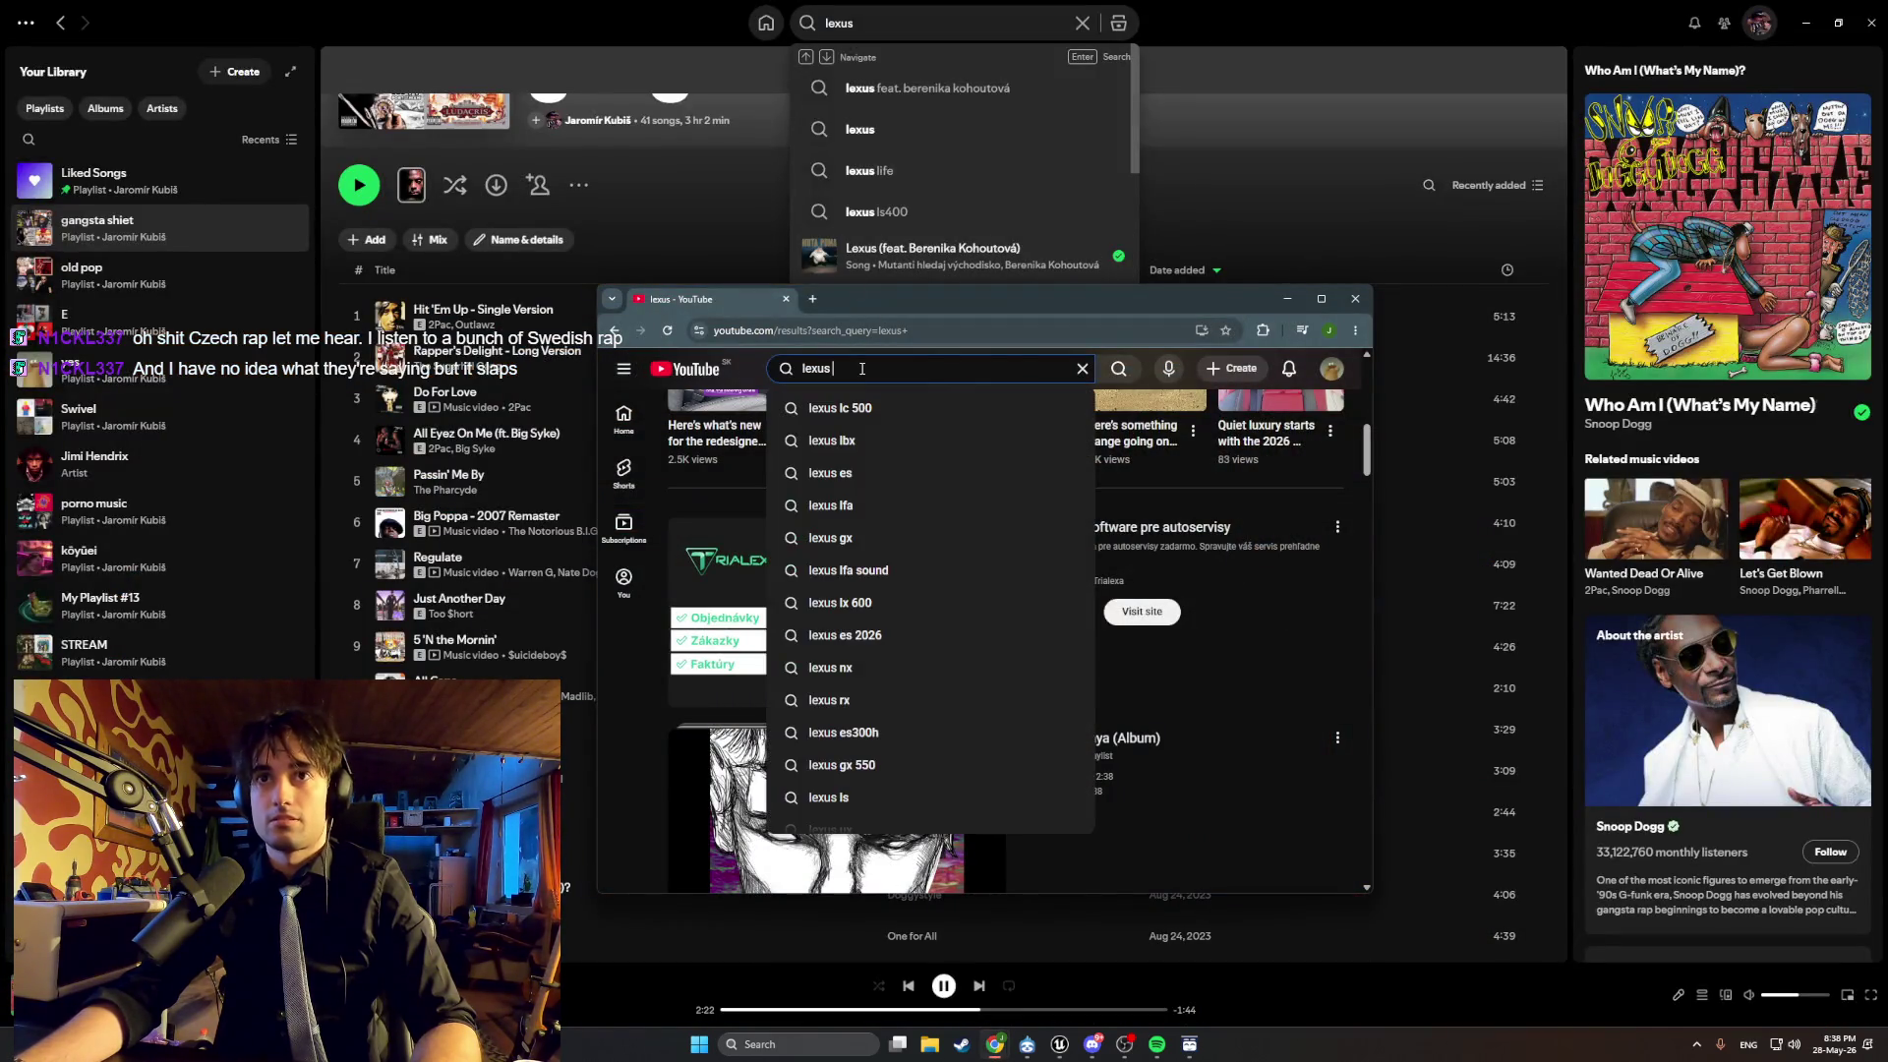
type("mutanti")
key("Return")
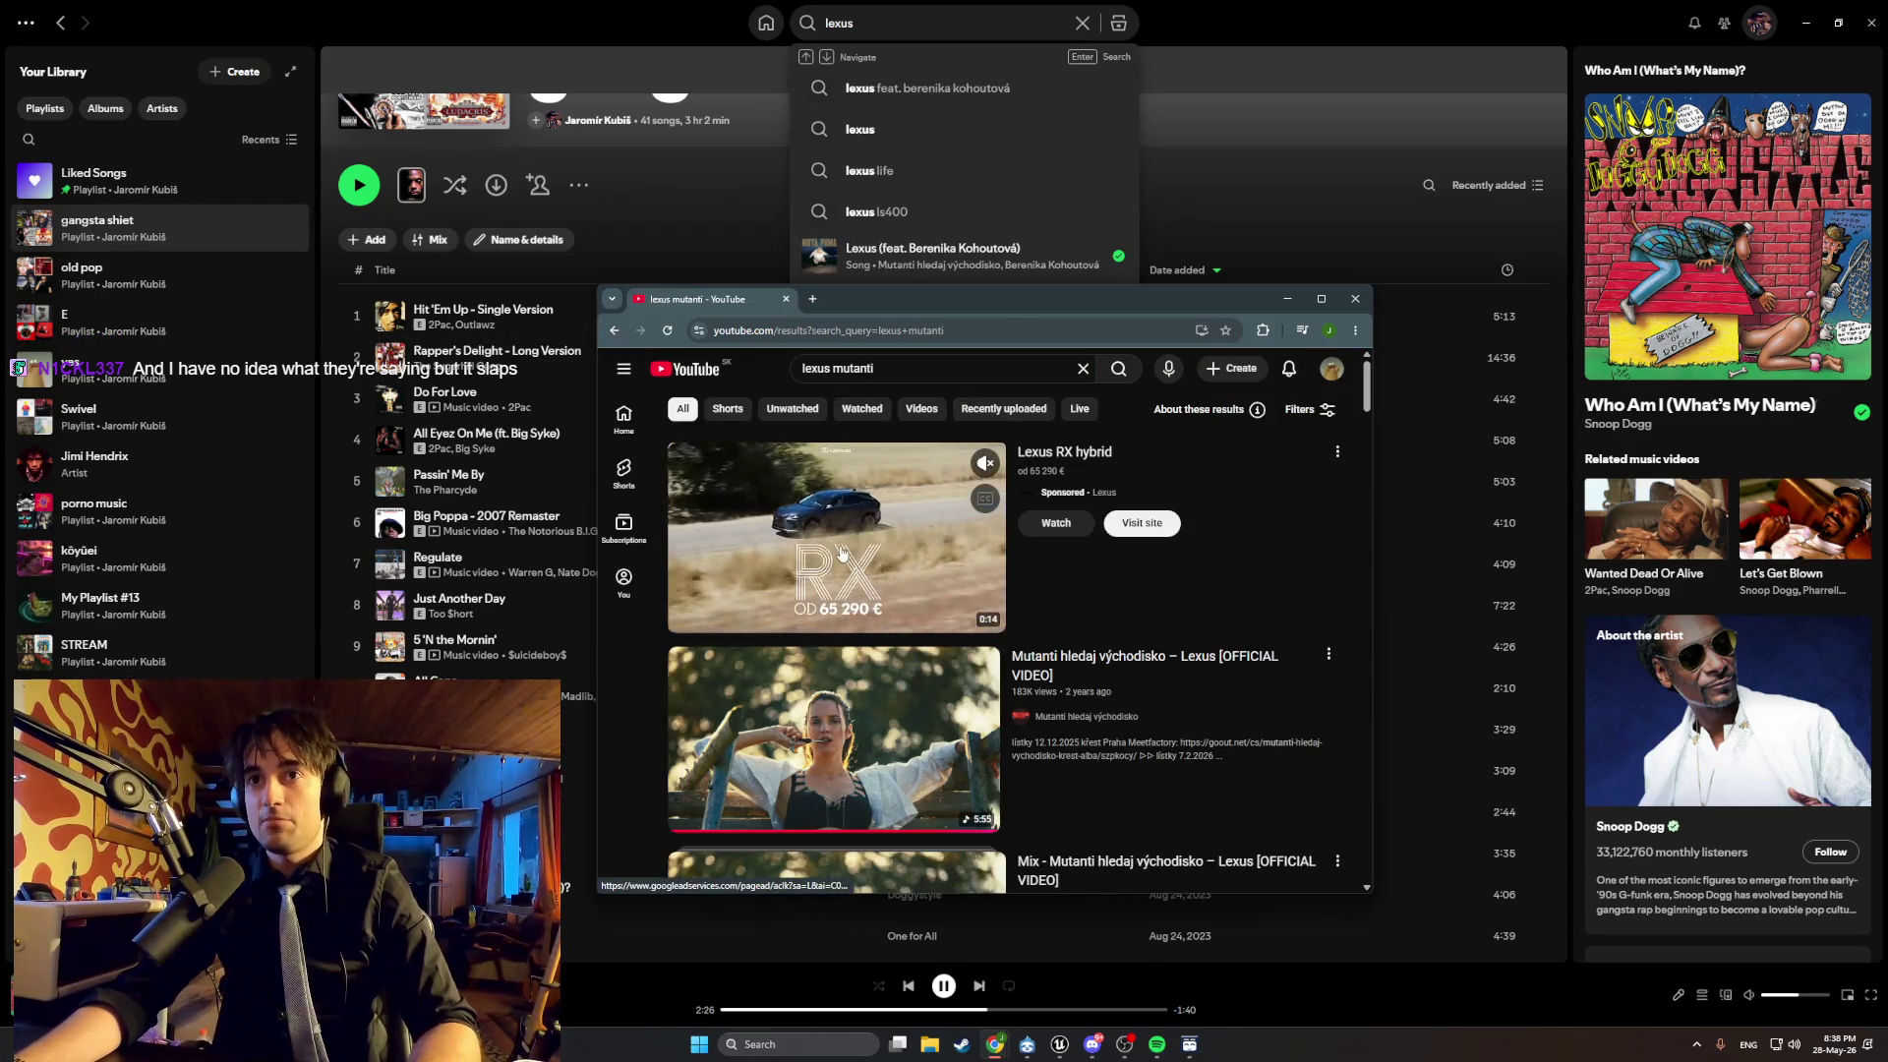
mouse_move(844, 730)
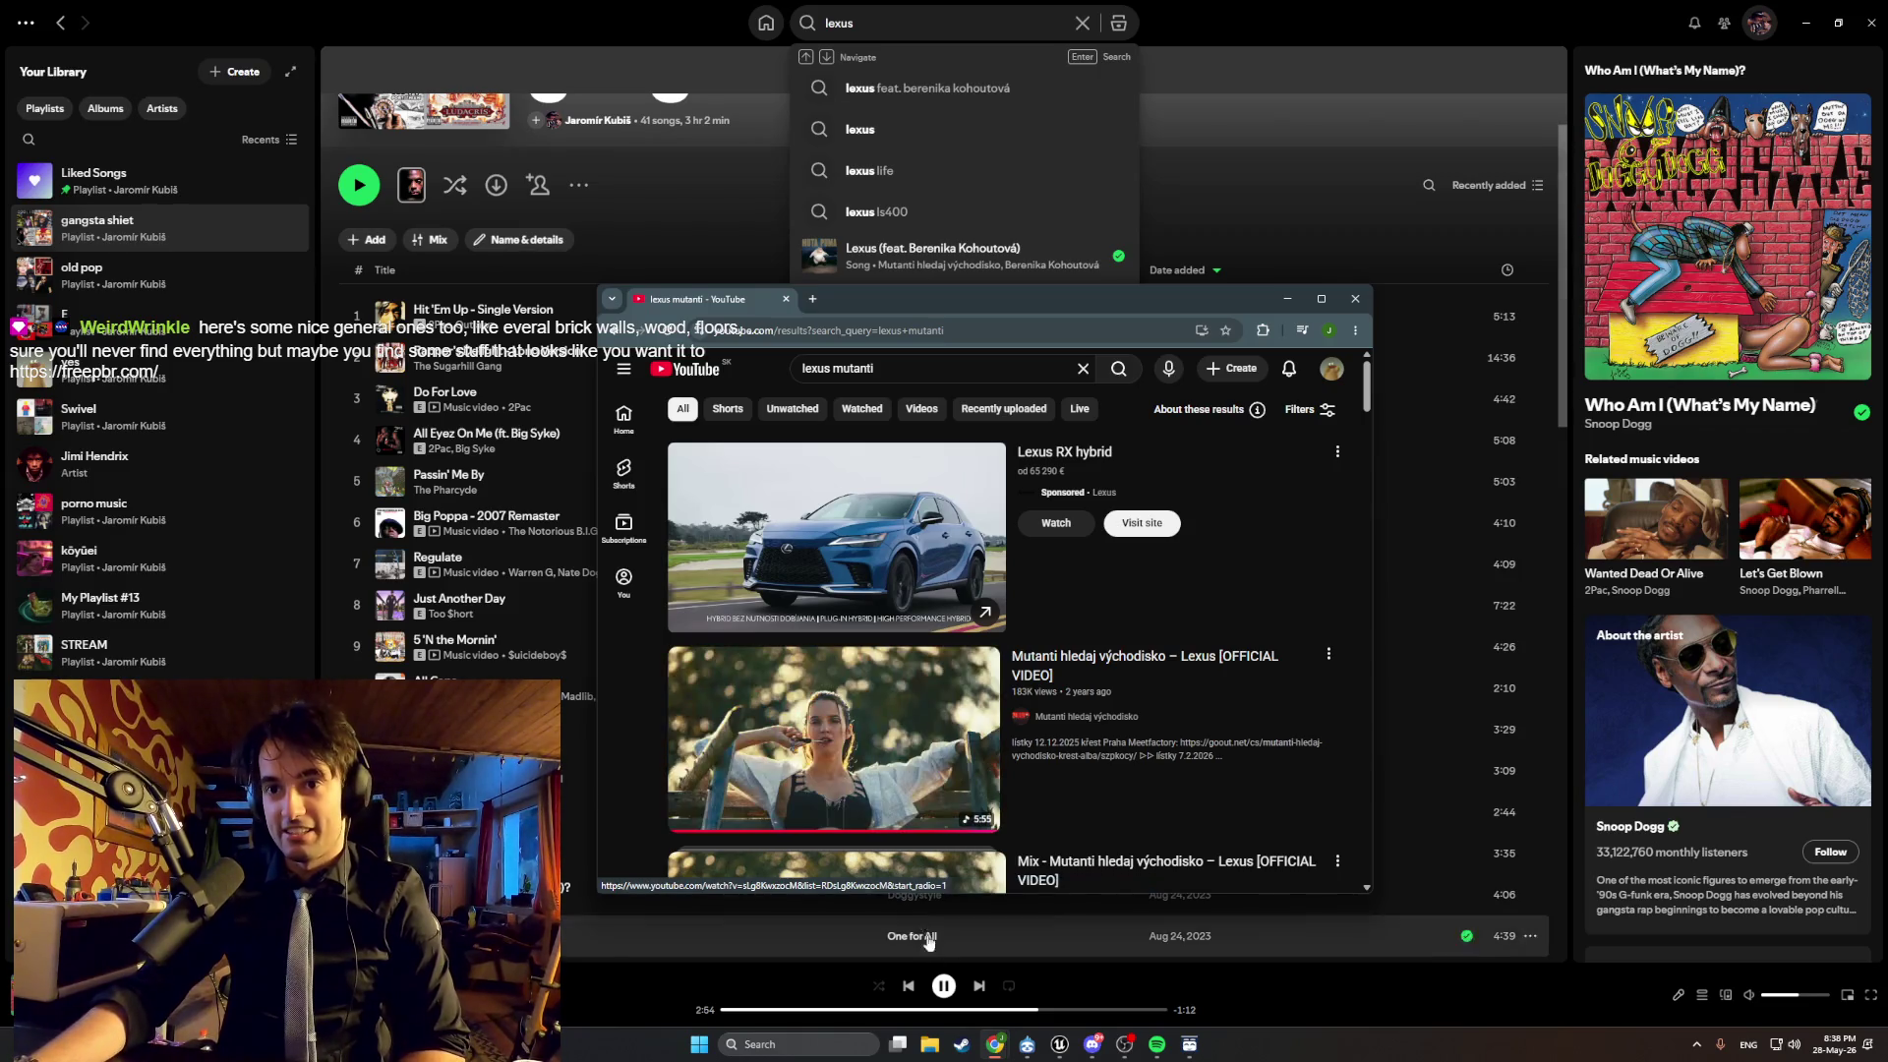
Open the Mutanti hledaj východisko – Lexus video and maximize the browser.
left_click(944, 987)
mouse_move(985, 1050)
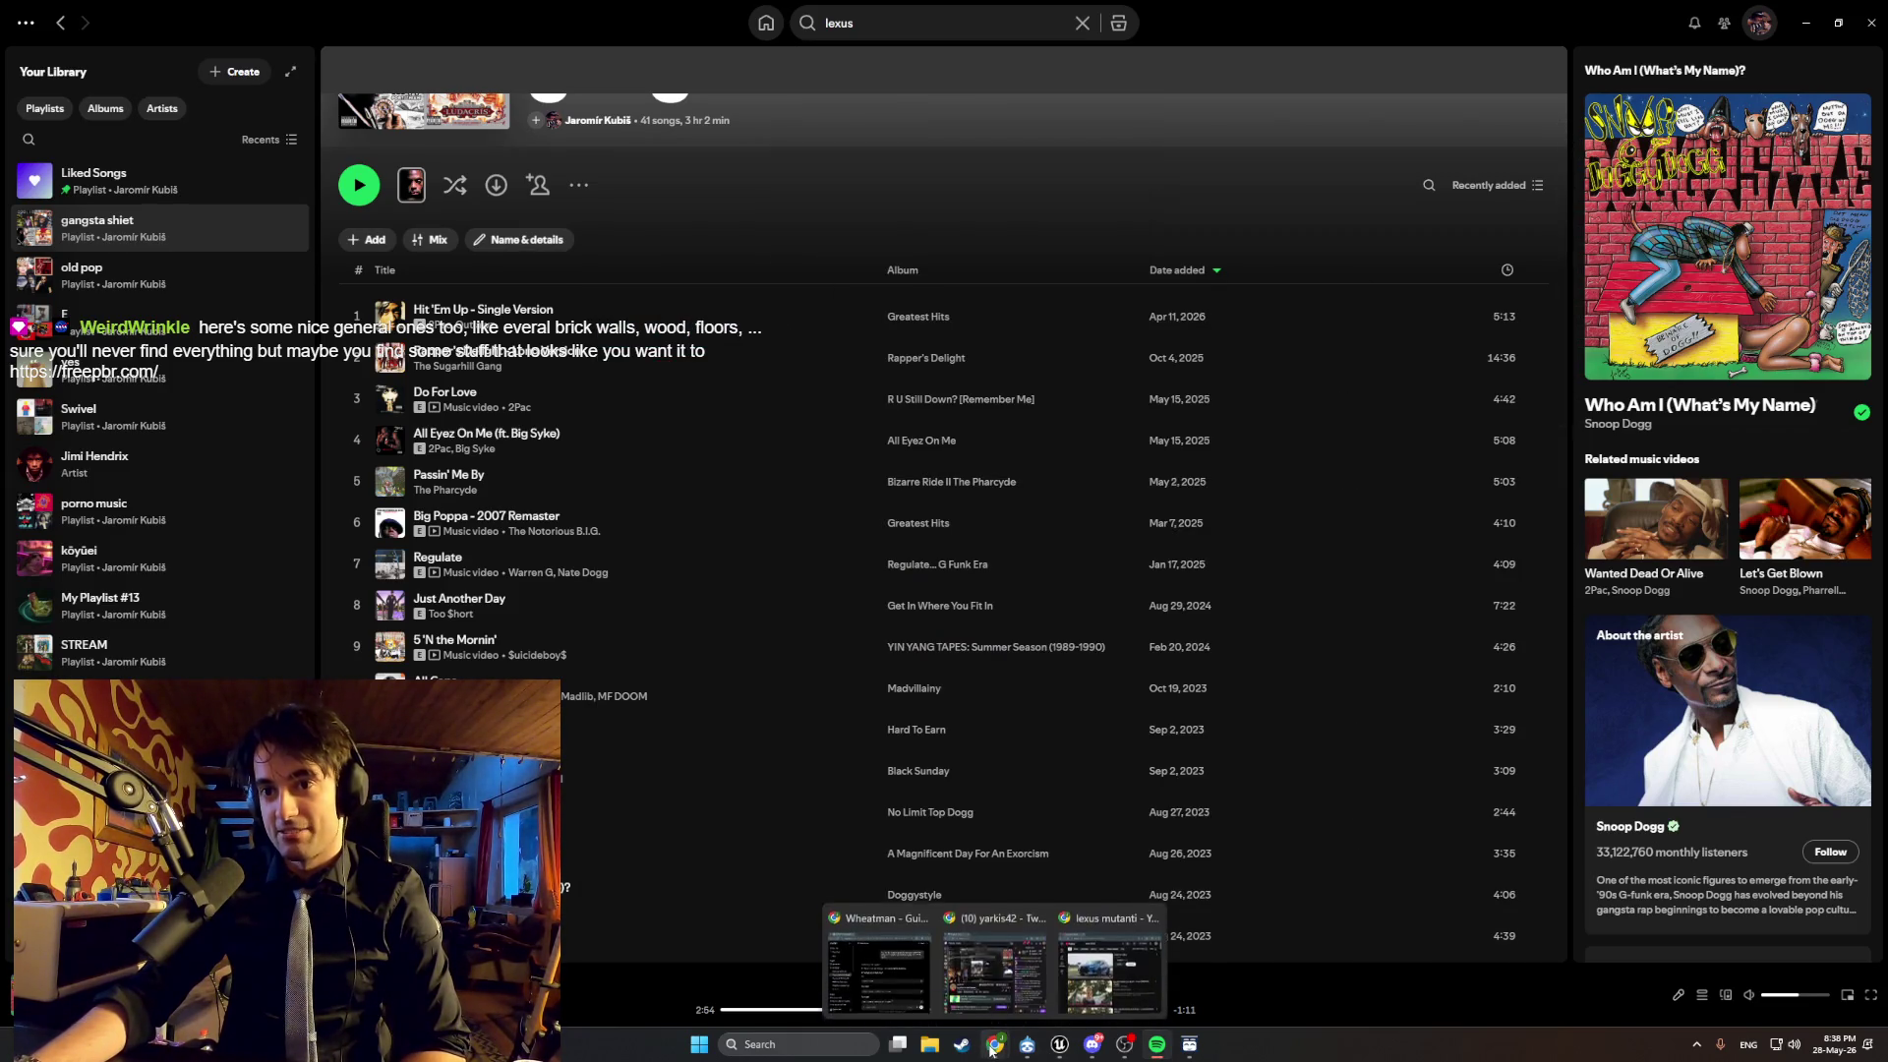
left_click(1111, 959)
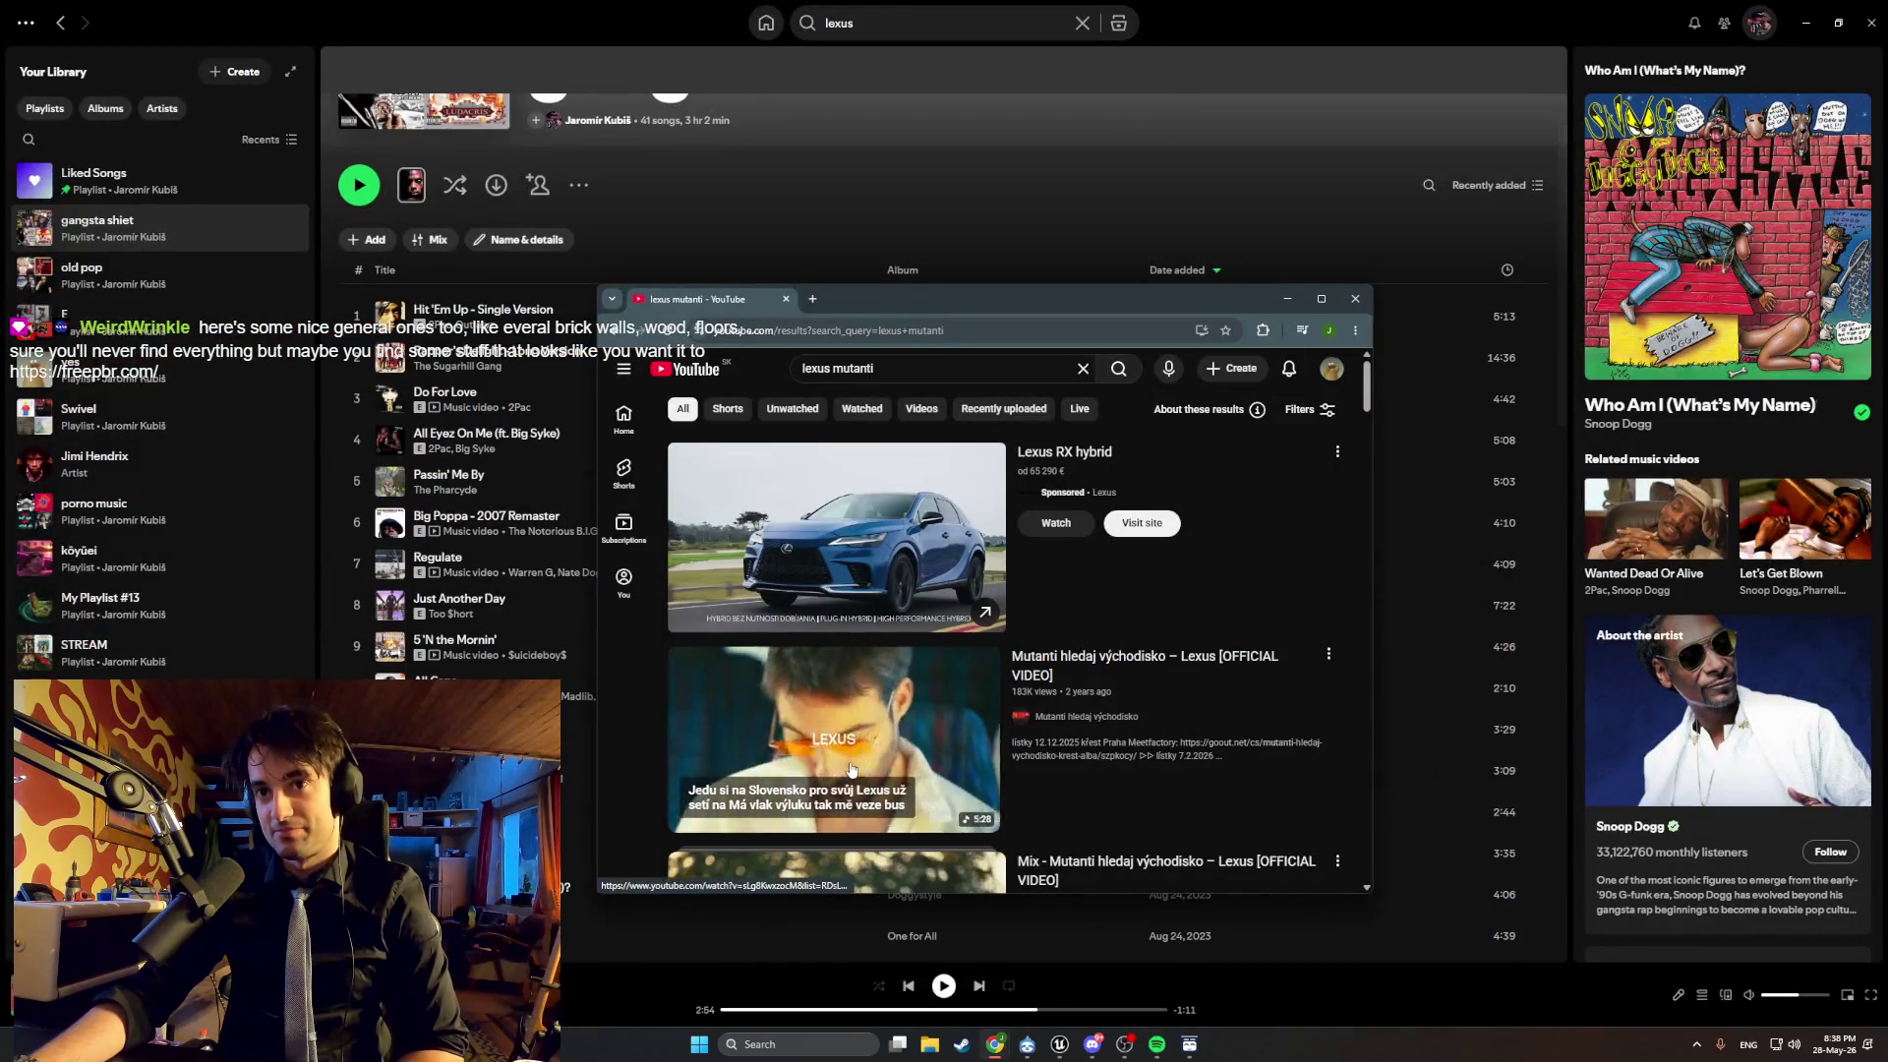
left_click(851, 762)
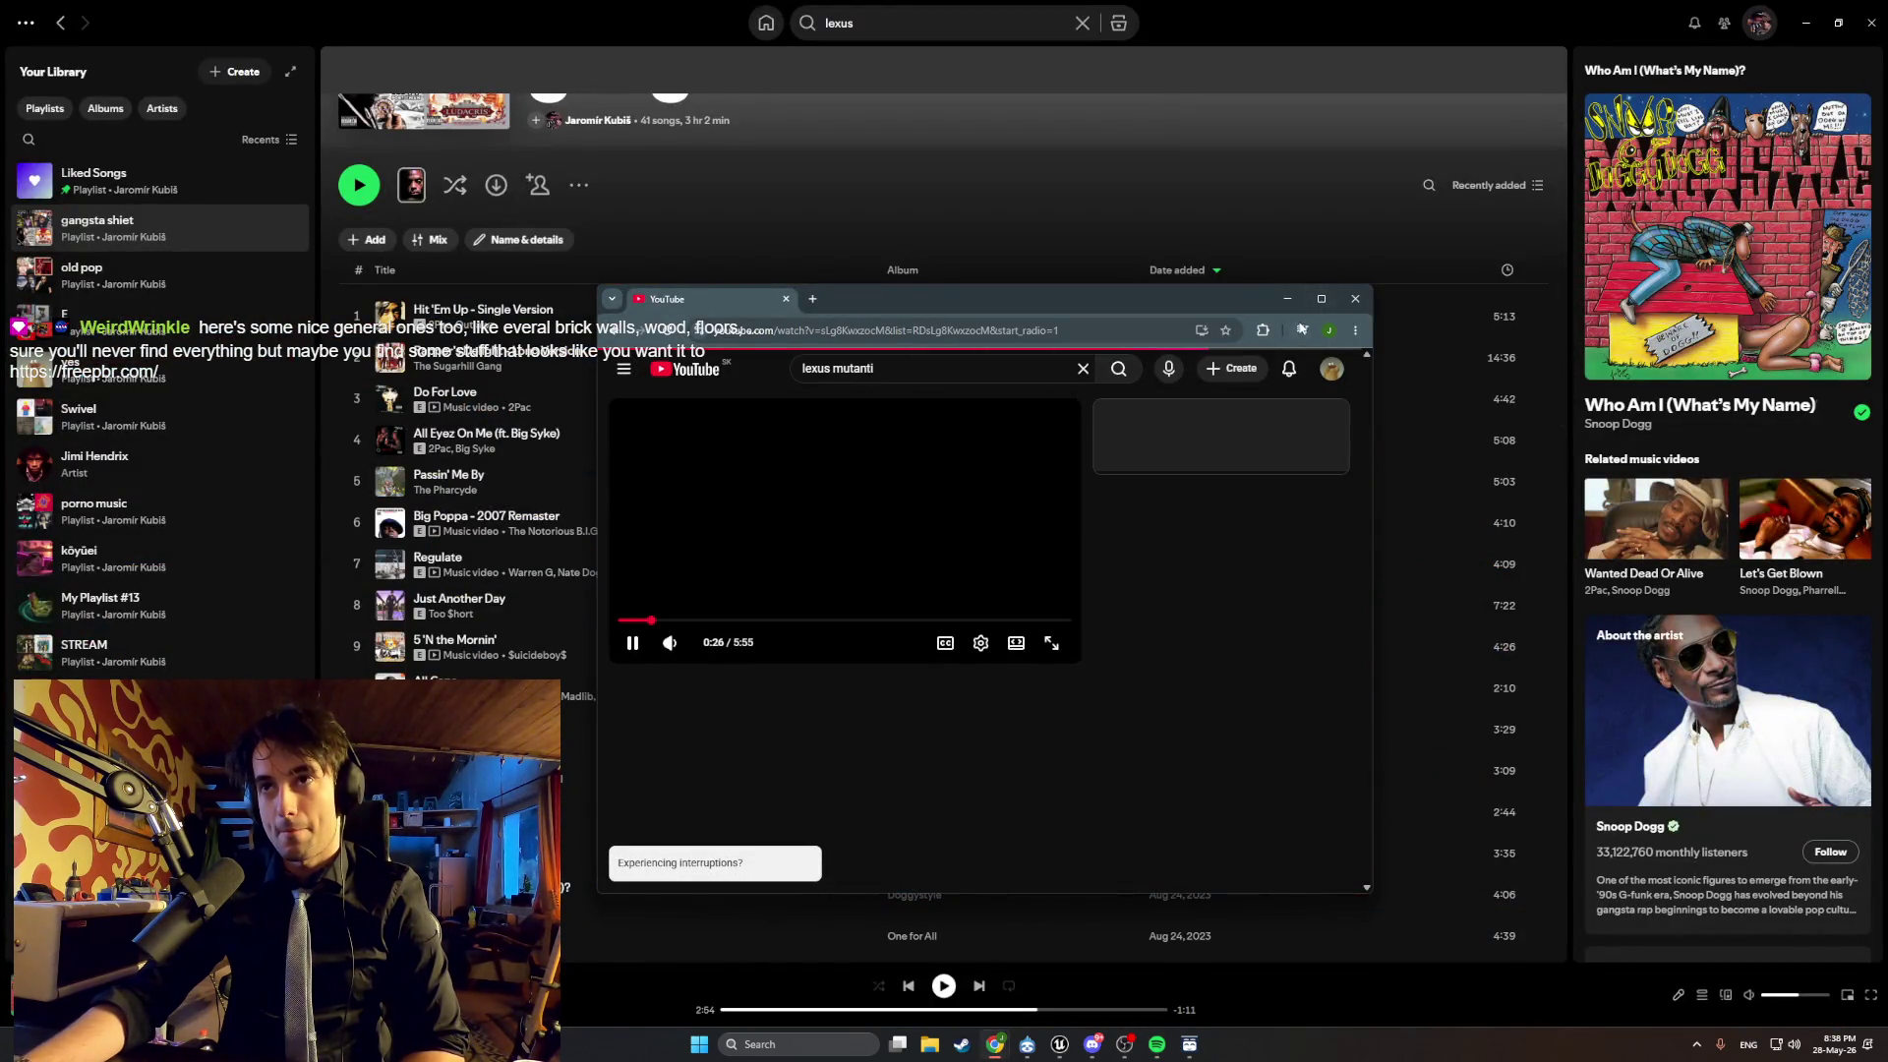
left_click(1321, 298)
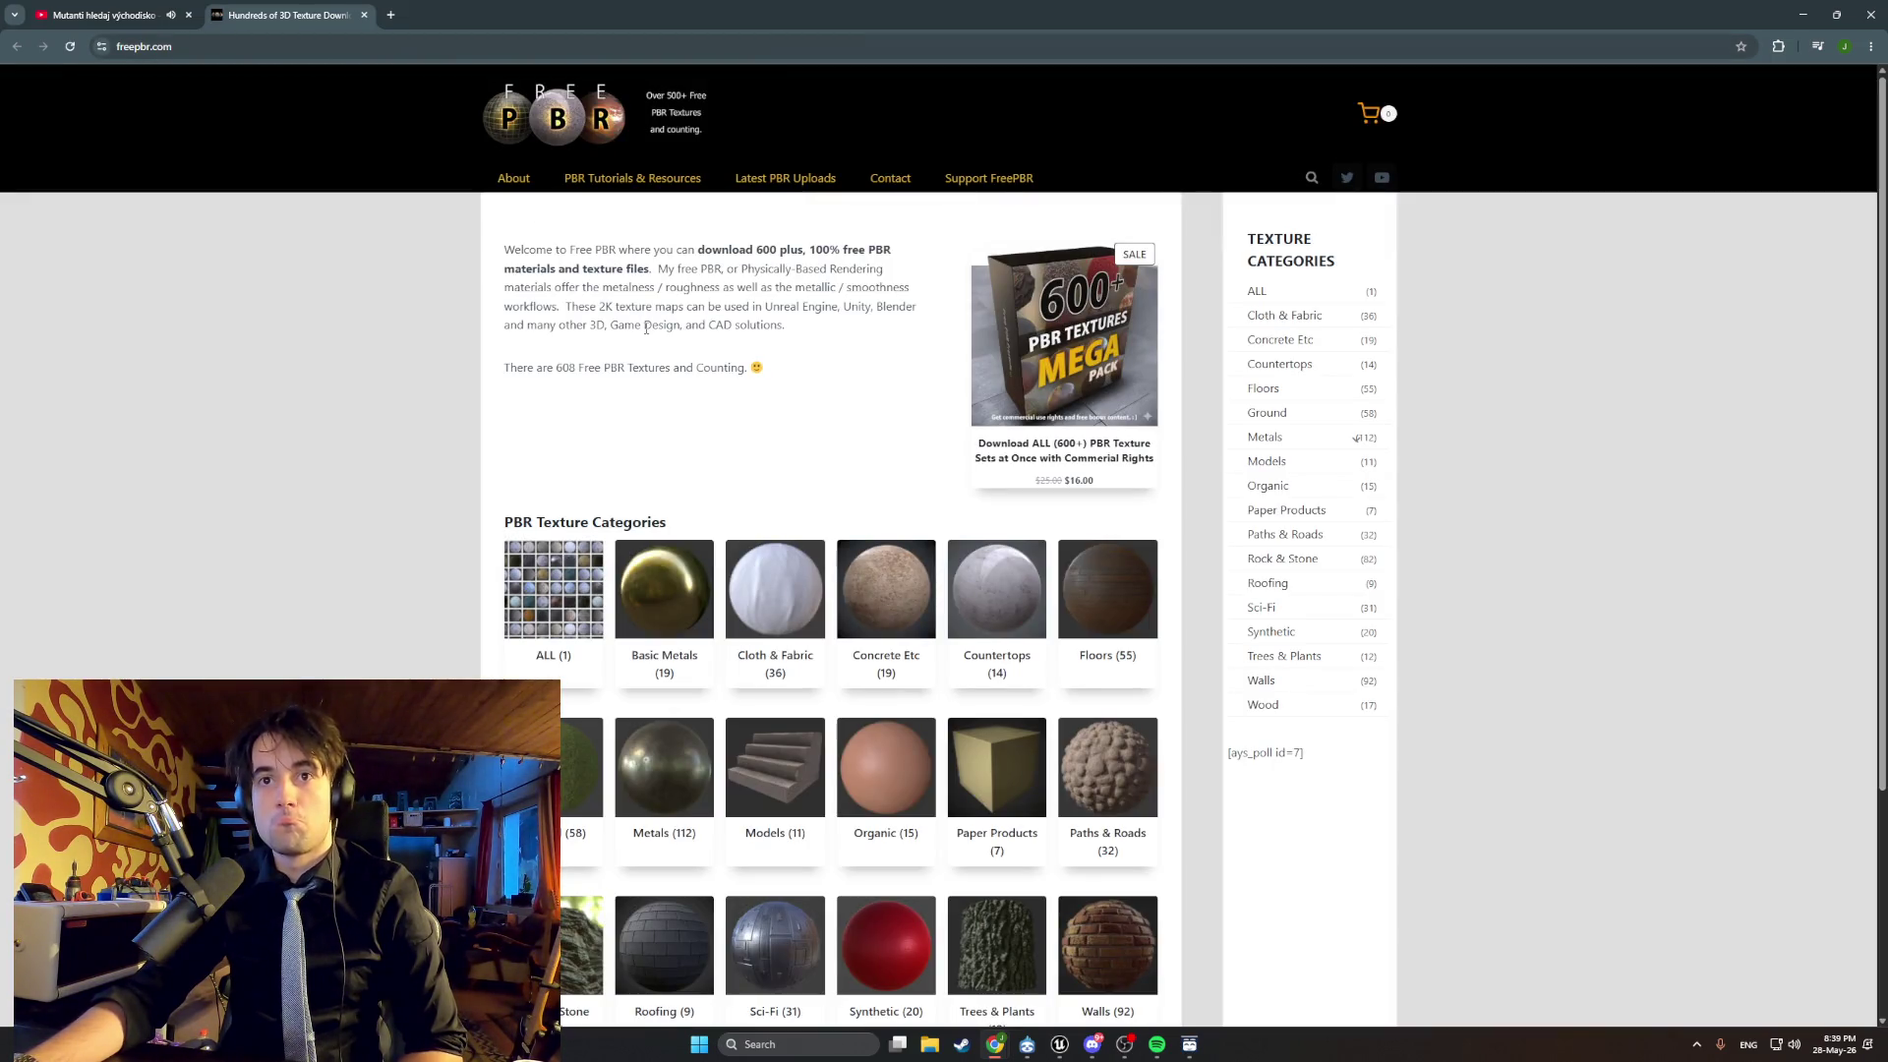
Open the 4 Step Stairs PBR Textured Model page from FreePBR's Models listing.
scroll(646, 328, "down", 2)
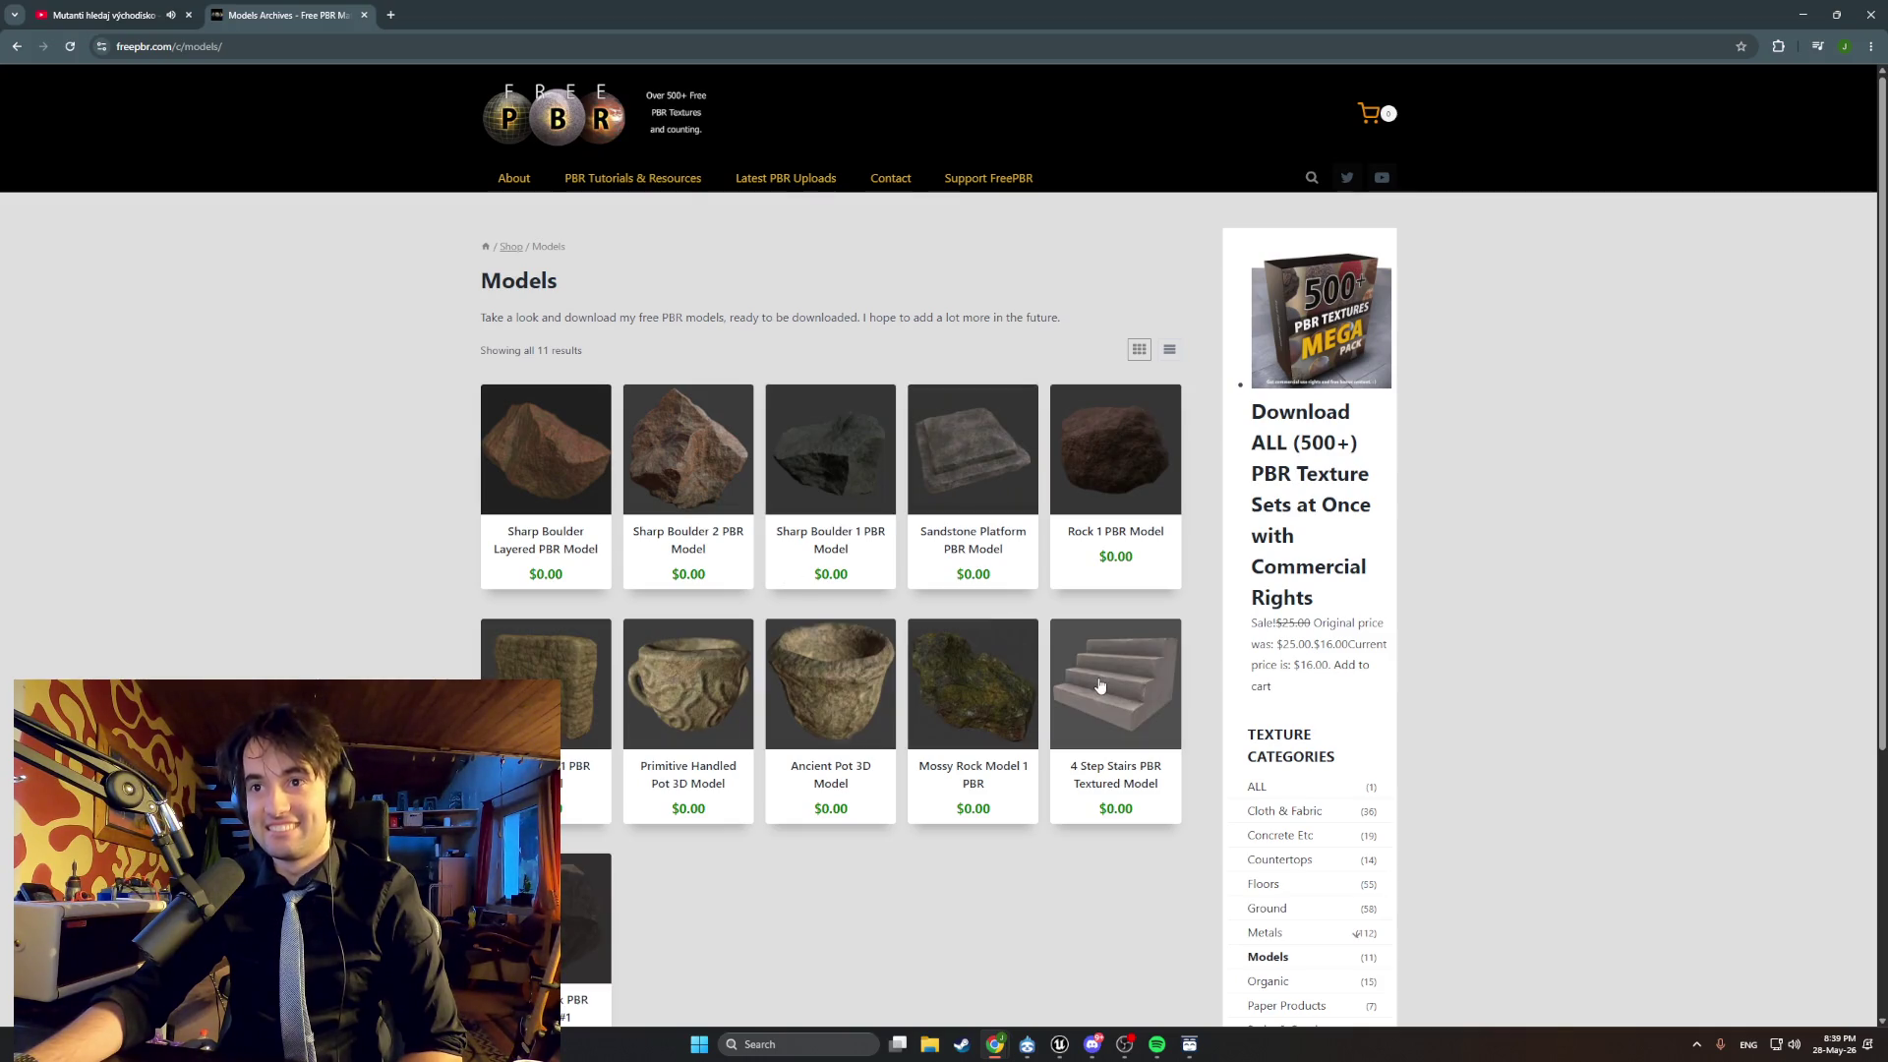
left_click(1098, 680)
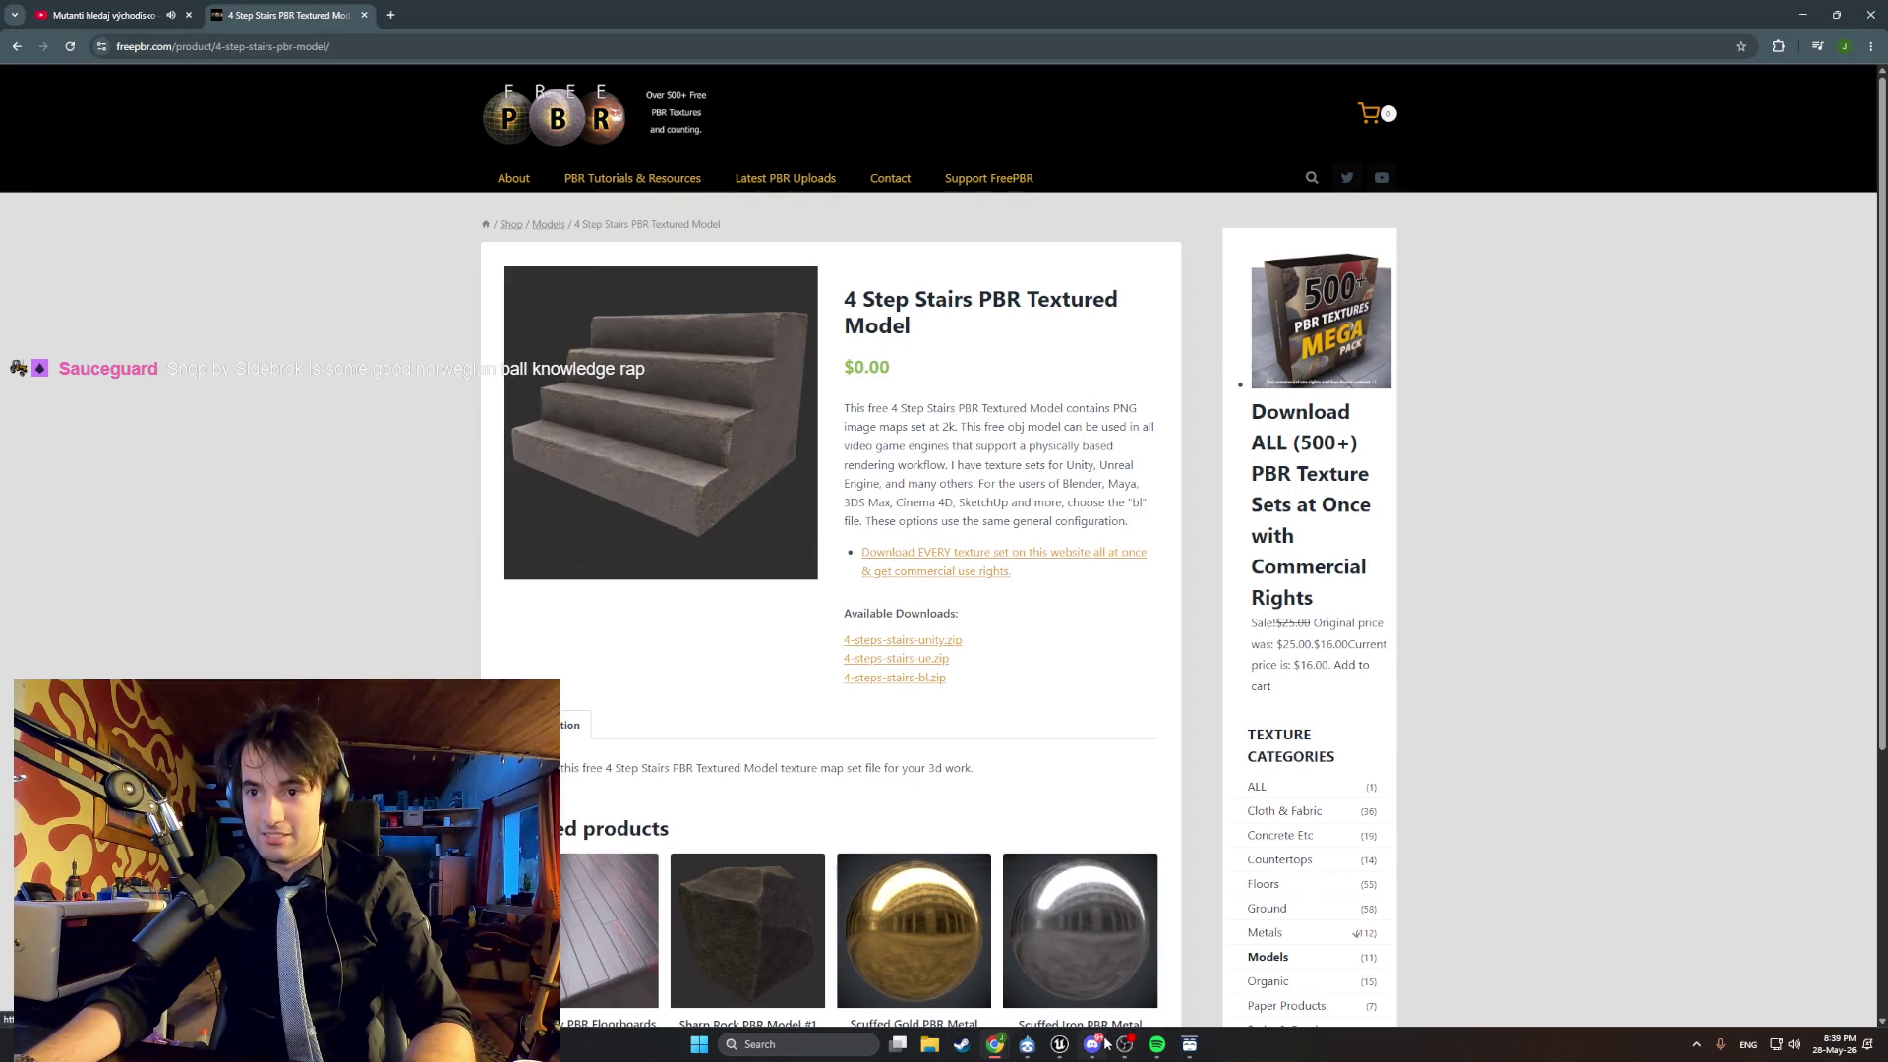
mouse_move(1127, 1053)
mouse_move(1060, 1044)
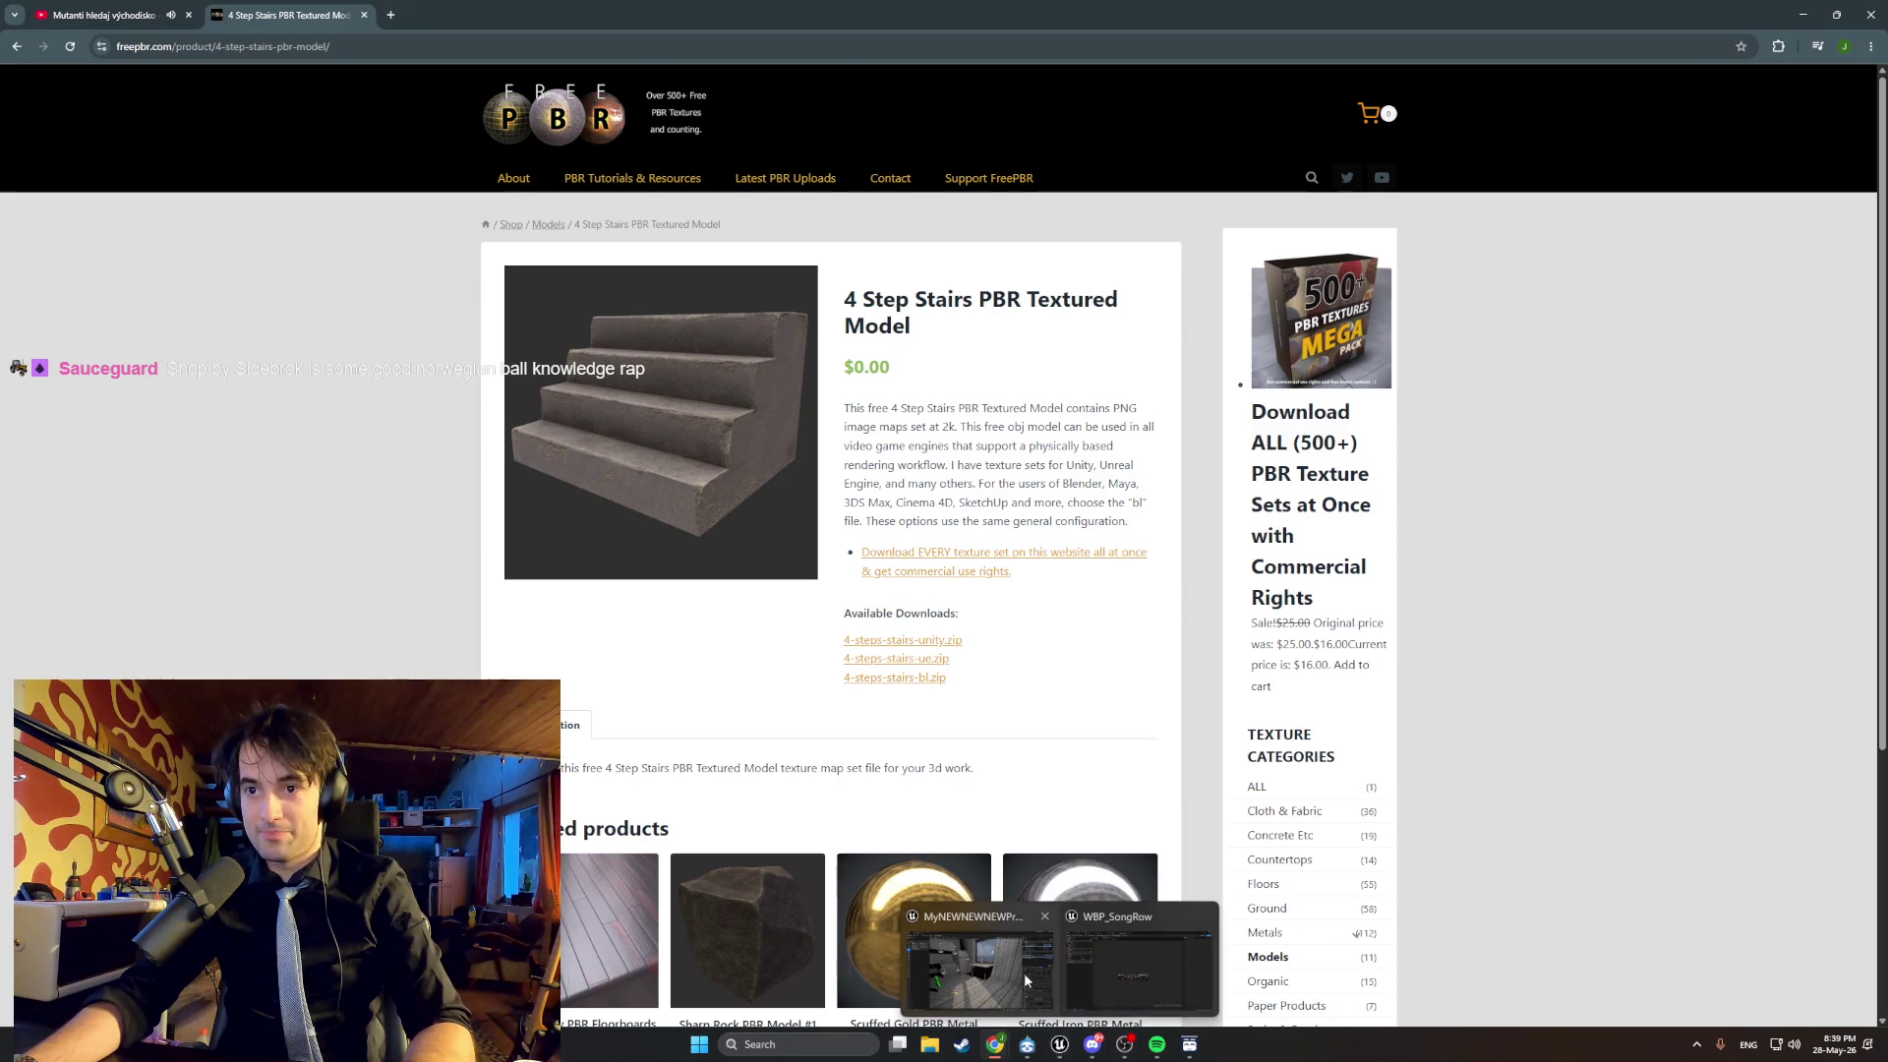
left_click(980, 959)
Minimize the blueprint and fly the level viewport back toward the stairs.
left_click(1810, 7)
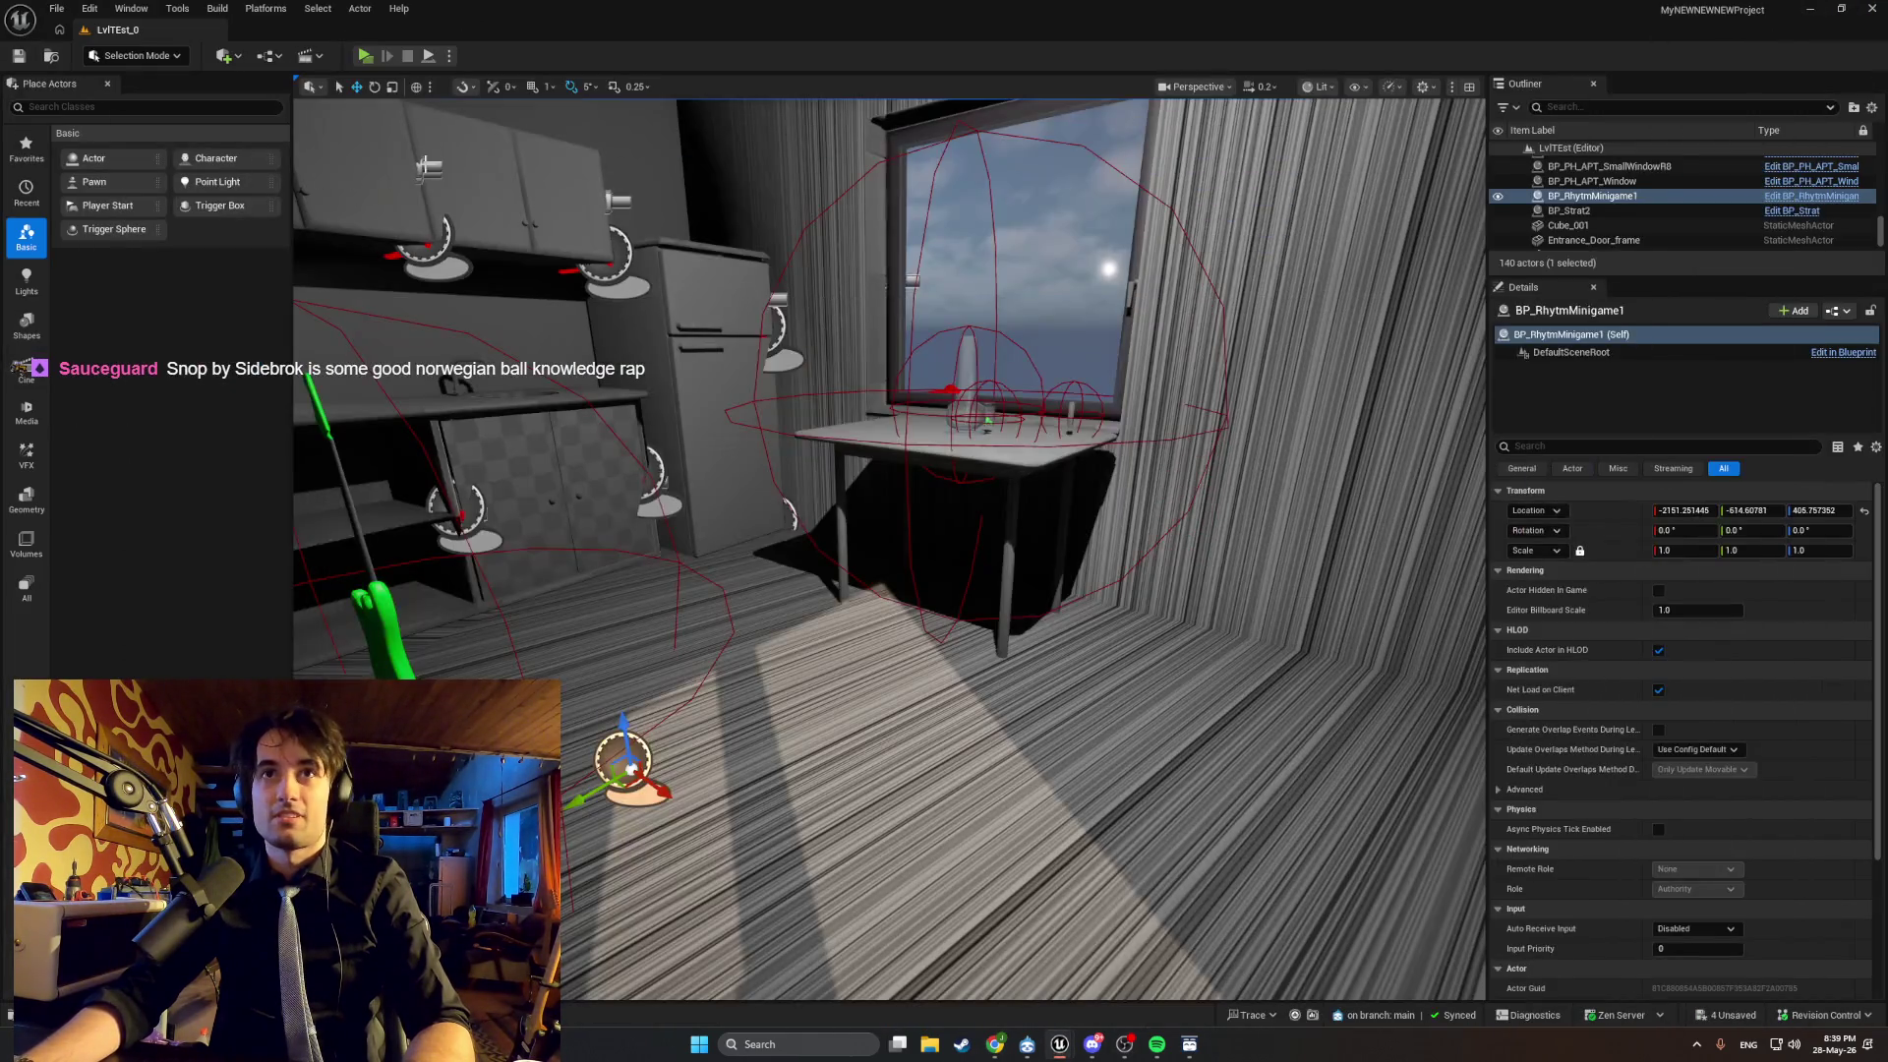
key("s")
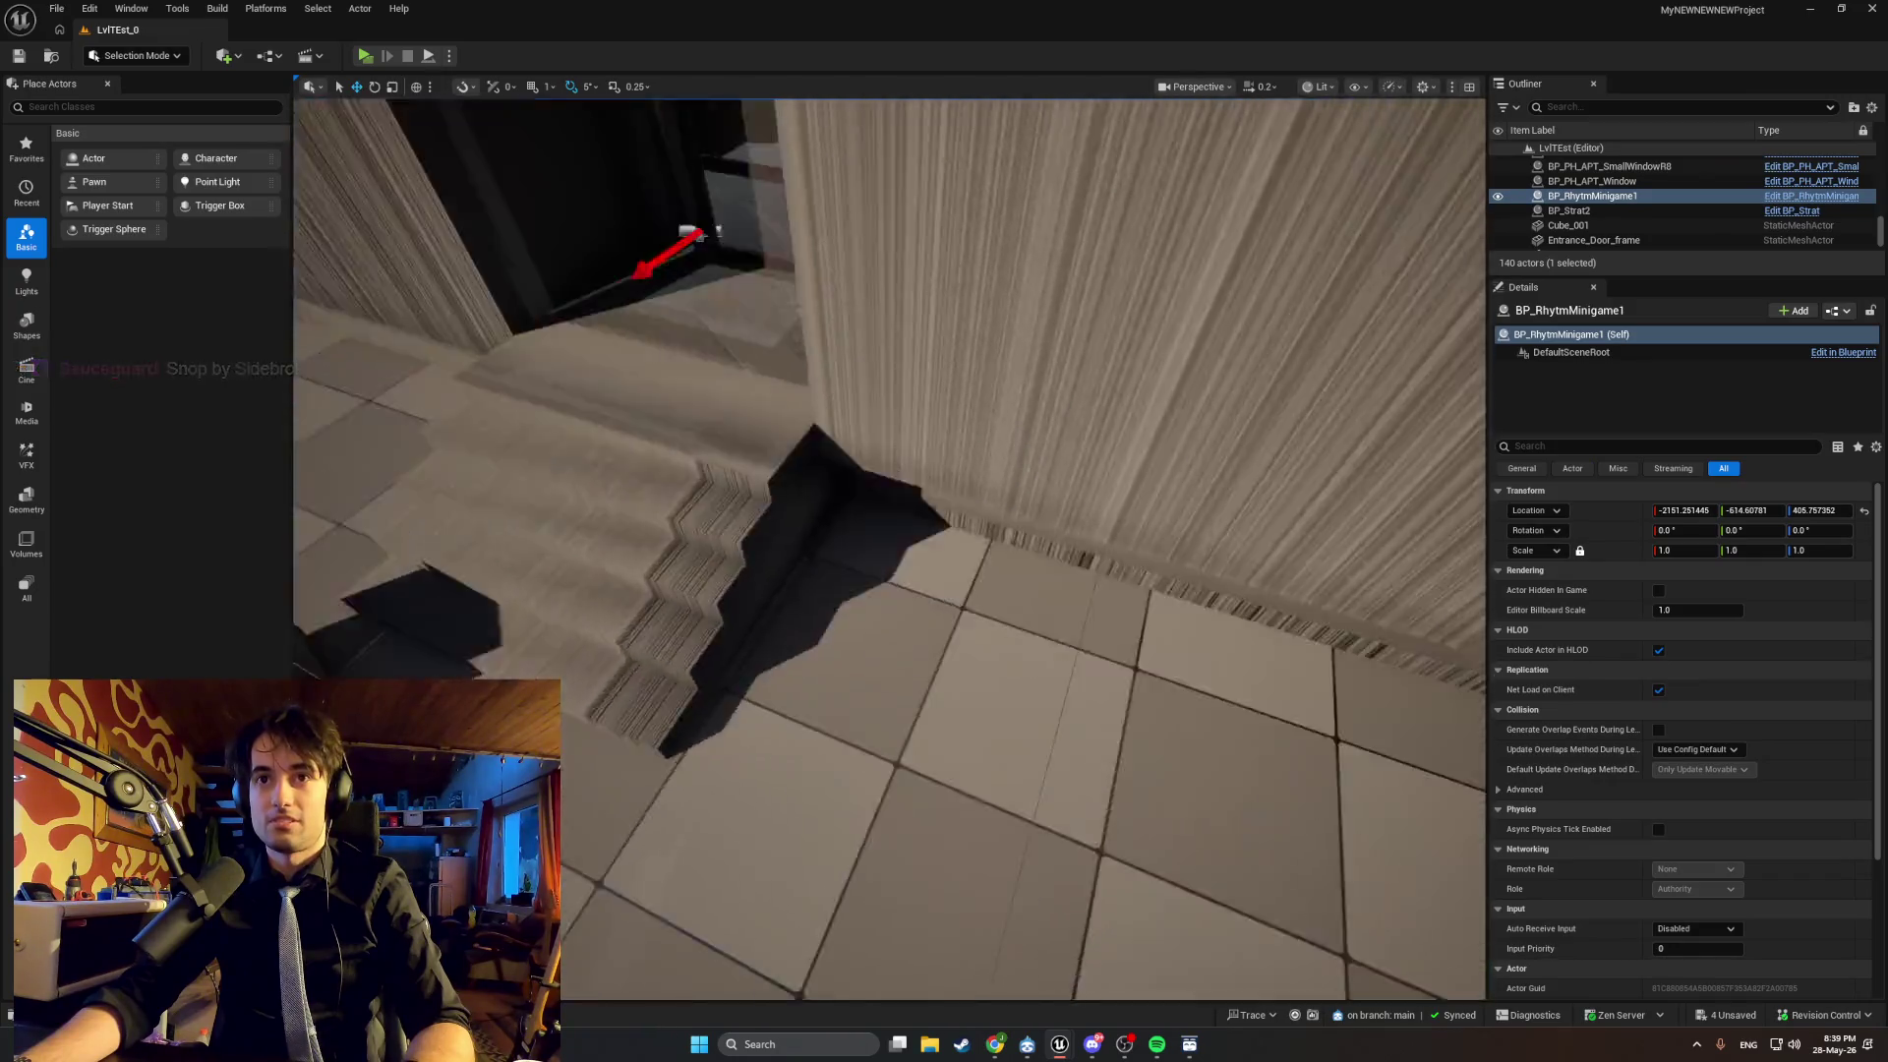
key("w")
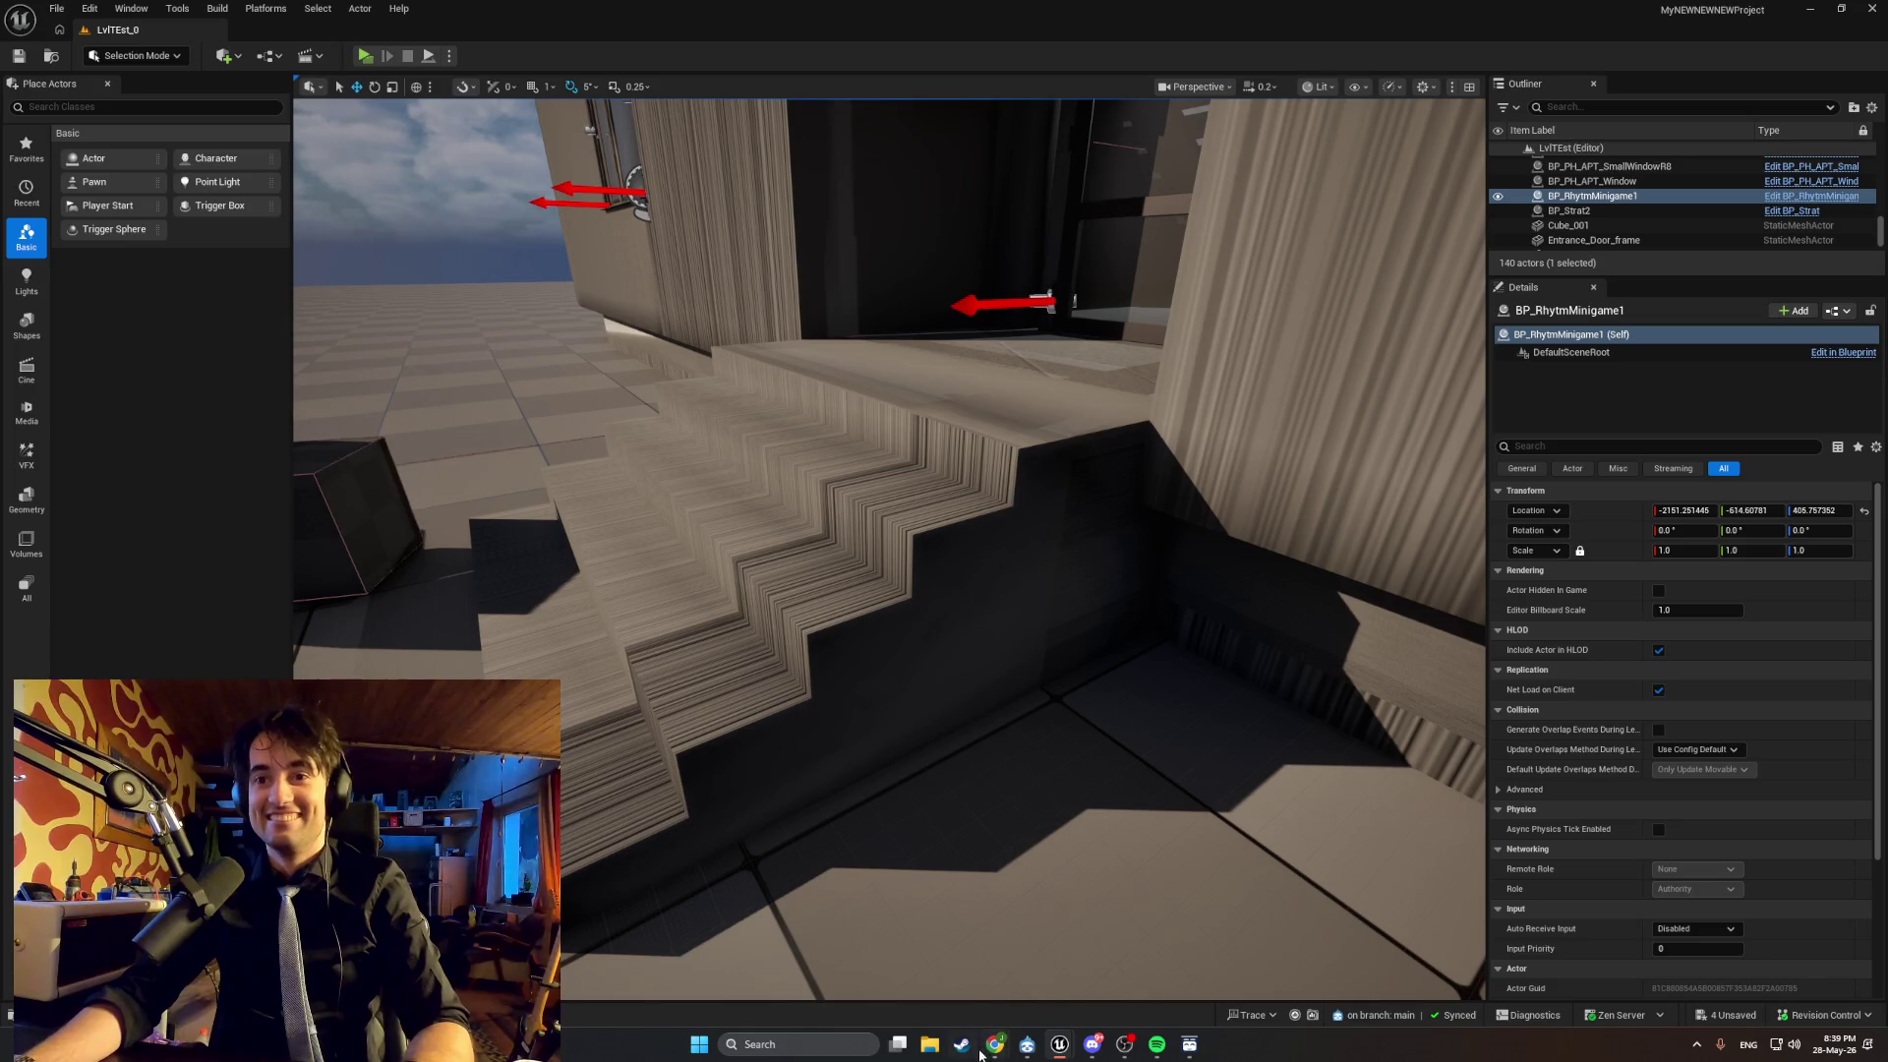
Bring up the FreePBR stairs page and restore it to a smaller floating window.
mouse_move(995, 1045)
left_click(1042, 964)
left_click_drag(870, 7, 1266, 300)
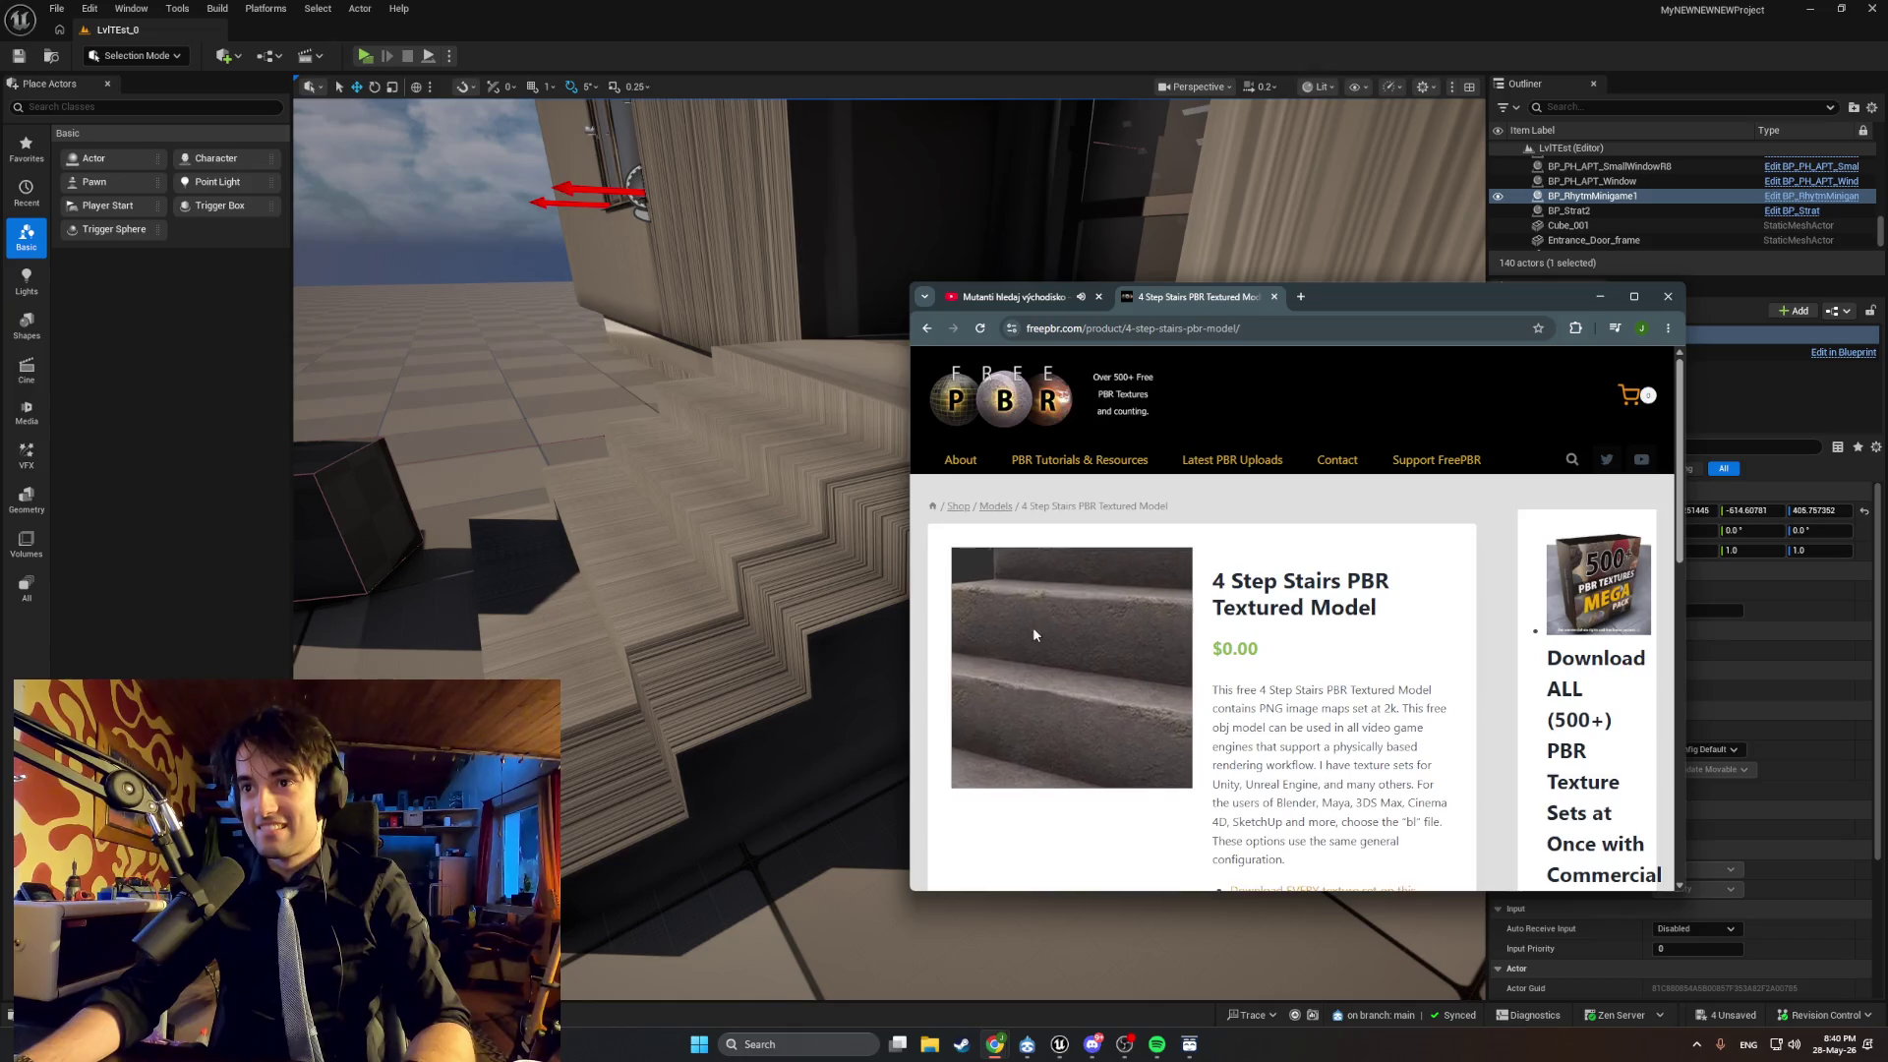
Scroll through the 4 Step Stairs product page and its download list.
scroll(1035, 626, "down", 5)
scroll(1051, 622, "down", 3)
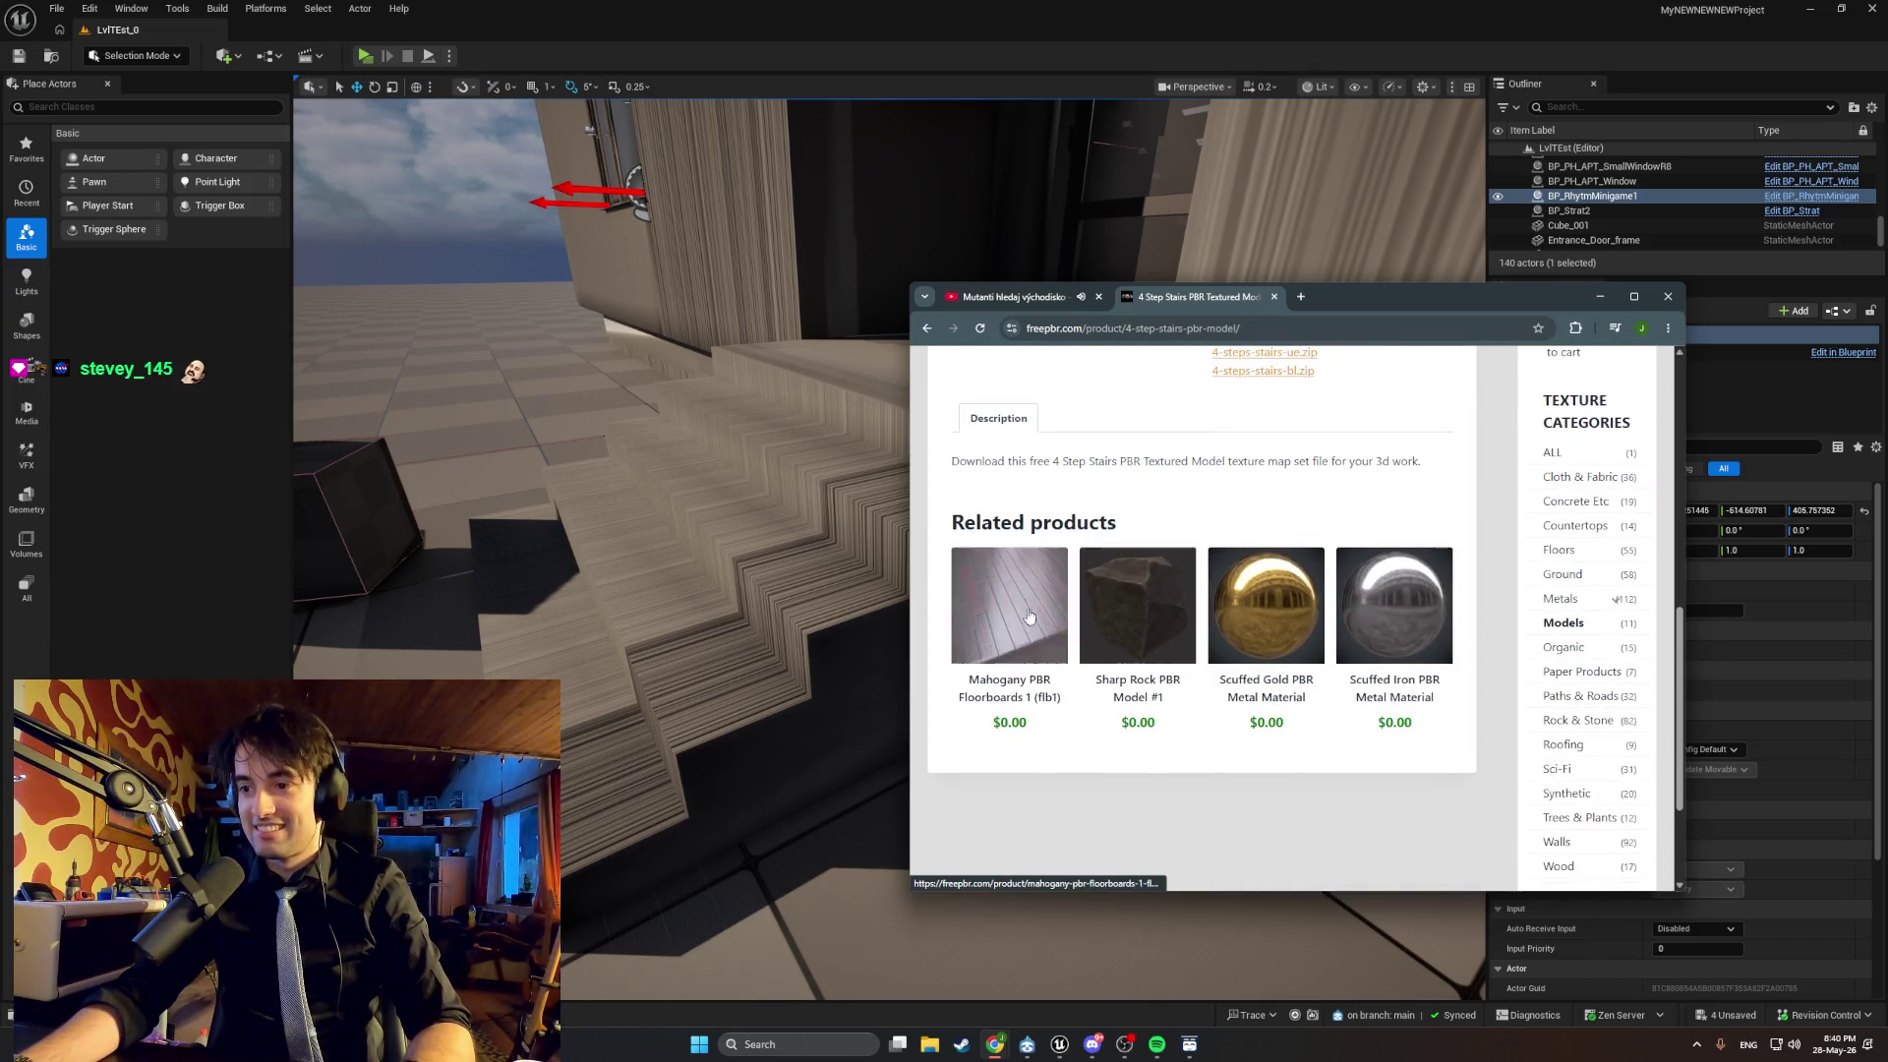
scroll(1156, 630, "up", 5)
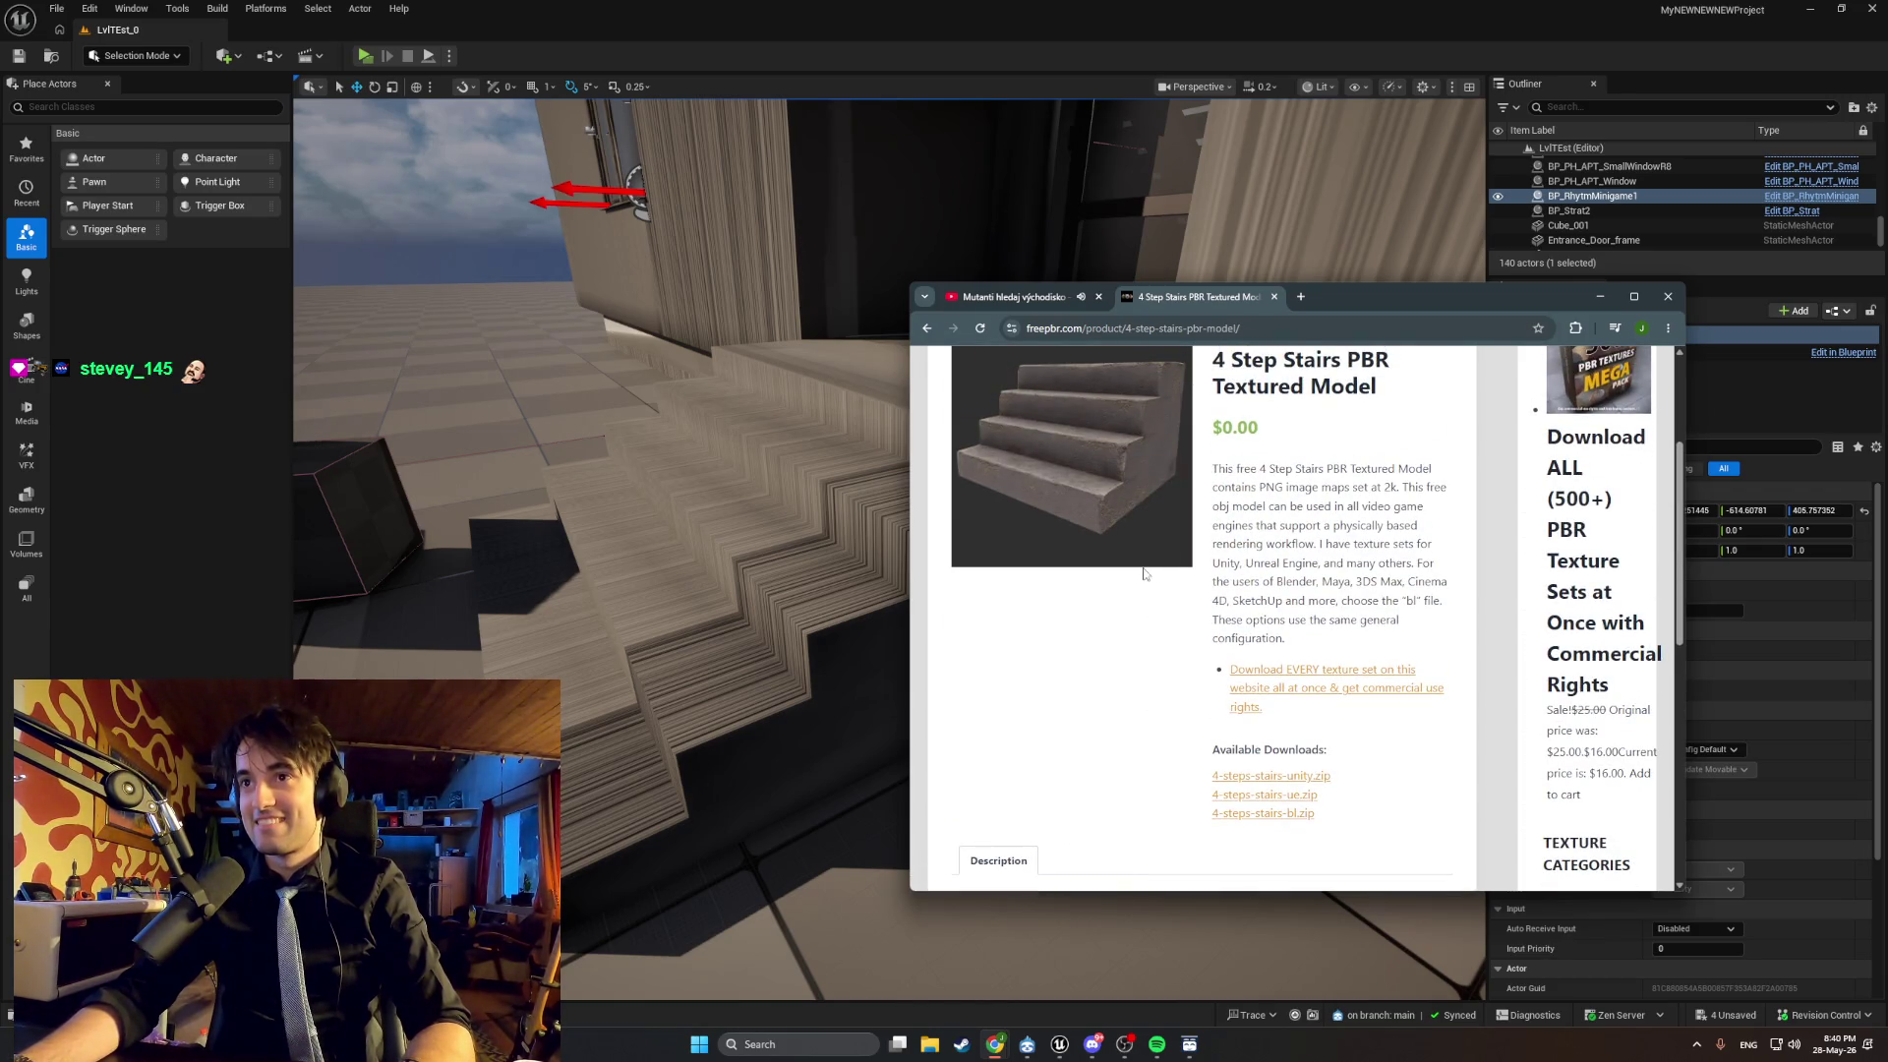
scroll(1125, 522, "up", 3)
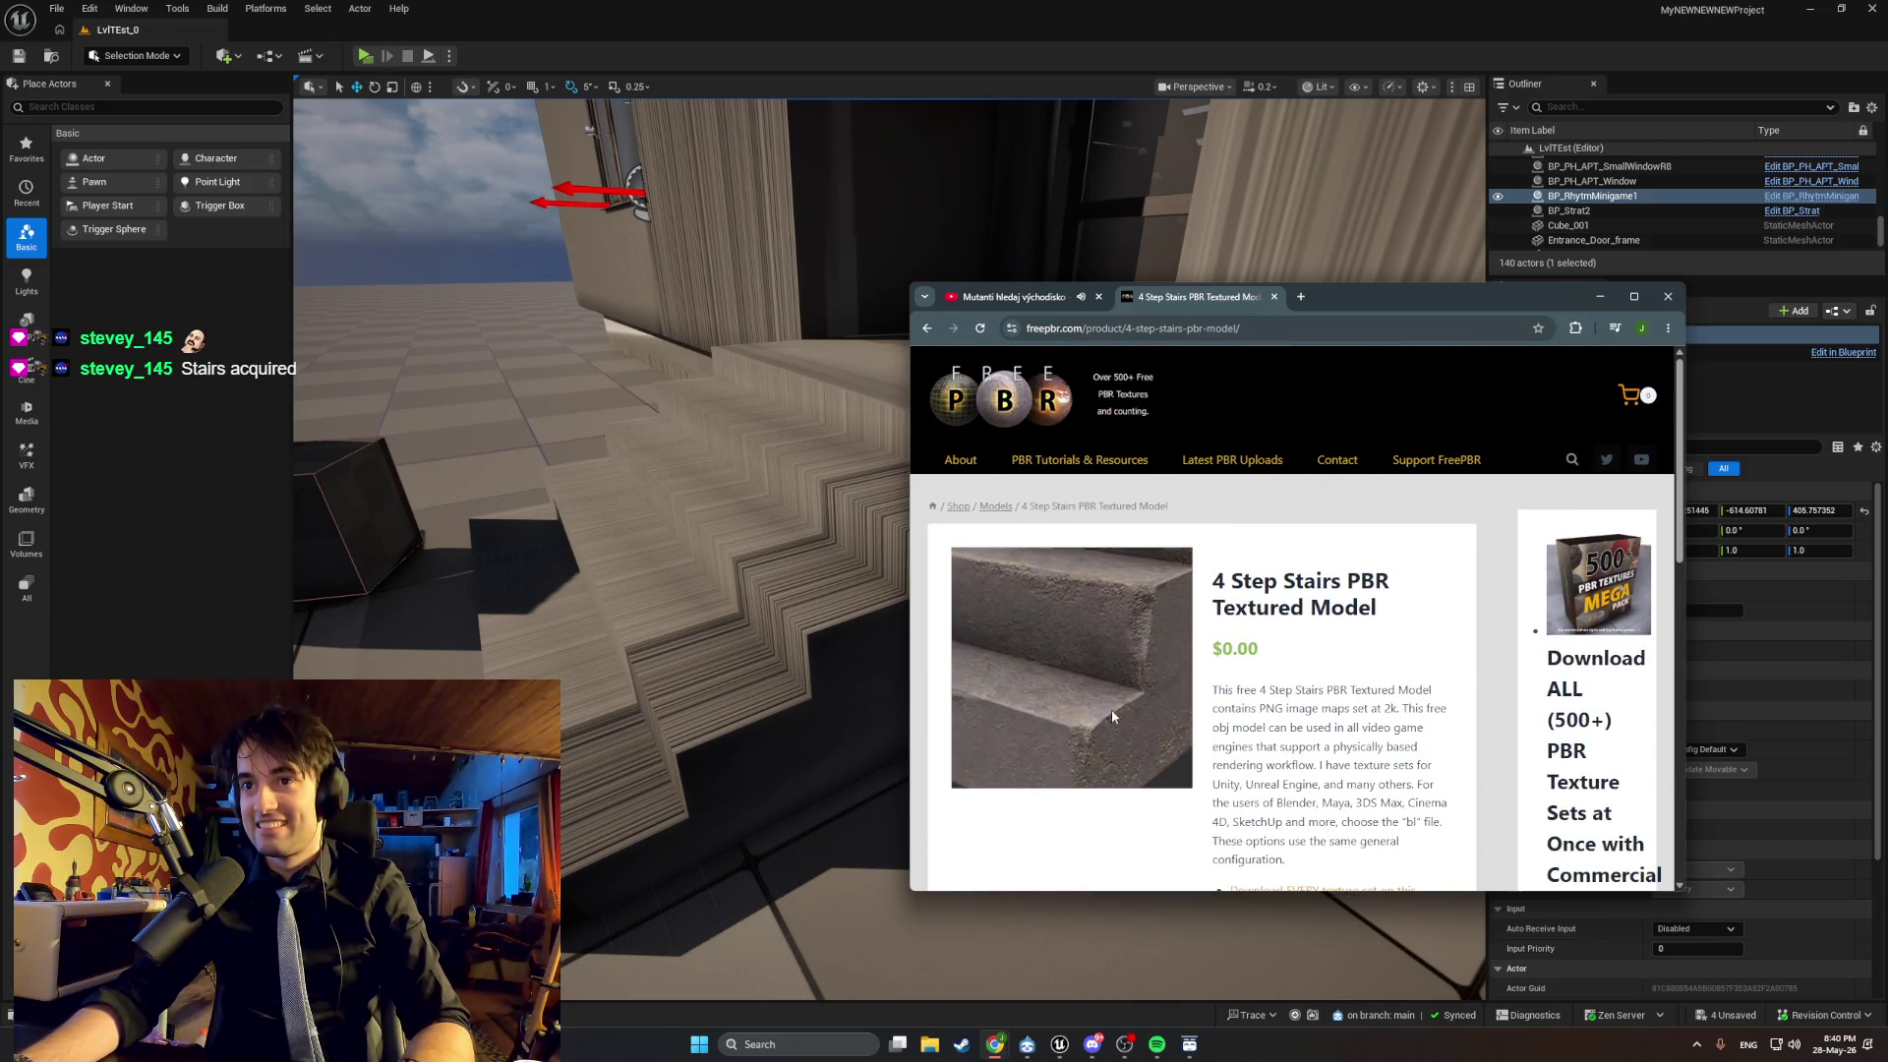
scroll(1114, 715, "down", 5)
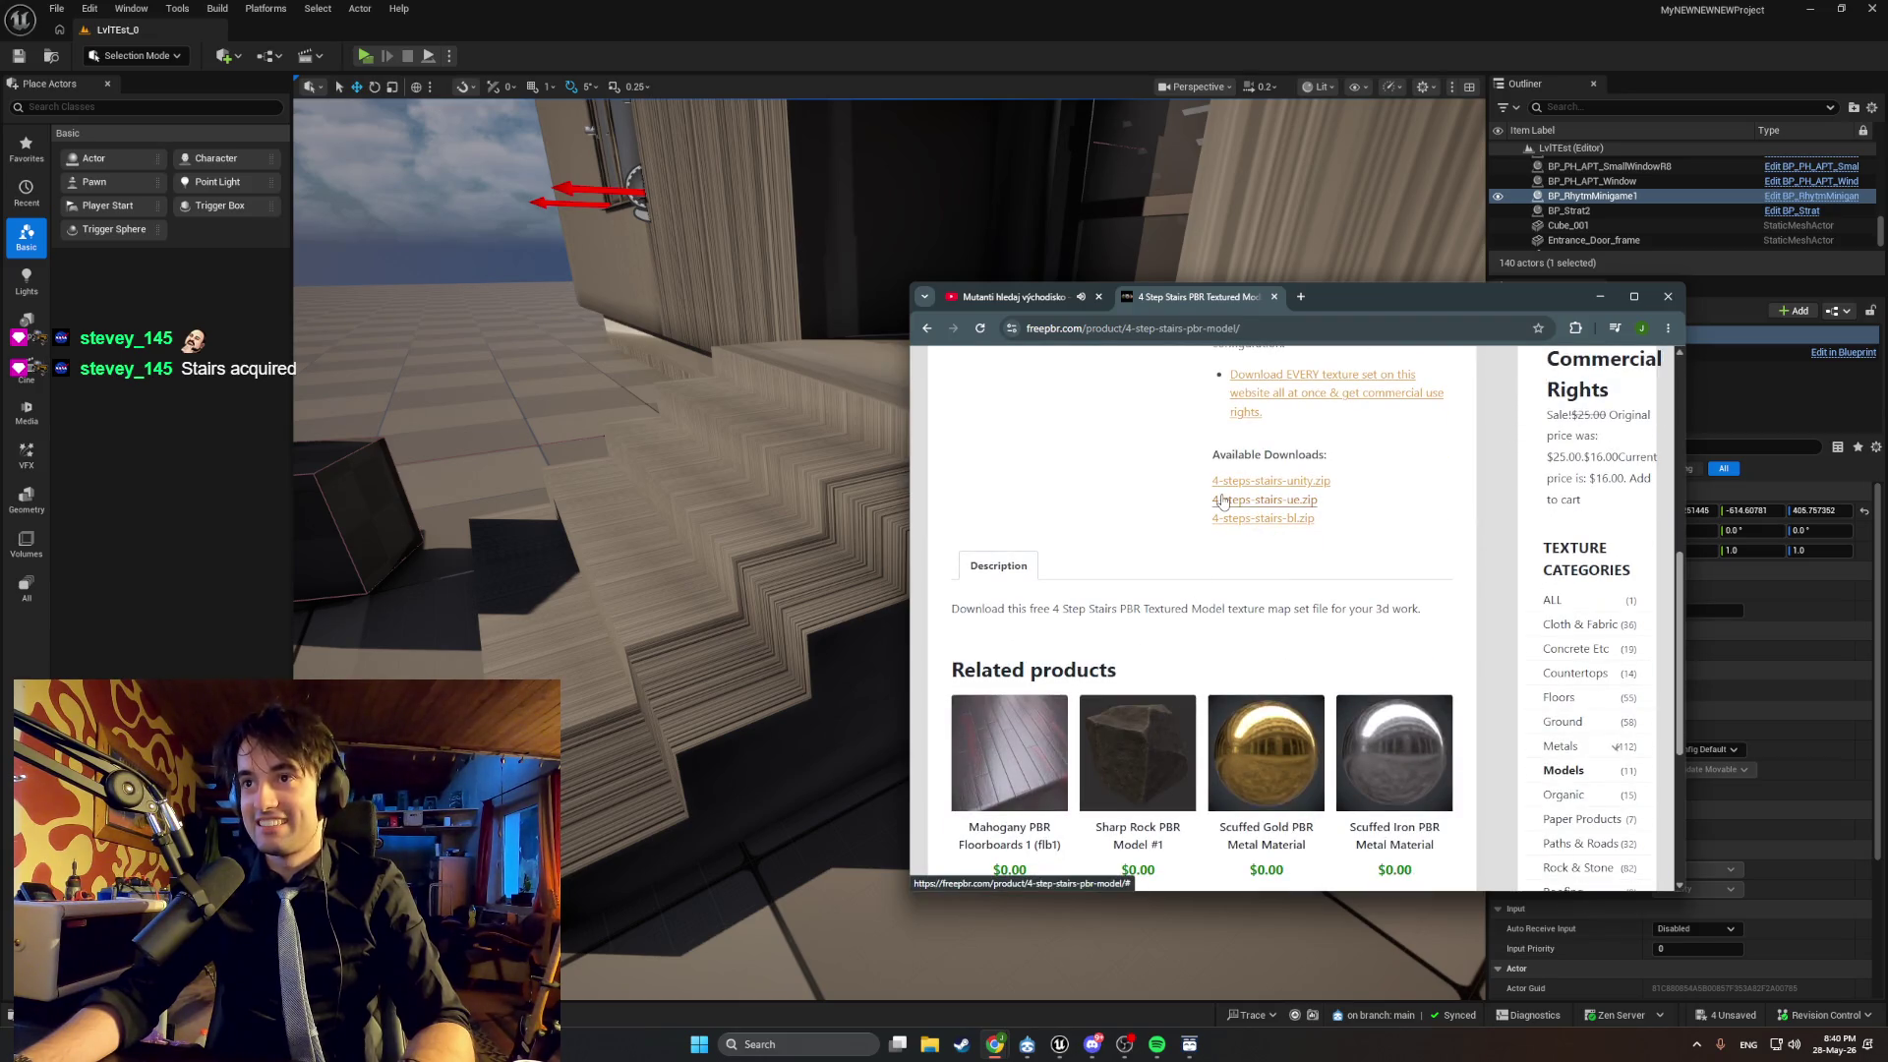
scroll(1161, 484, "up", 2)
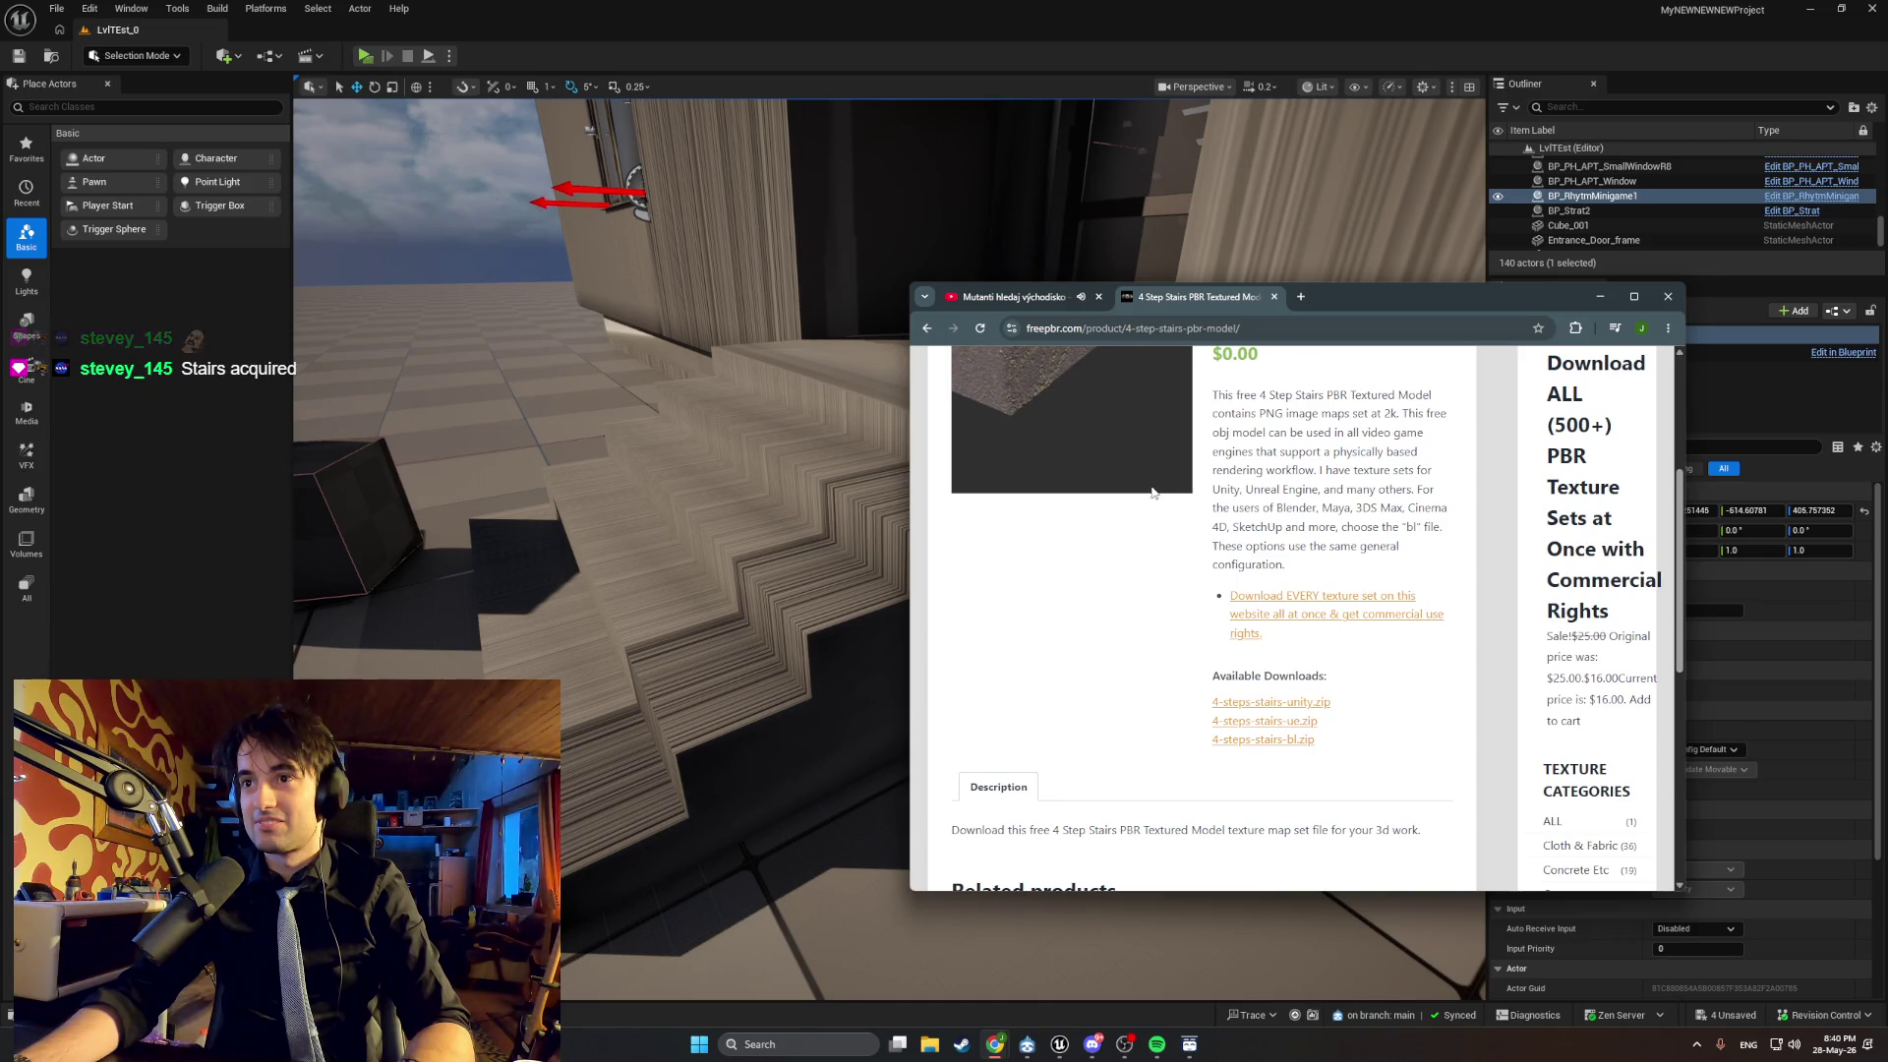
scroll(1141, 497, "up", 2)
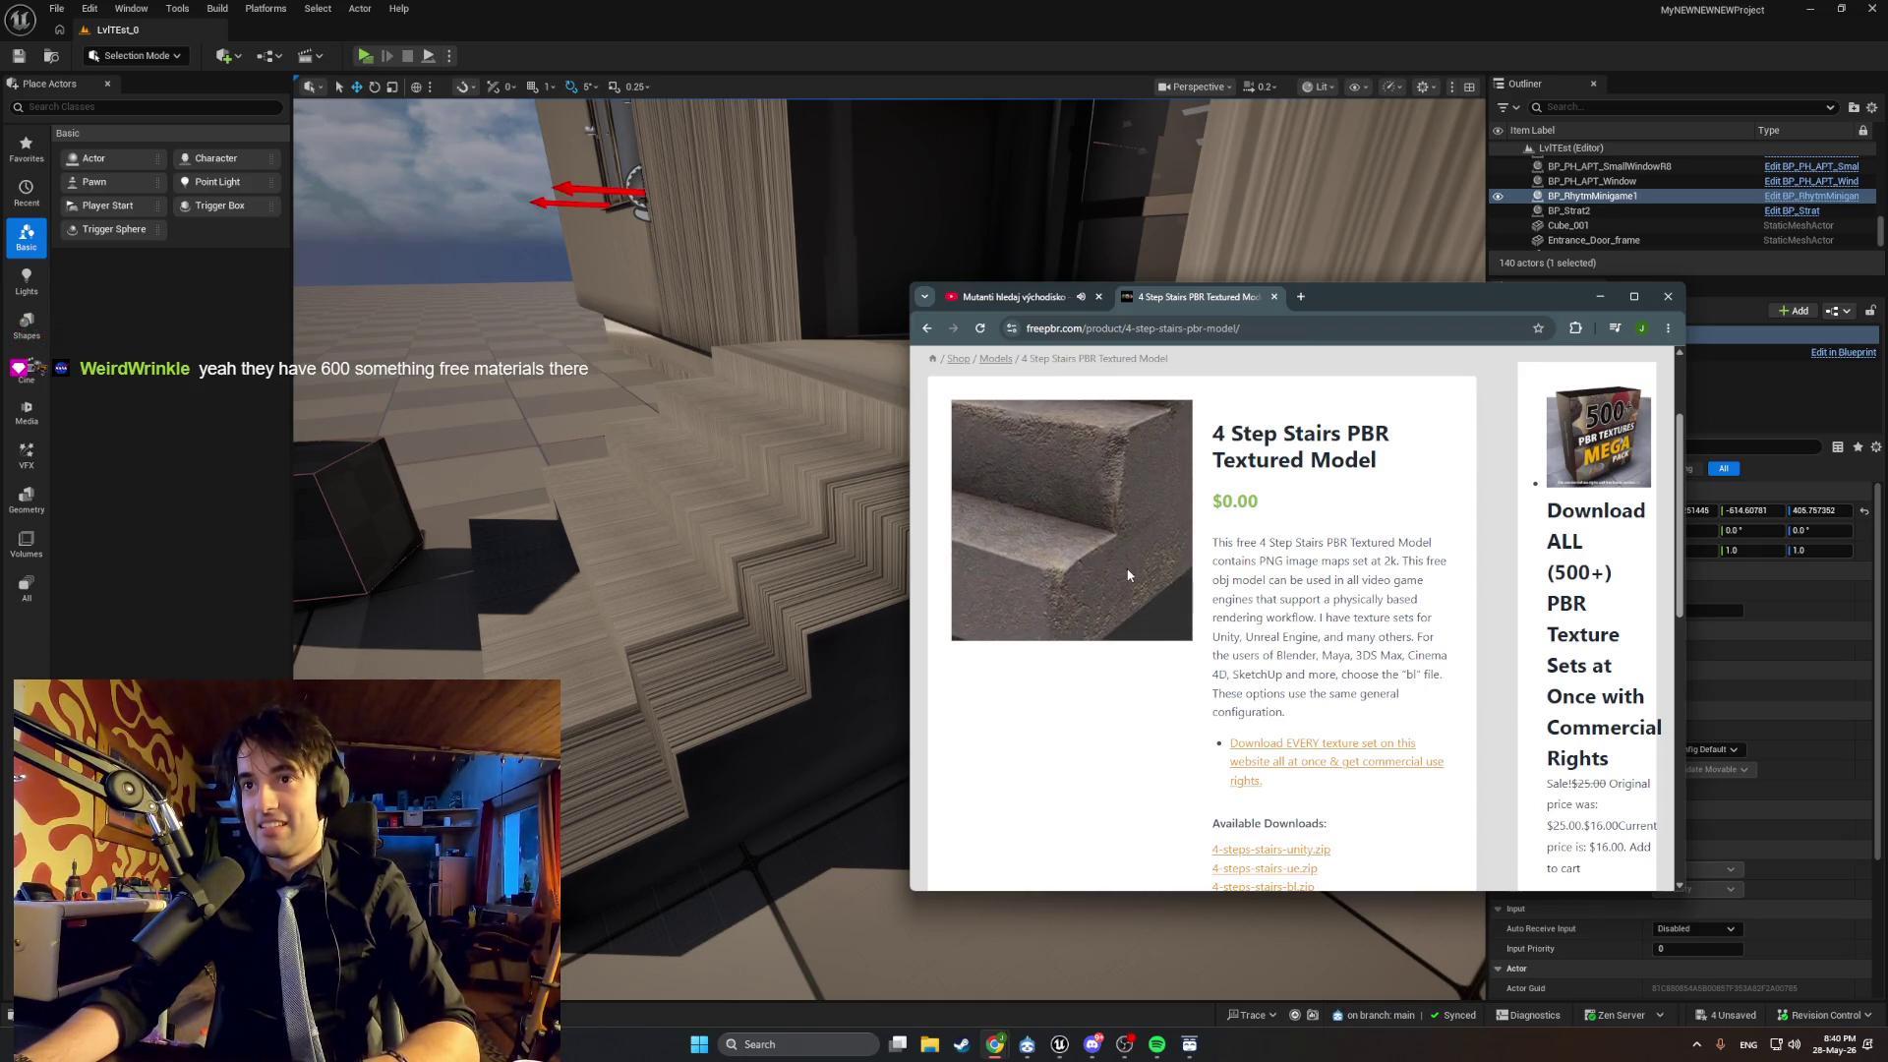
Return to the Models archive, minimize the browser and turn the viewport toward the hallway.
left_click(925, 333)
scroll(1190, 667, "down", 5)
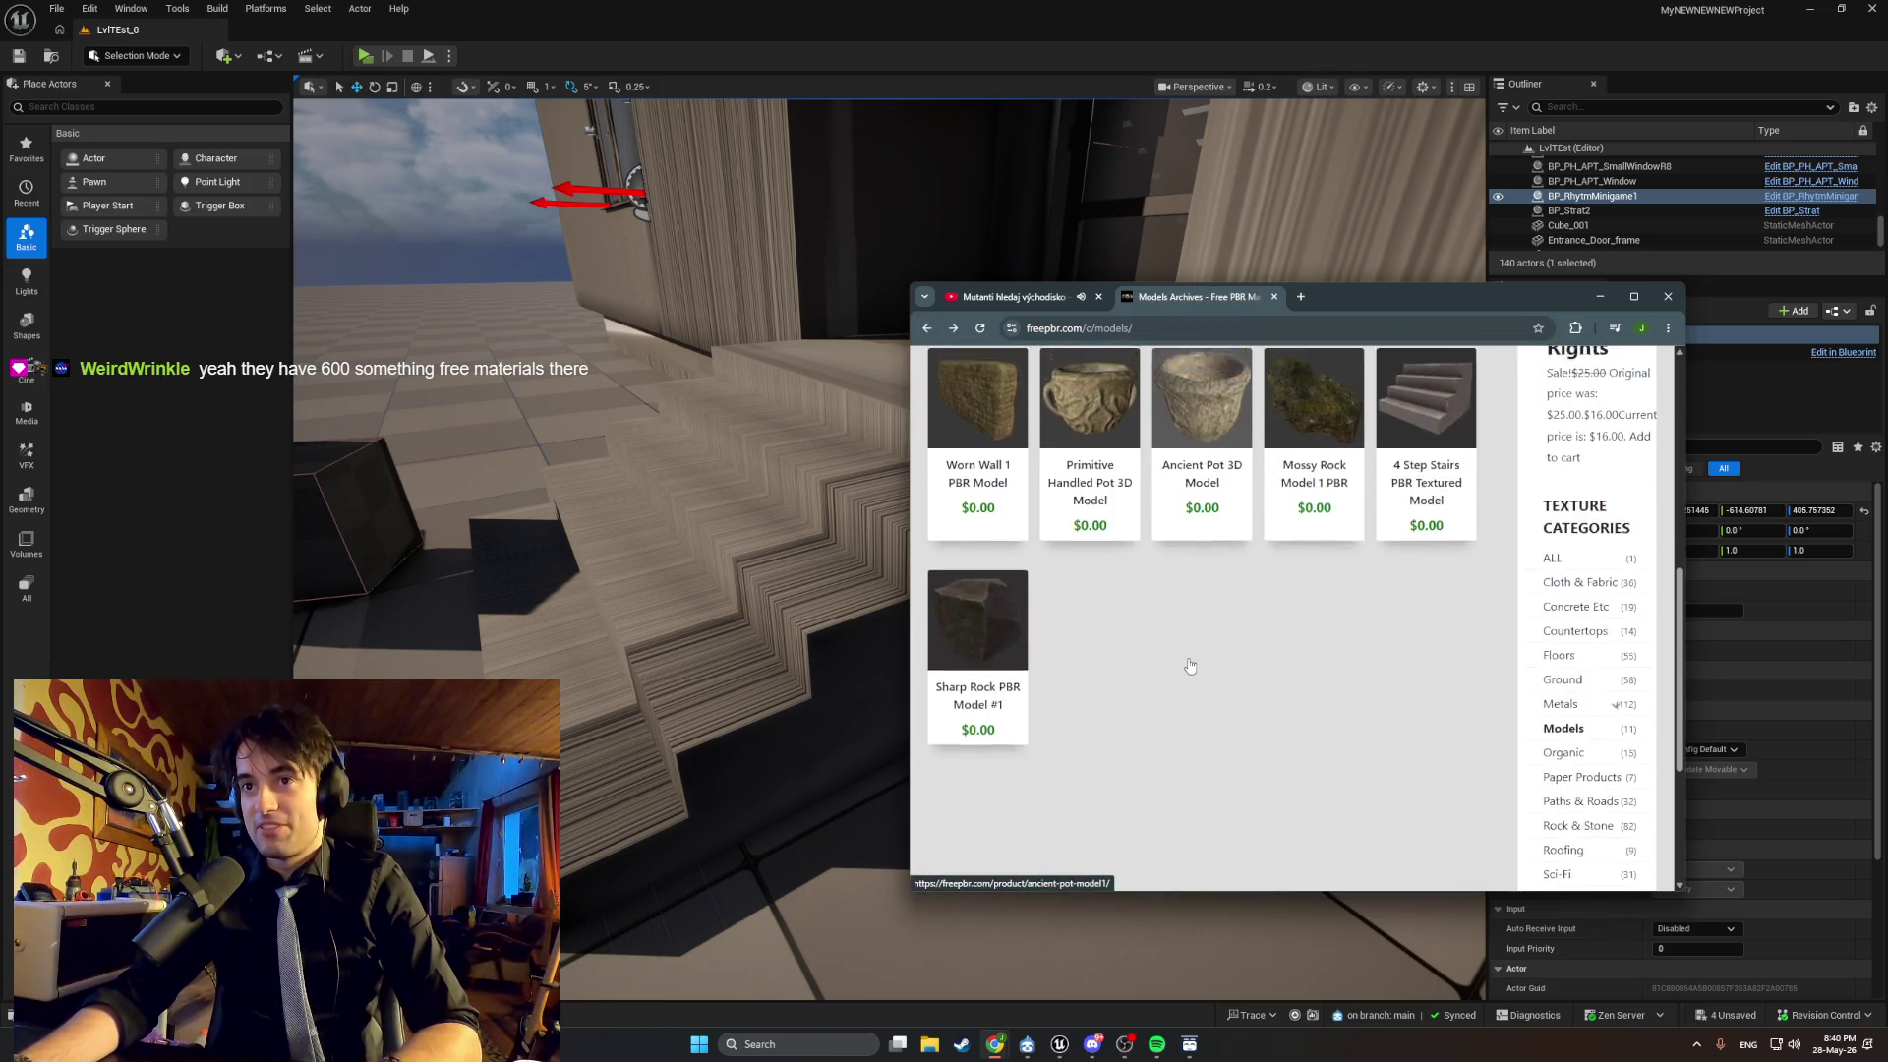
scroll(1190, 666, "up", 3)
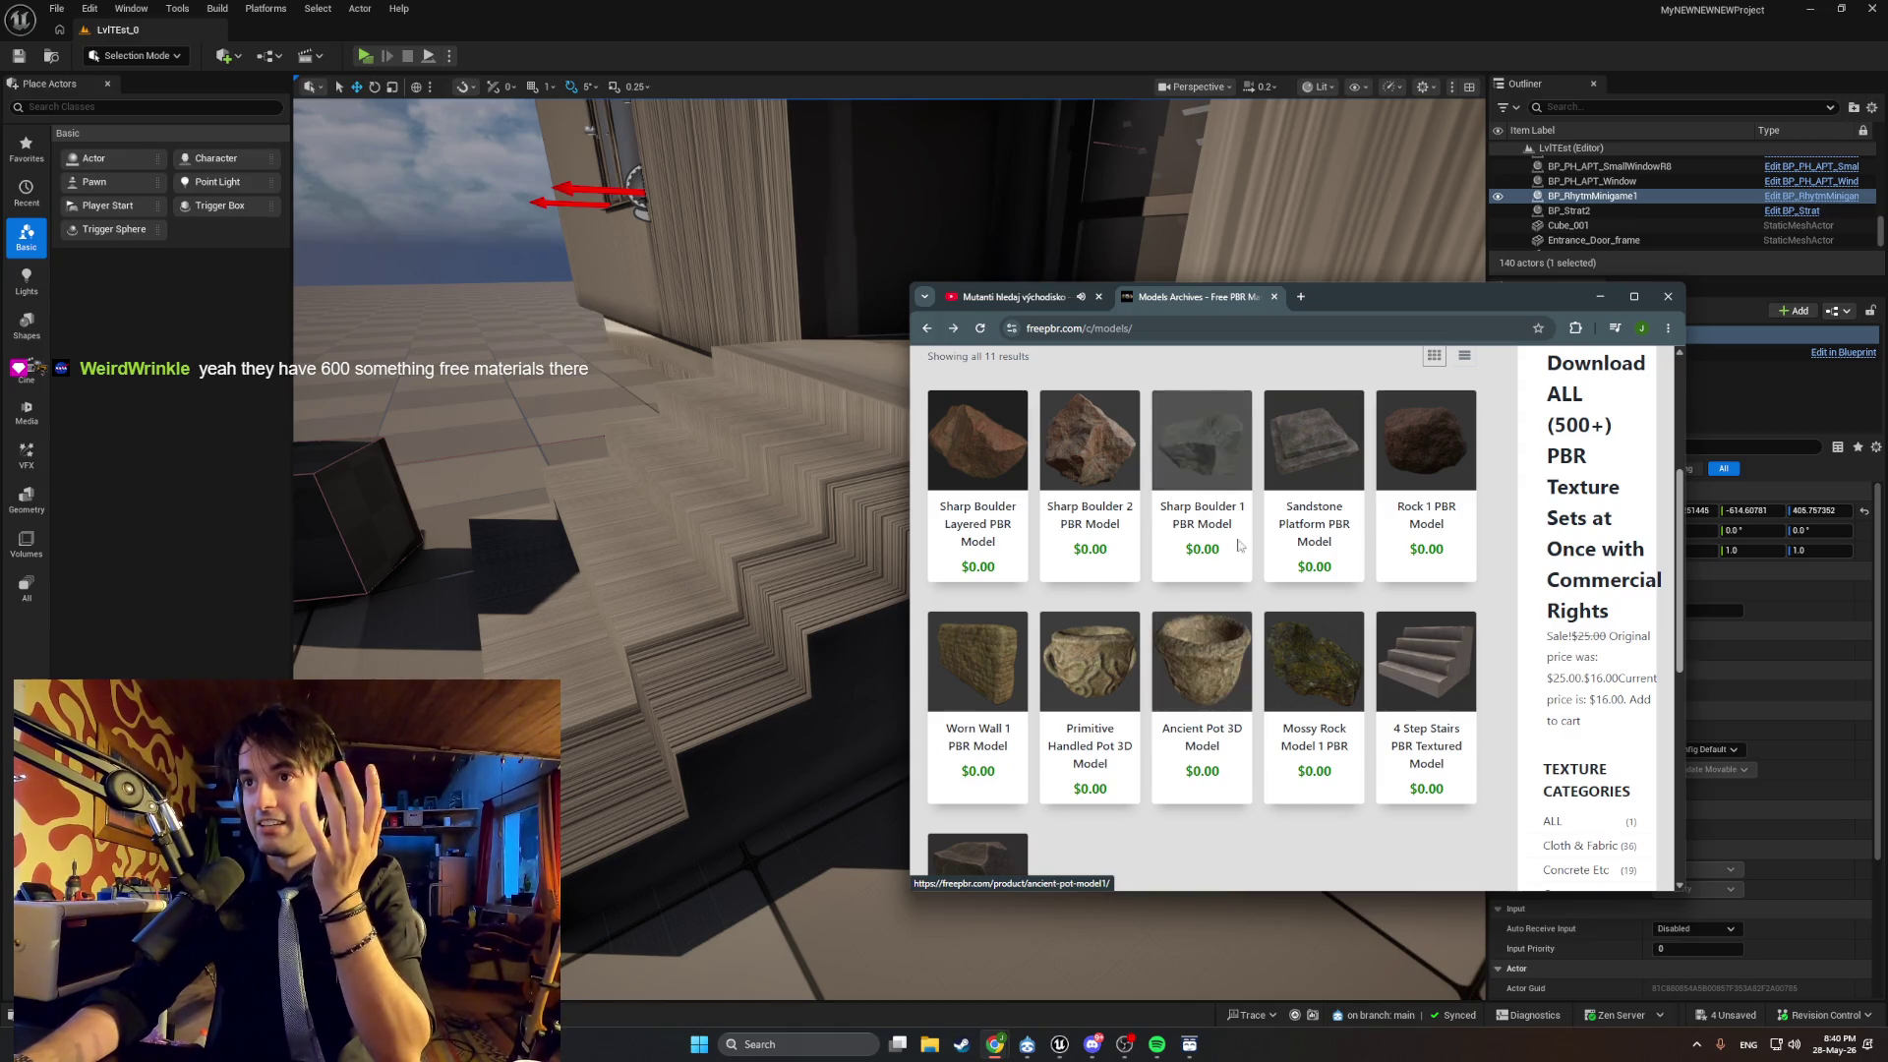
left_click(1605, 306)
mouse_move(918, 494)
left_mouse_down()
mouse_move(1003, 501)
mouse_move(845, 491)
mouse_move(846, 453)
mouse_move(846, 511)
mouse_move(905, 472)
mouse_move(866, 502)
mouse_move(886, 512)
mouse_move(915, 482)
mouse_move(866, 502)
mouse_move(905, 502)
mouse_move(865, 502)
mouse_move(886, 497)
left_mouse_up()
Switch to the Lexus music video tab and maximize the browser.
mouse_move(997, 1040)
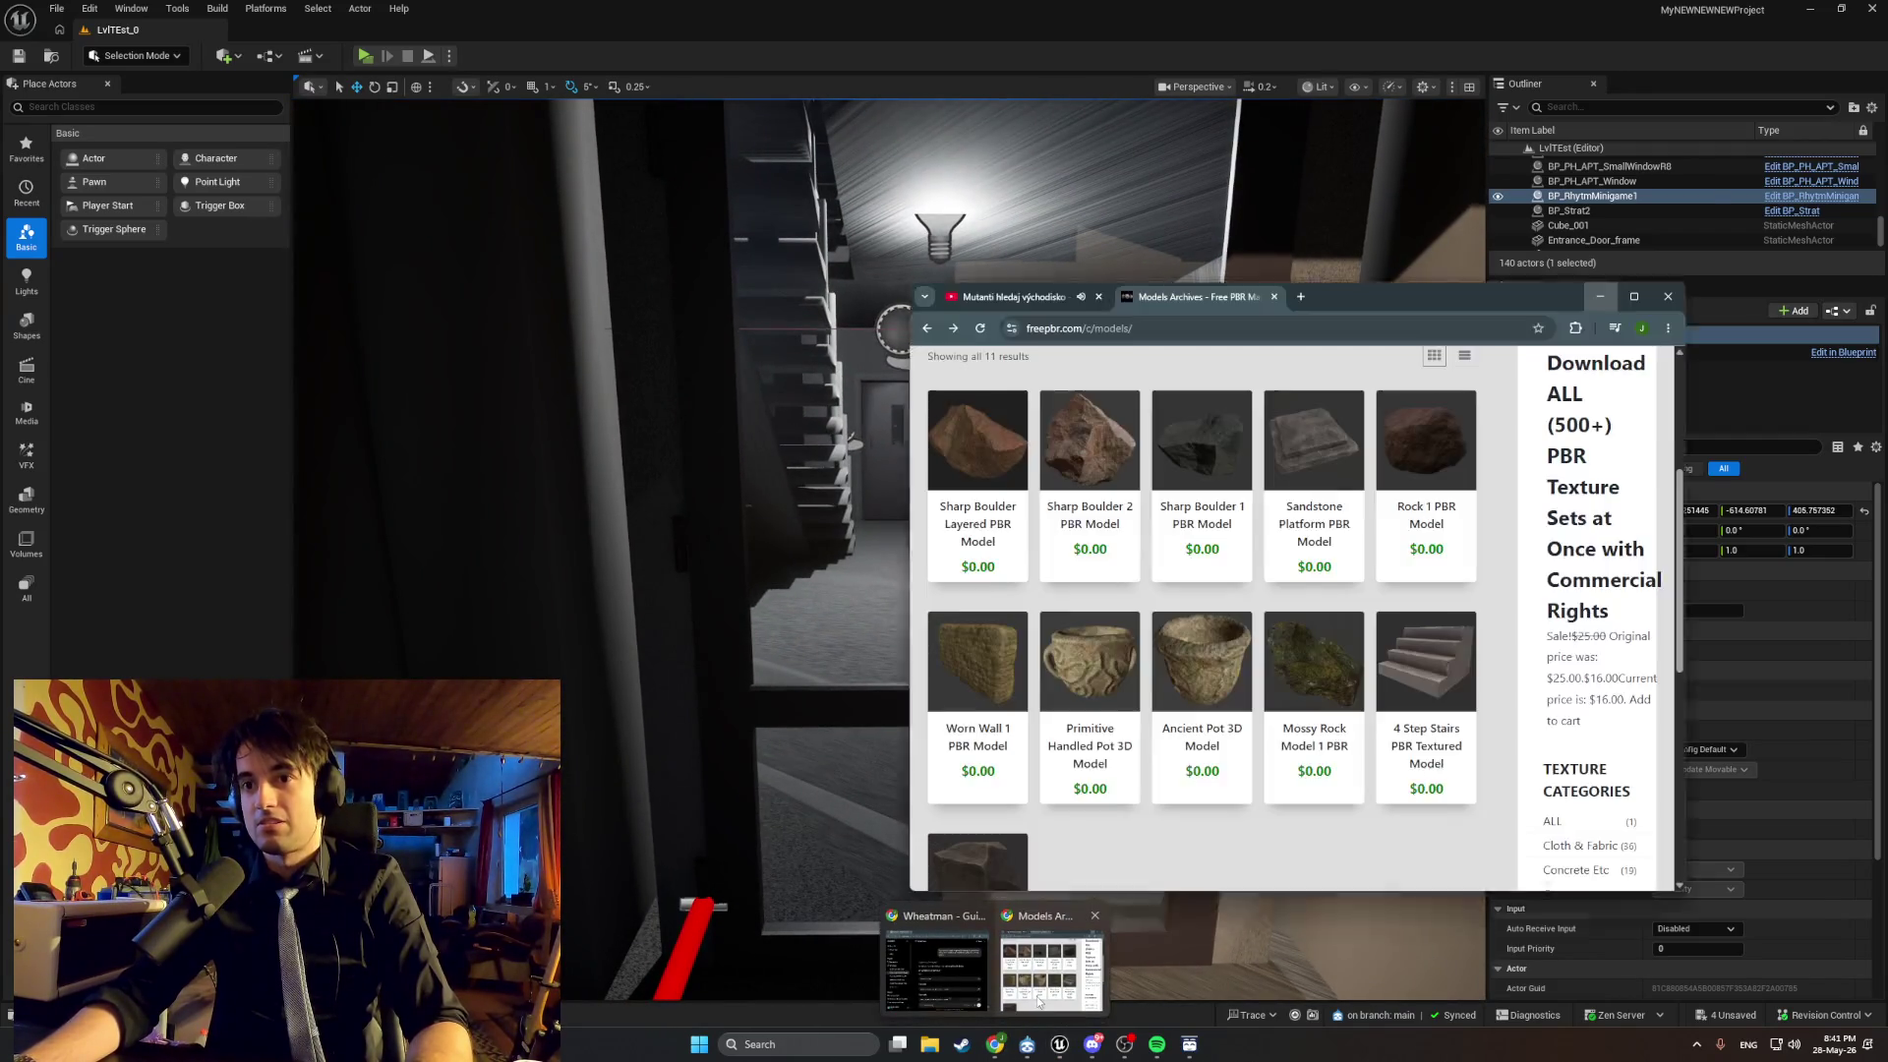
left_click(1037, 995)
left_click(1010, 302)
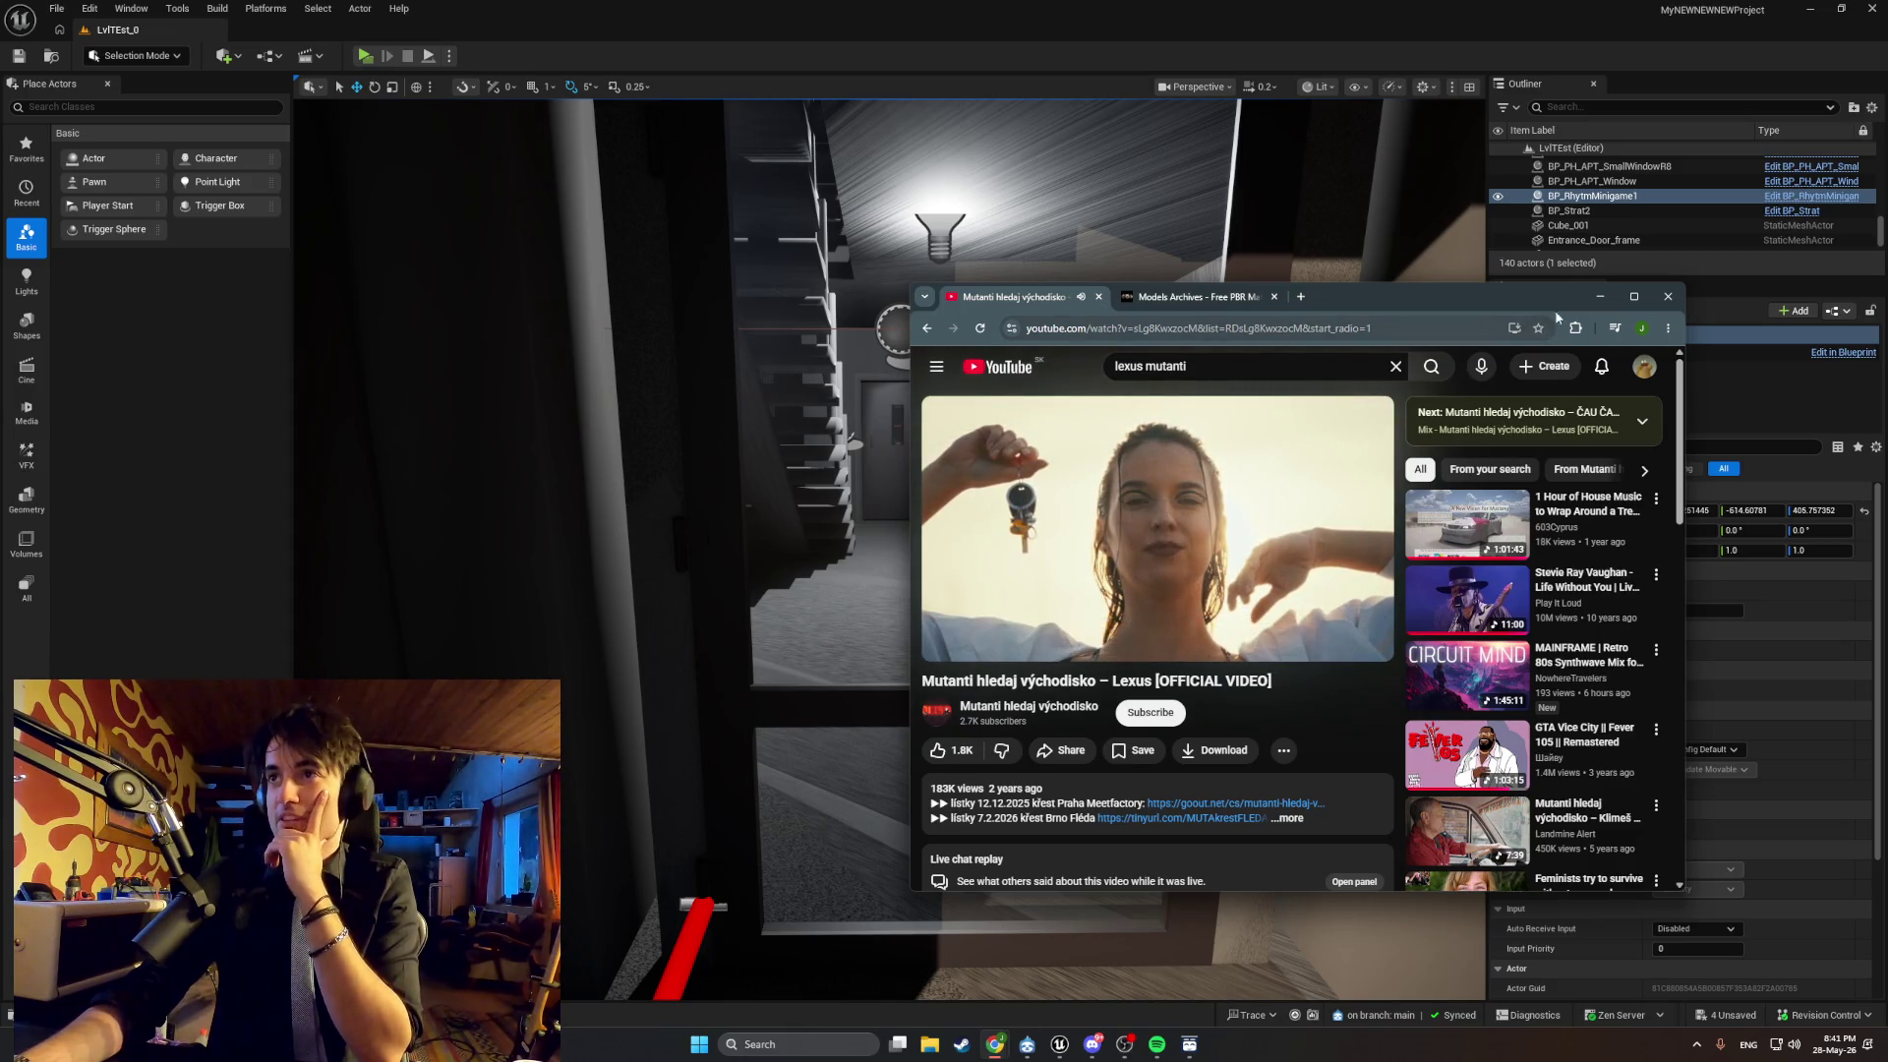
left_click(1632, 300)
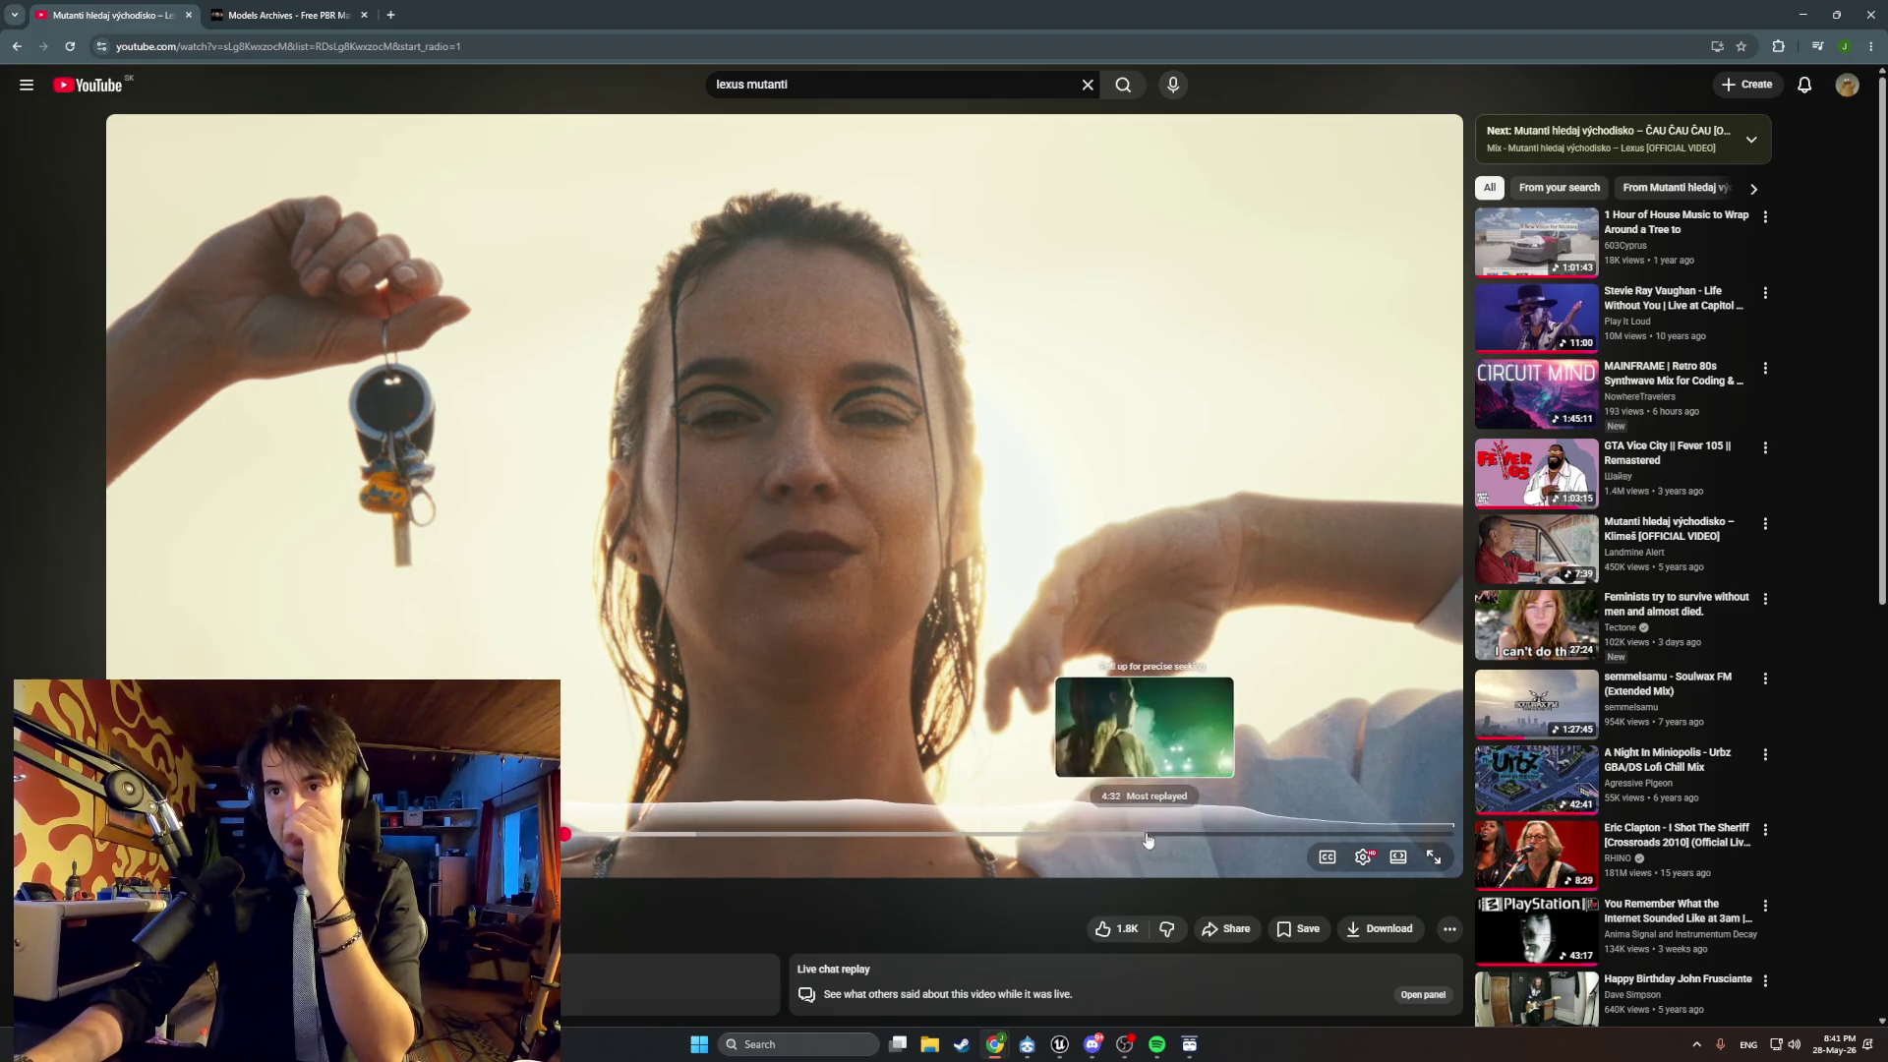
Scrub the video back to the woman leaning on the white car and resume playback.
mouse_move(1154, 837)
left_mouse_down()
mouse_move(1173, 839)
mouse_move(1020, 843)
left_mouse_up()
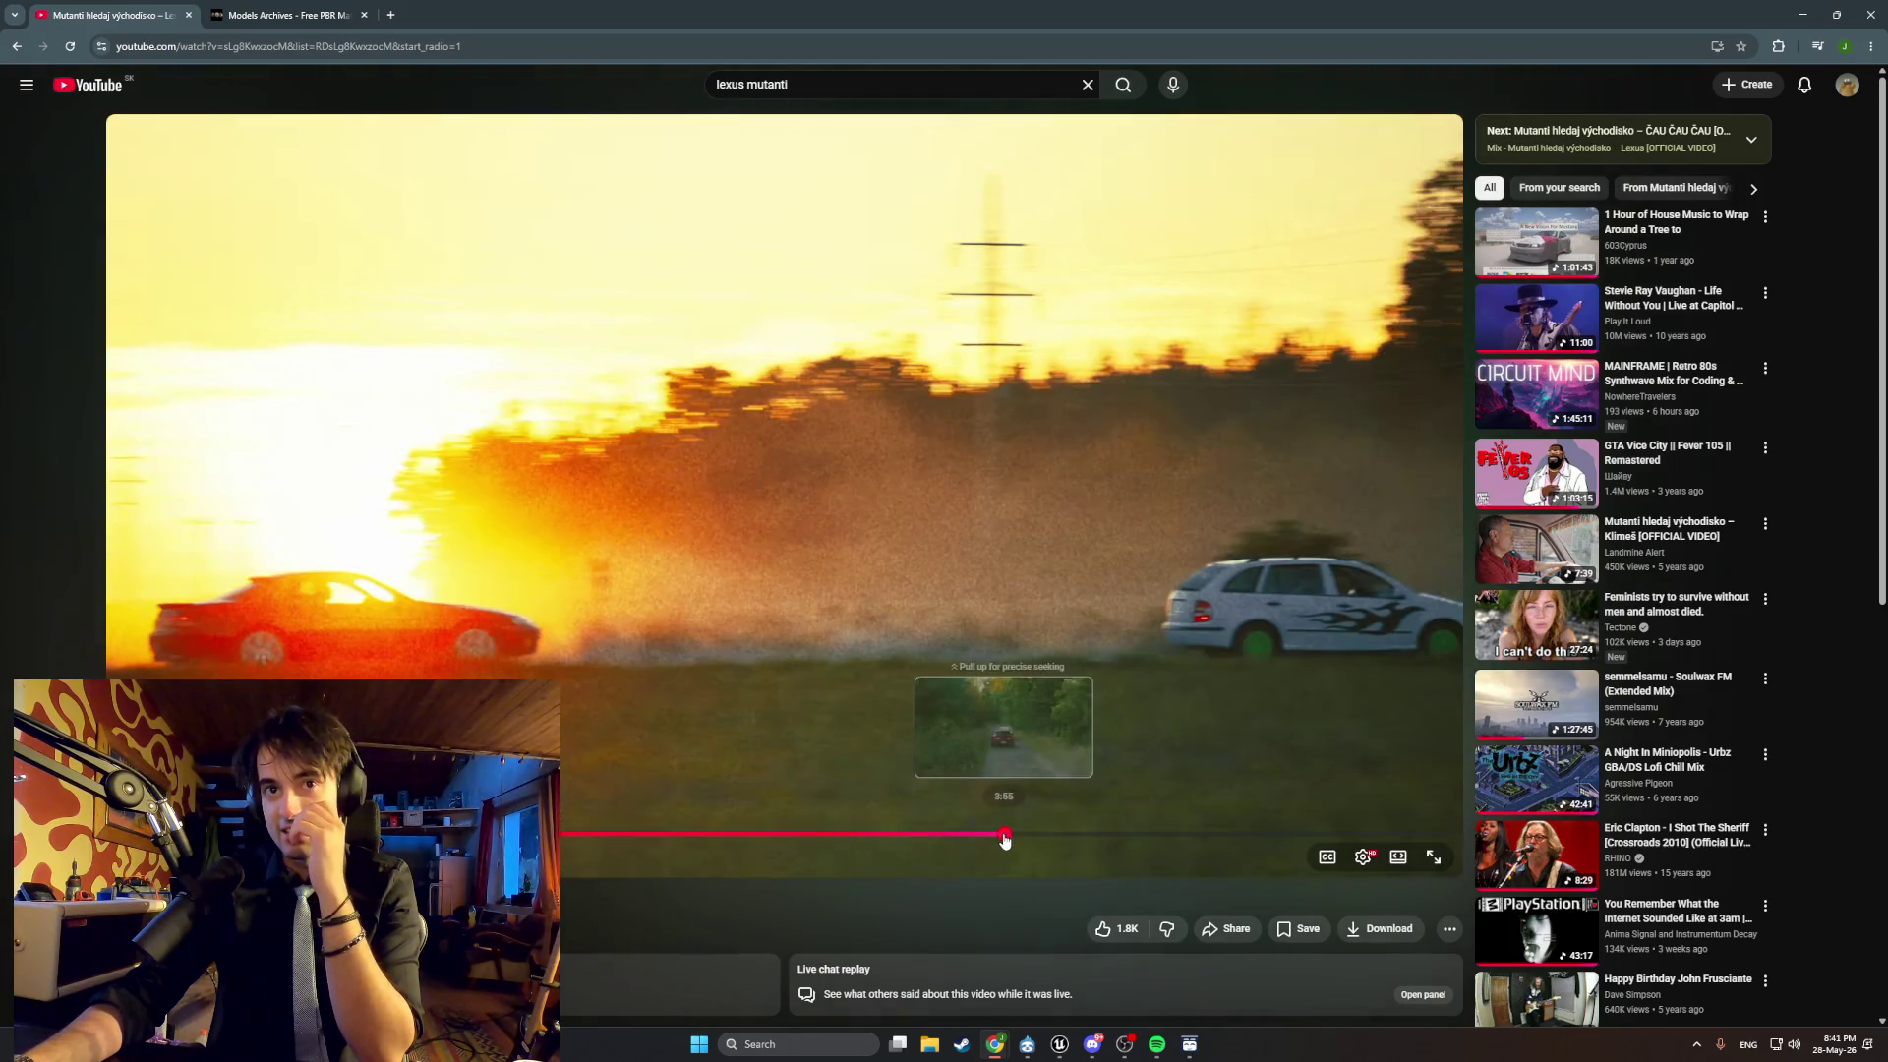
left_click(1003, 837)
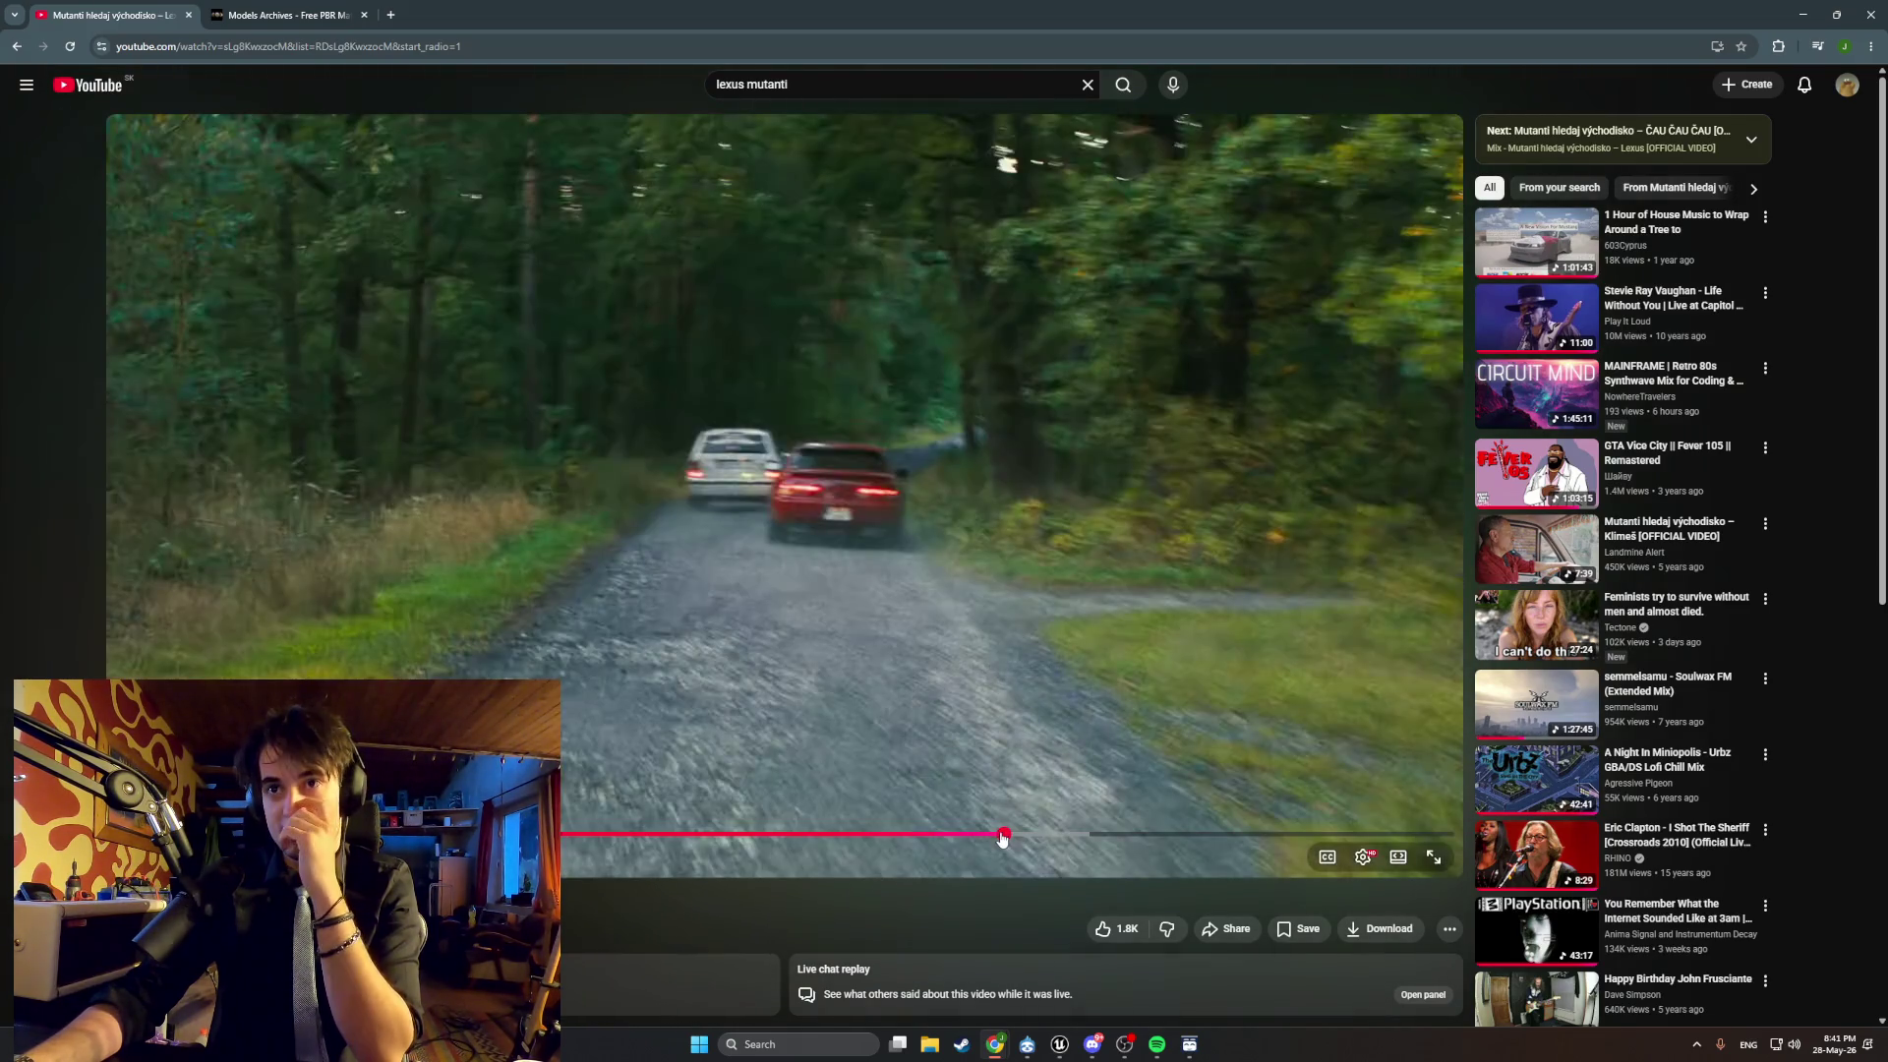
left_click_drag(961, 836, 947, 840)
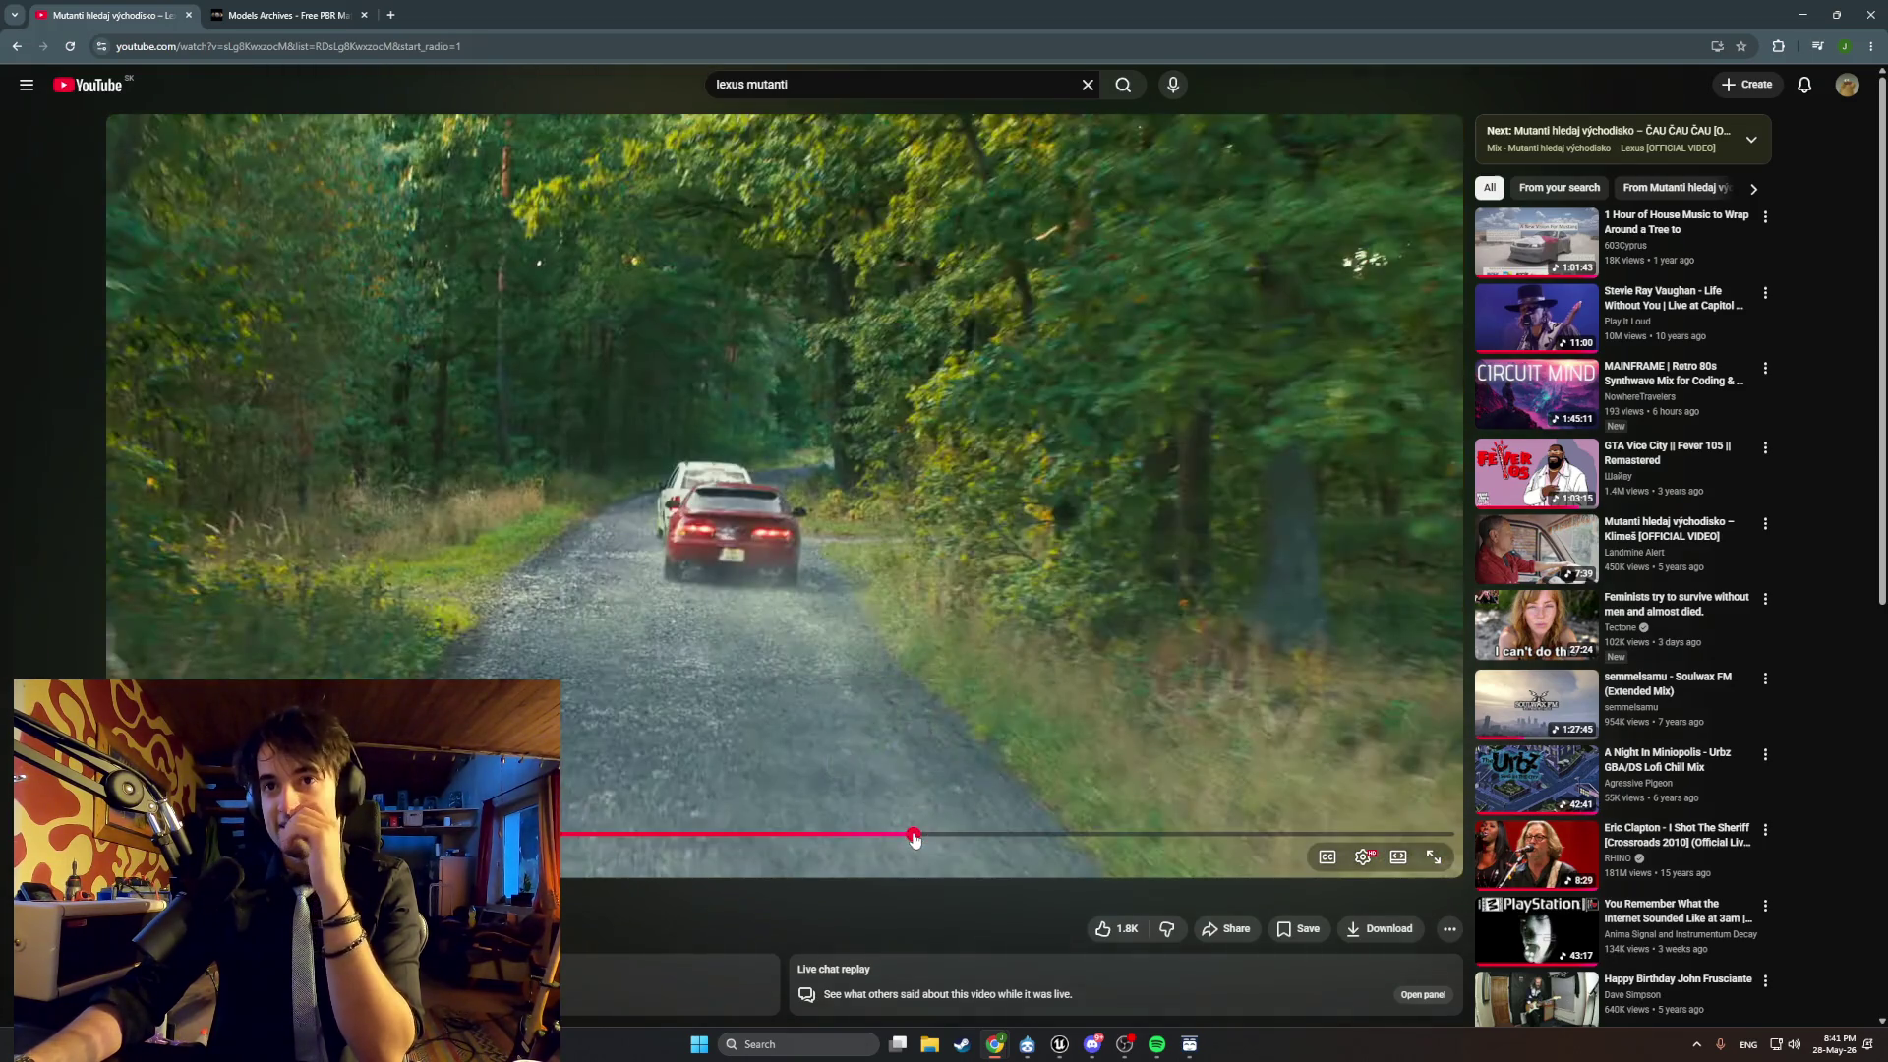
left_click_drag(914, 838, 721, 835)
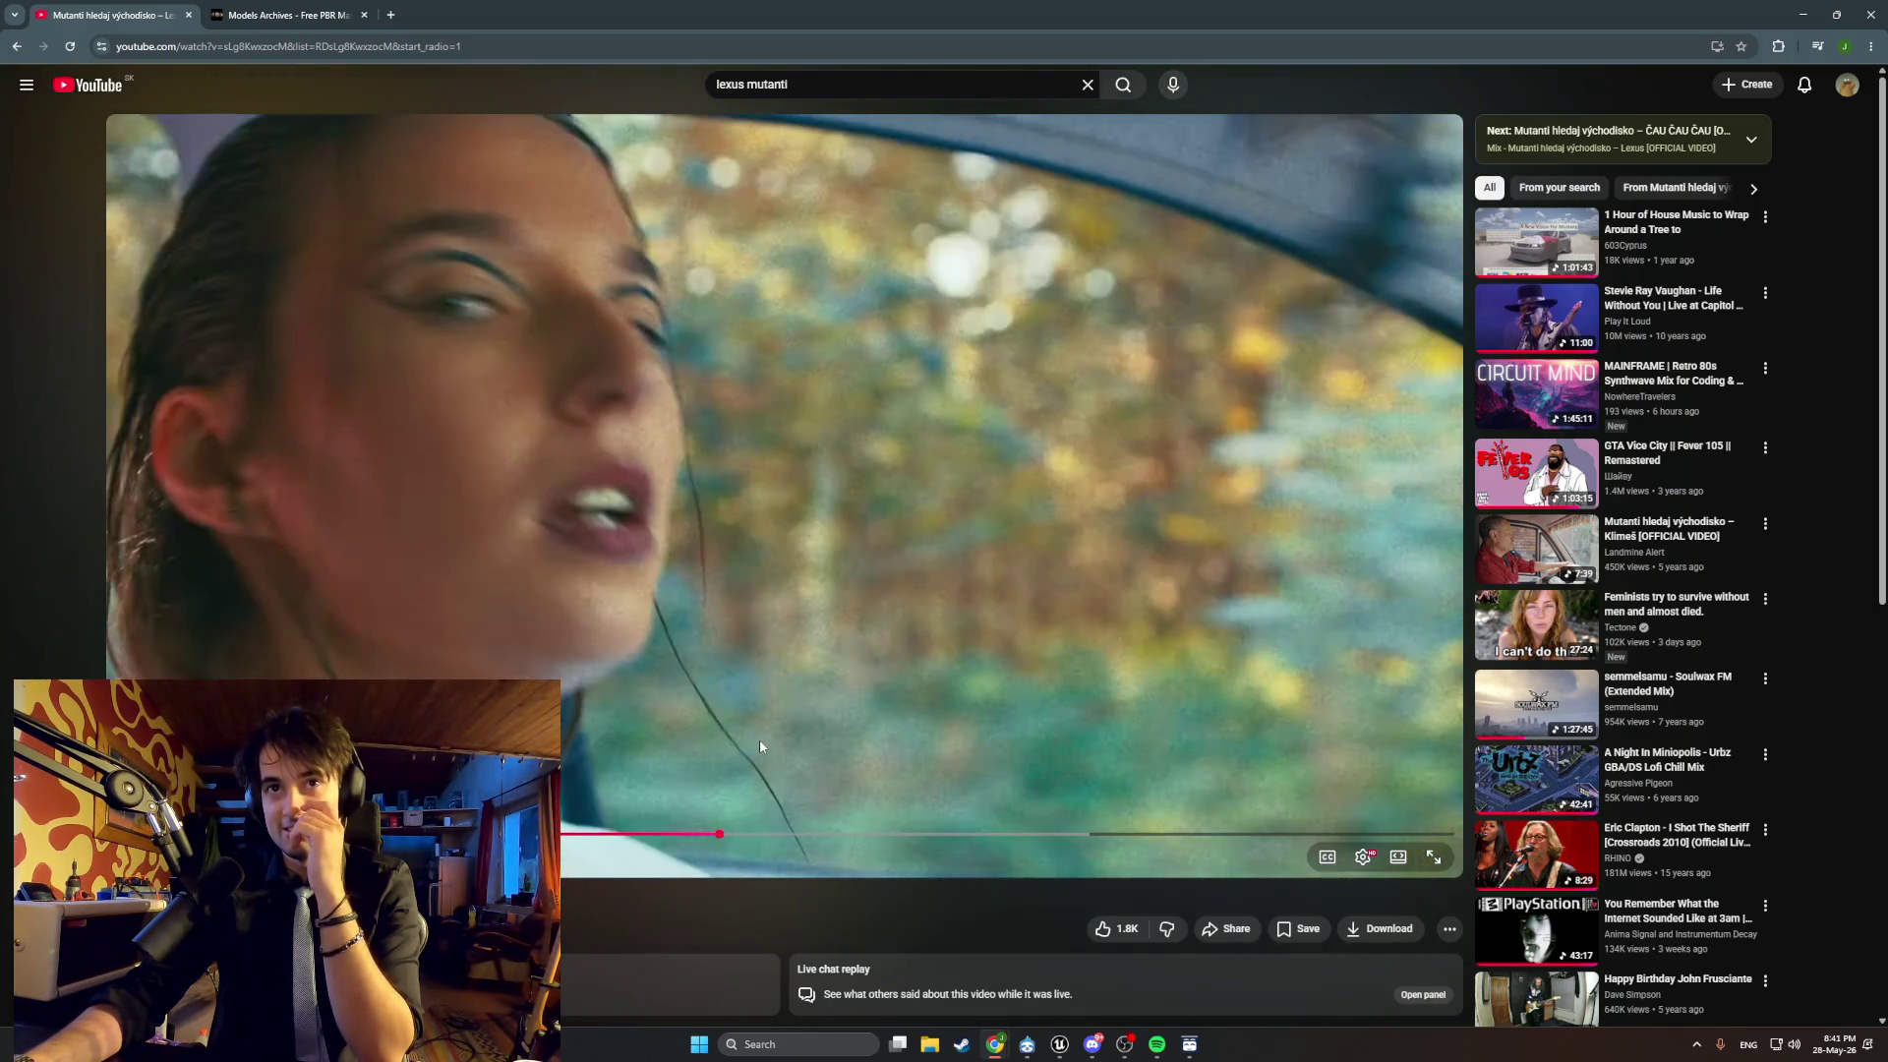
left_click(759, 744)
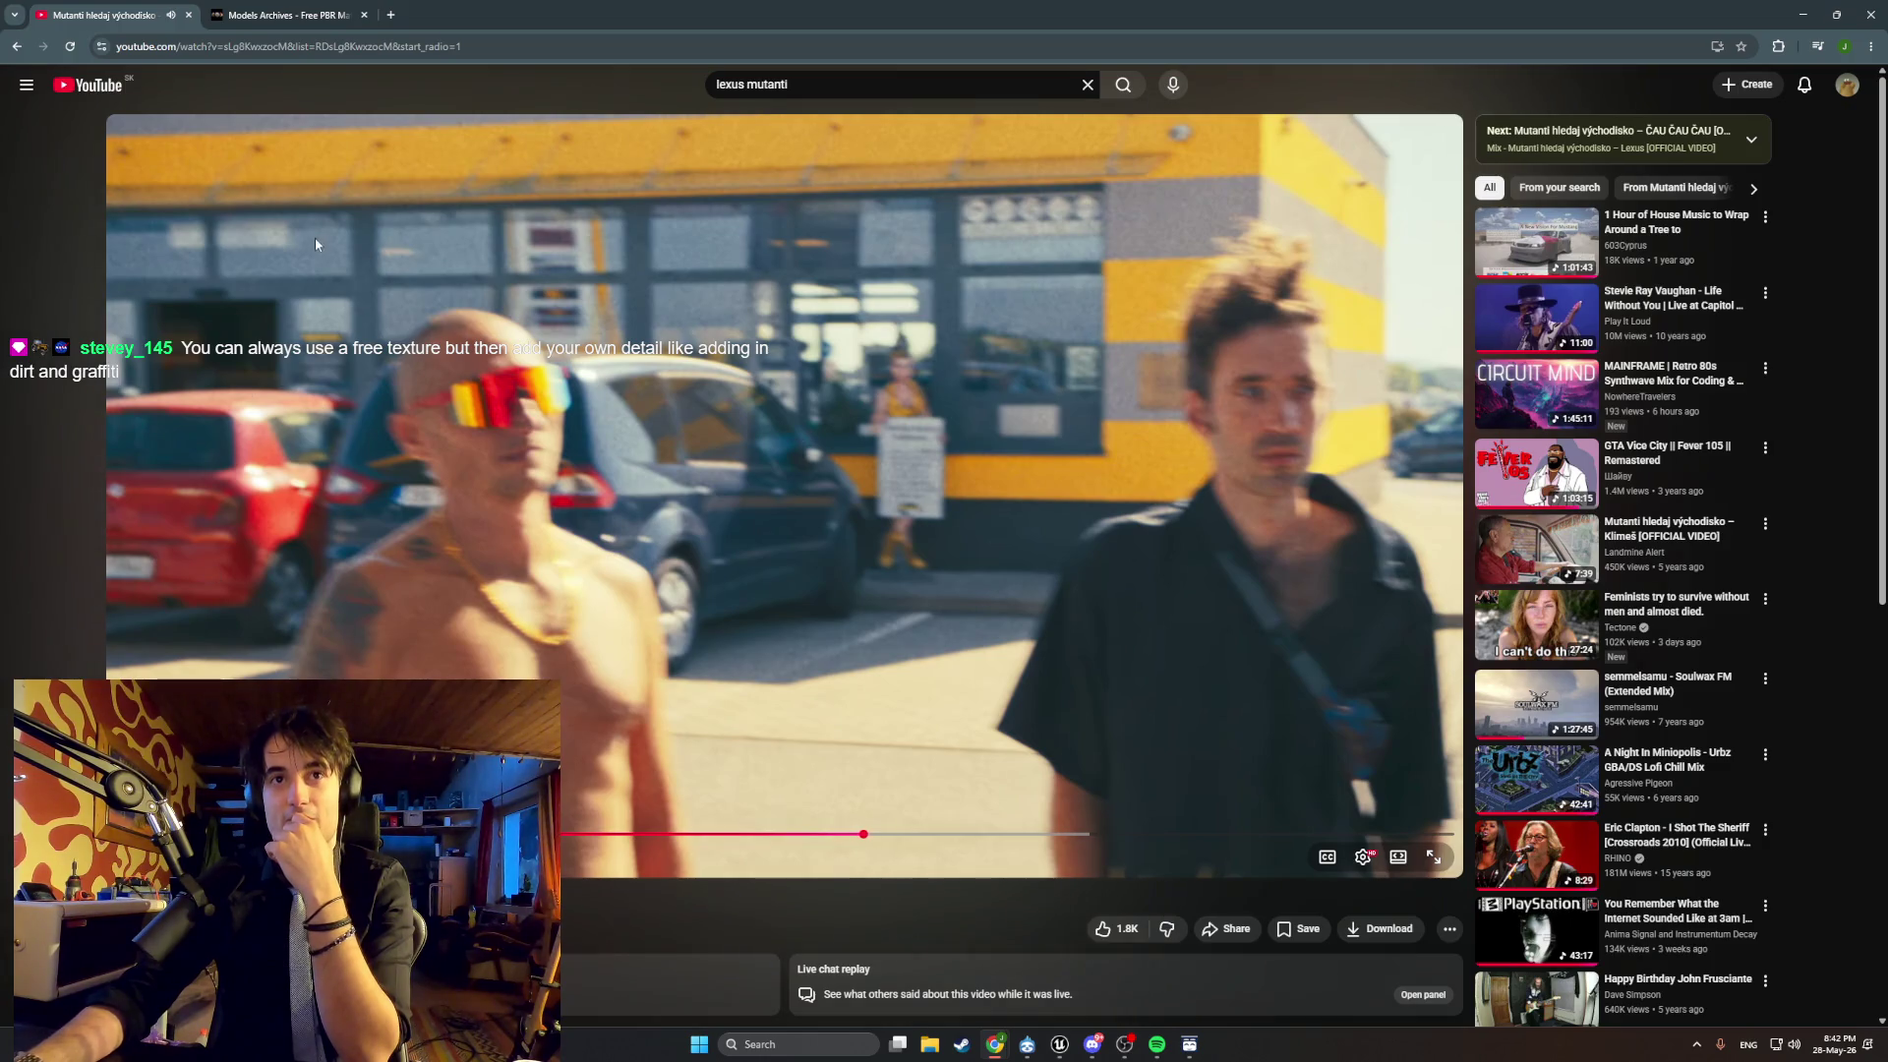
Pause and resume the Lexus music video twice as it plays on.
left_click(330, 266)
left_click(349, 295)
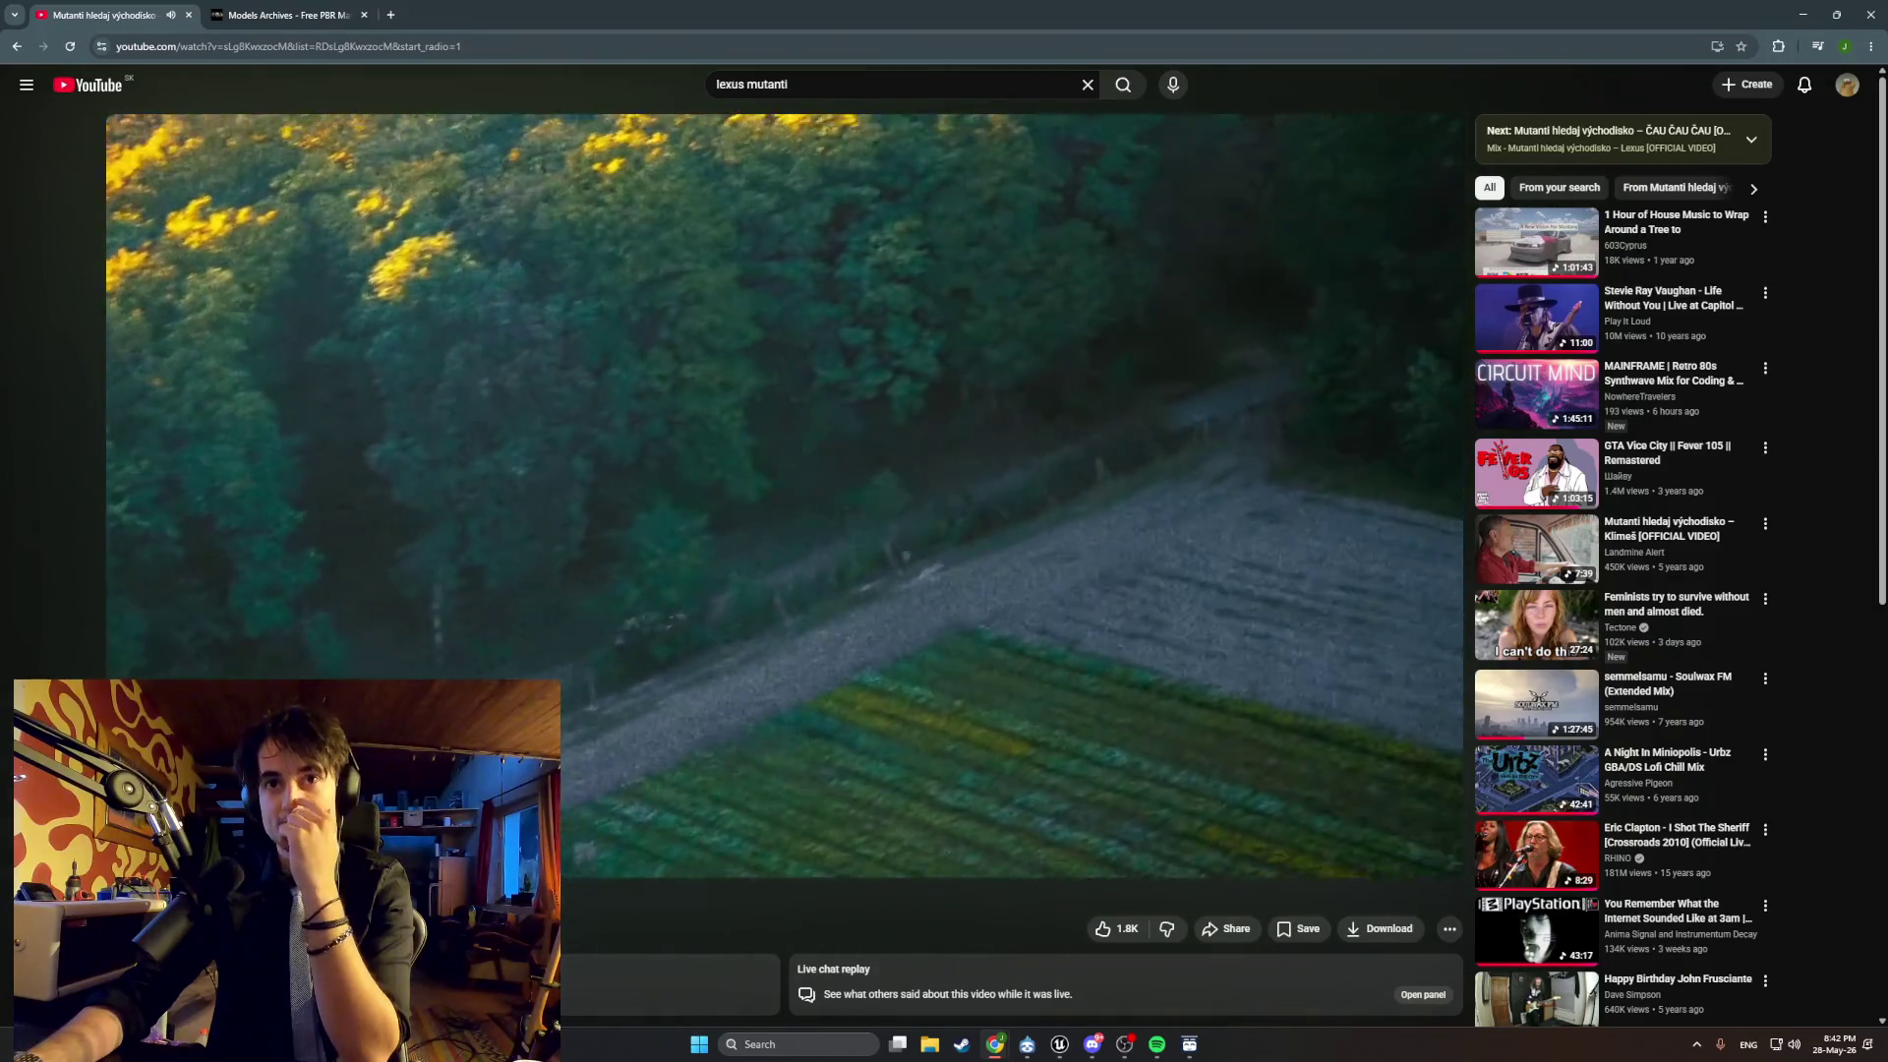
left_click(678, 564)
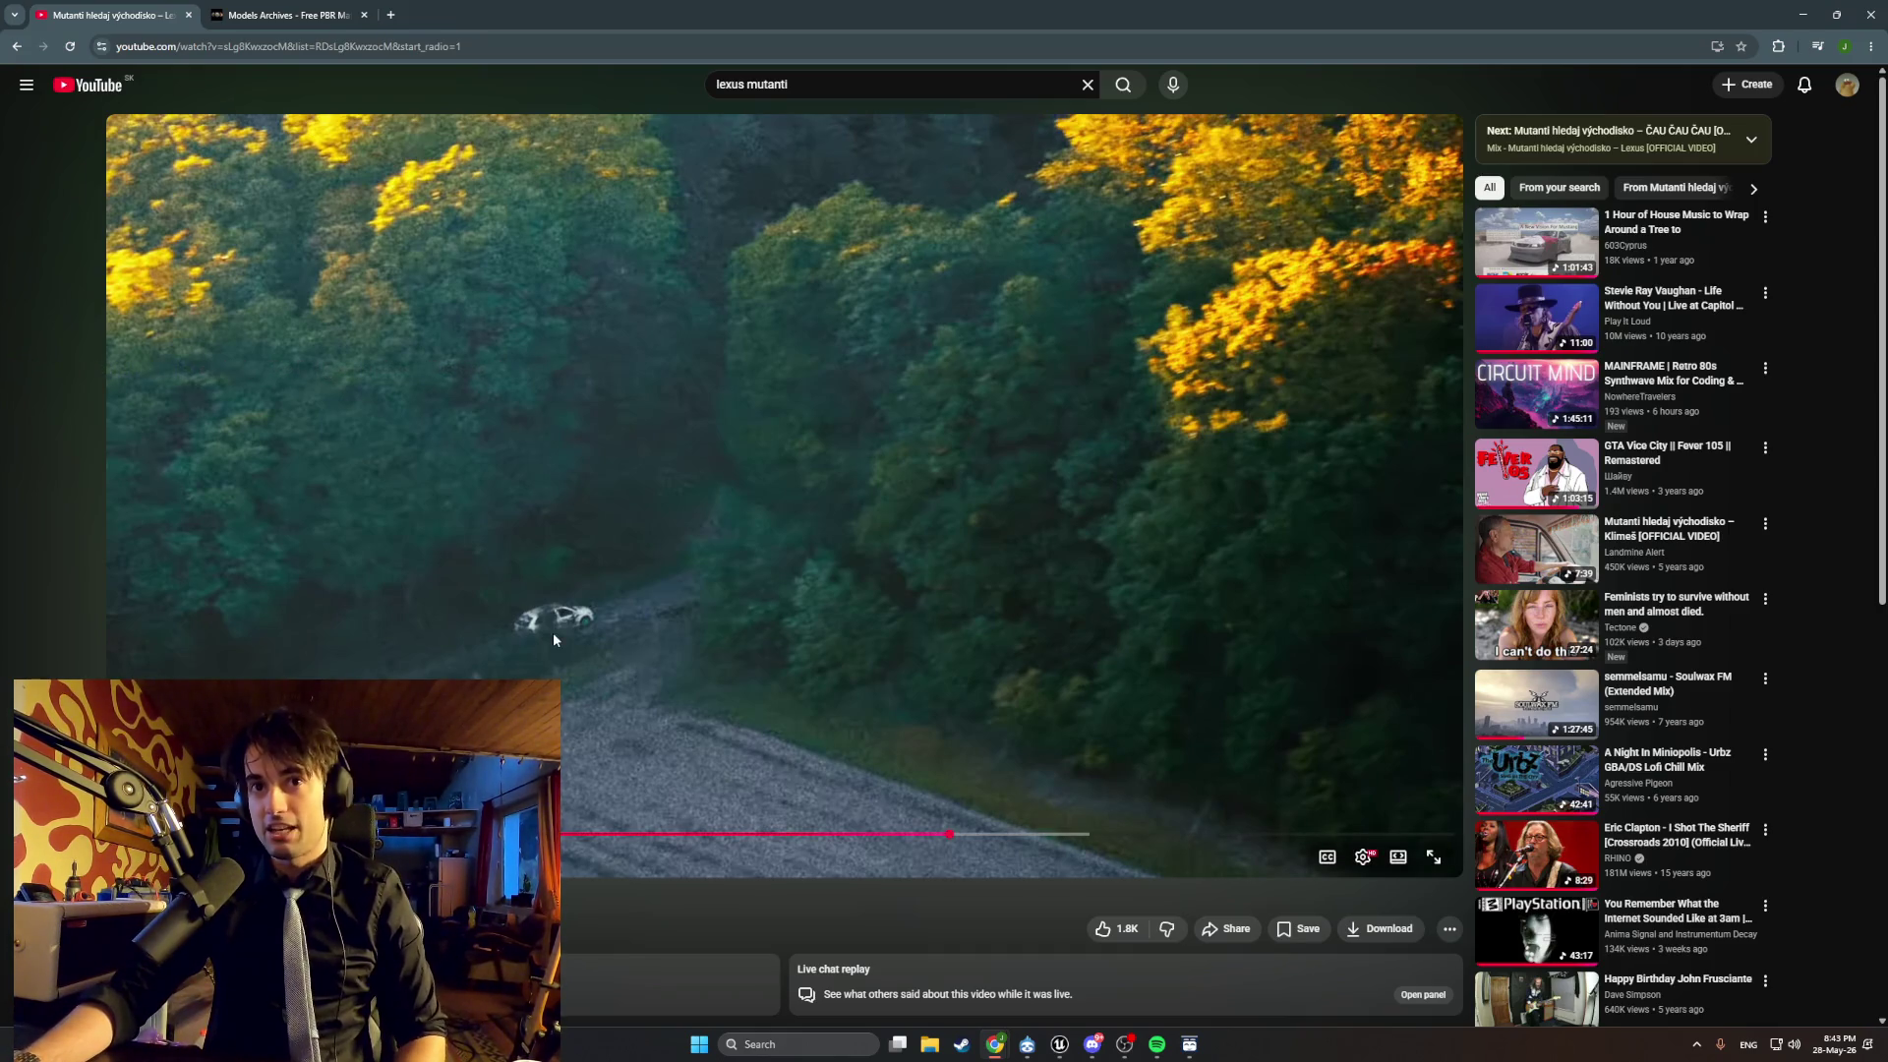
left_click(628, 587)
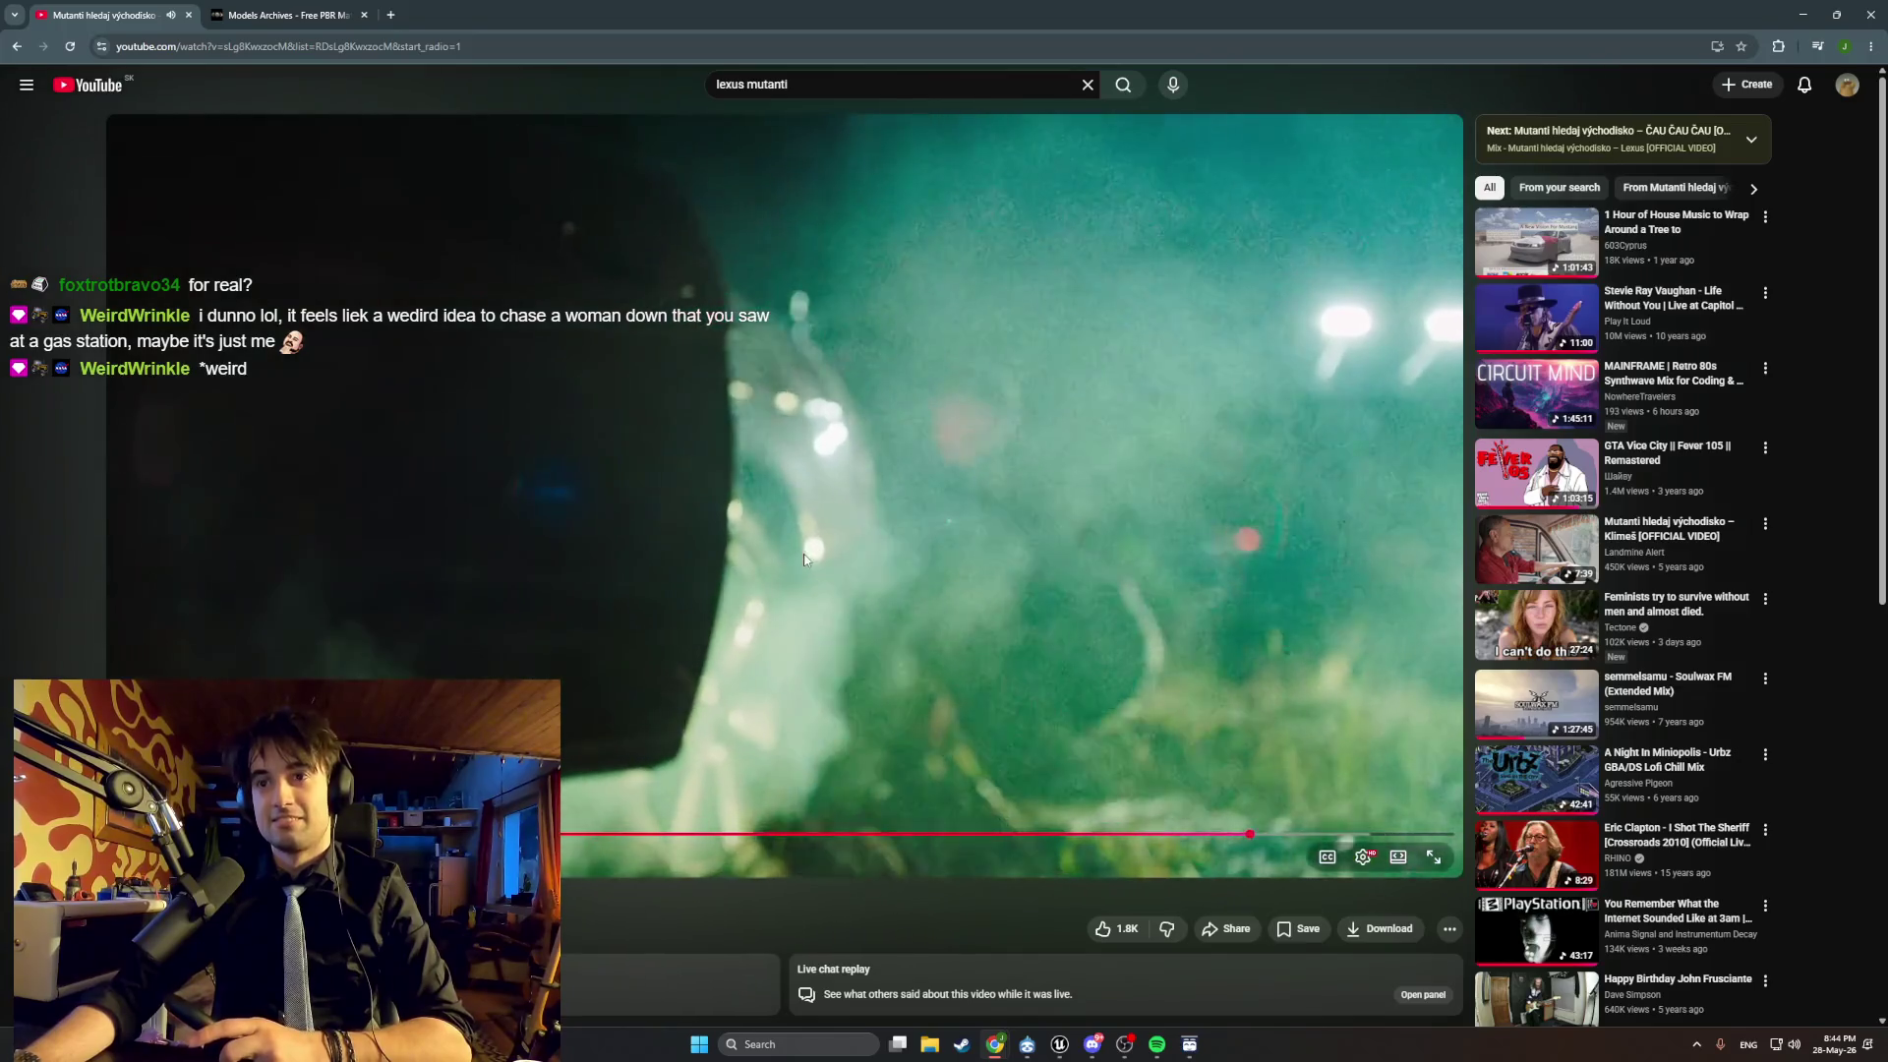
Pause the Lexus video on the hazy green night shot near its end.
left_click(803, 560)
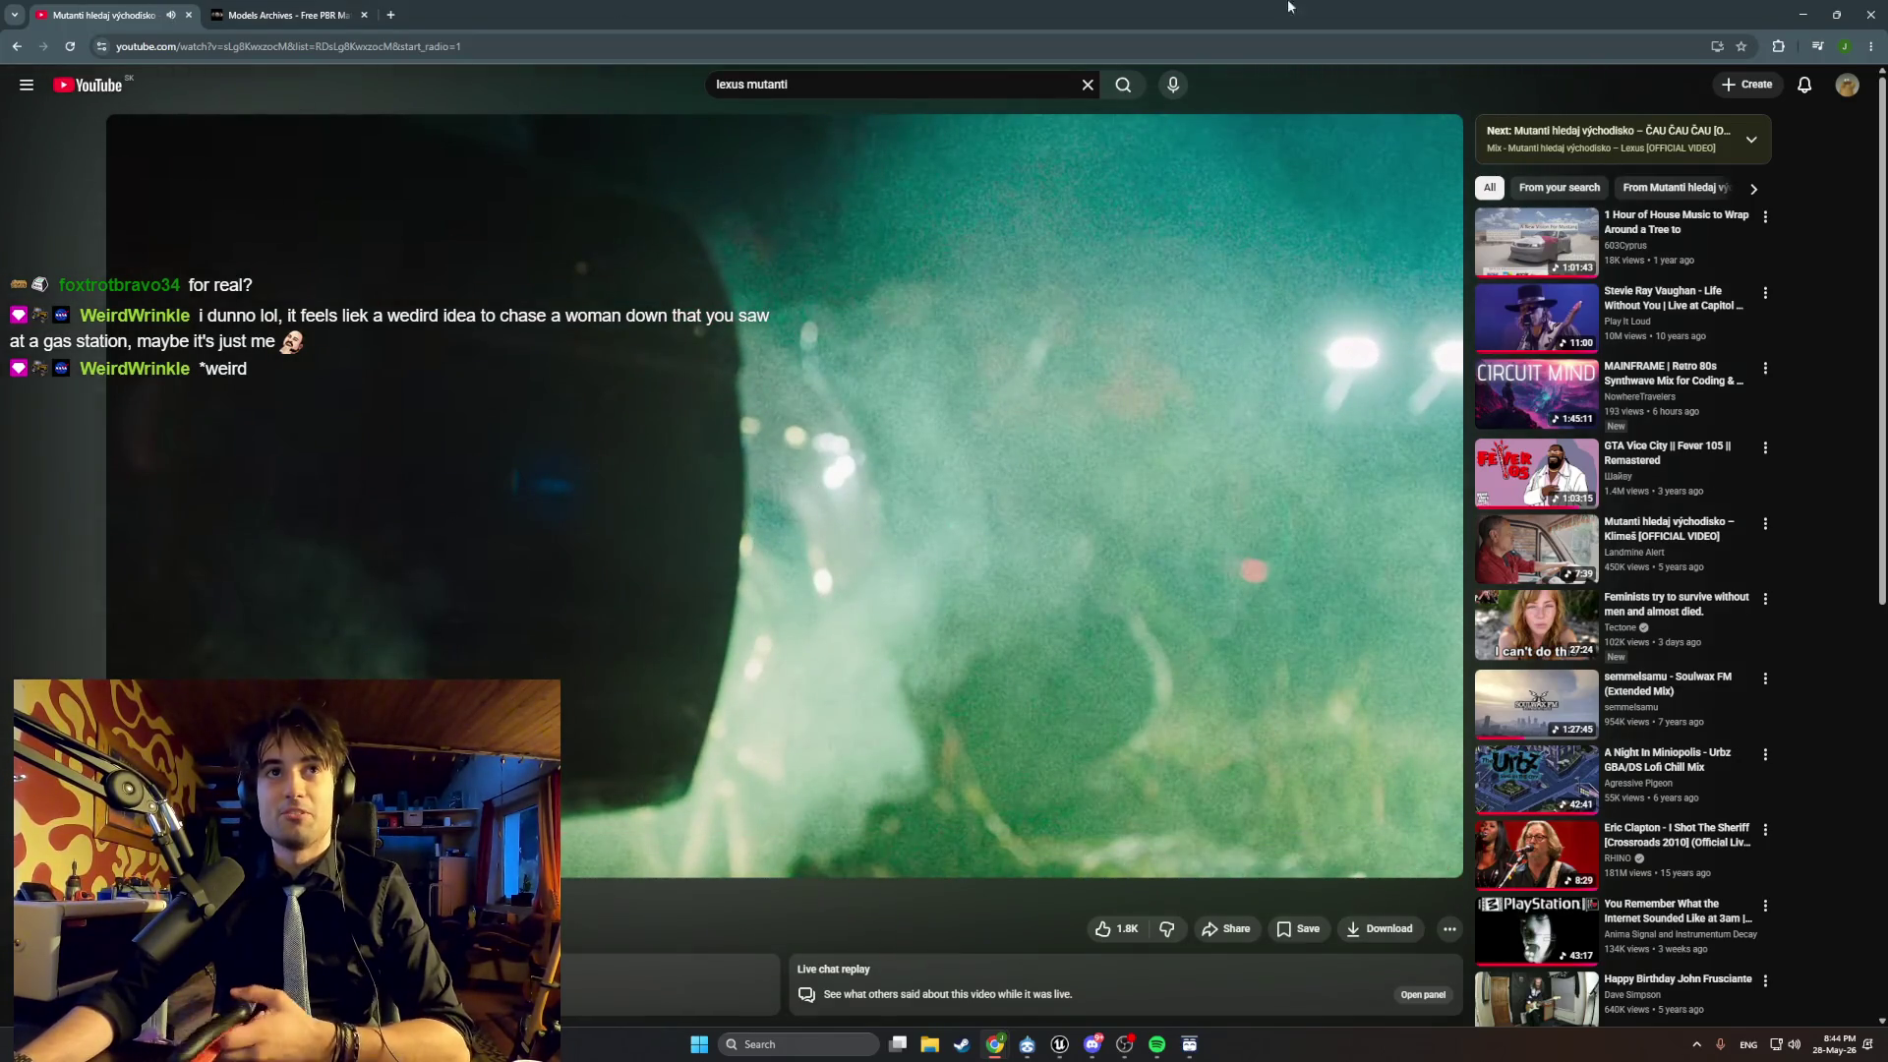
Minimize the browser, Unreal Editor and Spotify, then bring YouTube back up.
left_click(1799, 15)
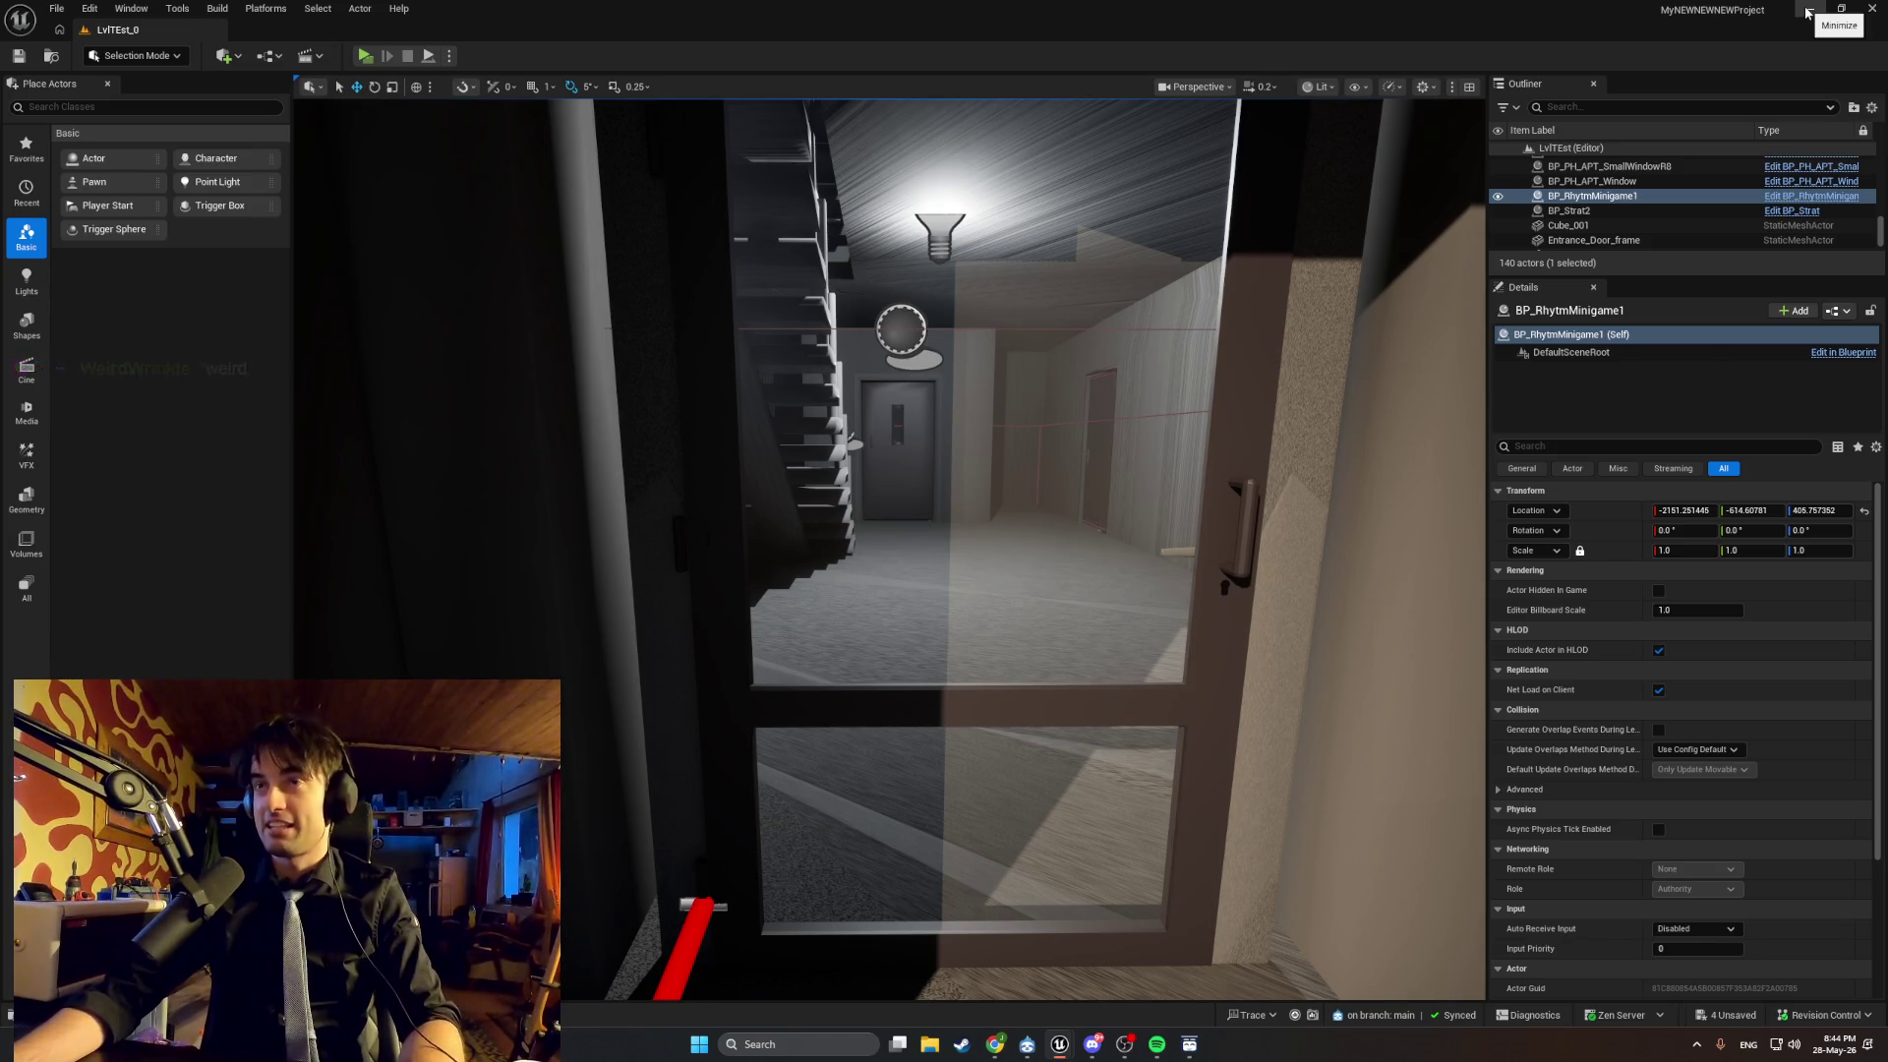
left_click(1805, 14)
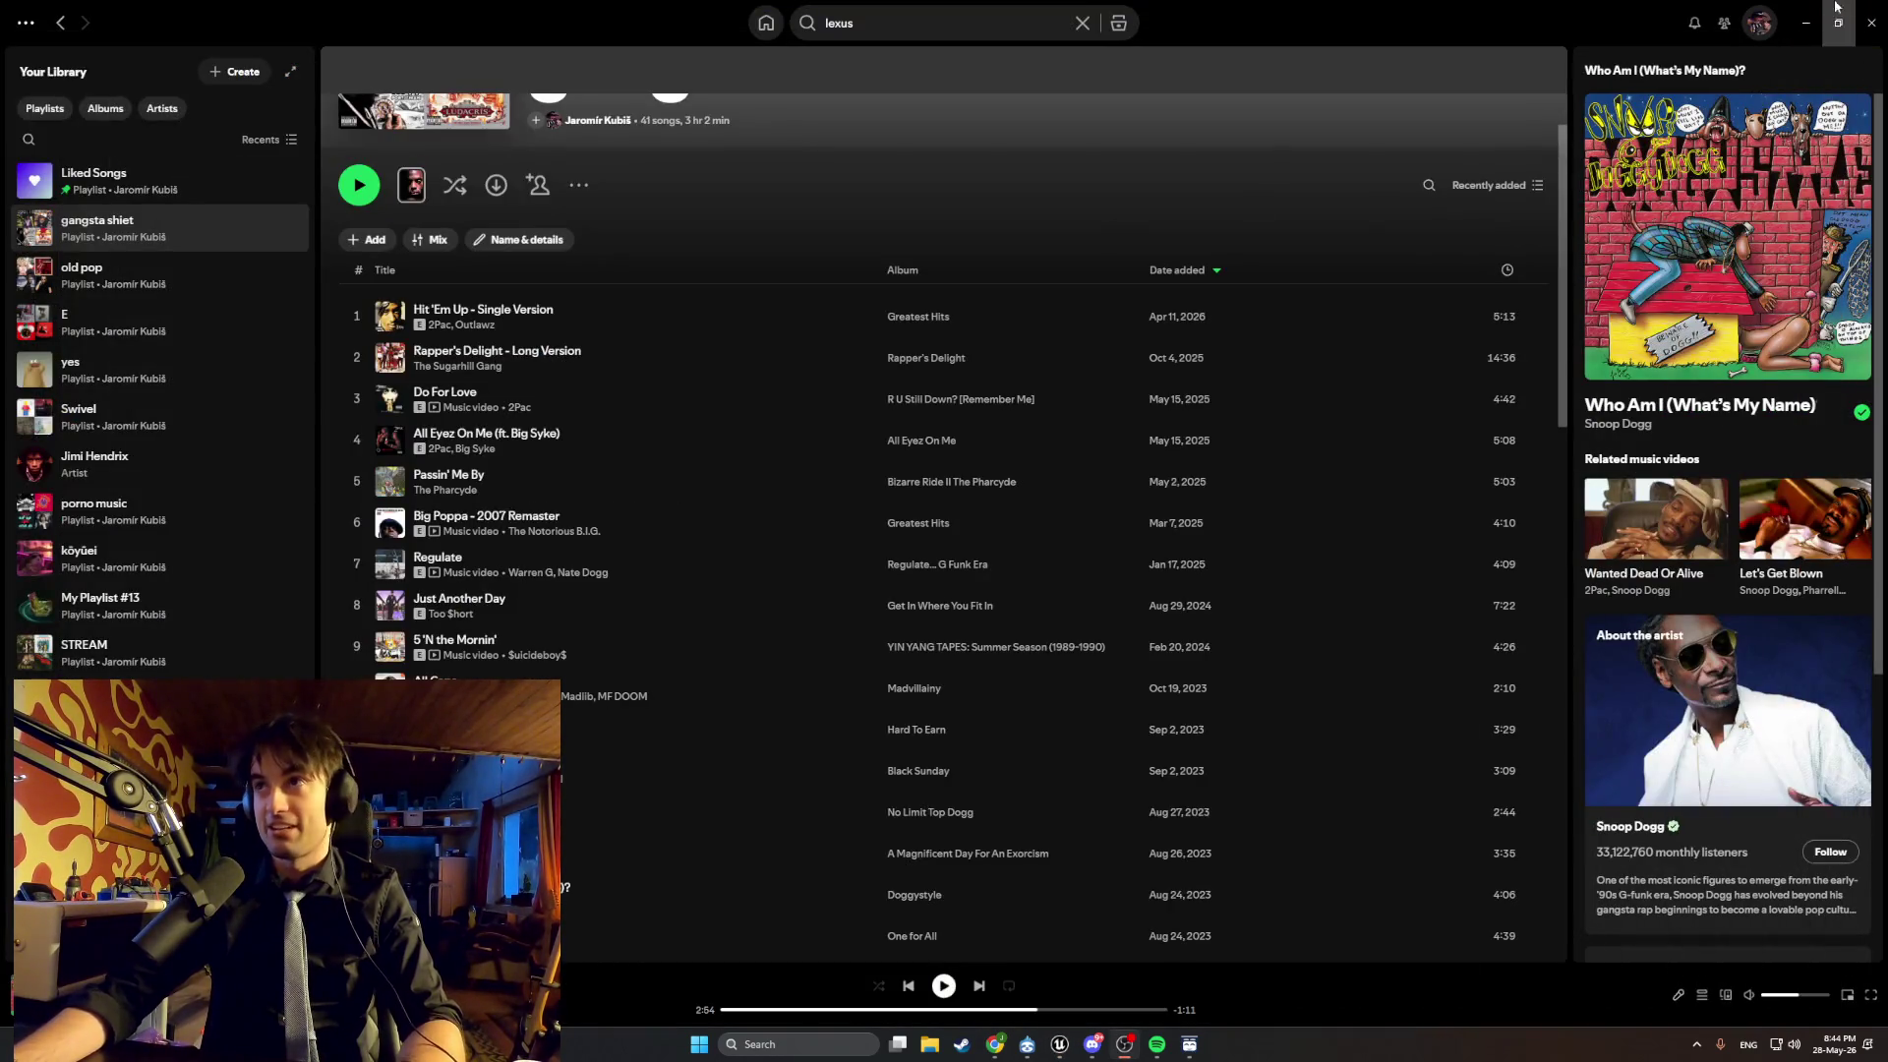
left_click(1807, 12)
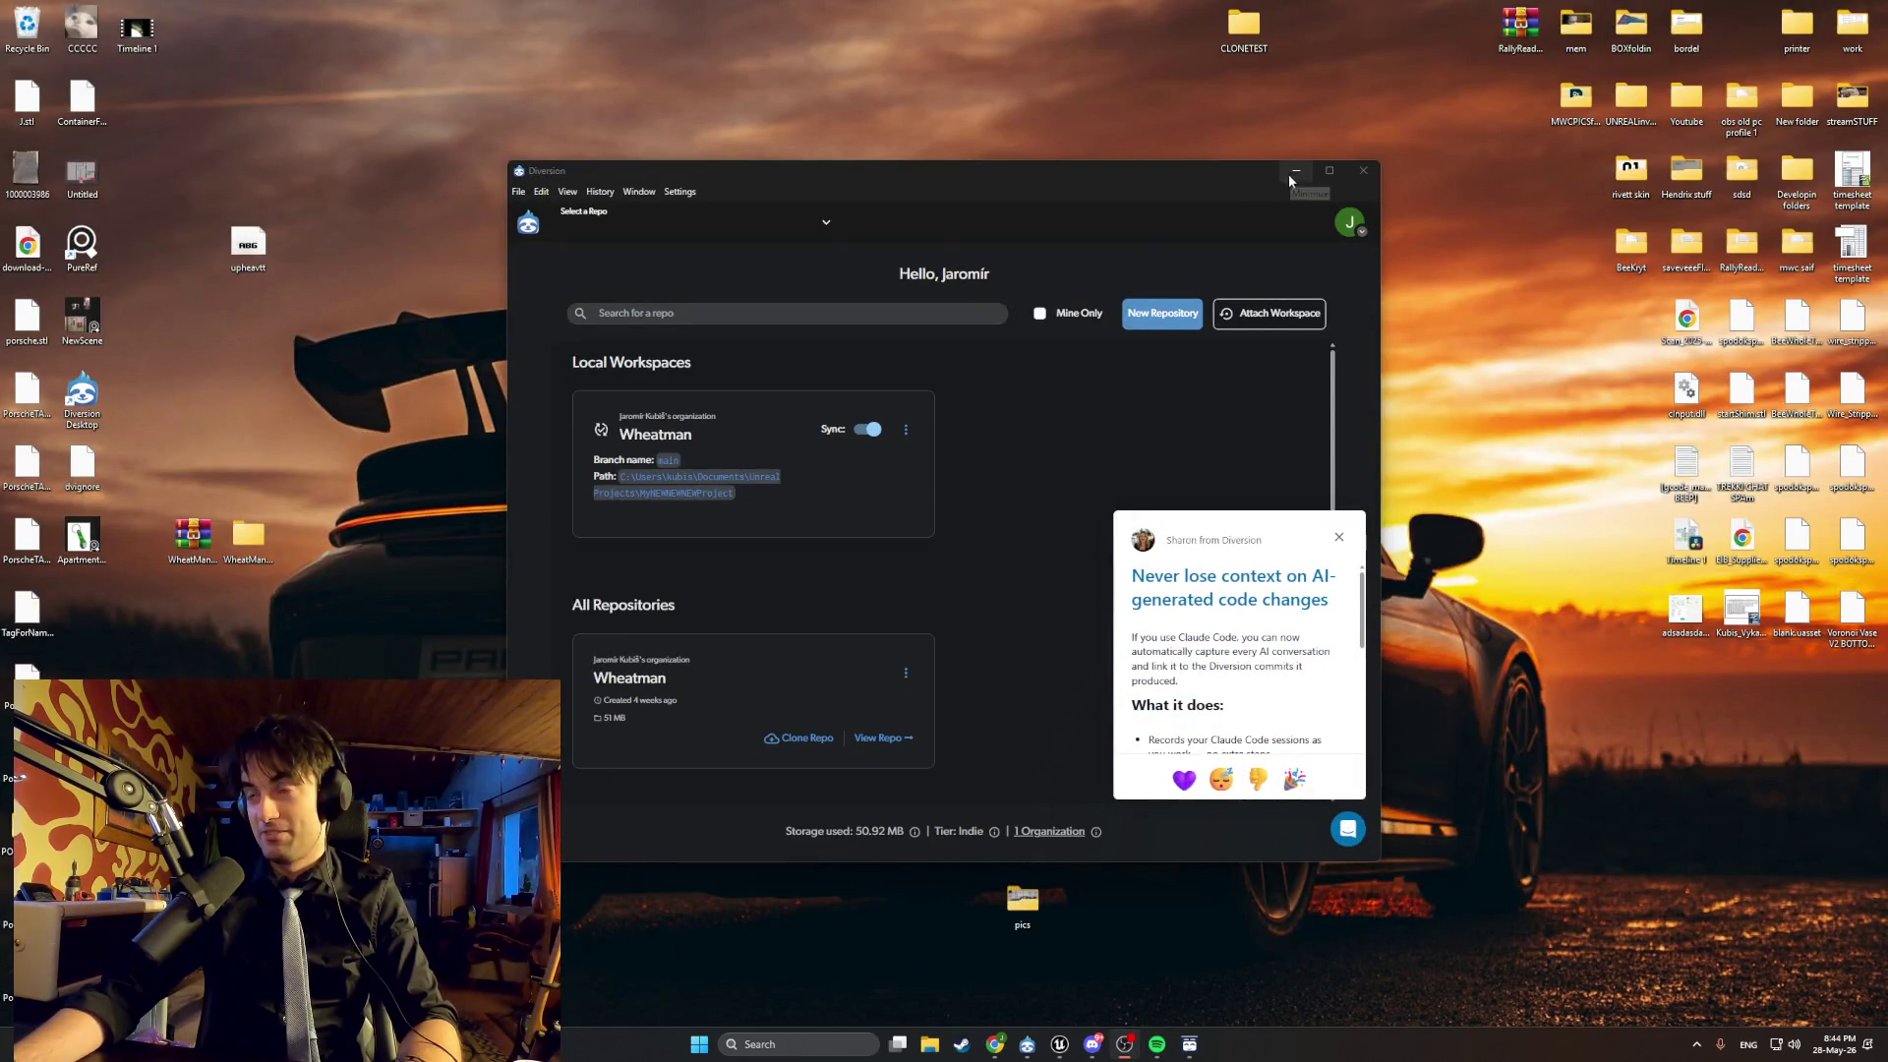
mouse_move(993, 1046)
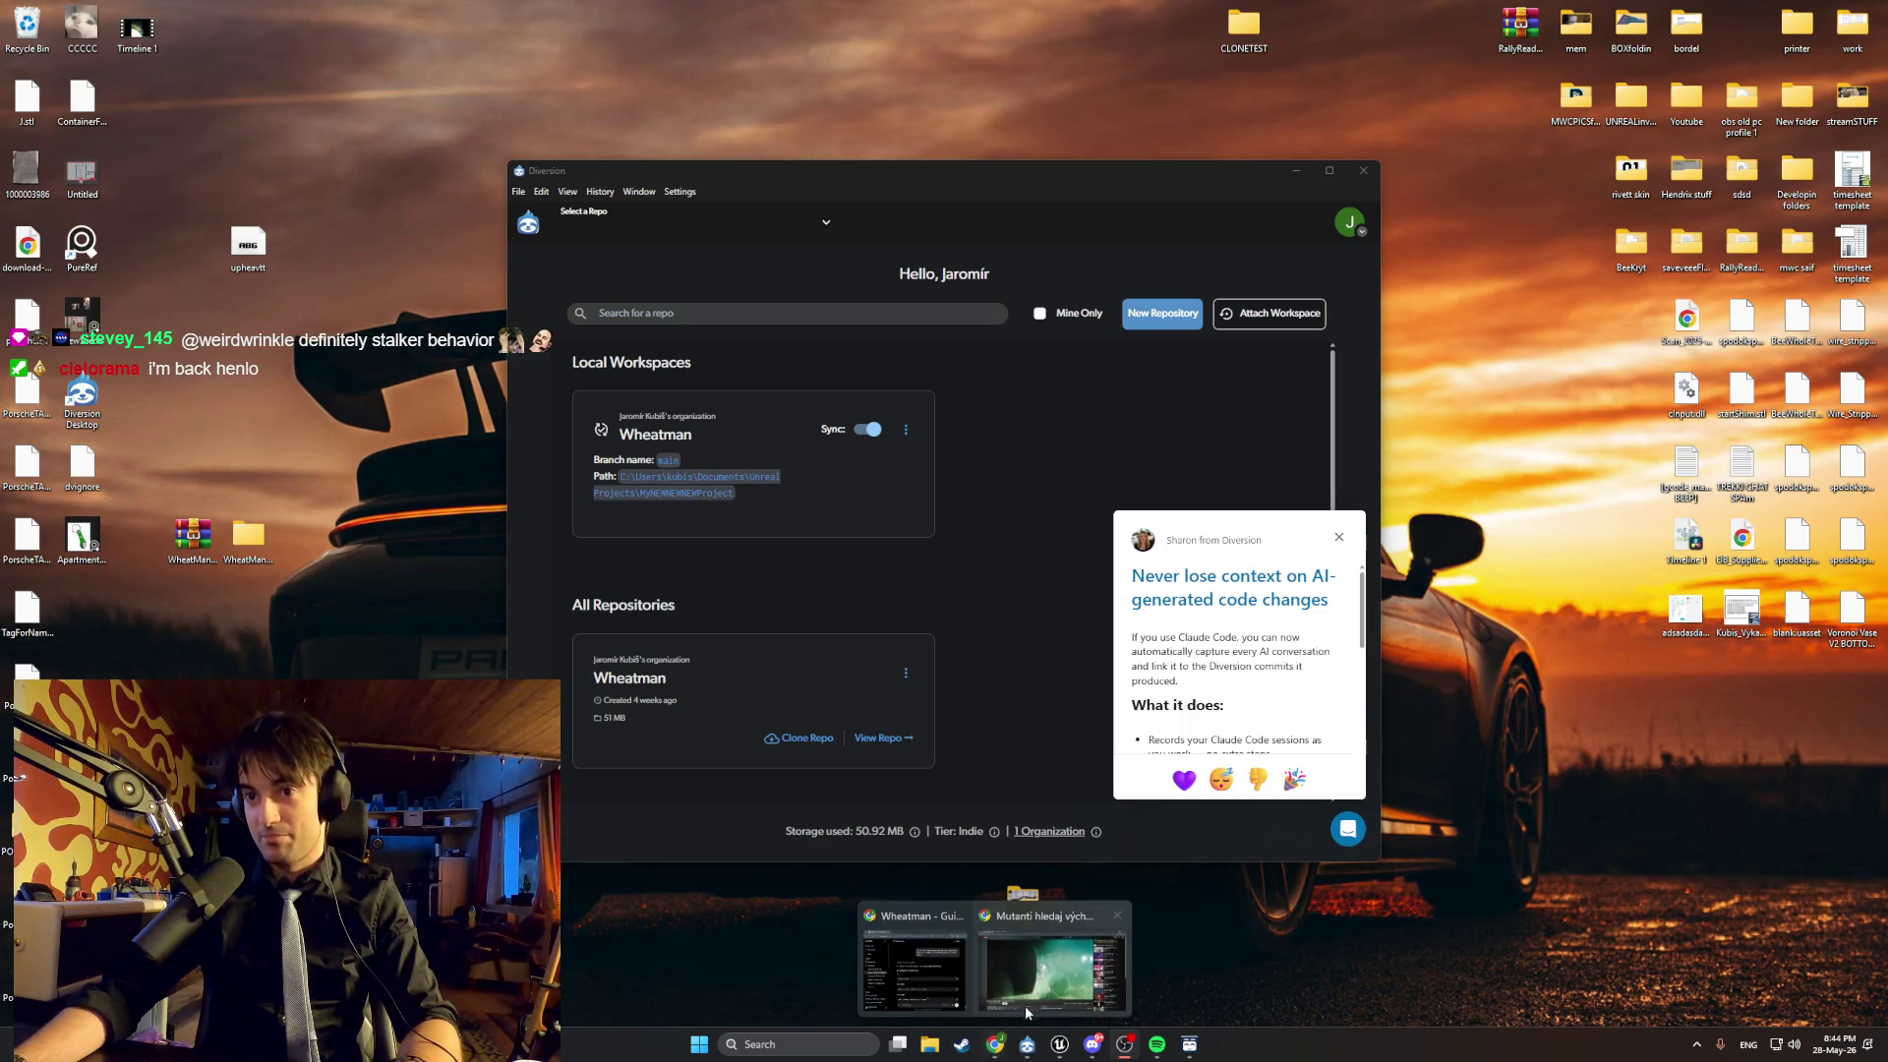
left_click(1047, 968)
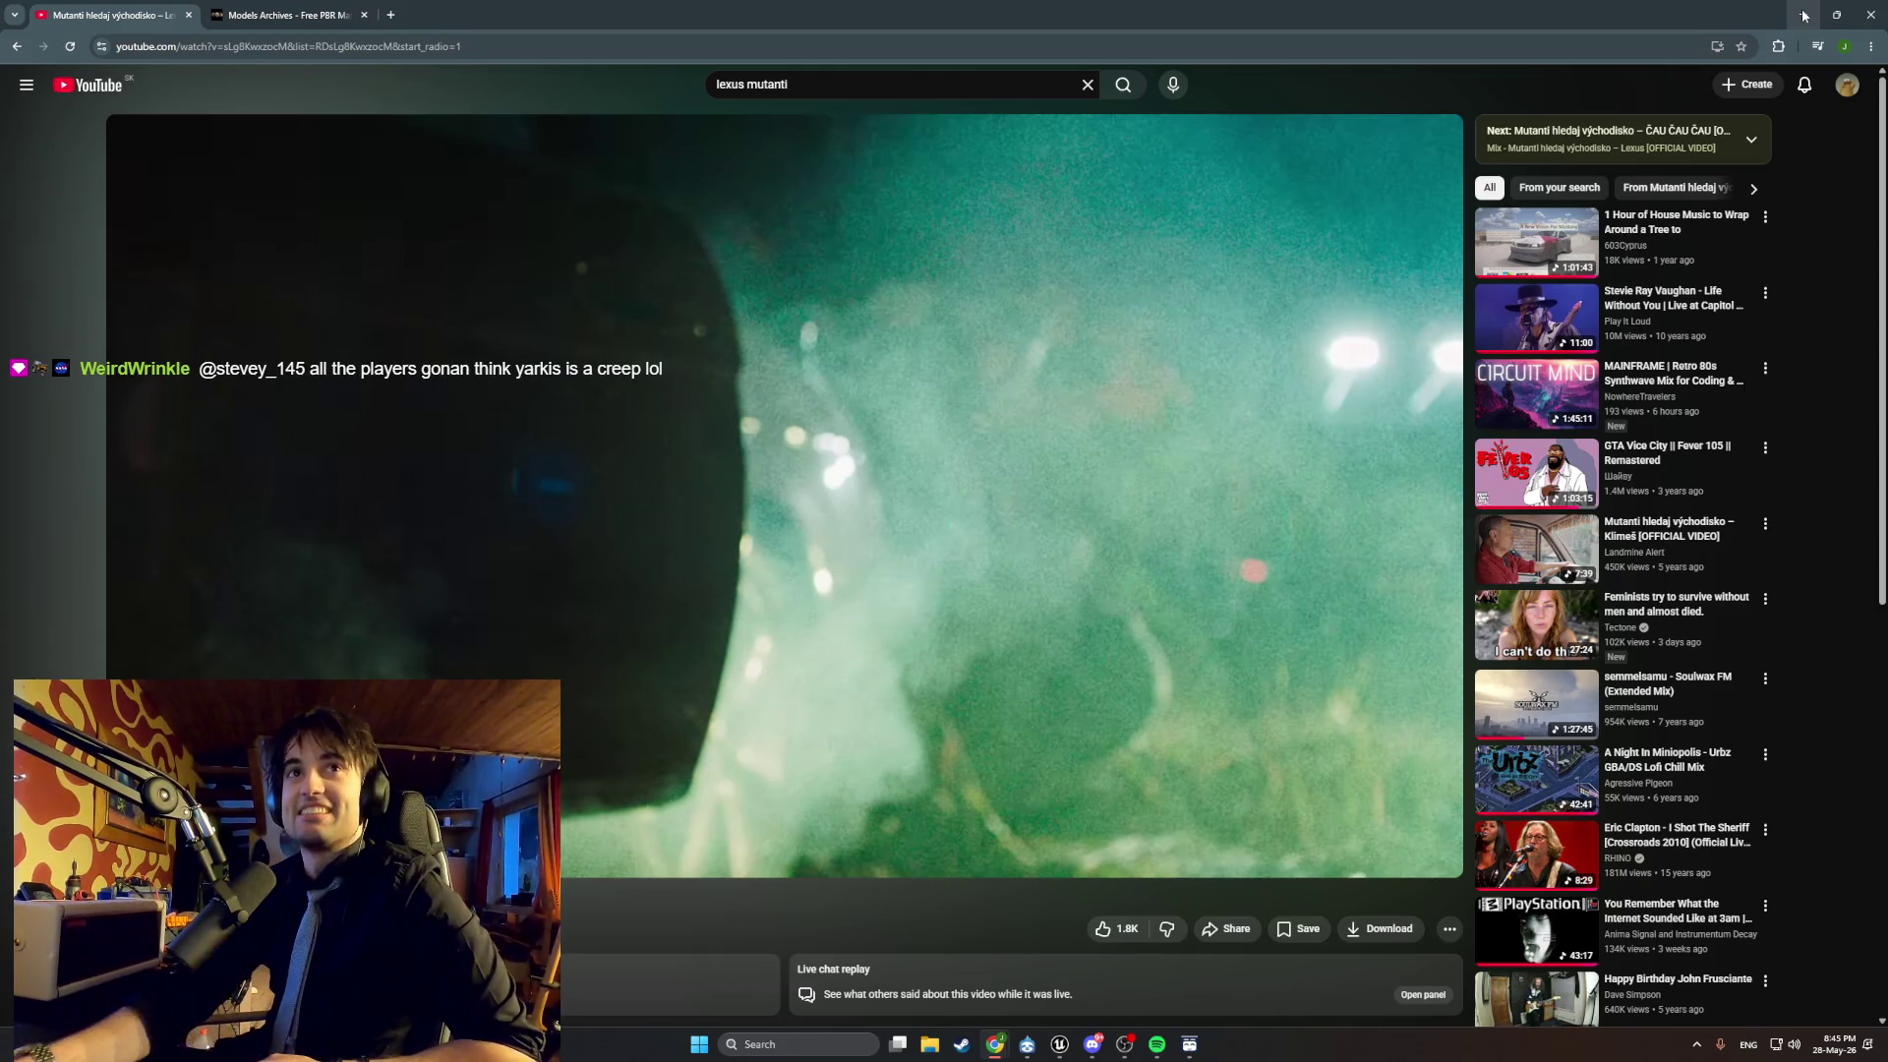
Hide the browser, dismiss the Diversion popup and return to the Unreal Editor.
left_click(1804, 17)
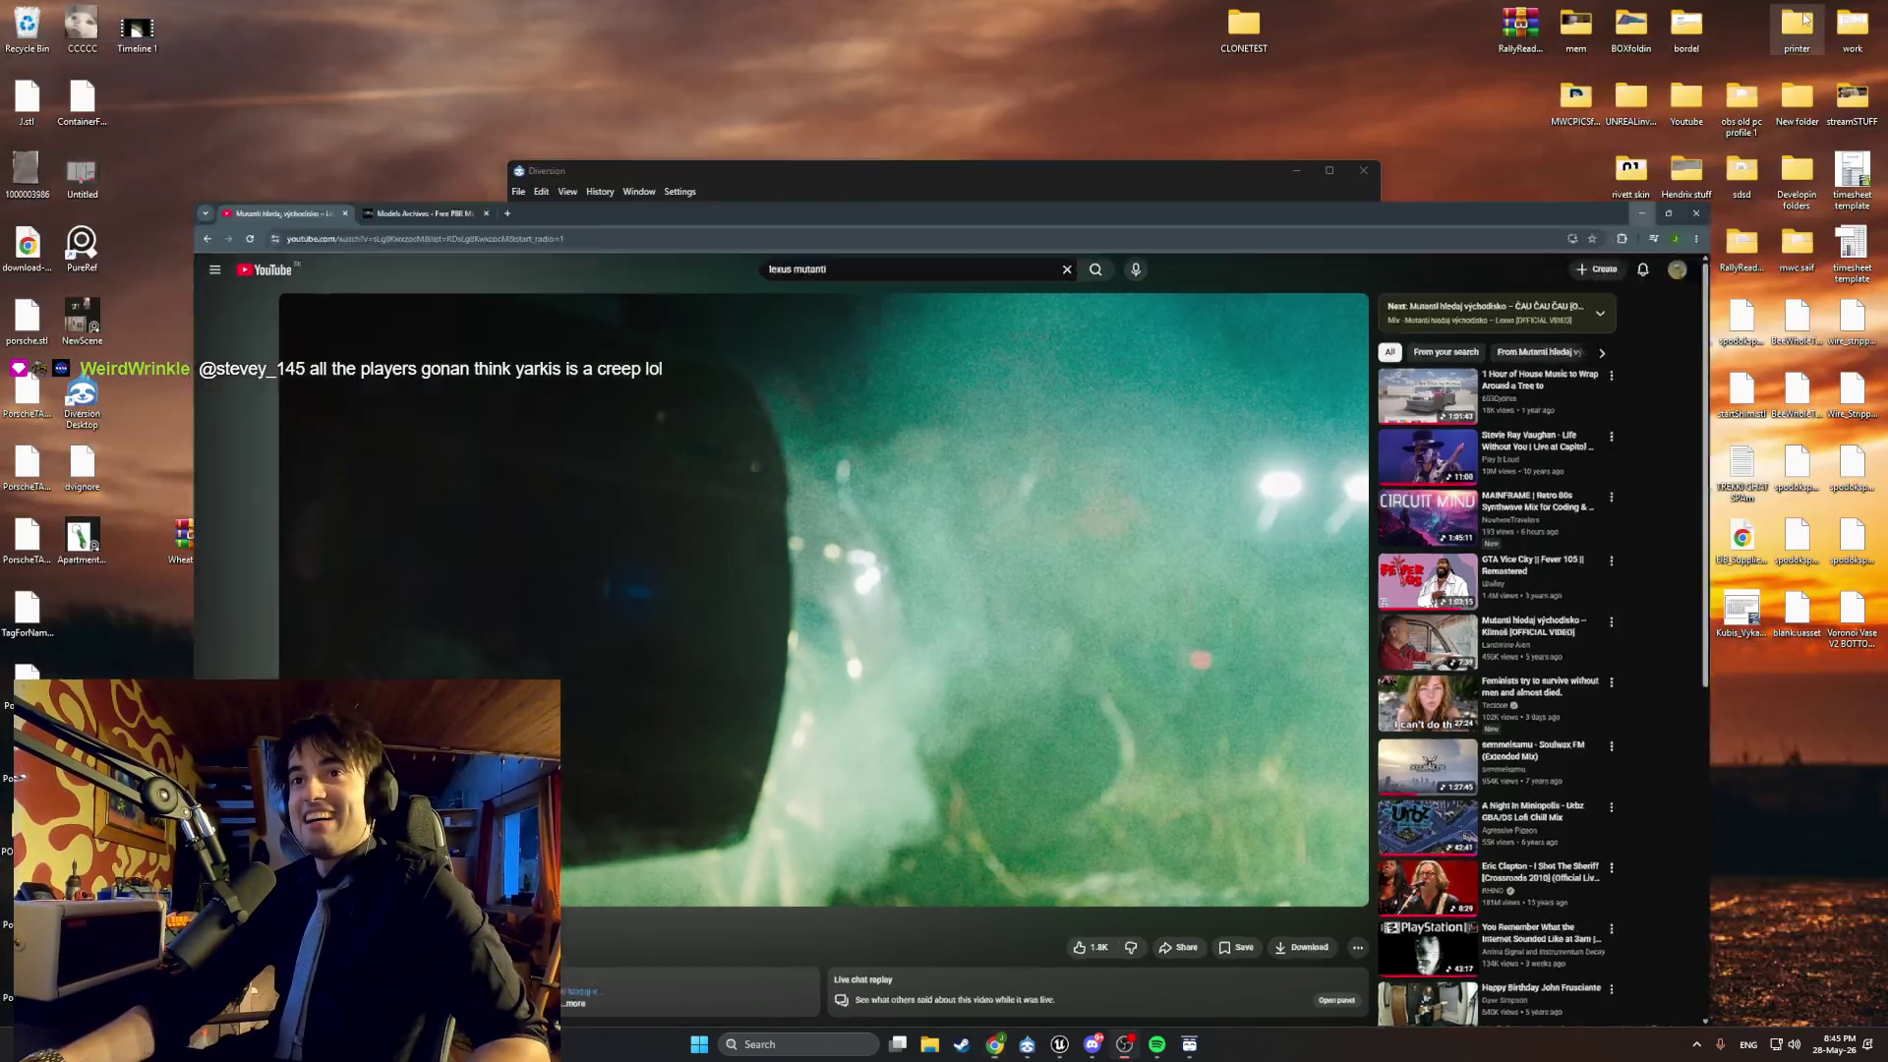
left_click(1339, 538)
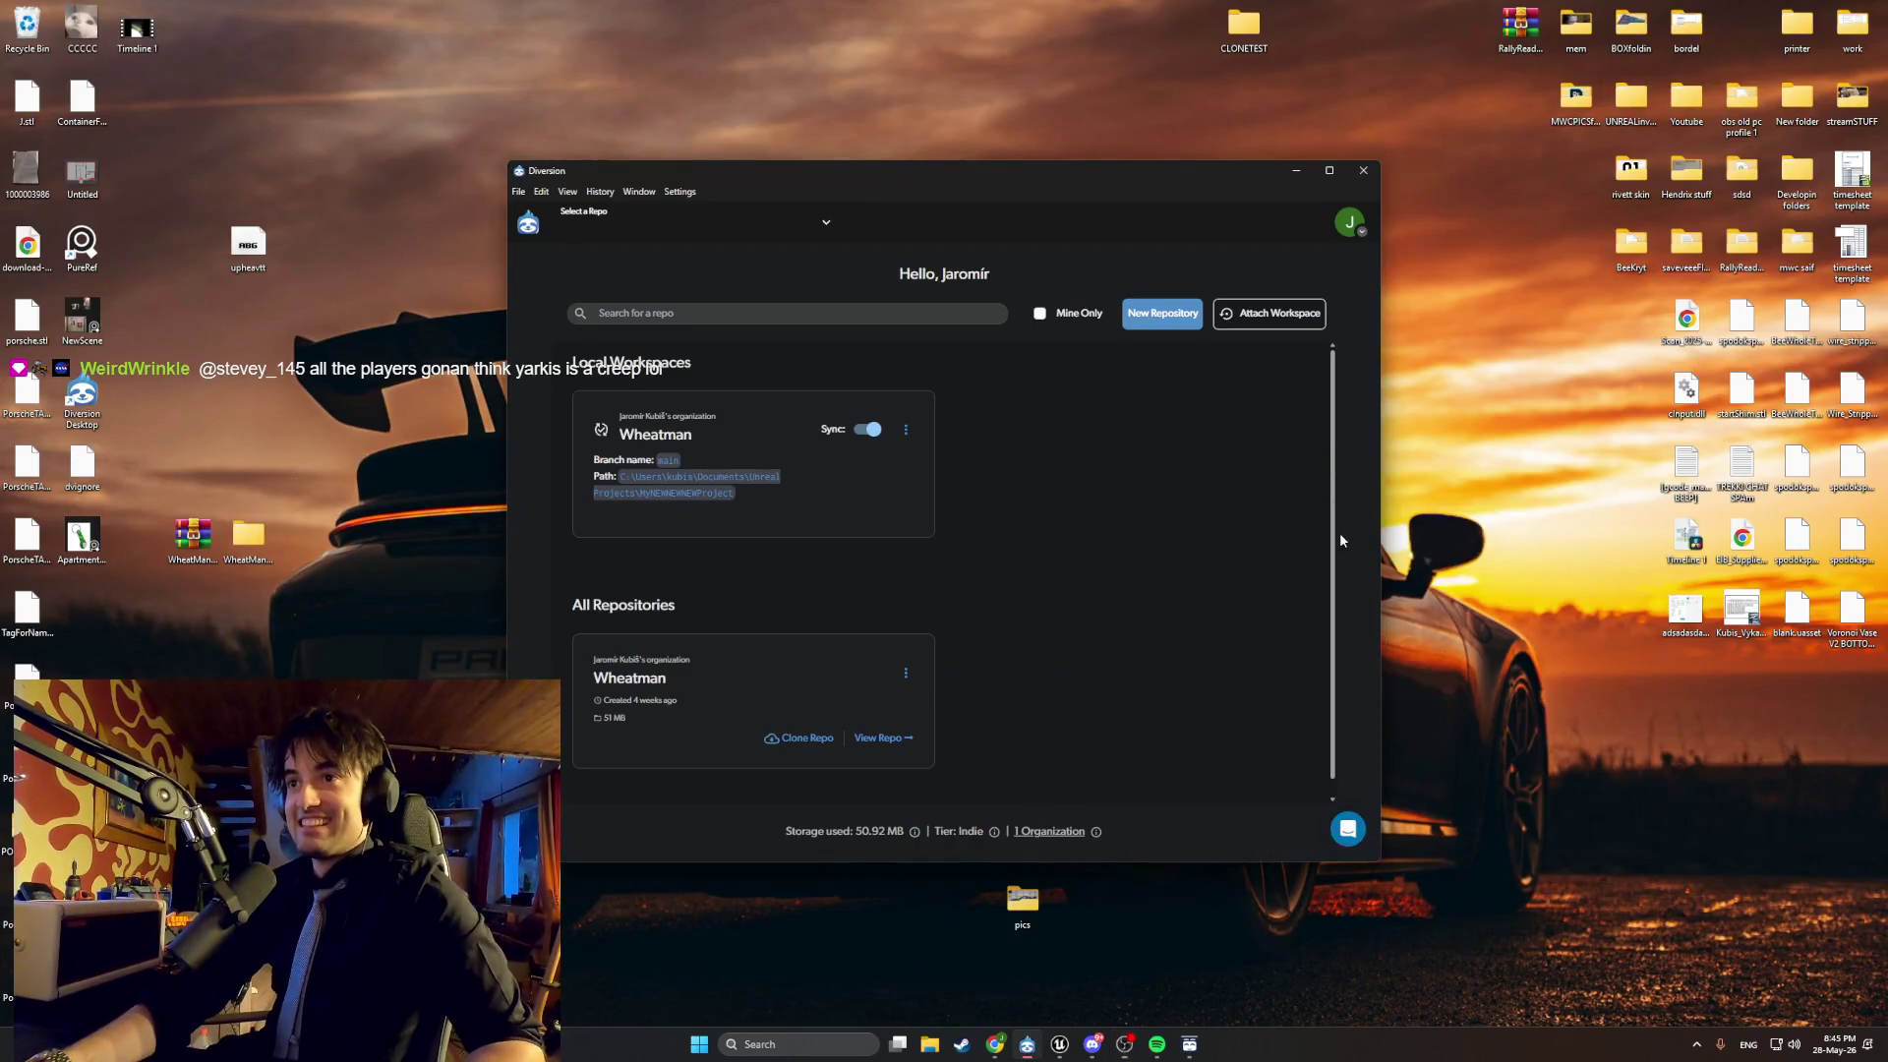
left_click(1061, 1044)
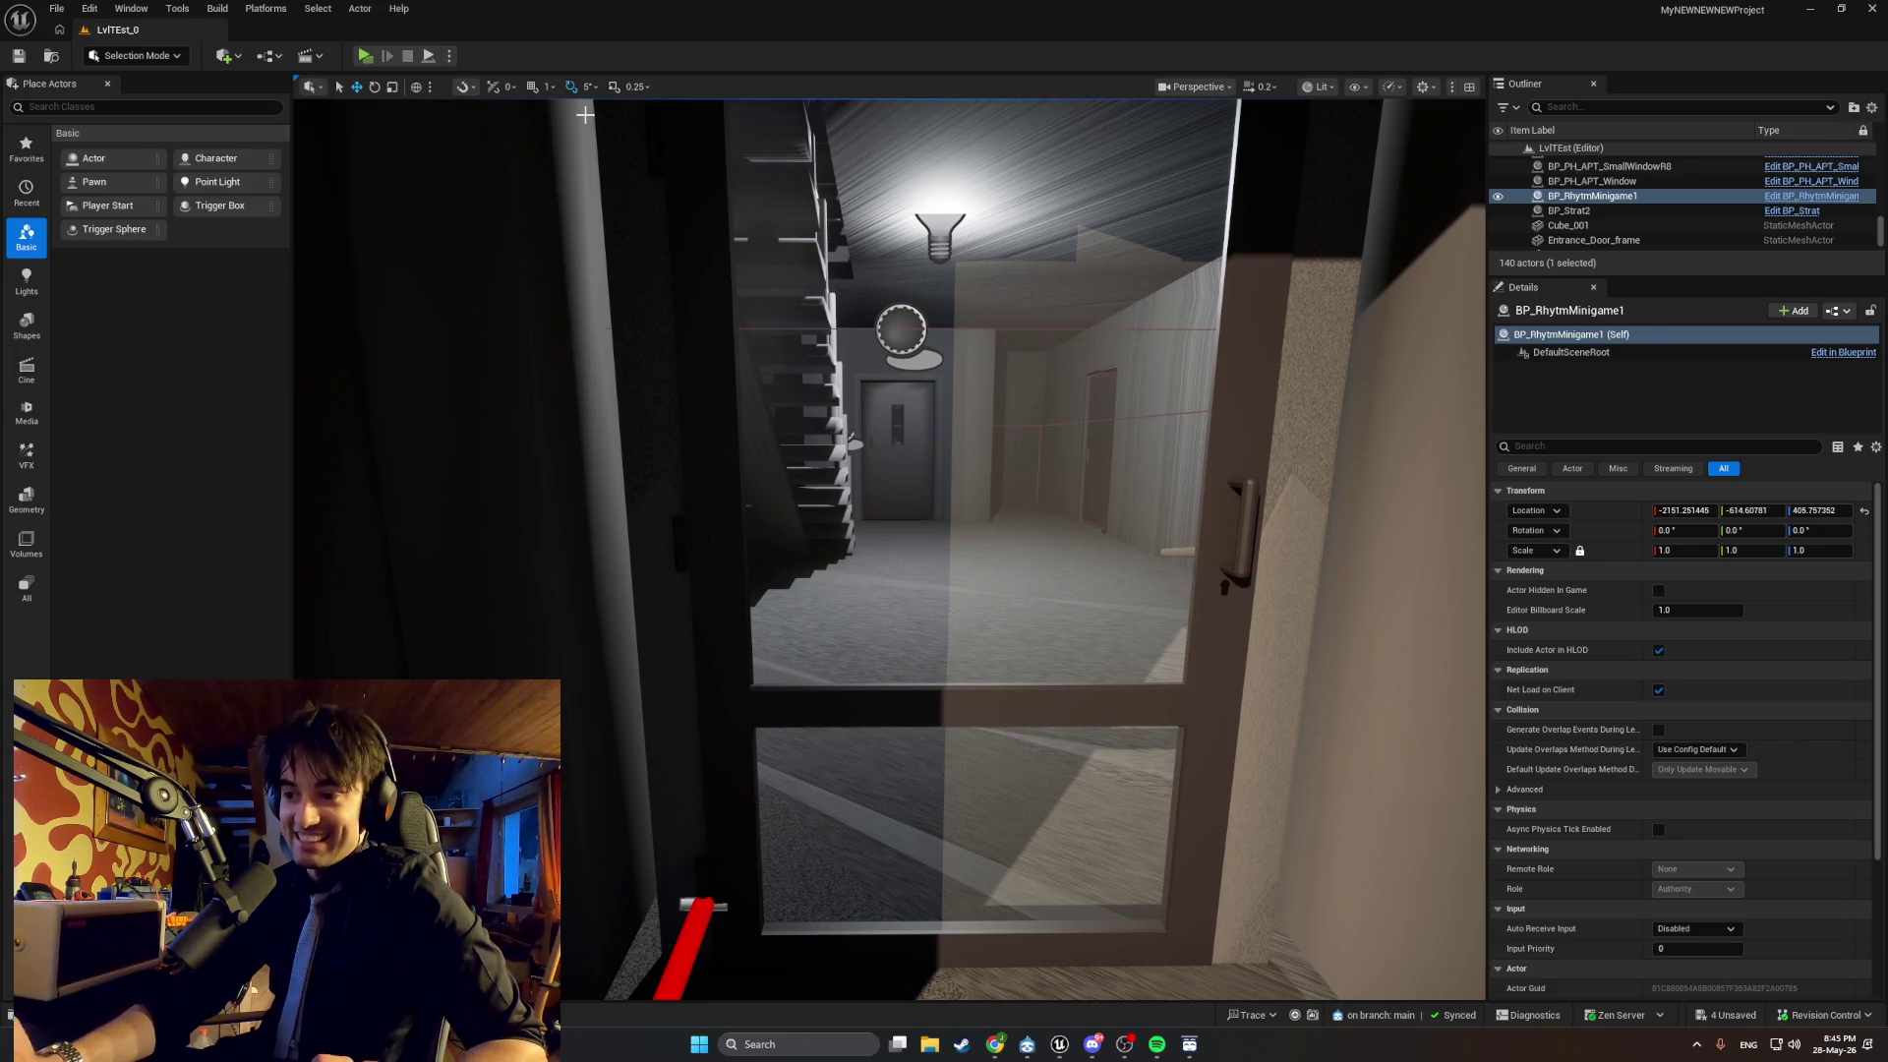
left_click(1157, 1045)
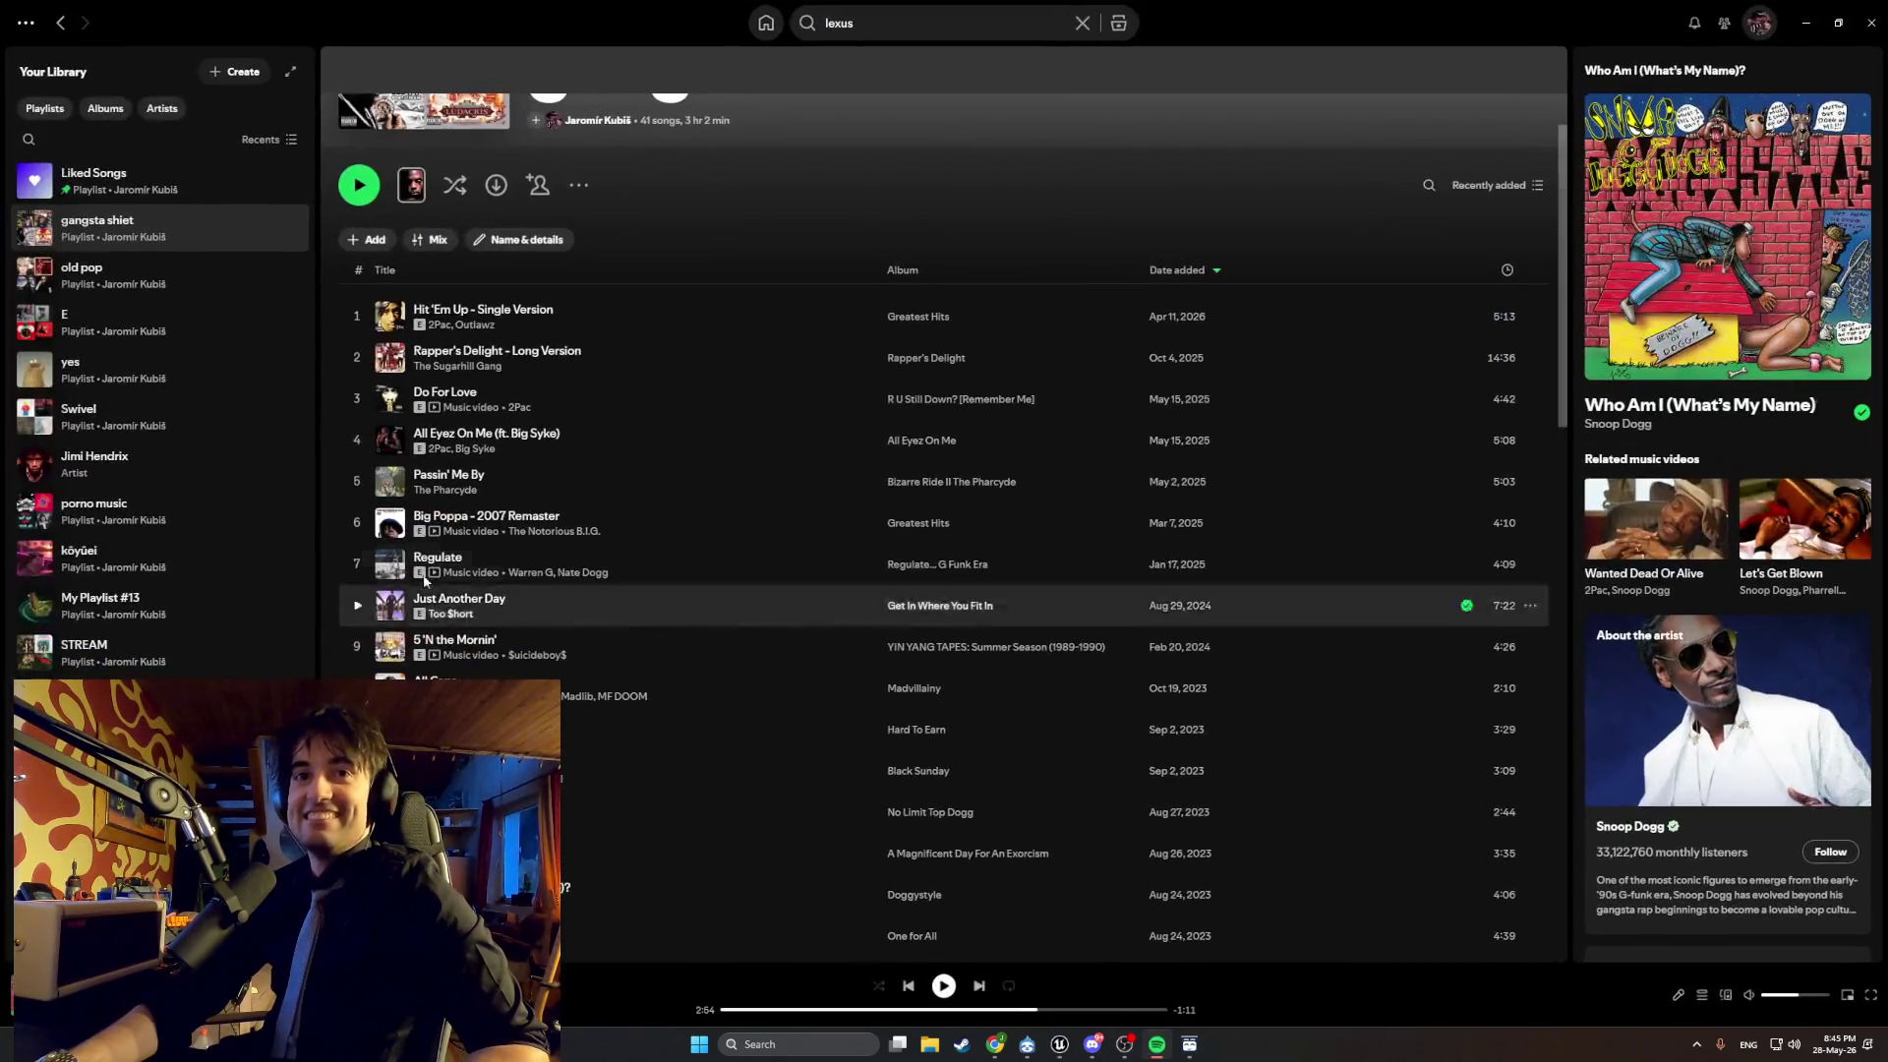
Play 'Go' by The Chemical Brothers from the yes playlist in Spotify, then minimize Spotify.
left_click(148, 370)
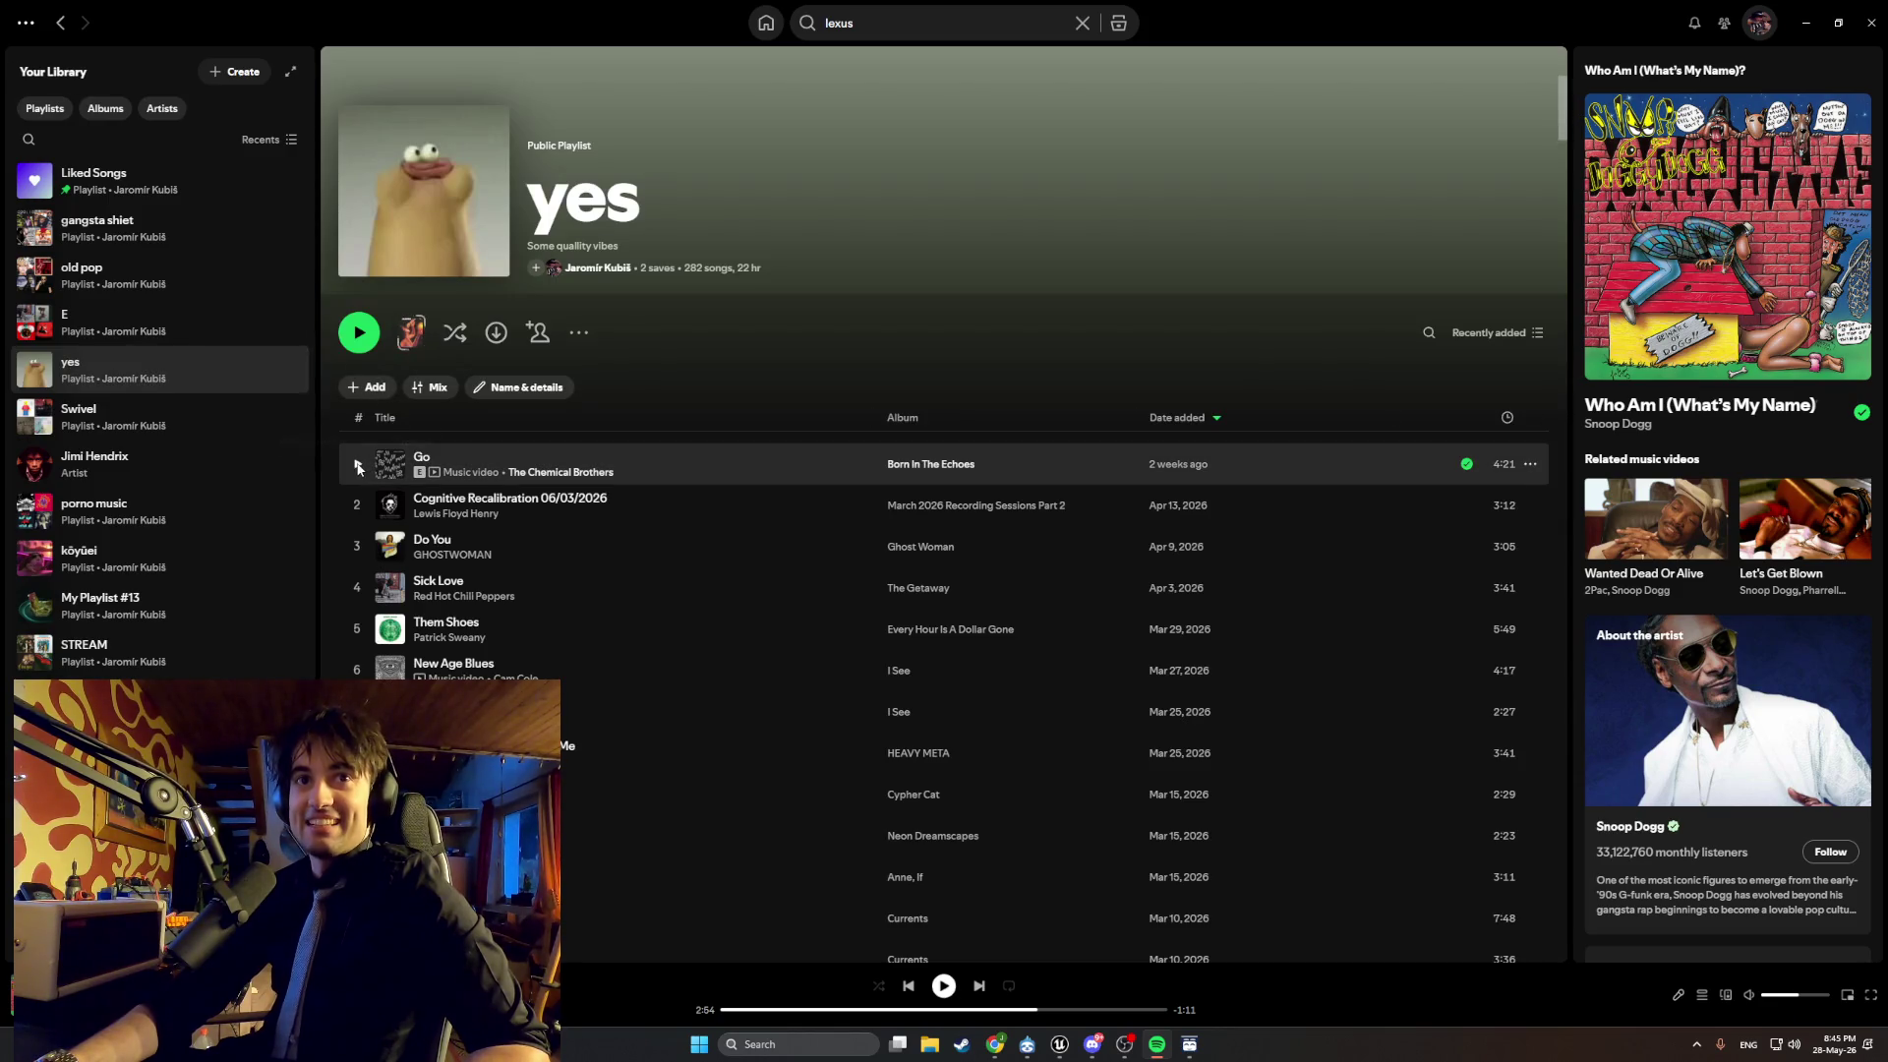
left_click(357, 468)
left_click(1837, 23)
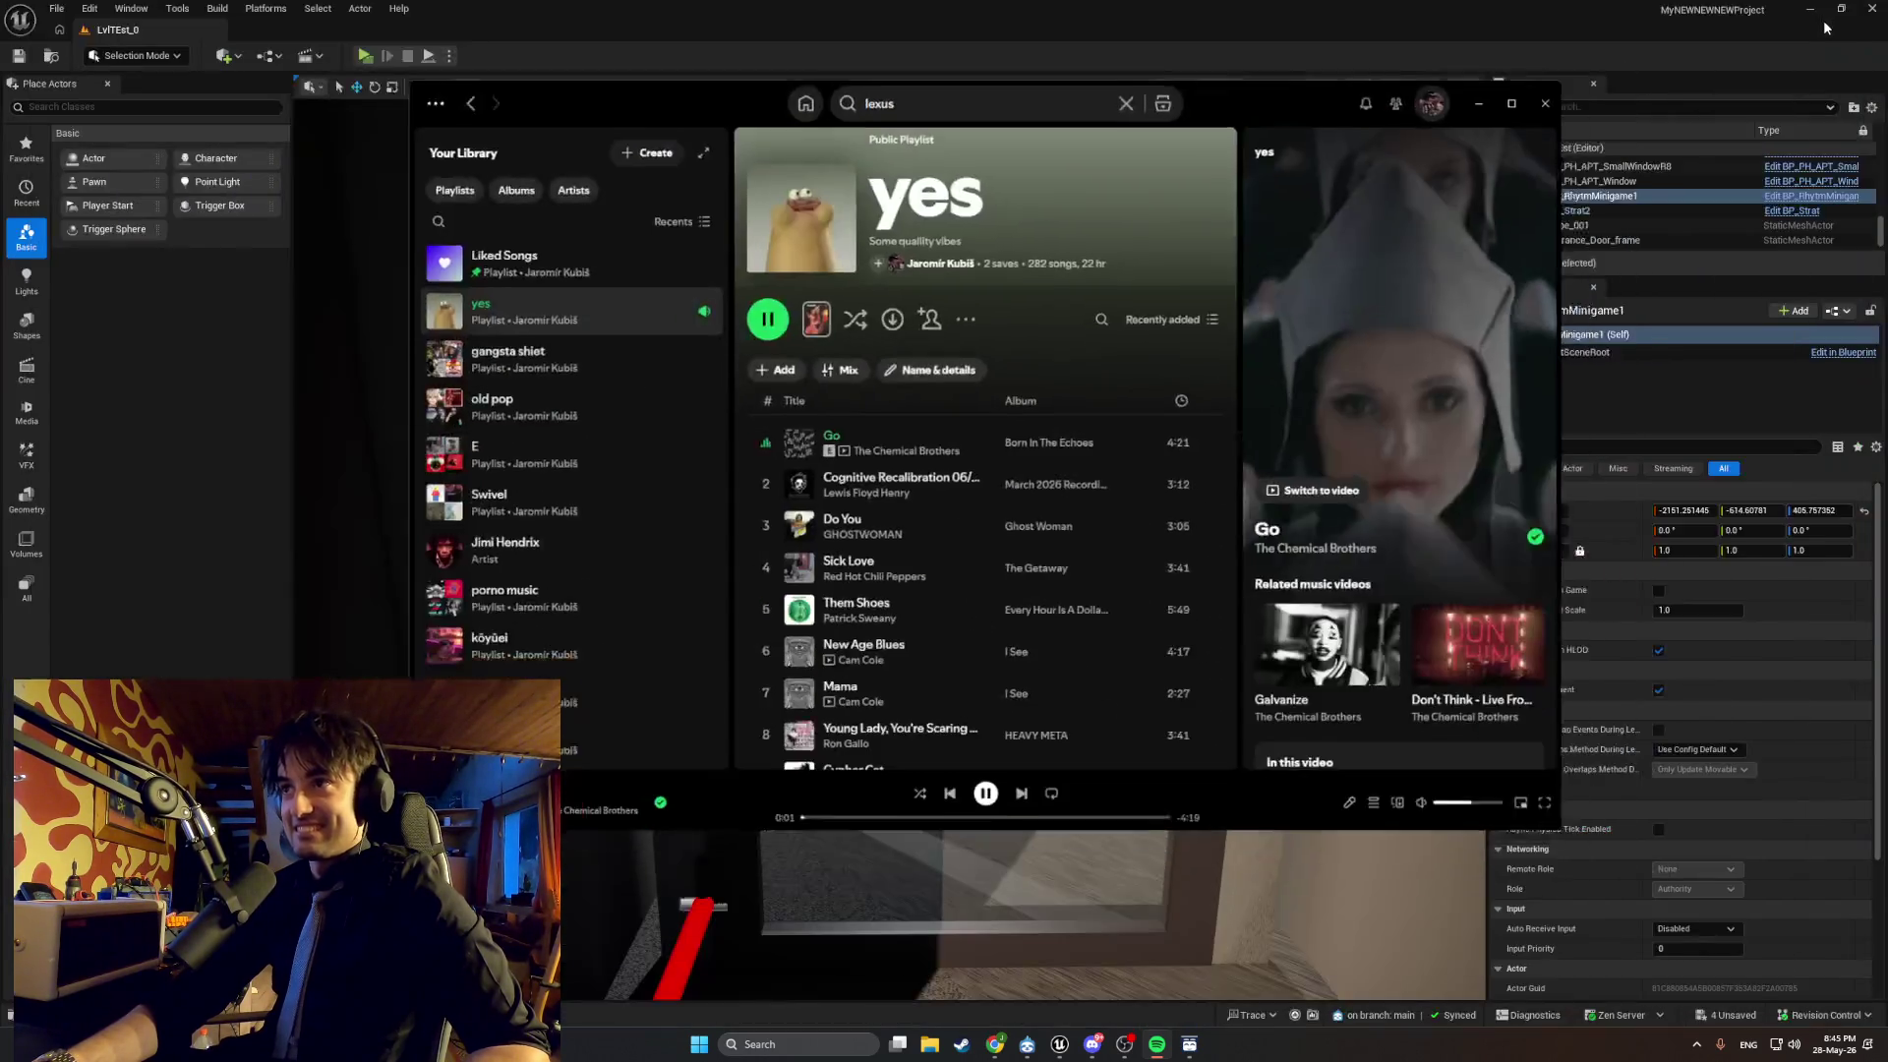
left_click(1478, 103)
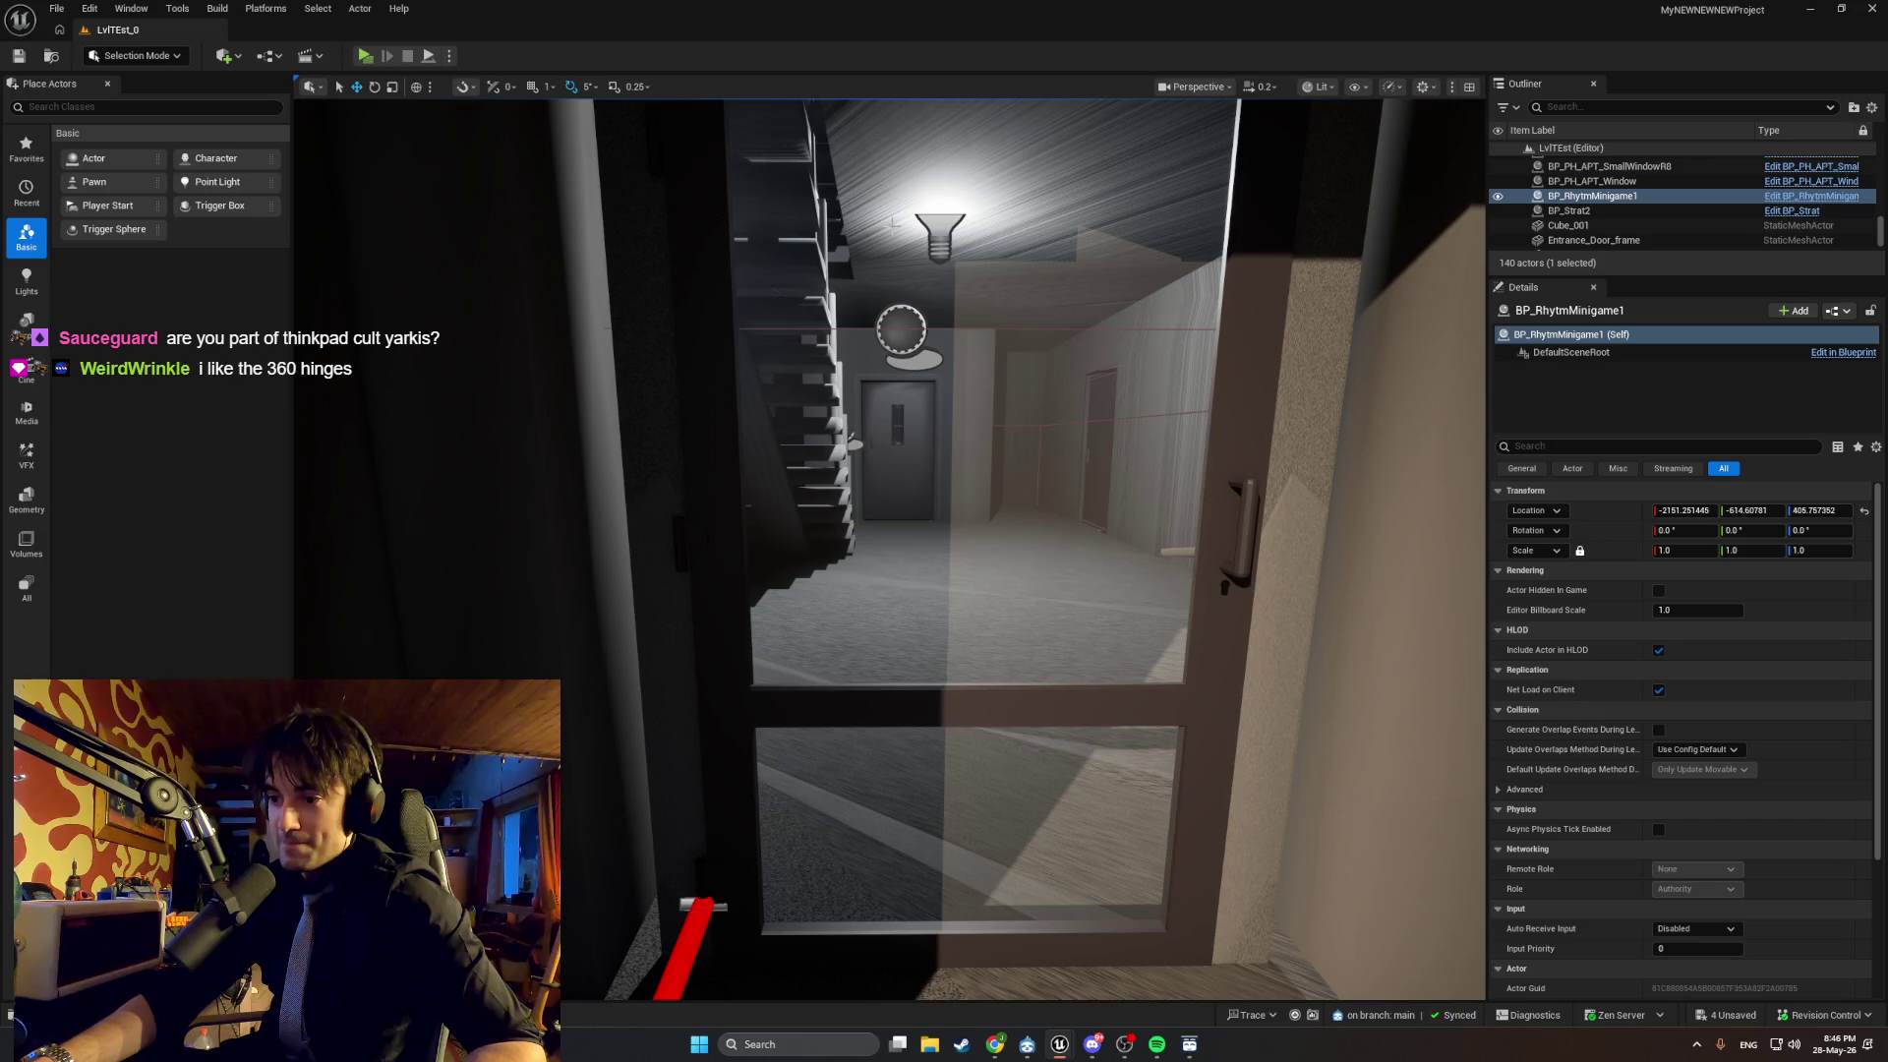
Minimize the Unreal Editor to reveal the Diversion window on the desktop.
left_click(1805, 14)
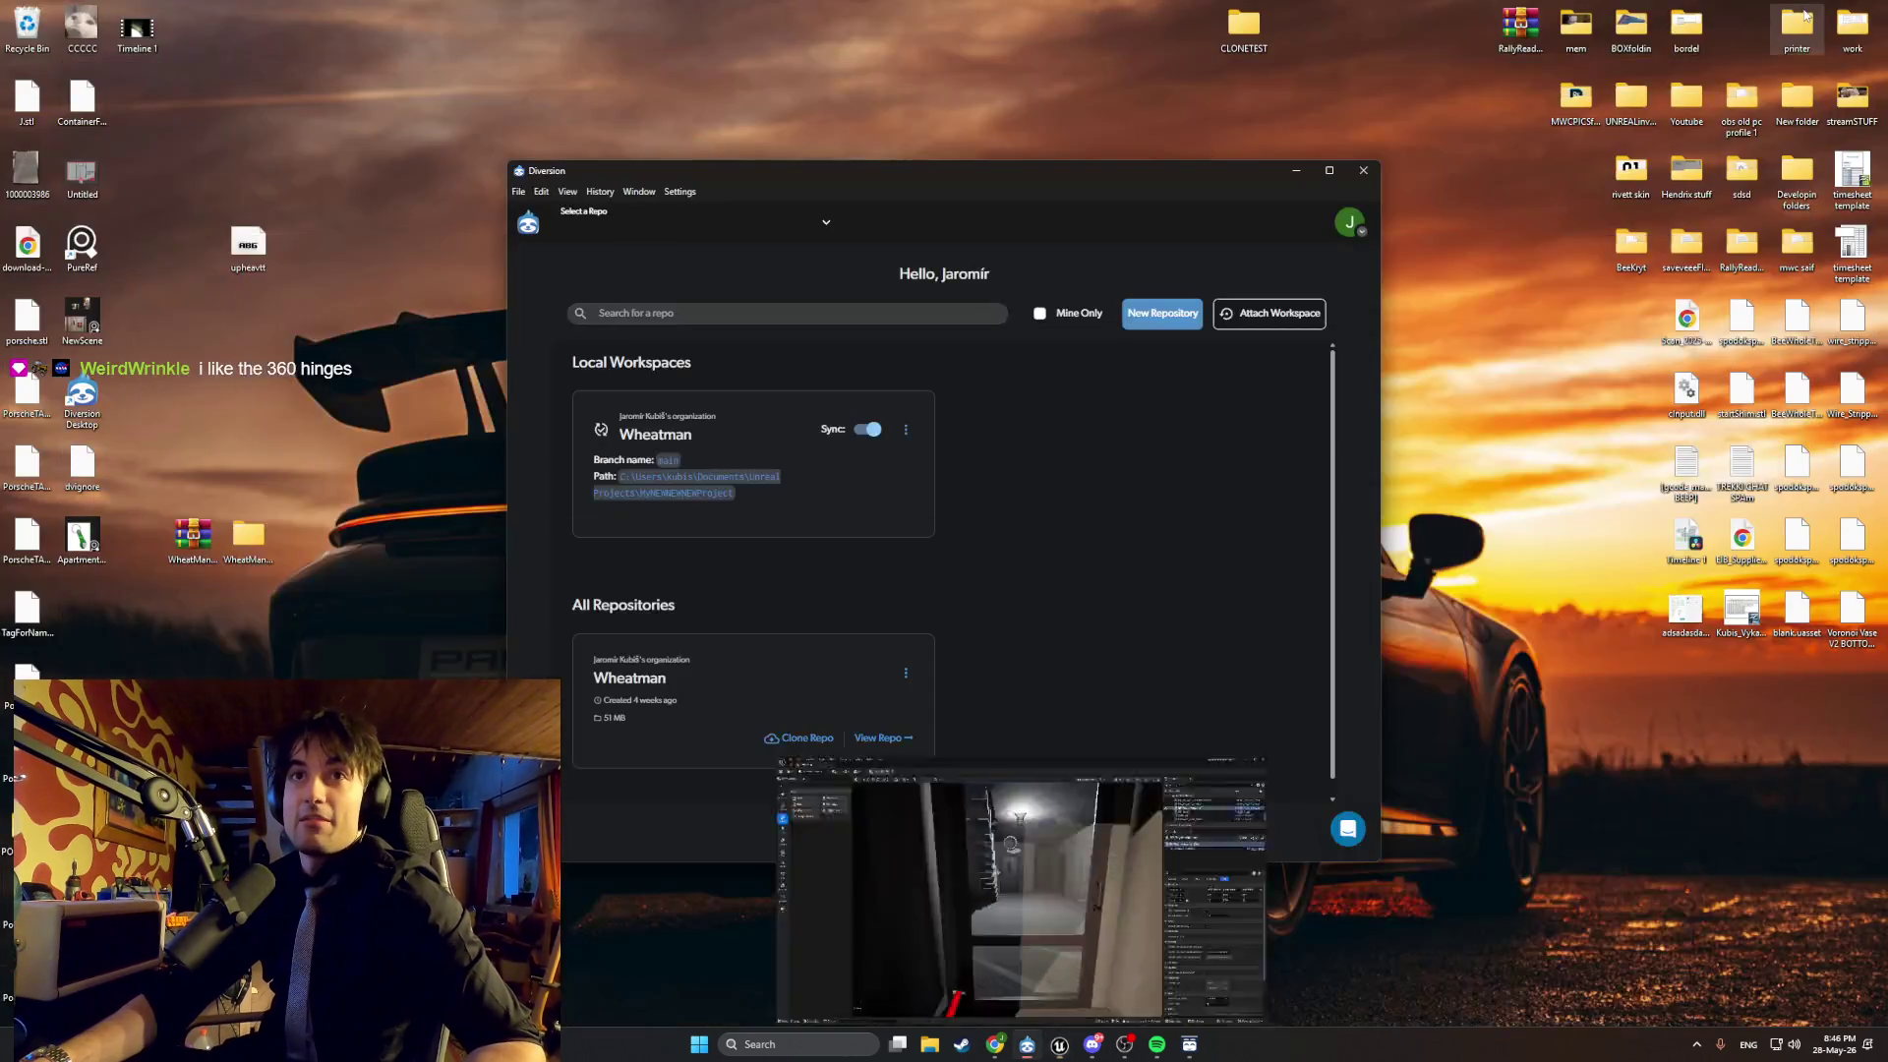
Close Chrome's YouTube tab, leaving the FreePBR models tab, and minimize Chrome.
mouse_move(995, 1045)
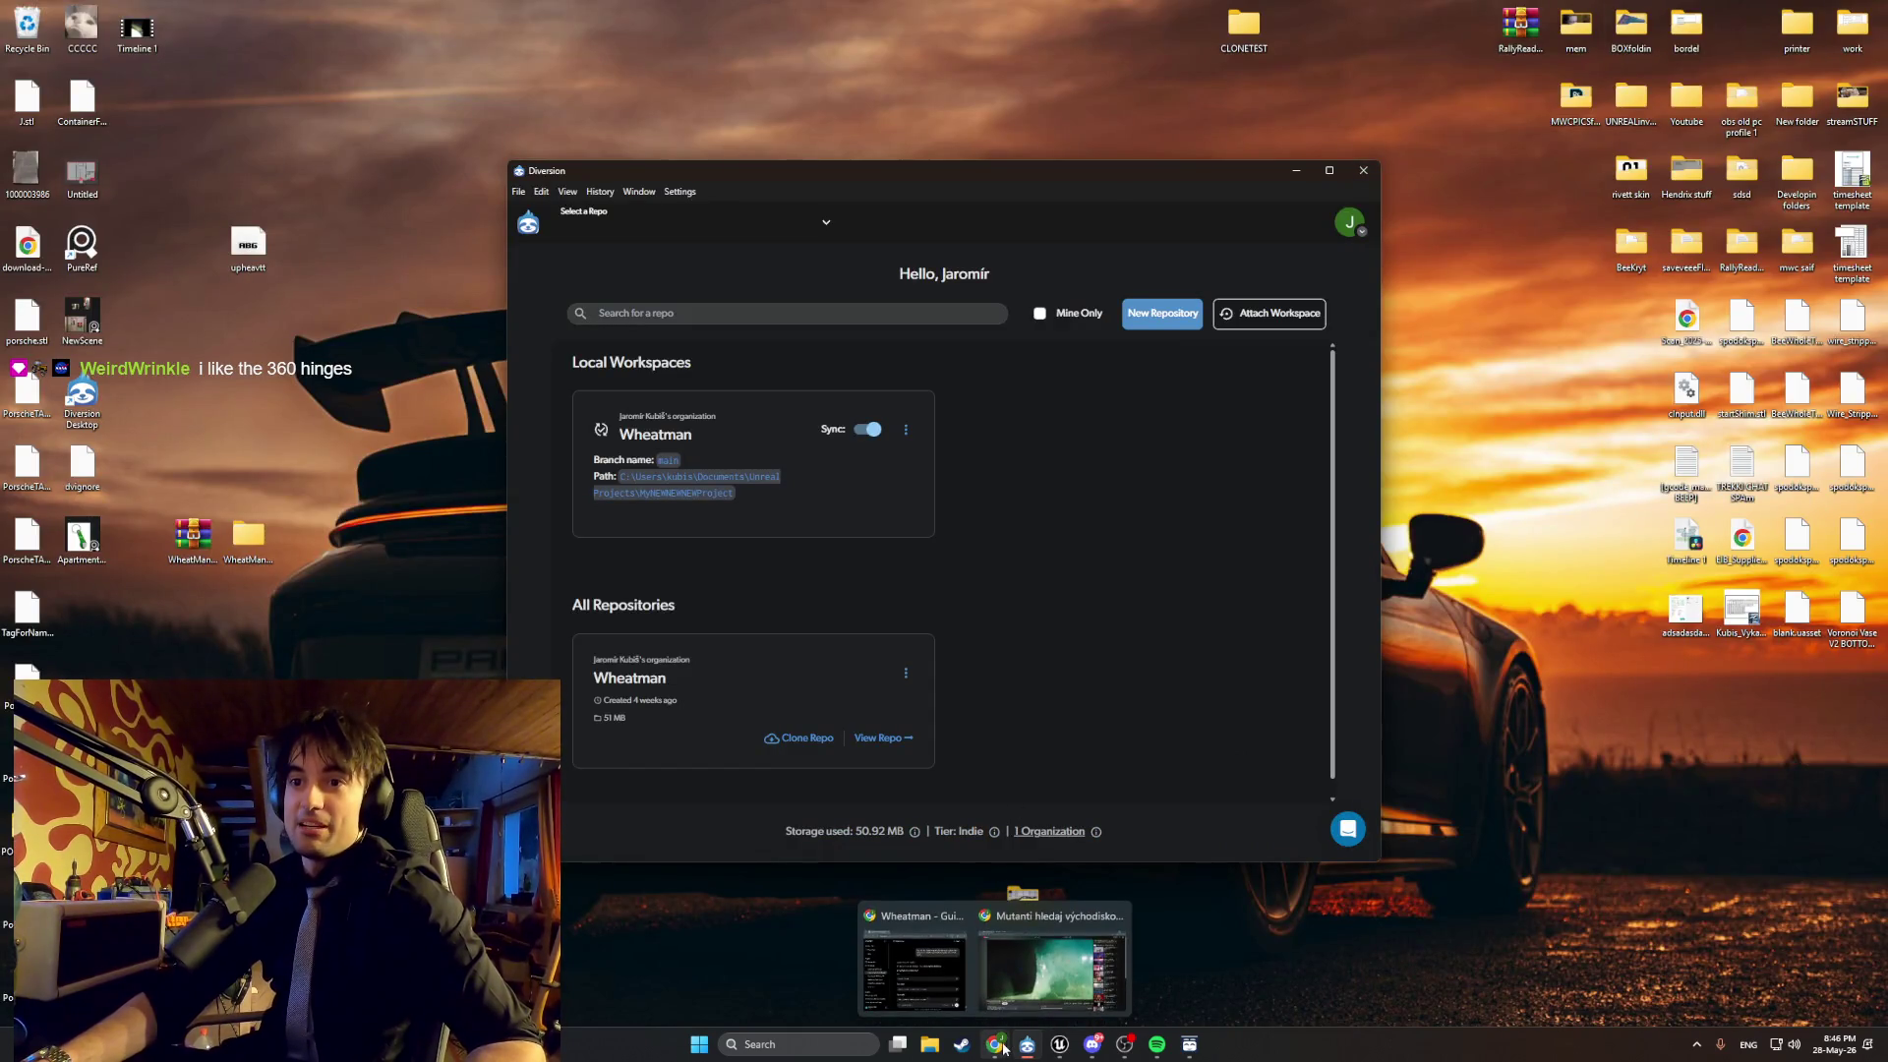
left_click(1052, 968)
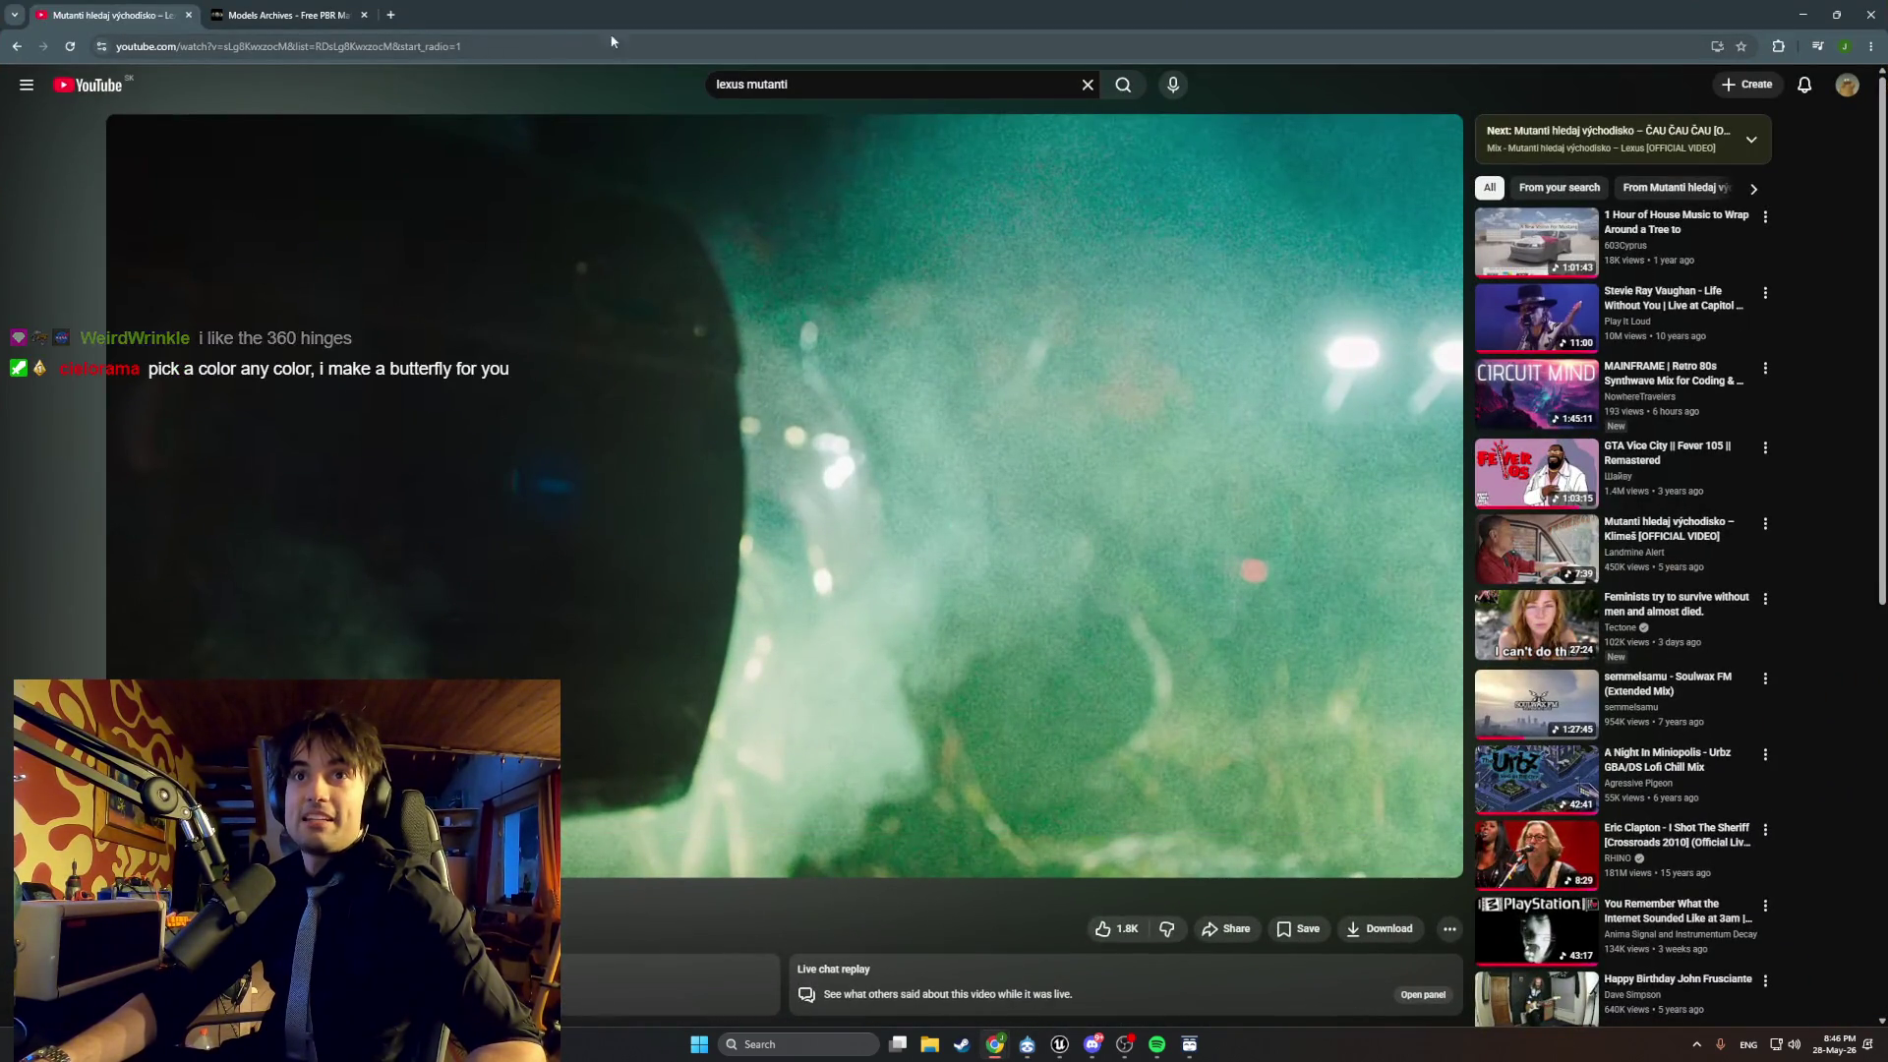
left_click(190, 16)
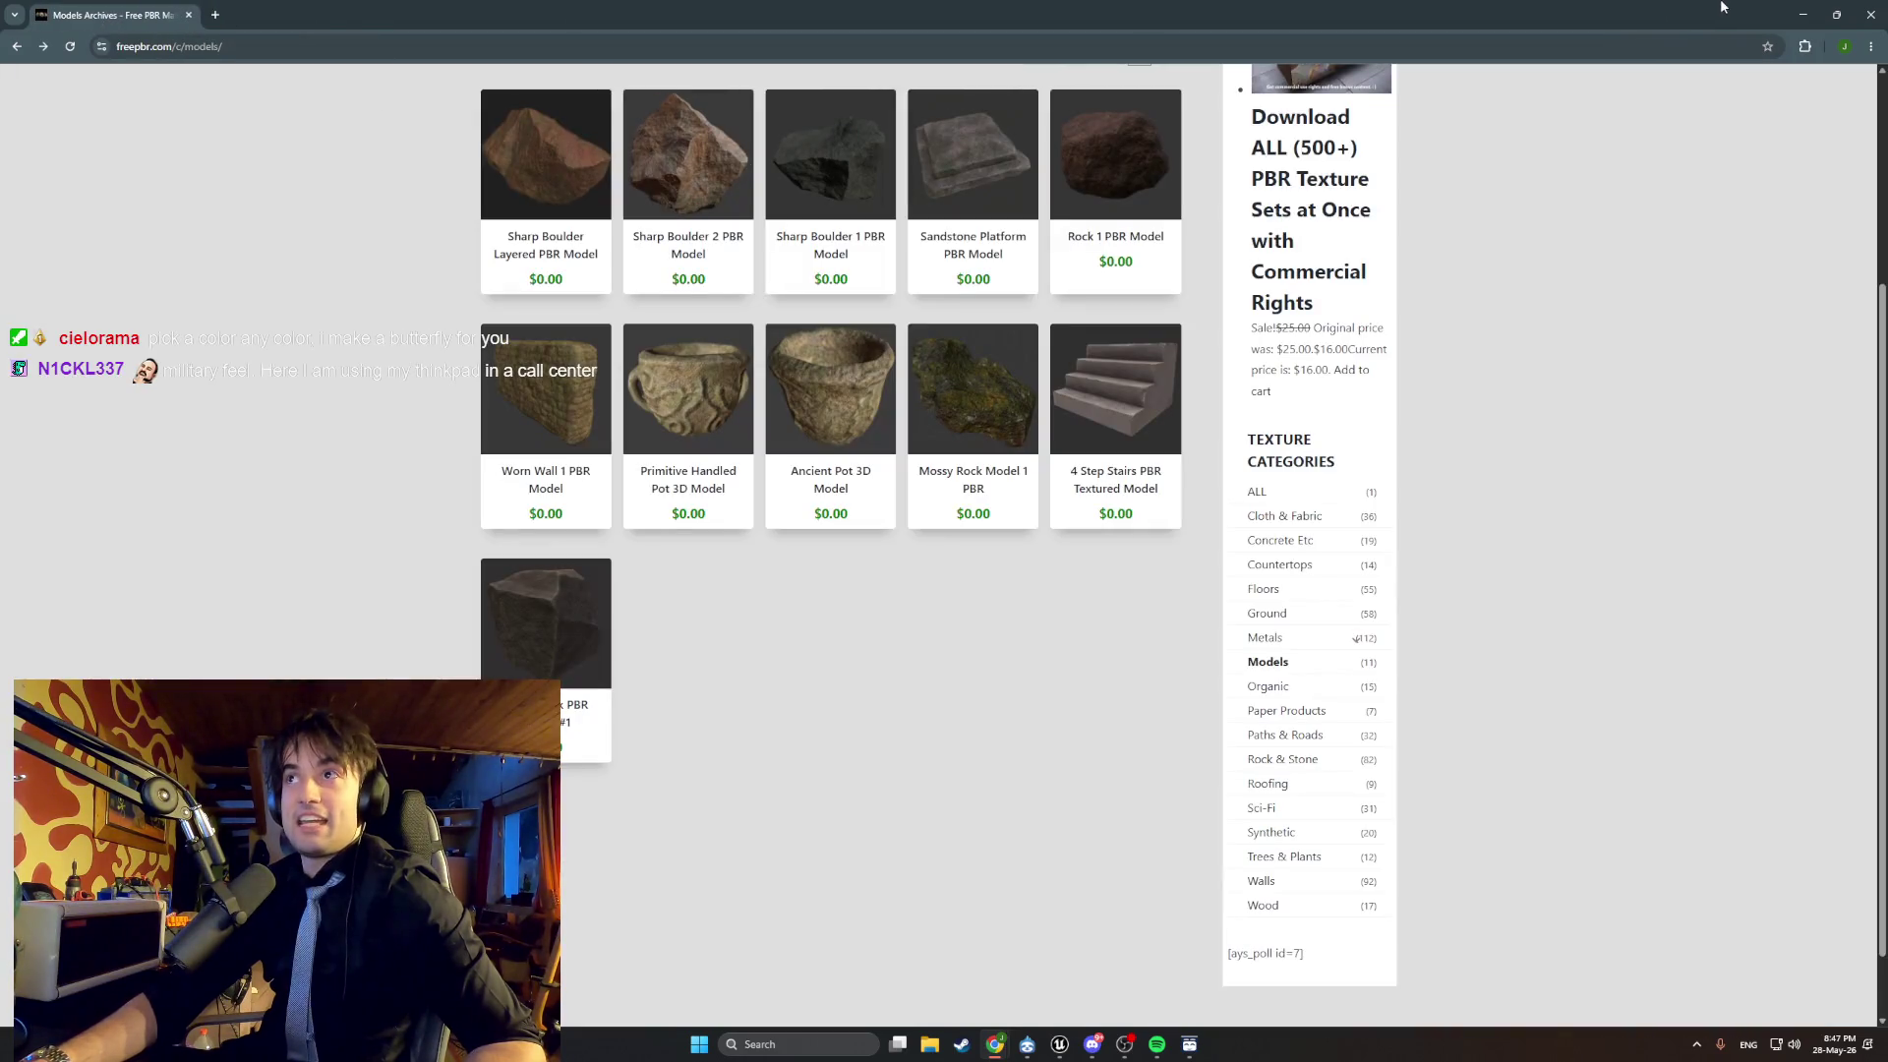
left_click(1803, 14)
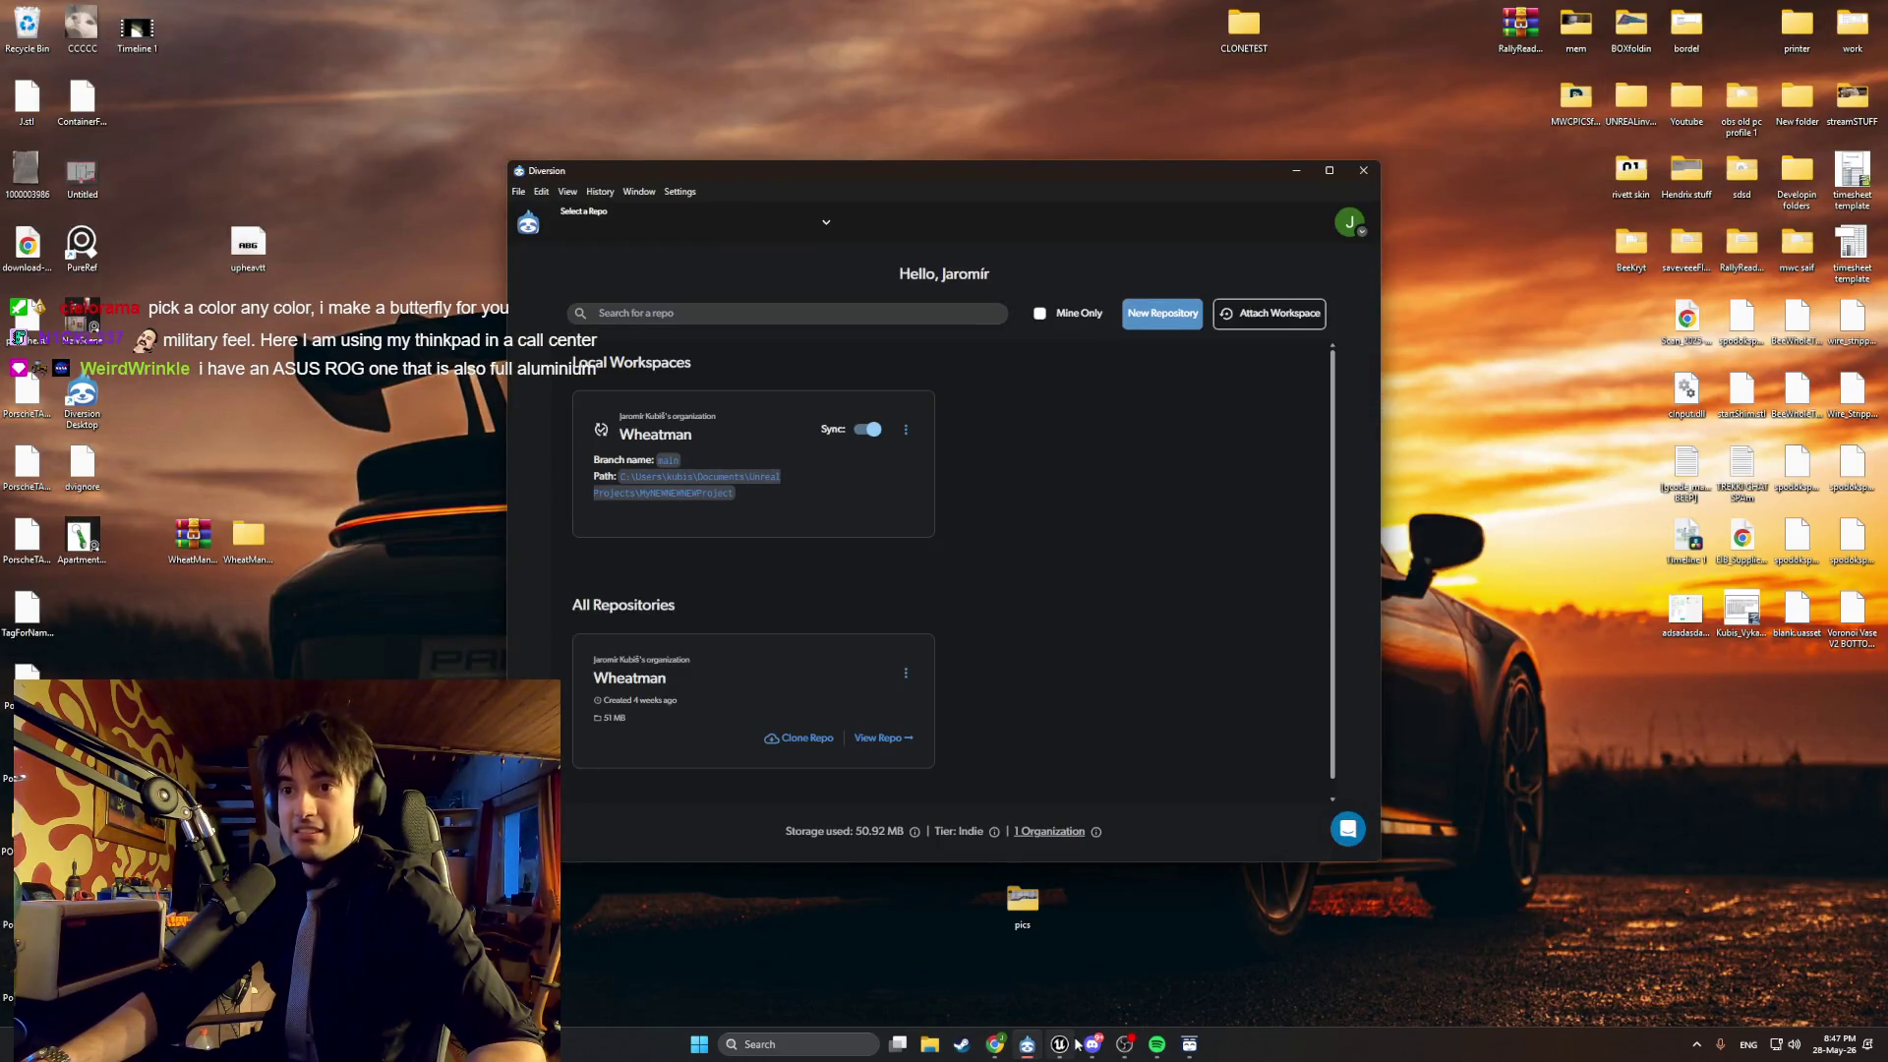
Bring the Unreal Editor back to the front from the taskbar.
mouse_move(1088, 1040)
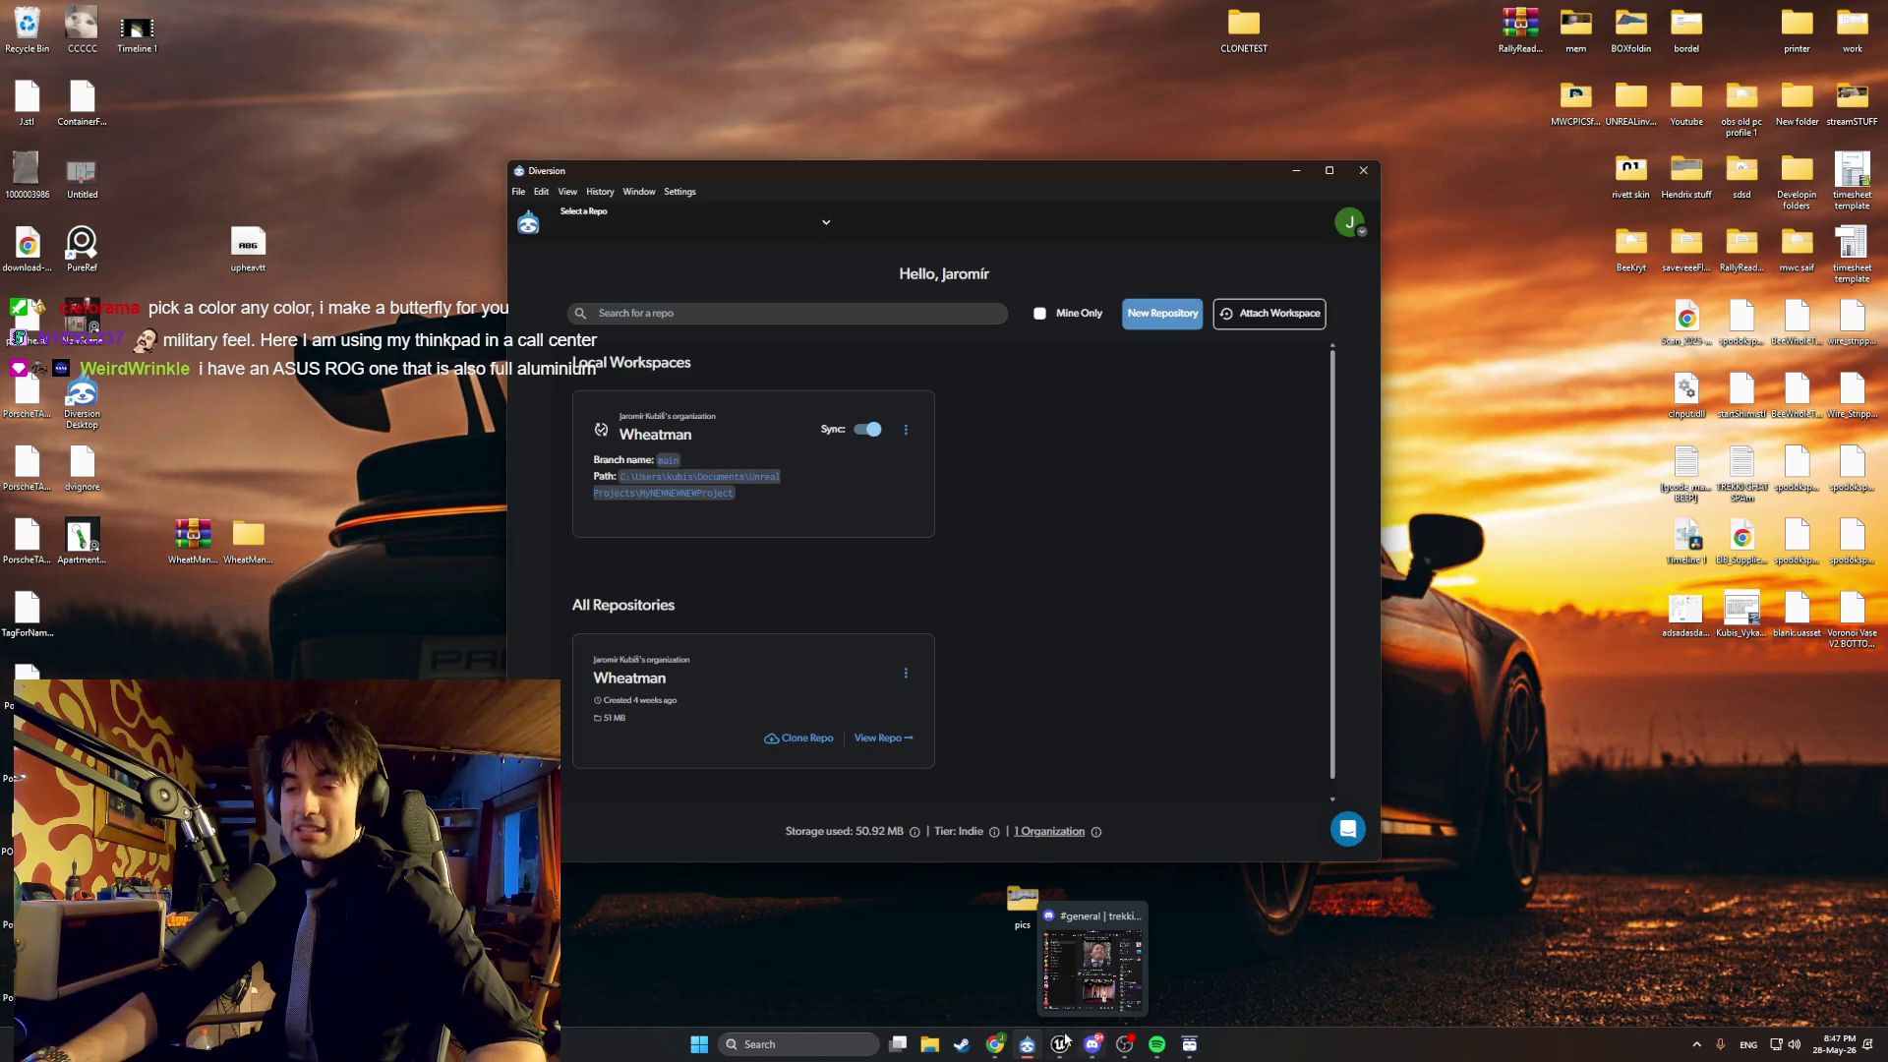
mouse_move(1008, 1044)
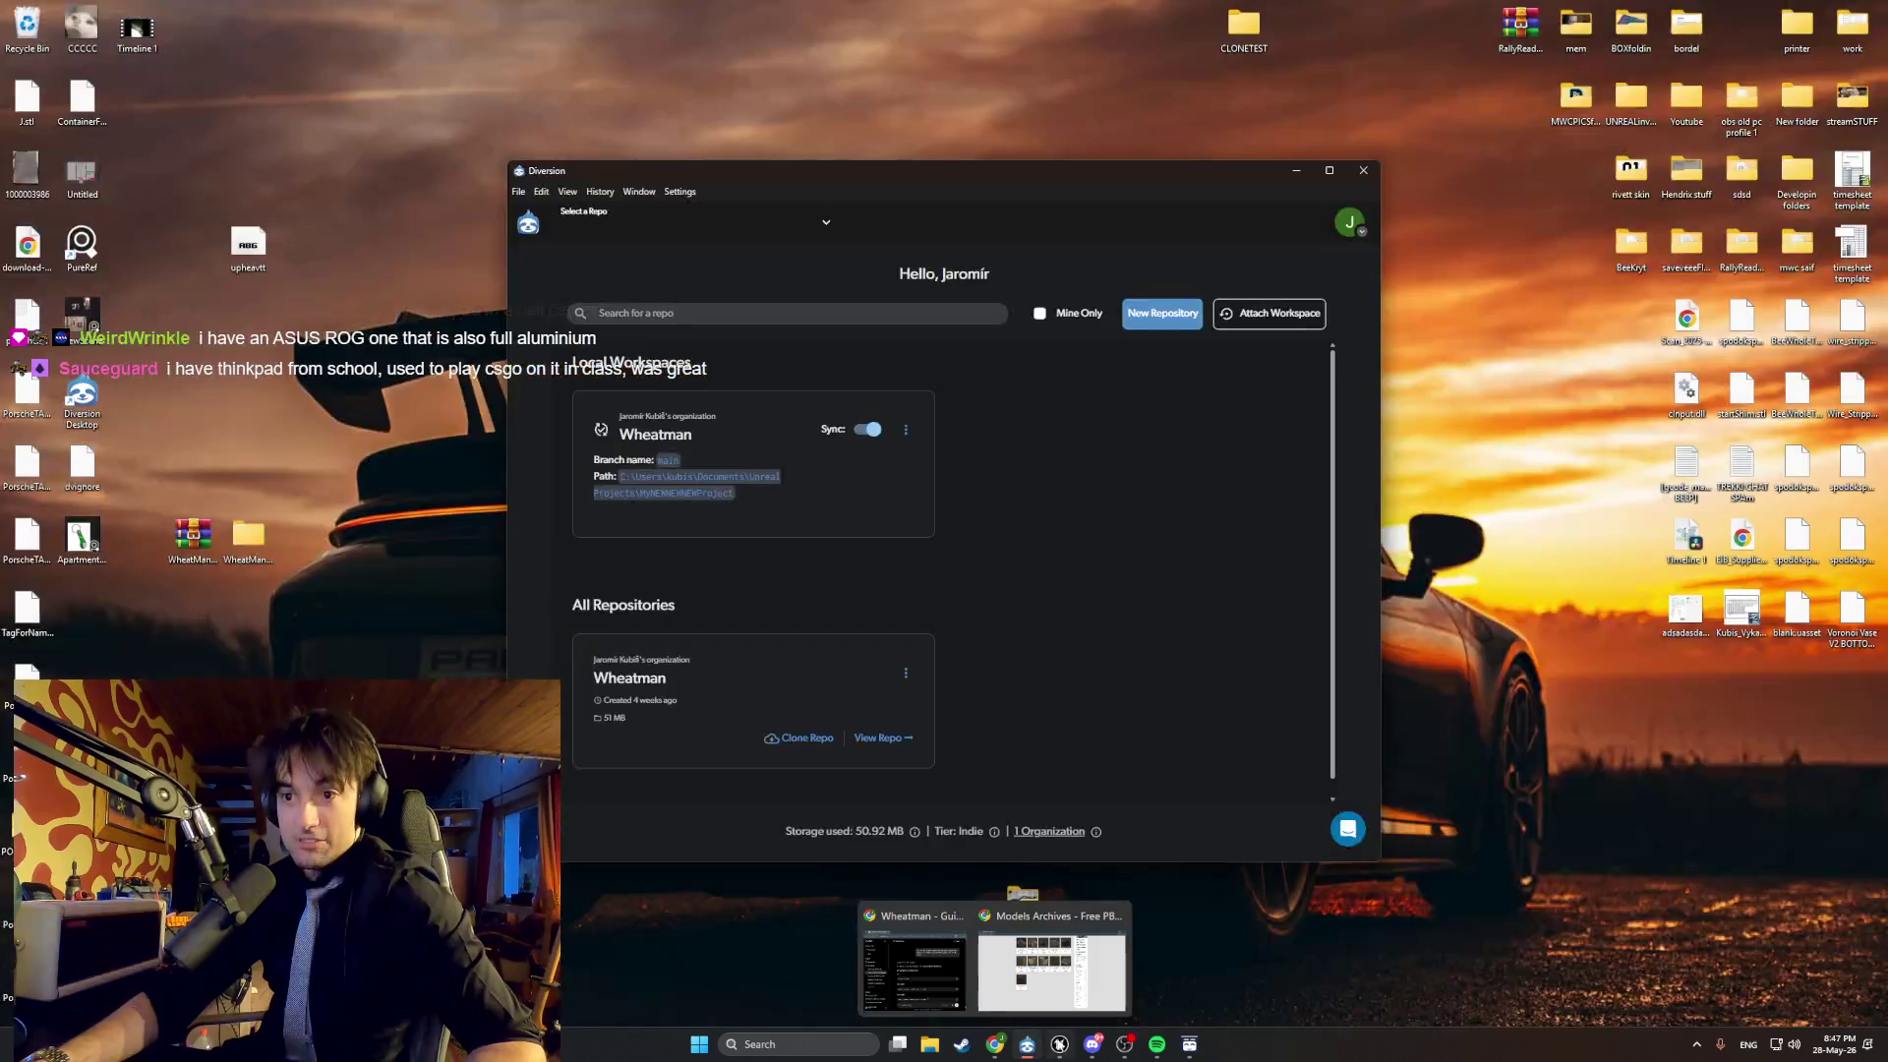
left_click(1059, 1044)
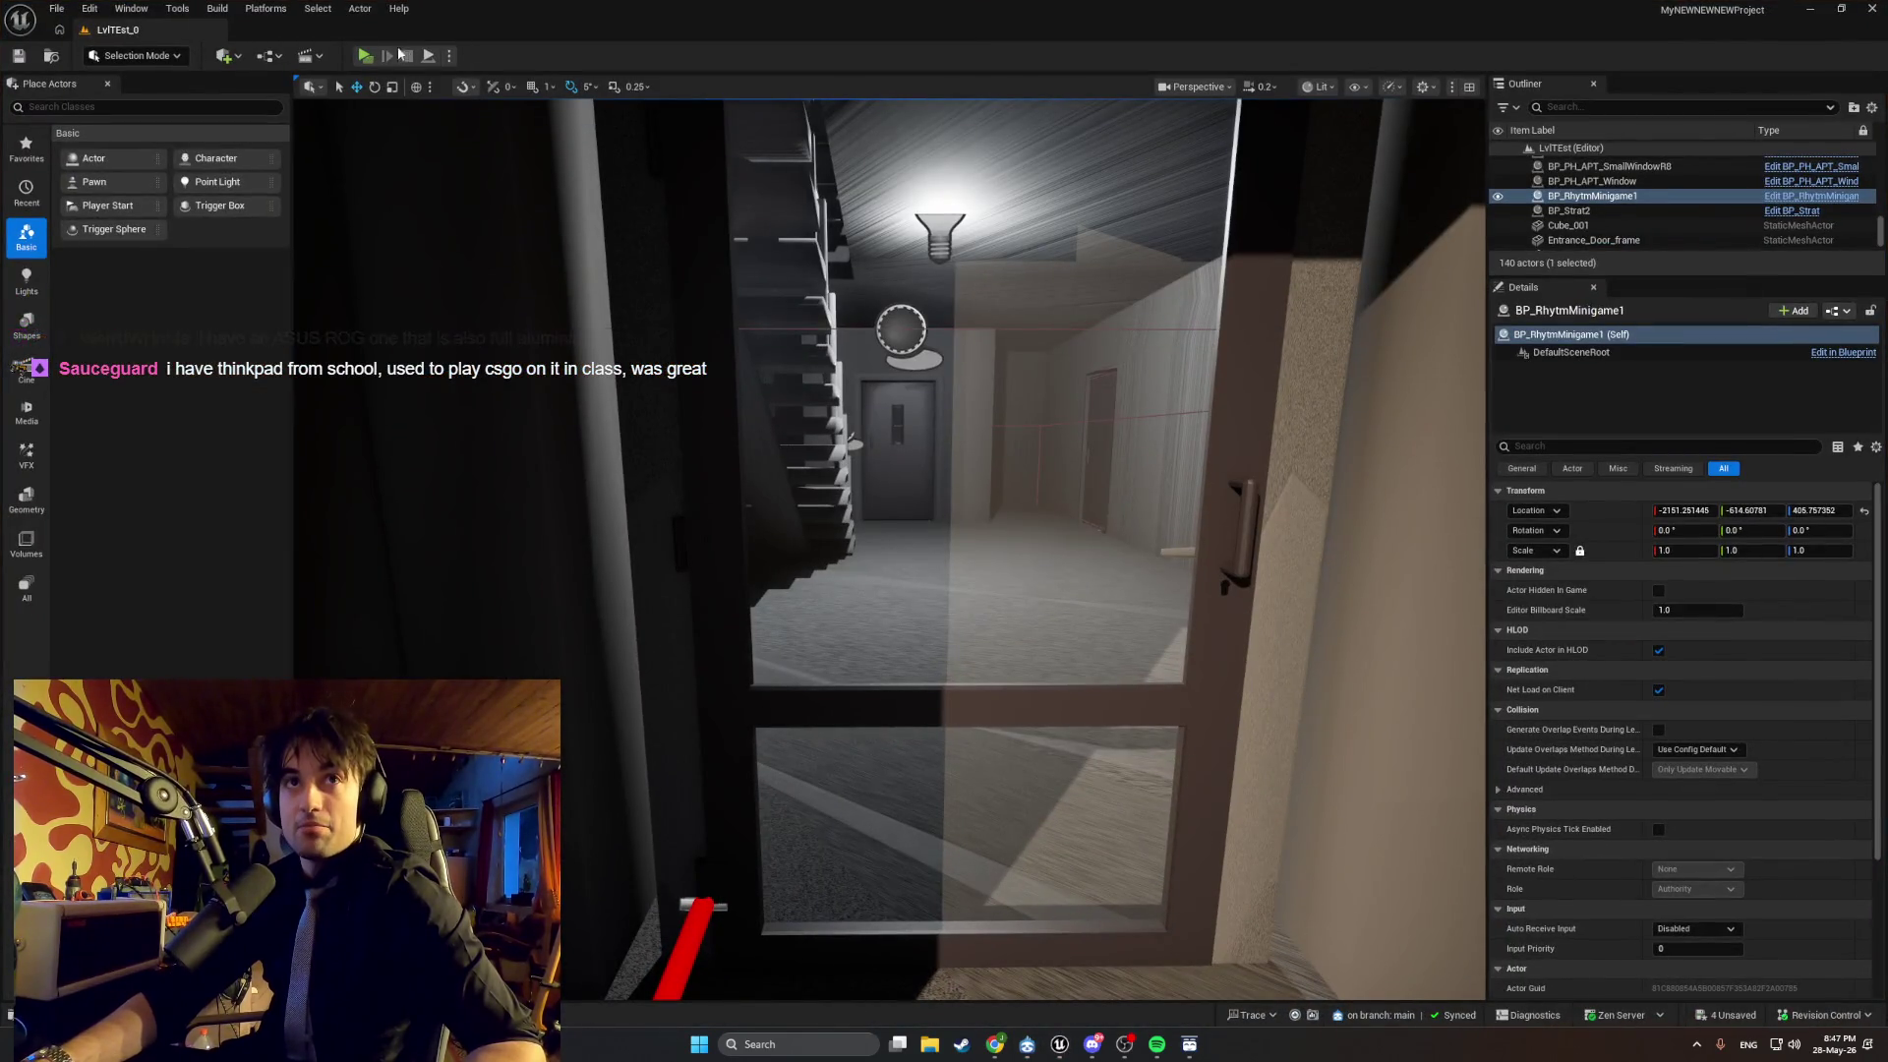
Launch Play in Standalone Game and walk from the kitchen toward the open doorway and stairs.
left_click(364, 55)
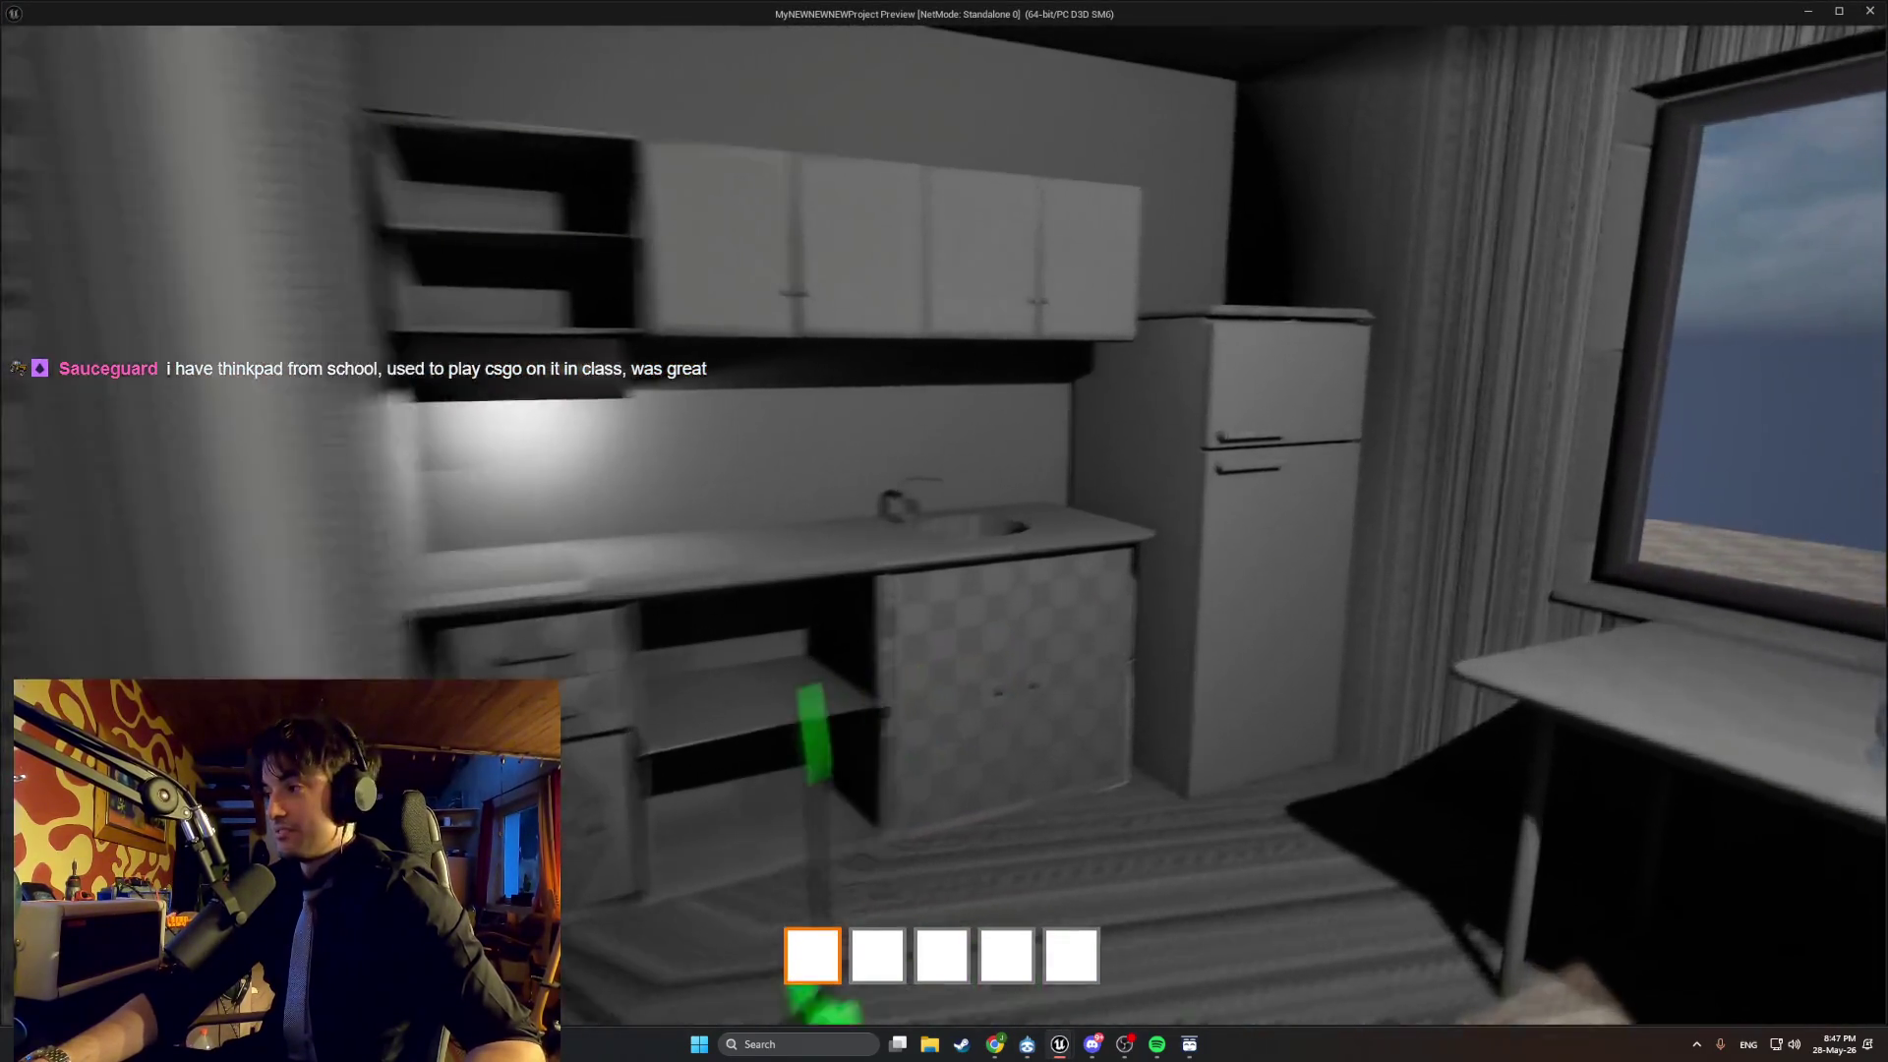
key("w")
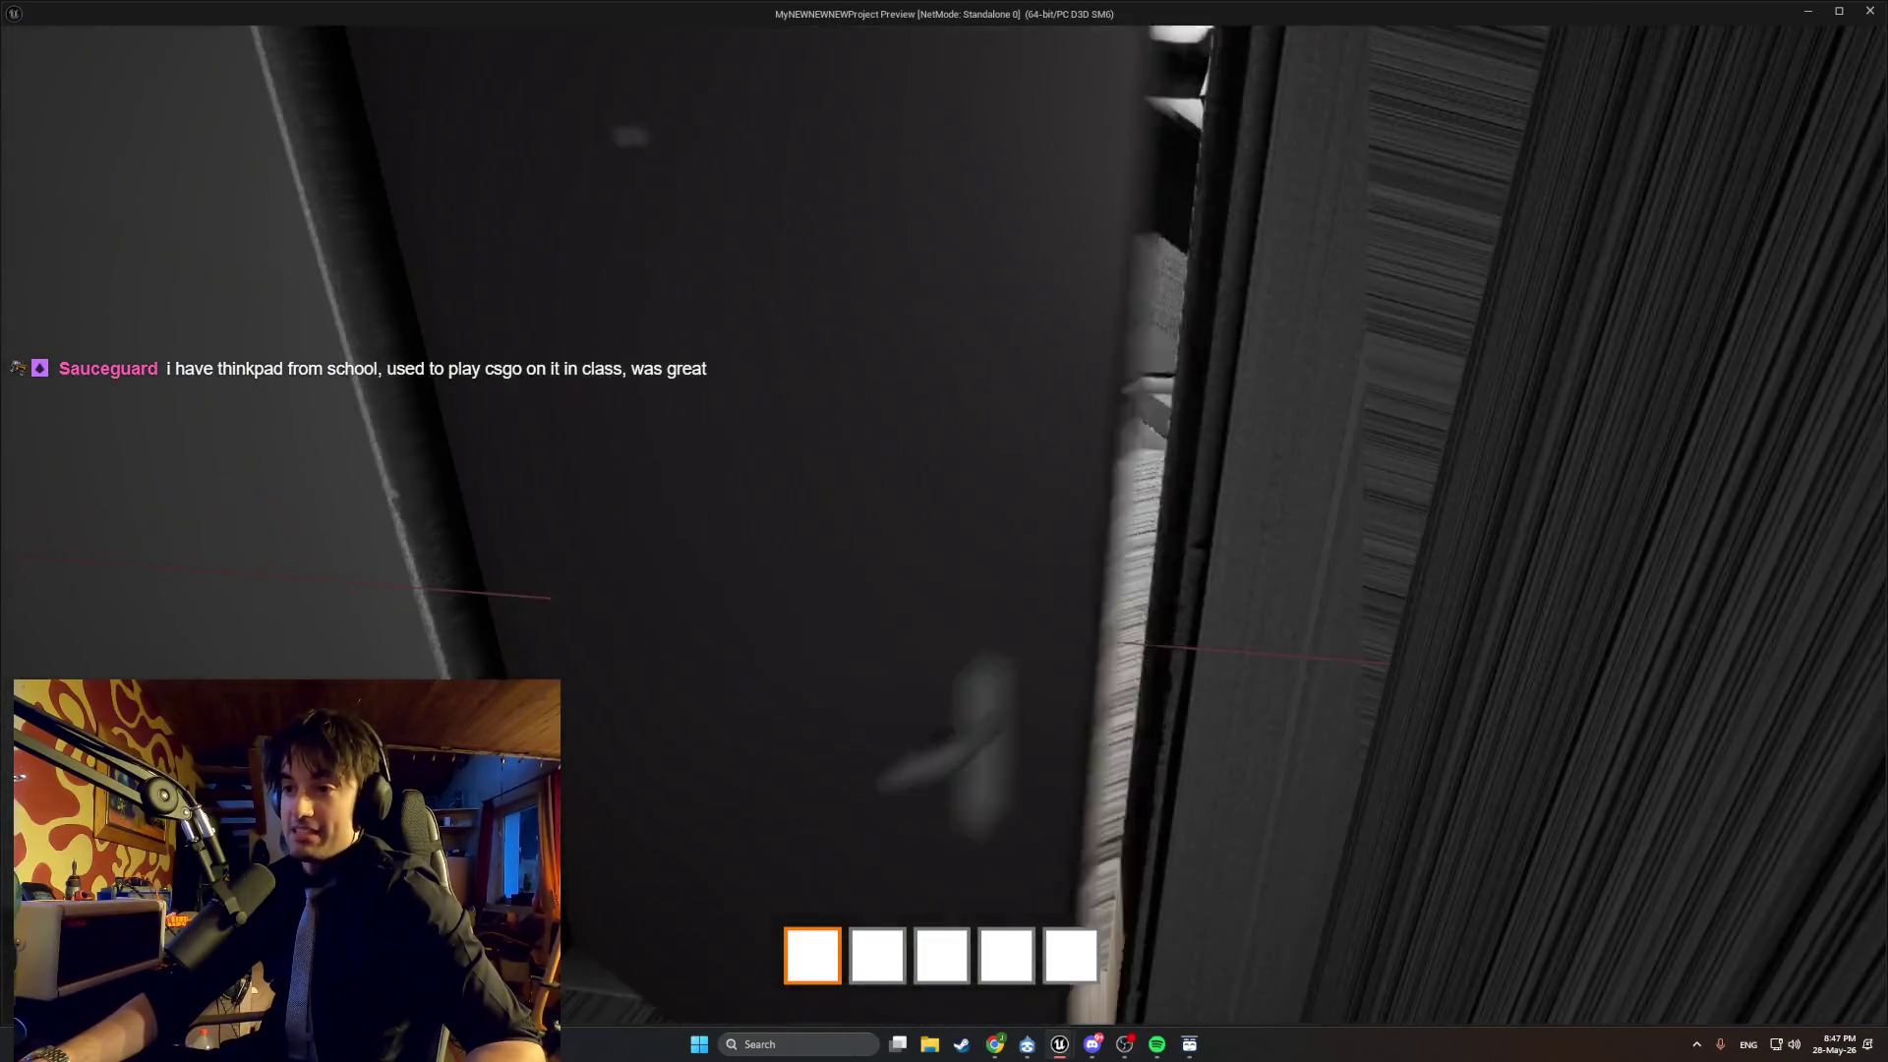
key("e")
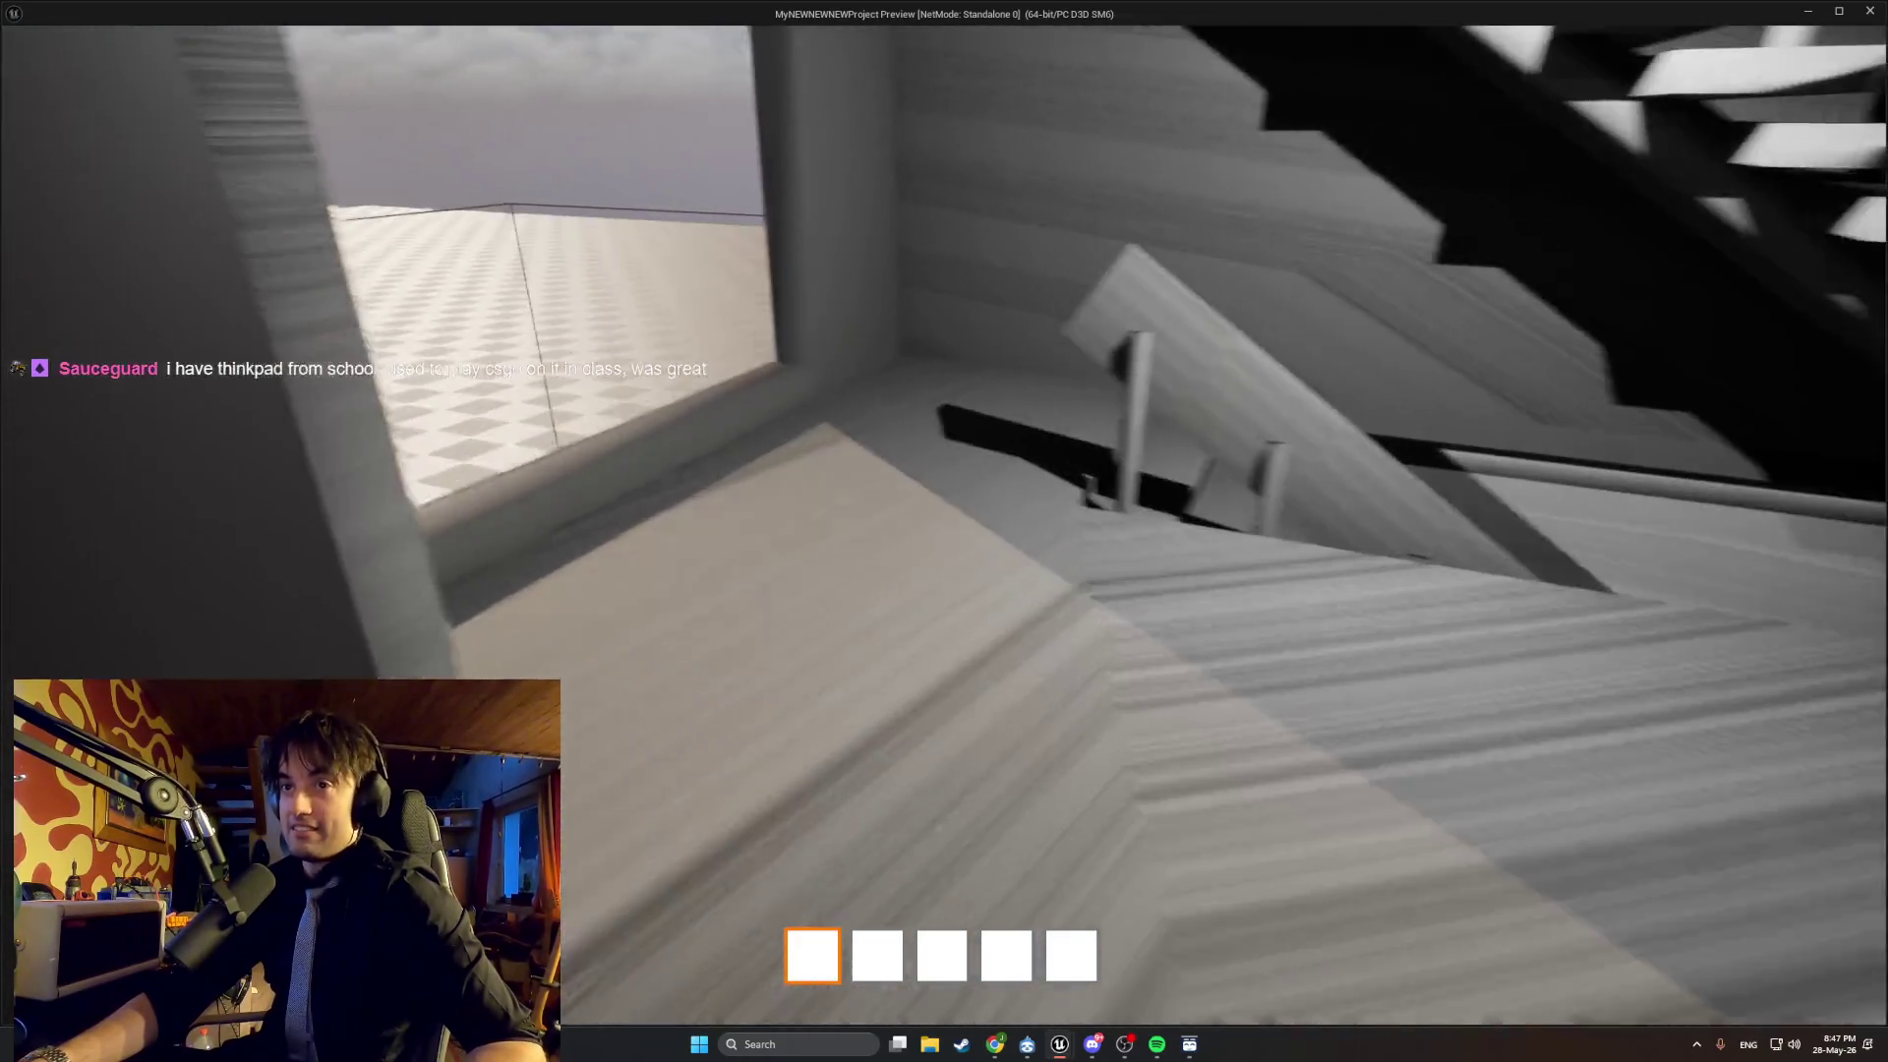
key("w")
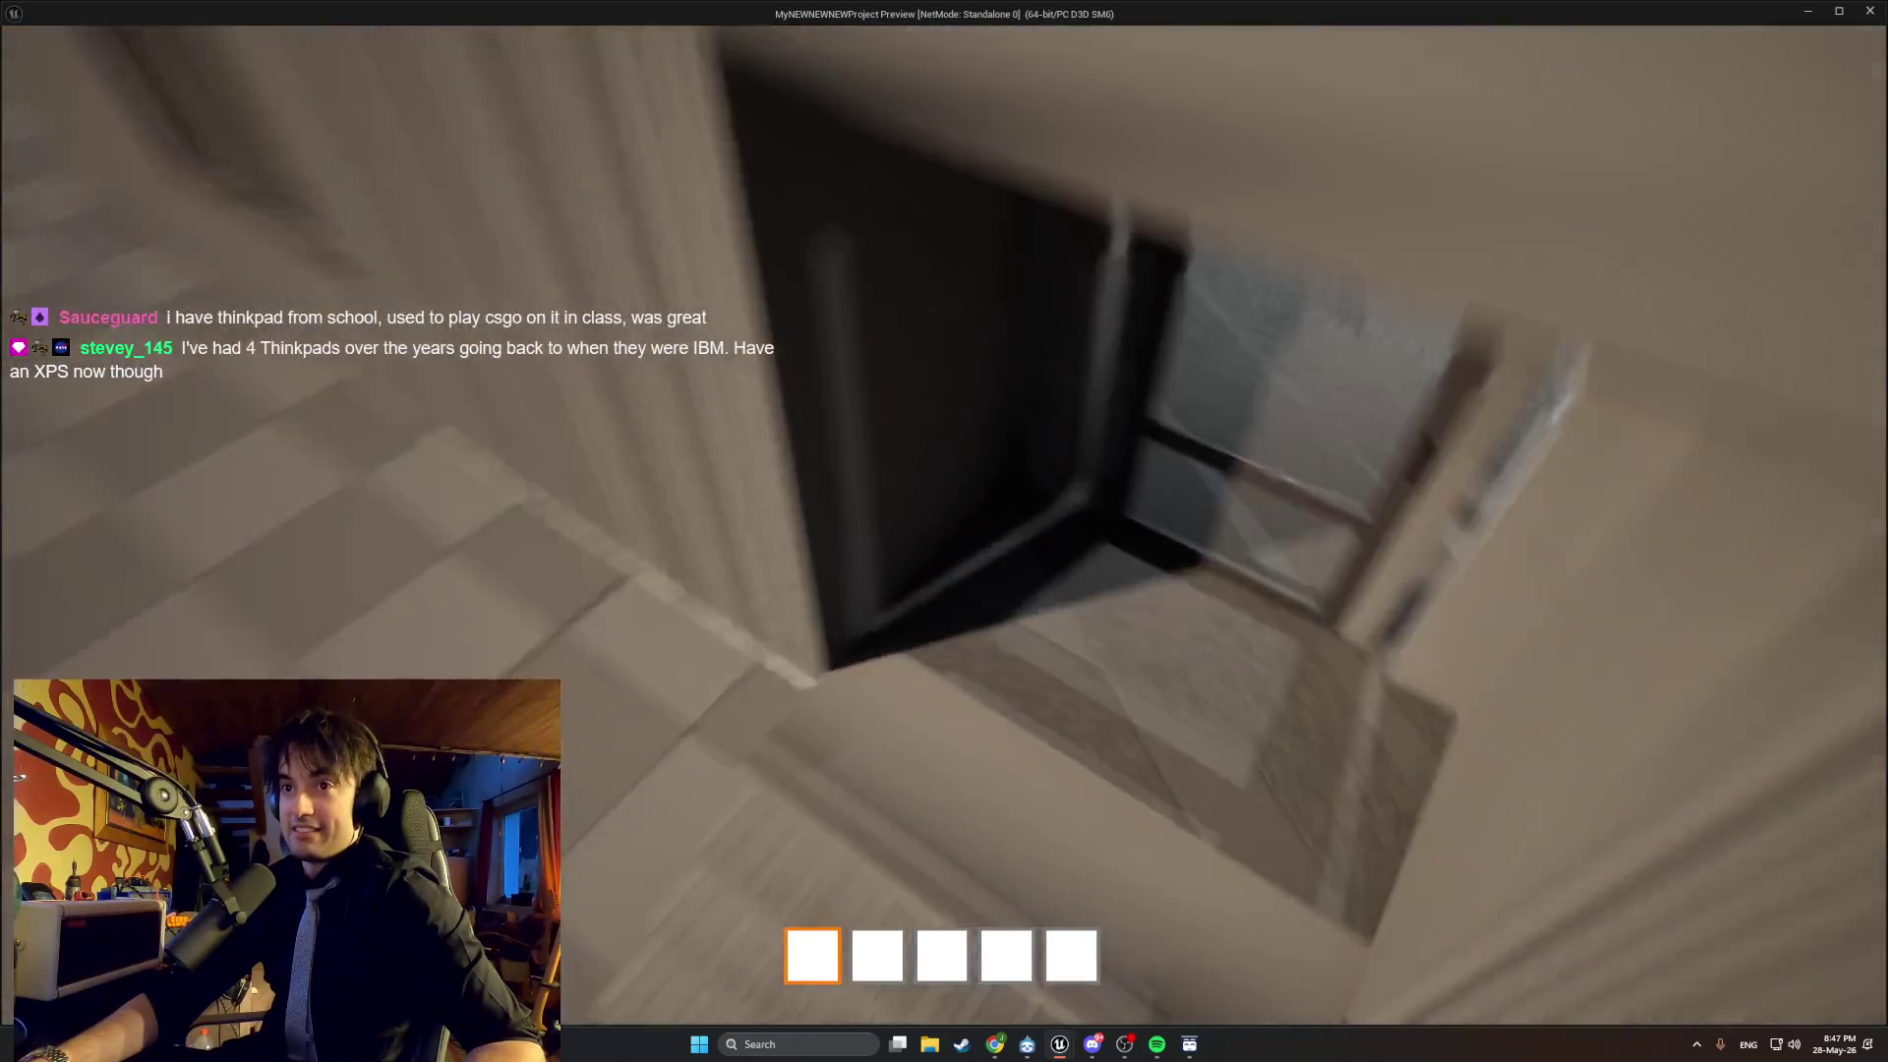
key("w")
key("w")
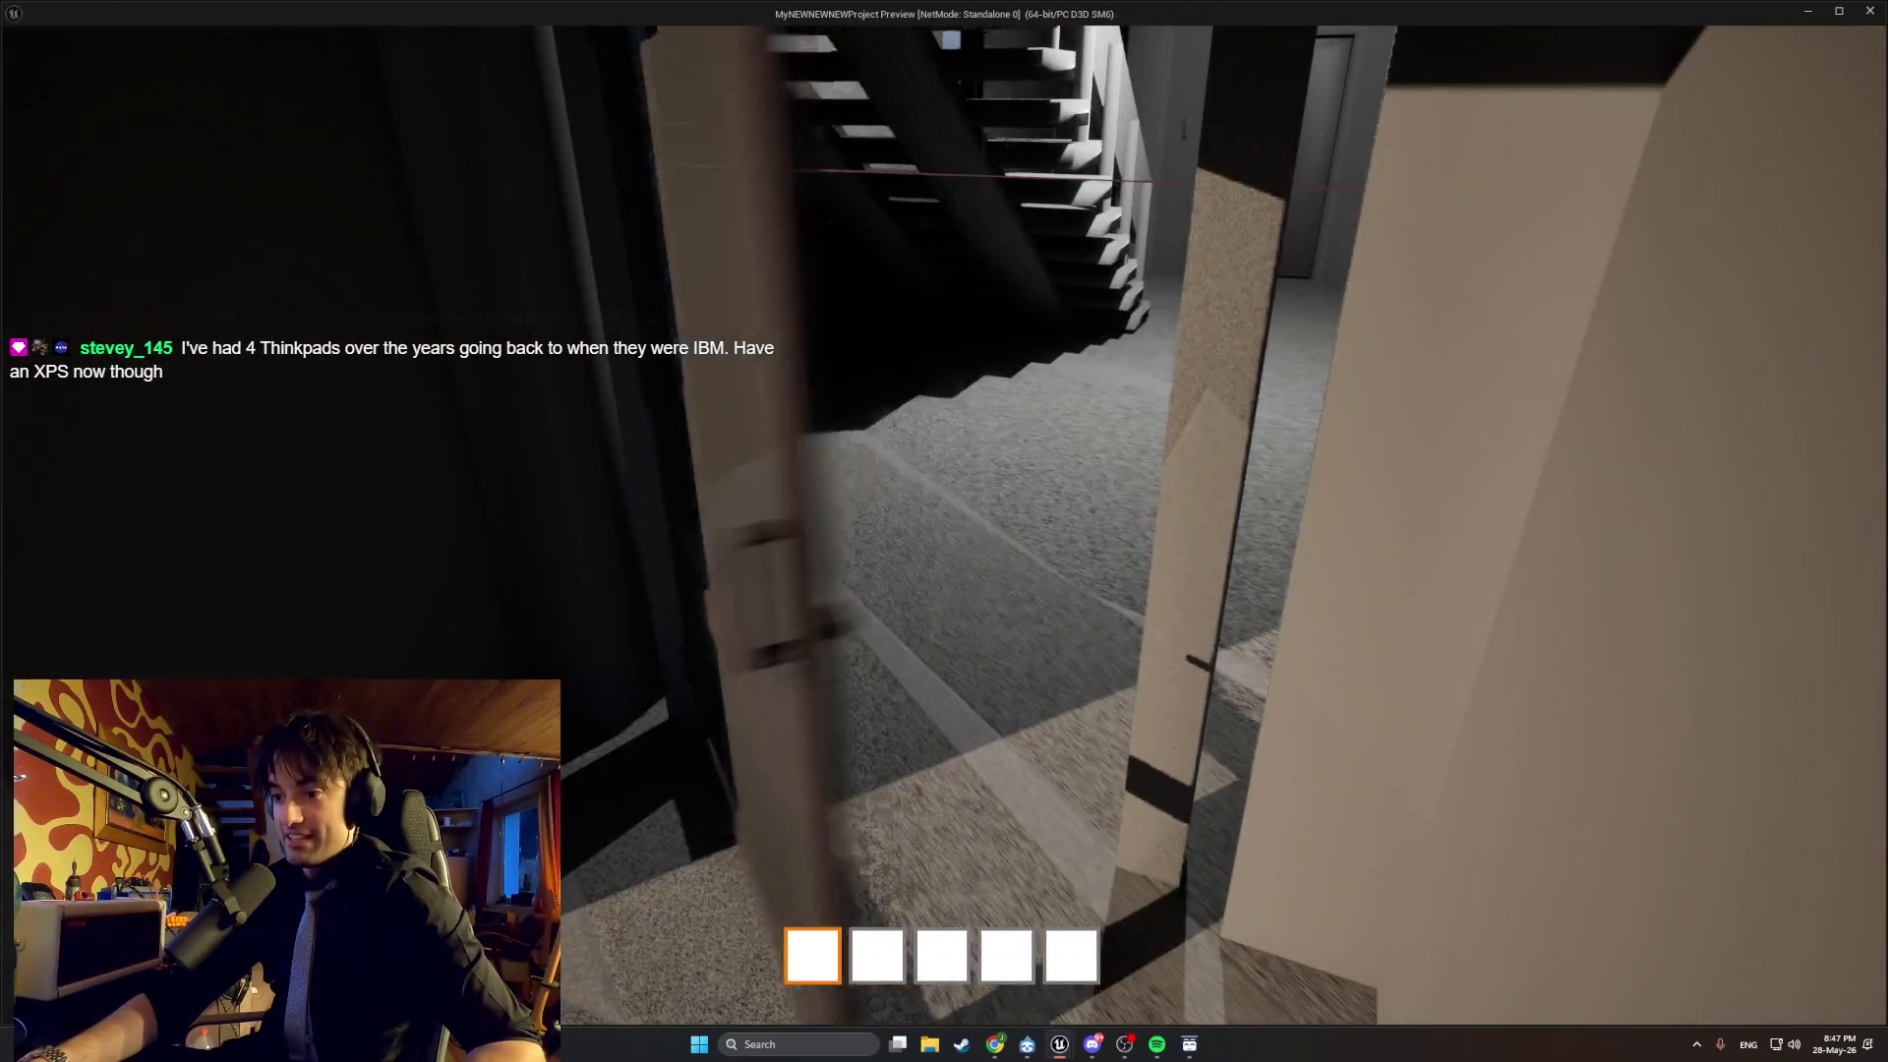
key("w")
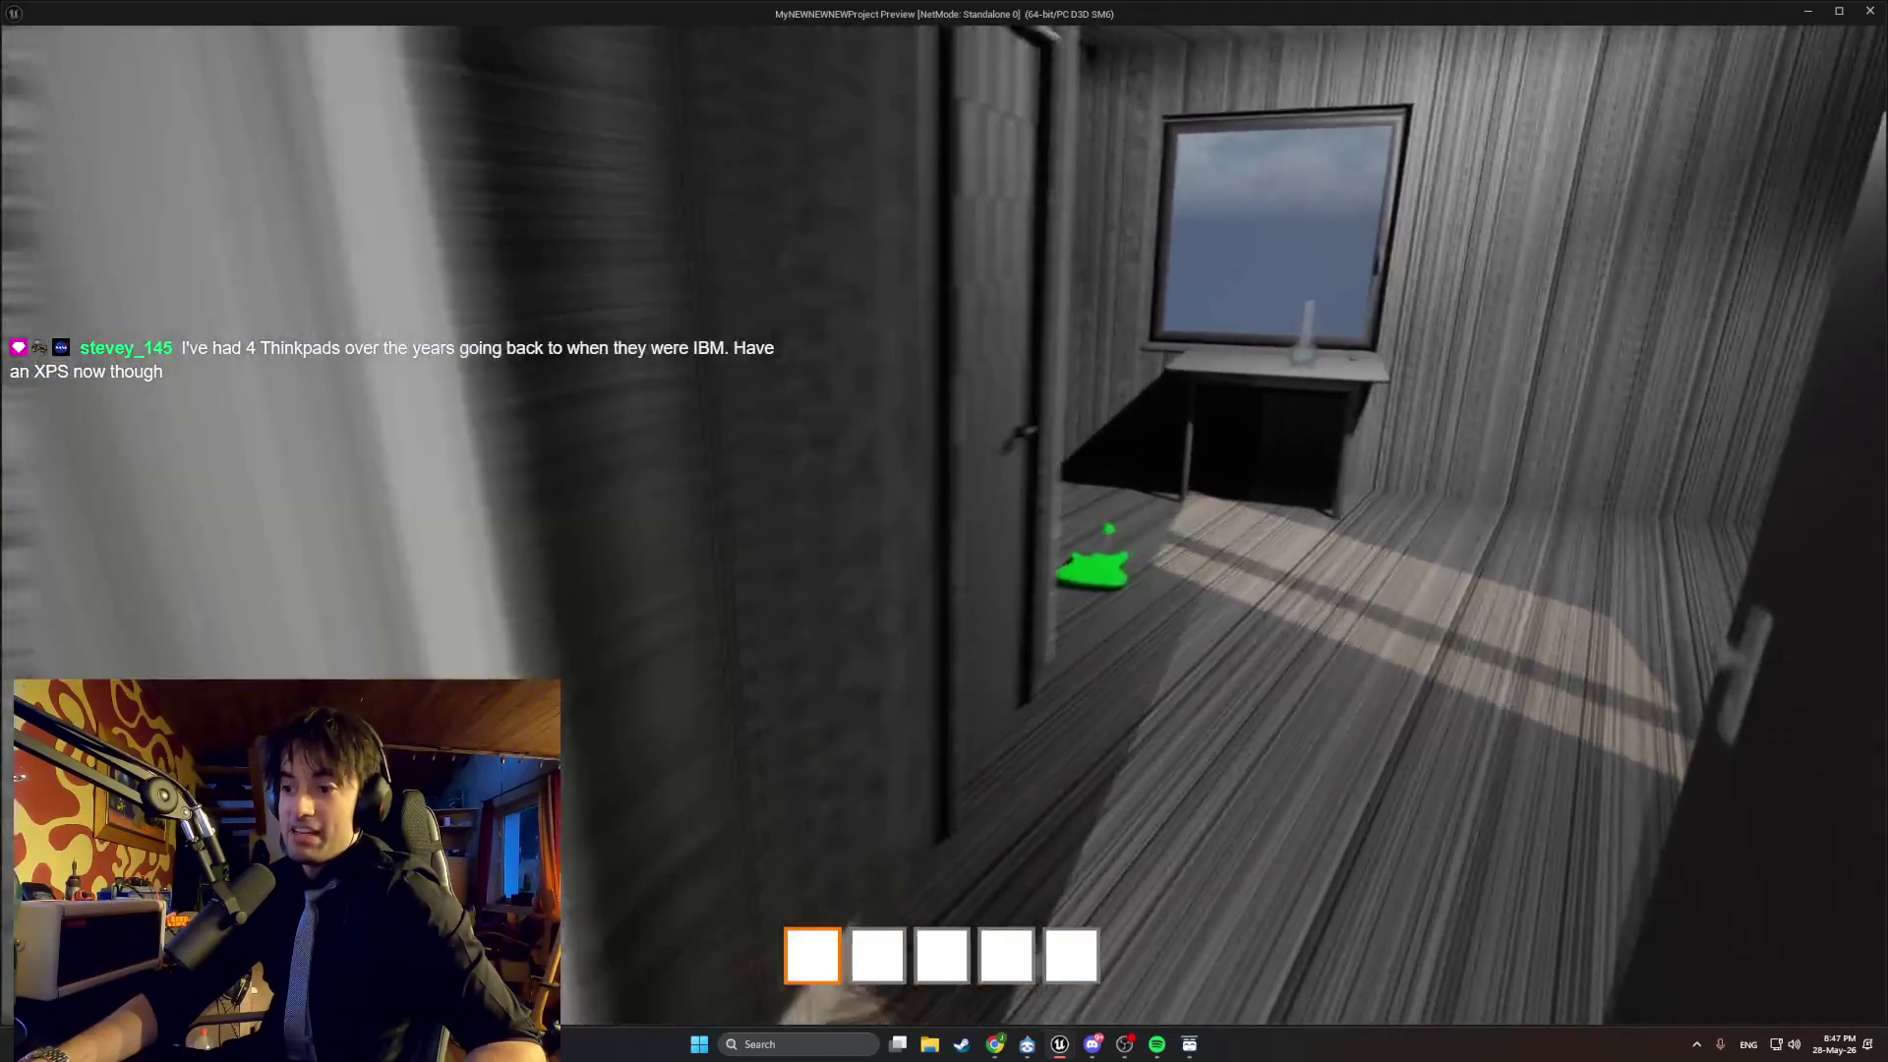
key("w")
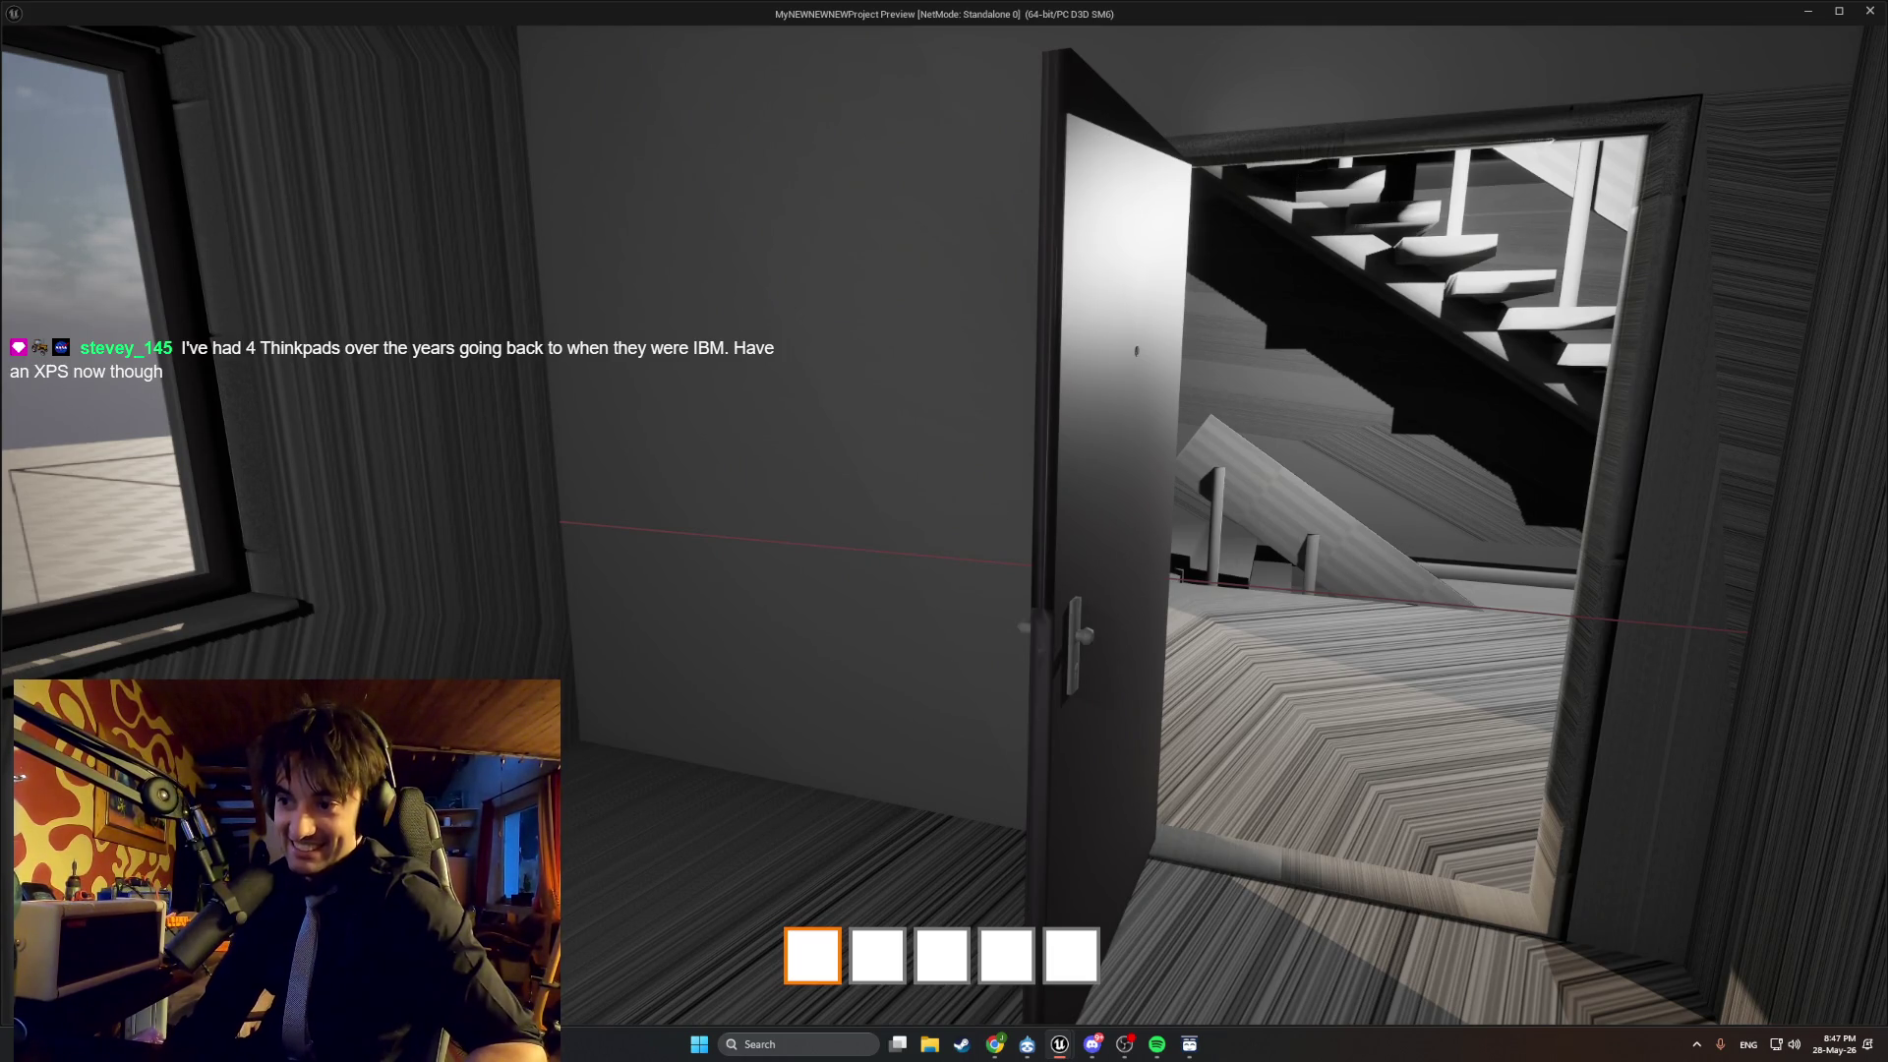
key("w")
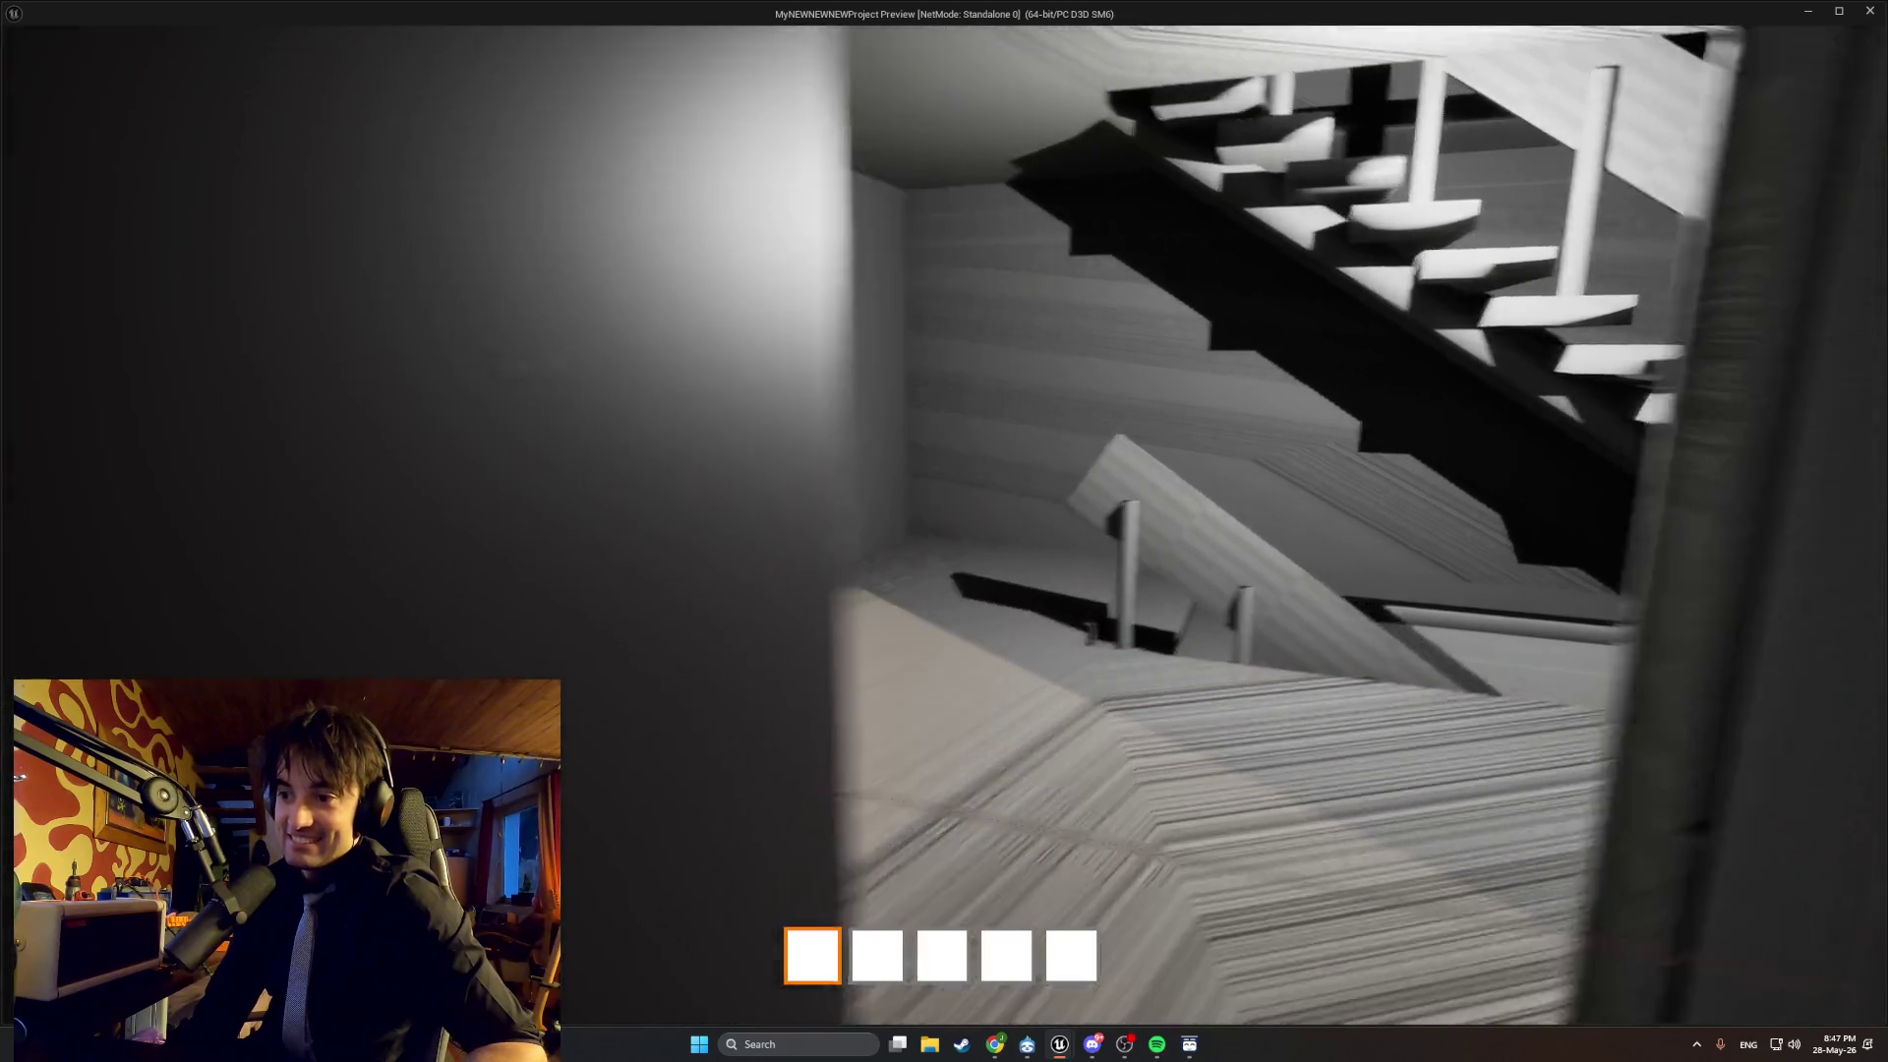
key("s")
key("s")
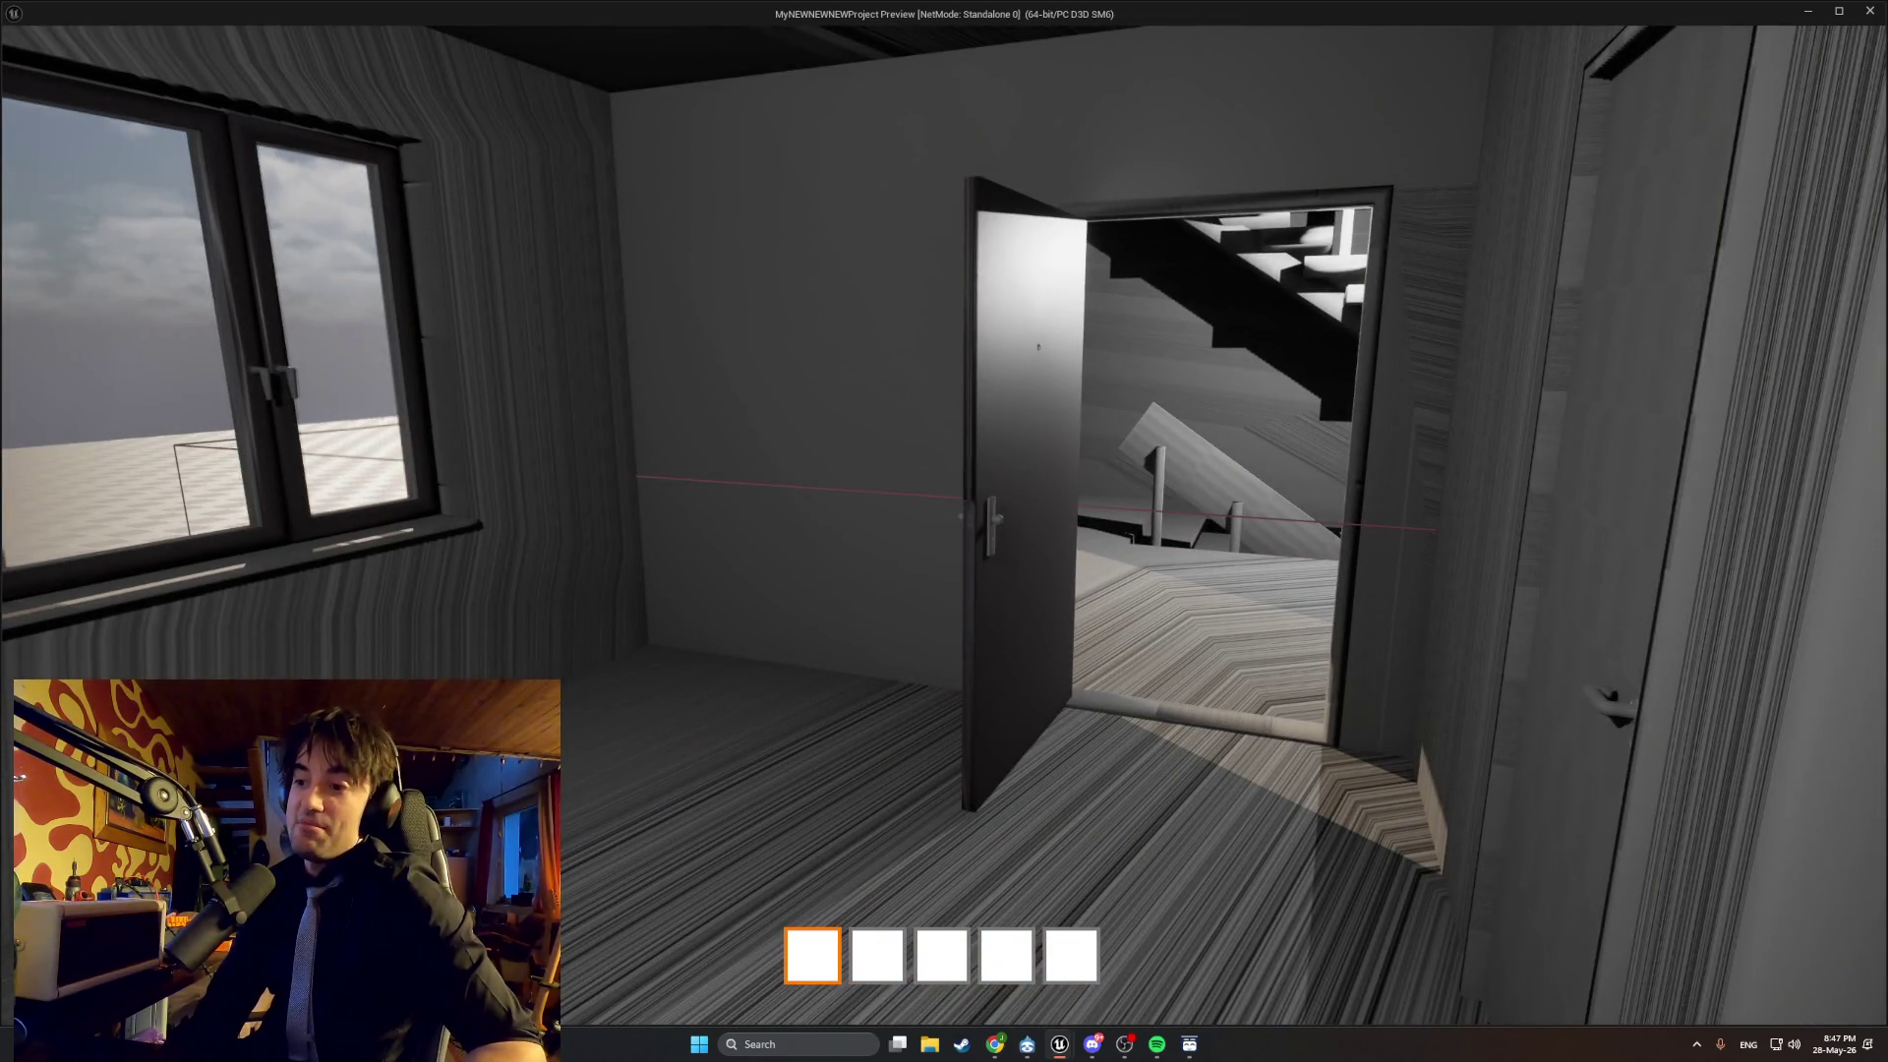
Walk through the doorway into the stair room, out to the outdoor area and back inside.
key("w")
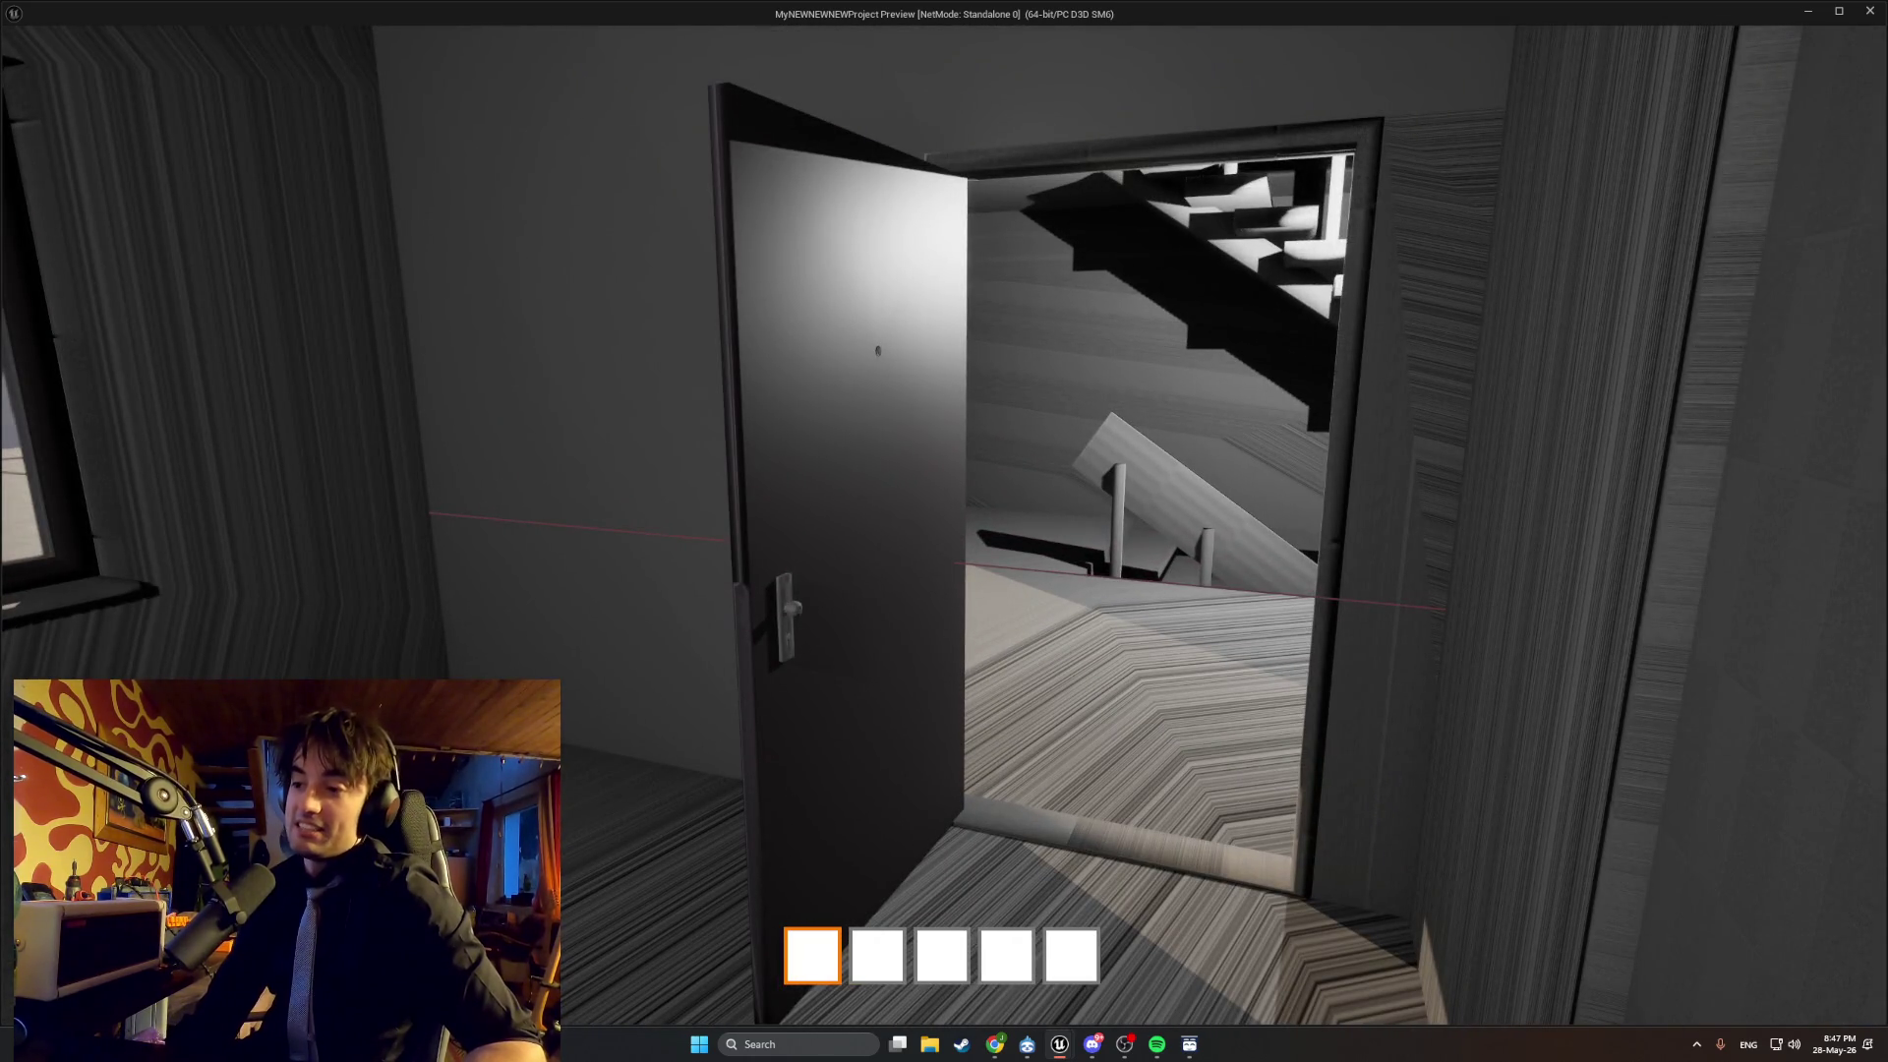
key("w")
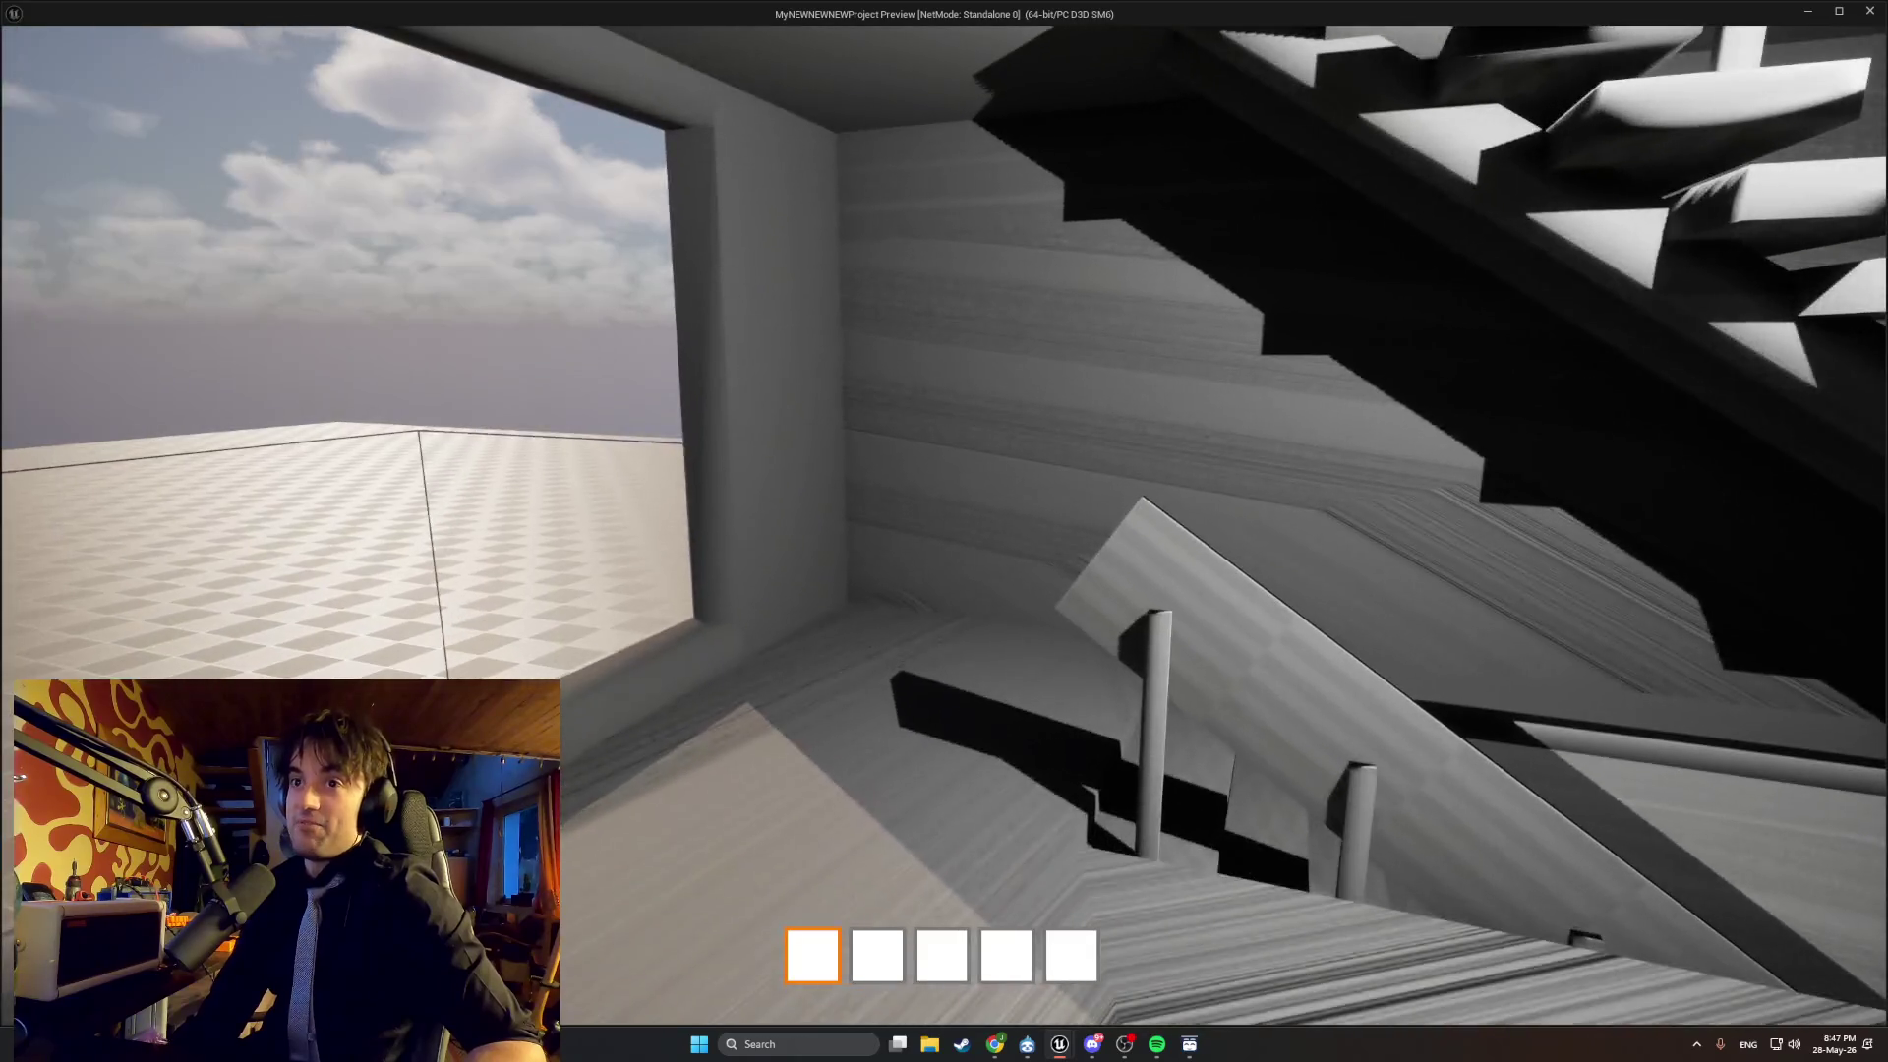
key("s")
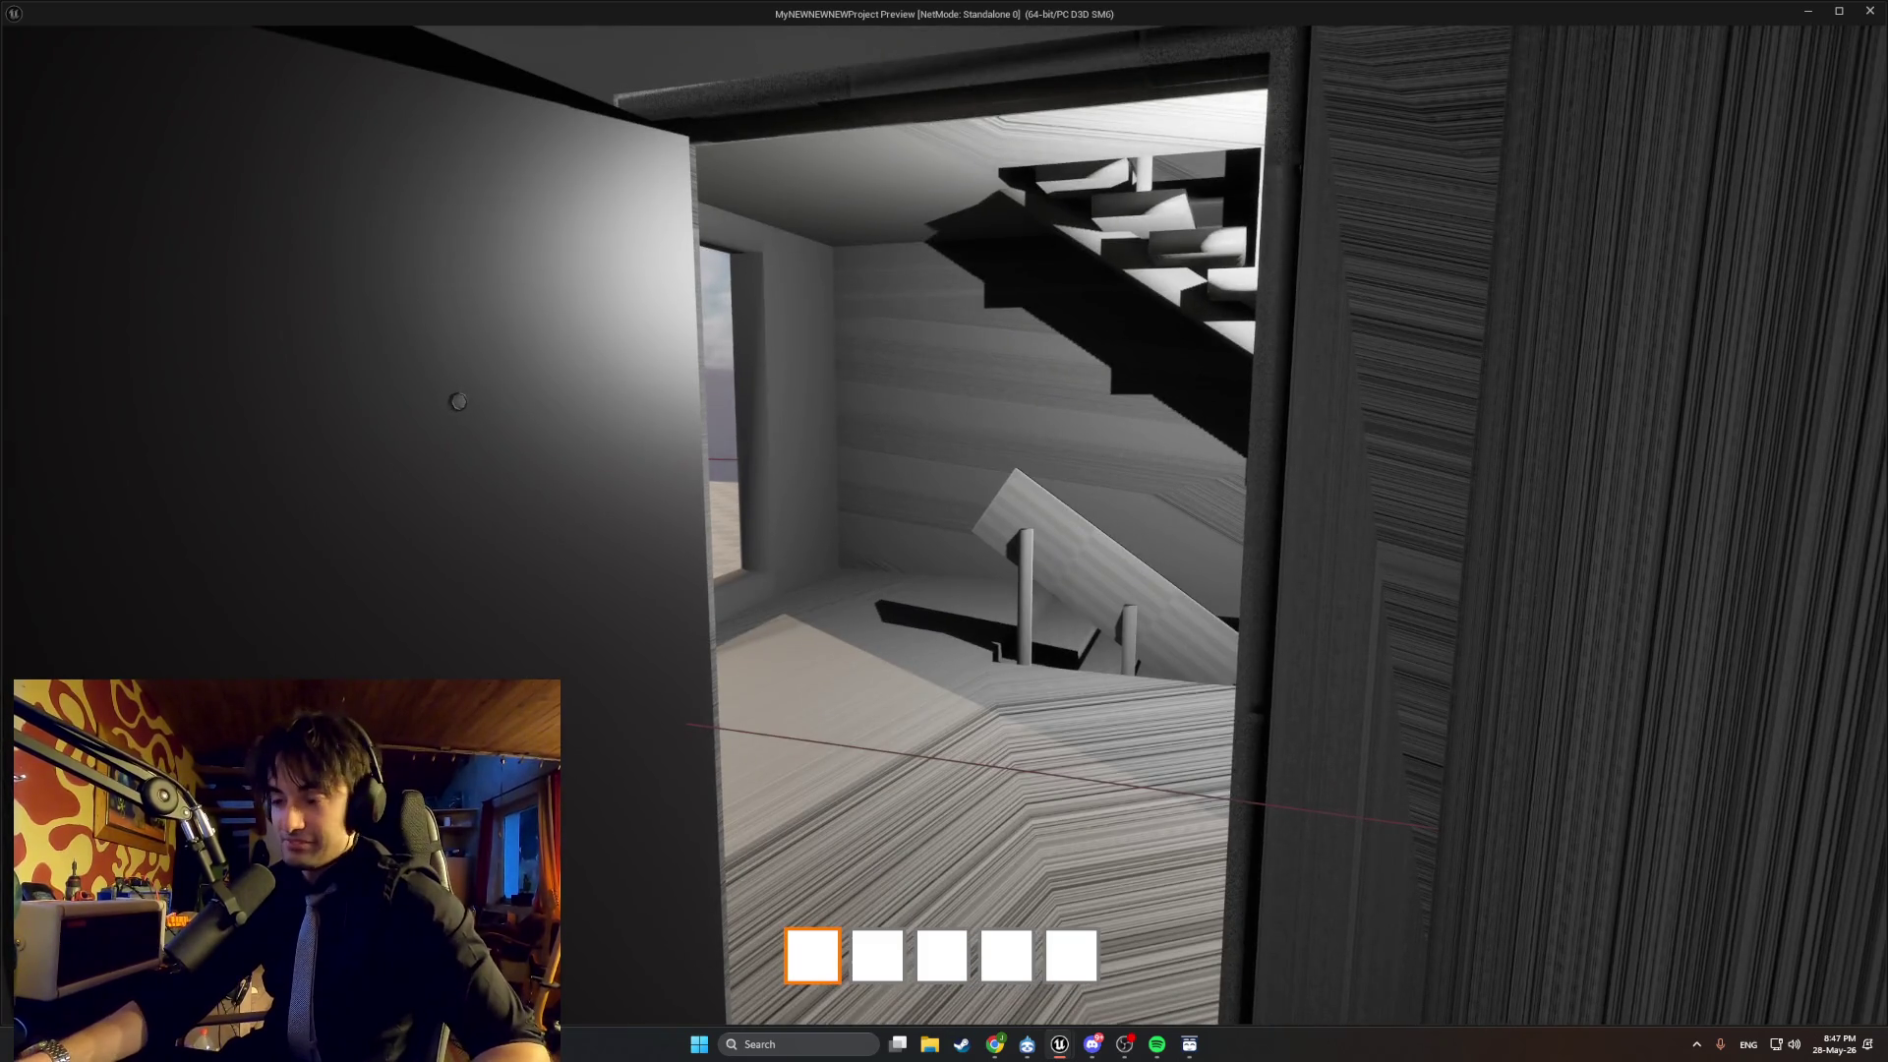
key("w")
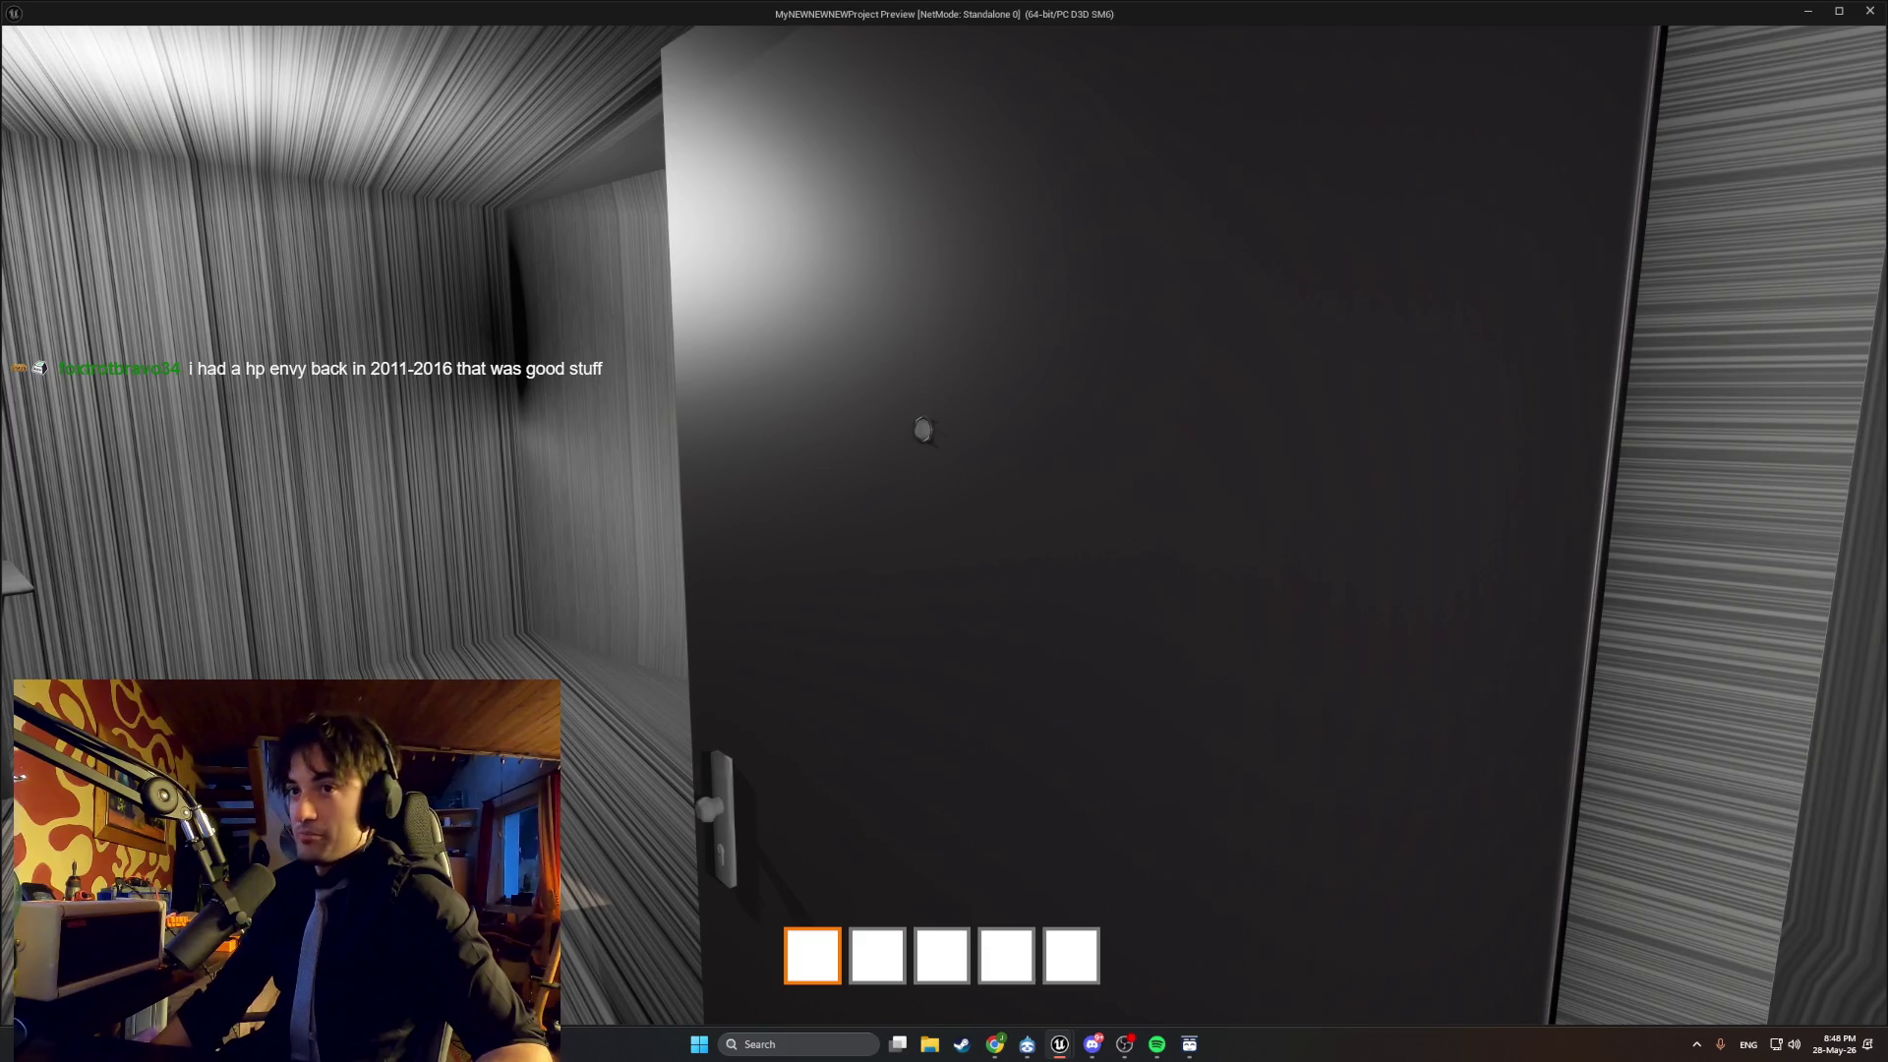
key("e")
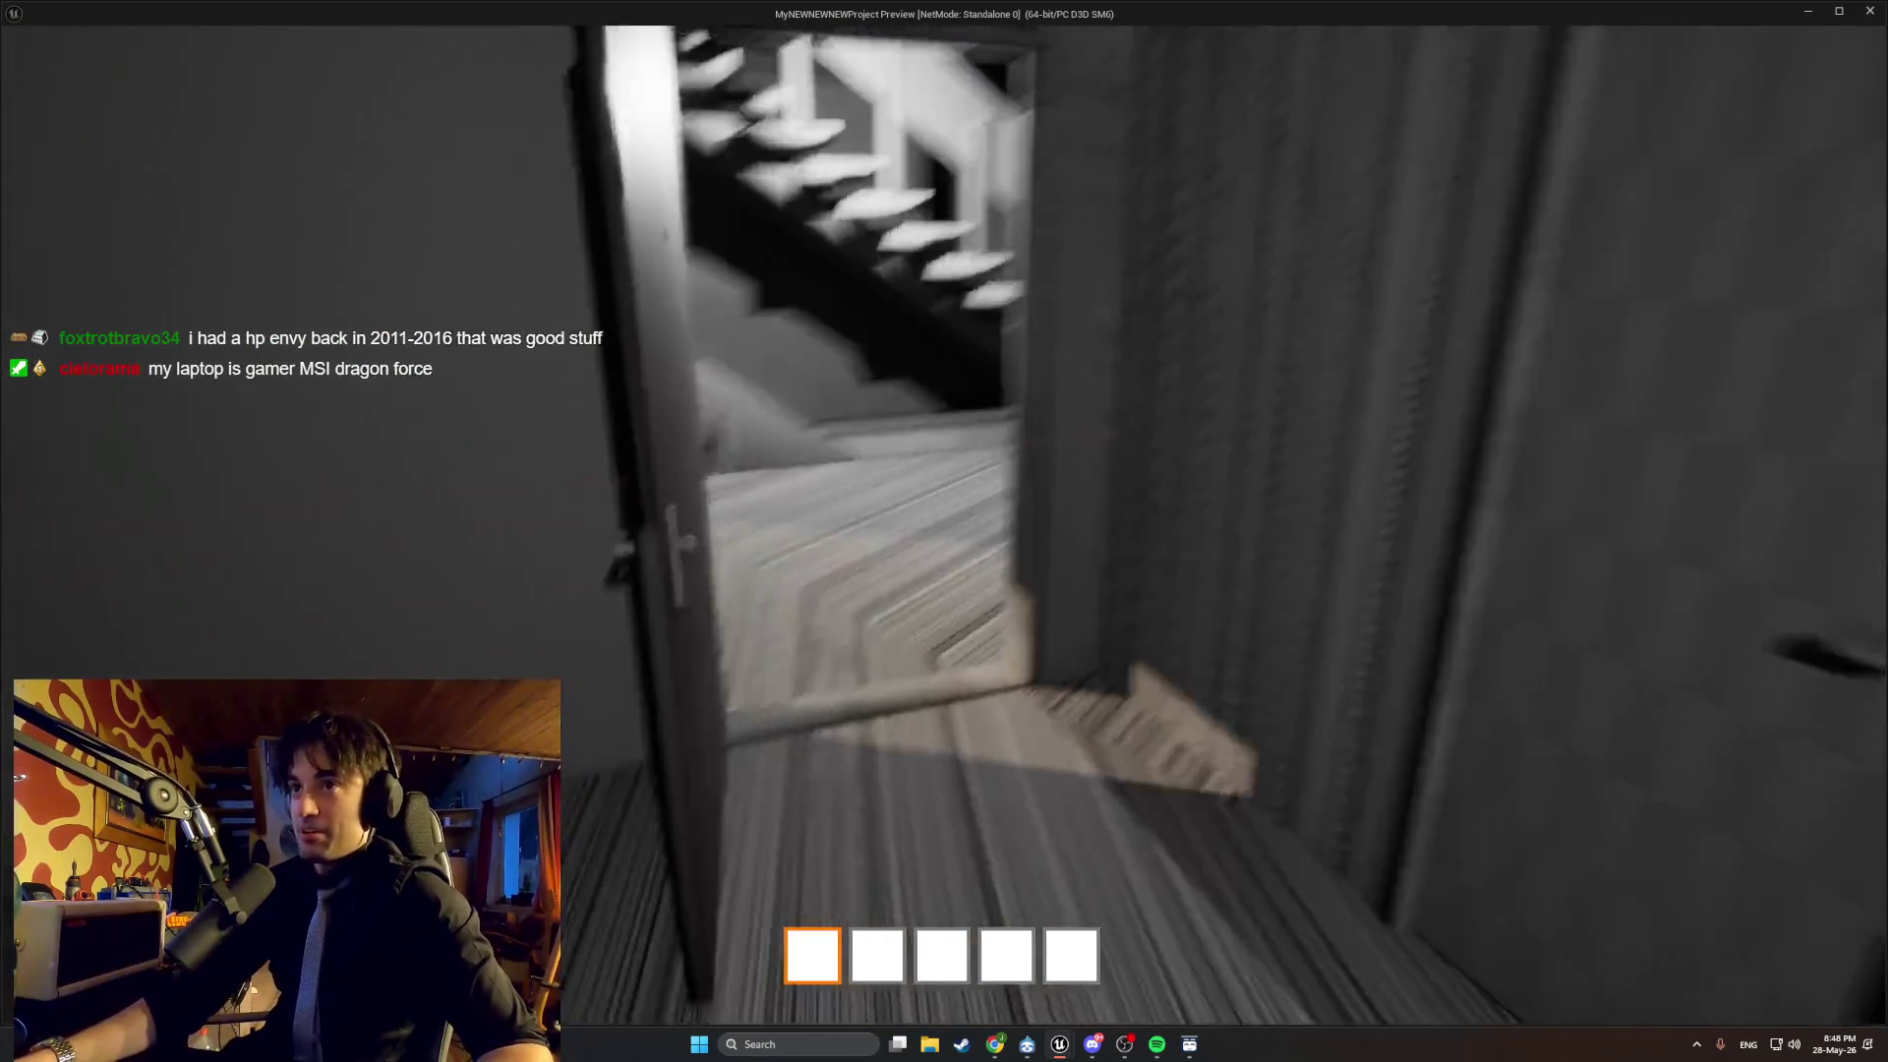
key("w")
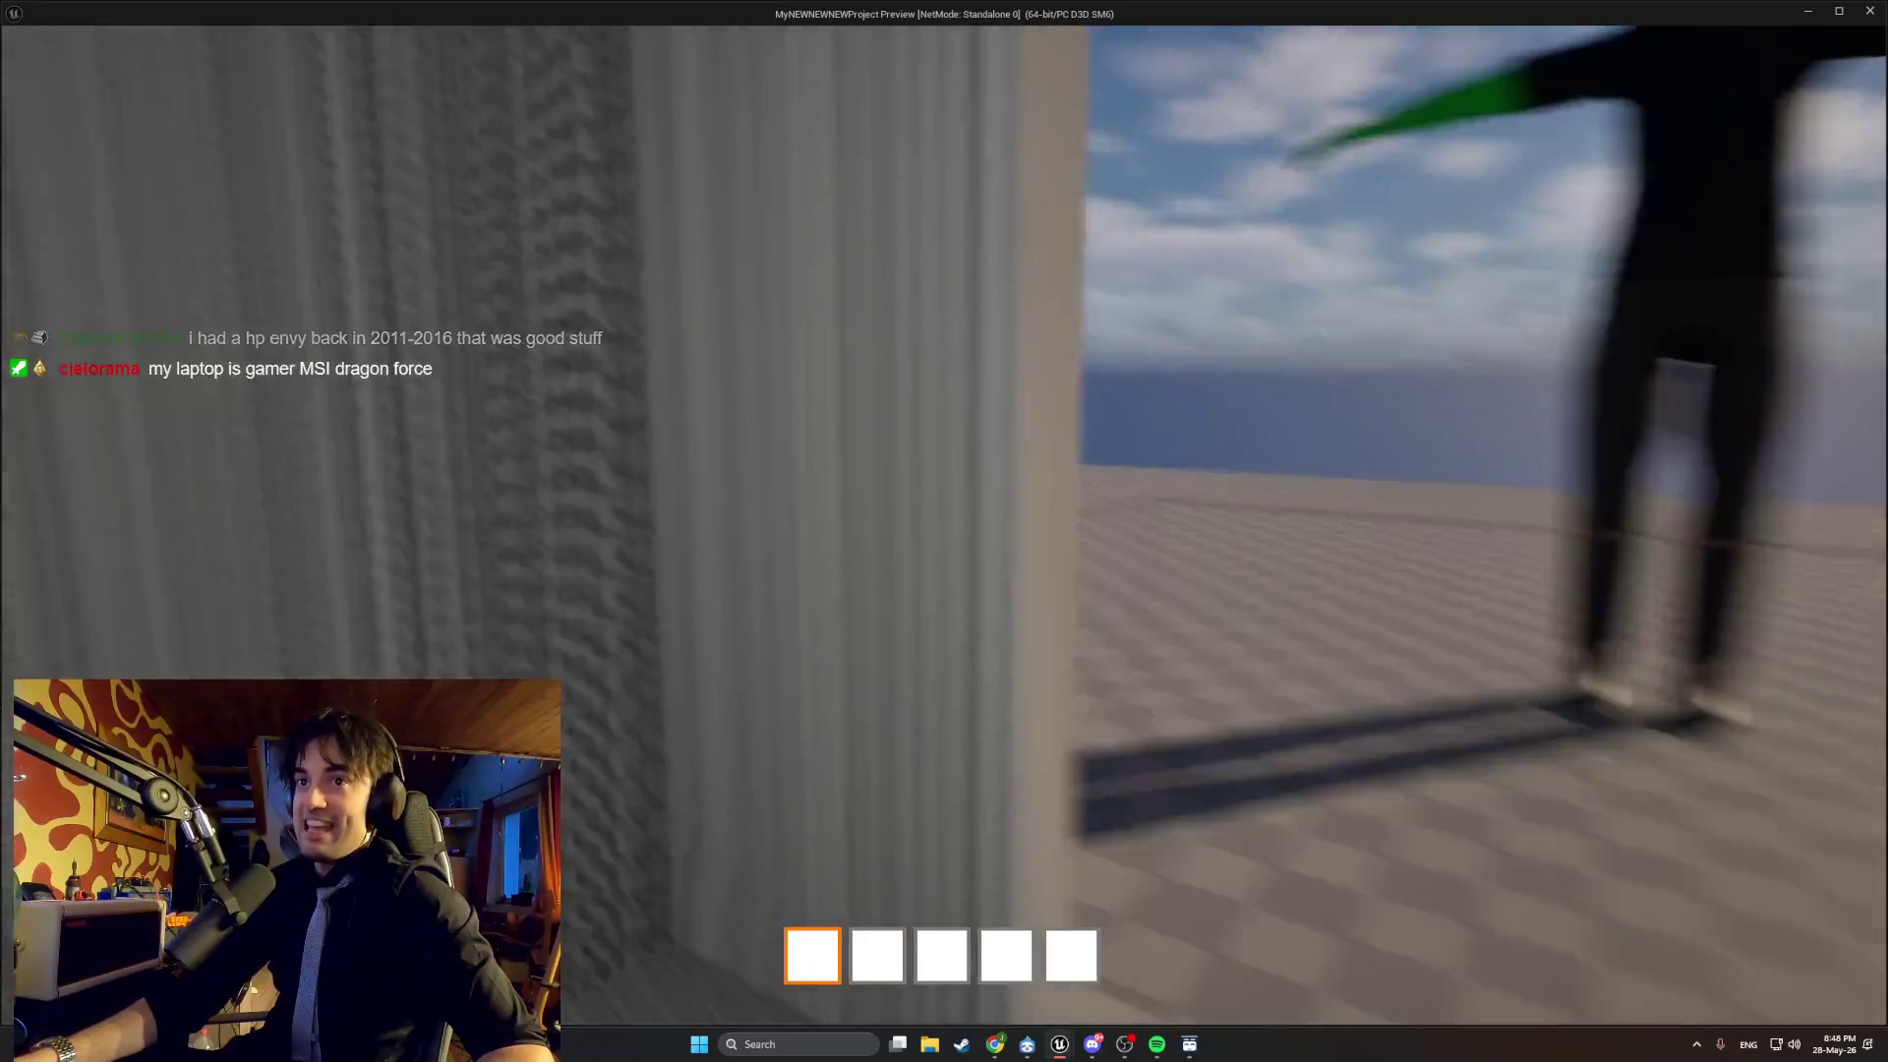
key("w")
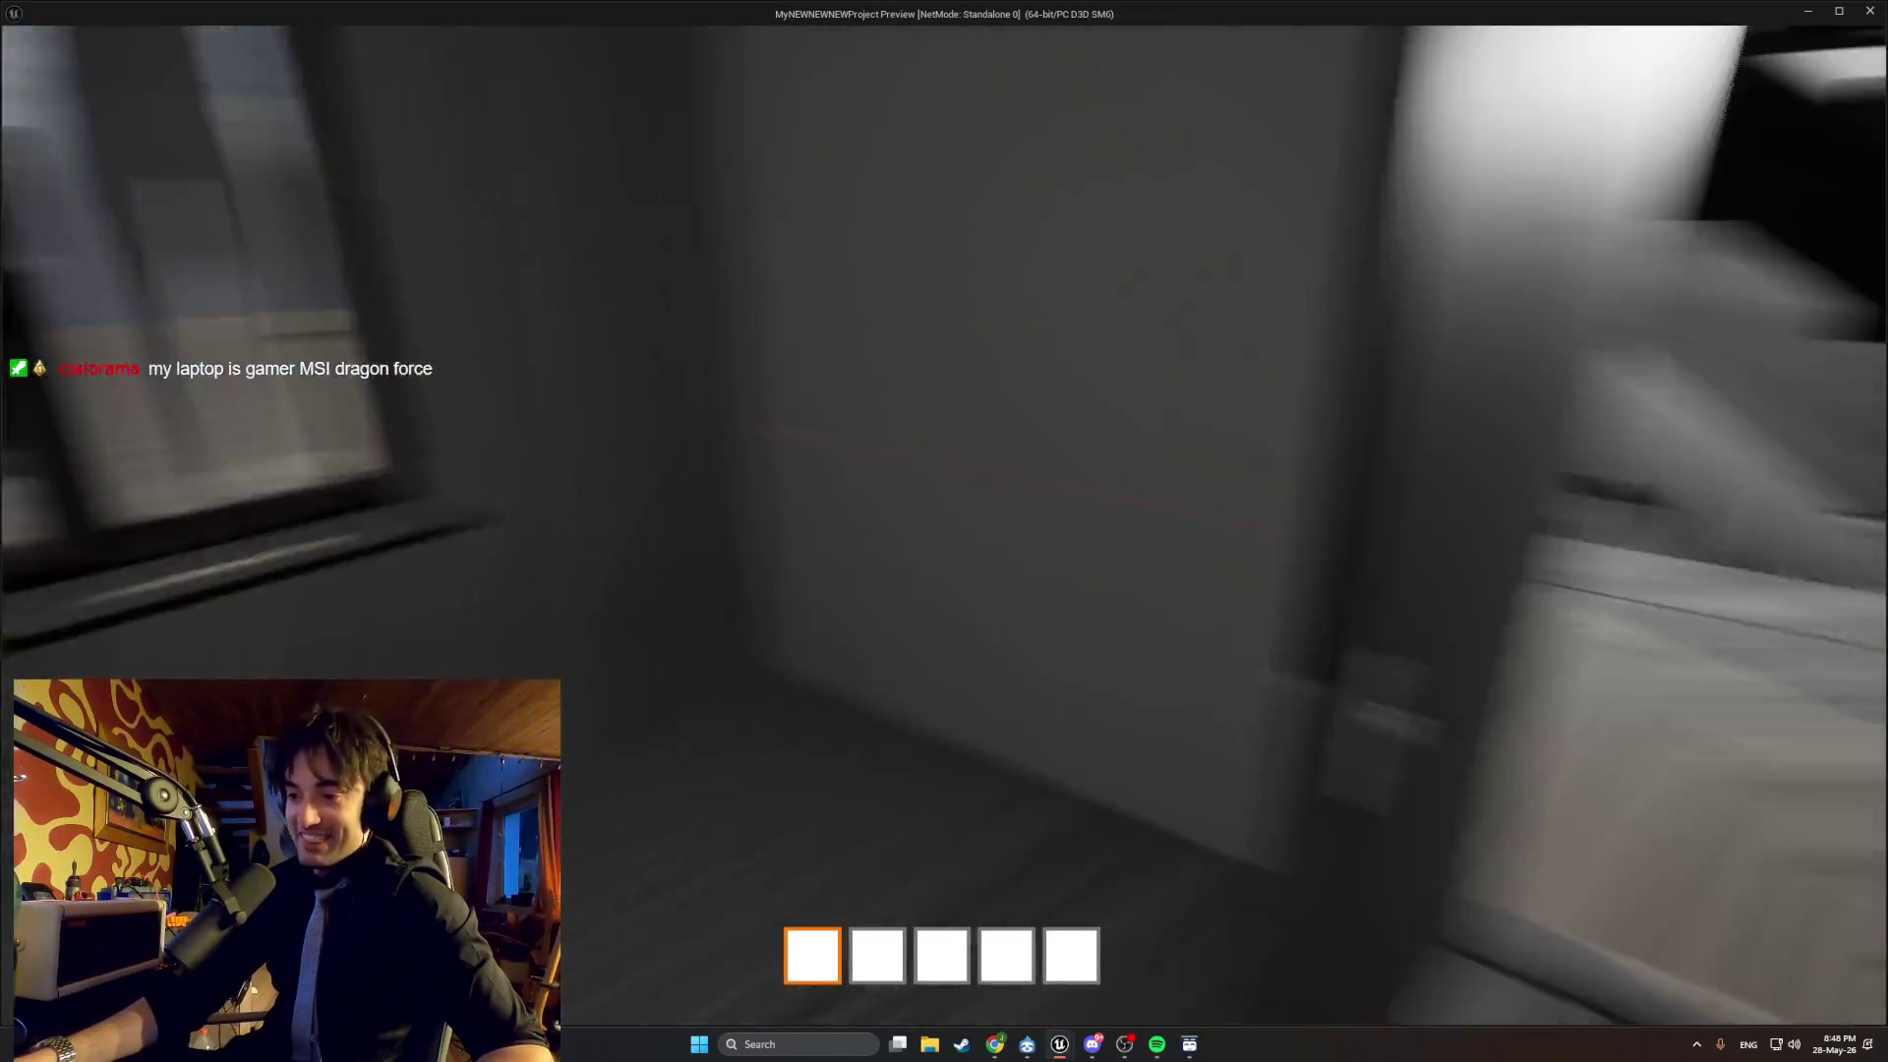
key("w")
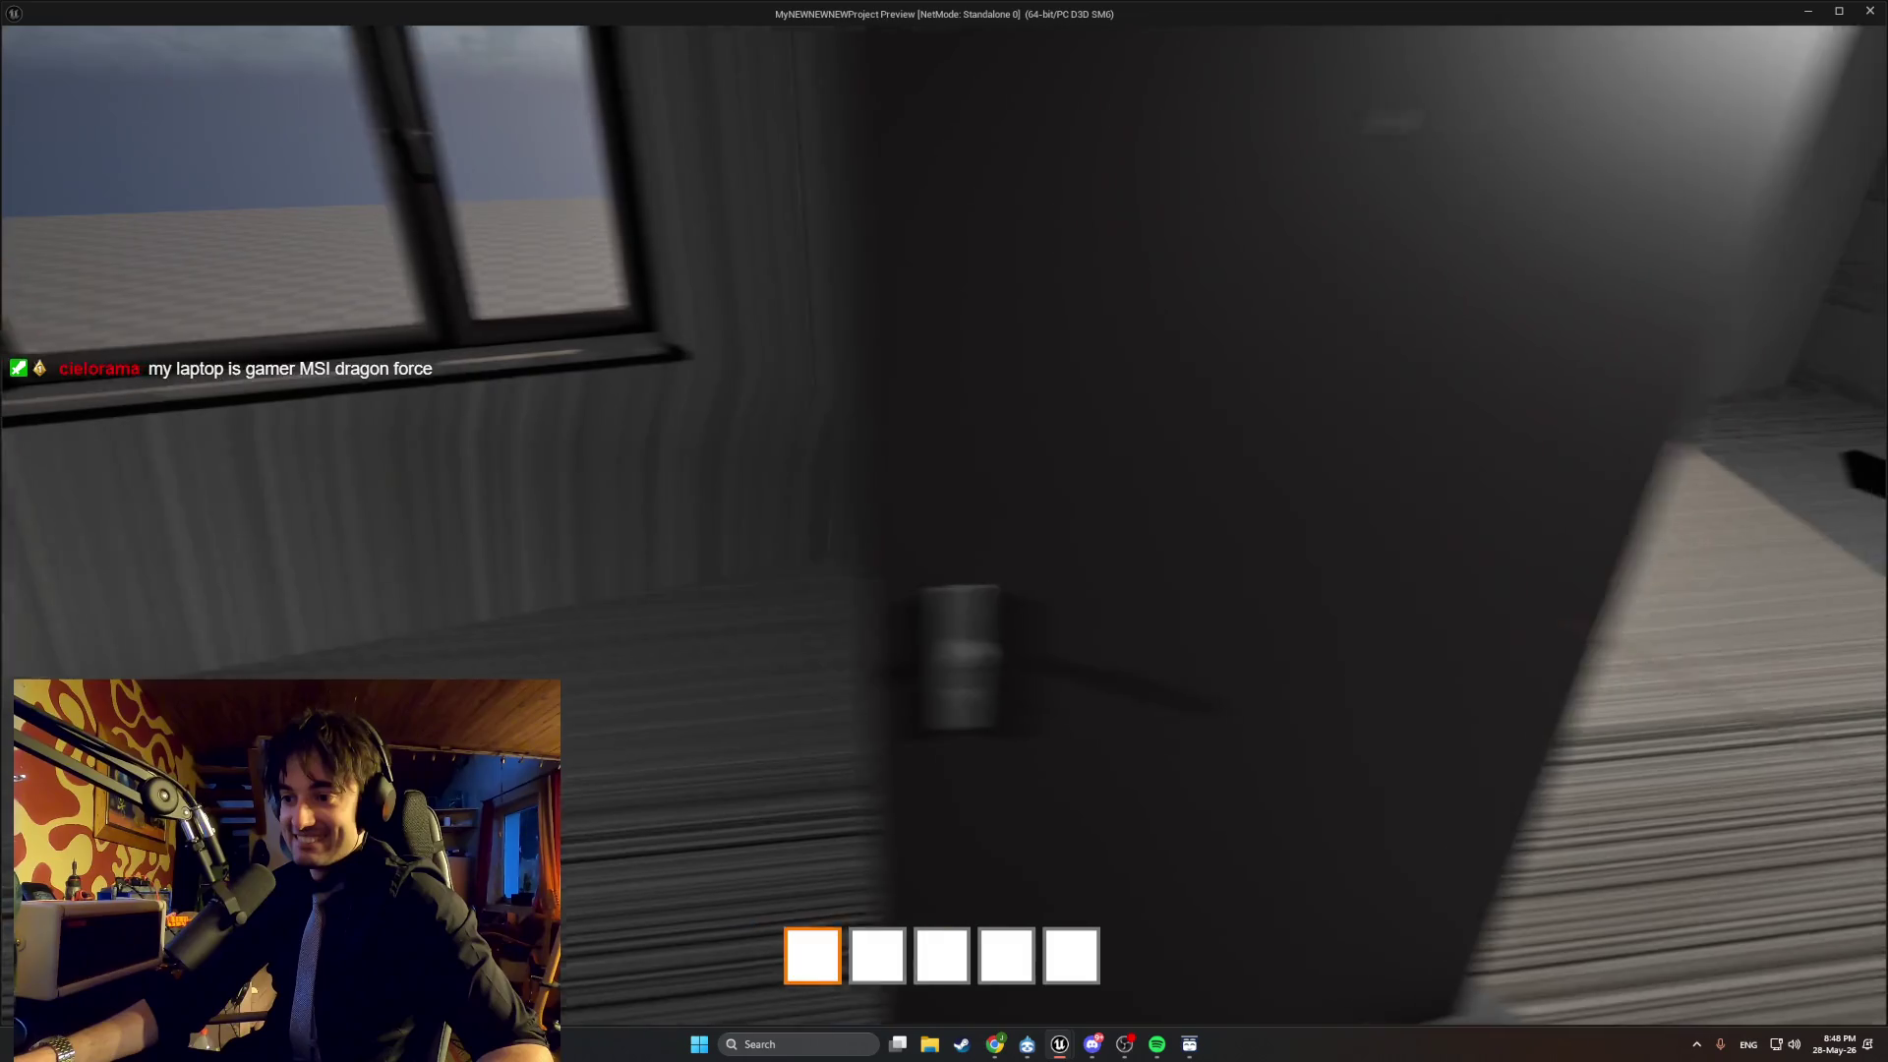
key("w")
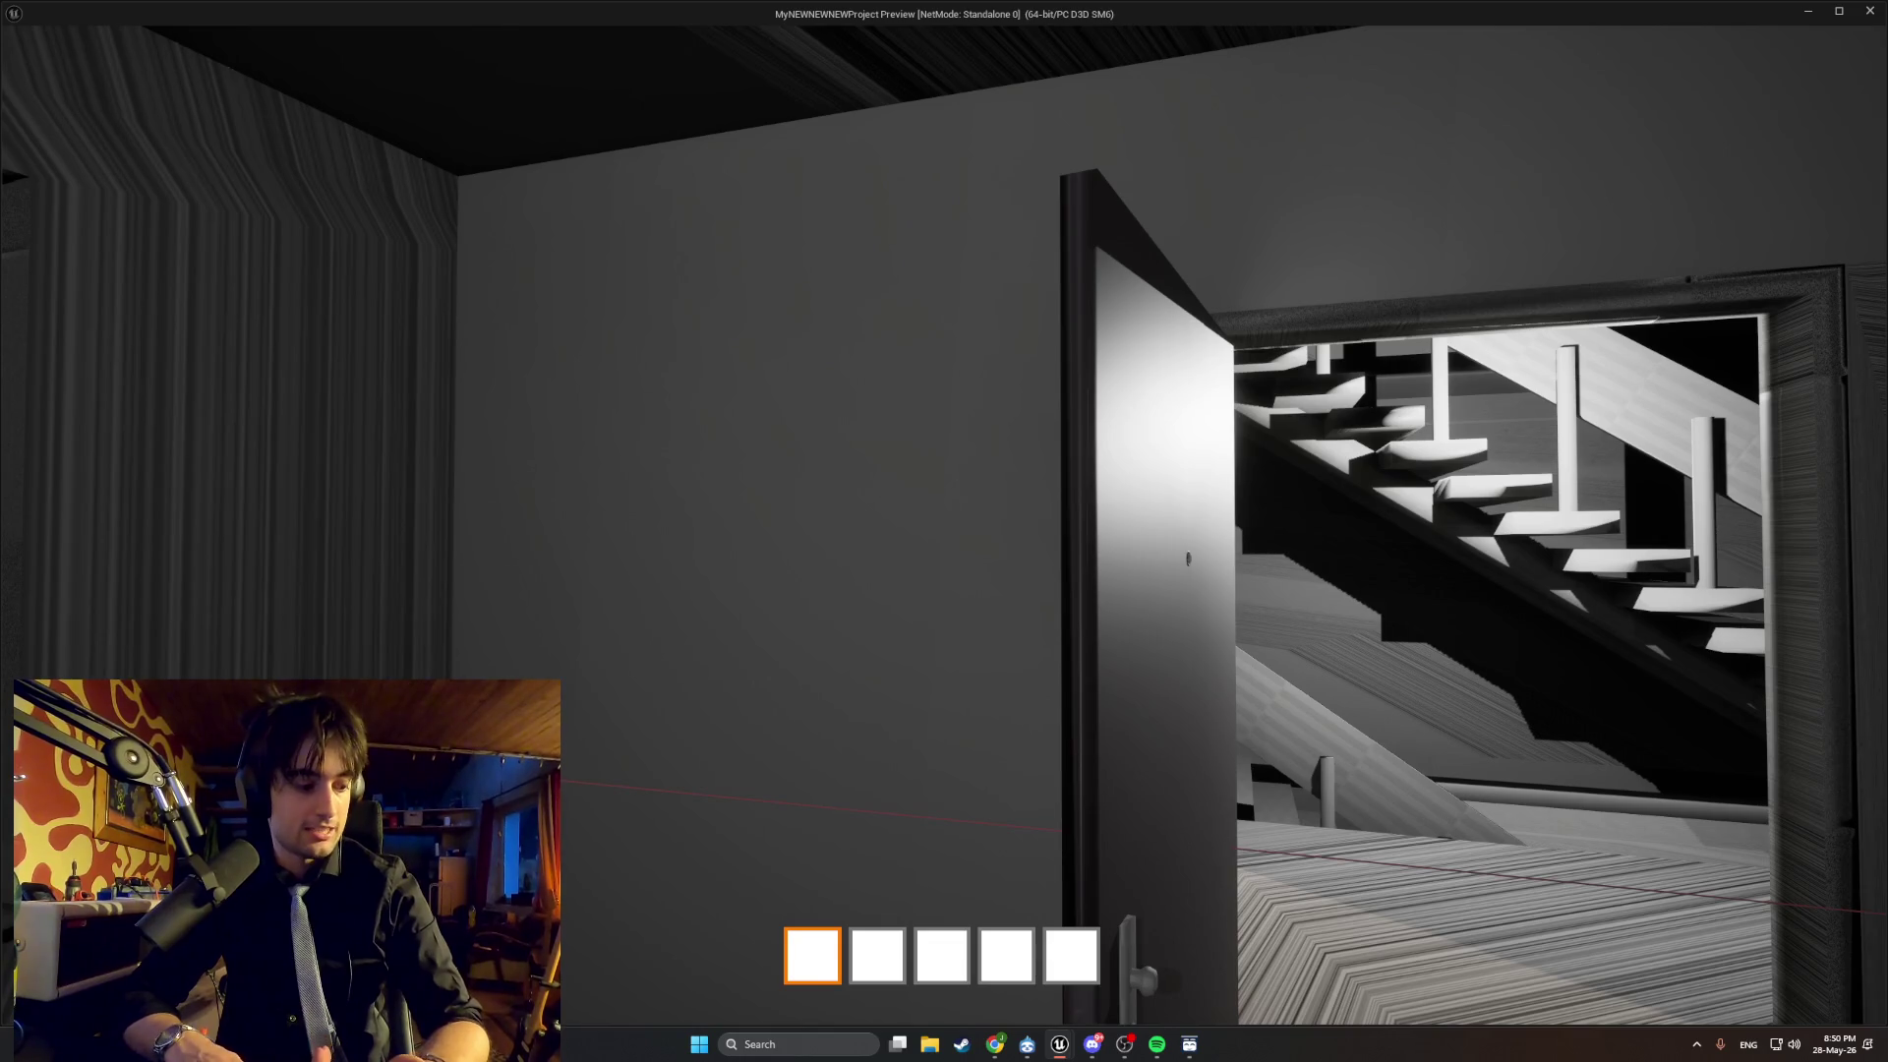
Walk past the stairs to the elevator, back to the window room, then exit with Esc.
key("w")
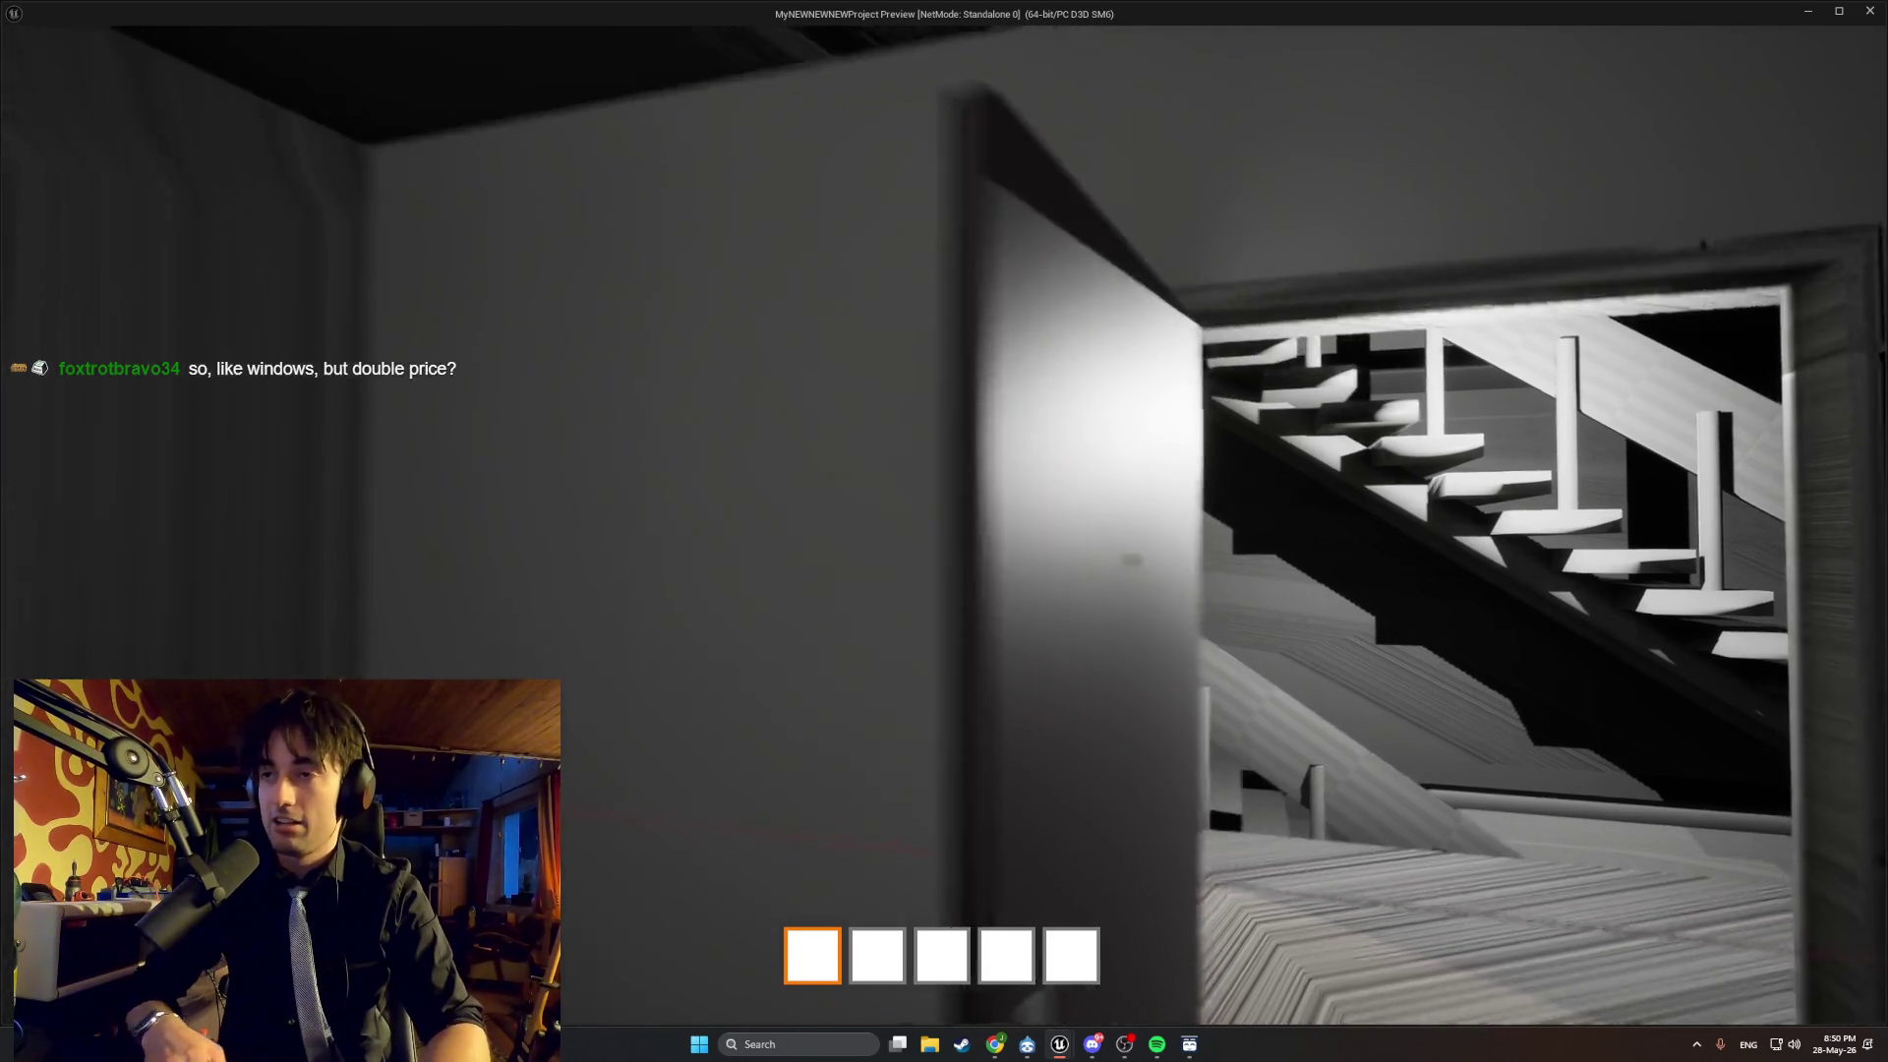
key("w")
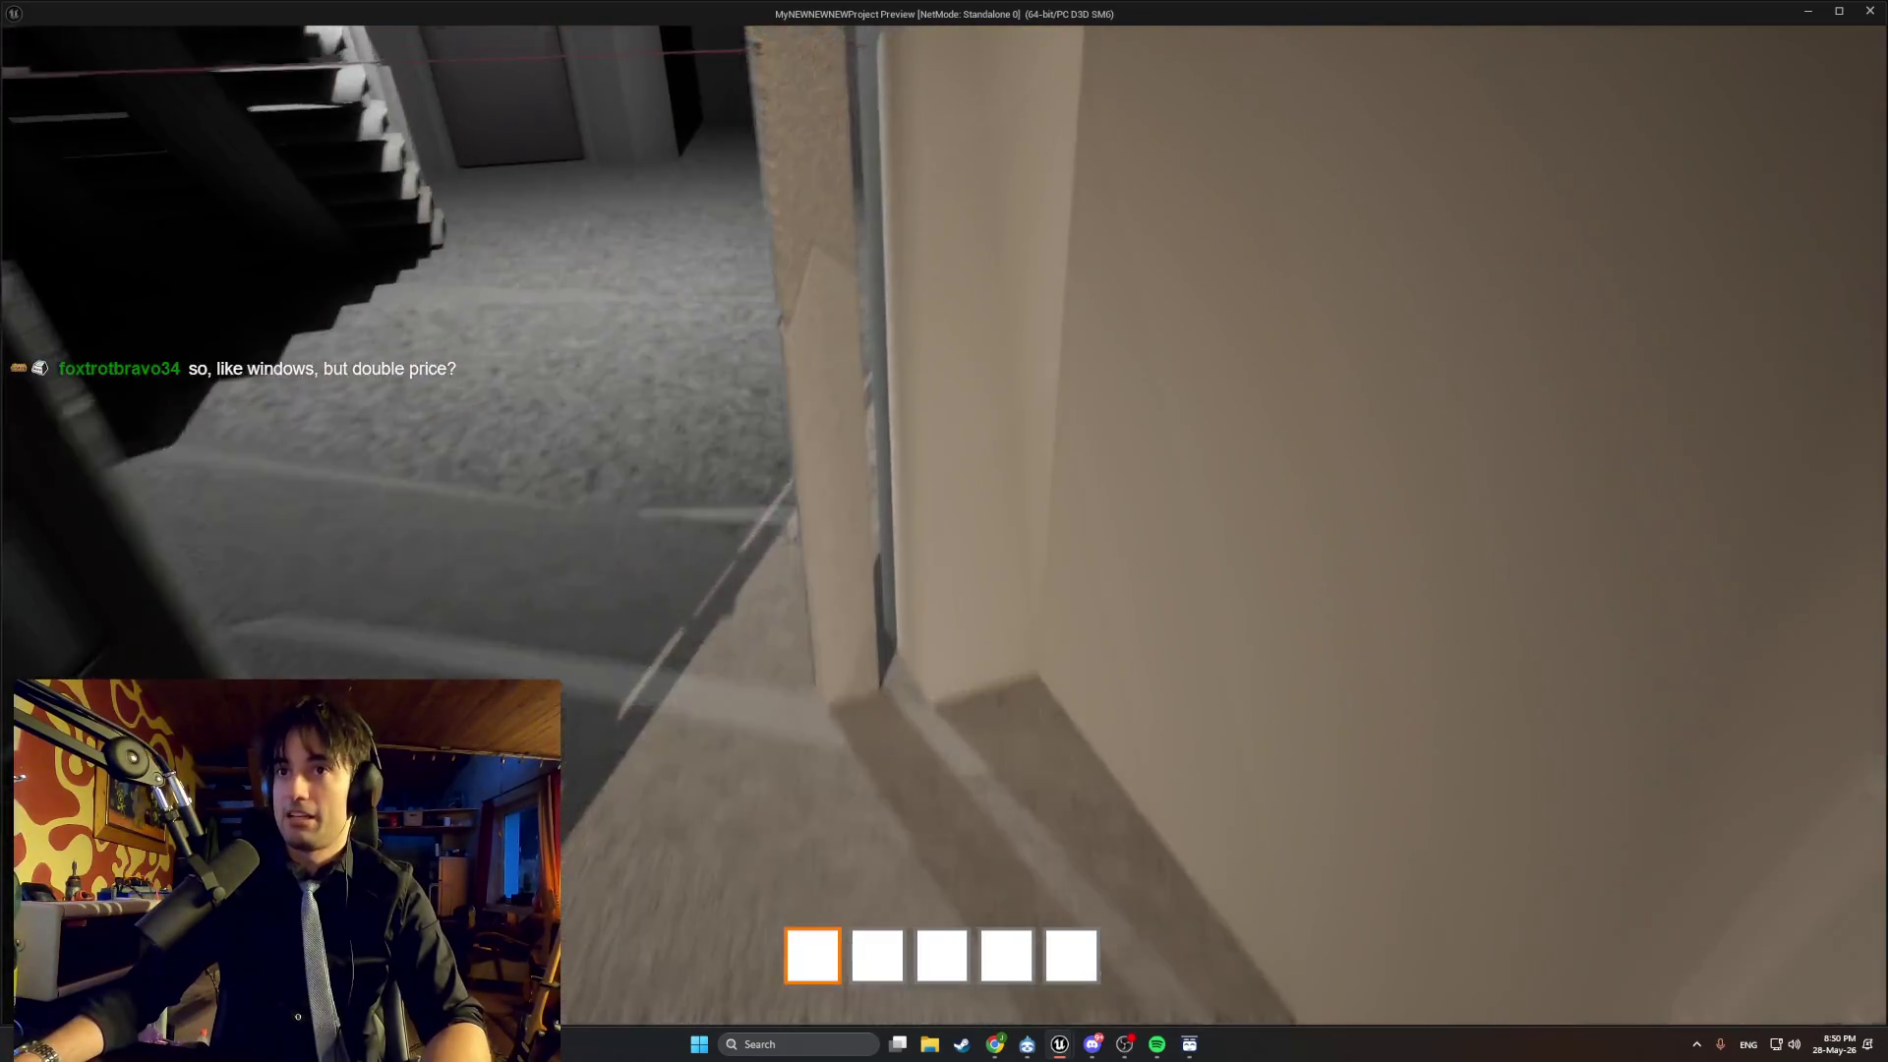
key("w")
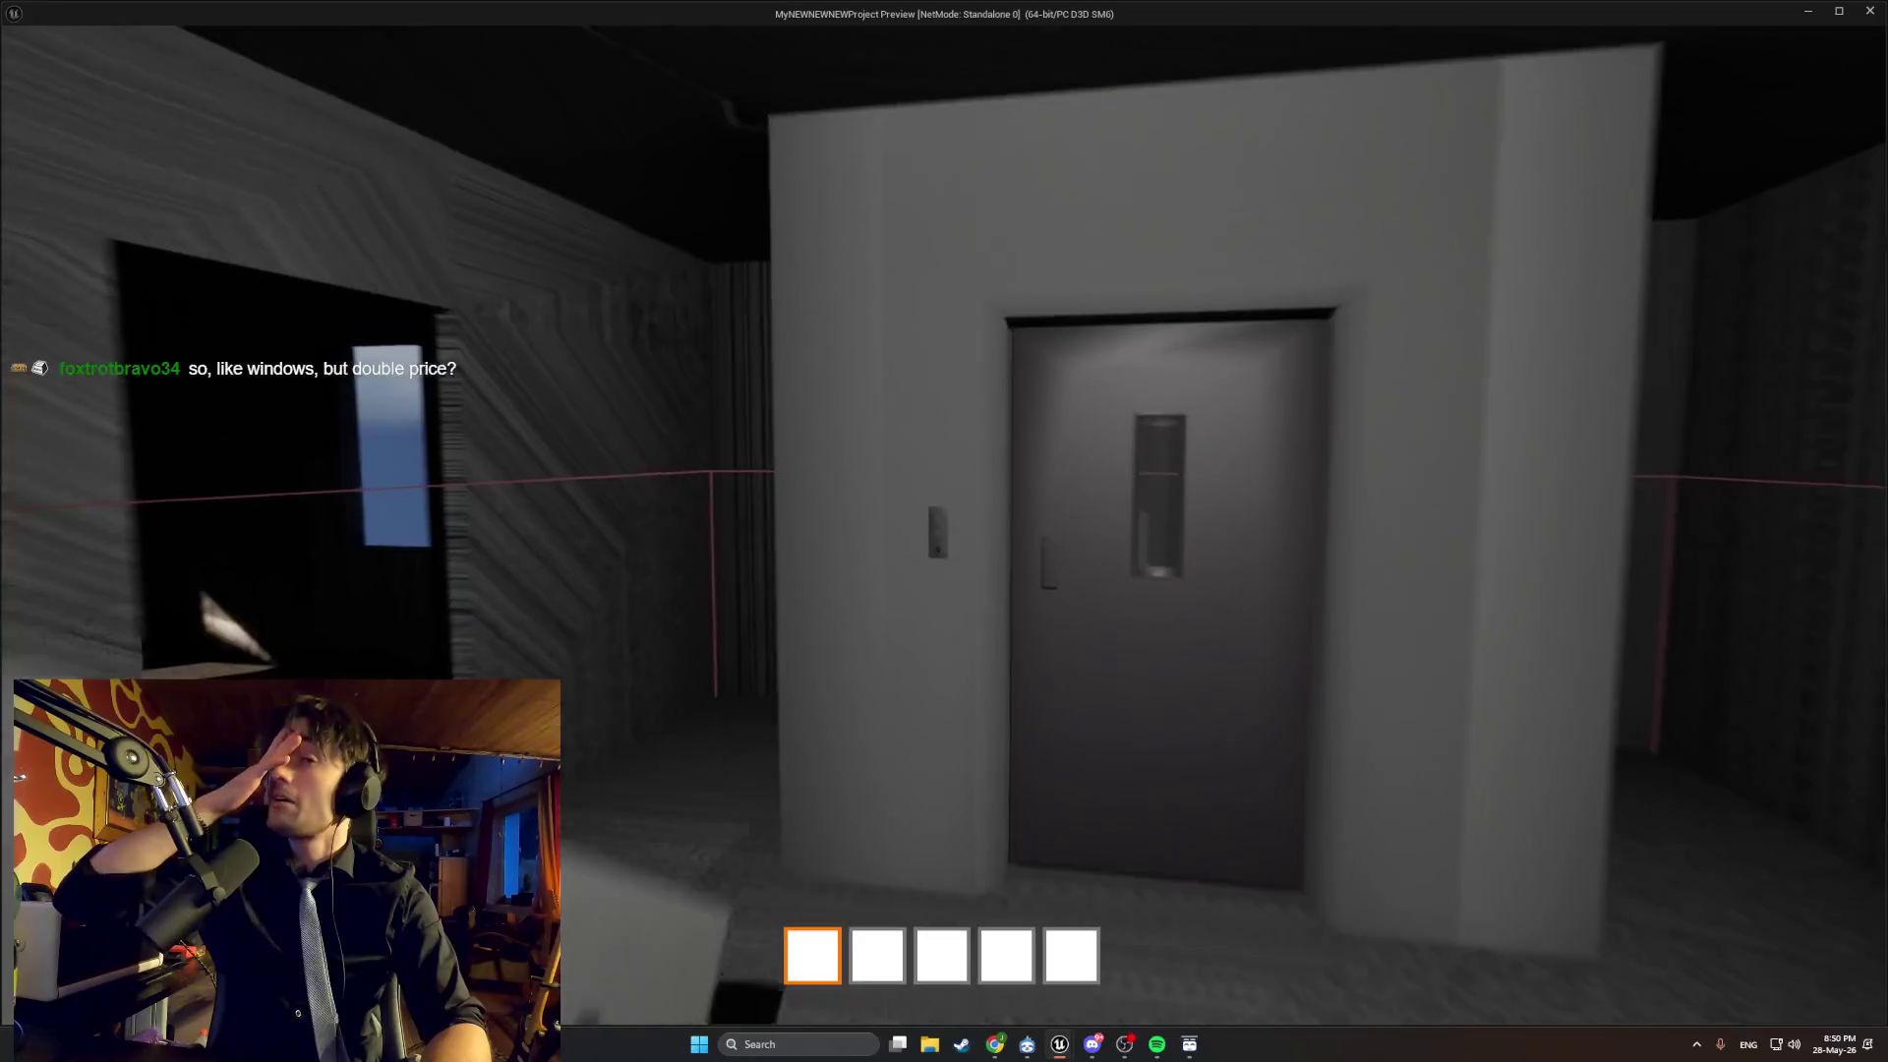
key("w")
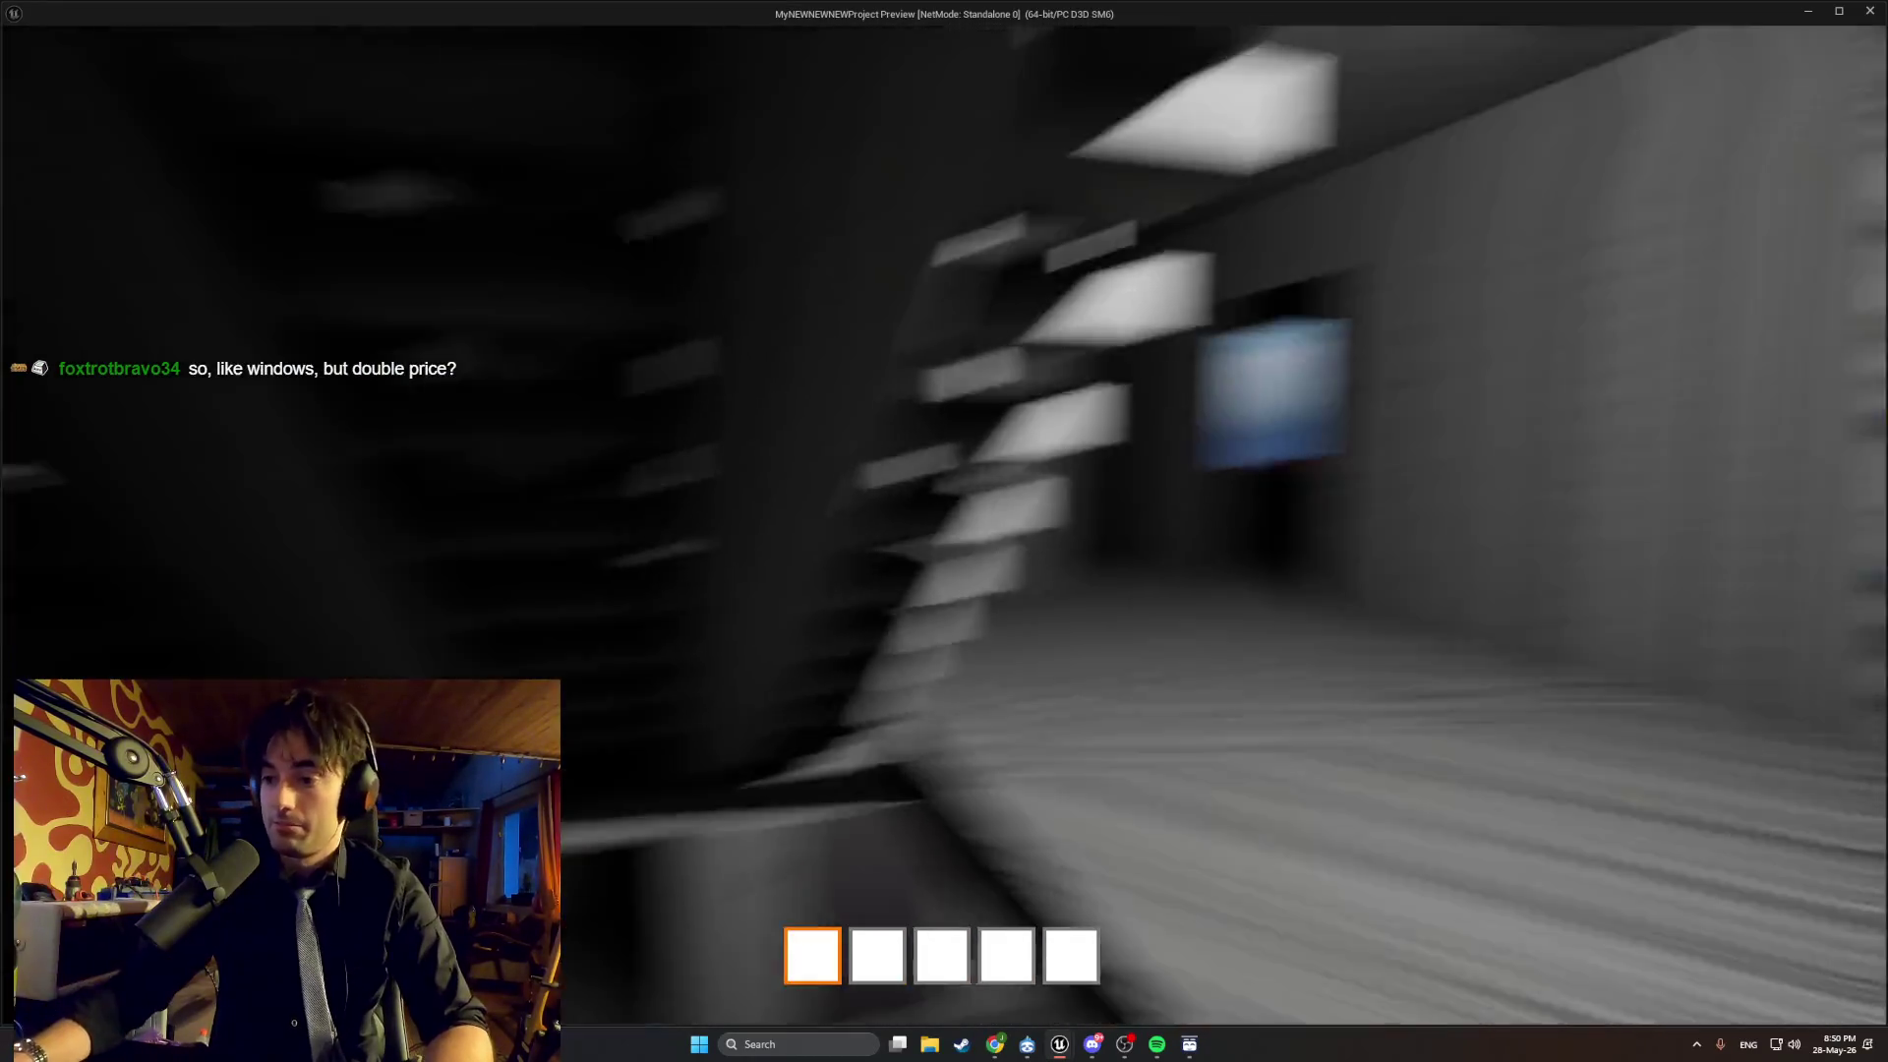
key("w")
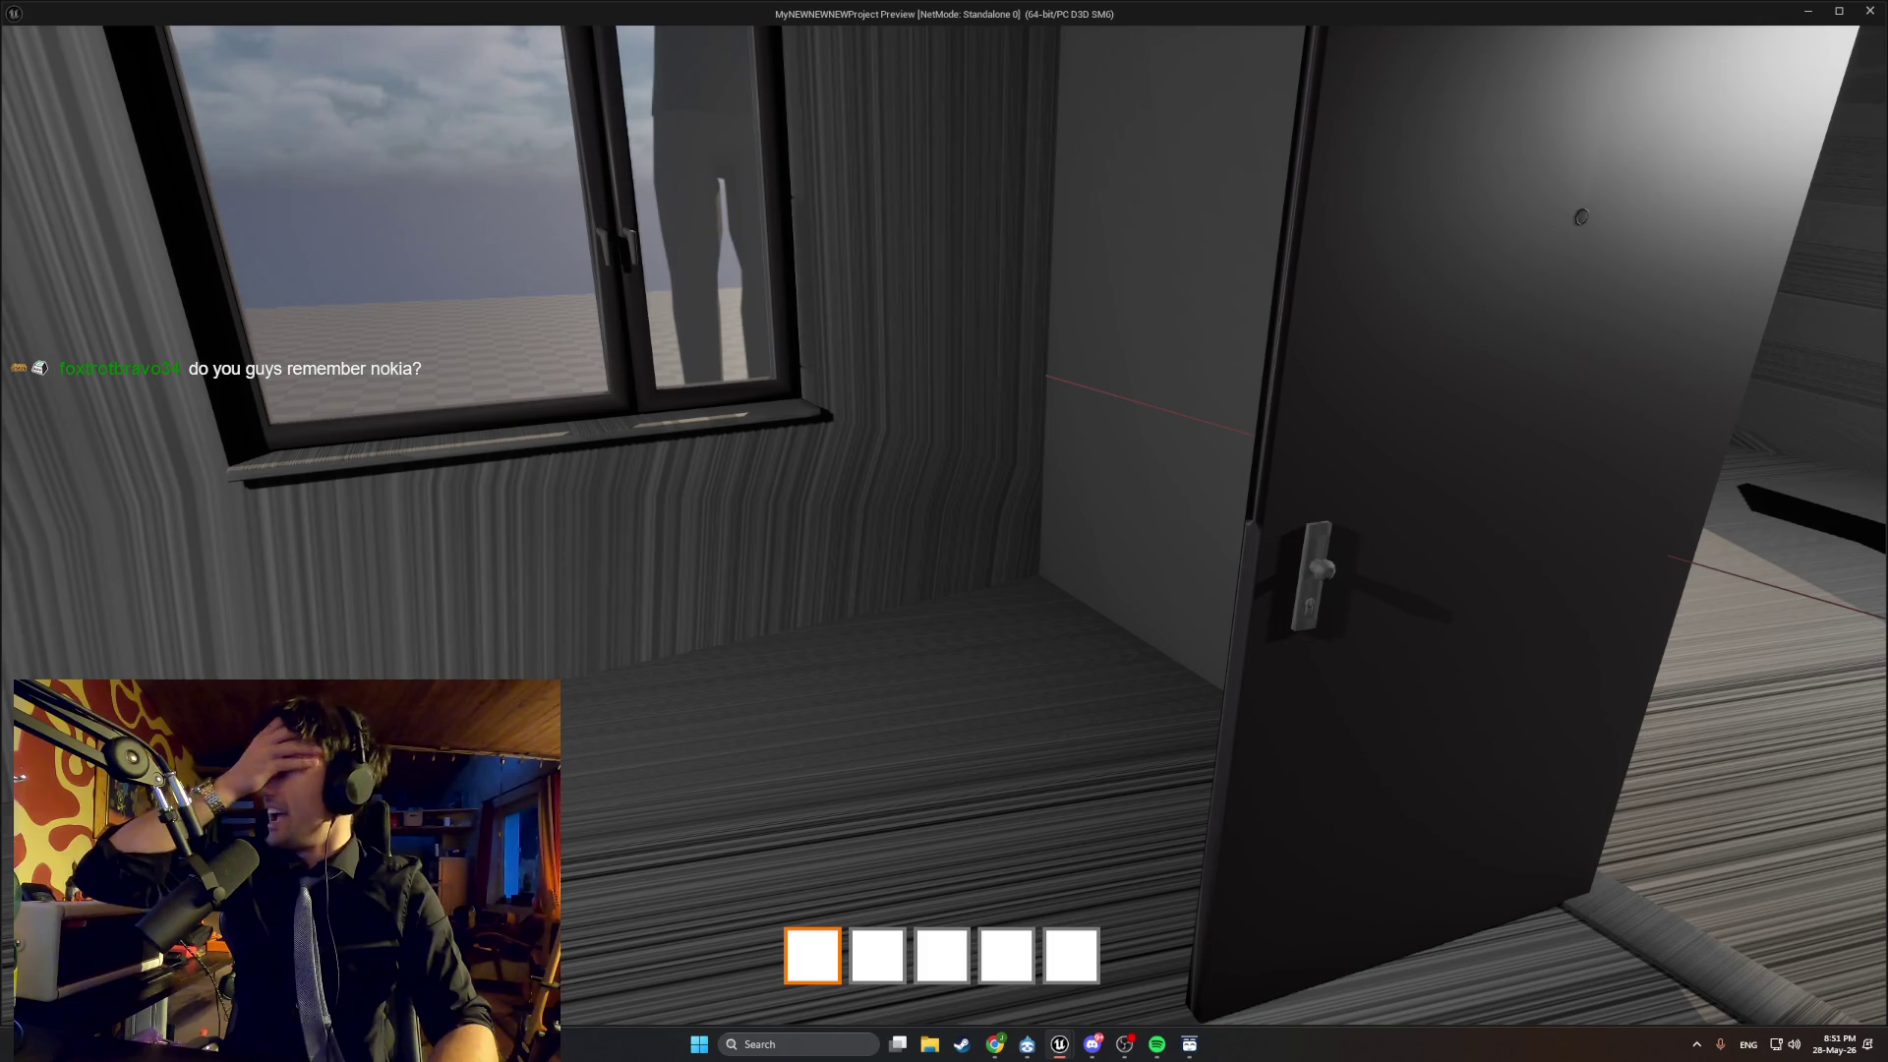
key("w")
key("w")
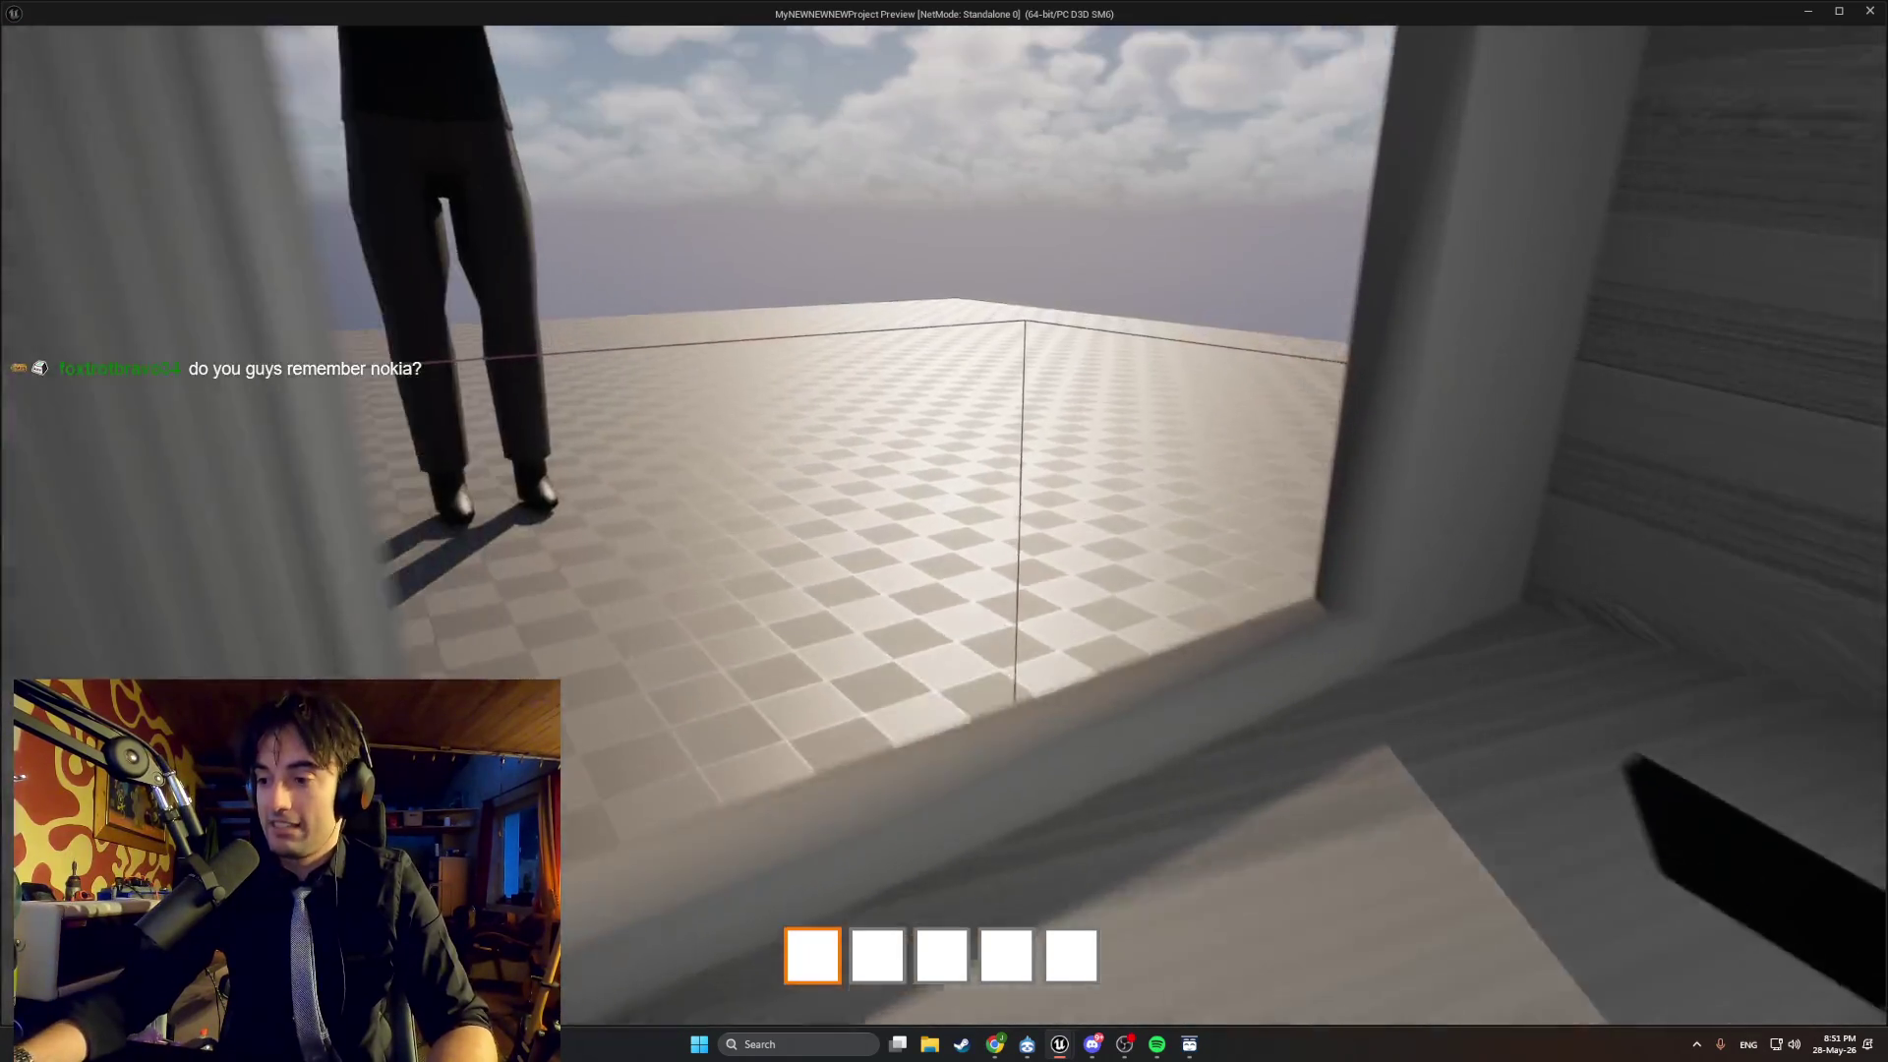
key("w")
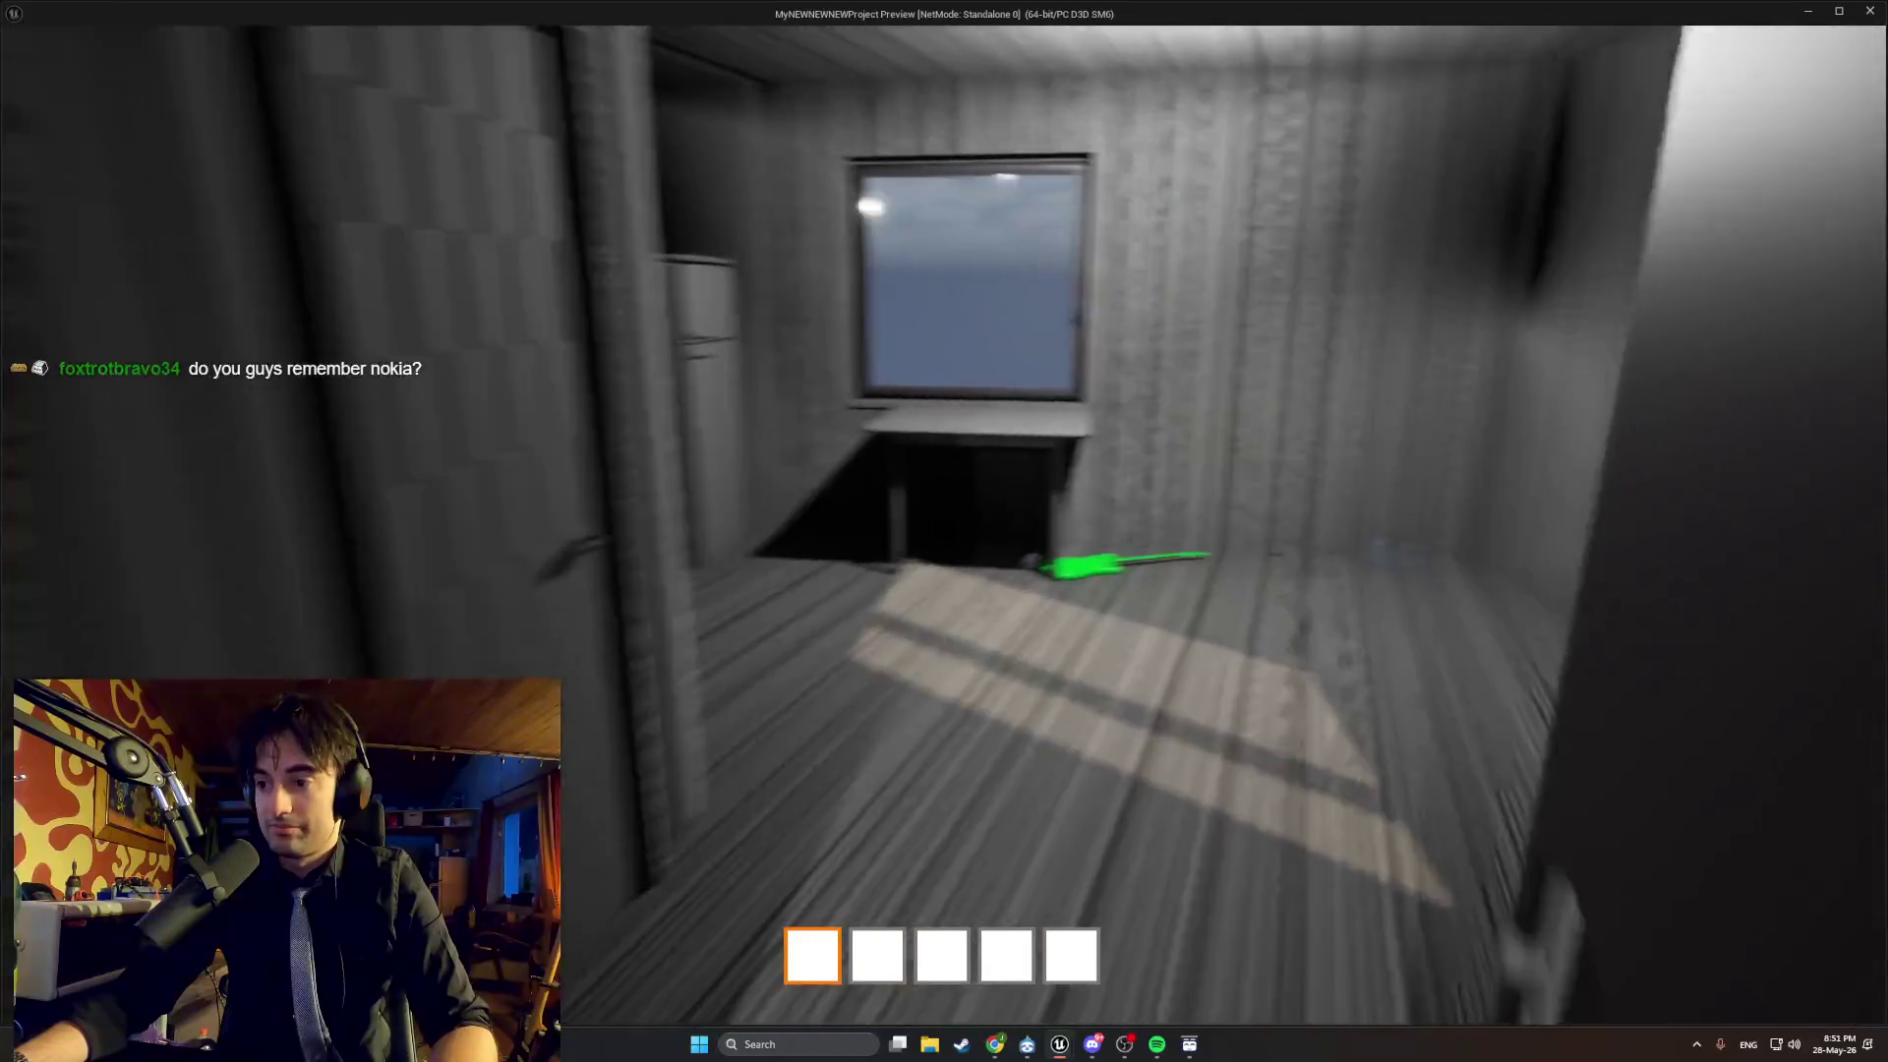
key("w")
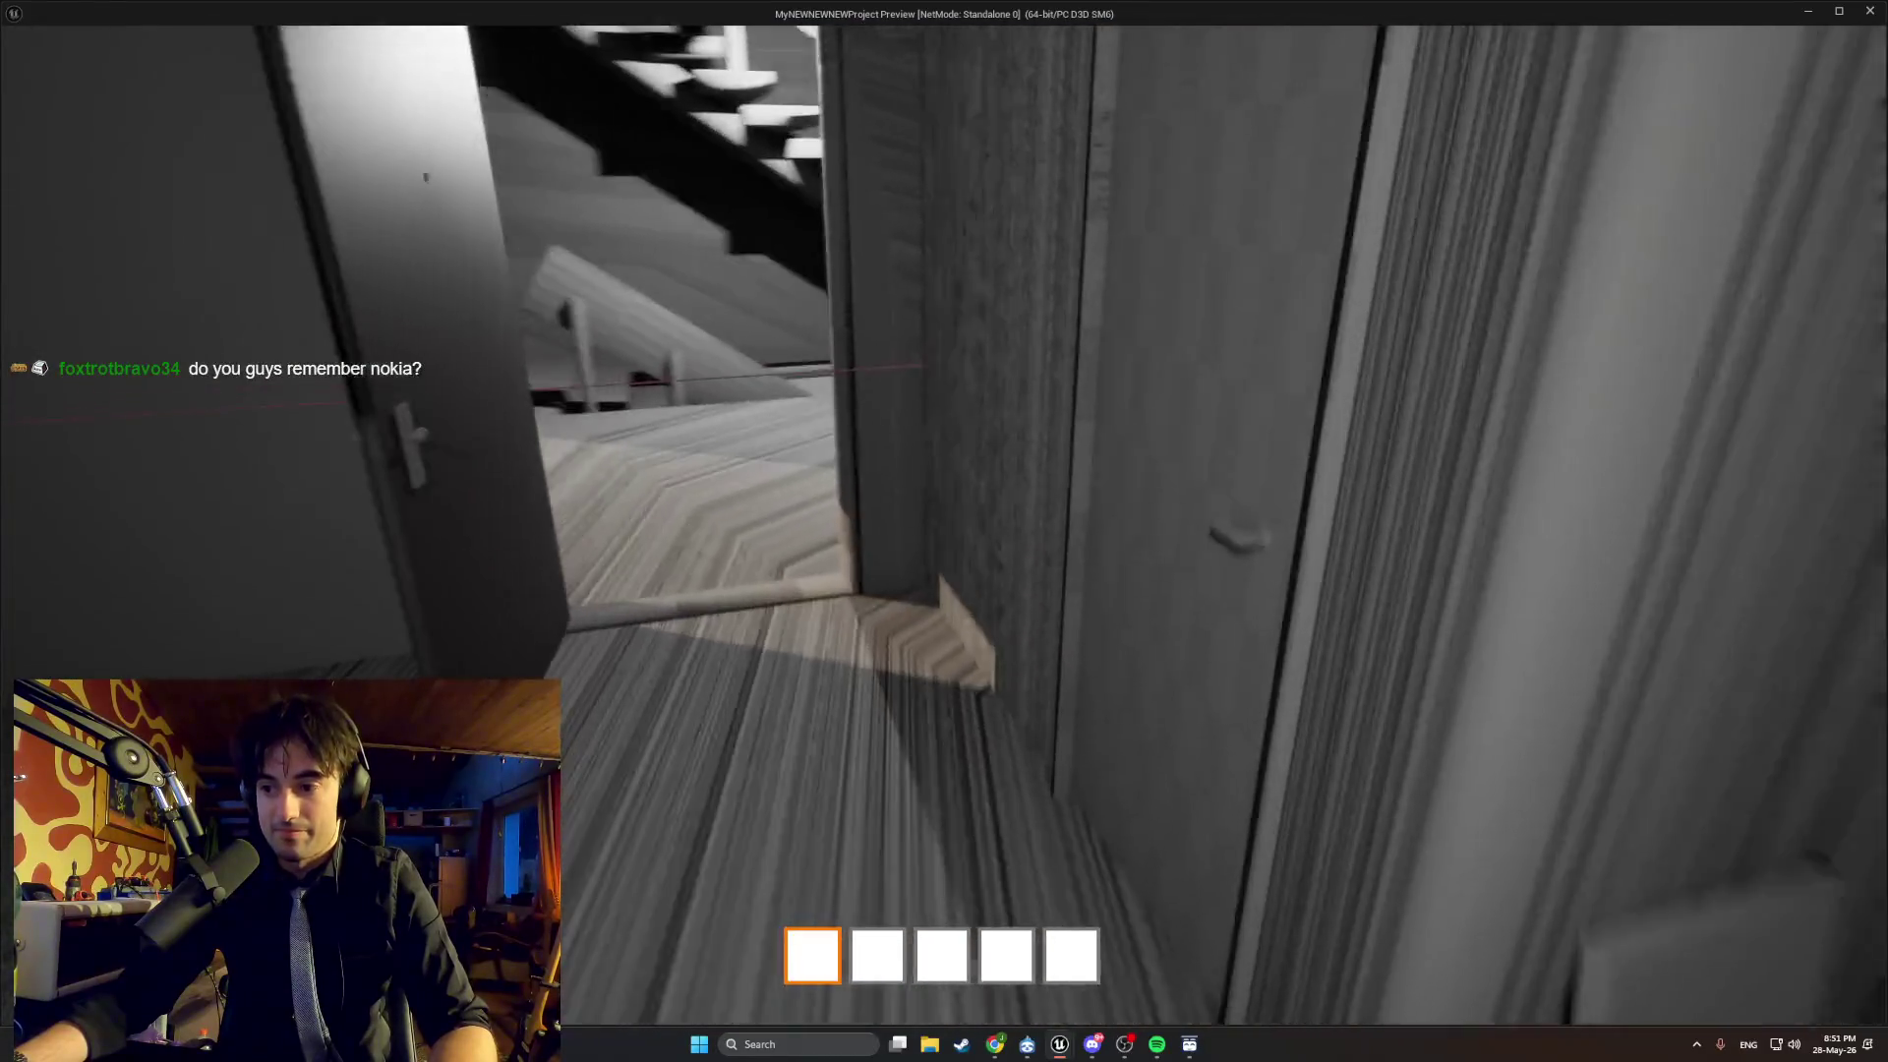
key("Escape")
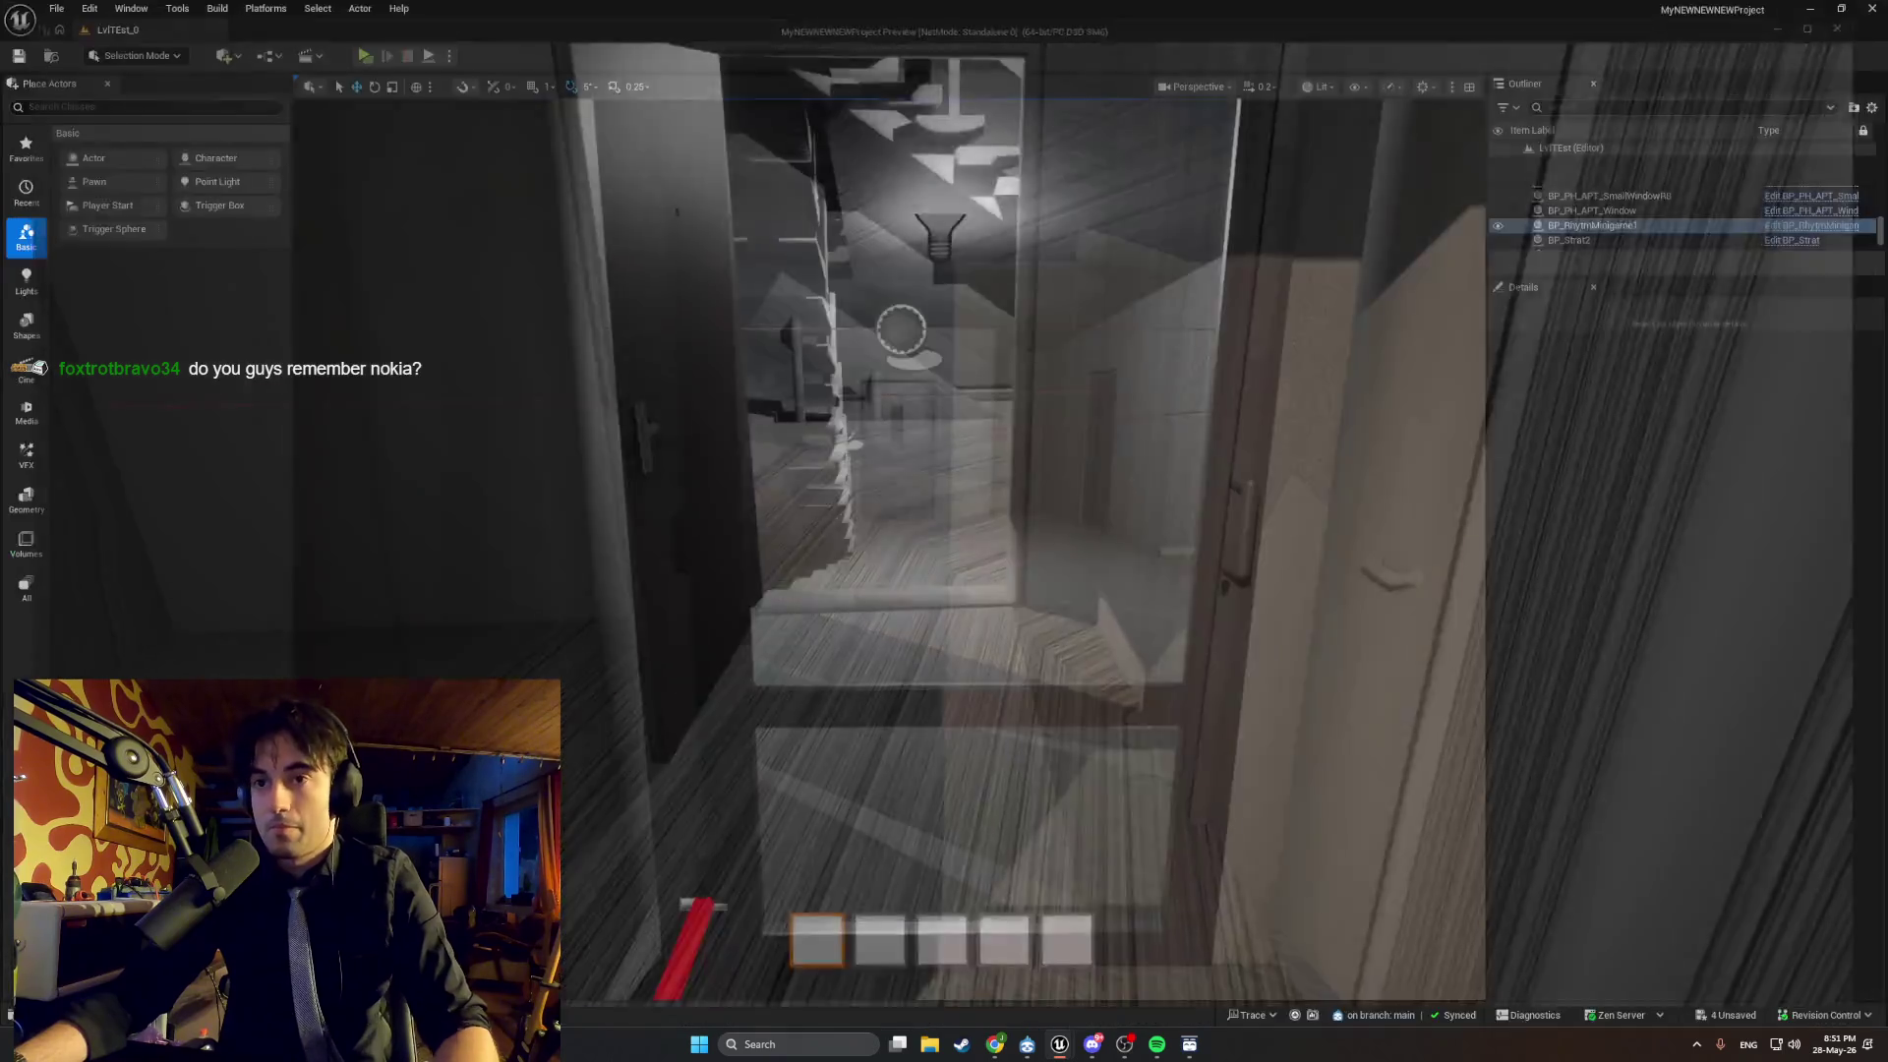
Play GHOSTWOMAN's 'Do You' from the yes playlist in Spotify, then minimize Spotify.
left_click(1166, 1045)
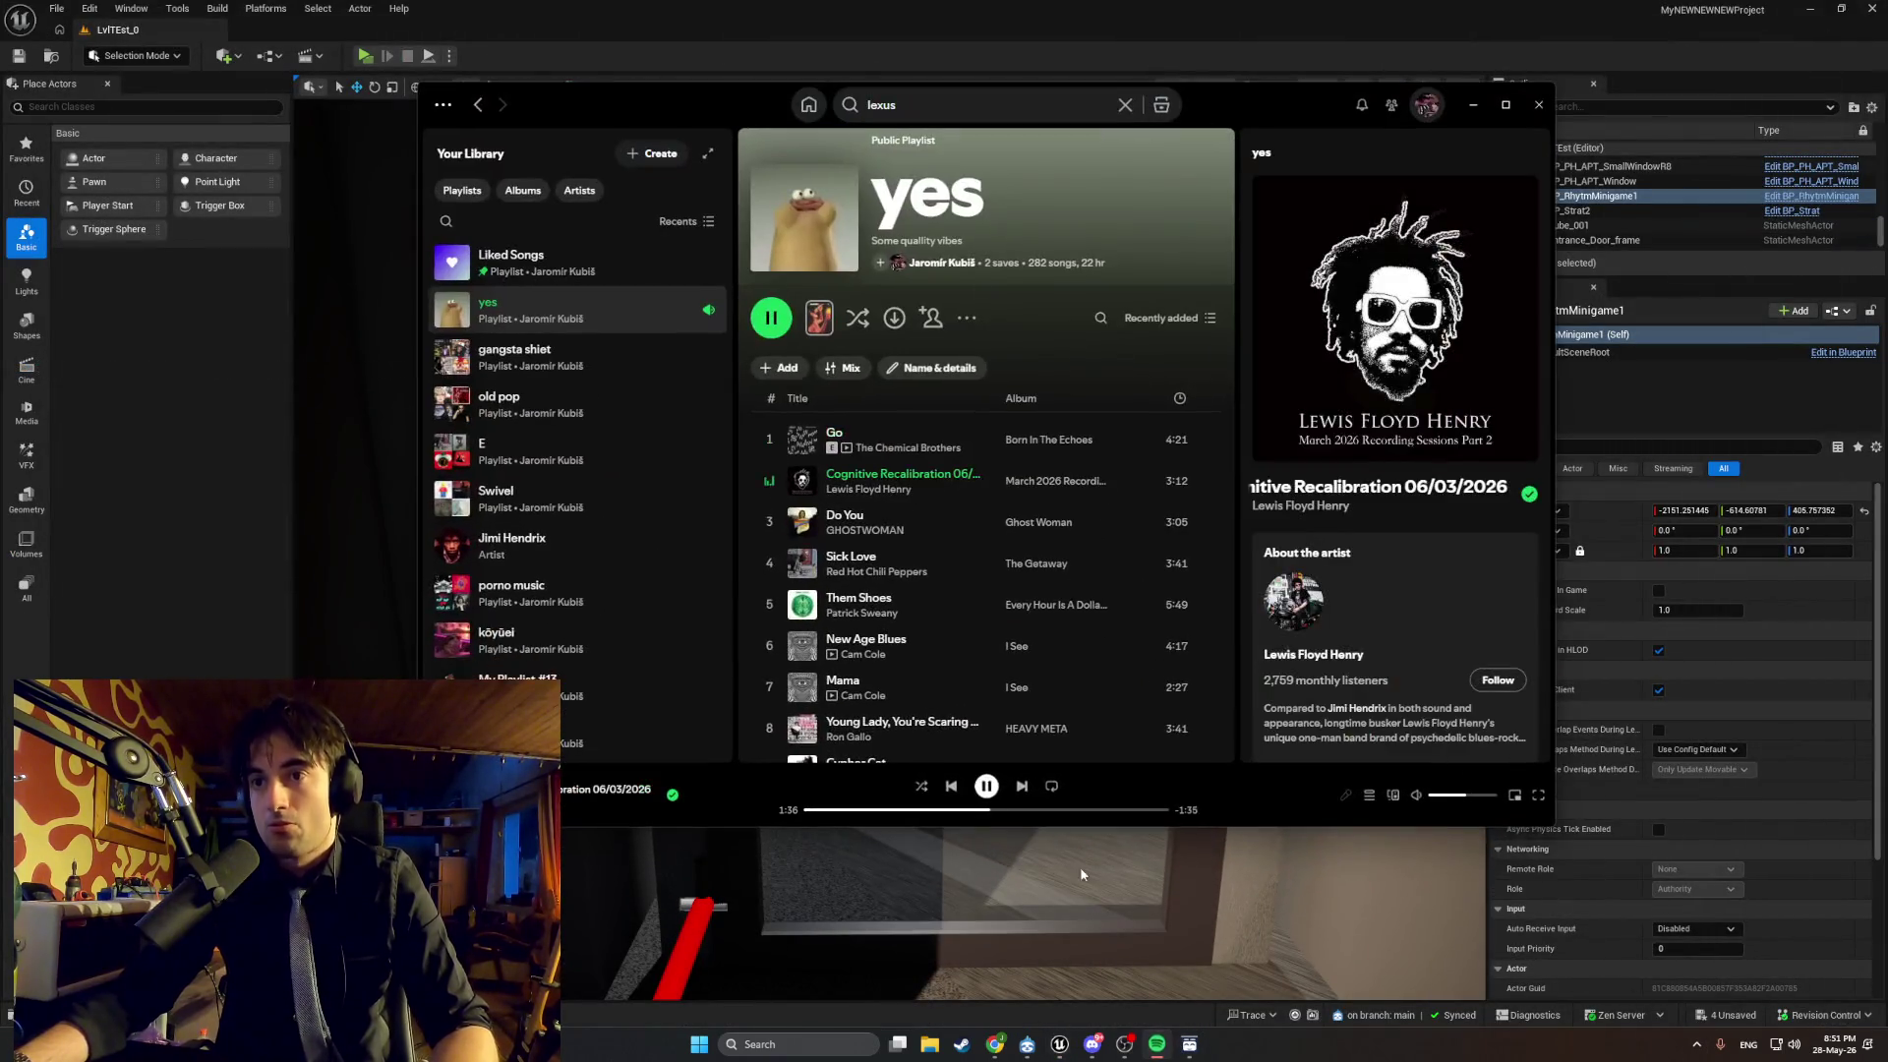
left_click(768, 524)
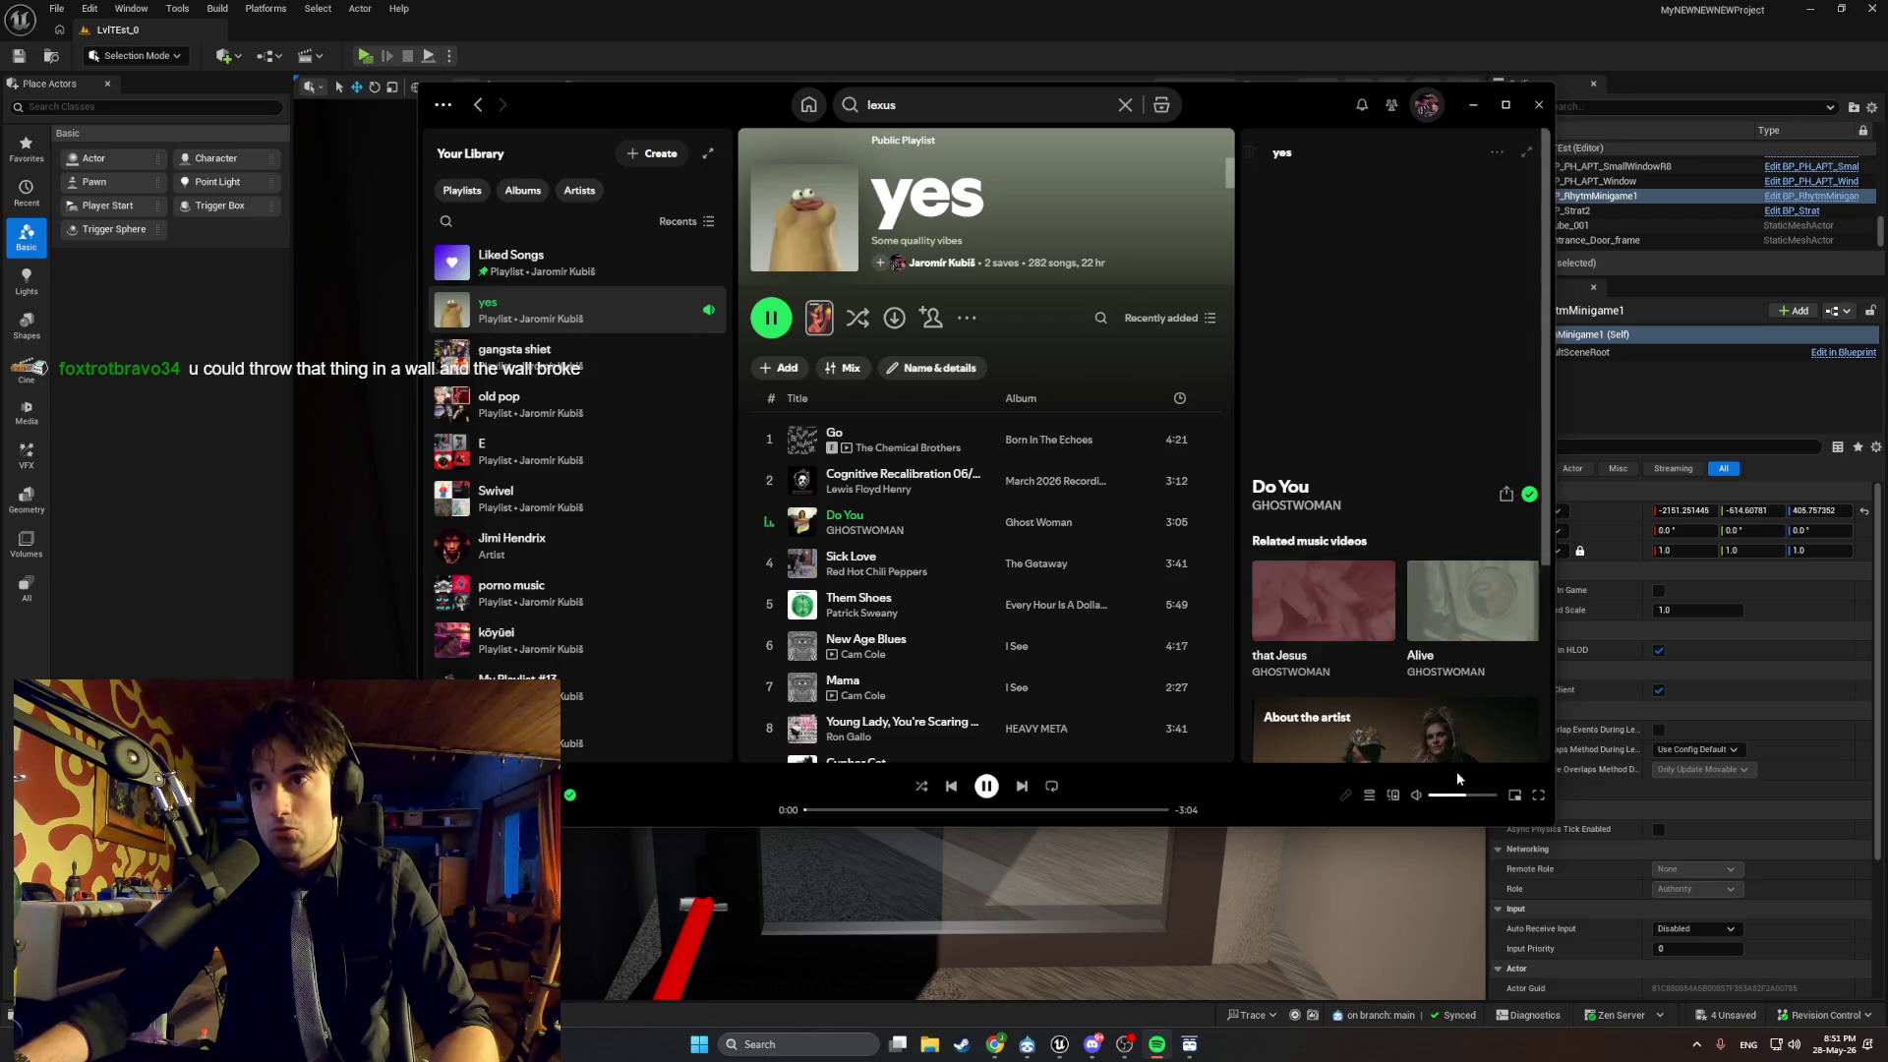
left_click(1471, 106)
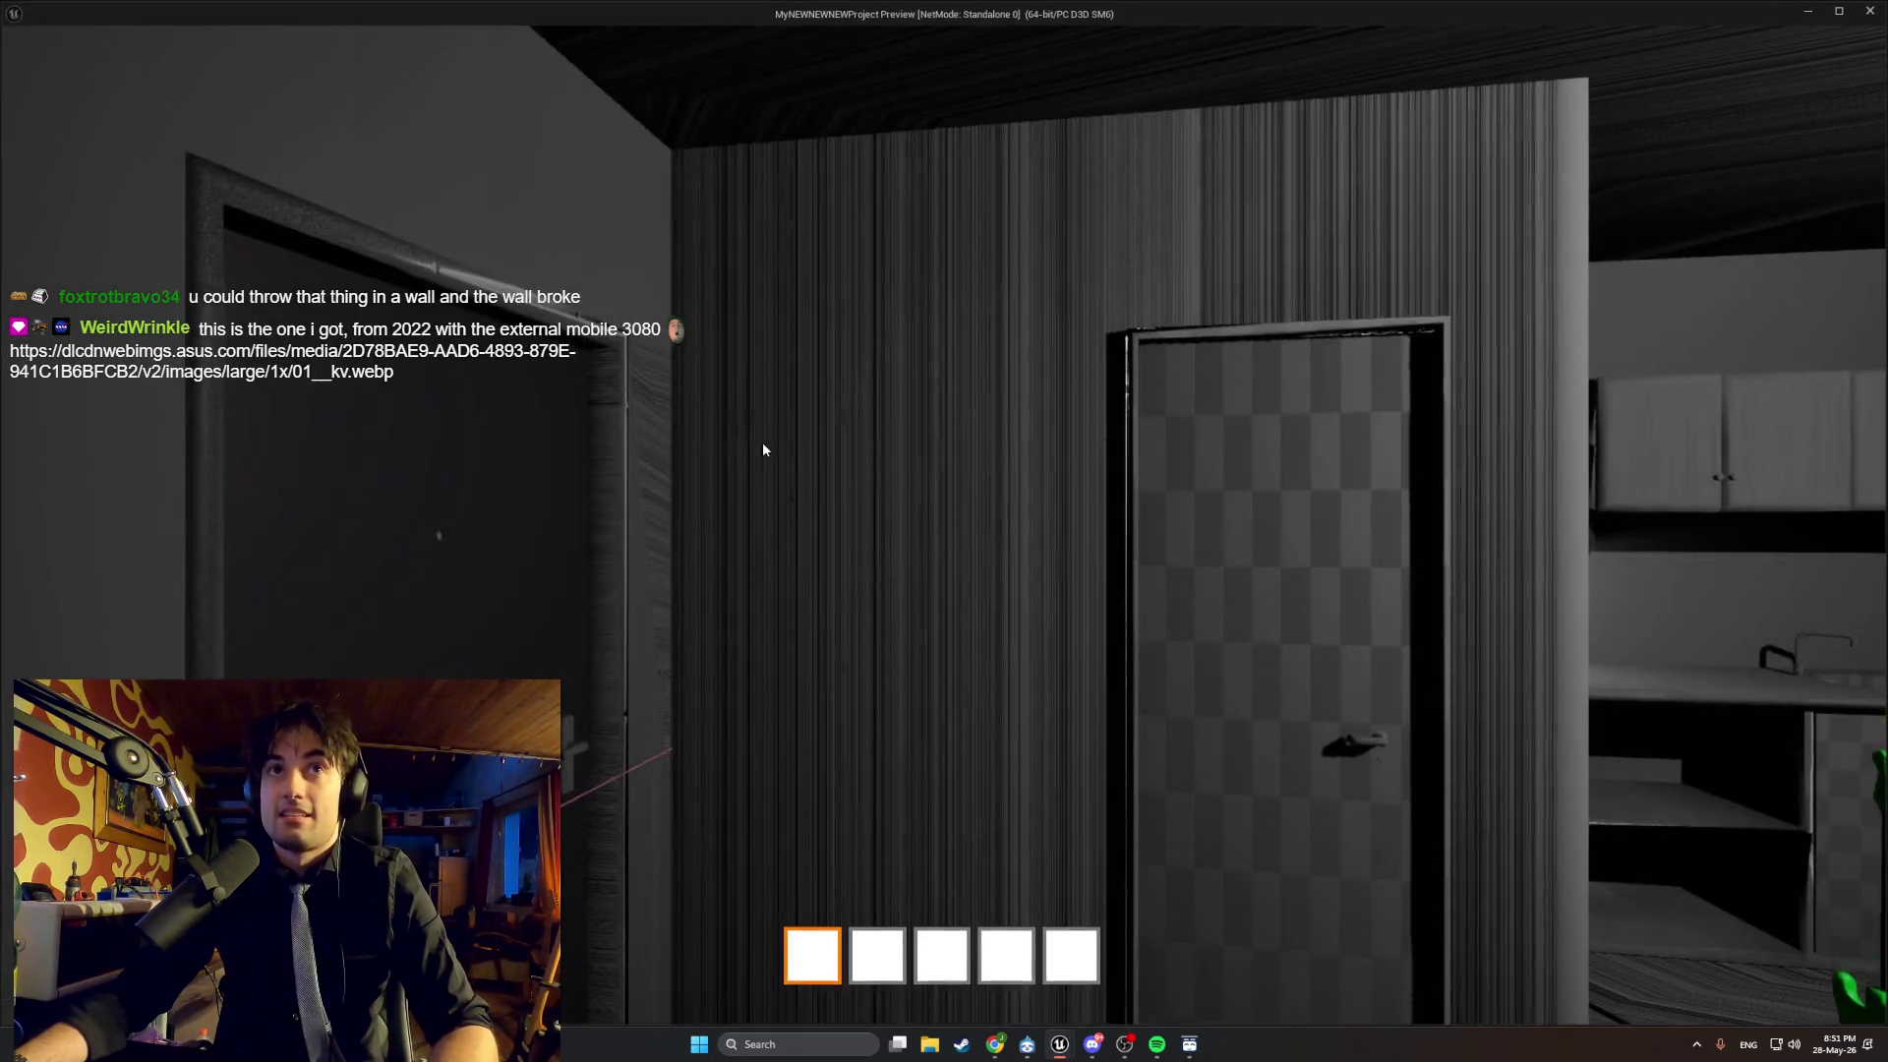
Focus the standalone game preview window to take control of the player.
left_click(763, 449)
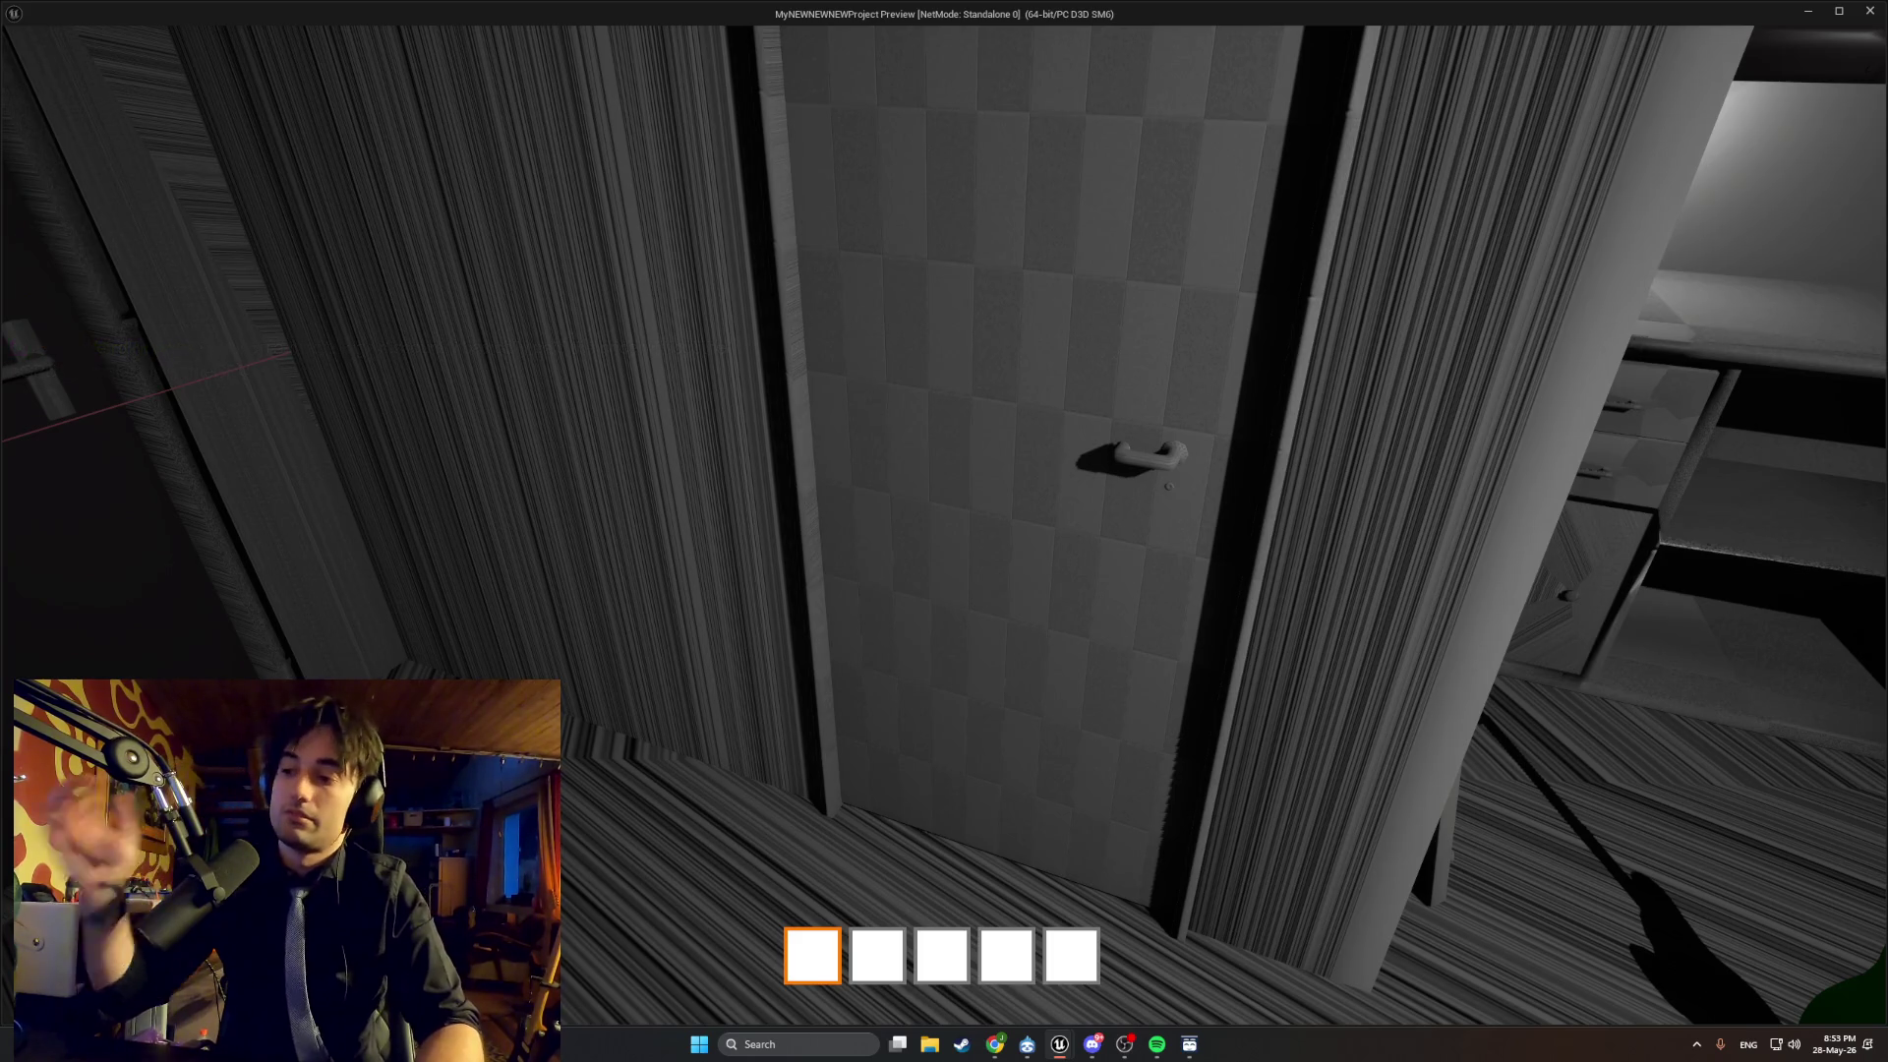
Walk to the window table, stop the standalone preview with Esc, and Alt+Tab to Chrome.
key("w")
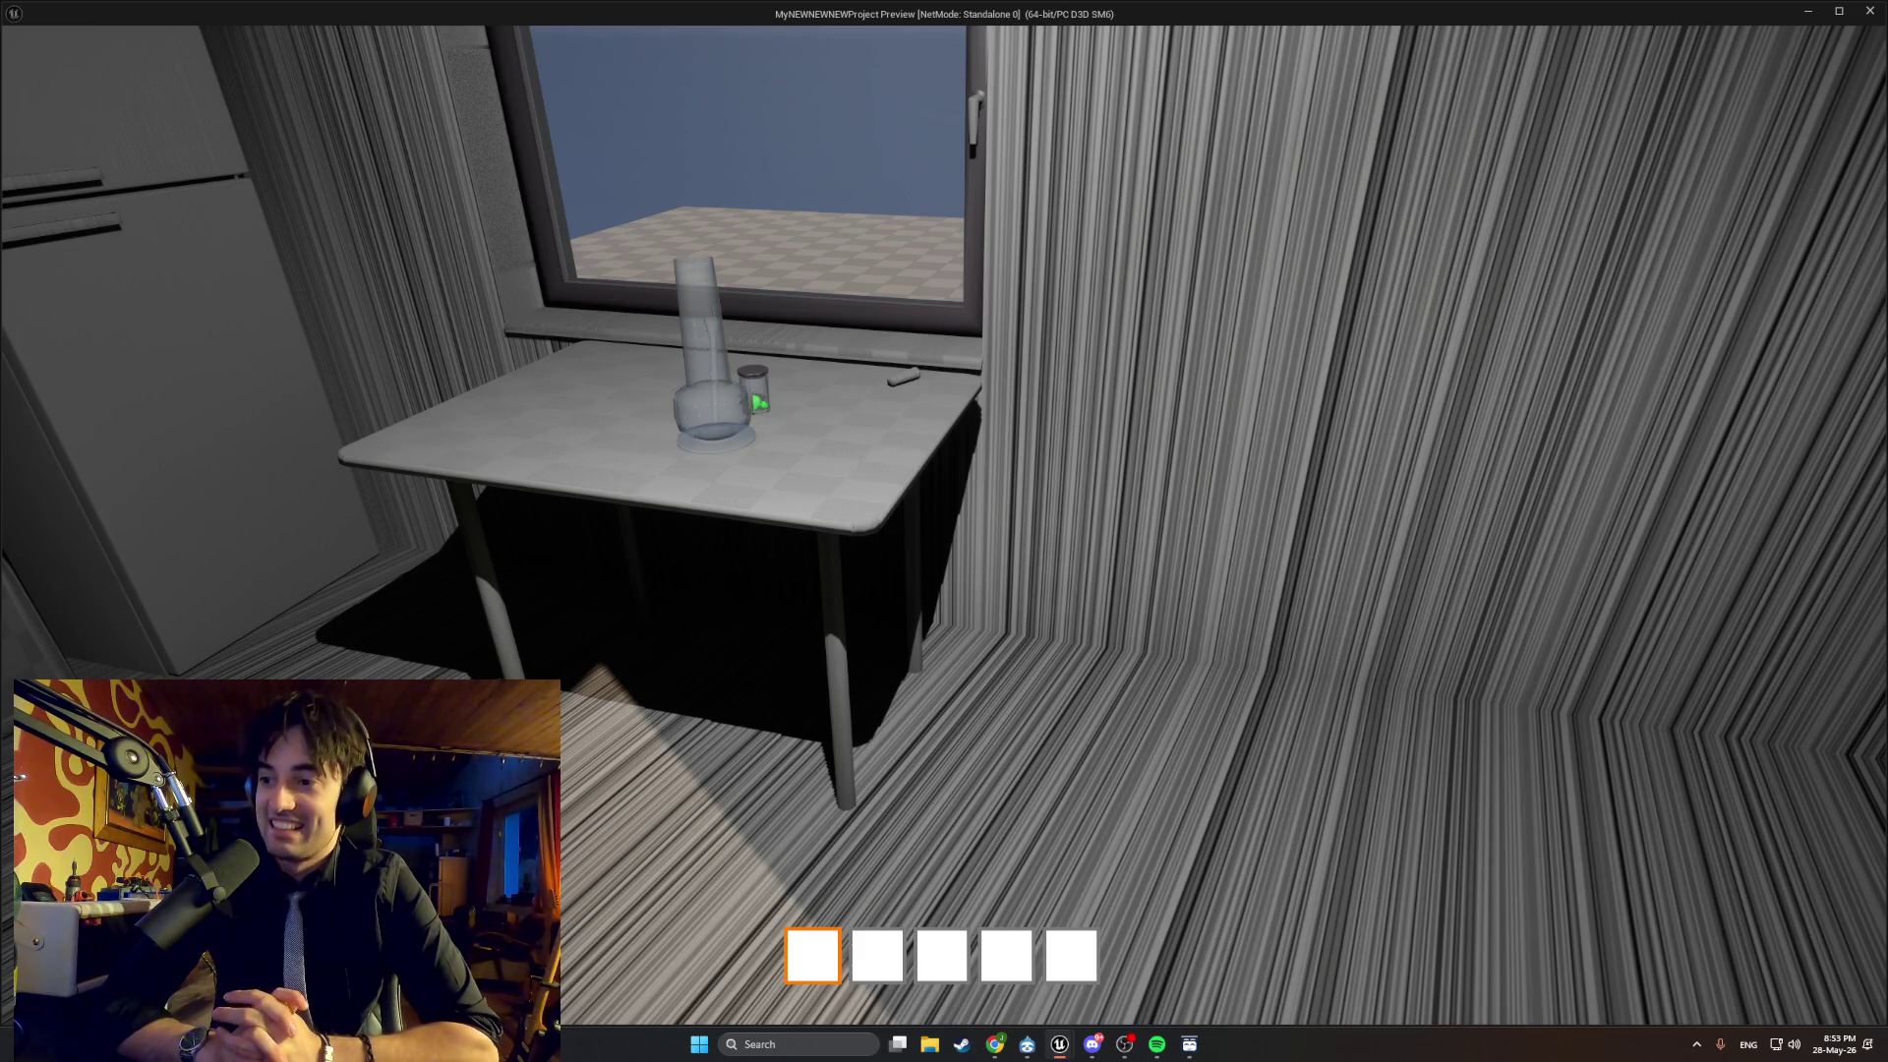
key("Escape")
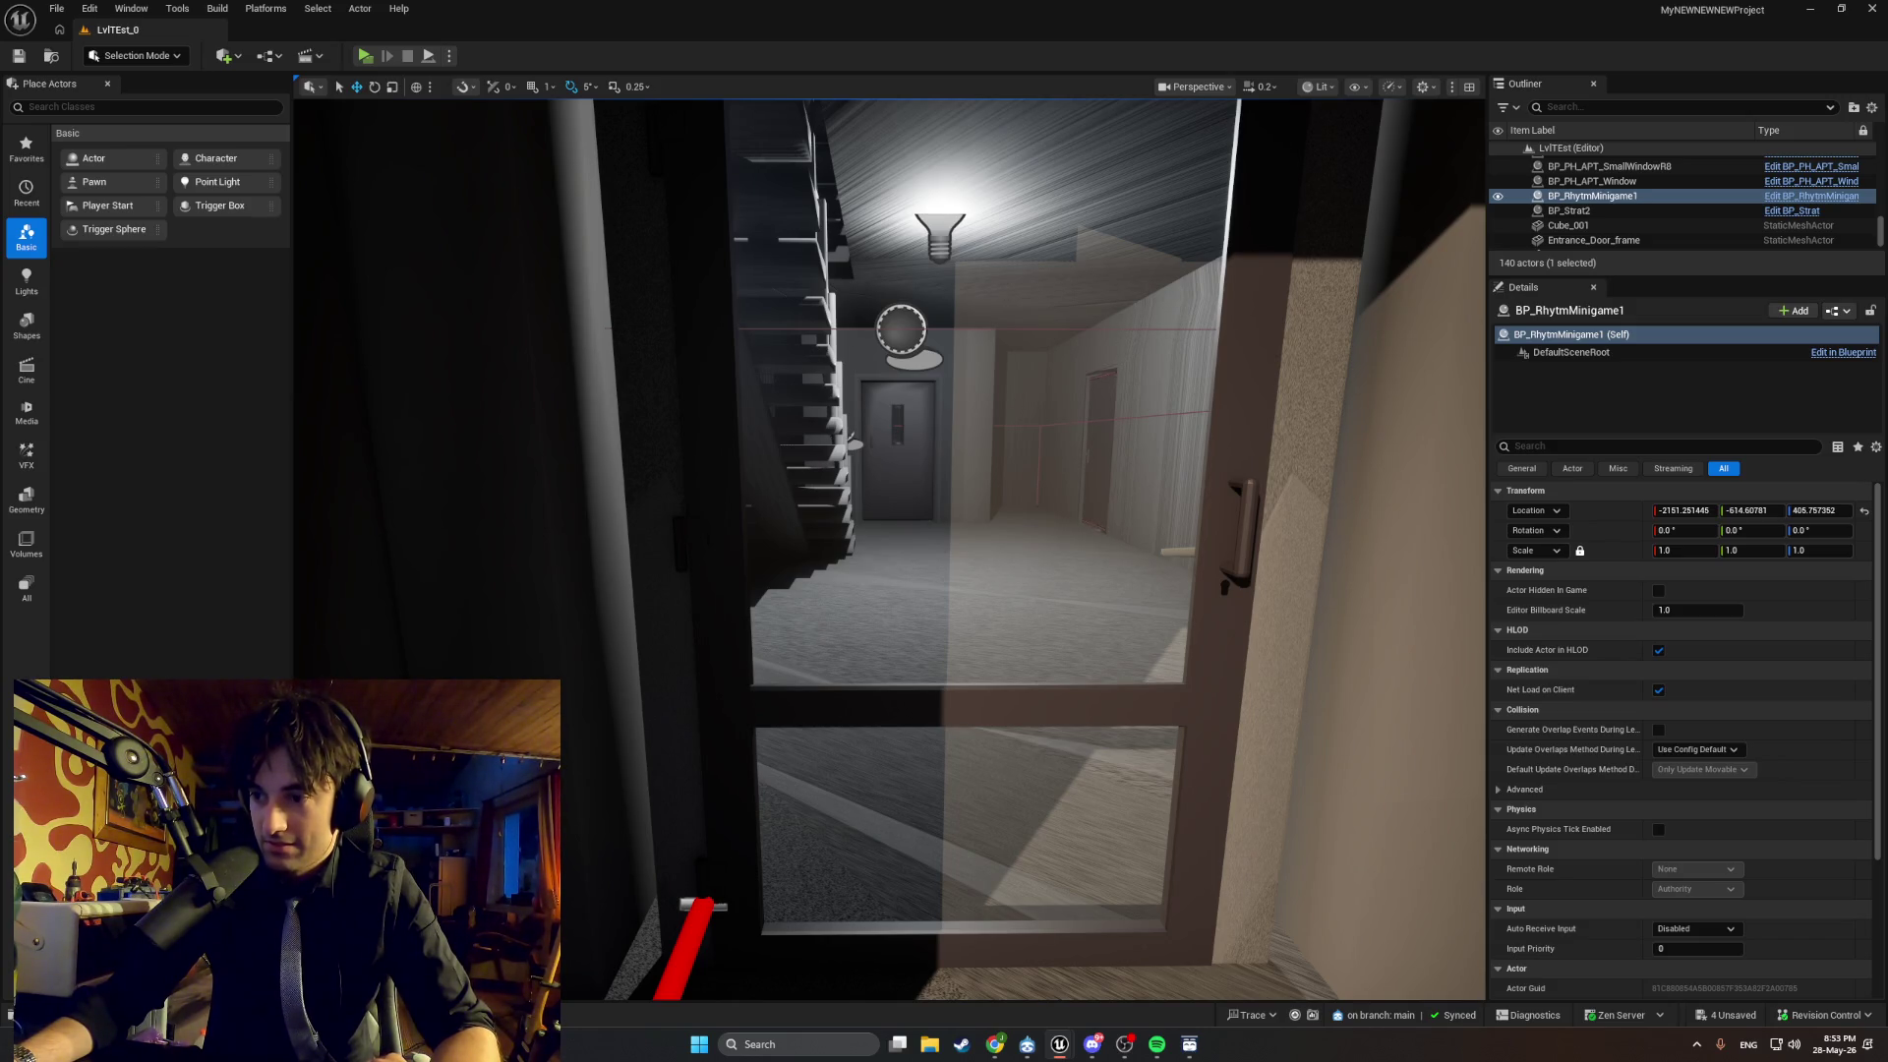
key("alt+Tab")
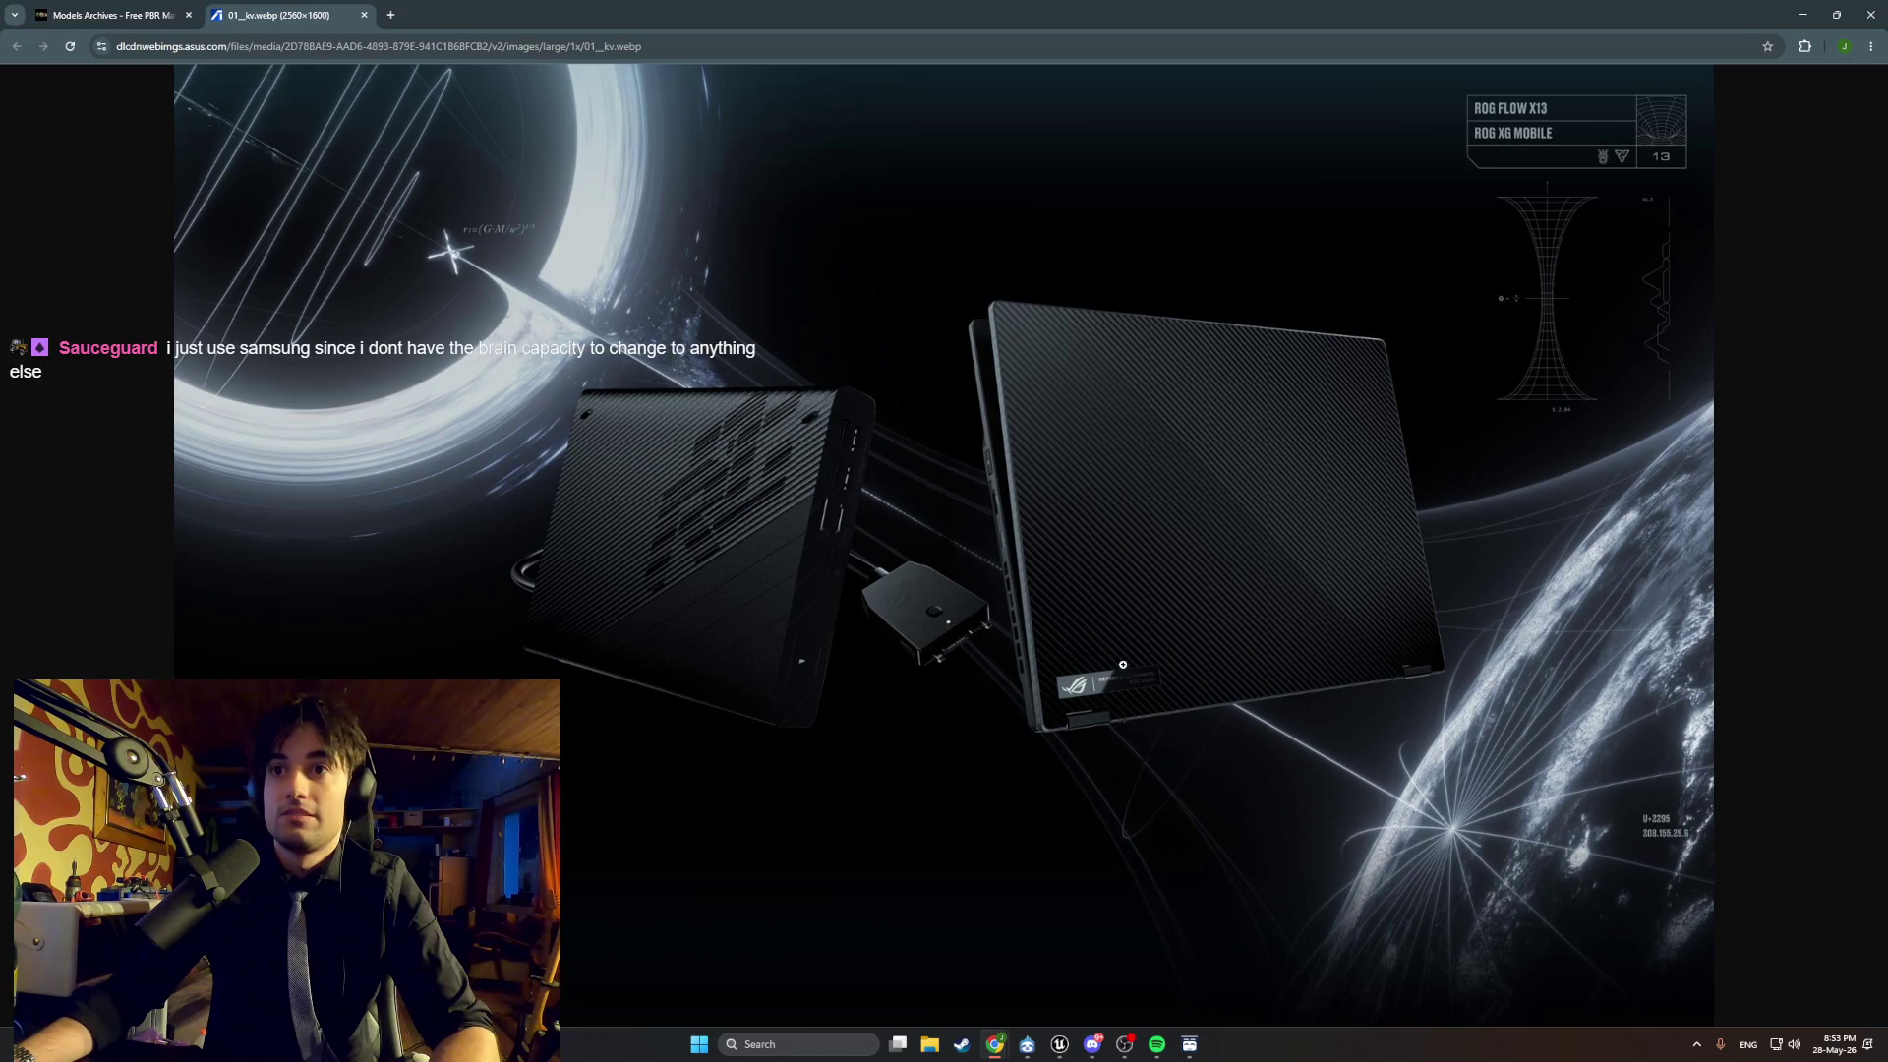
Zoom the ASUS ROG Flow X13 image '01_kv.webp' to full size and scroll to its top.
left_click(1035, 545)
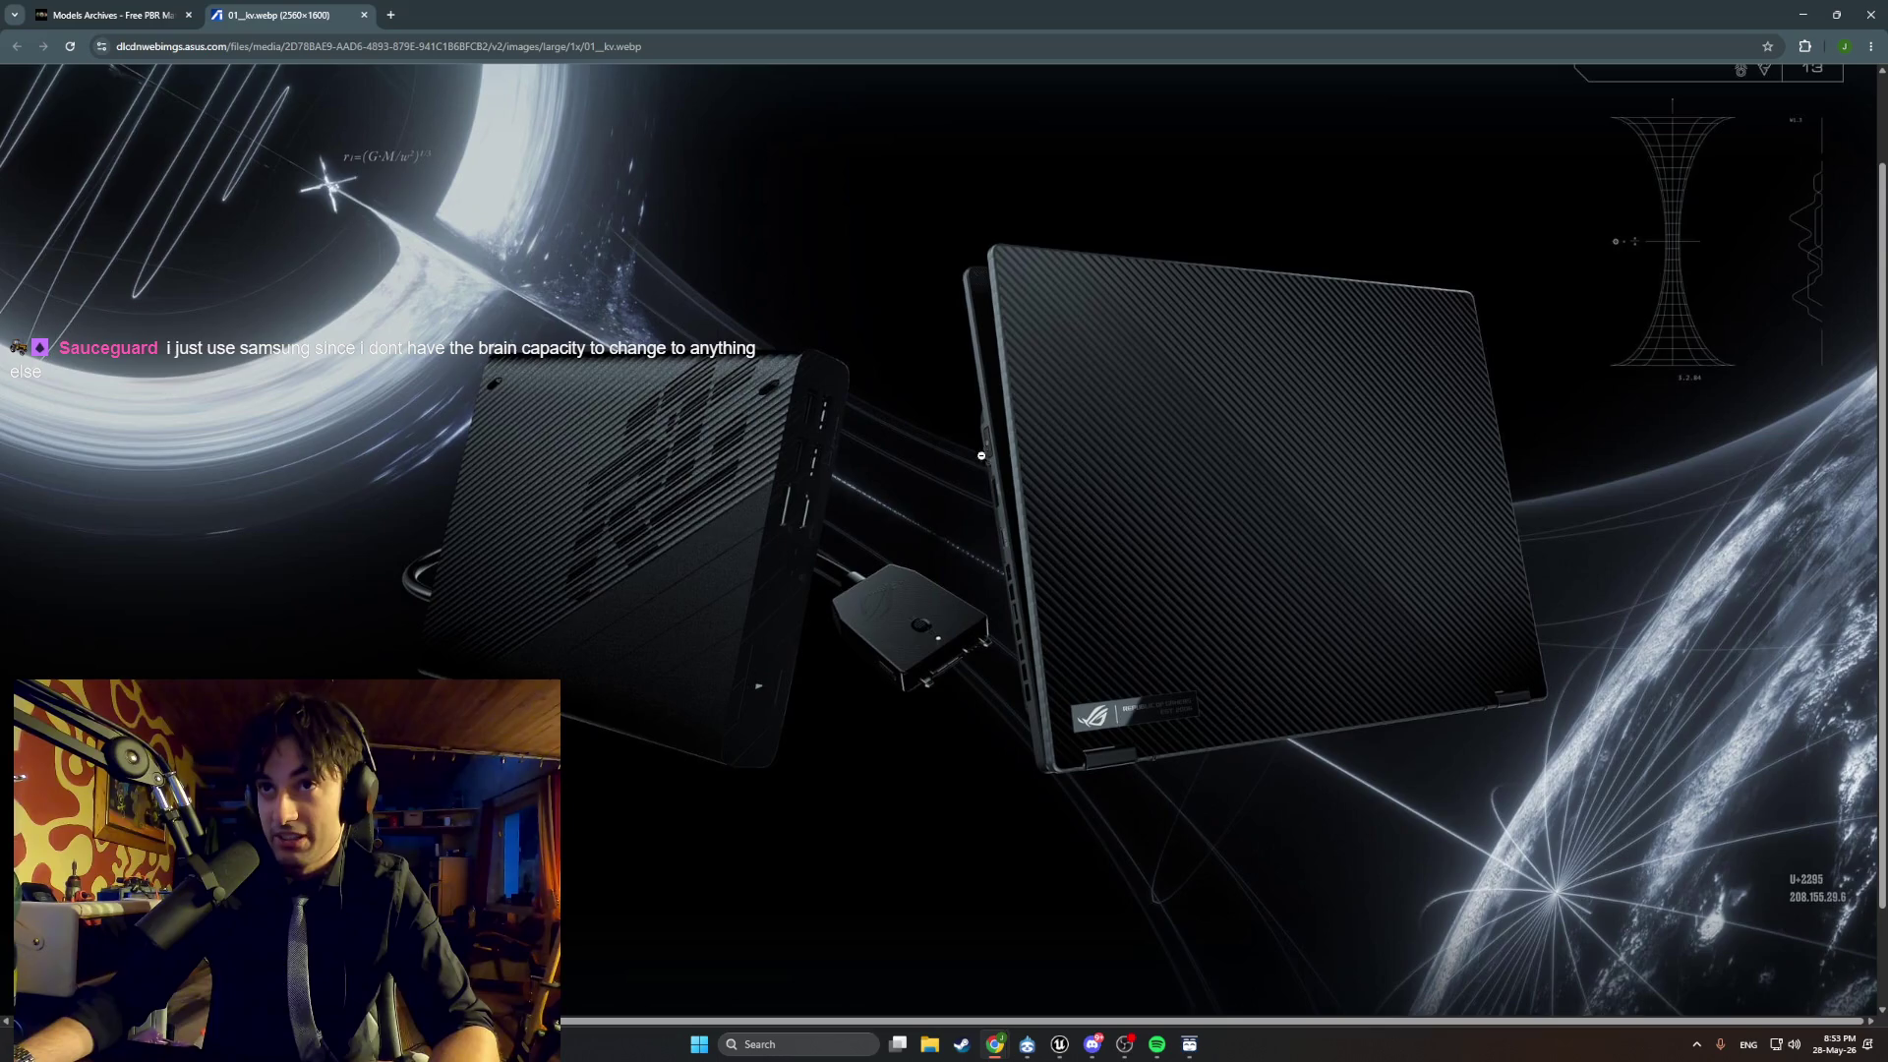
scroll(994, 465, "up", 2)
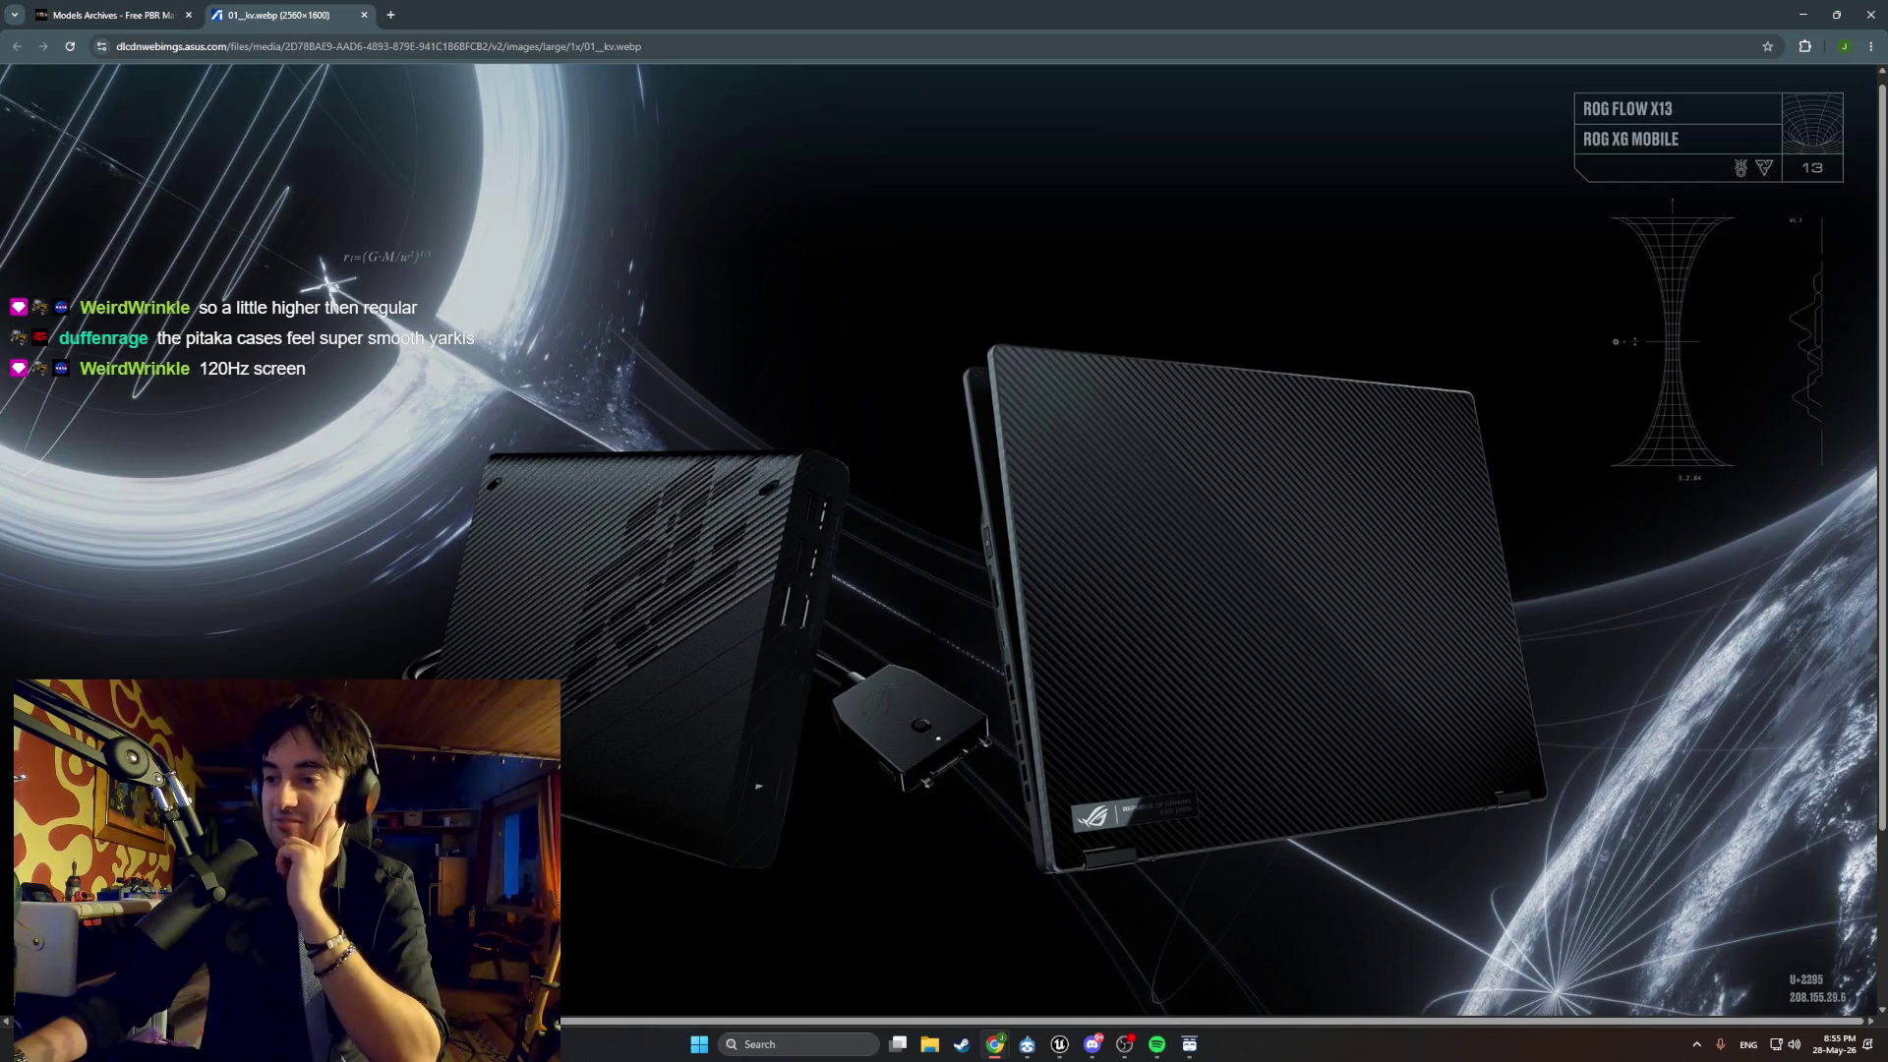
Close the kv.webp image tab, leaving FreePBR's Models archive, and minimize the browser.
left_click(362, 16)
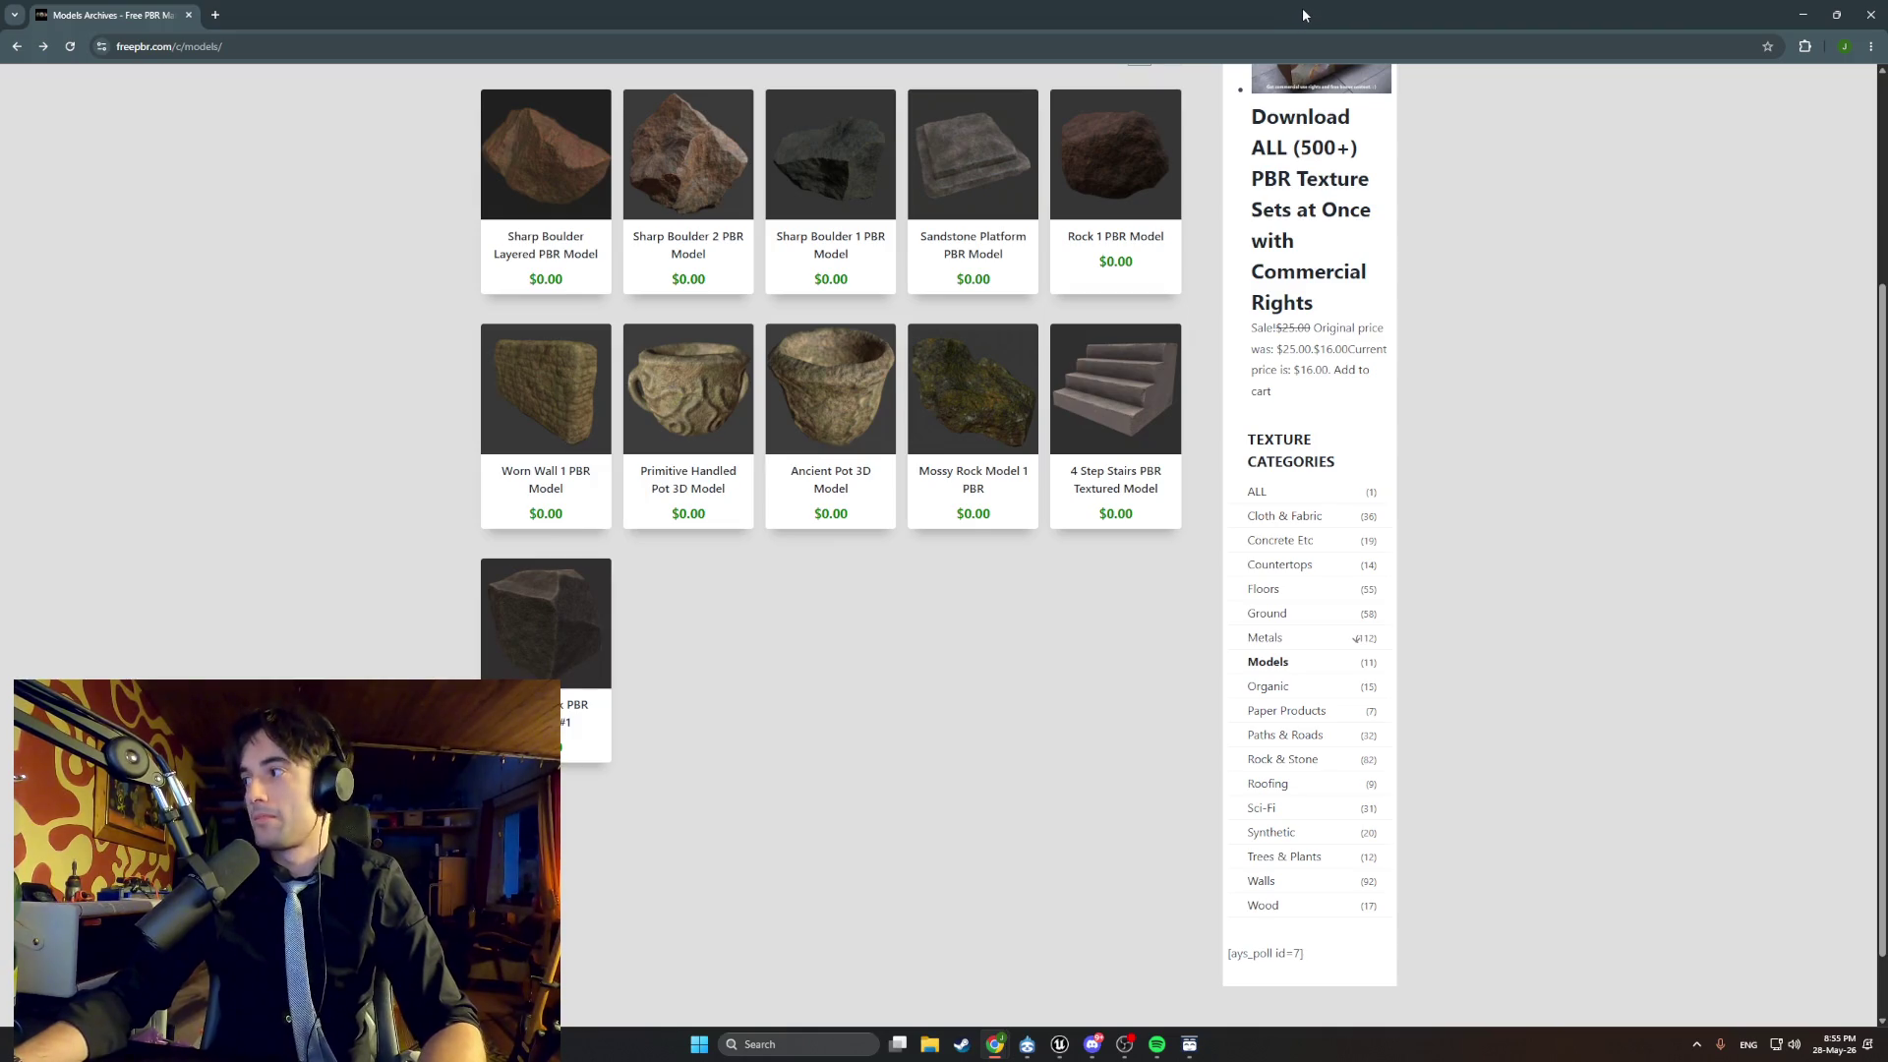
left_click(1799, 16)
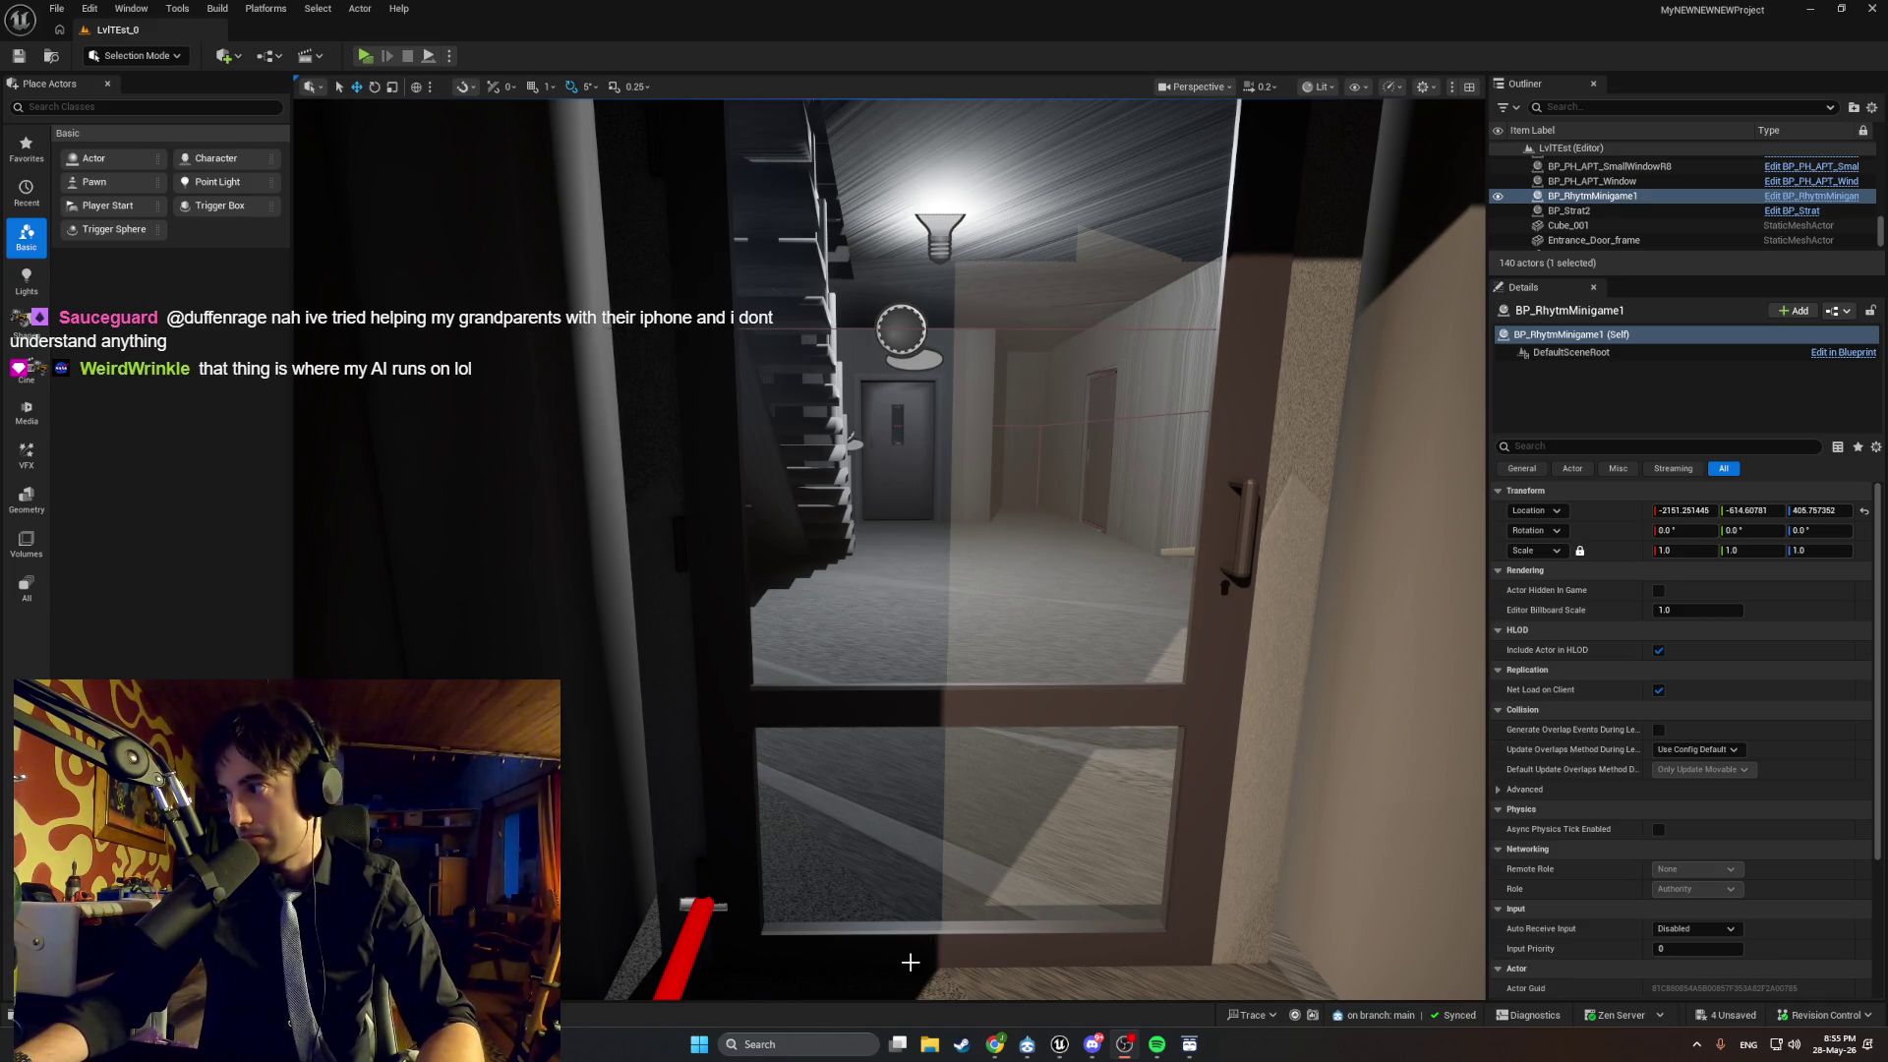
mouse_move(995, 1041)
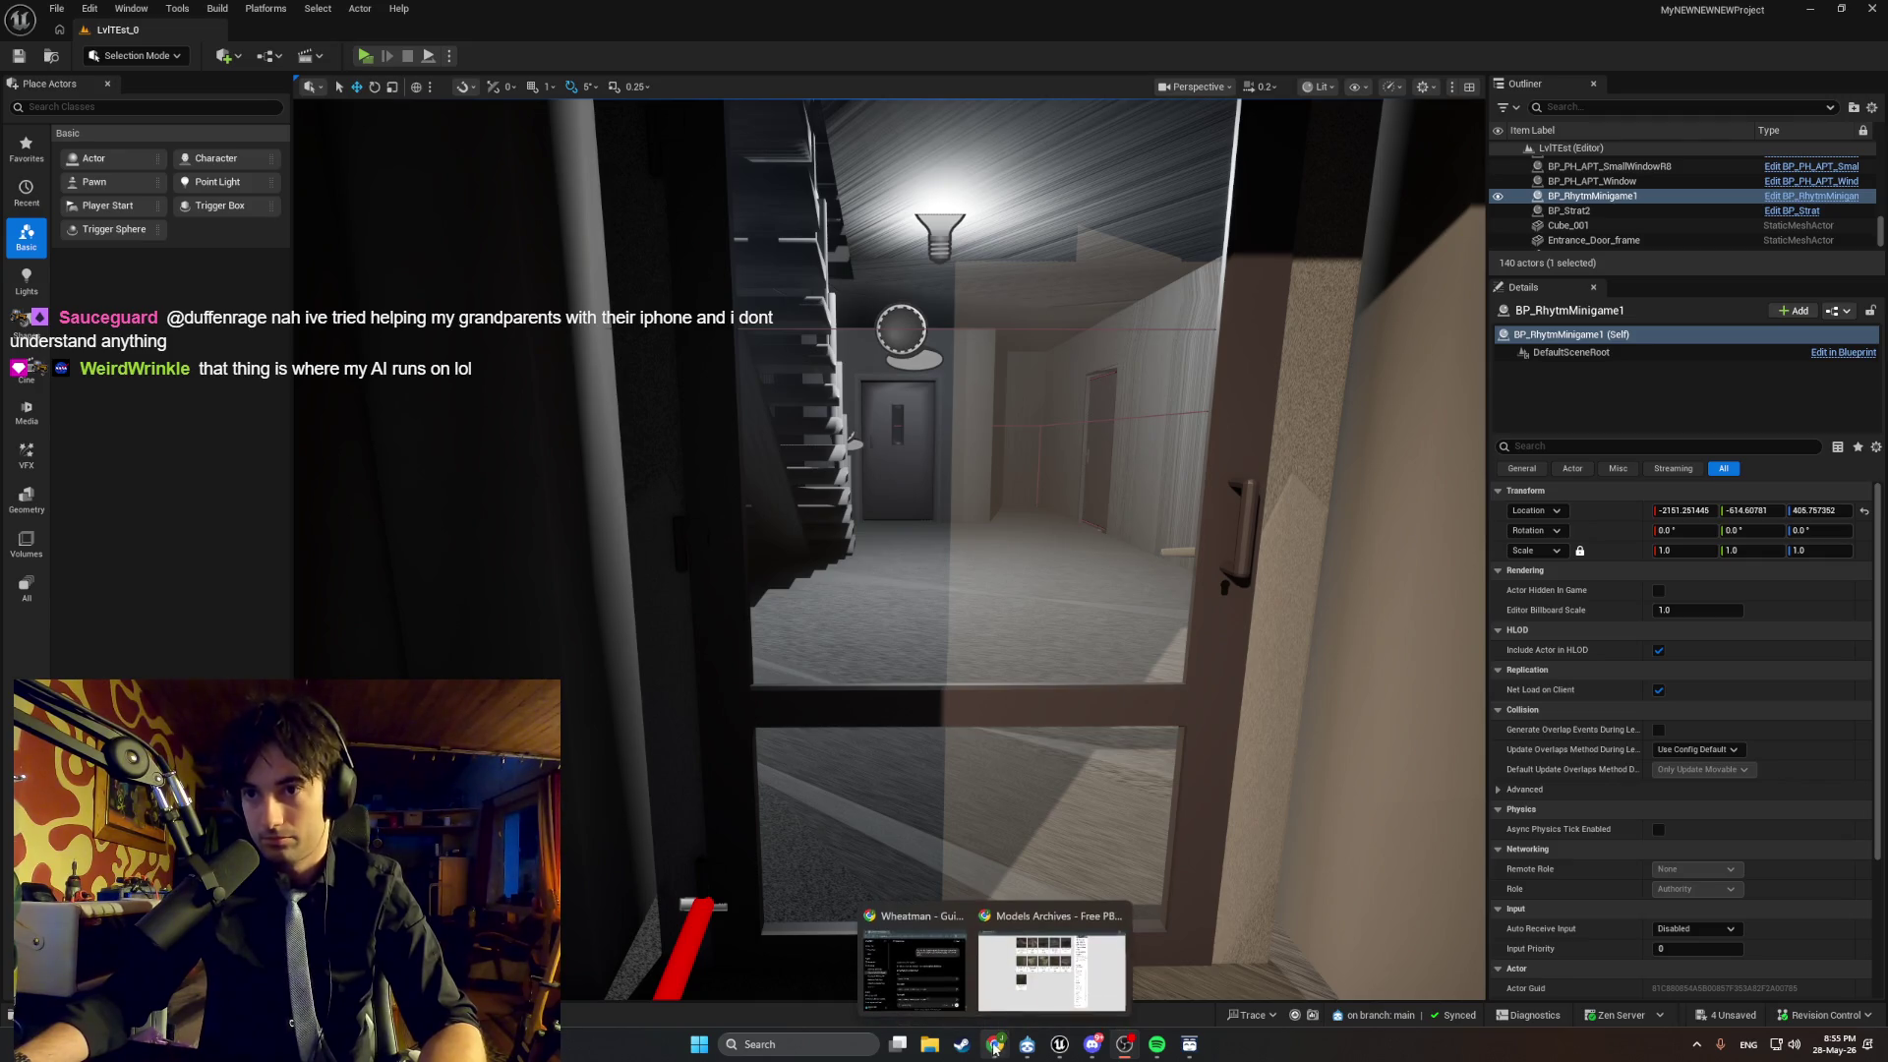
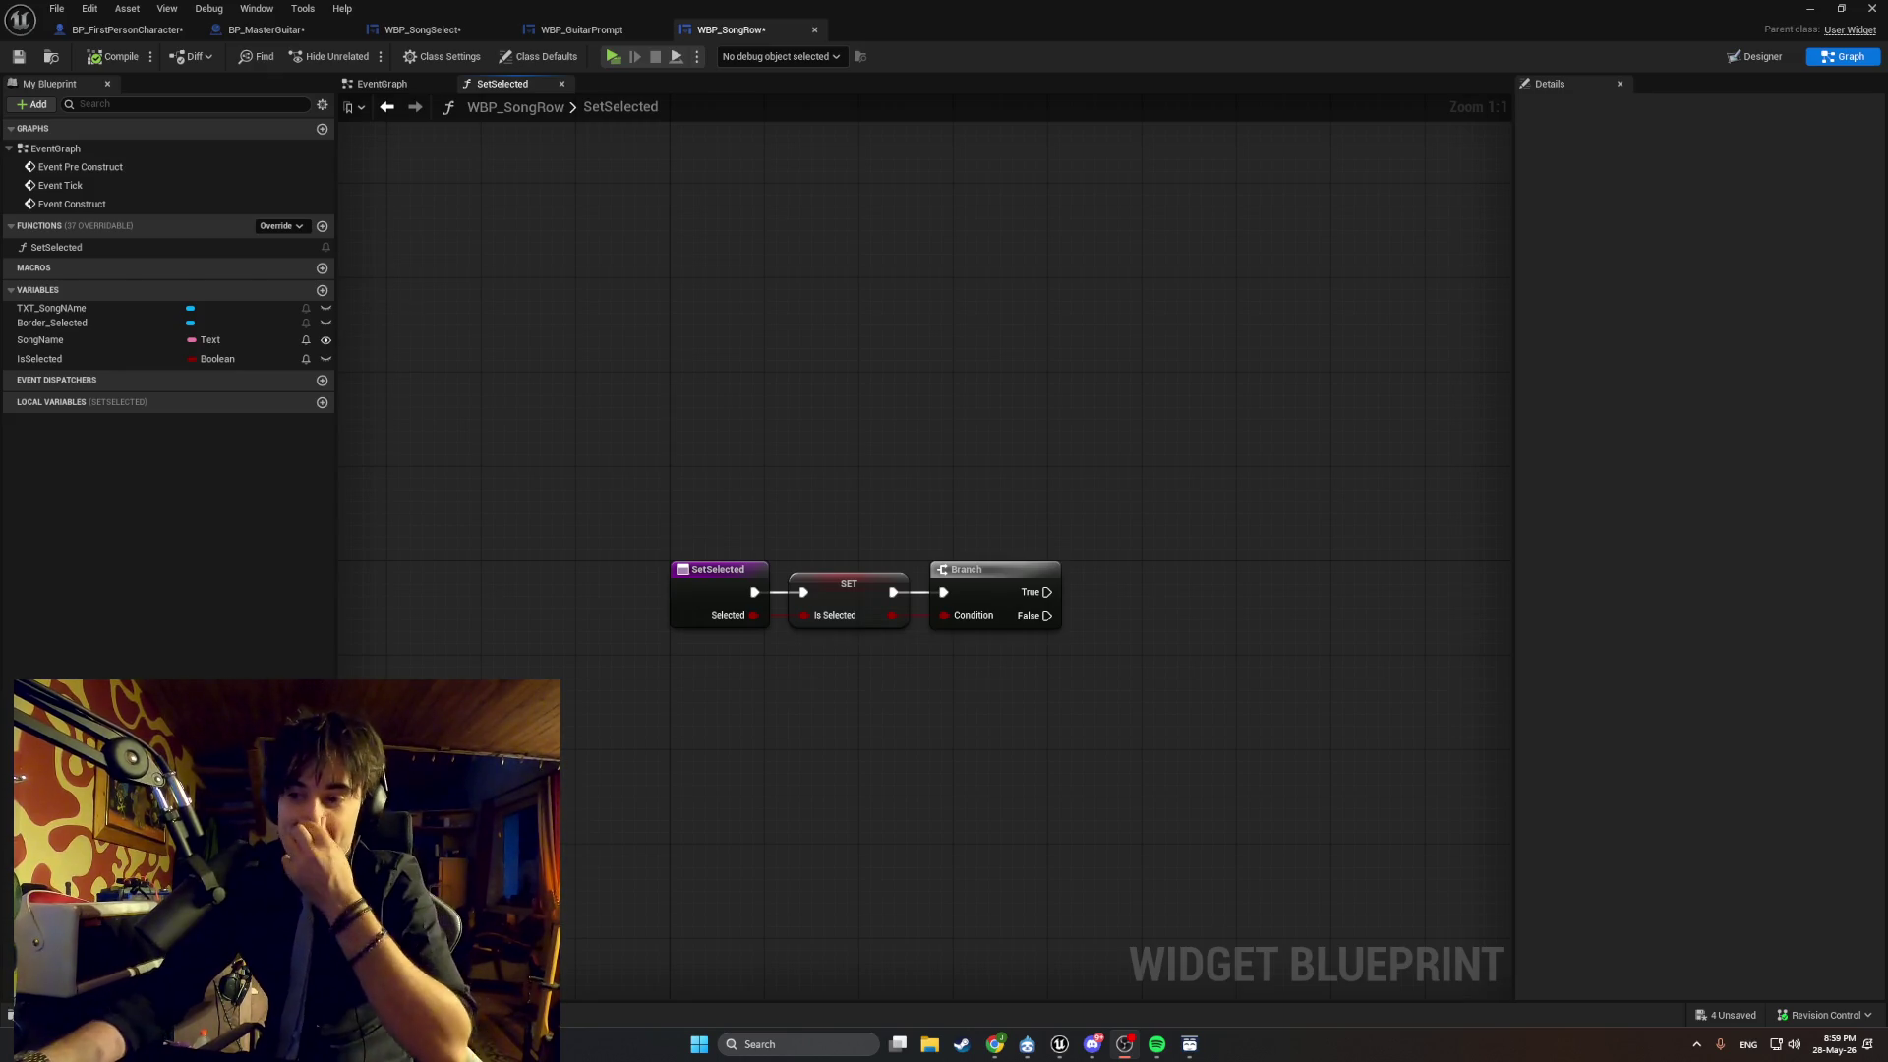
Look over the savotta search results in the browser, then close it and return to the editor.
key("alt+Tab")
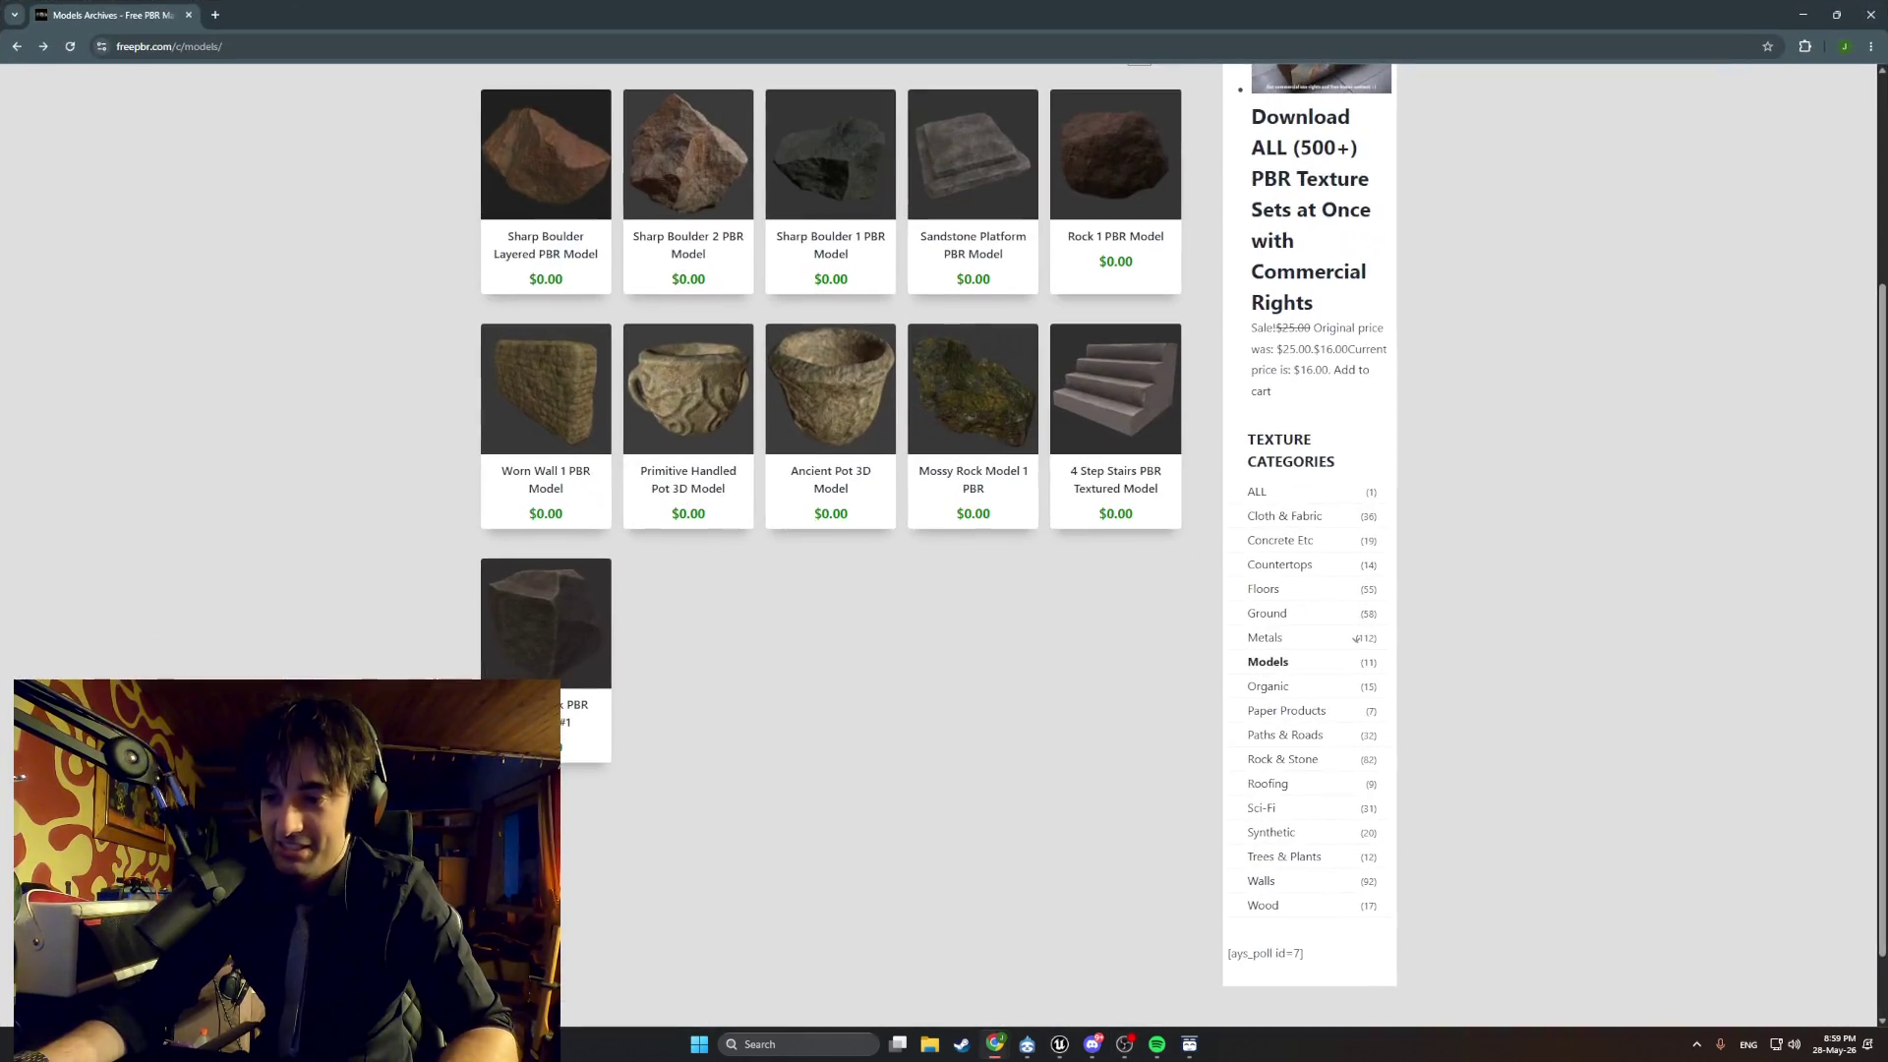
key("alt+Tab")
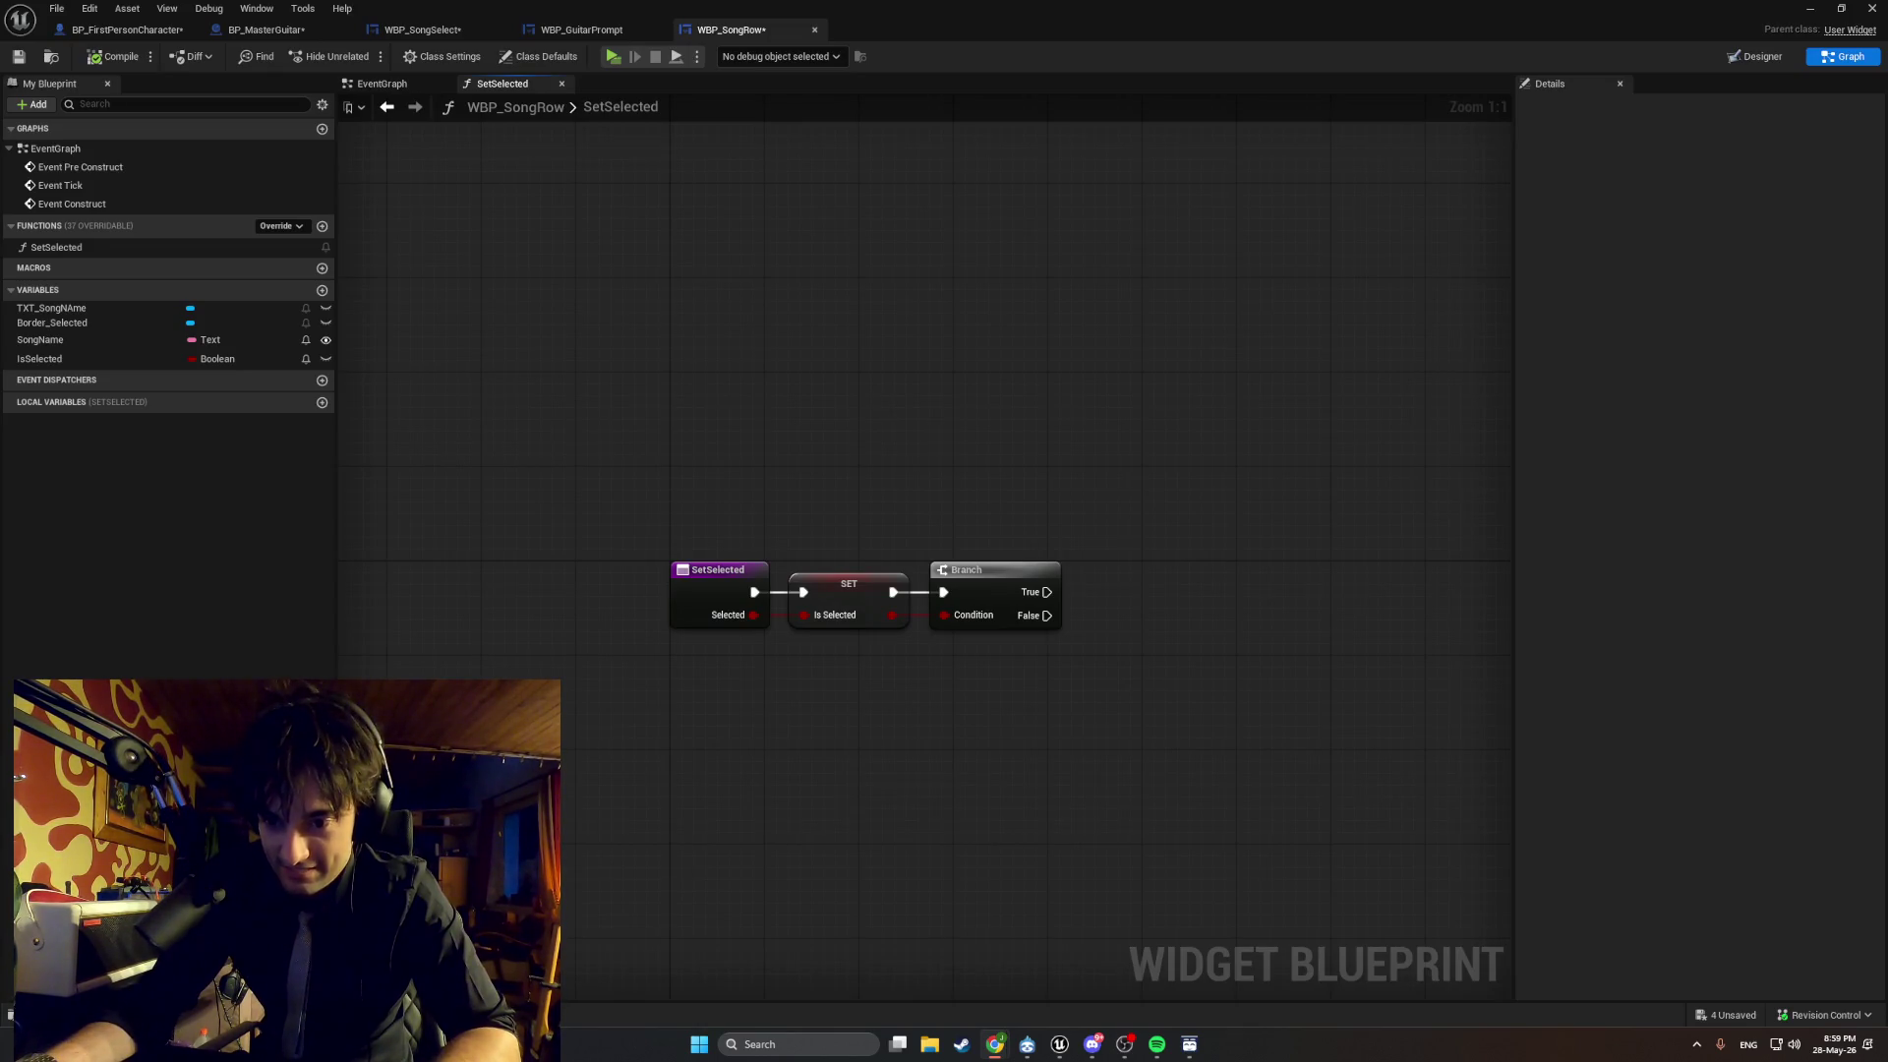
key("alt+Tab")
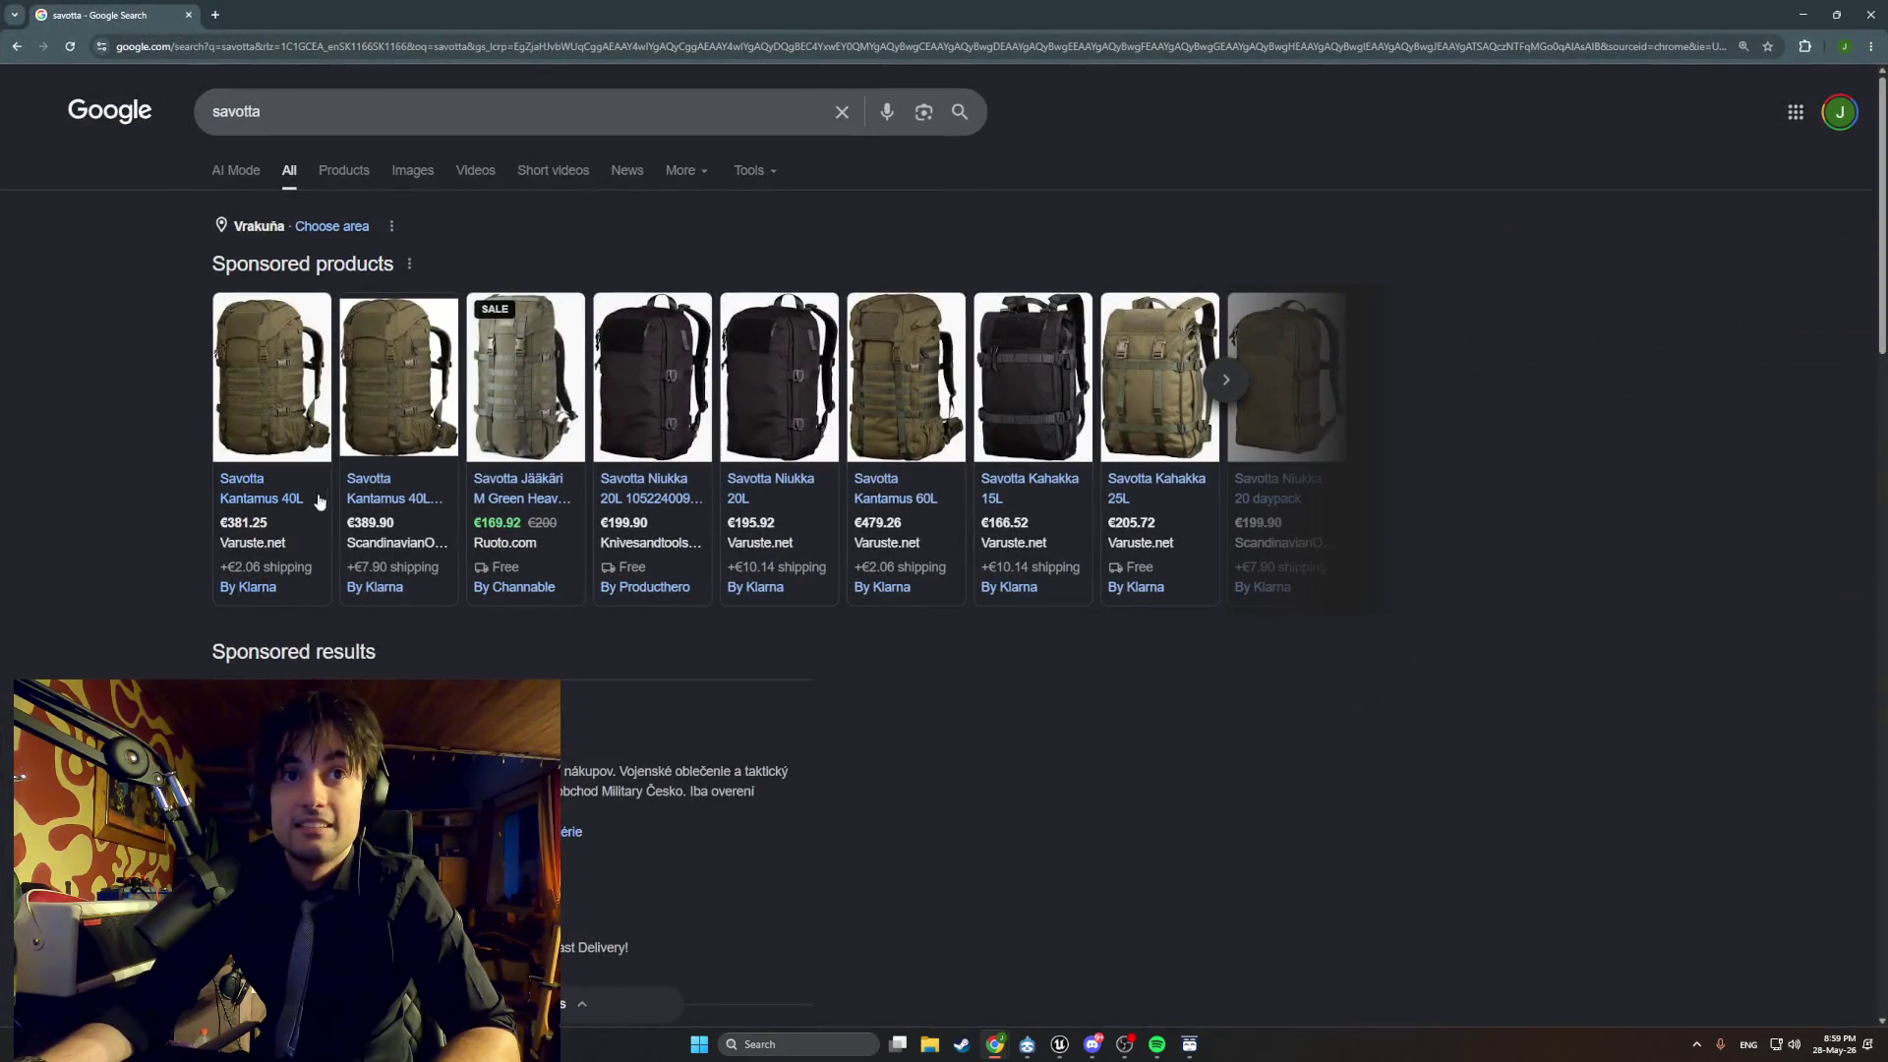
mouse_move(244, 501)
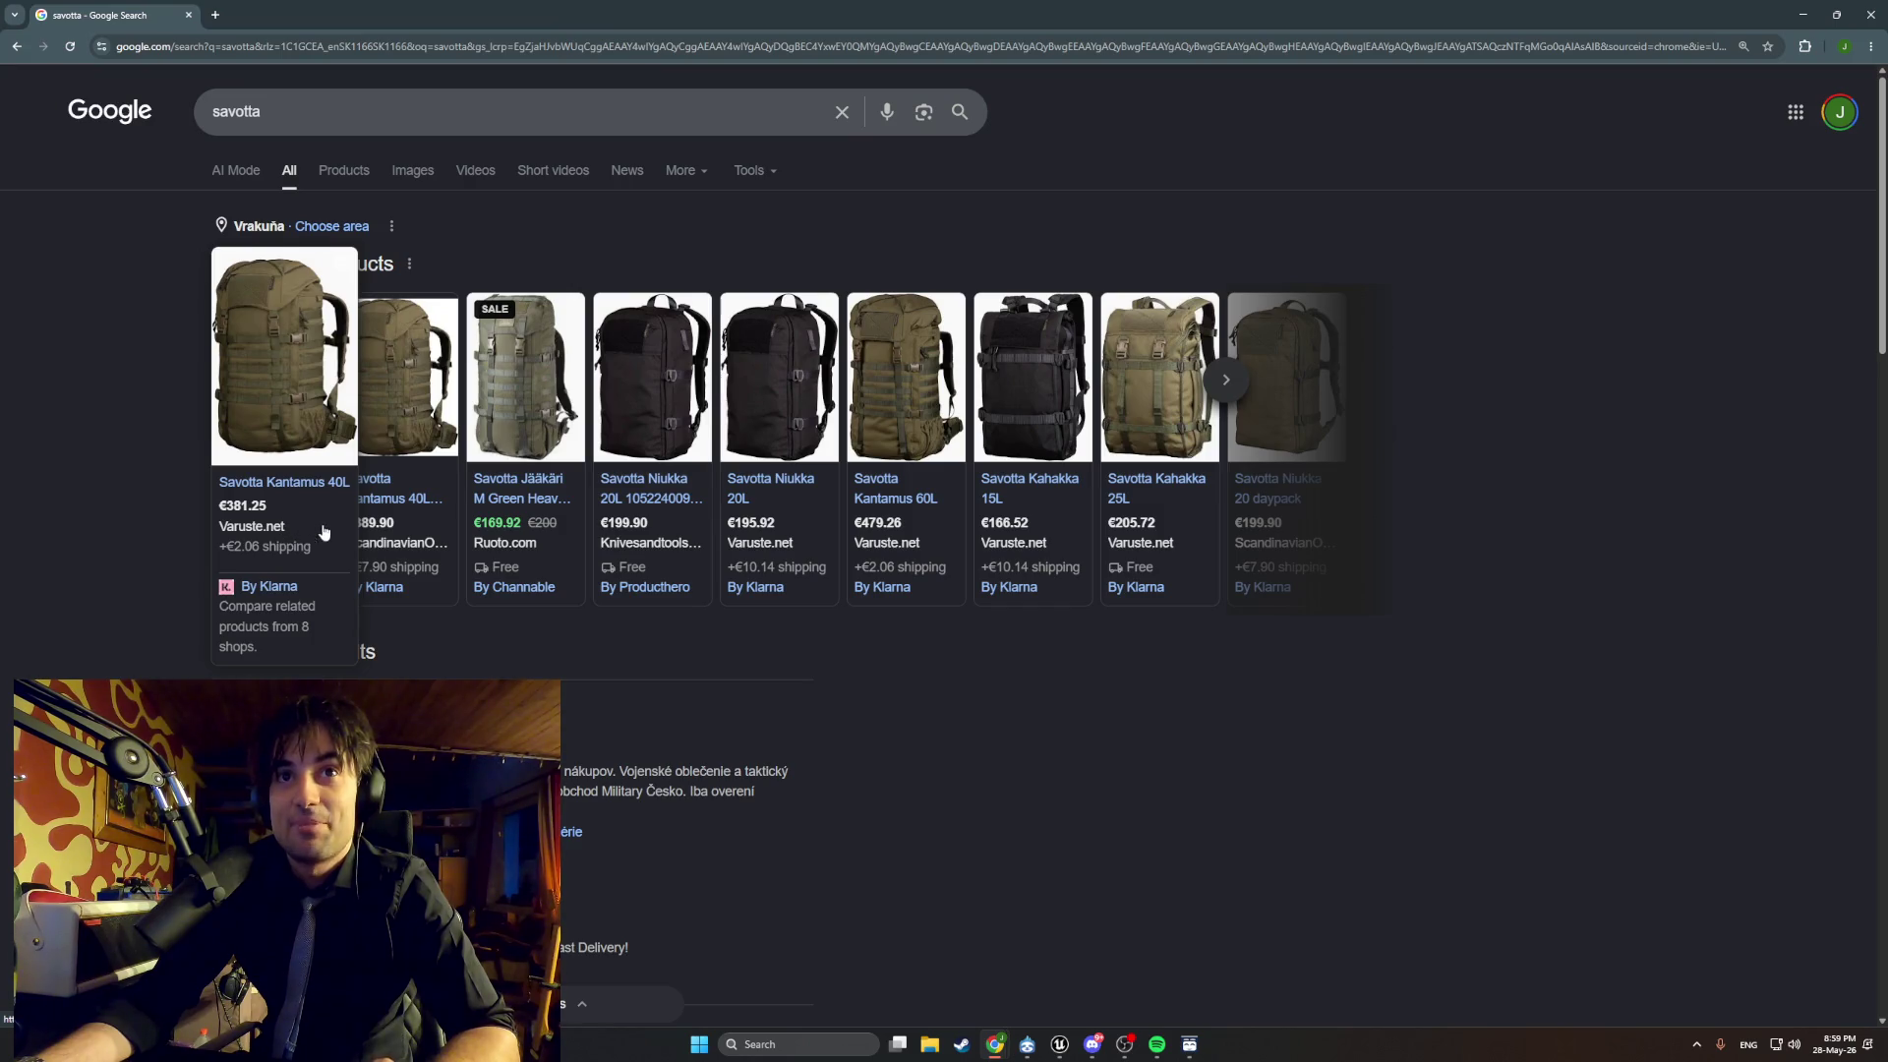
mouse_move(568, 455)
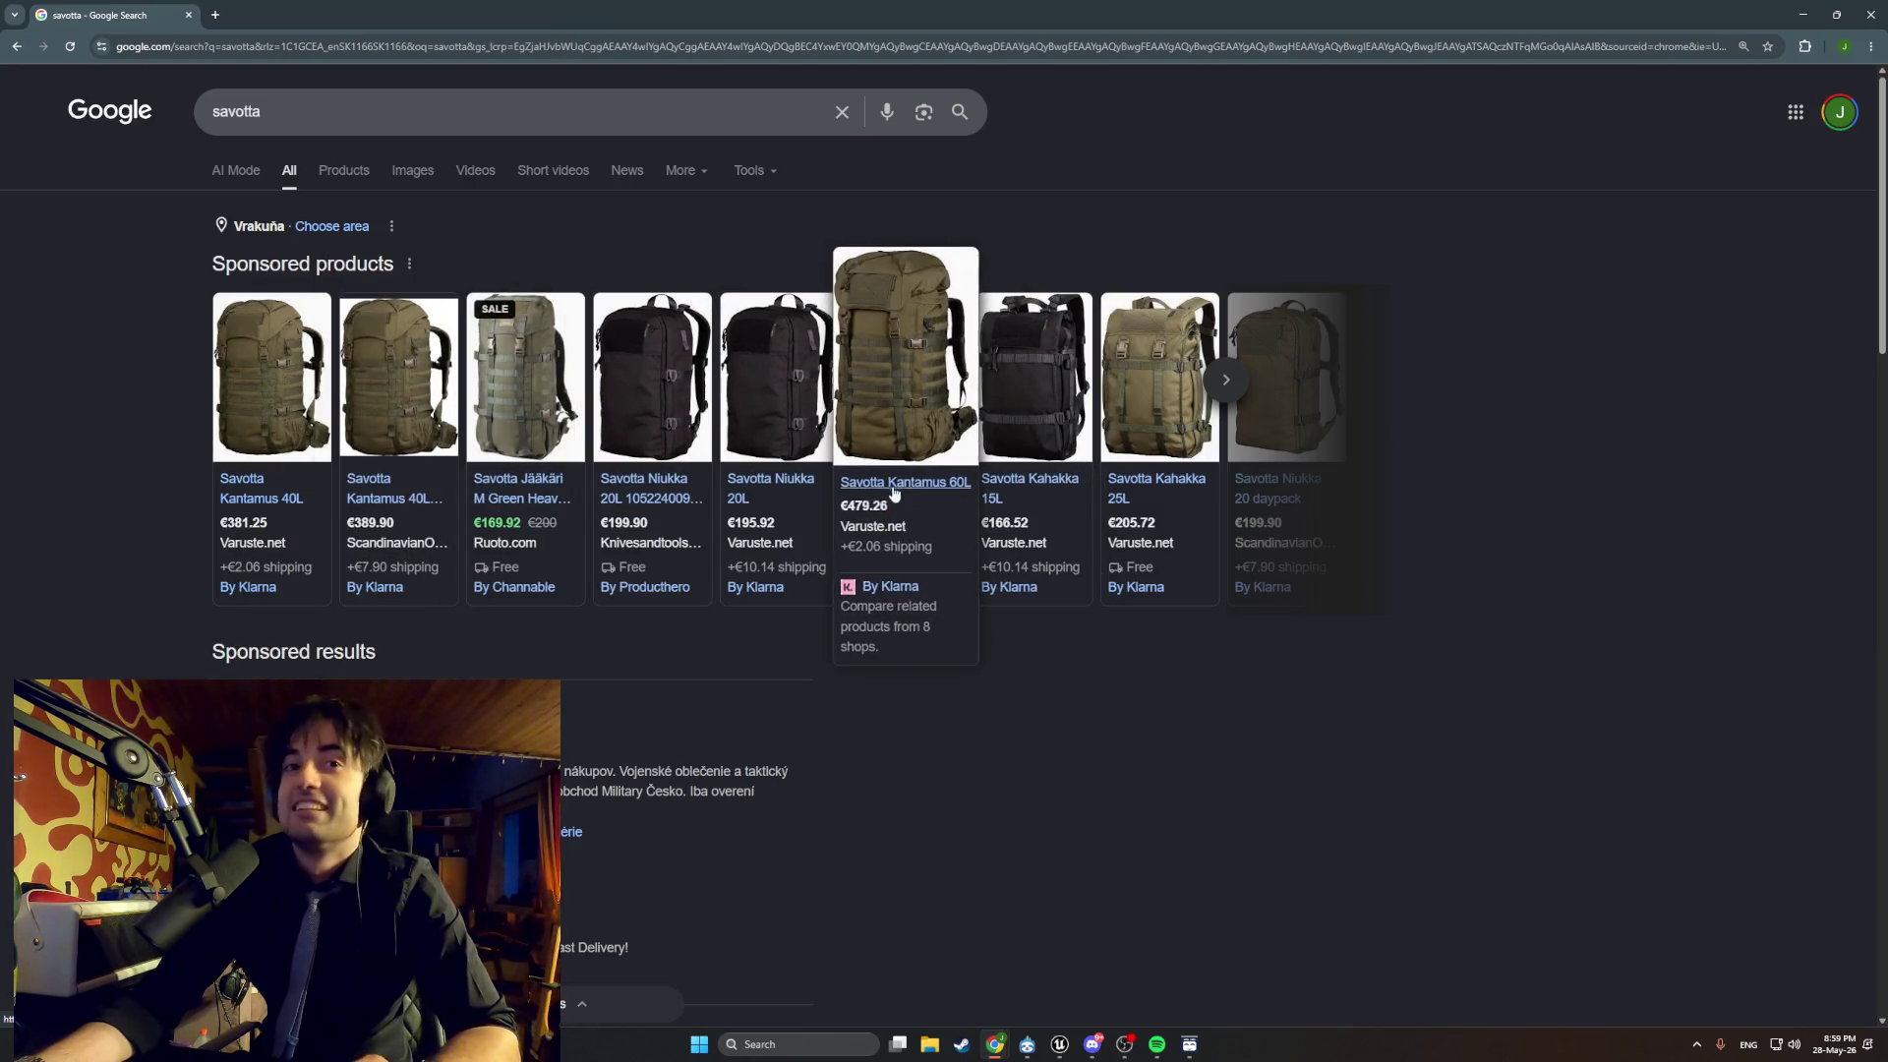
mouse_move(781, 501)
mouse_move(489, 352)
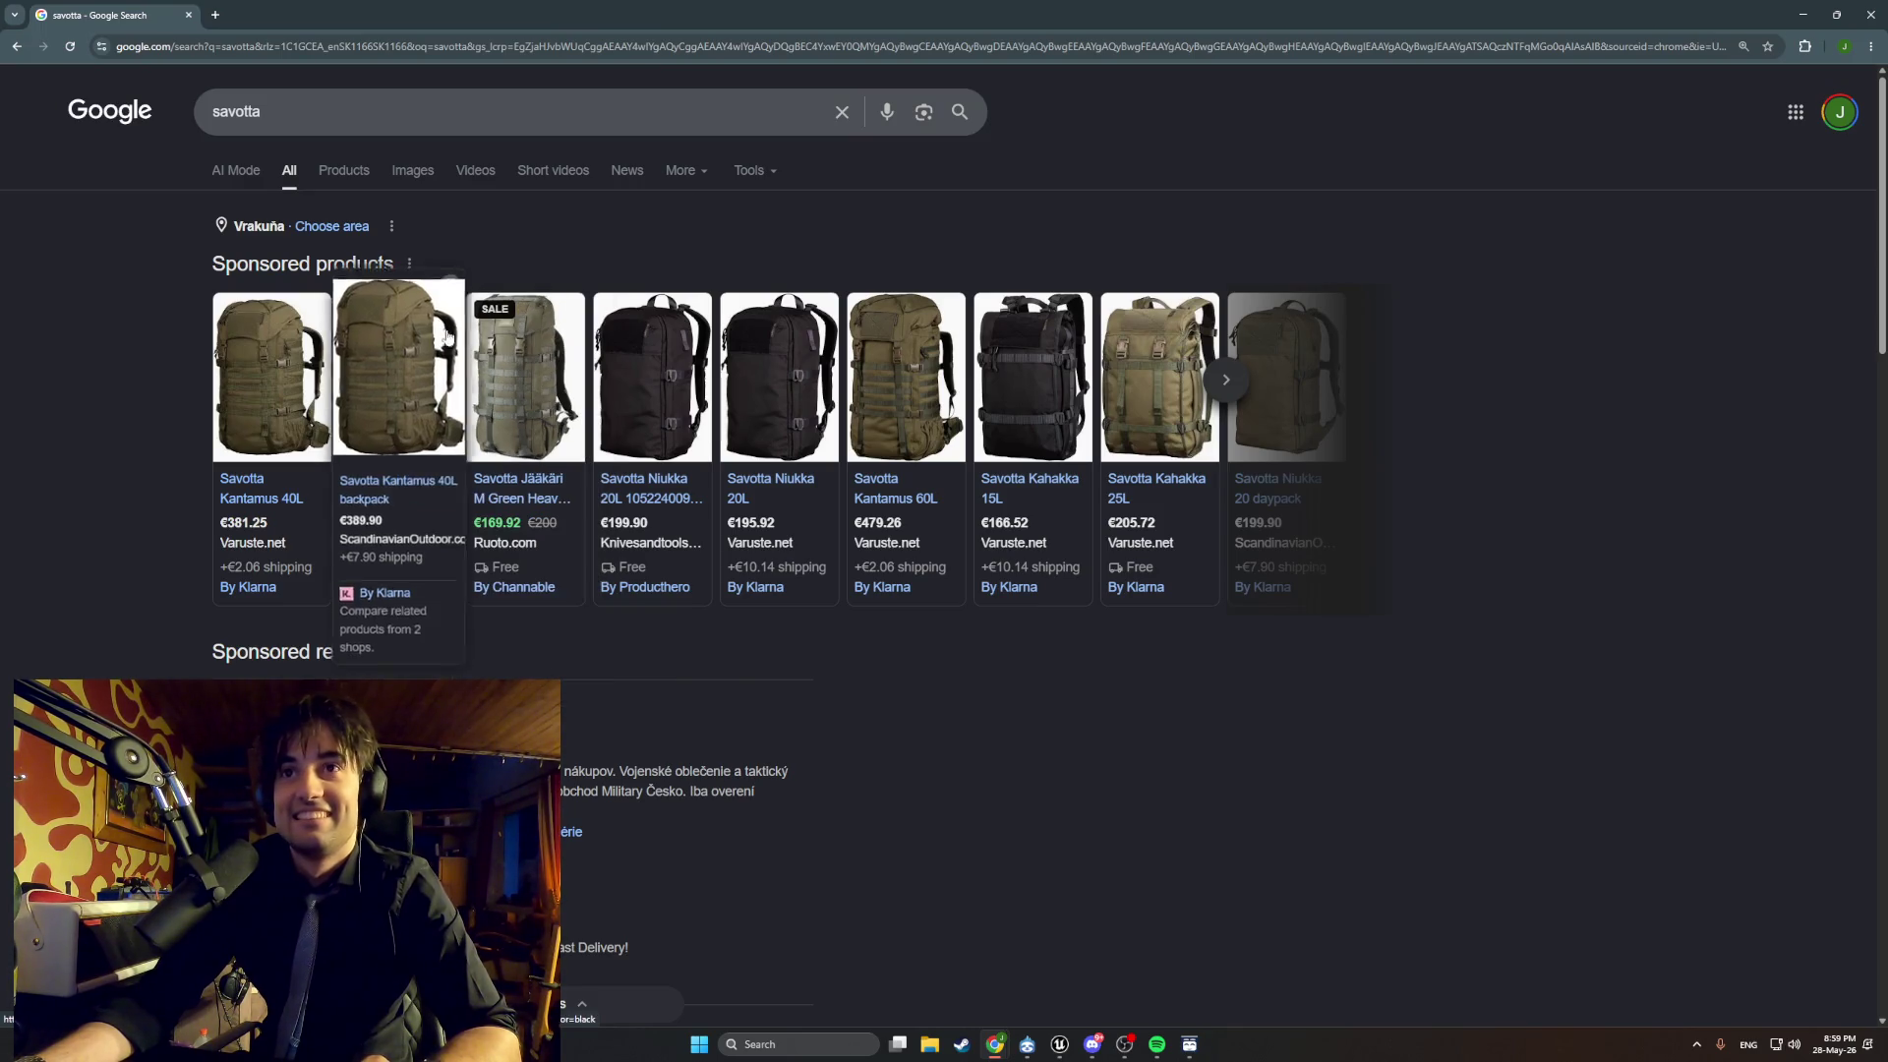
left_click(189, 15)
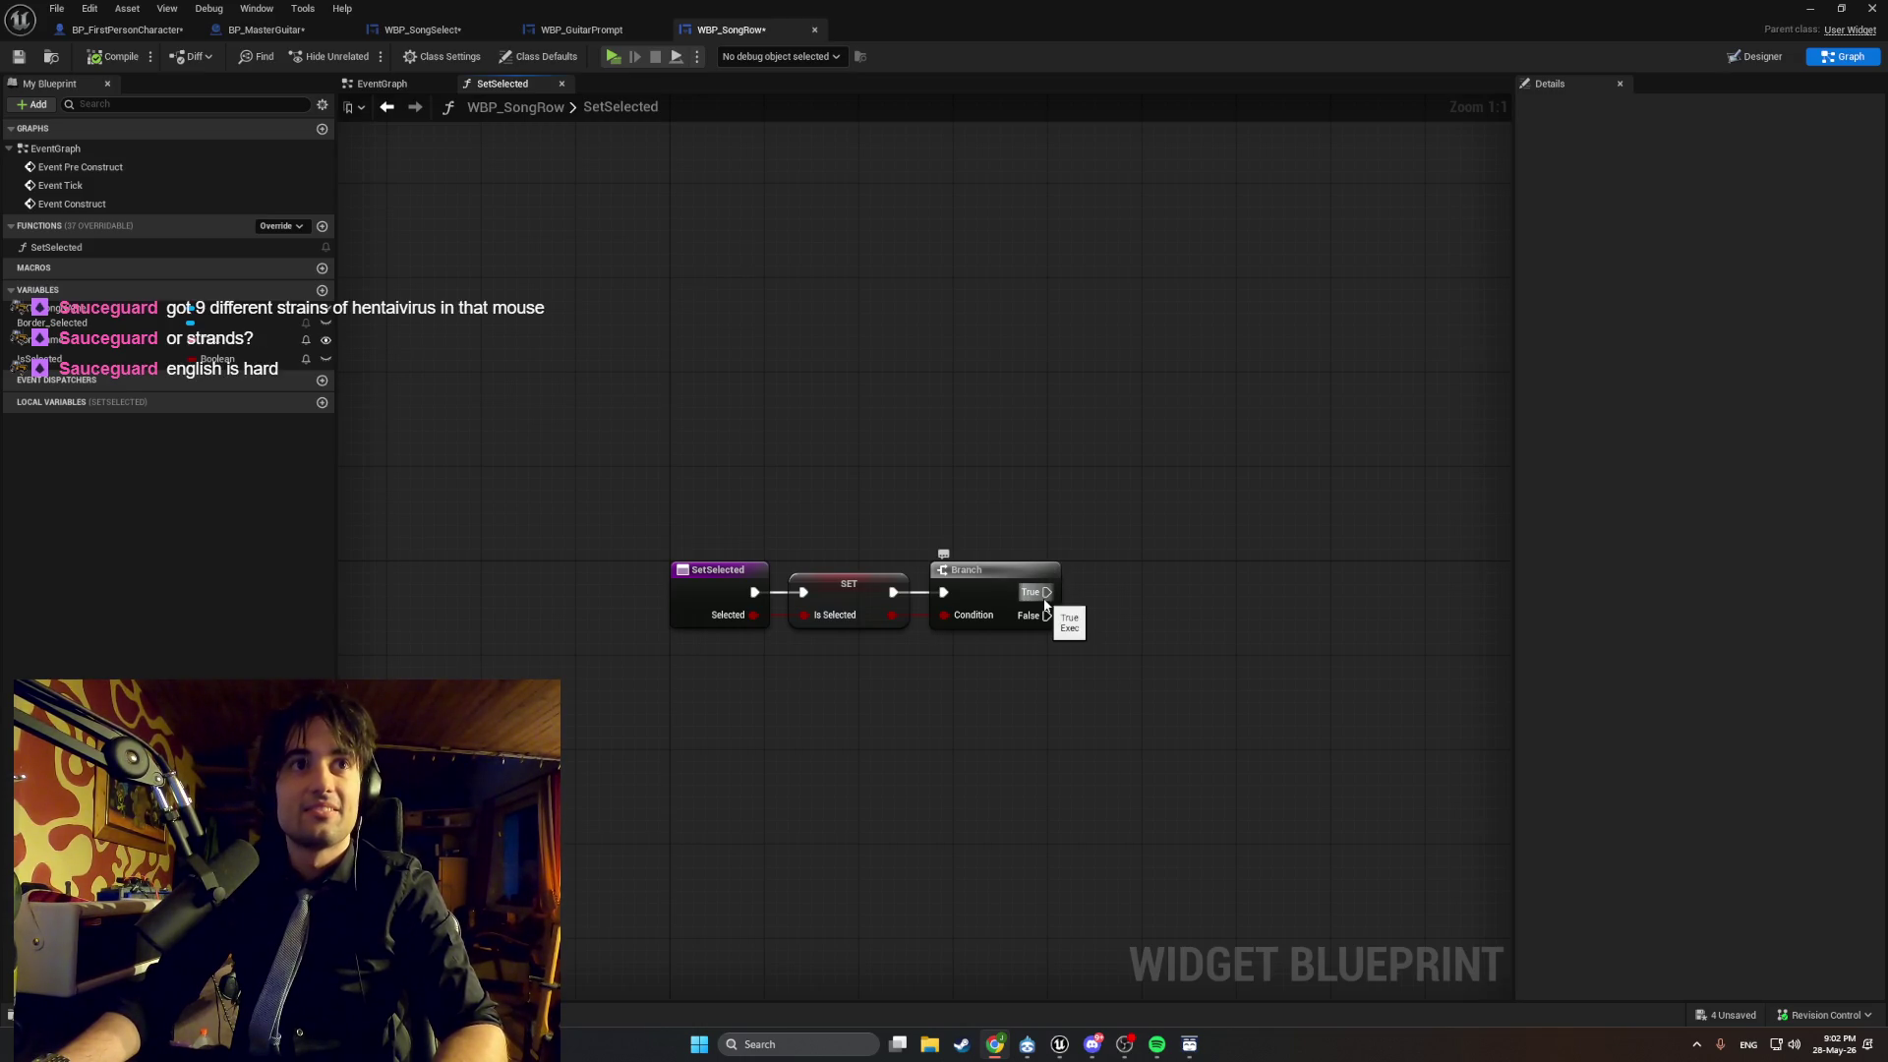
Add a Border Selected getter and a Set Visibility node driven by the Branch True output.
mouse_move(98, 323)
left_mouse_down()
mouse_move(946, 441)
mouse_move(1135, 540)
left_mouse_up()
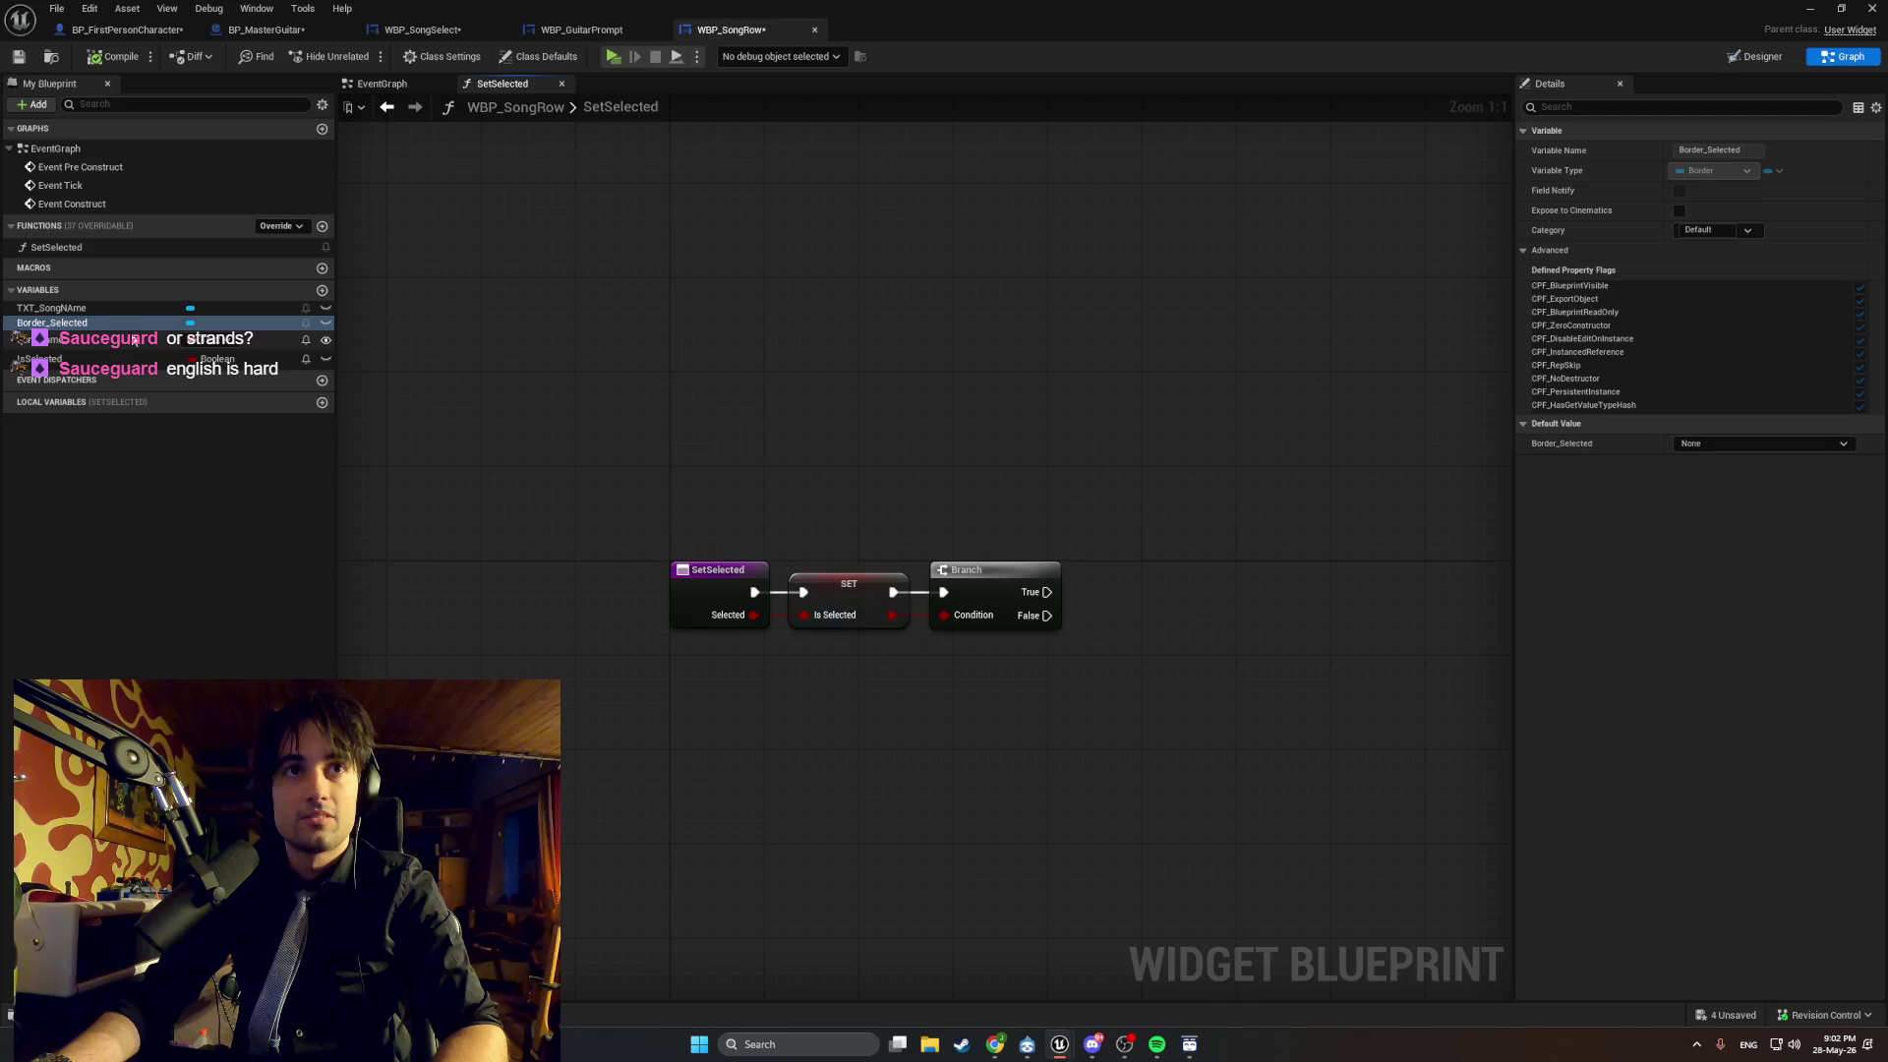
mouse_move(52, 323)
left_mouse_down()
mouse_move(1019, 705)
mouse_move(1225, 717)
mouse_move(1235, 635)
left_mouse_up()
left_click(1038, 728)
type("set v")
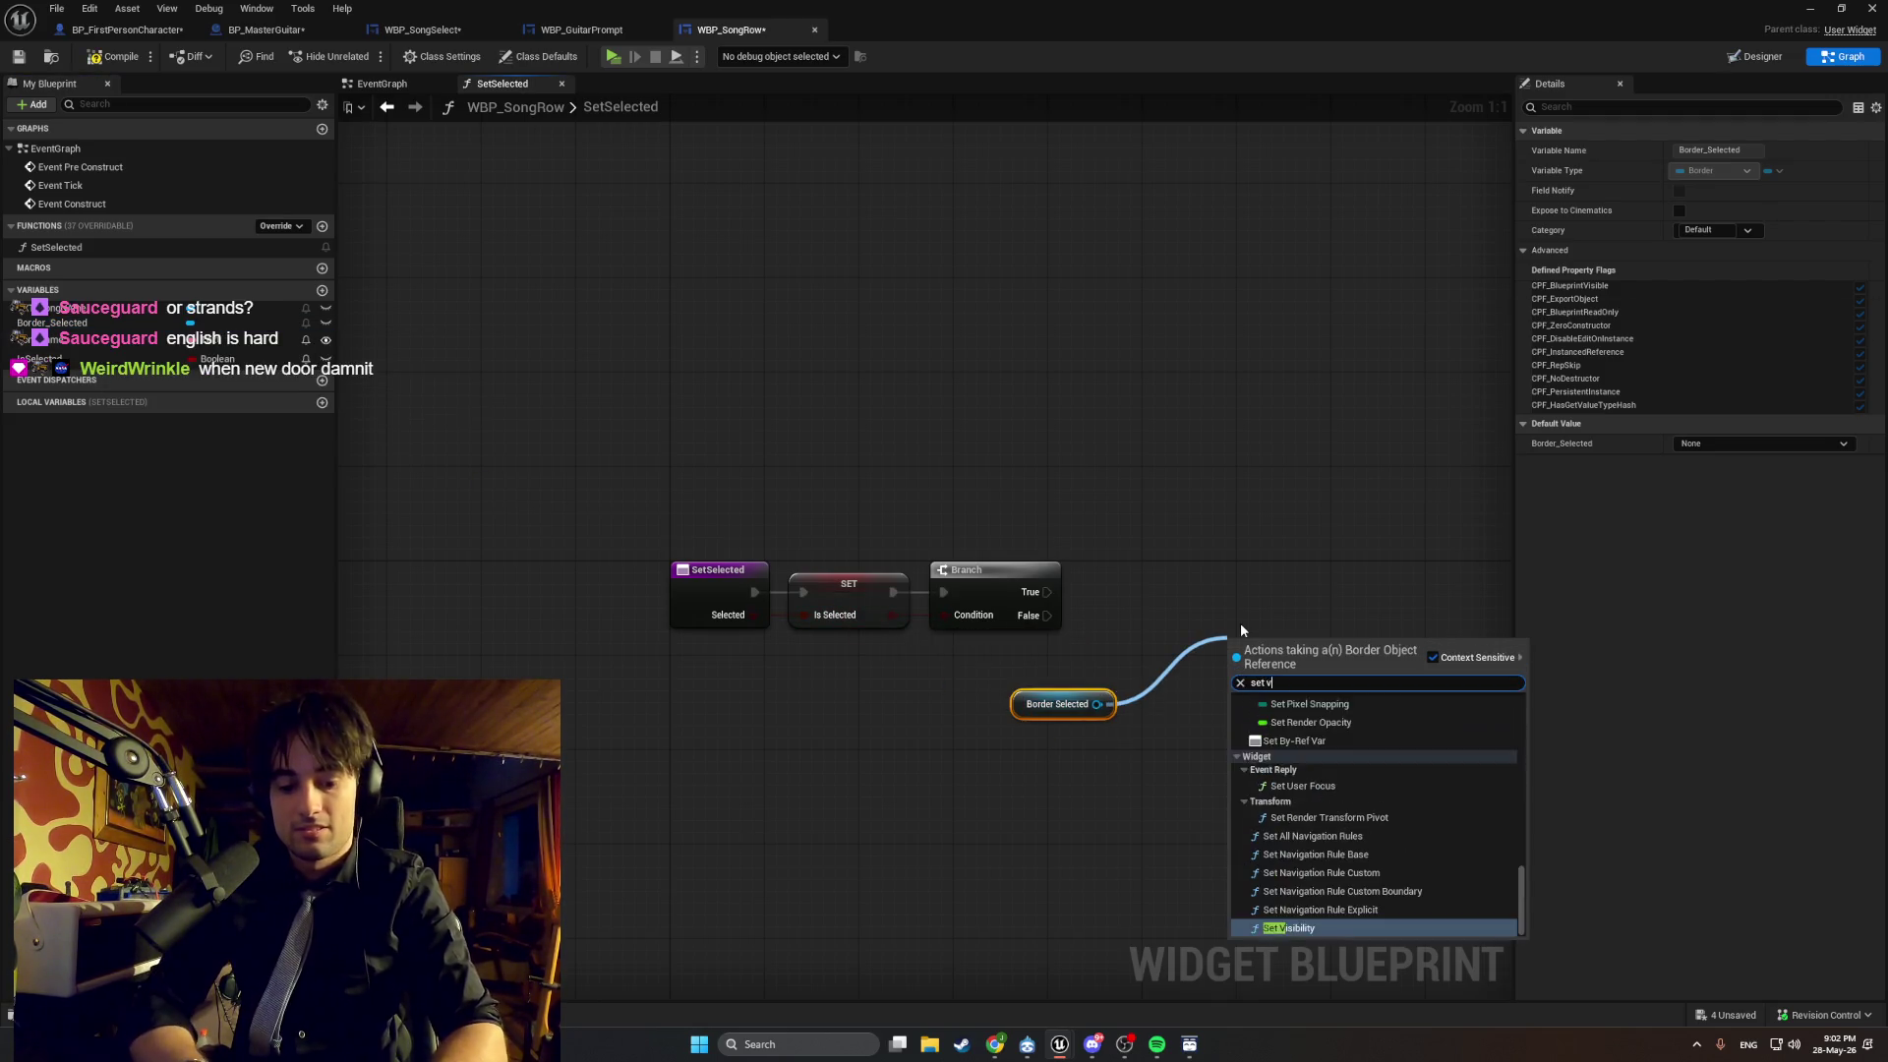
type("isi")
key("Return")
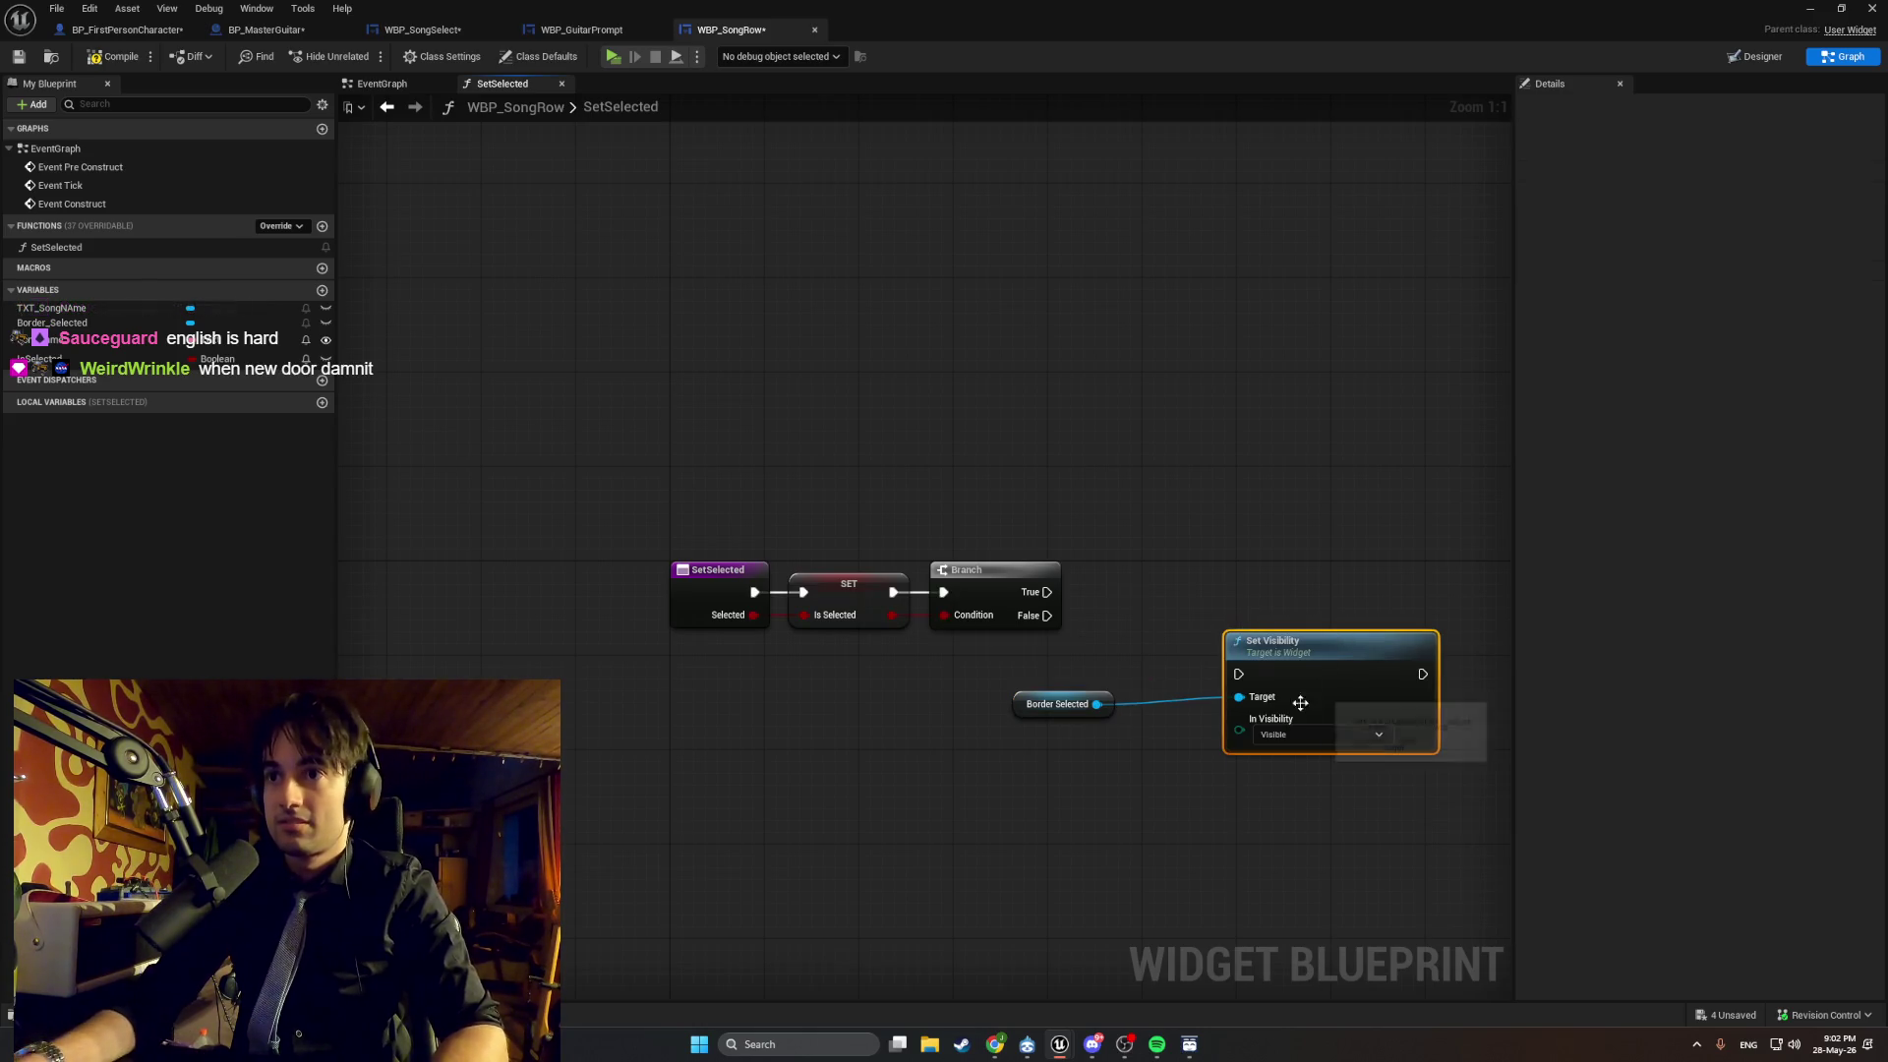
left_click_drag(1241, 639, 1171, 547)
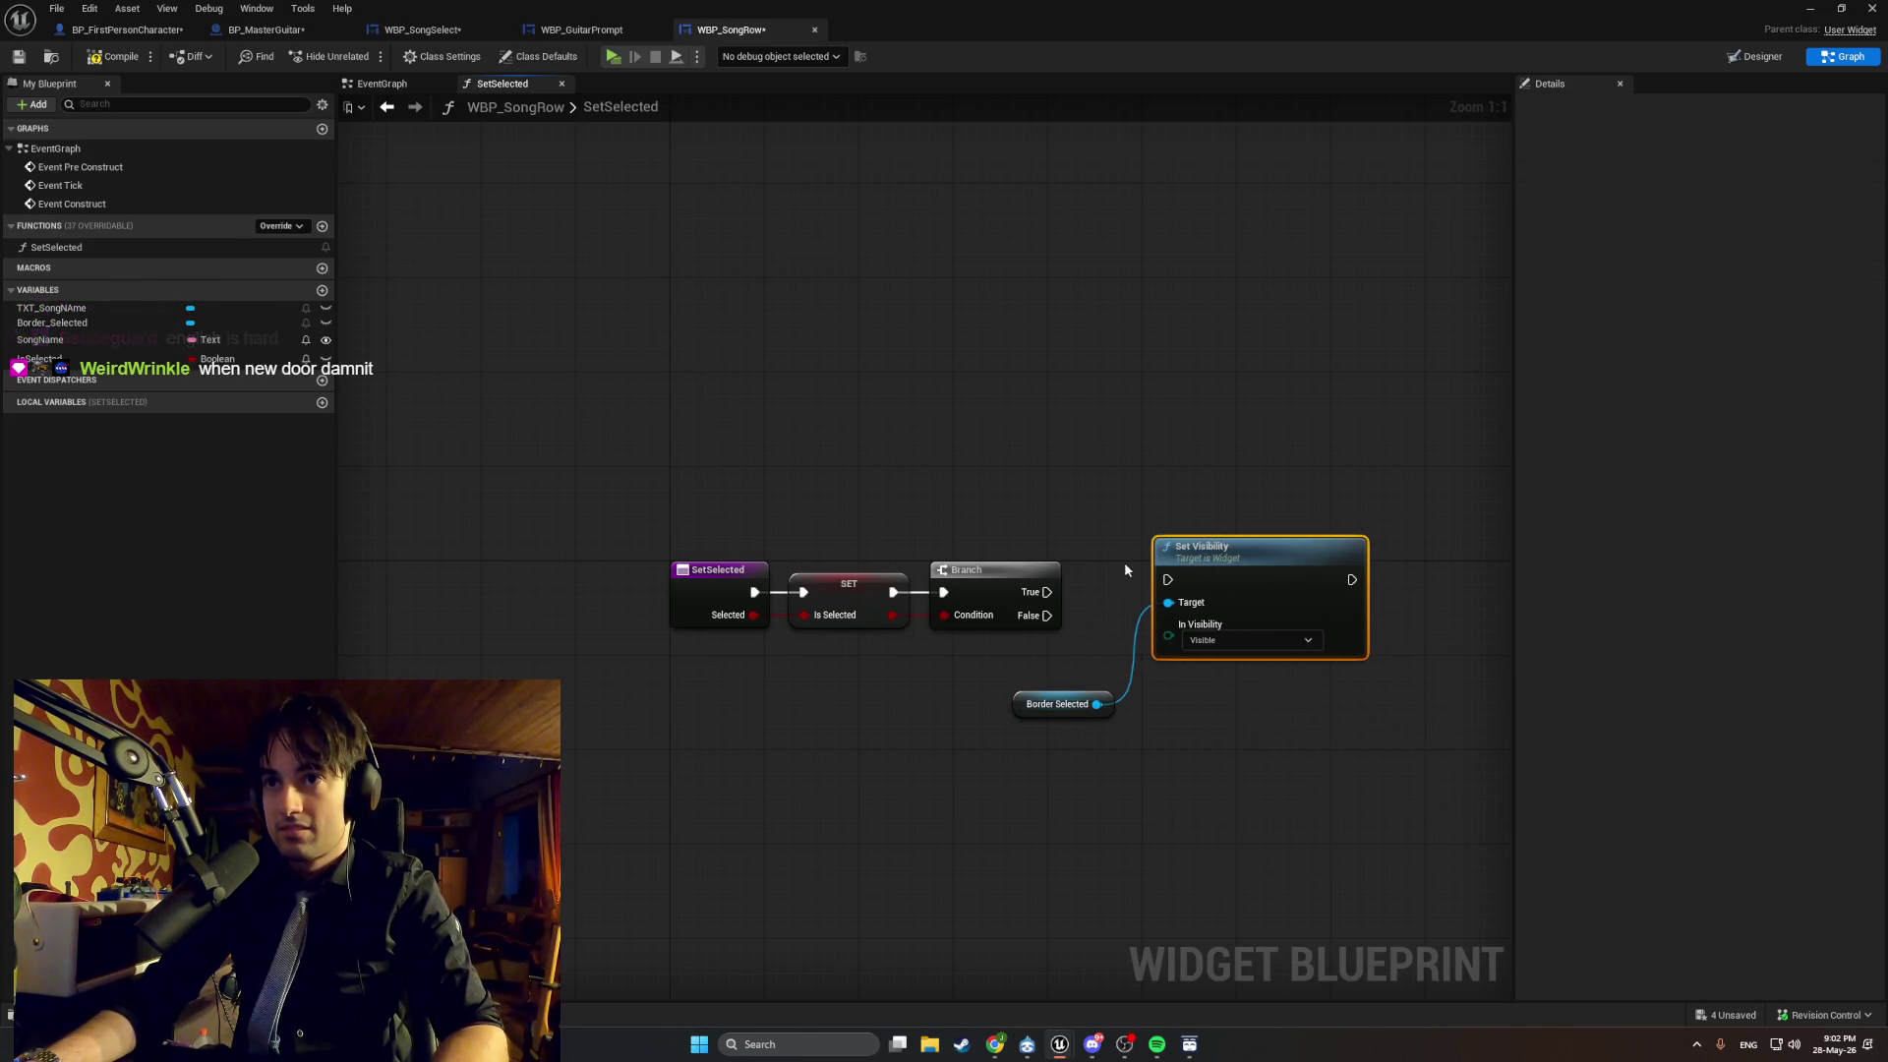
left_click_drag(1048, 593, 1171, 582)
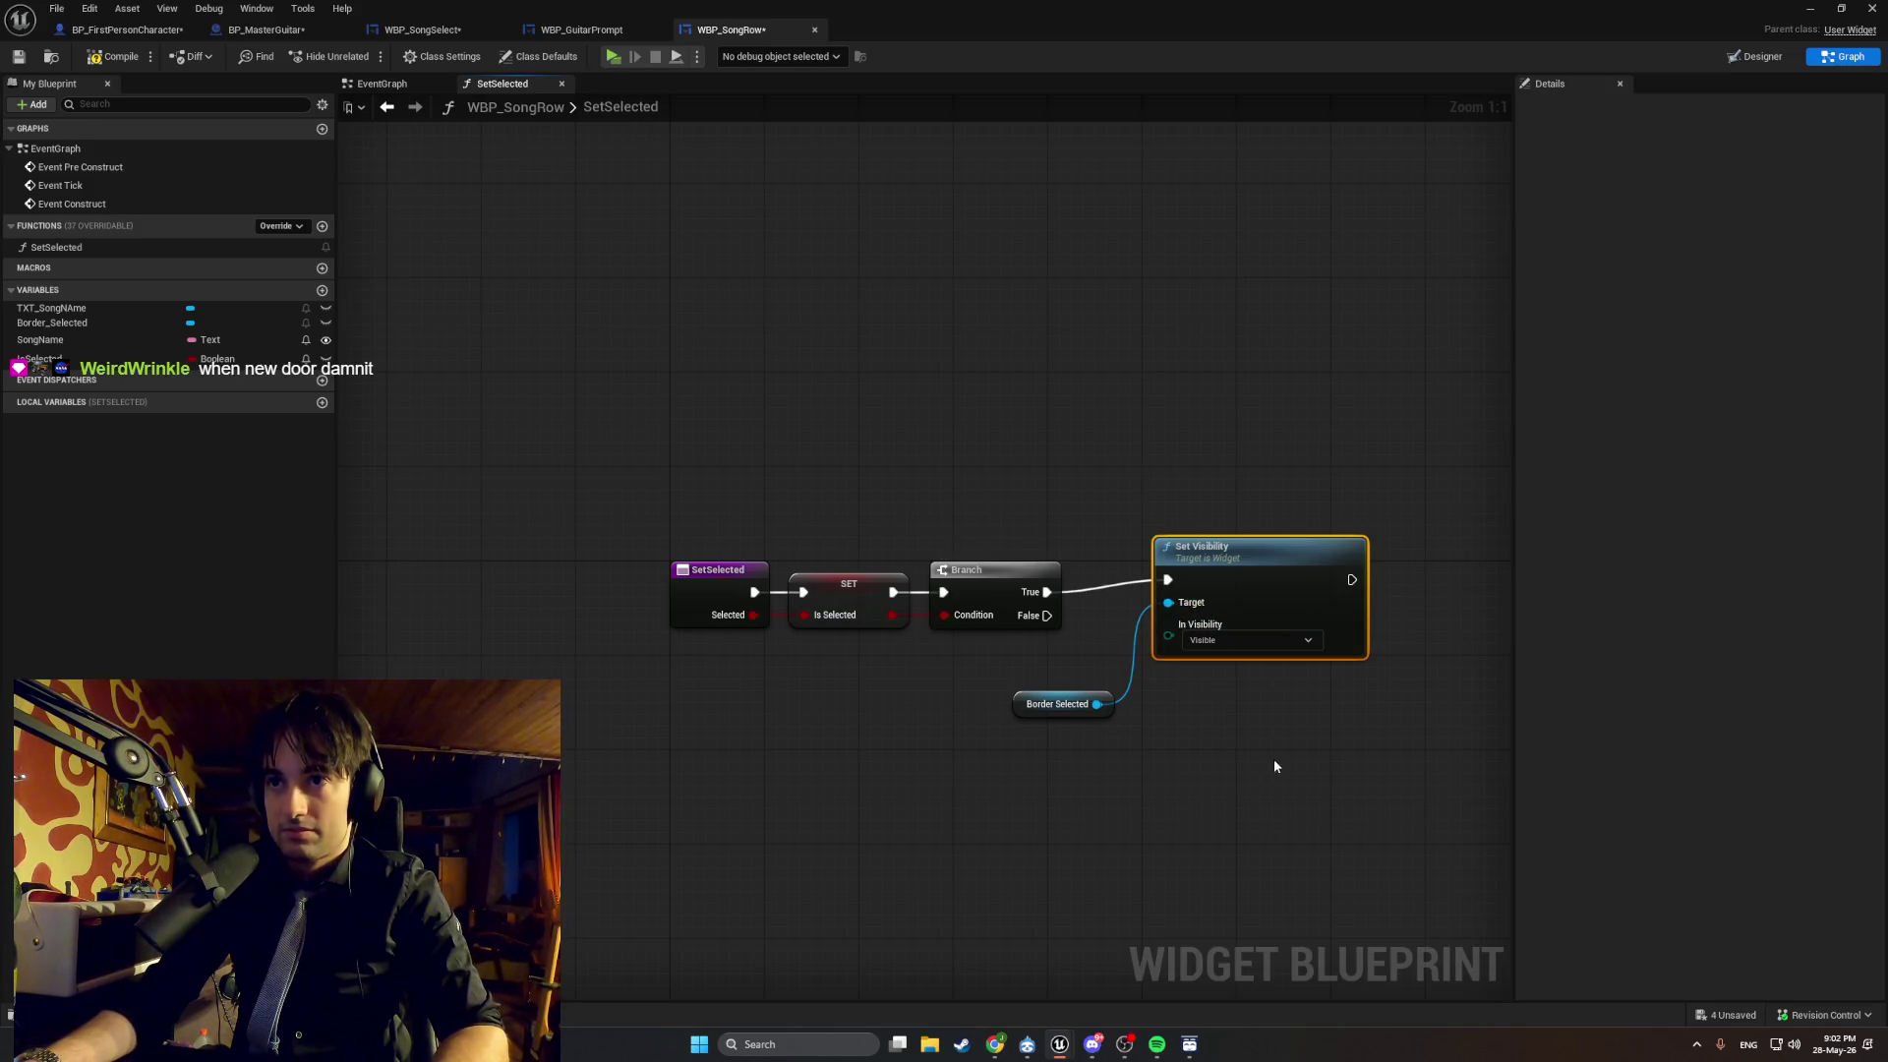
left_click_drag(1303, 770, 1082, 539)
Duplicate the visibility nodes, wire Branch False to the copy, and set its visibility to Hidden.
key("ctrl+c")
key("ctrl+v")
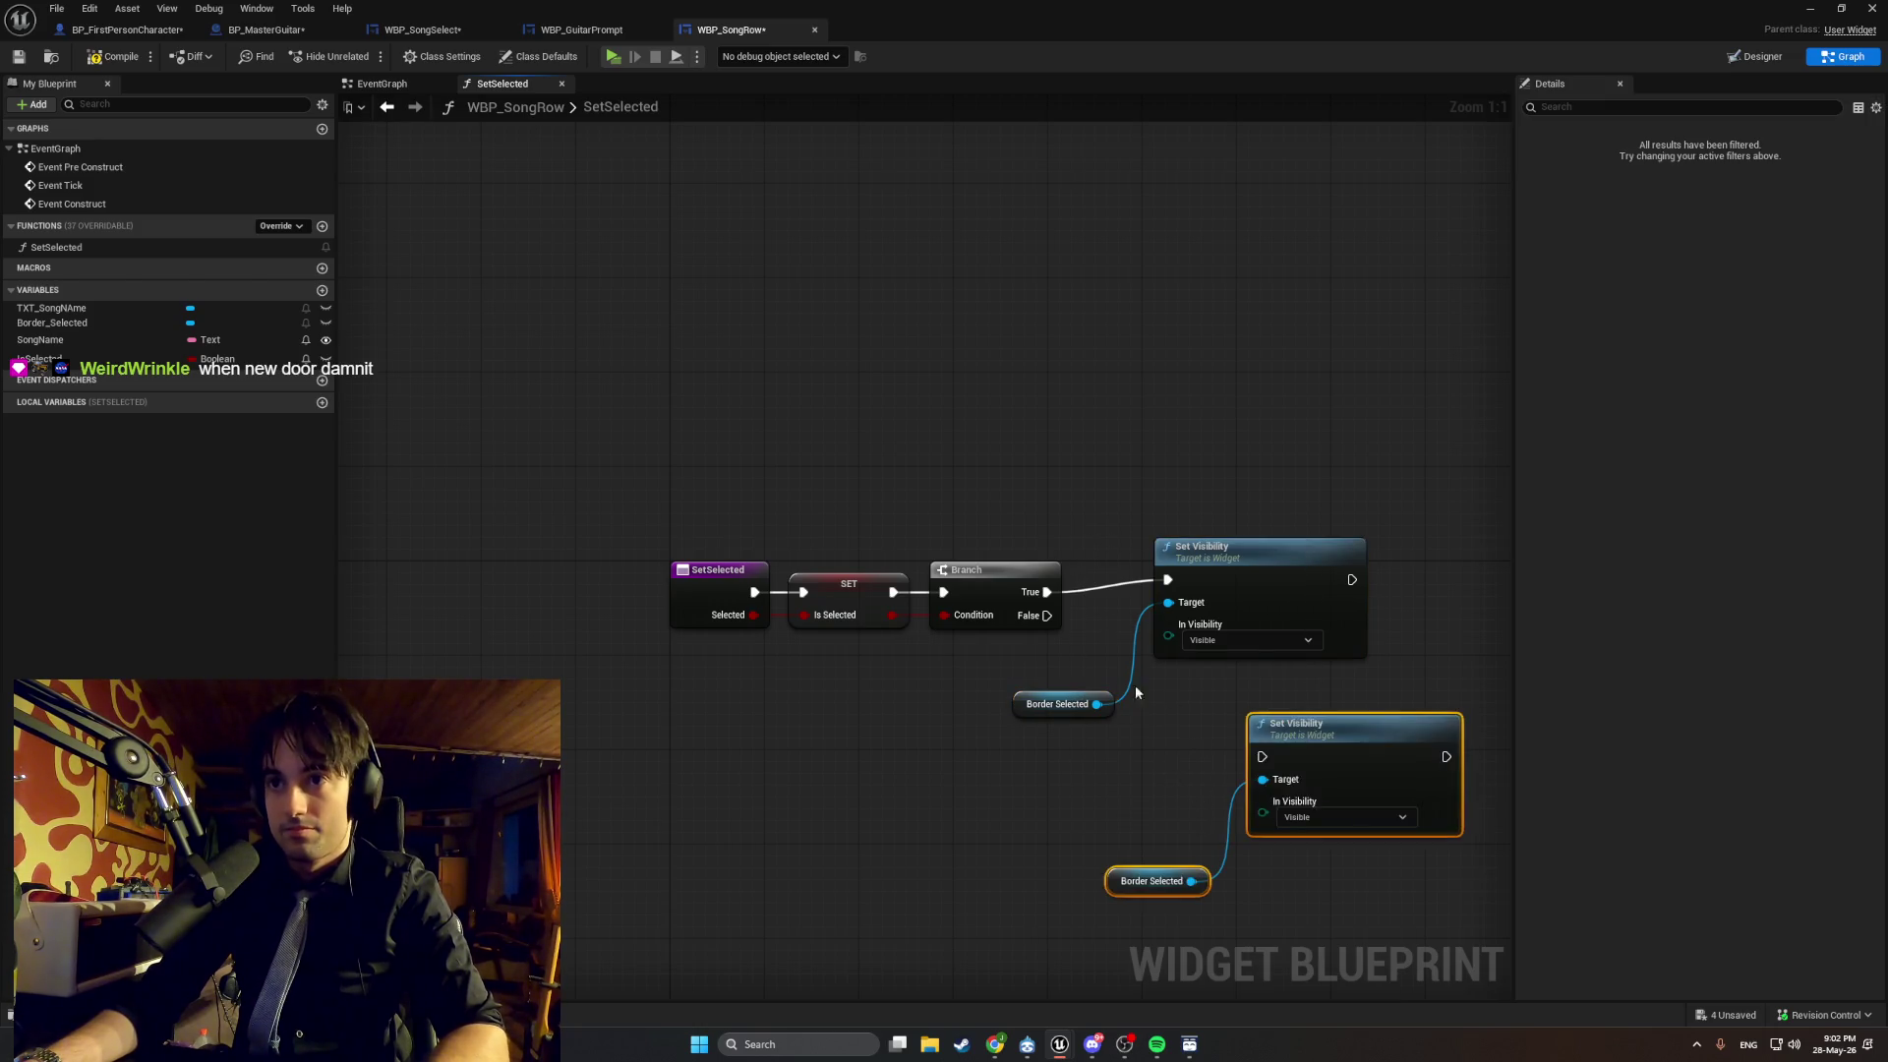
left_click_drag(1048, 616, 1263, 757)
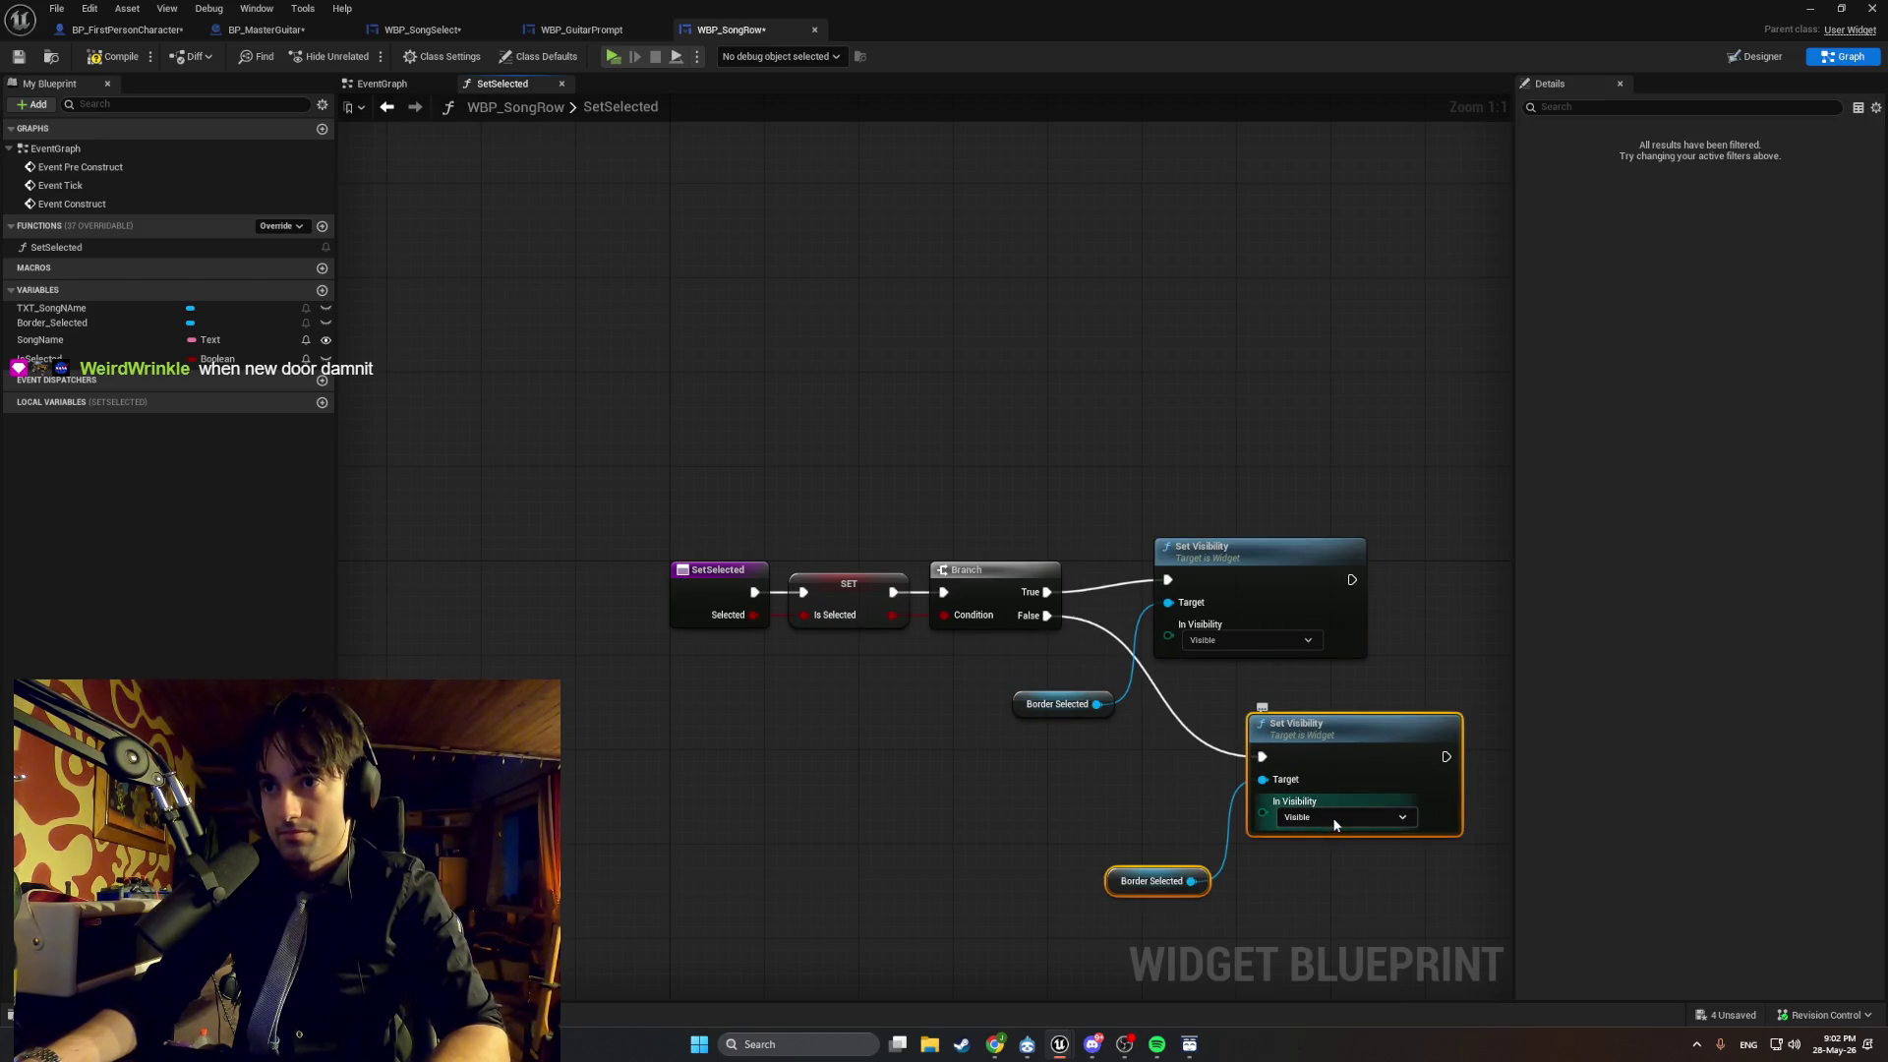
left_click(1335, 816)
left_click(1337, 857)
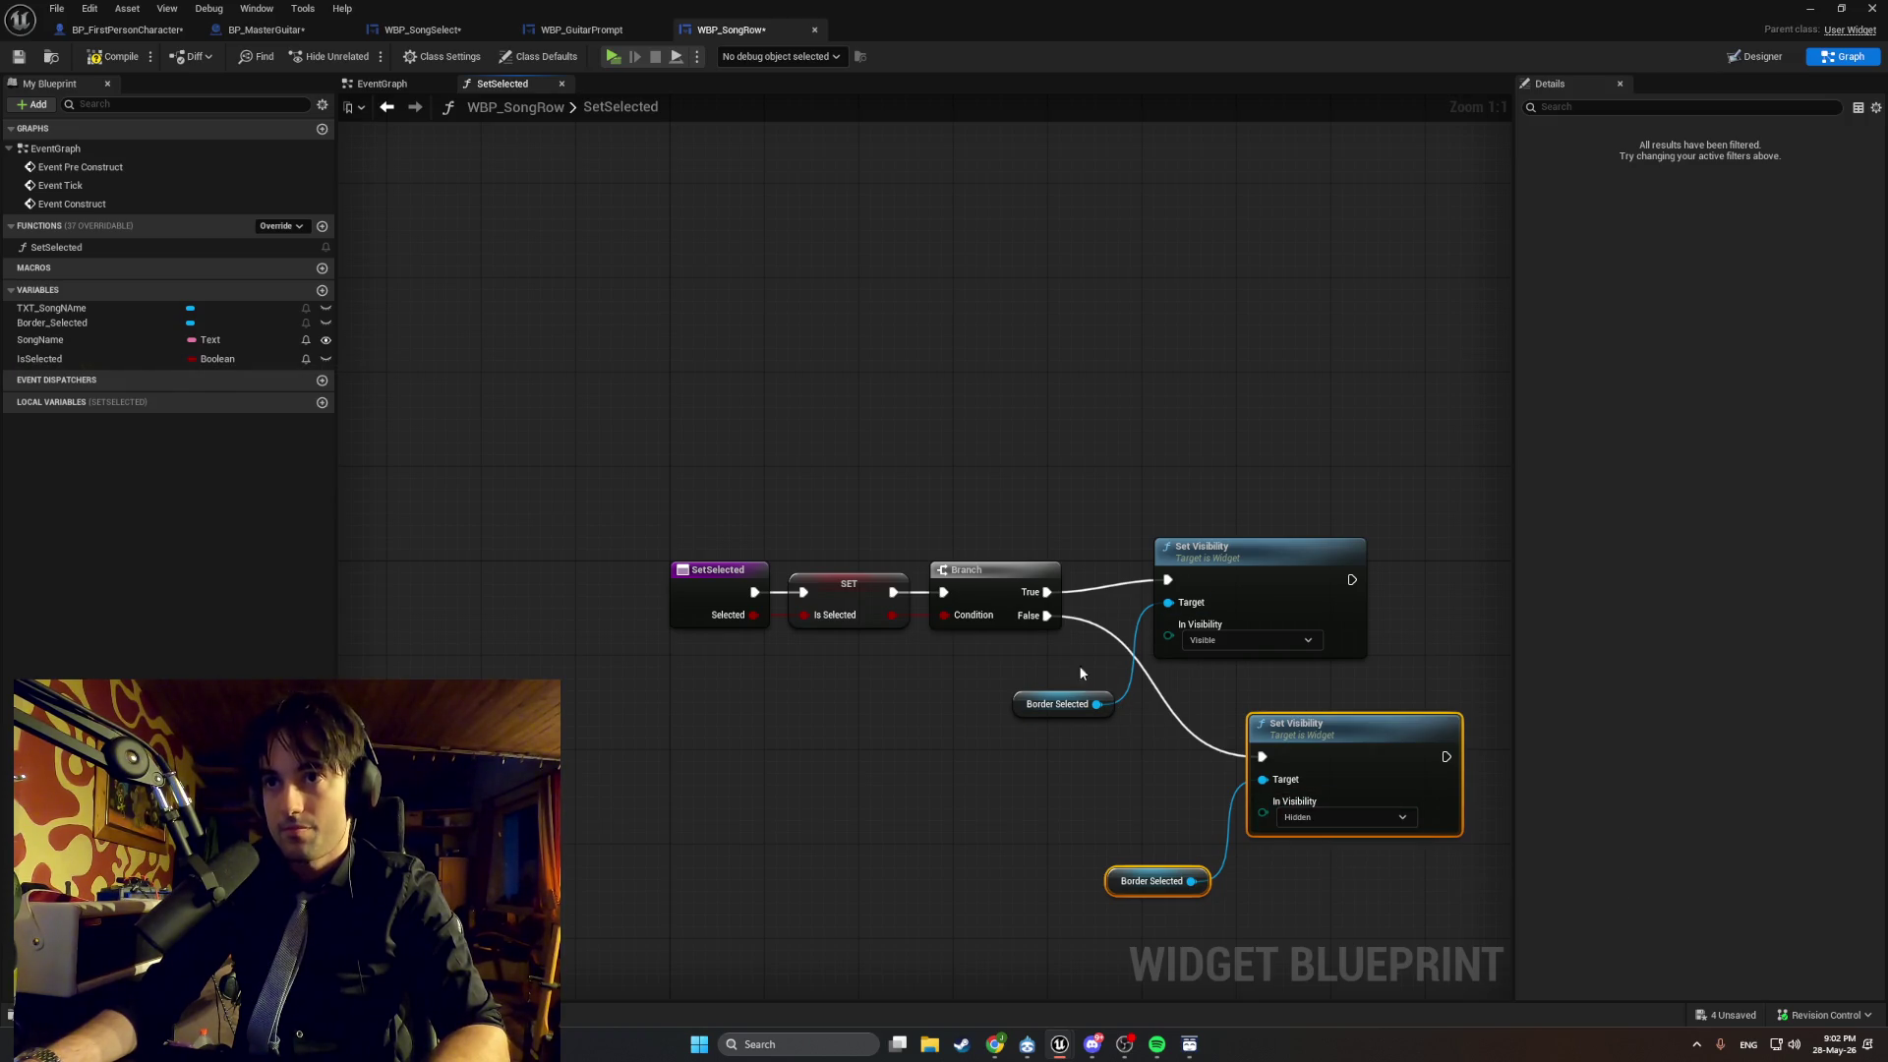
Arrange the upper and lower Set Visibility nodes and their getters neatly beside the Branch.
left_click_drag(1238, 556, 1309, 508)
left_click_drag(1018, 714, 1109, 615)
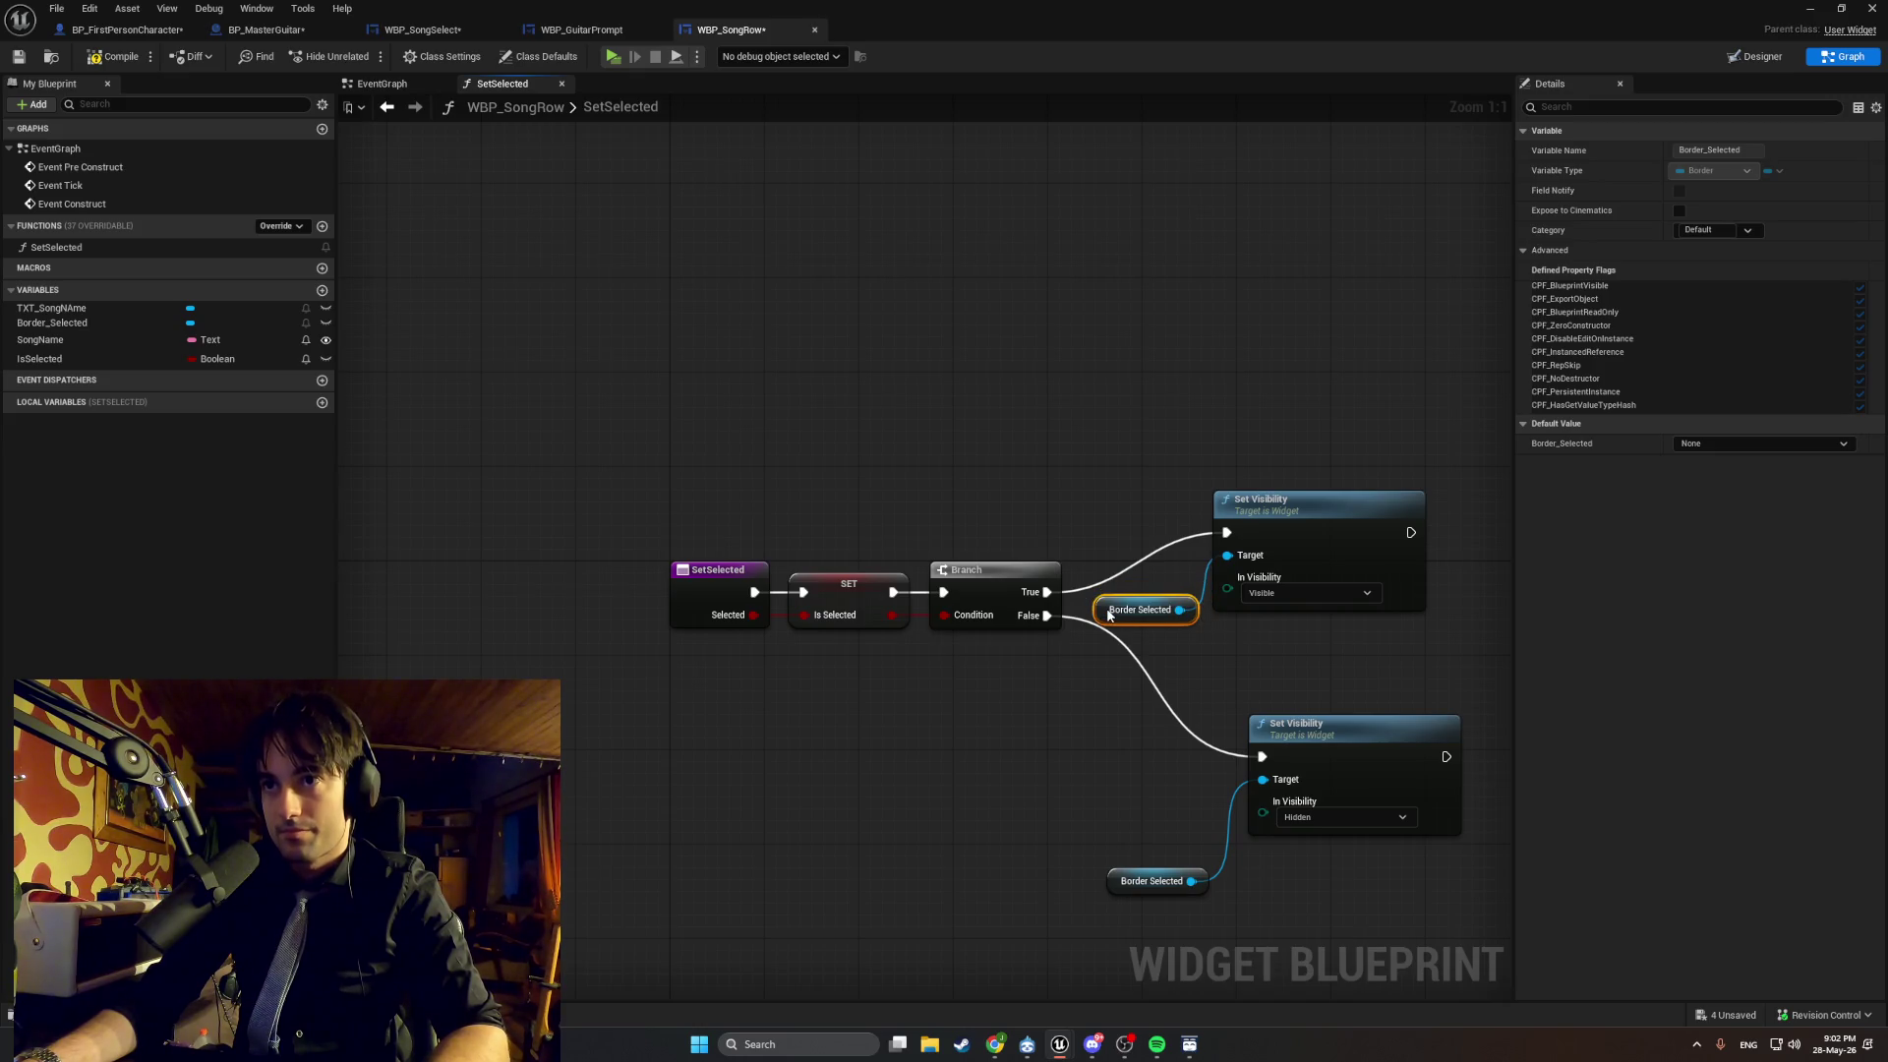
left_click(1275, 512, "shift")
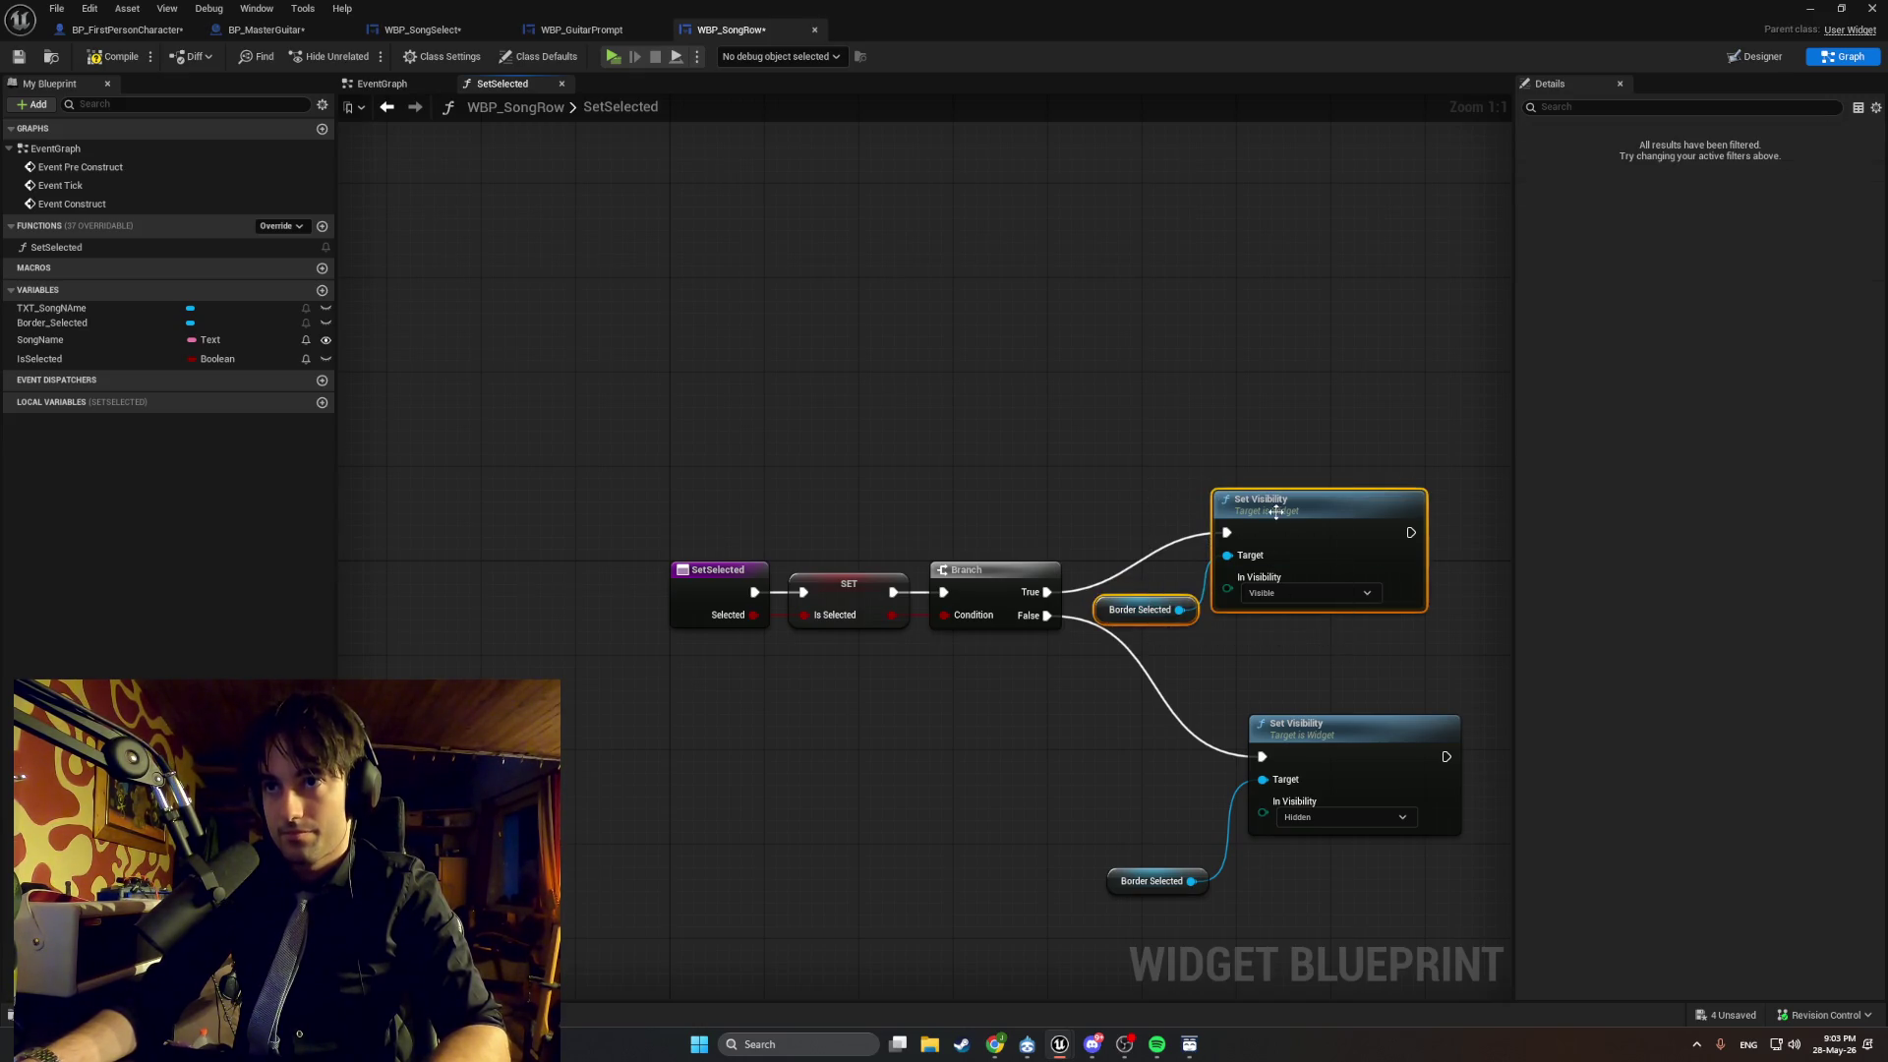
mouse_move(1276, 511)
left_mouse_down()
mouse_move(1318, 516)
mouse_move(1300, 570)
left_mouse_up()
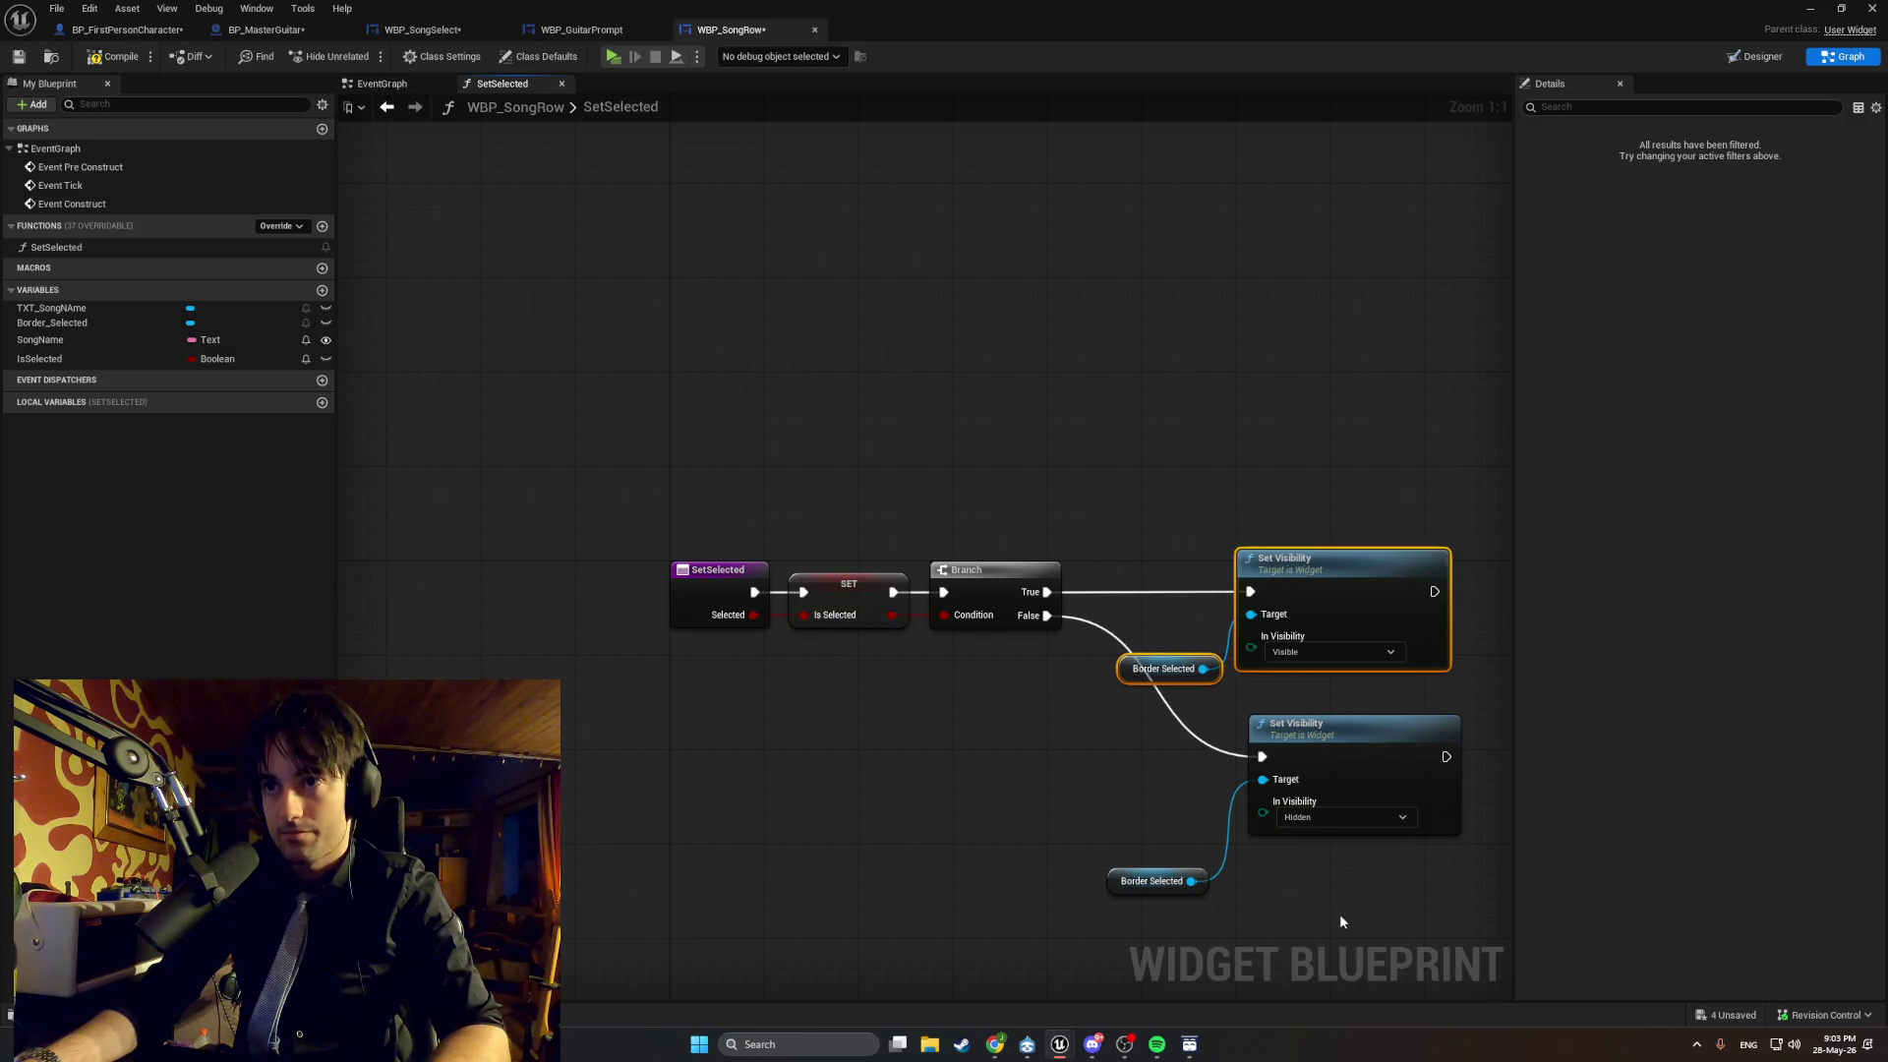
left_click_drag(1340, 921, 1141, 767)
mouse_move(1278, 738)
left_mouse_down()
mouse_move(1209, 725)
mouse_move(1265, 701)
mouse_move(1279, 715)
mouse_move(1266, 703)
left_mouse_up()
left_click(1048, 656)
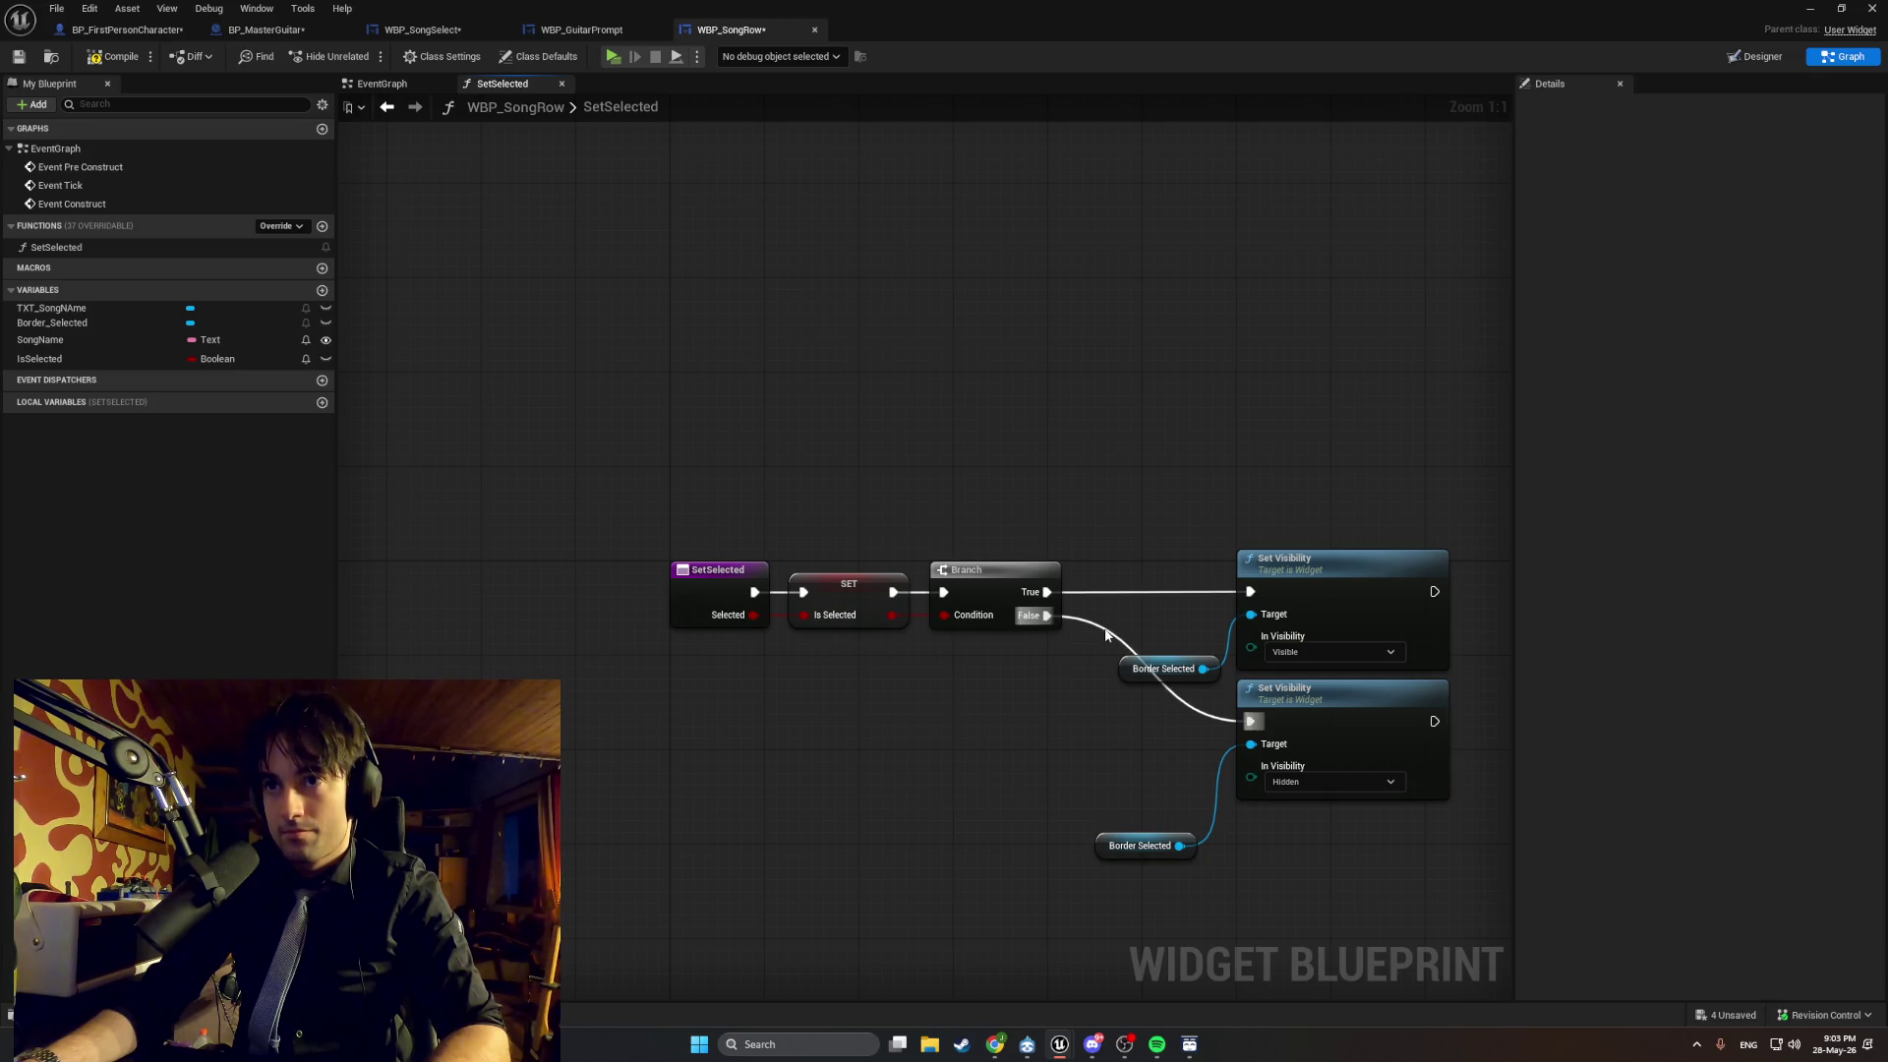
Add a reroute point on the False wire, align the getters, and compile the blueprint.
double_click(1103, 628)
left_click_drag(1103, 627, 1102, 729)
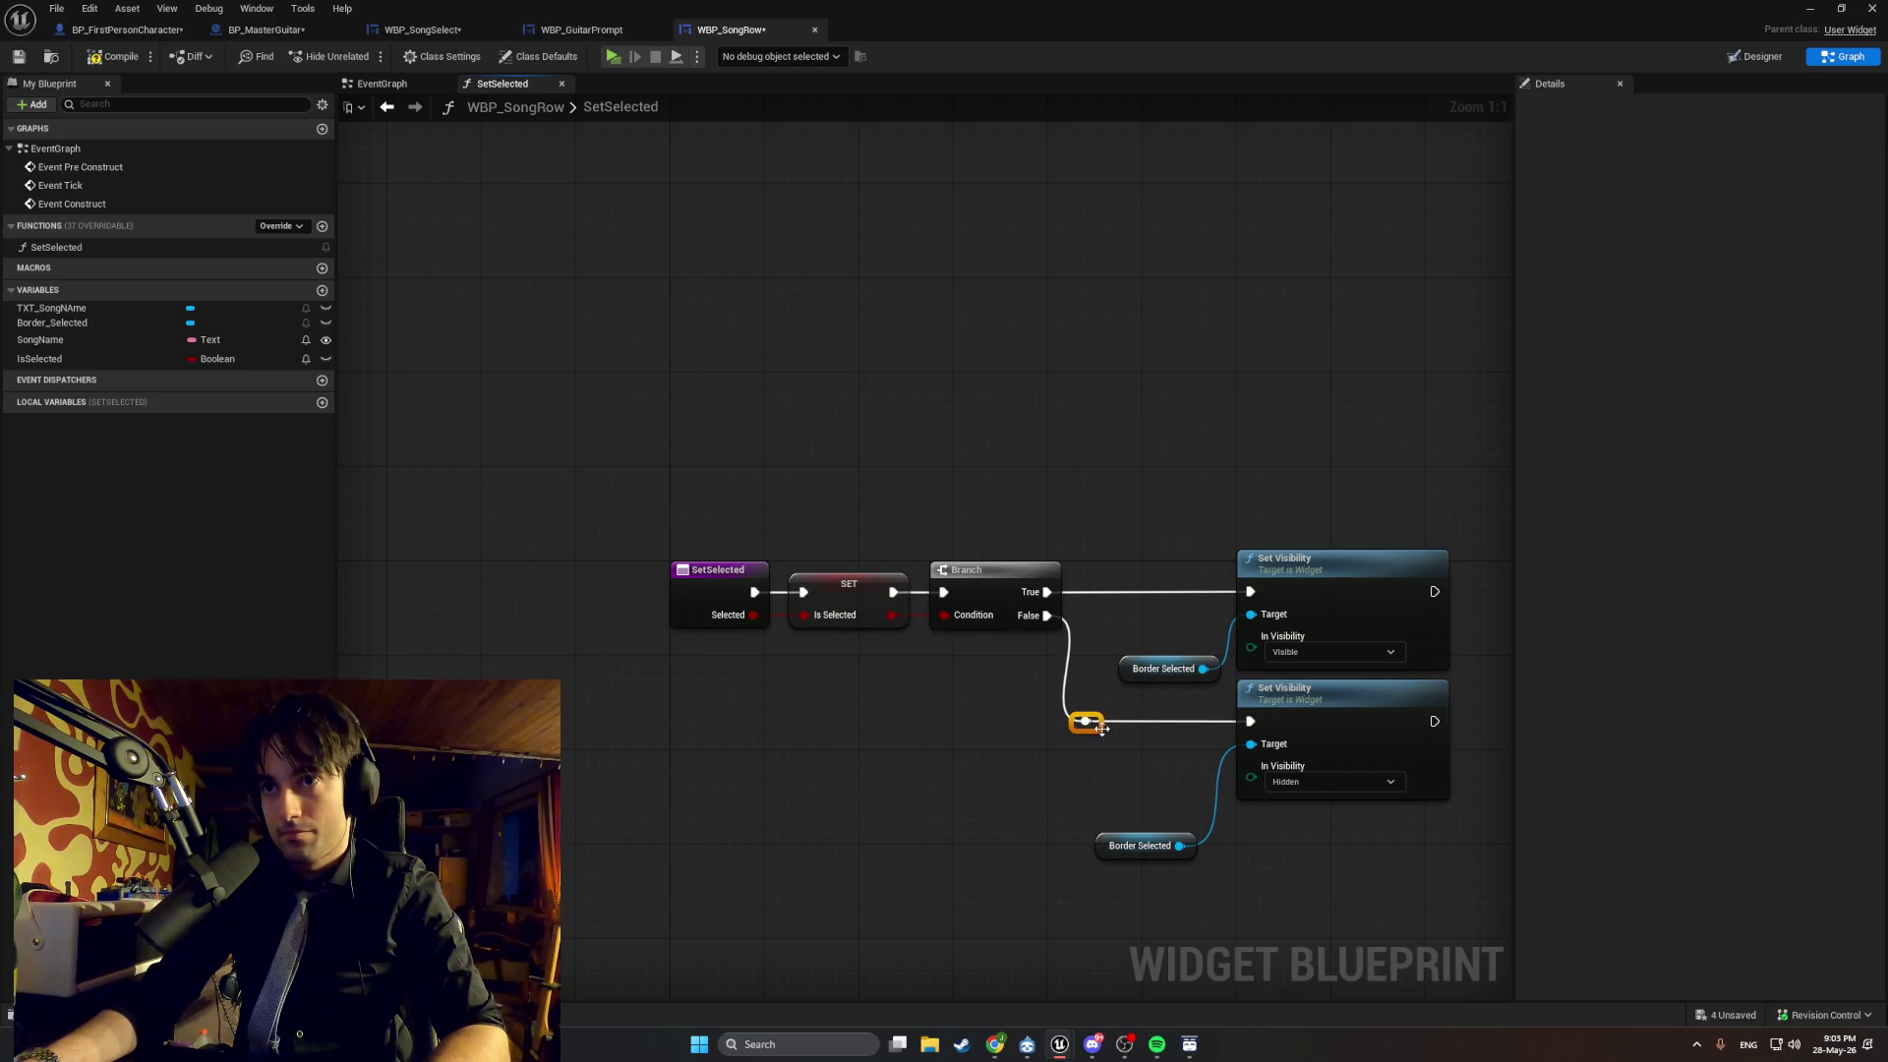
left_click_drag(1106, 847, 1128, 758)
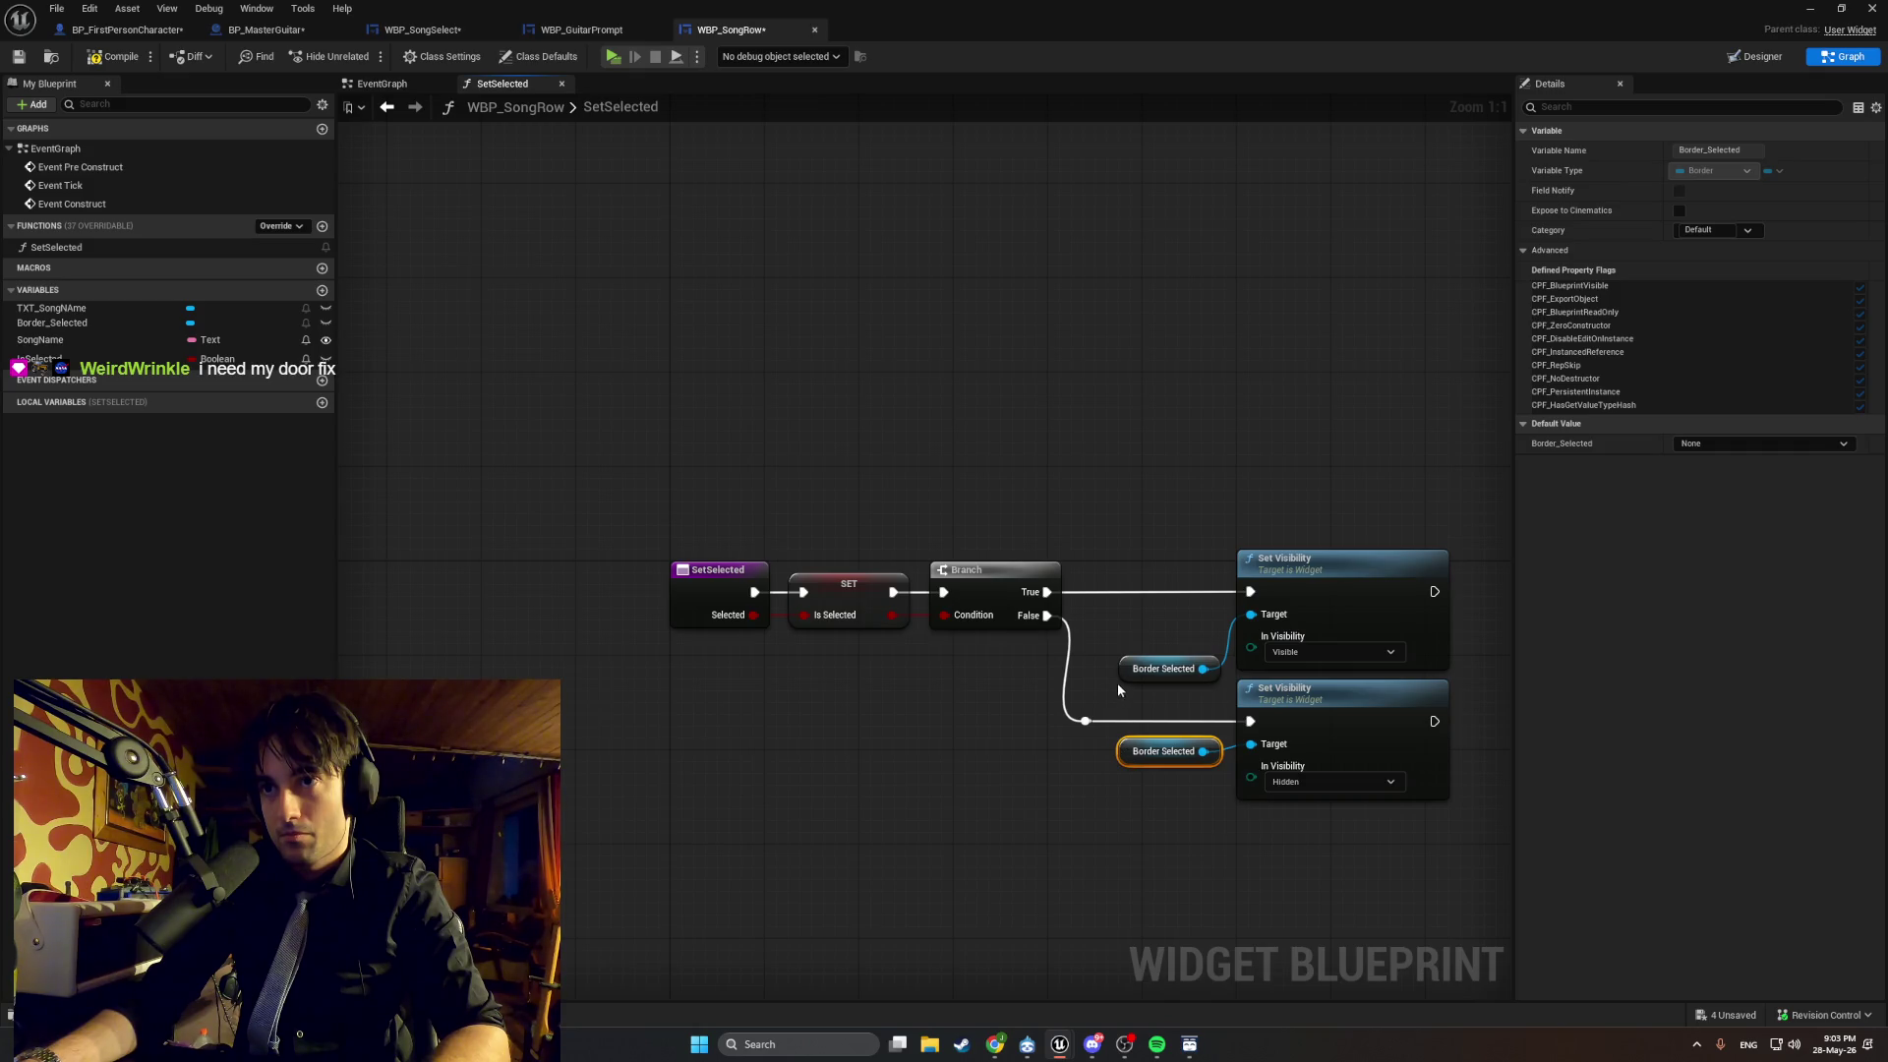
left_click_drag(1129, 676, 1131, 630)
left_click_drag(1259, 872, 1111, 521)
left_click_drag(1303, 585, 1267, 585)
left_click(1171, 492)
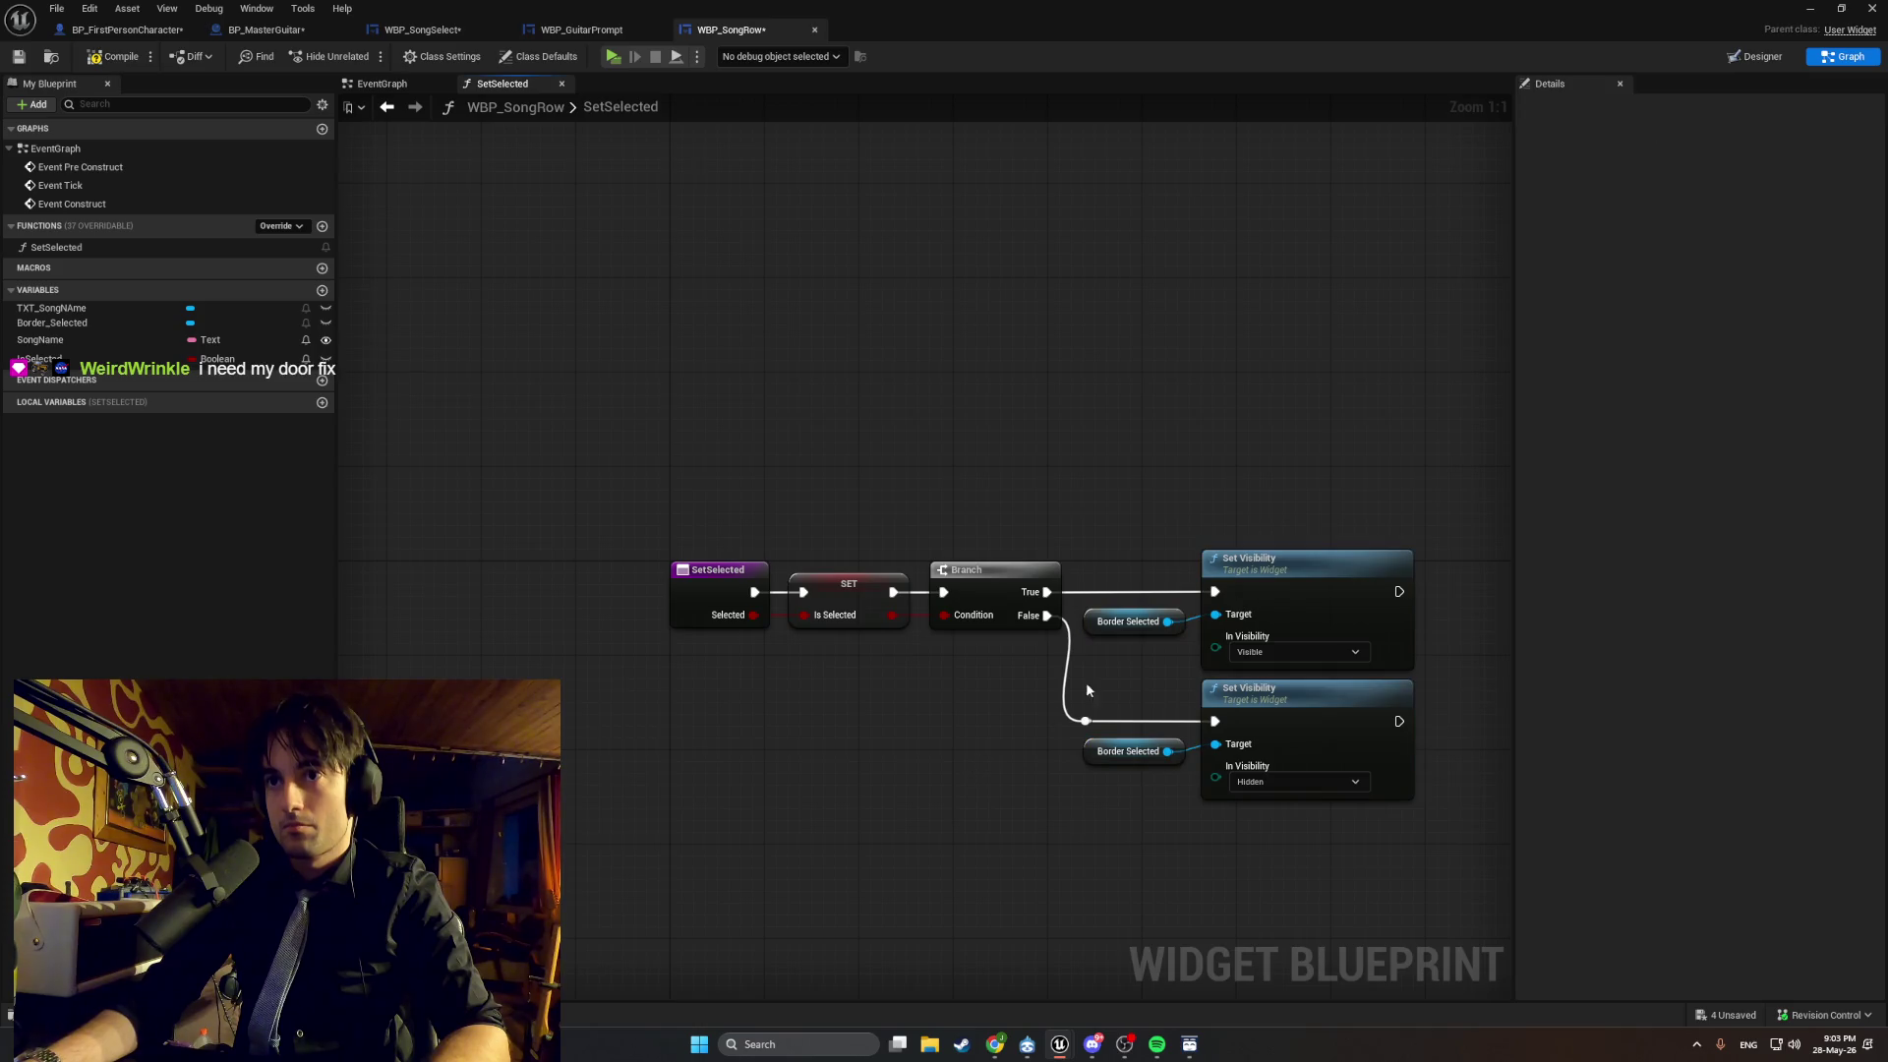
left_click(115, 59)
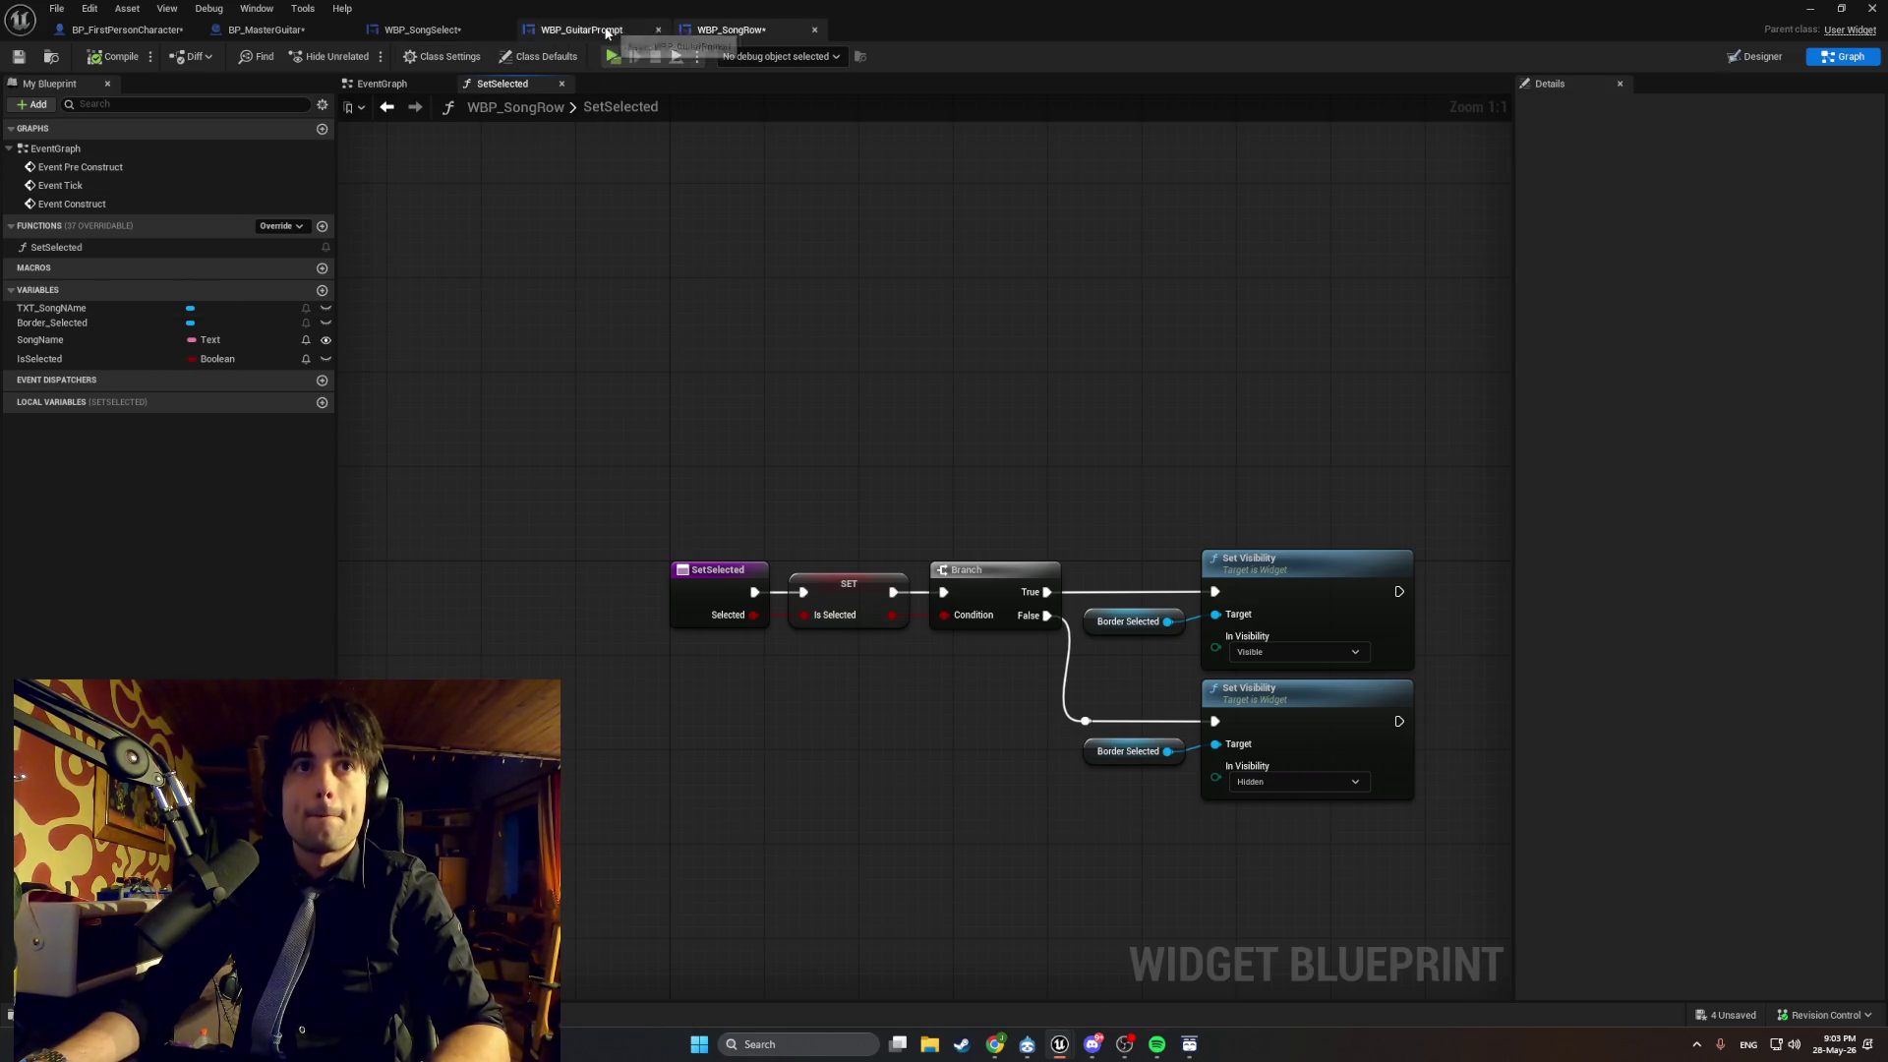
In Designer, move TXT_SongName out of Border_Selected to the Canvas Panel level.
left_click(1757, 62)
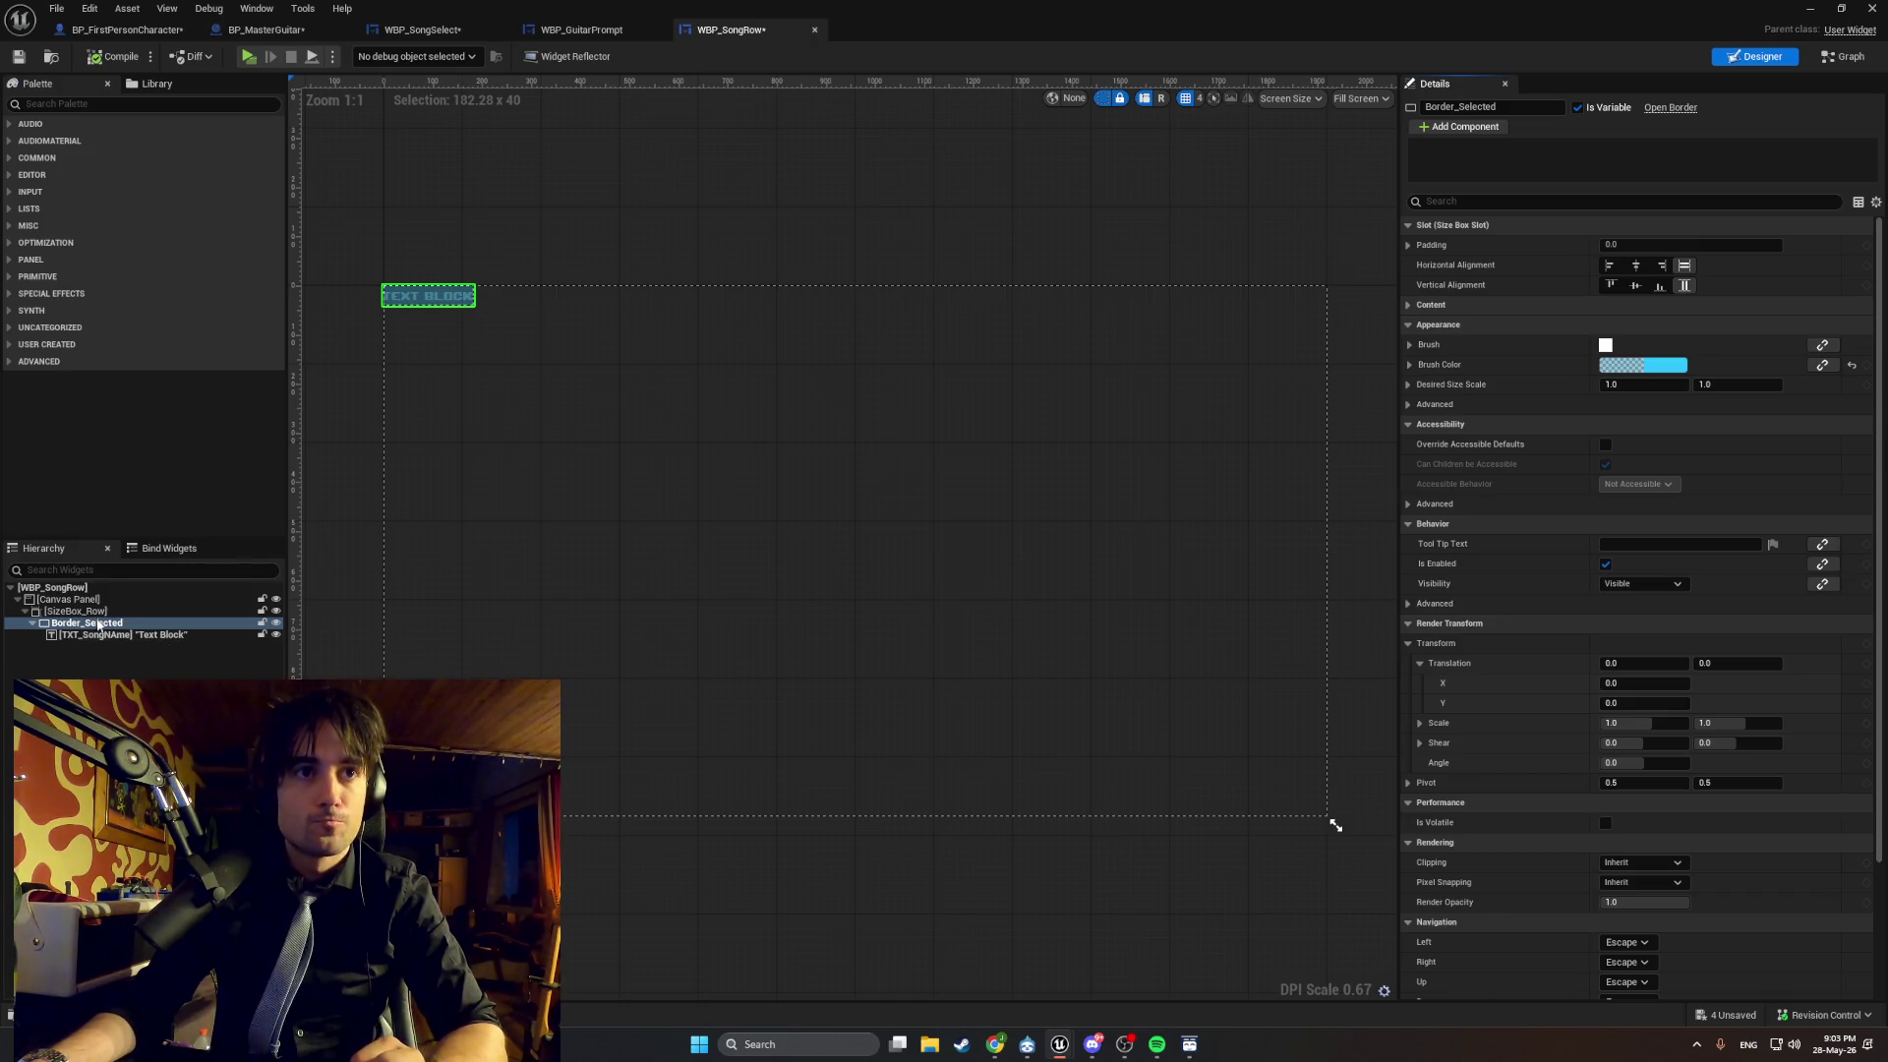
left_click_drag(128, 634, 72, 610)
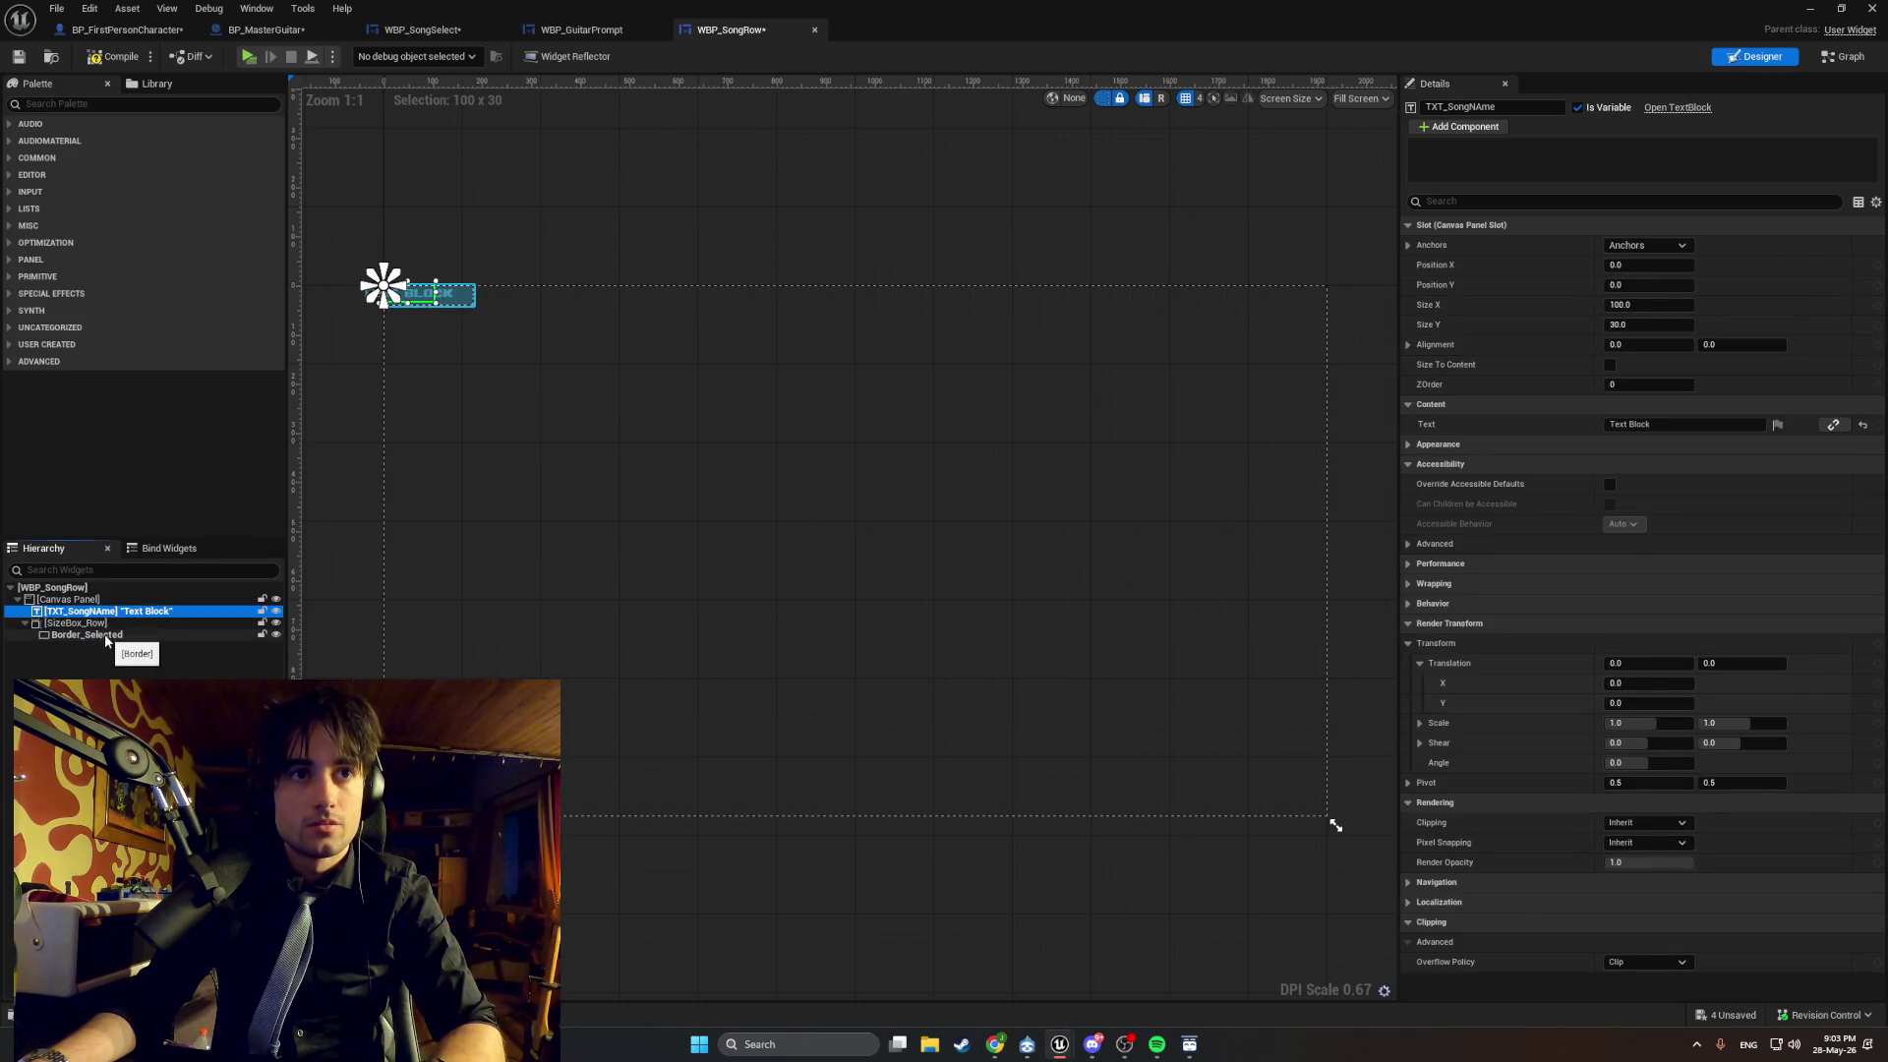
key("ctrl+z")
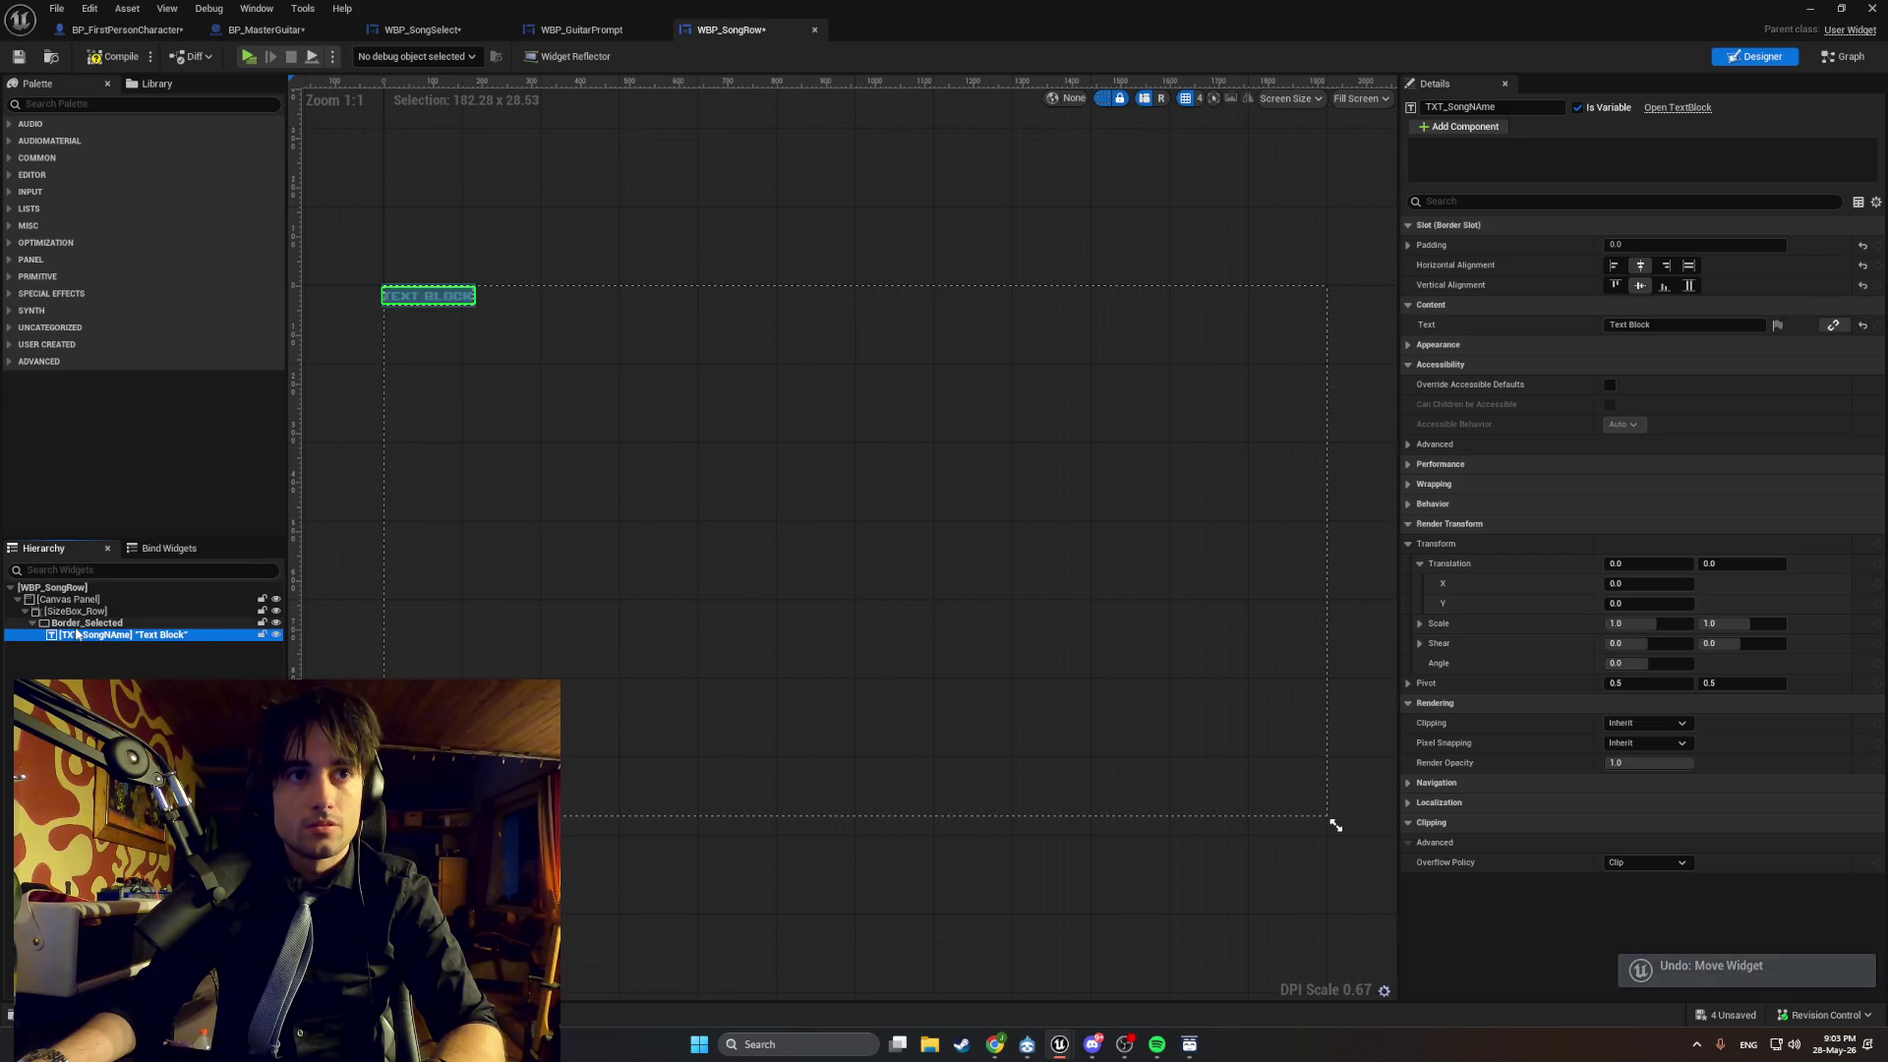
left_click(76, 628)
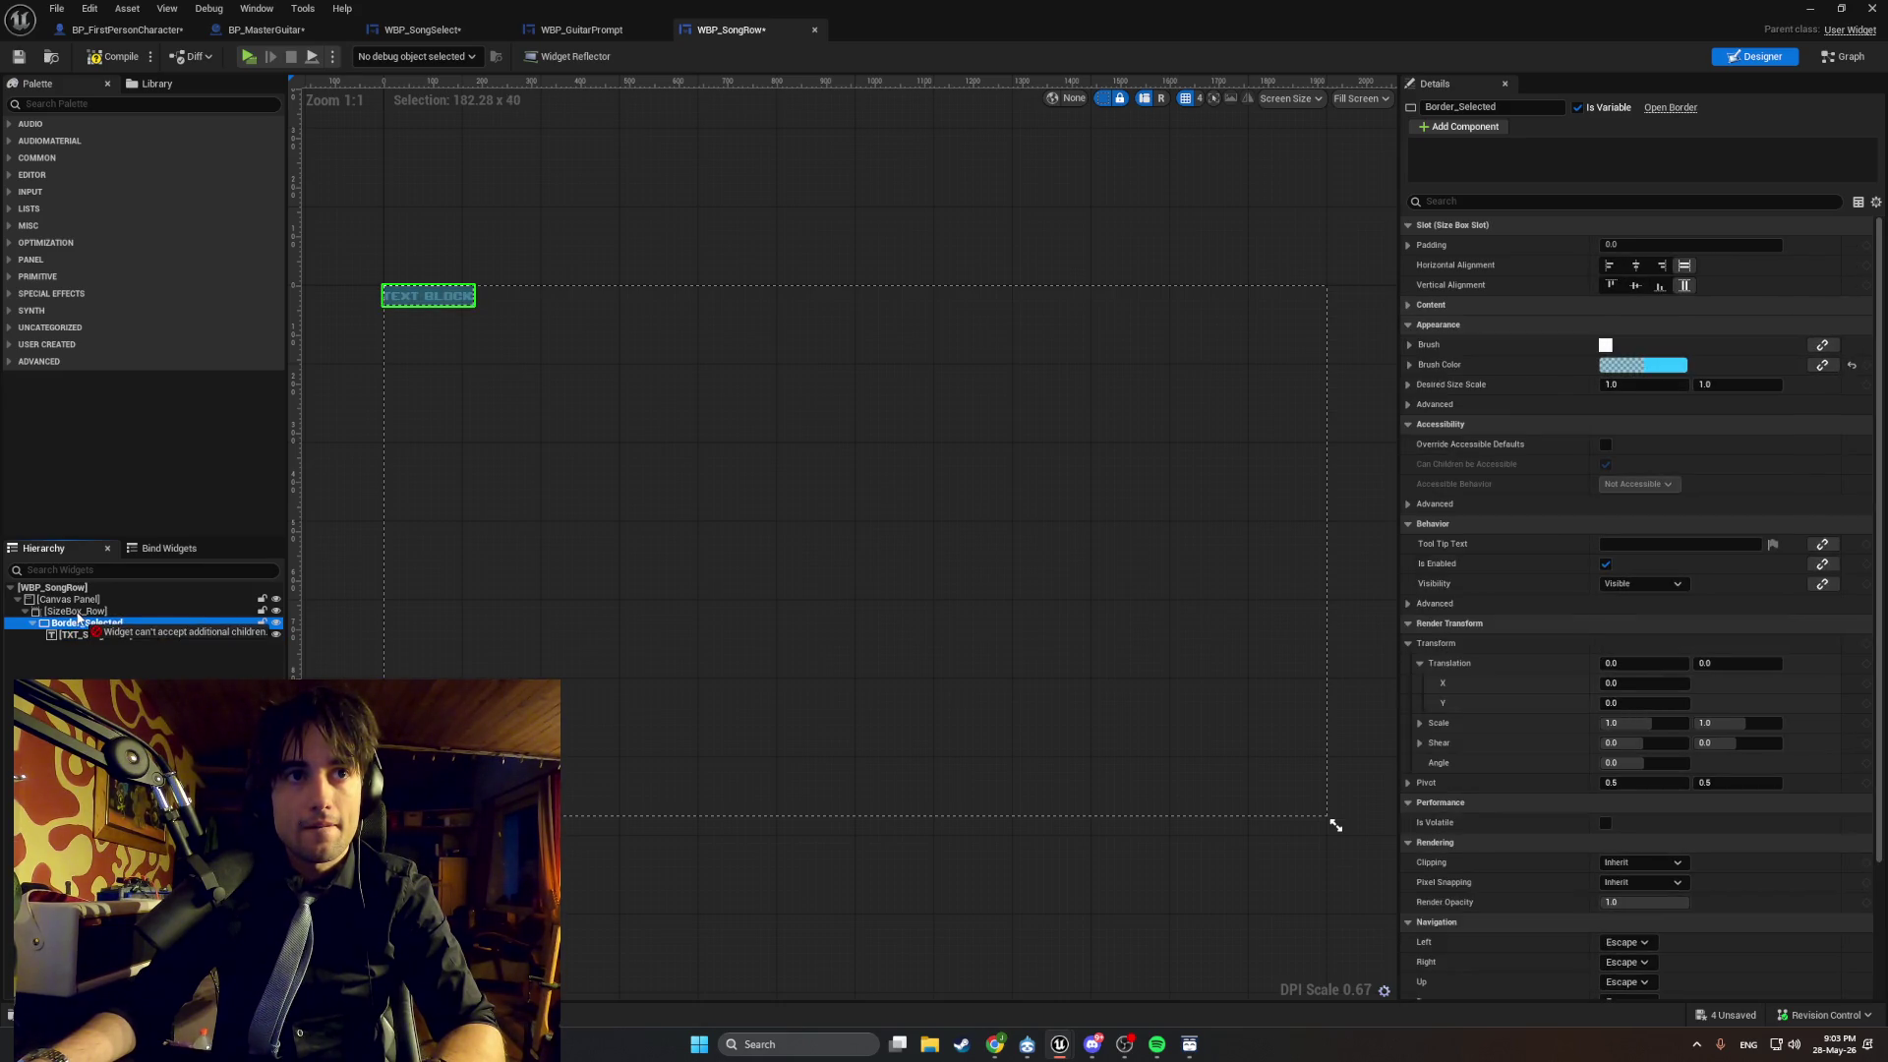
left_click_drag(86, 637, 90, 642)
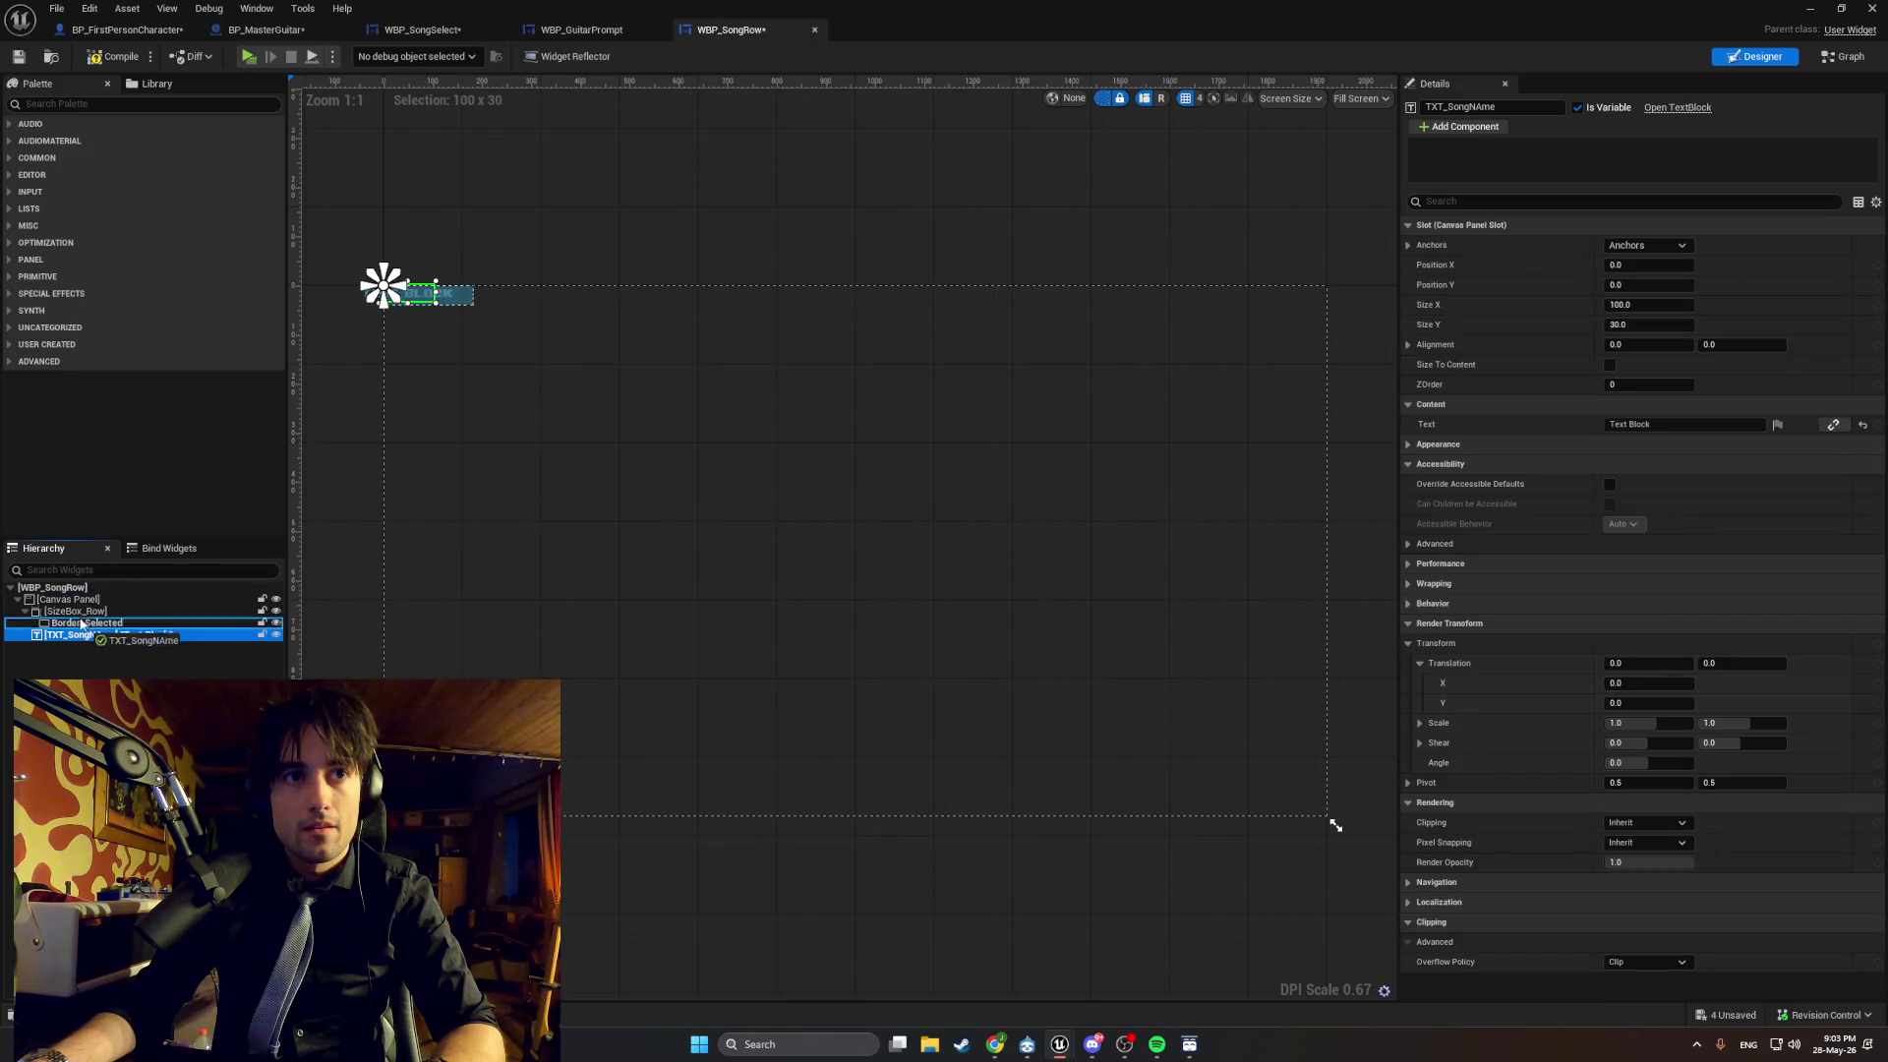
Try nesting TXT_SongName inside SizeBox_Row, then bring the music player forward.
left_click_drag(84, 634, 67, 617)
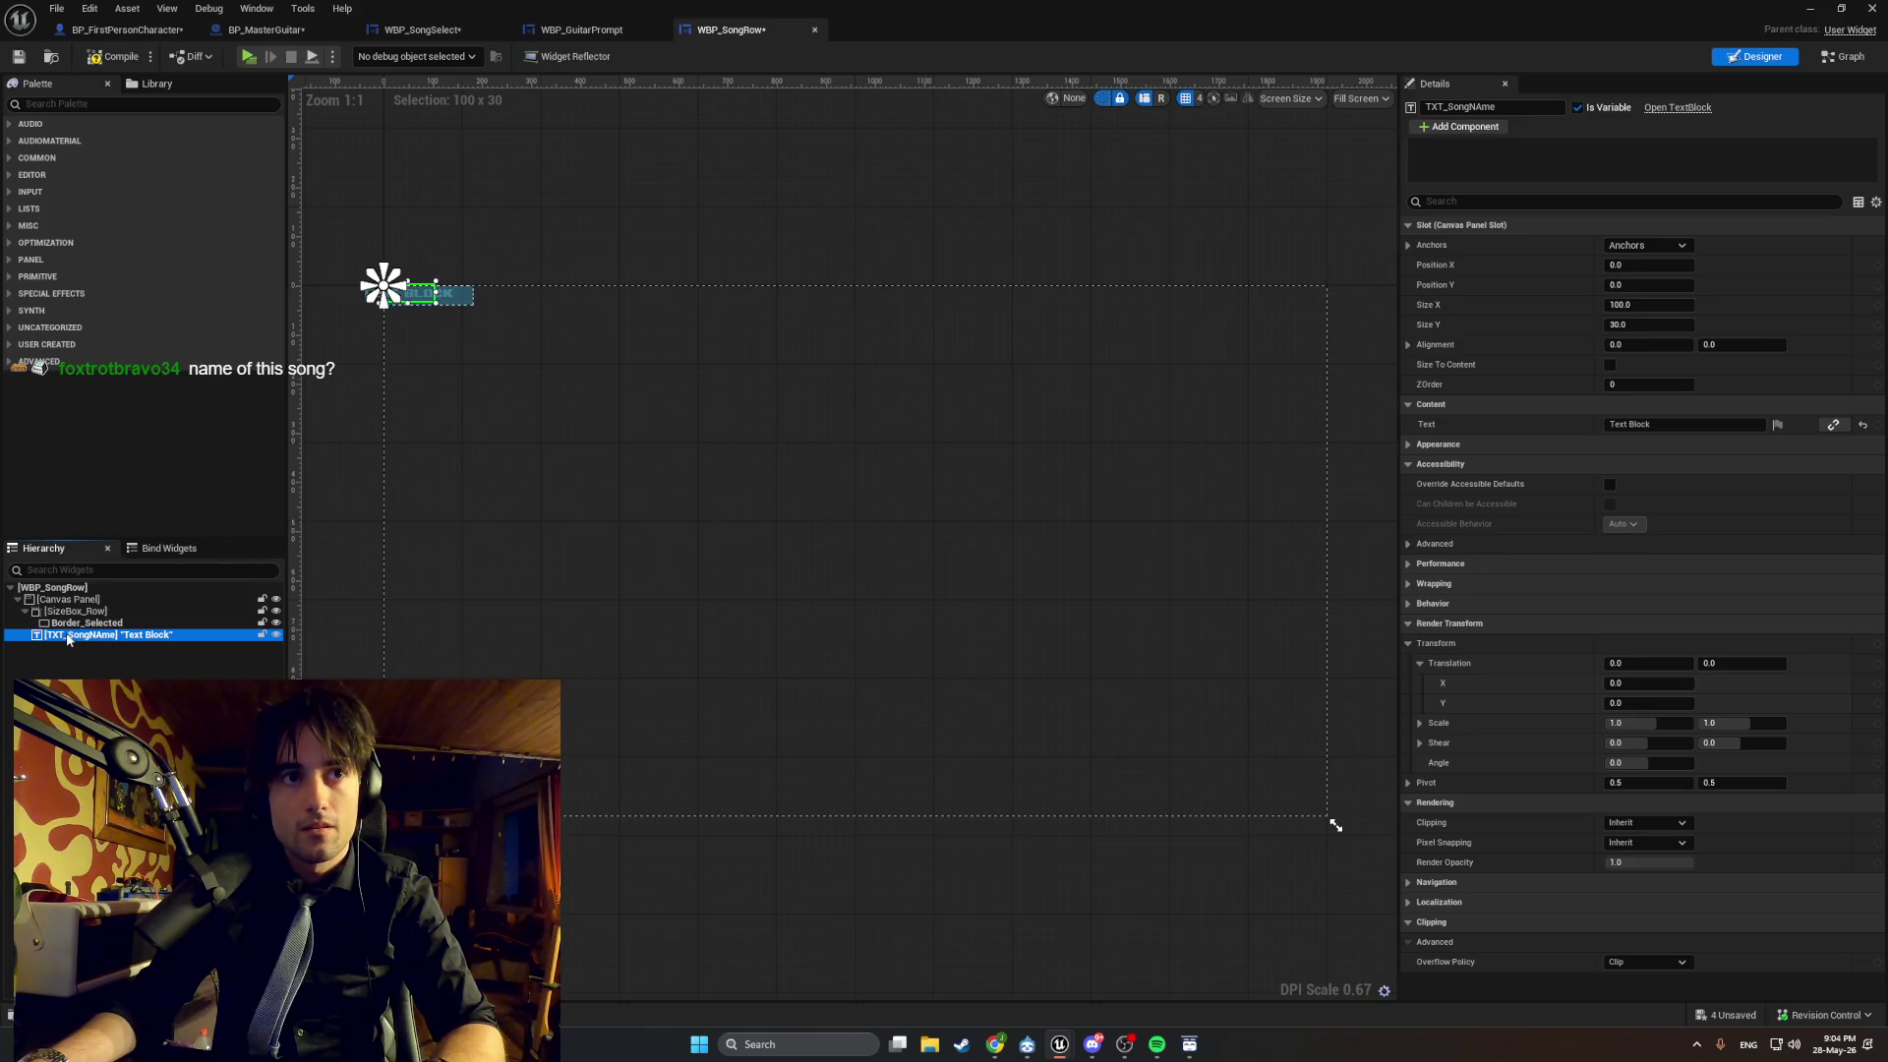
left_click(74, 611)
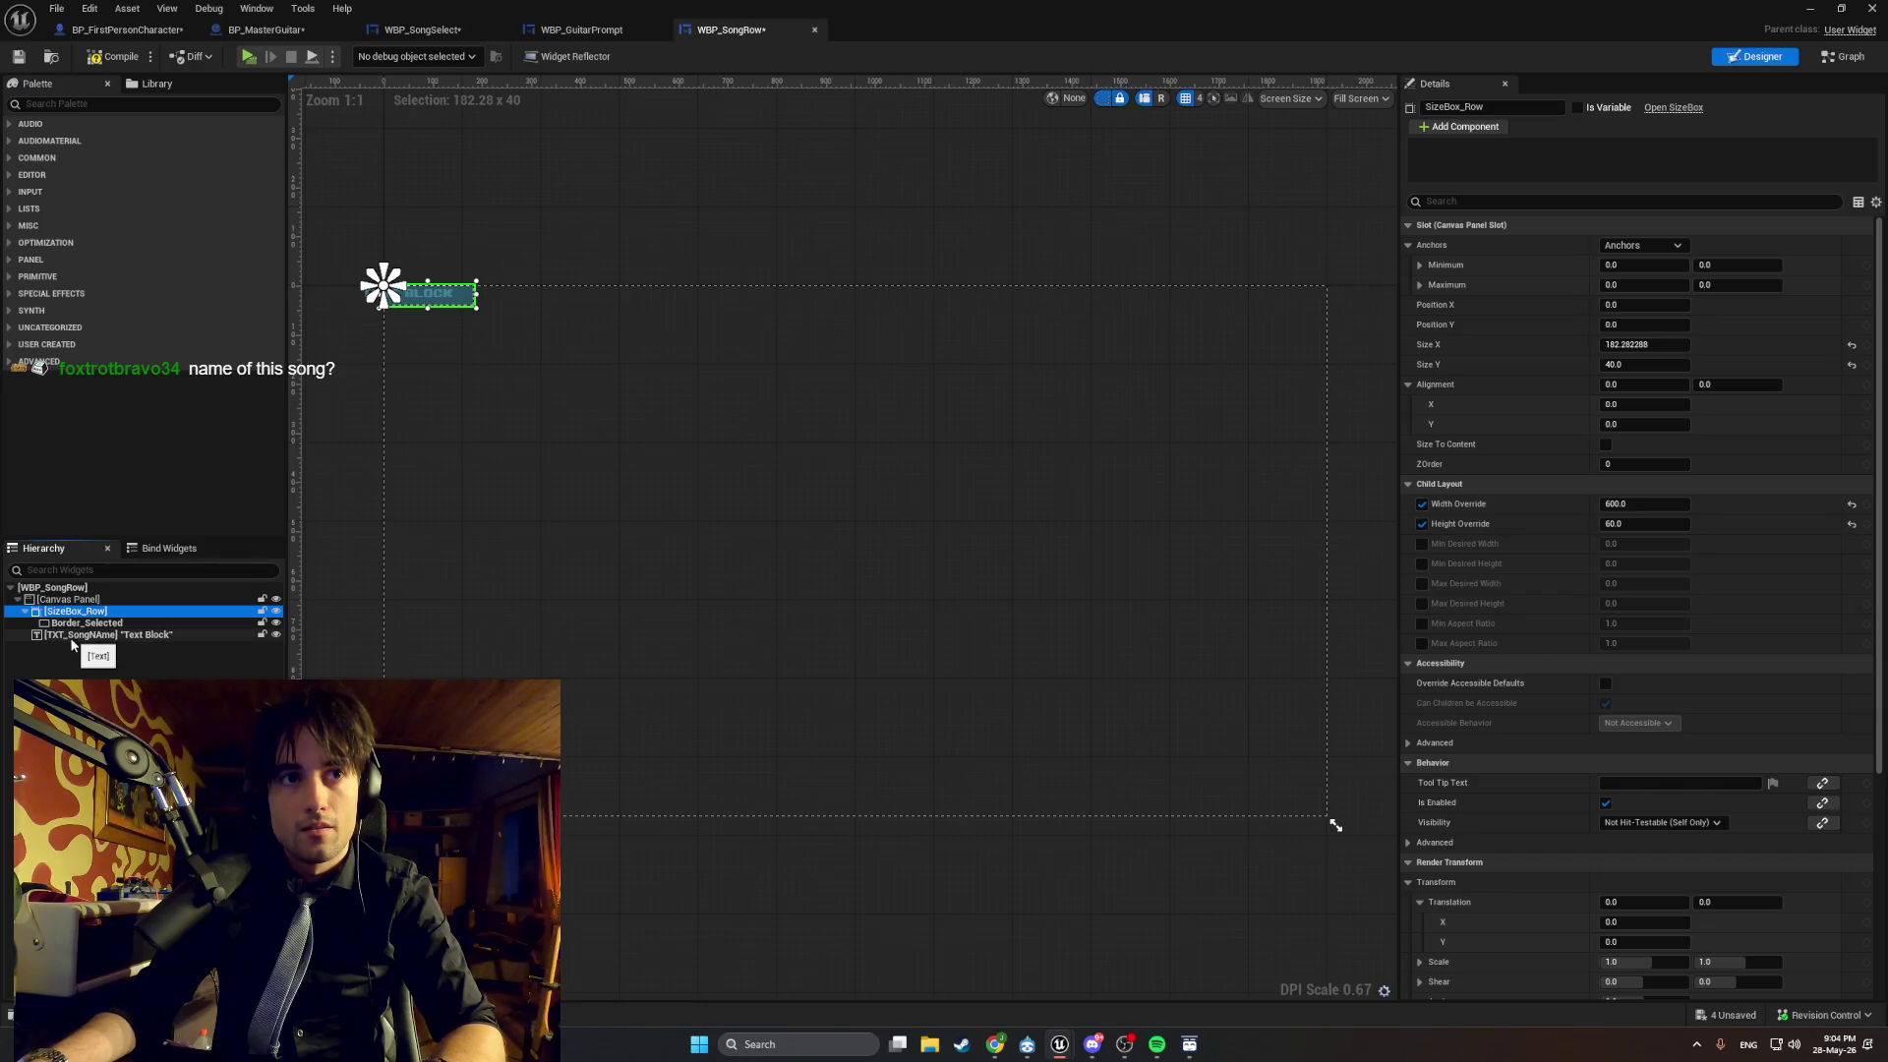
mouse_move(72, 637)
left_mouse_down()
mouse_move(76, 615)
mouse_move(27, 624)
mouse_move(84, 629)
left_mouse_up()
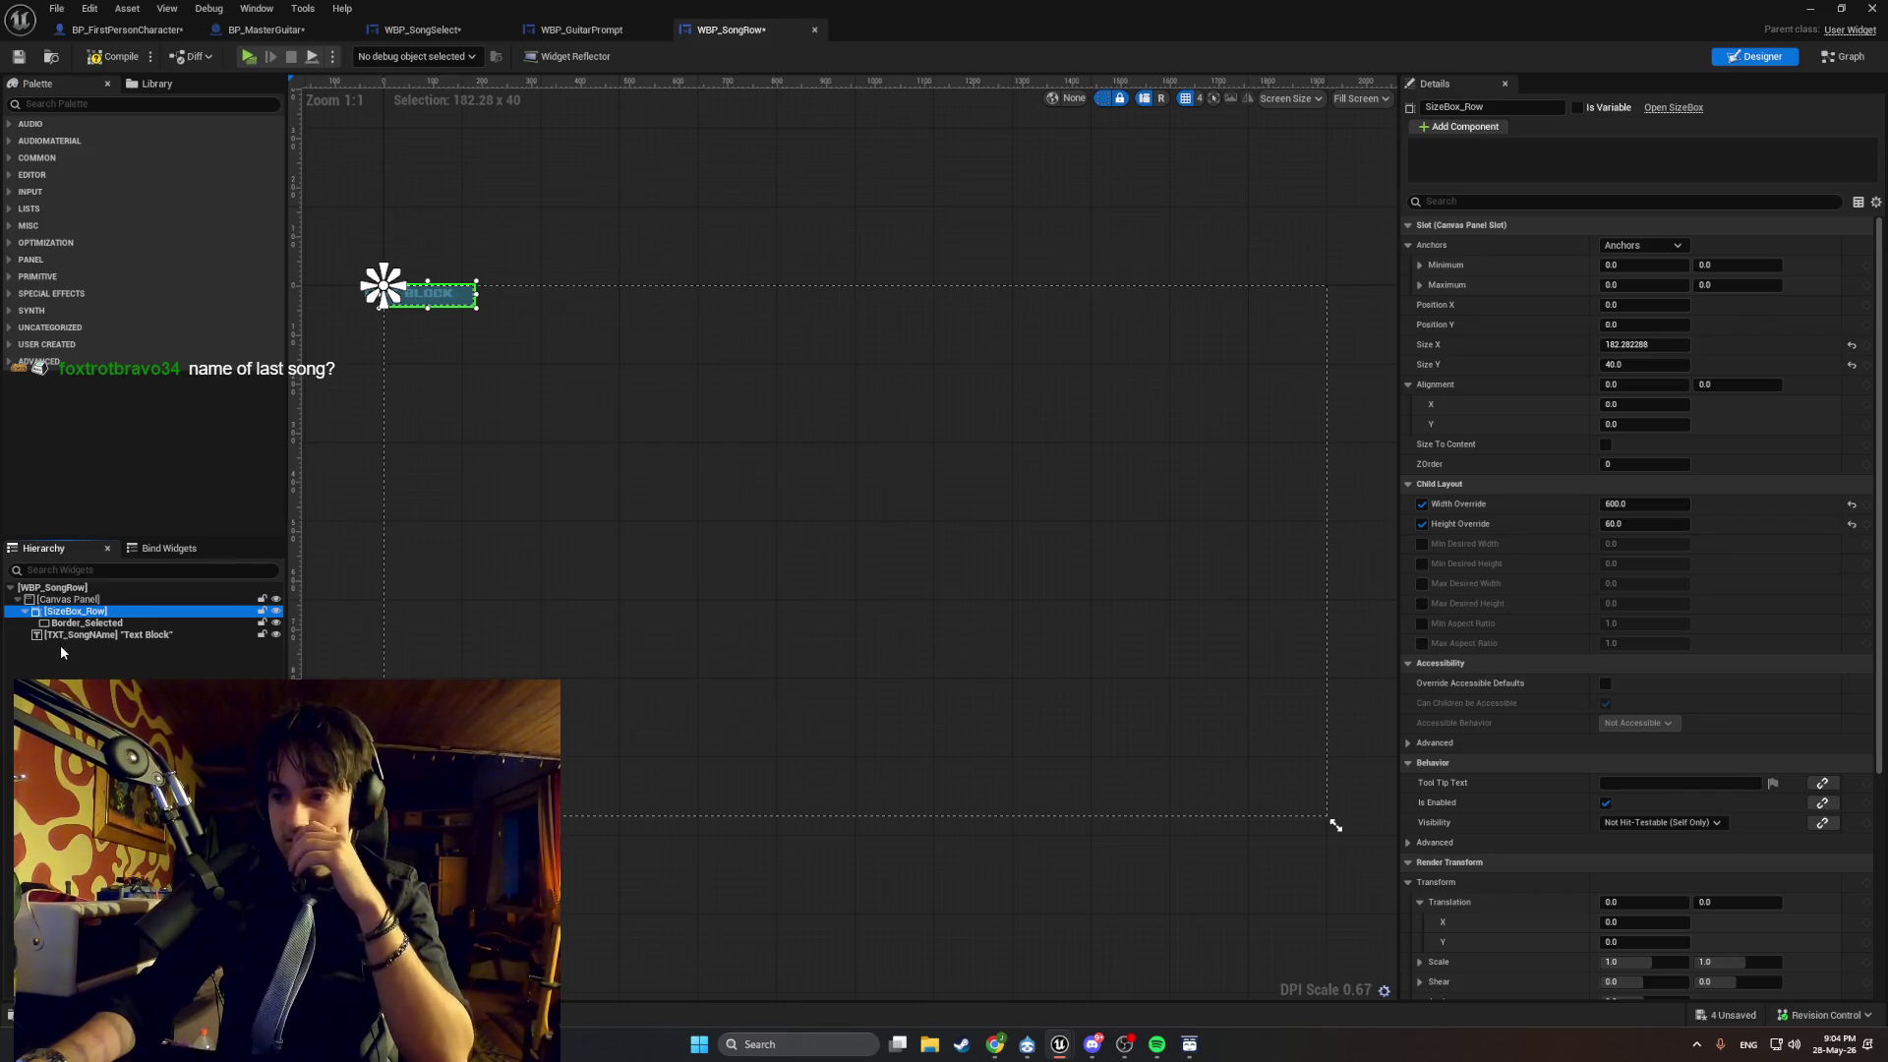
left_click(1157, 1044)
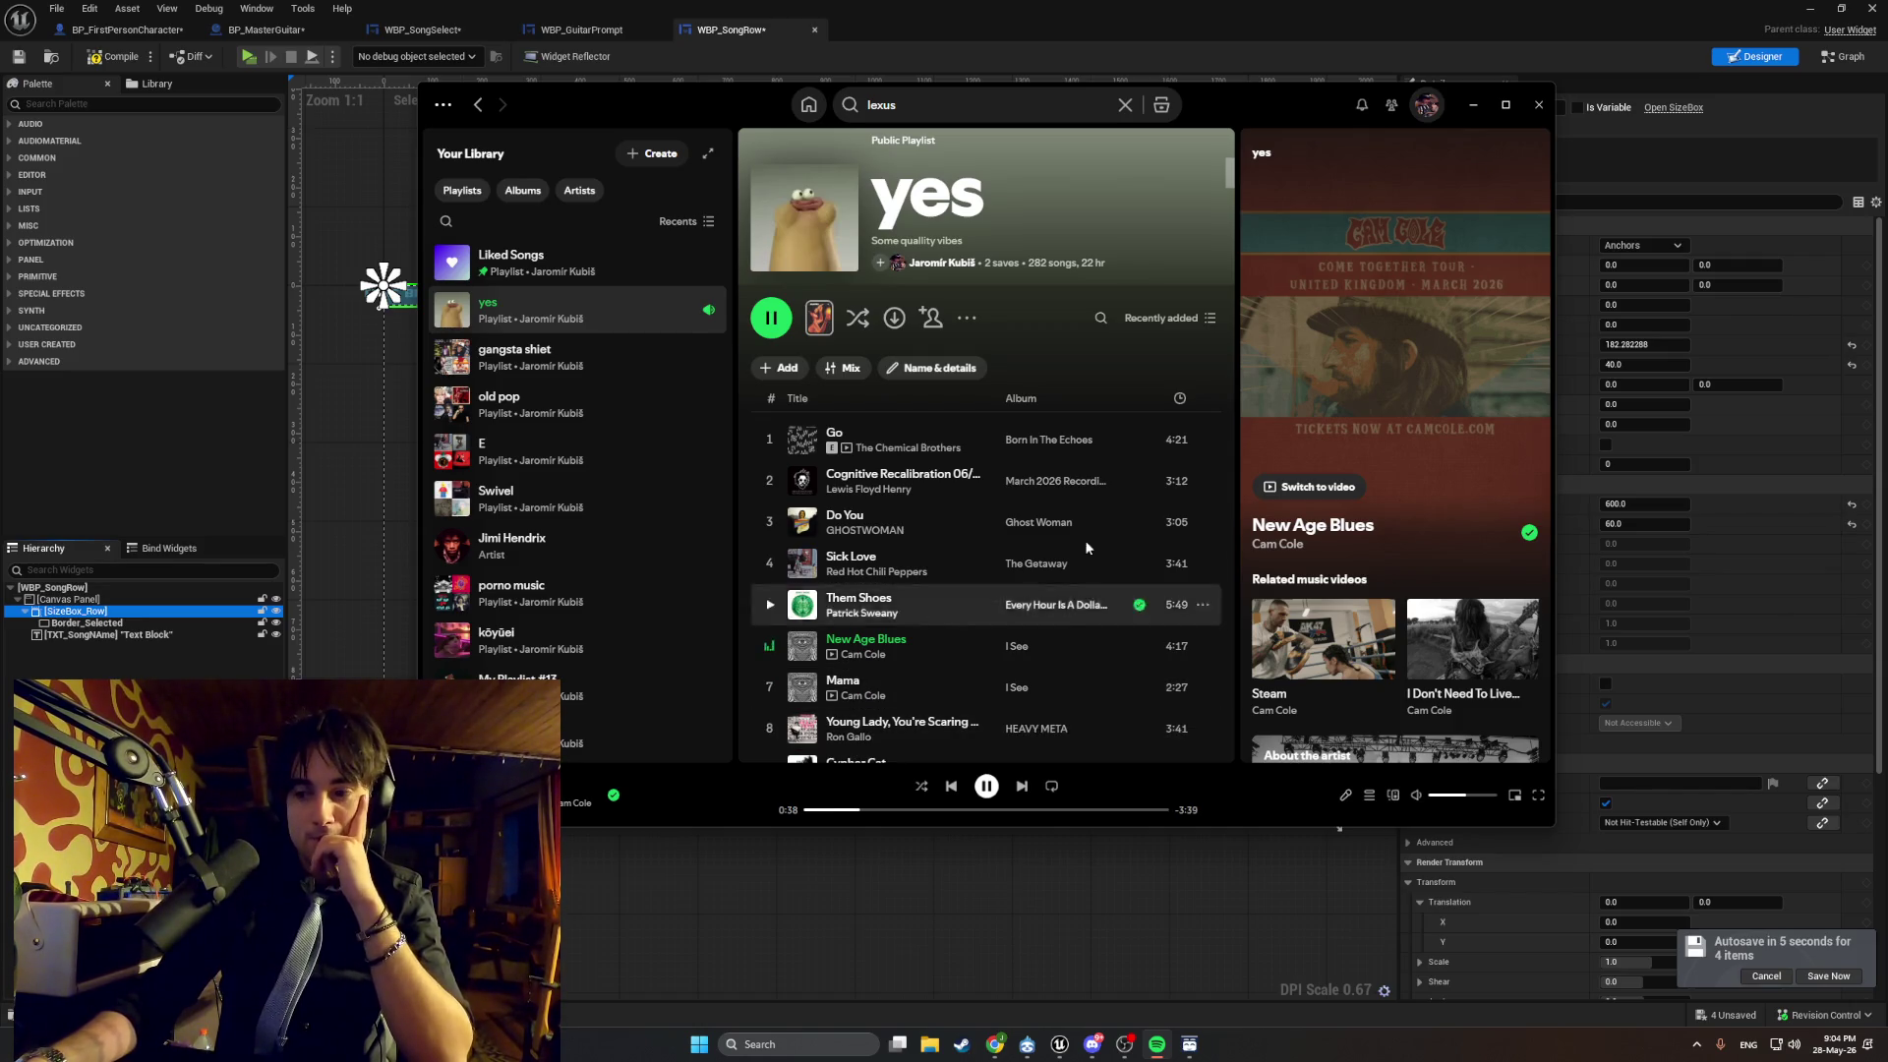
left_click(1467, 110)
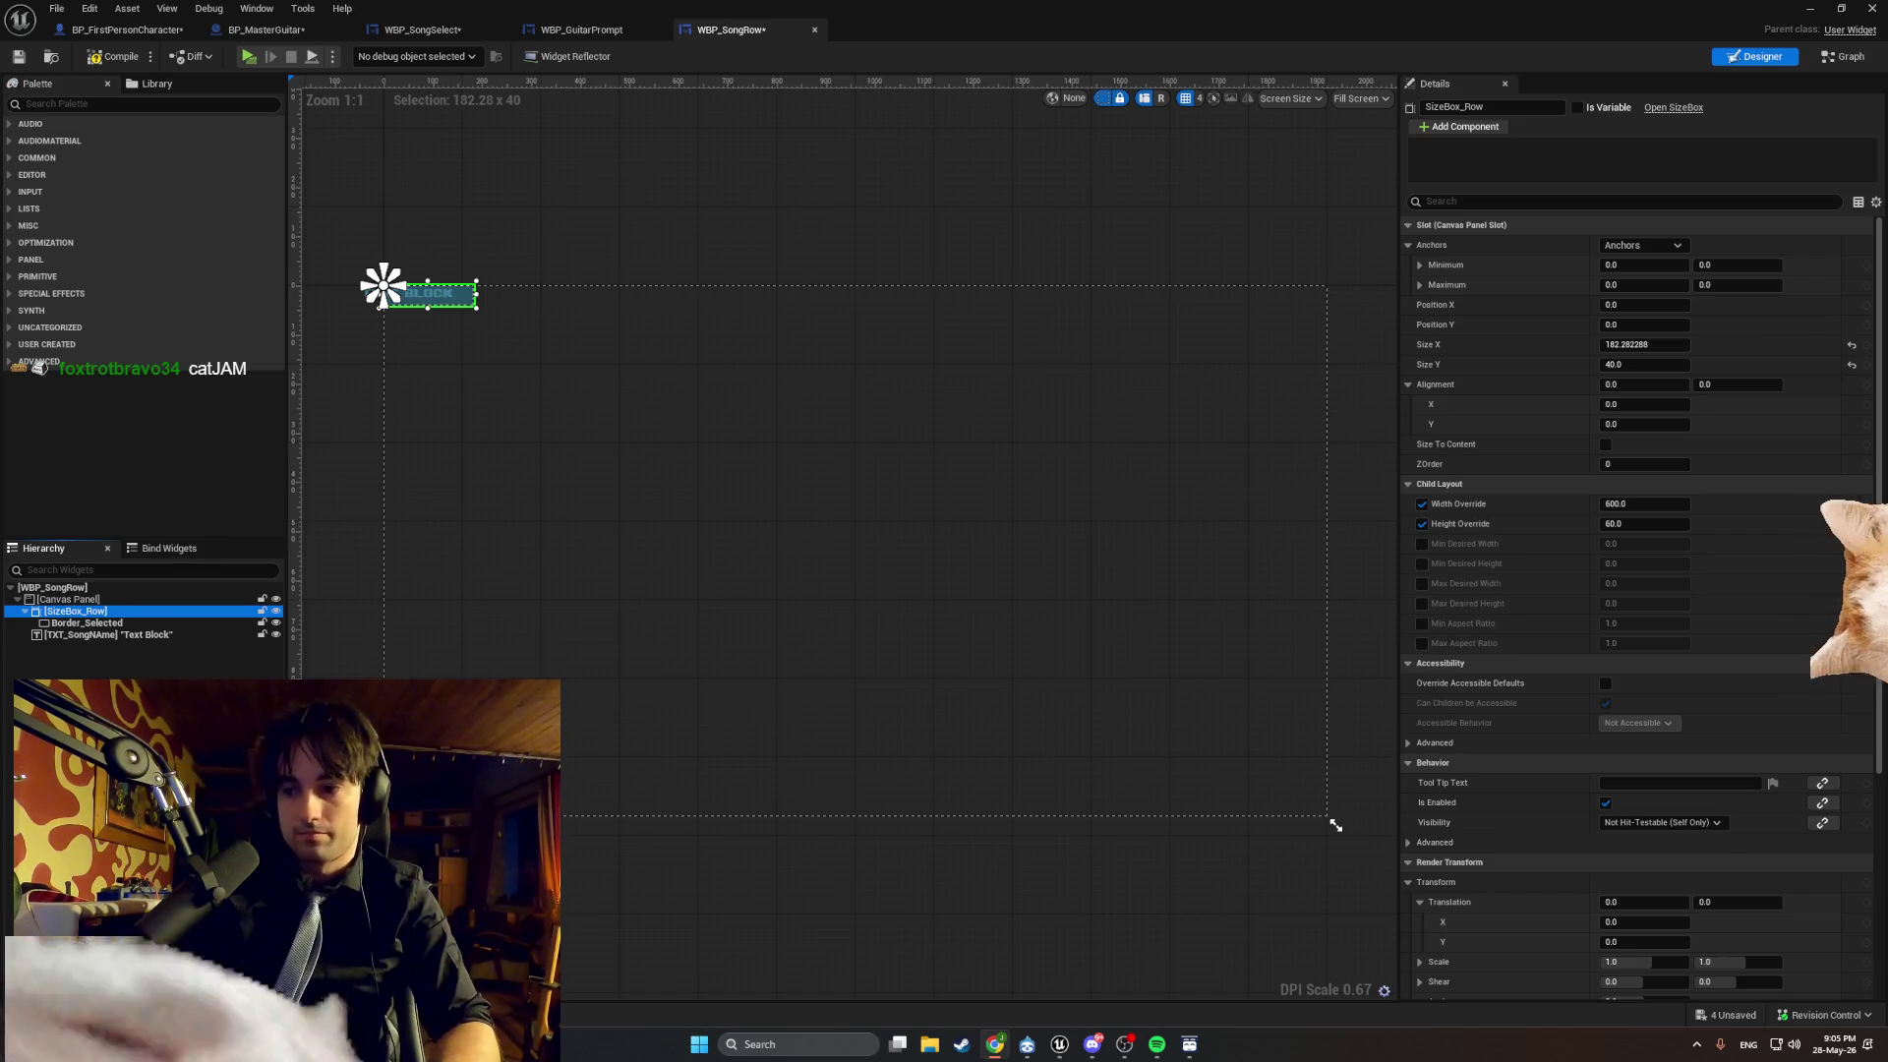
Clear the widget selection and undo the last widget move.
left_click(1335, 826)
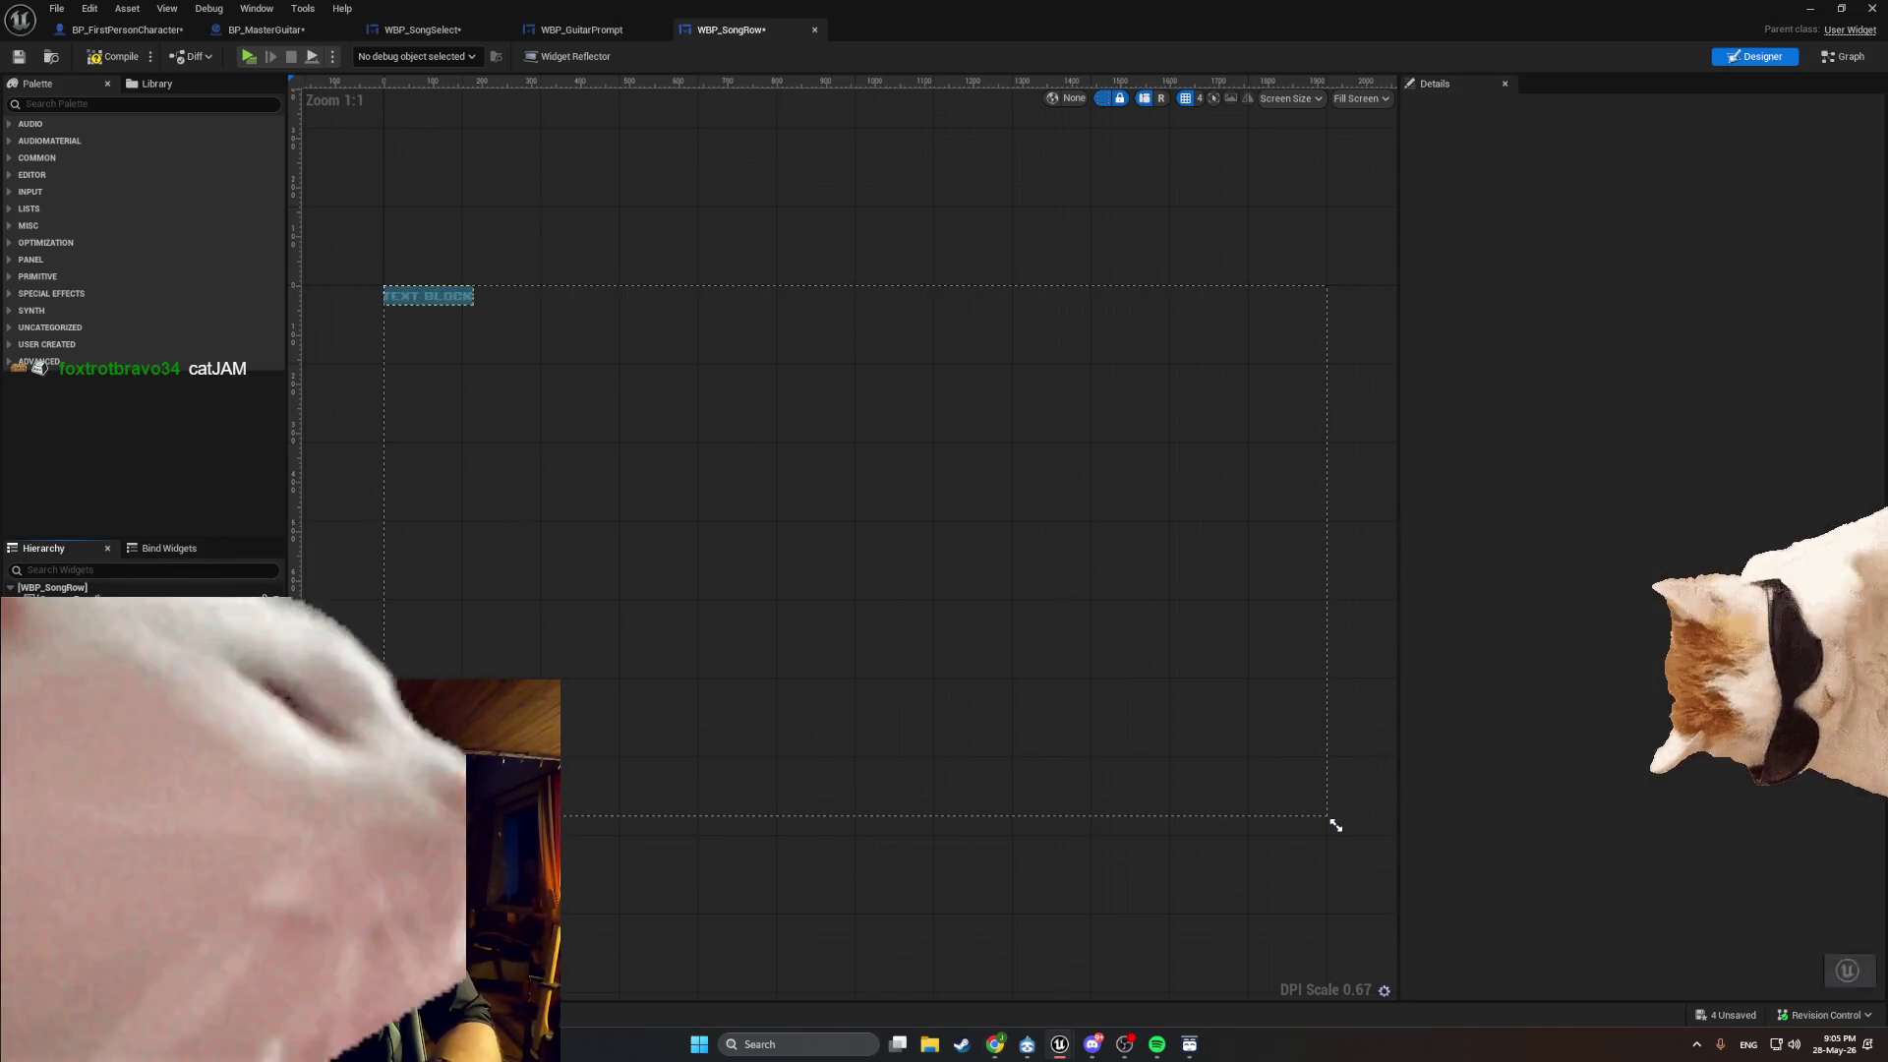
key("ctrl+z")
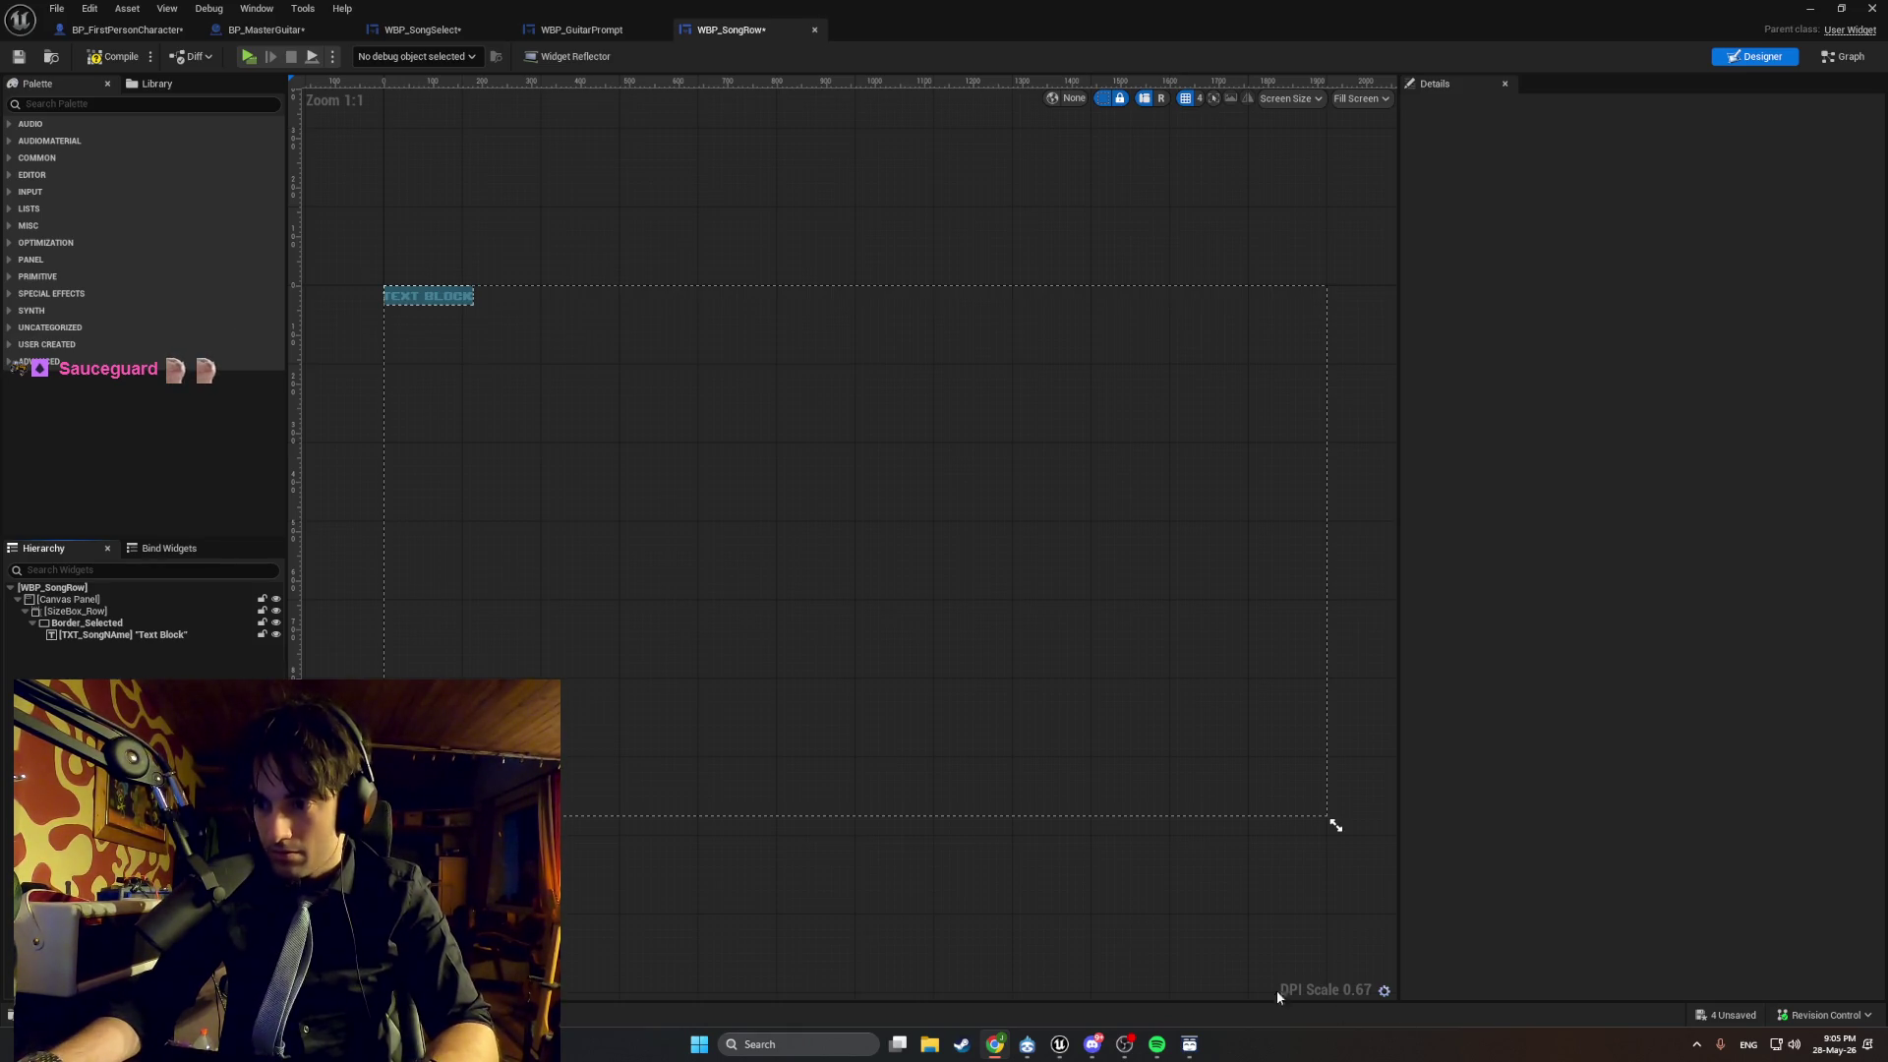
Search Spotify for 'sidebrok', add Snop from the Side Brok page to the queue, then minimize.
left_click(1158, 1044)
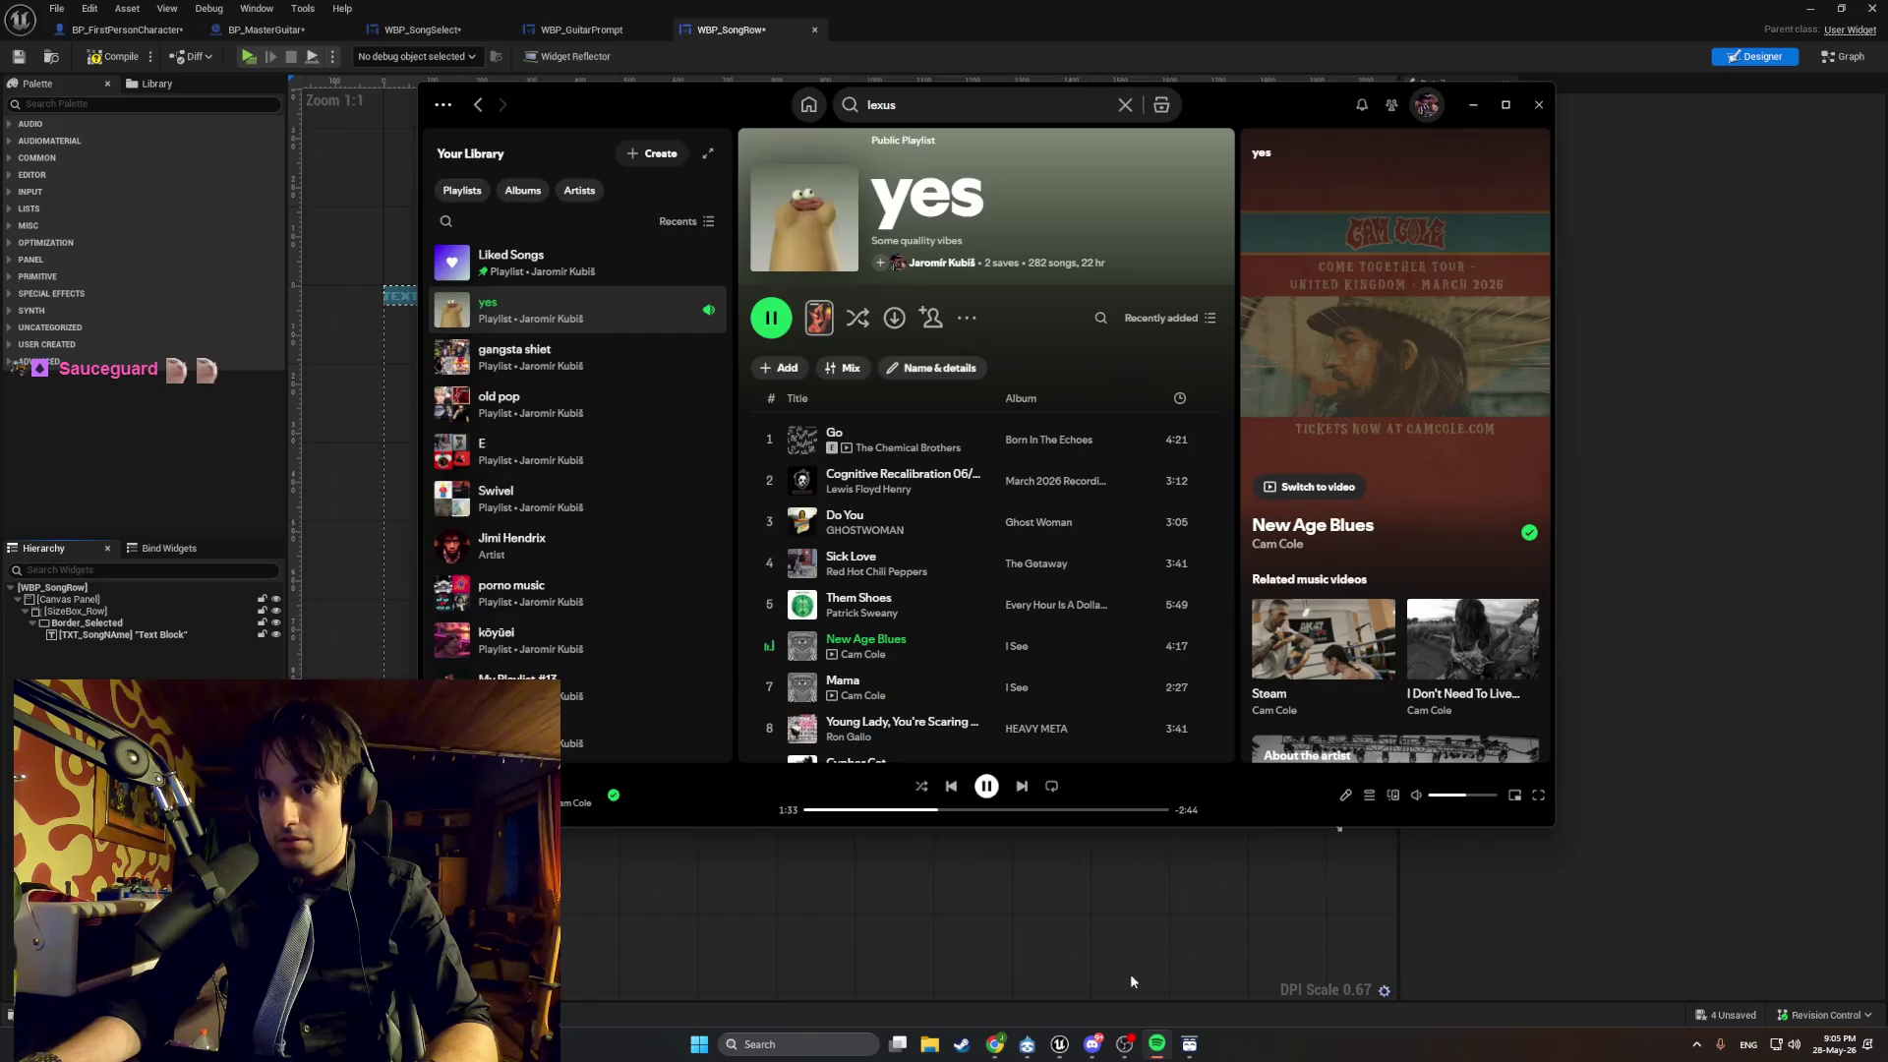
left_click(901, 107)
type("snop side")
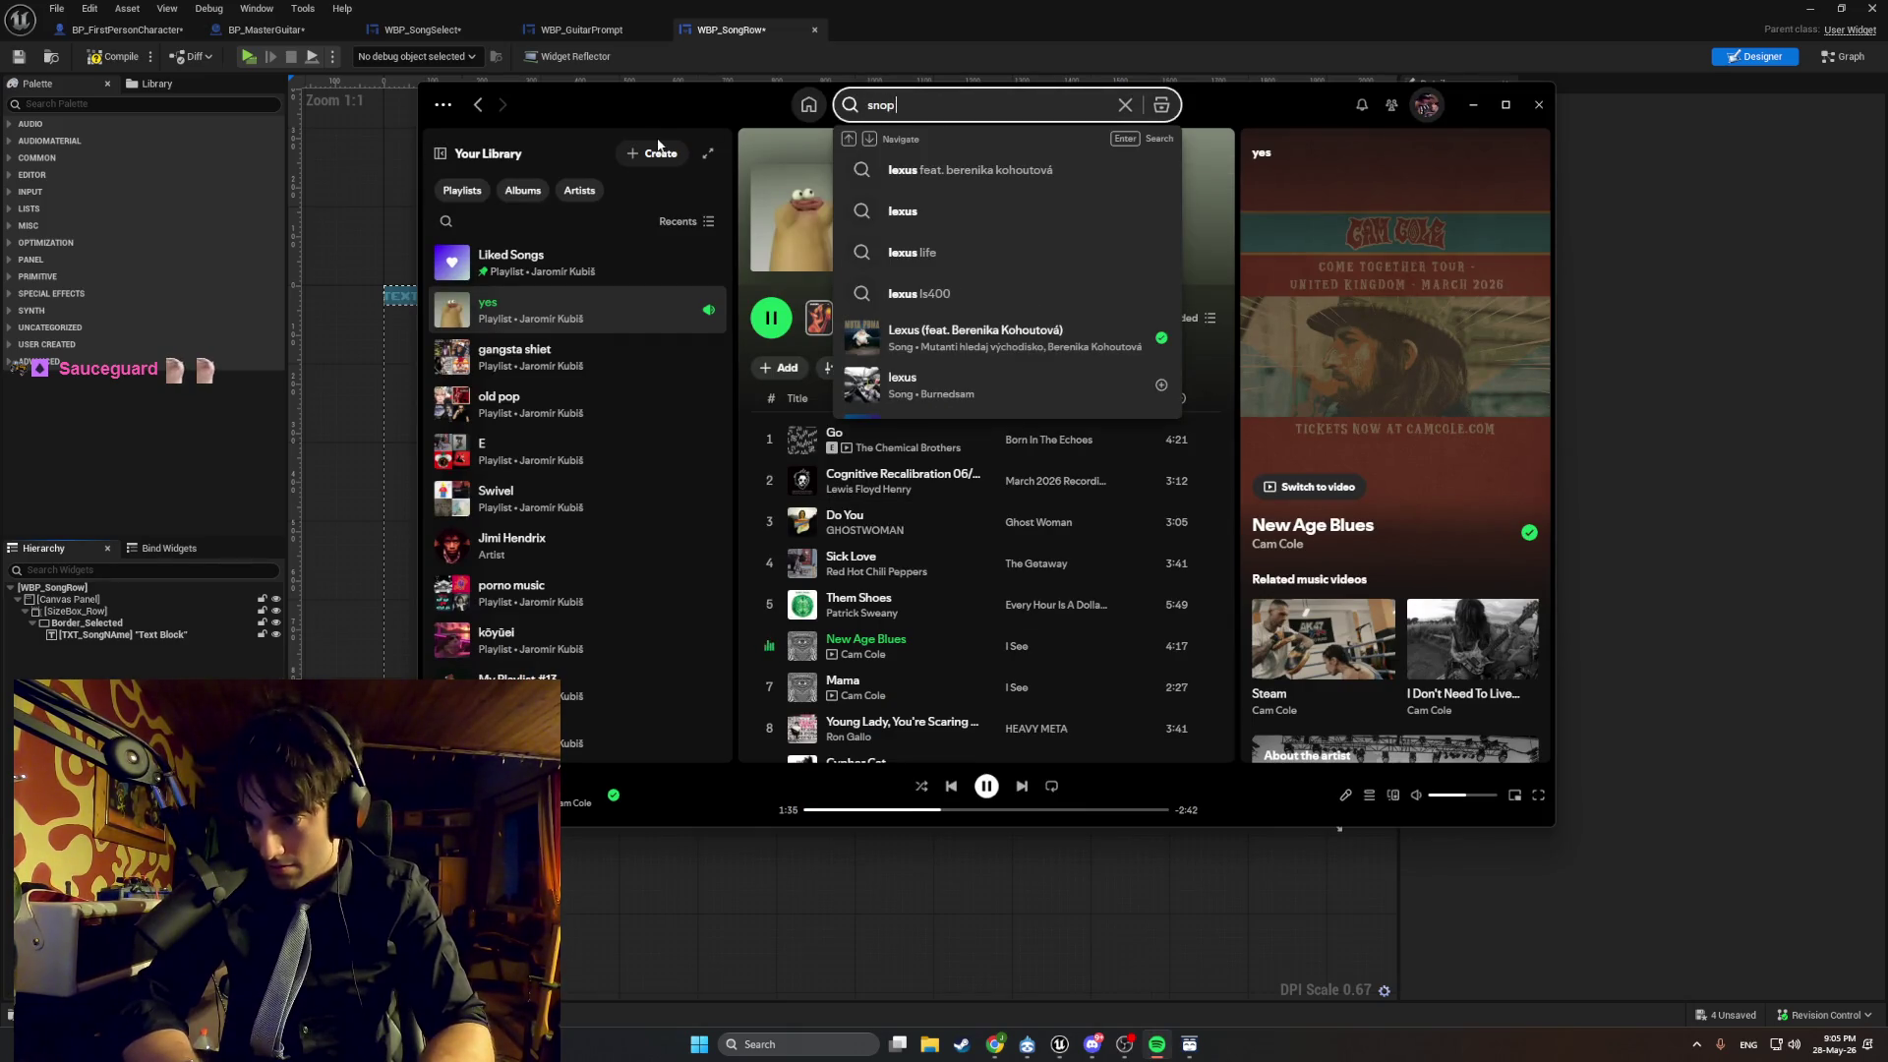
type("brok")
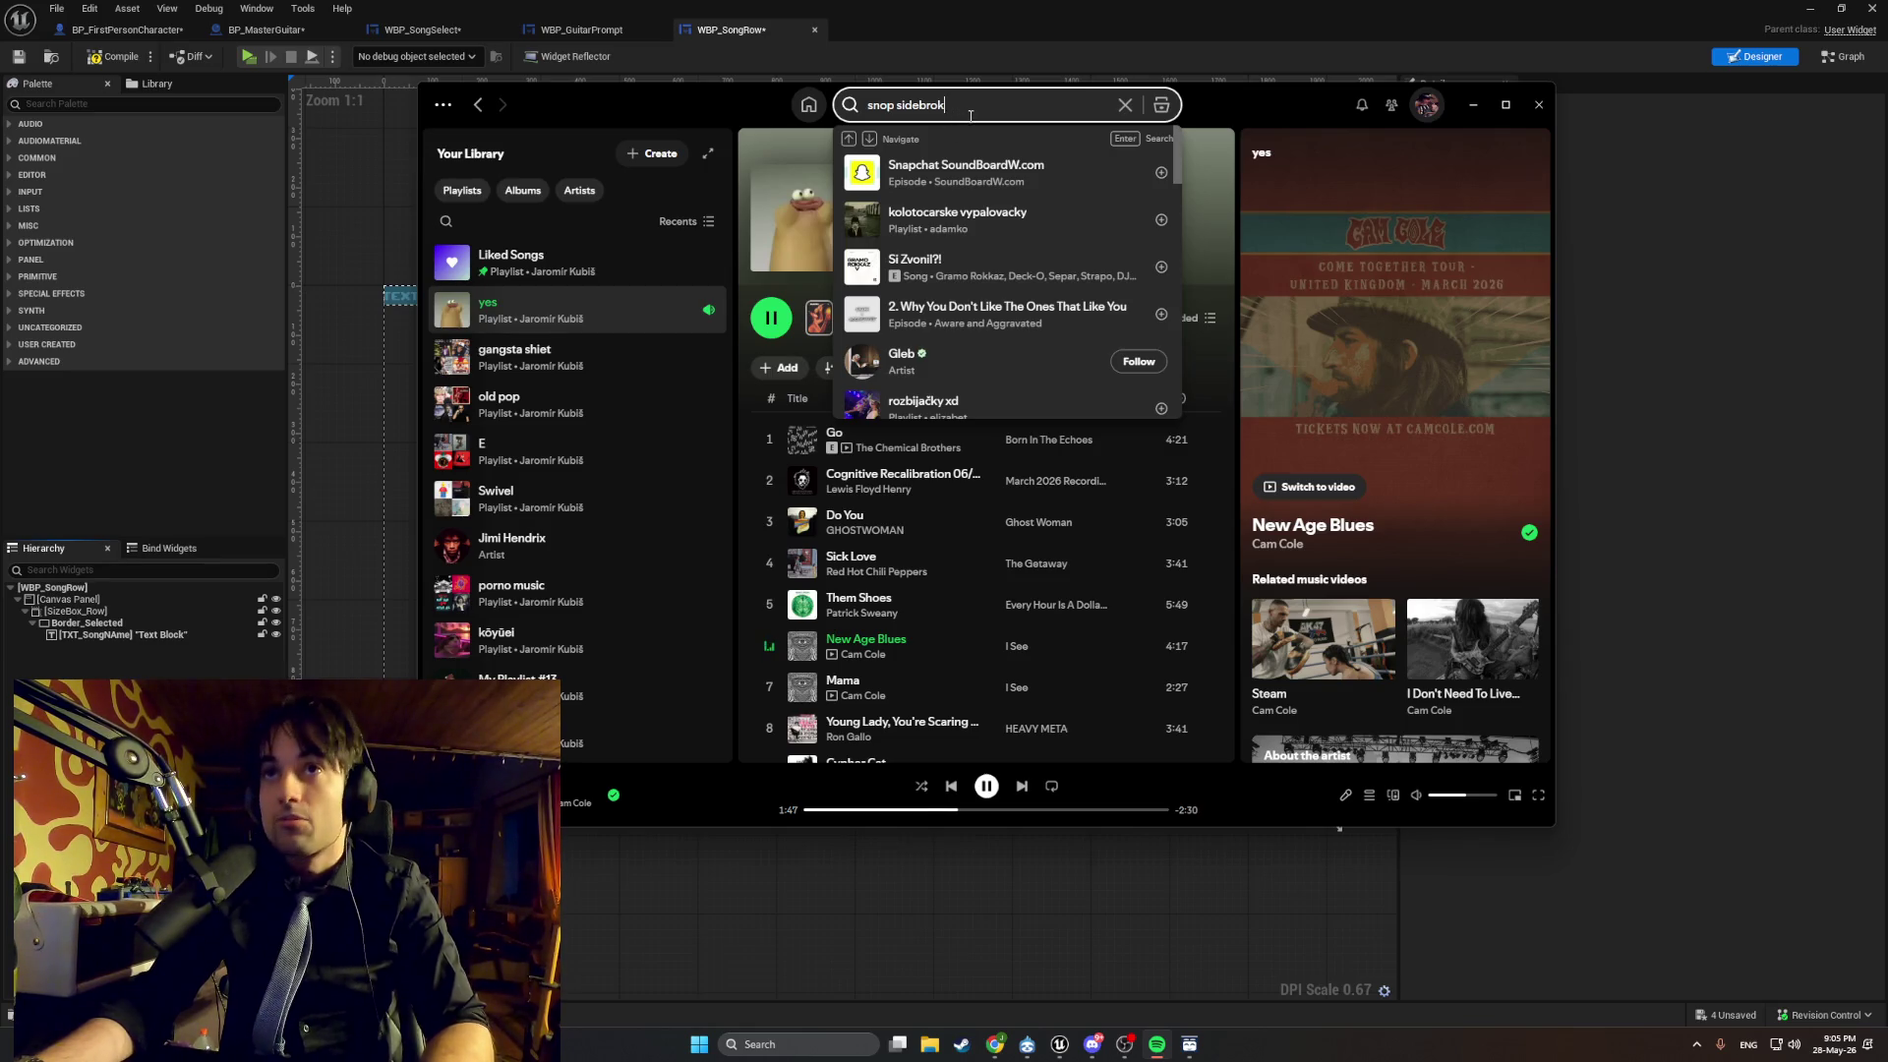
key("ctrl+a")
type("sidebrok")
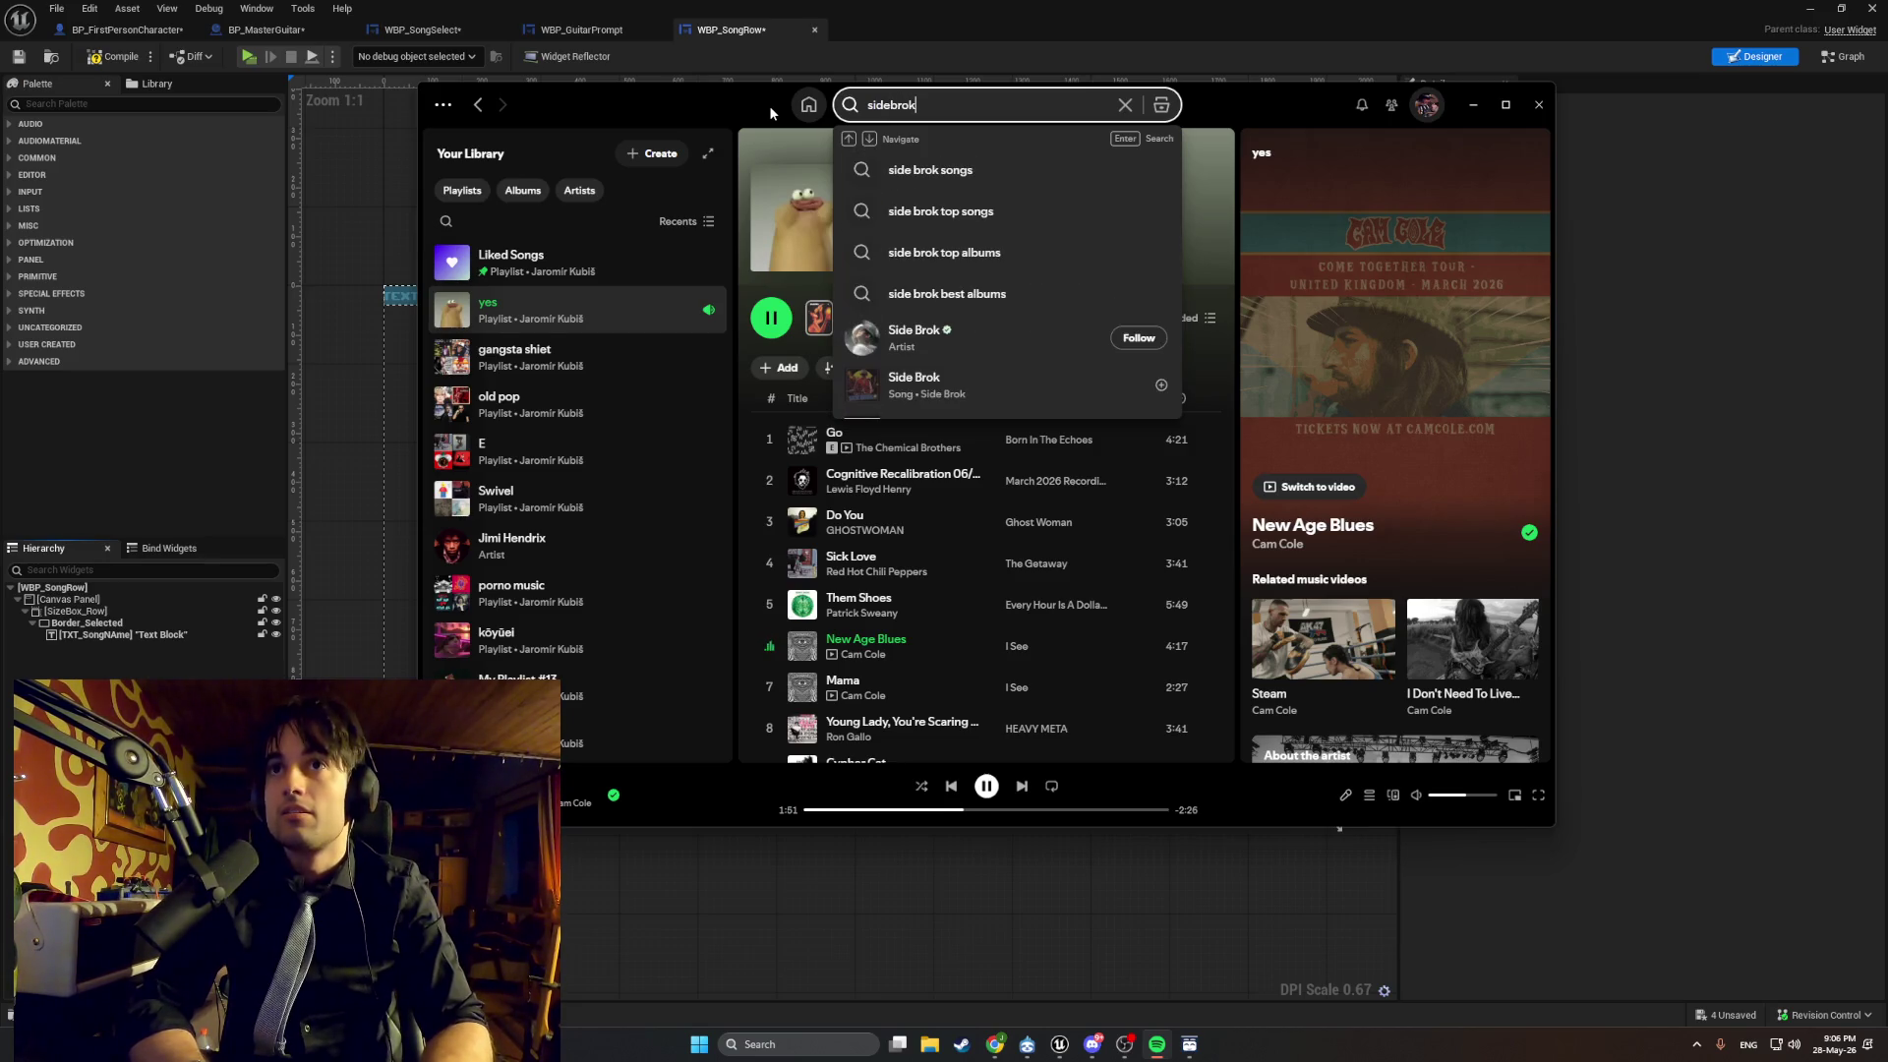
left_click(915, 337)
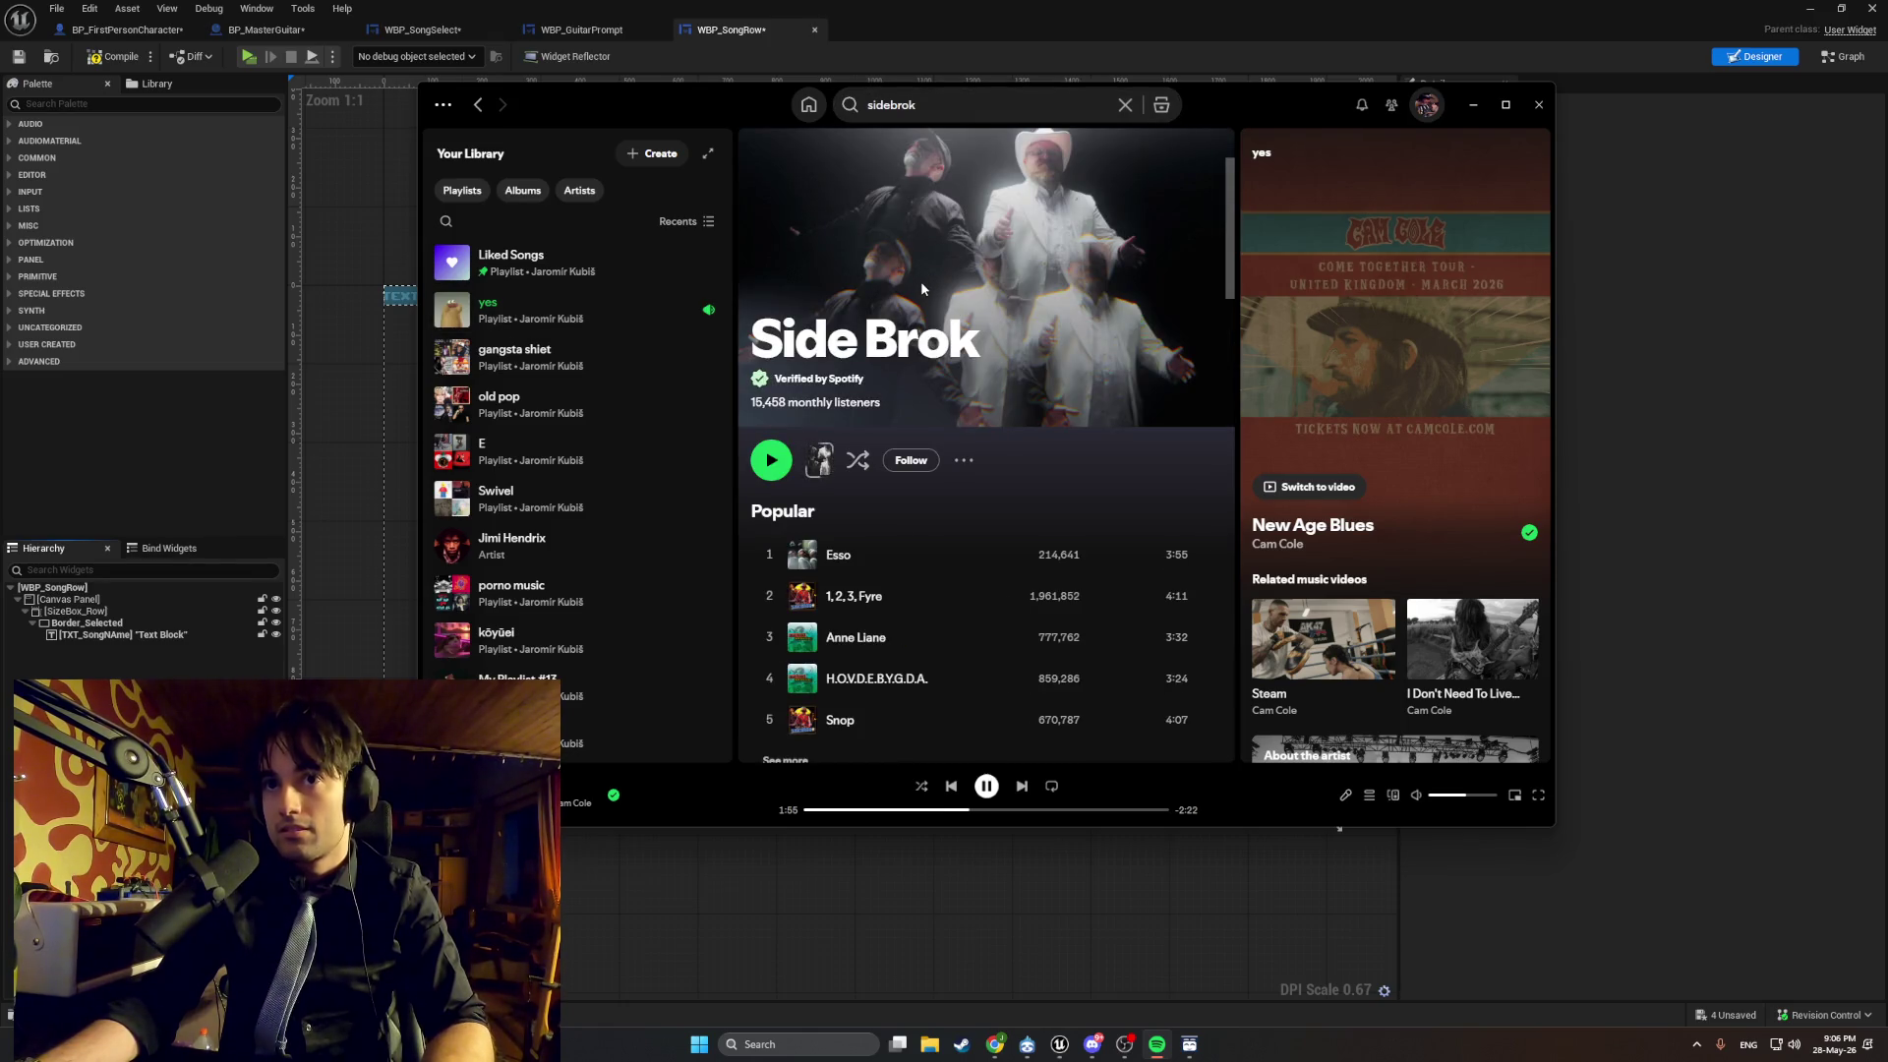
scroll(895, 428, "down", 3)
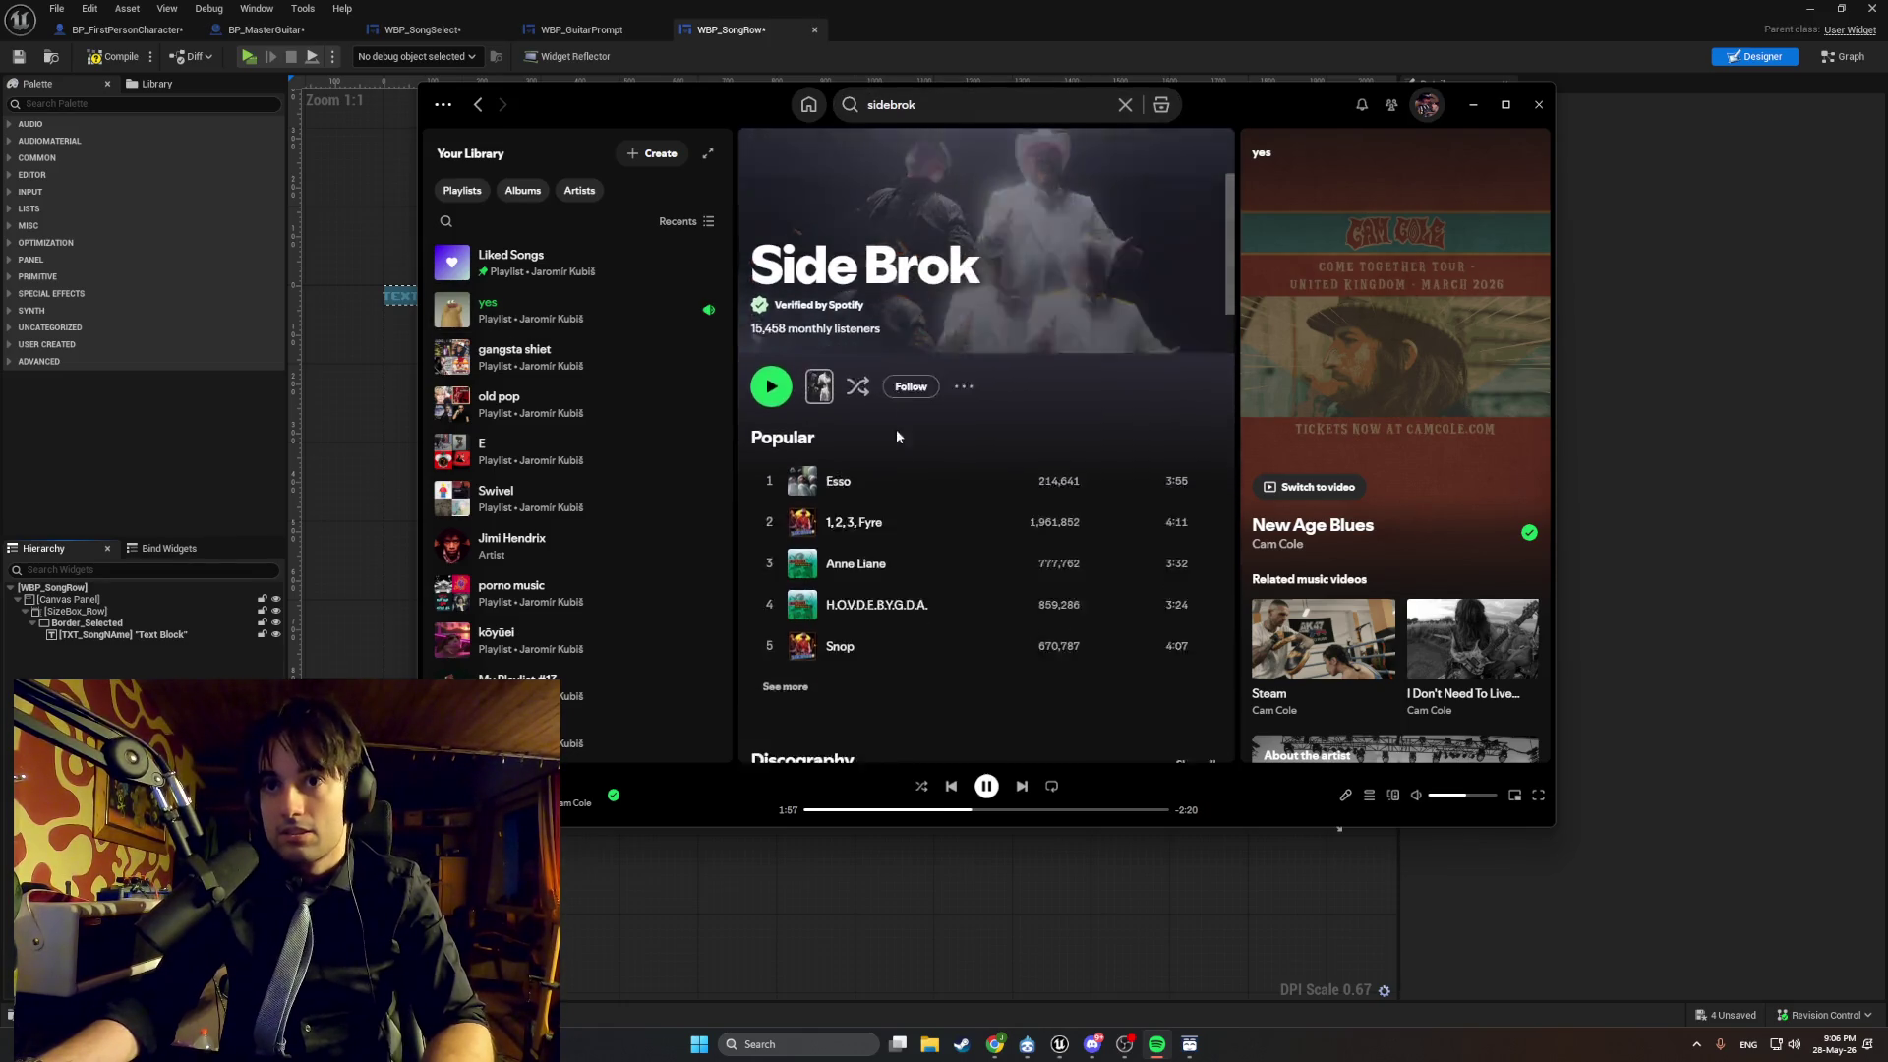
right_click(819, 575)
left_click(890, 314)
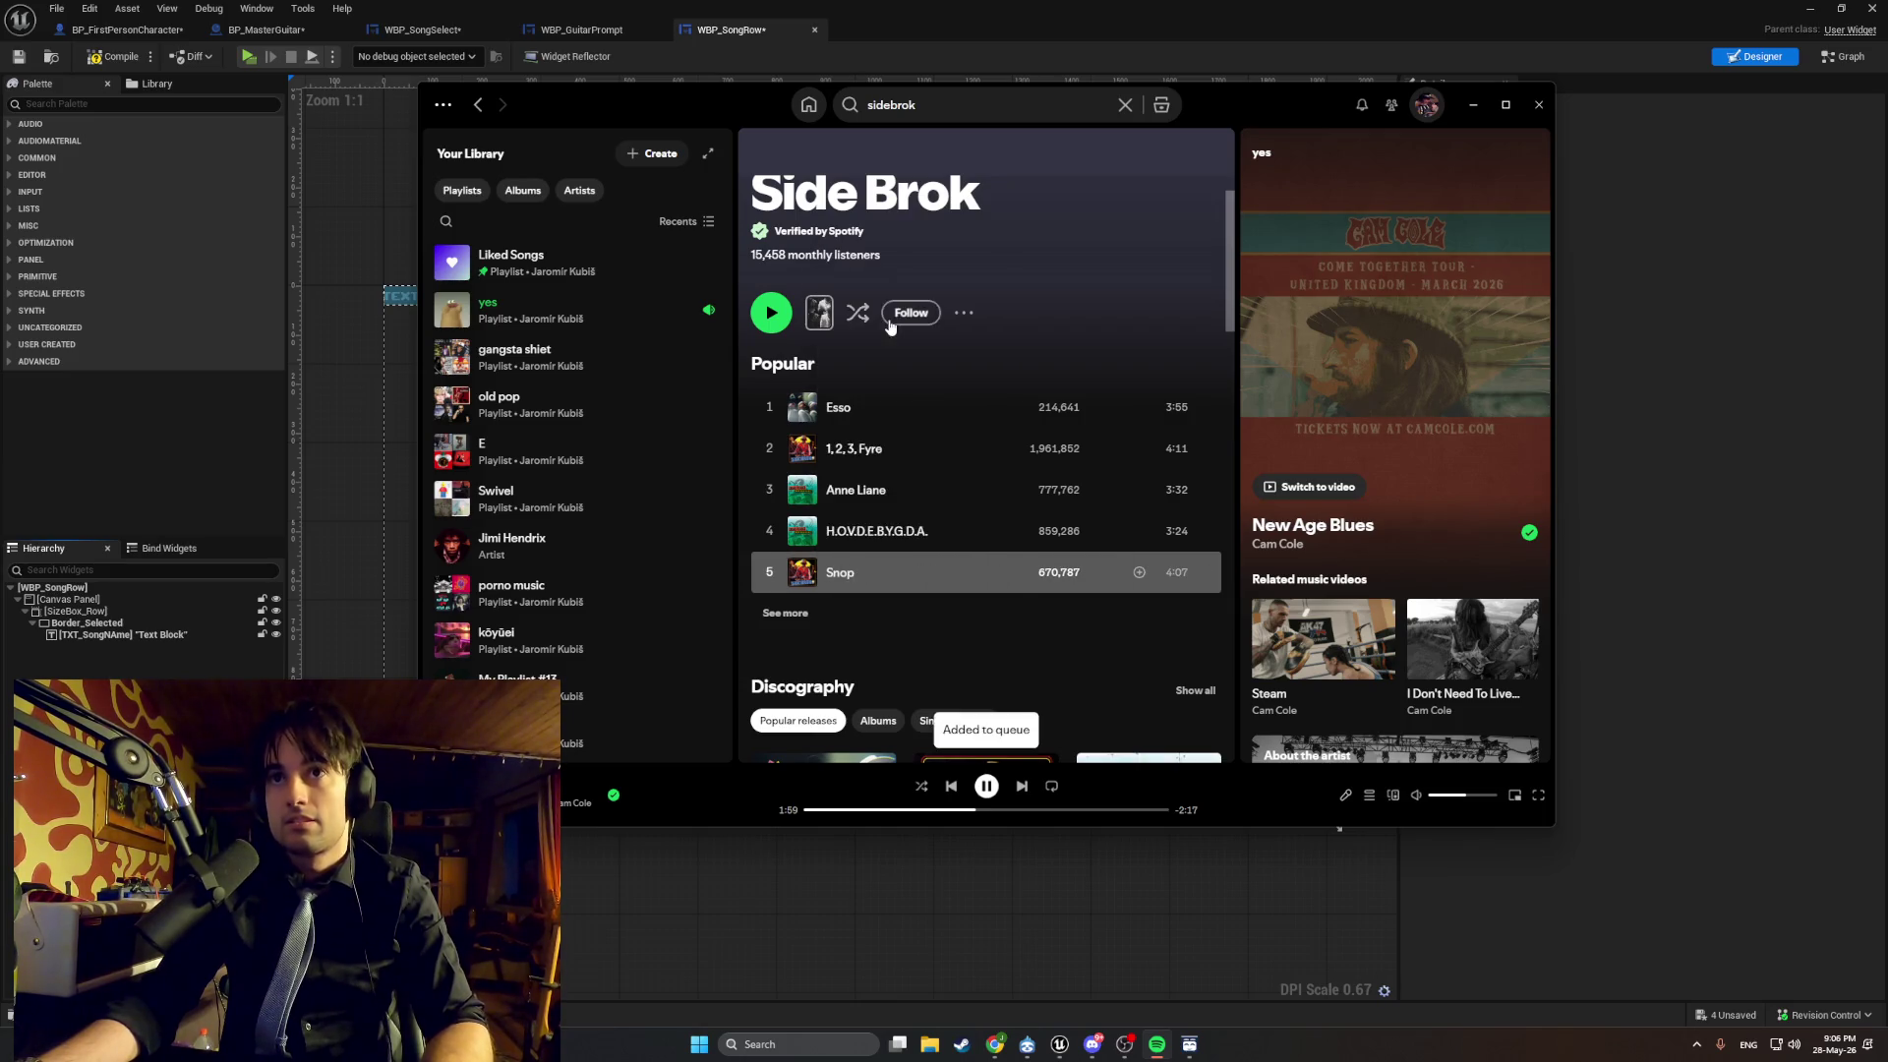
left_click(1473, 104)
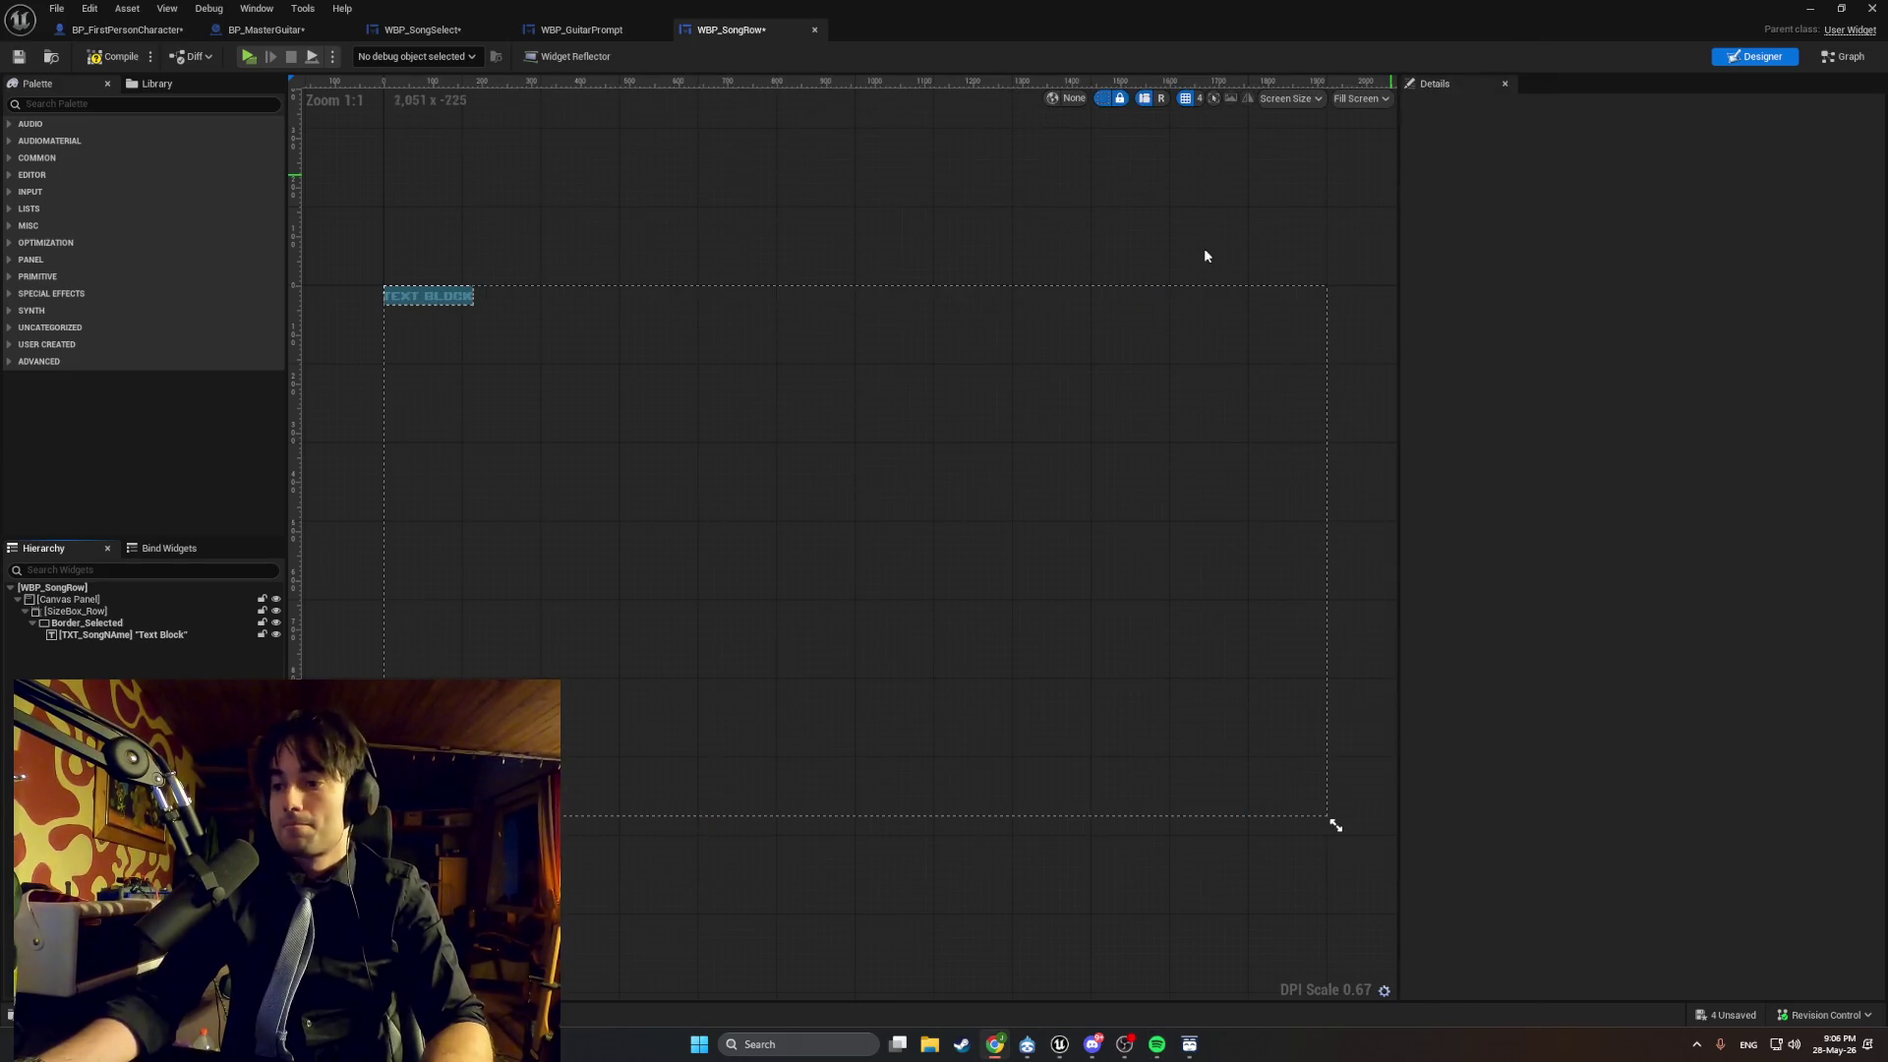
Compile, then drag an Overlay widget from the Palette onto the WBP_SongRow canvas.
left_click(111, 61)
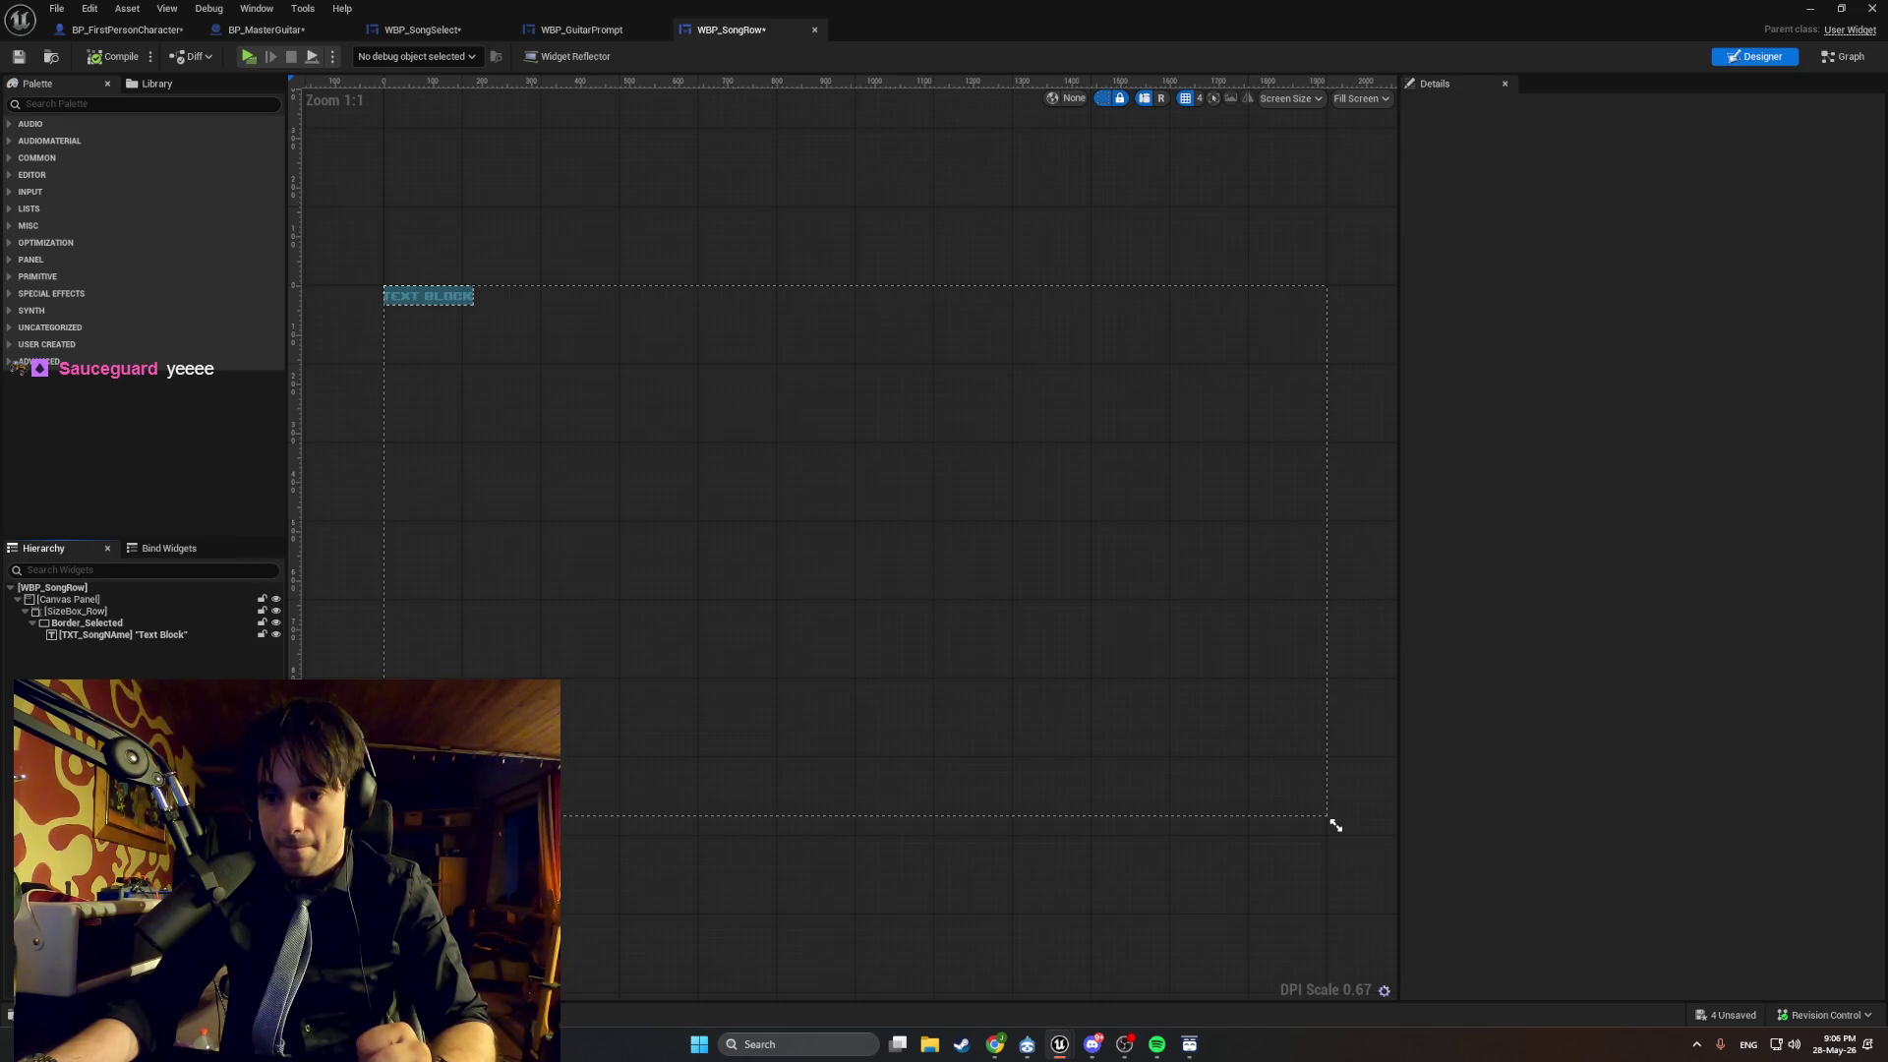
left_click(120, 104)
type("ove")
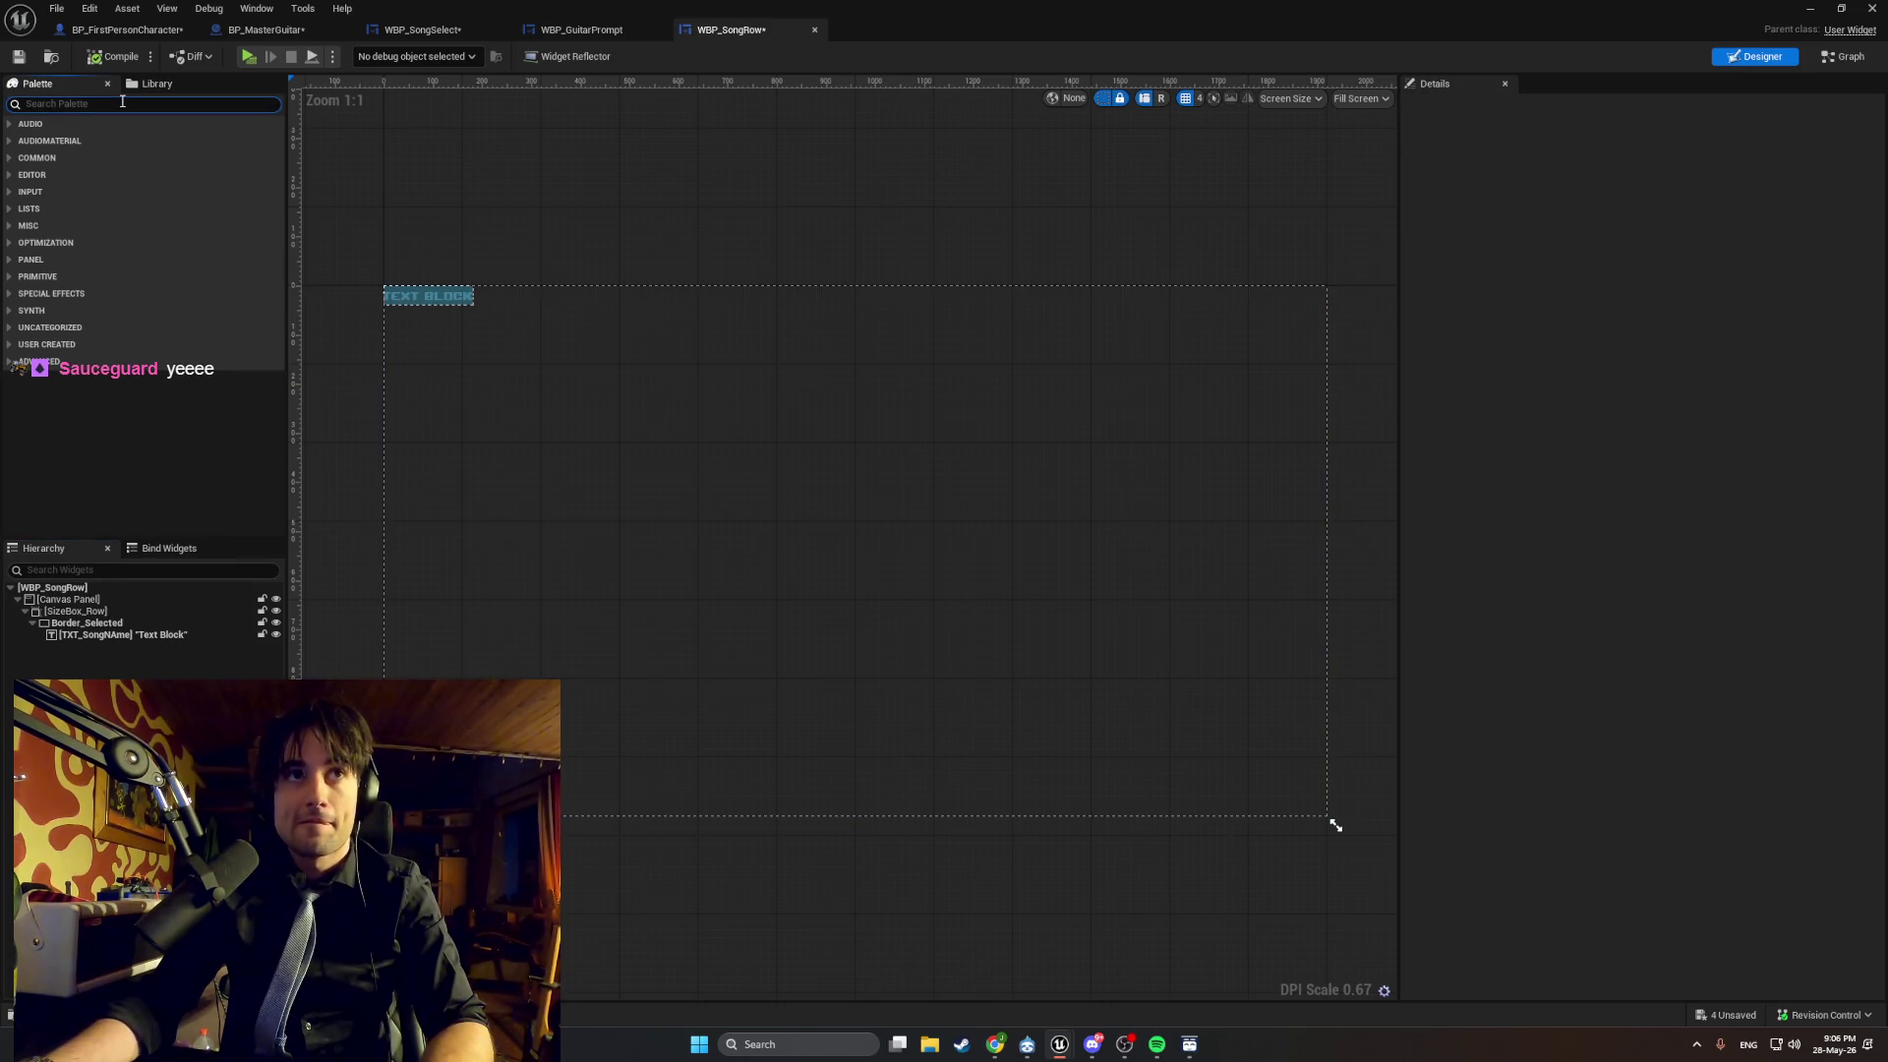
type("rlay")
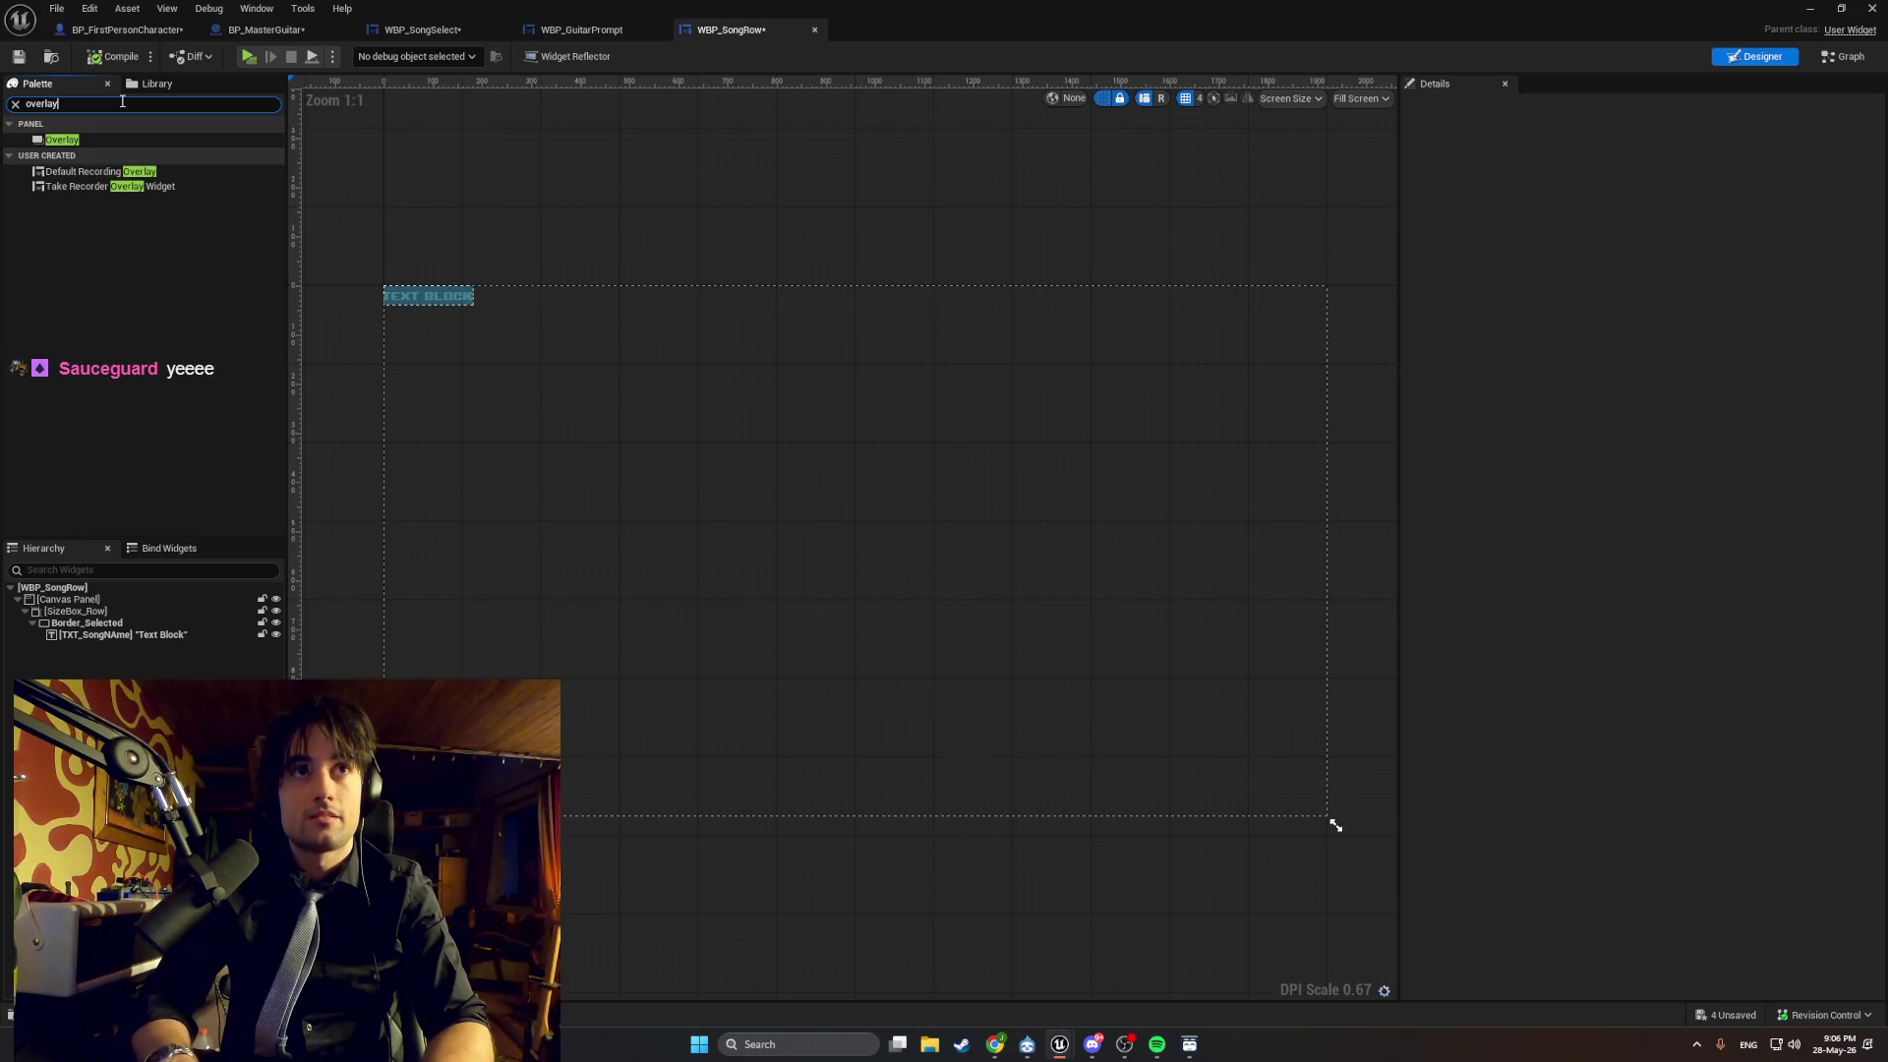
left_click_drag(126, 140, 576, 382)
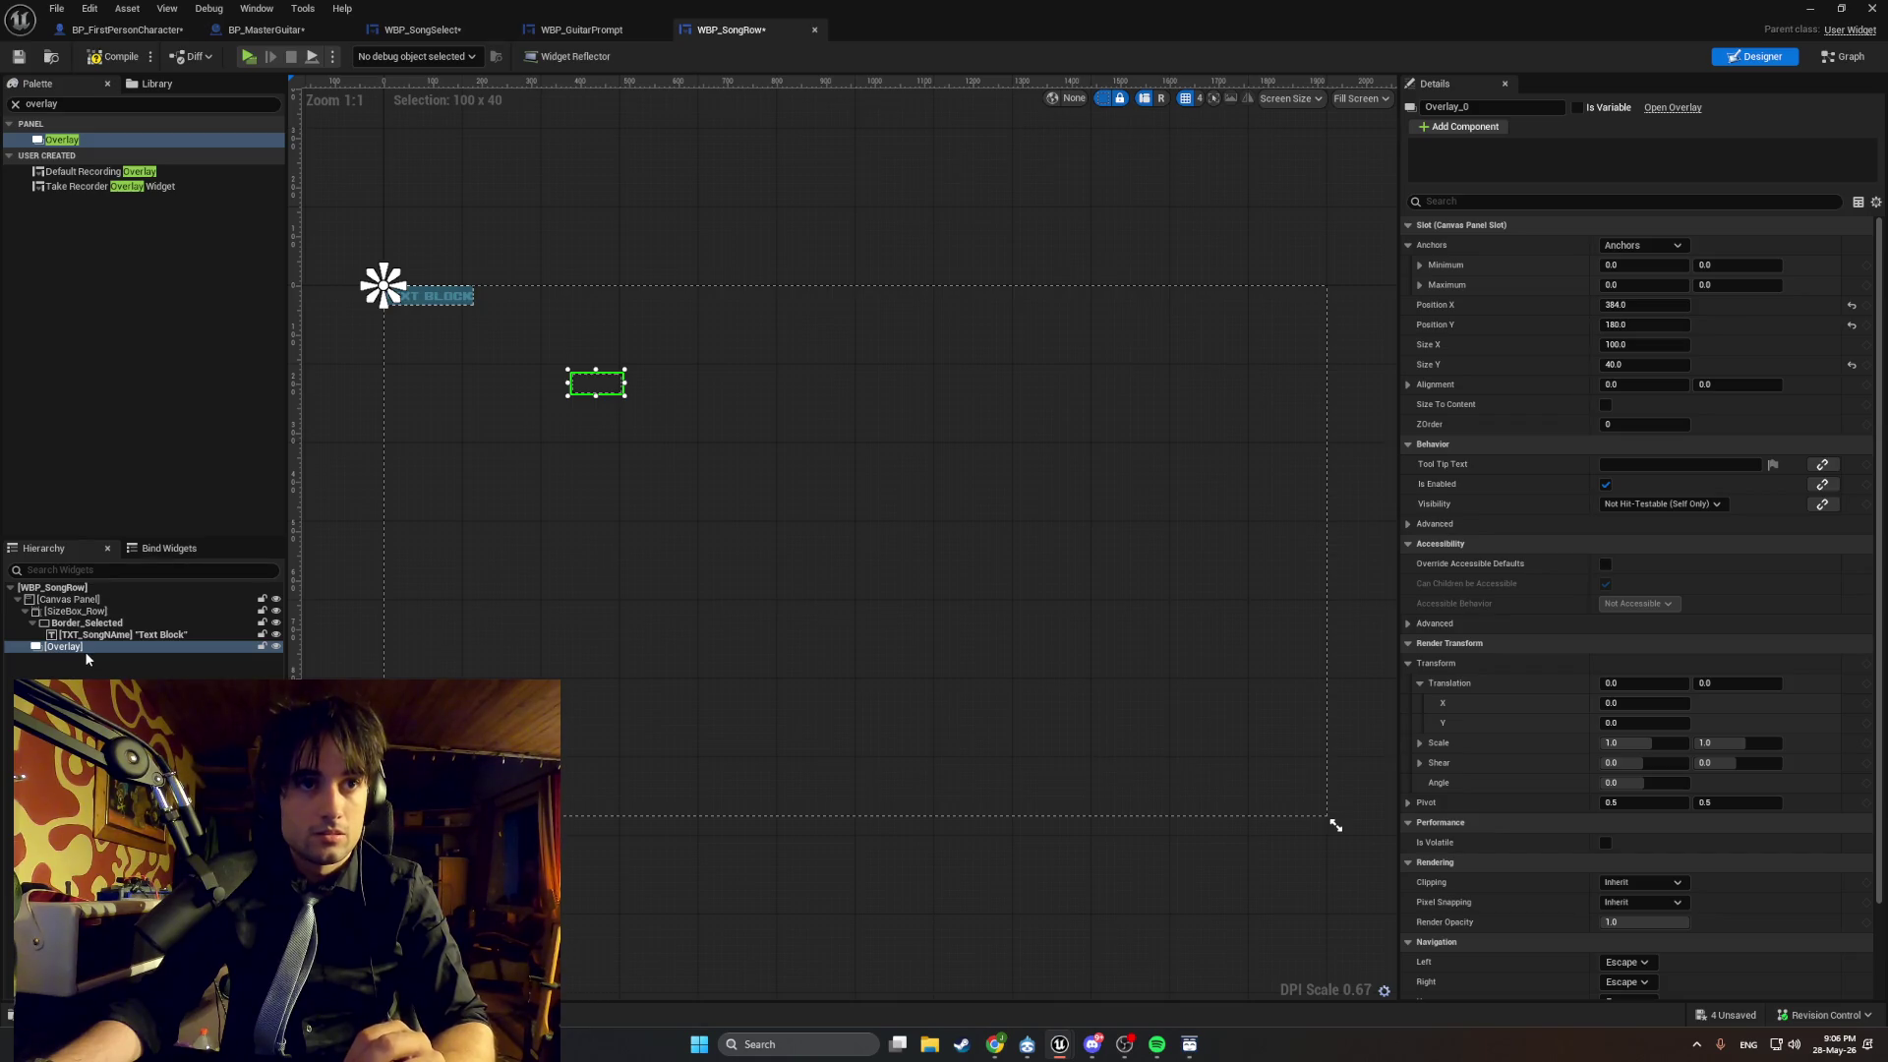
Try dropping the Overlay into SizeBox_Row, which refuses it, and start a screenshot.
mouse_move(85, 651)
left_mouse_down()
mouse_move(88, 602)
mouse_move(101, 616)
left_mouse_up()
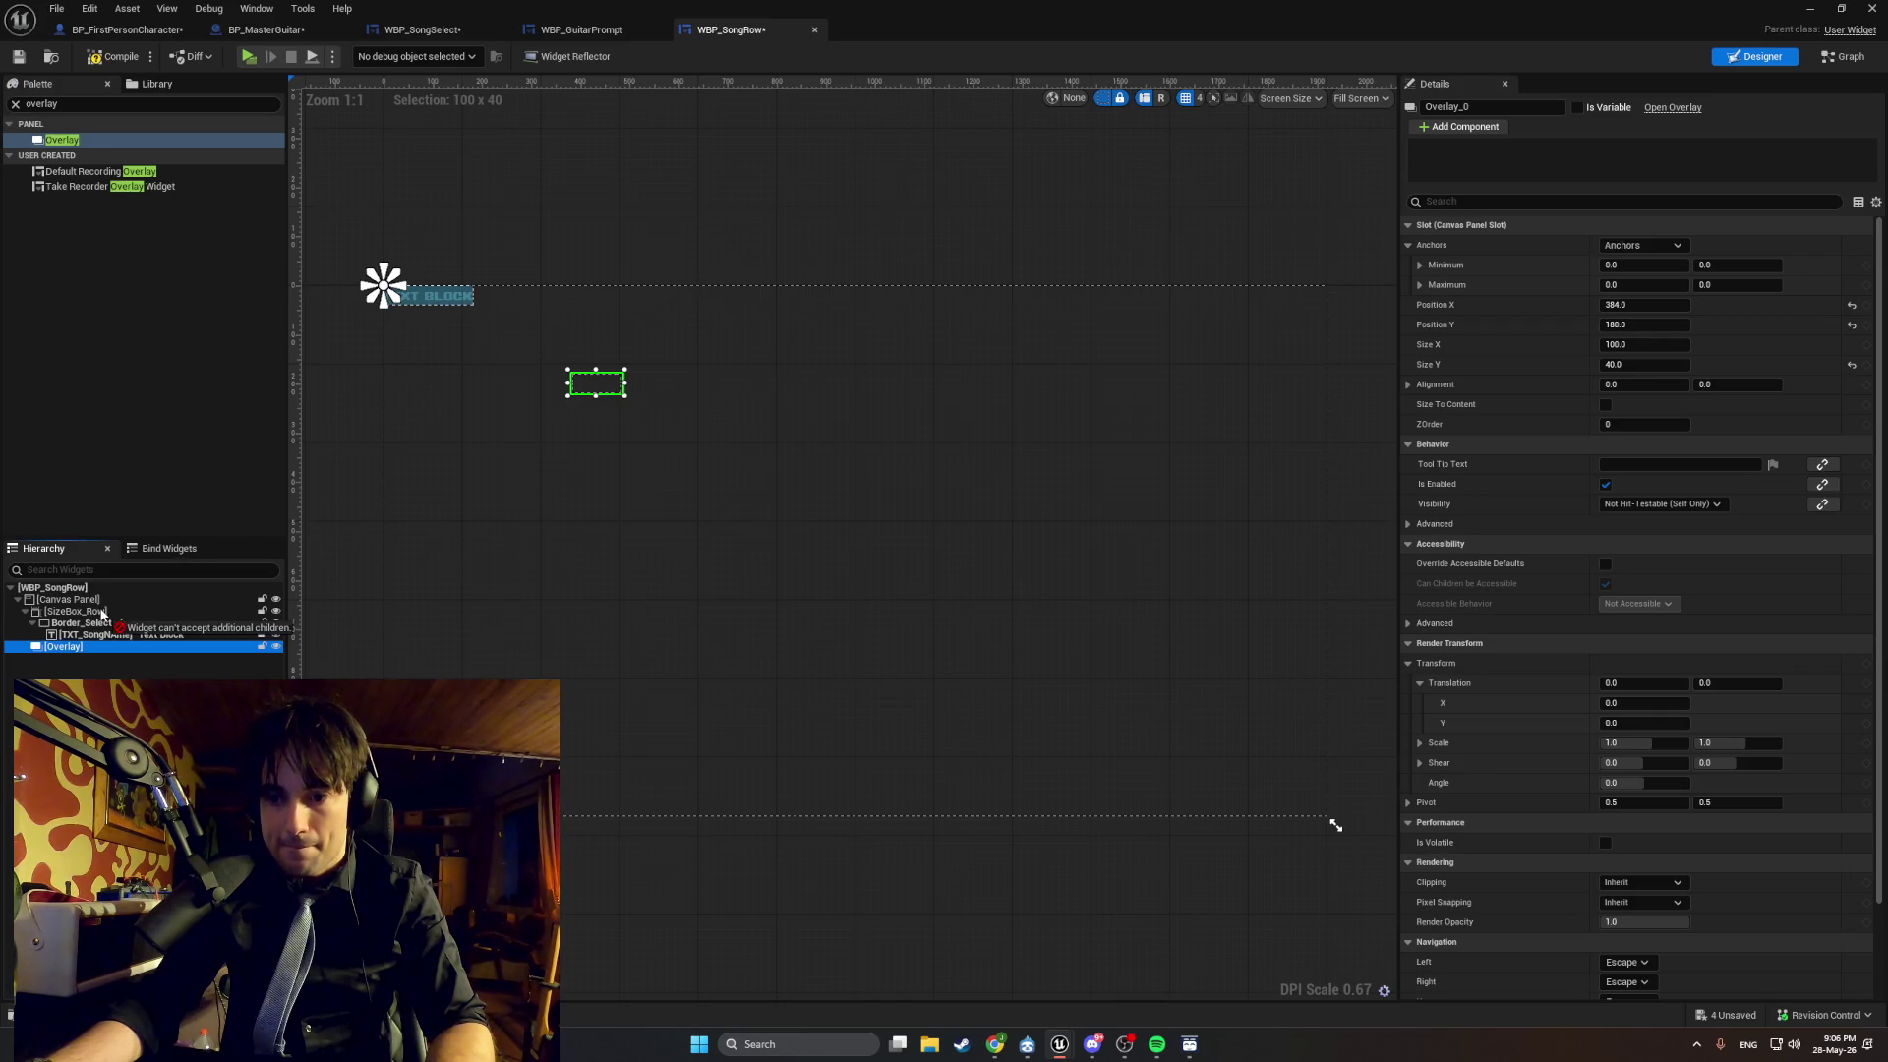
left_click_drag(101, 614, 106, 618)
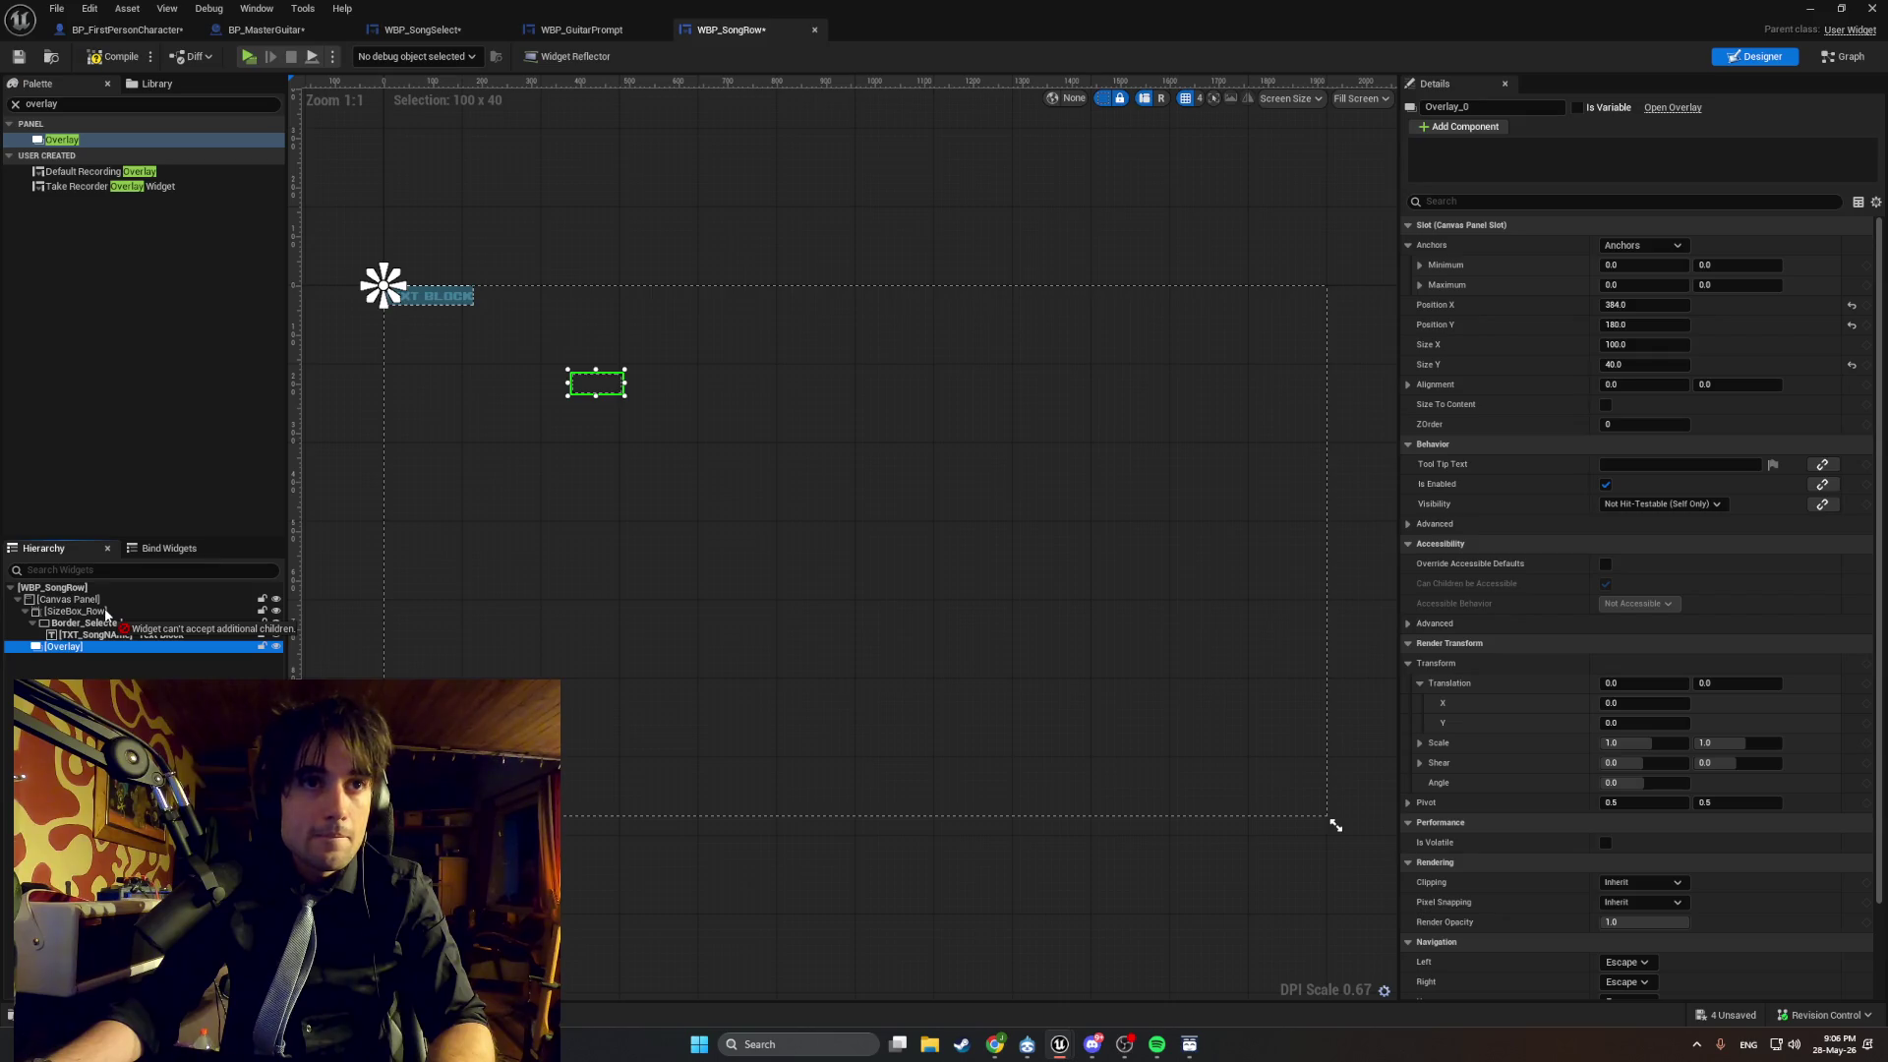
key("super+shift+s")
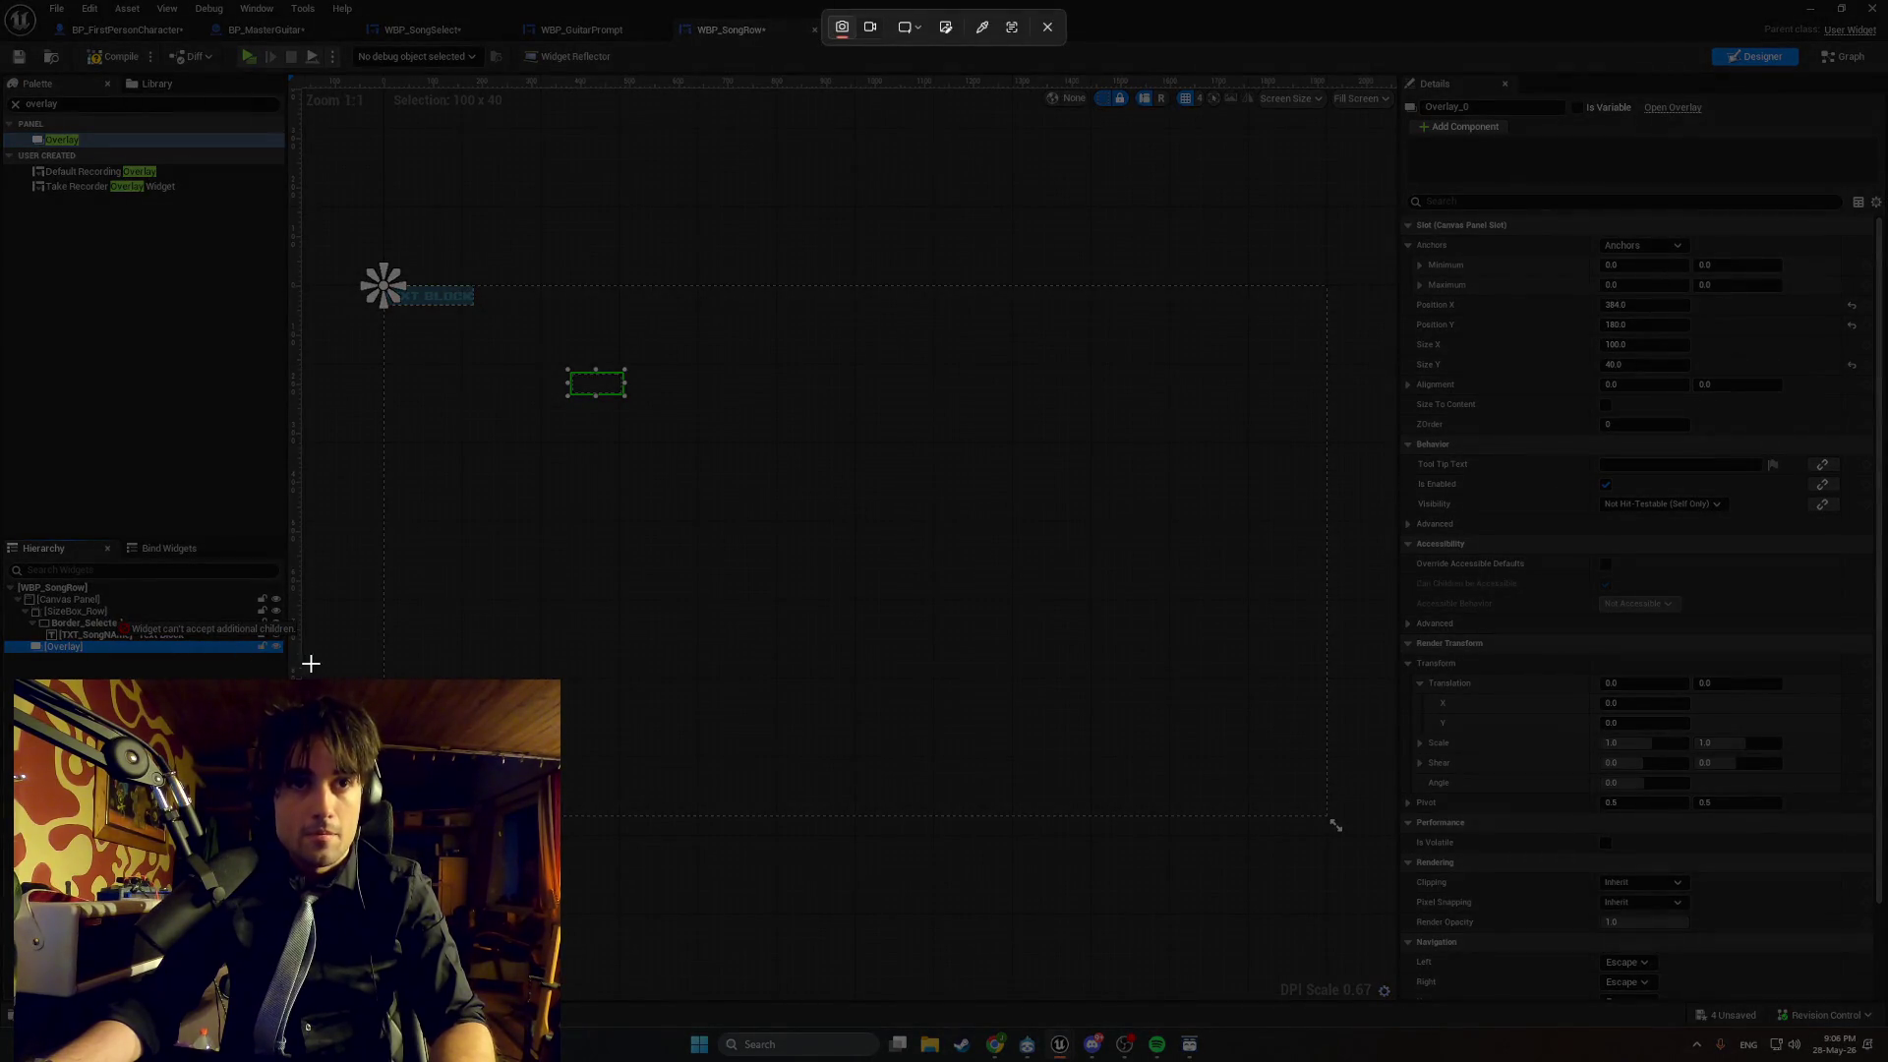
Screenshot the widget hierarchy, then select TXT_SongName and press Delete.
left_click_drag(310, 664, 2, 555)
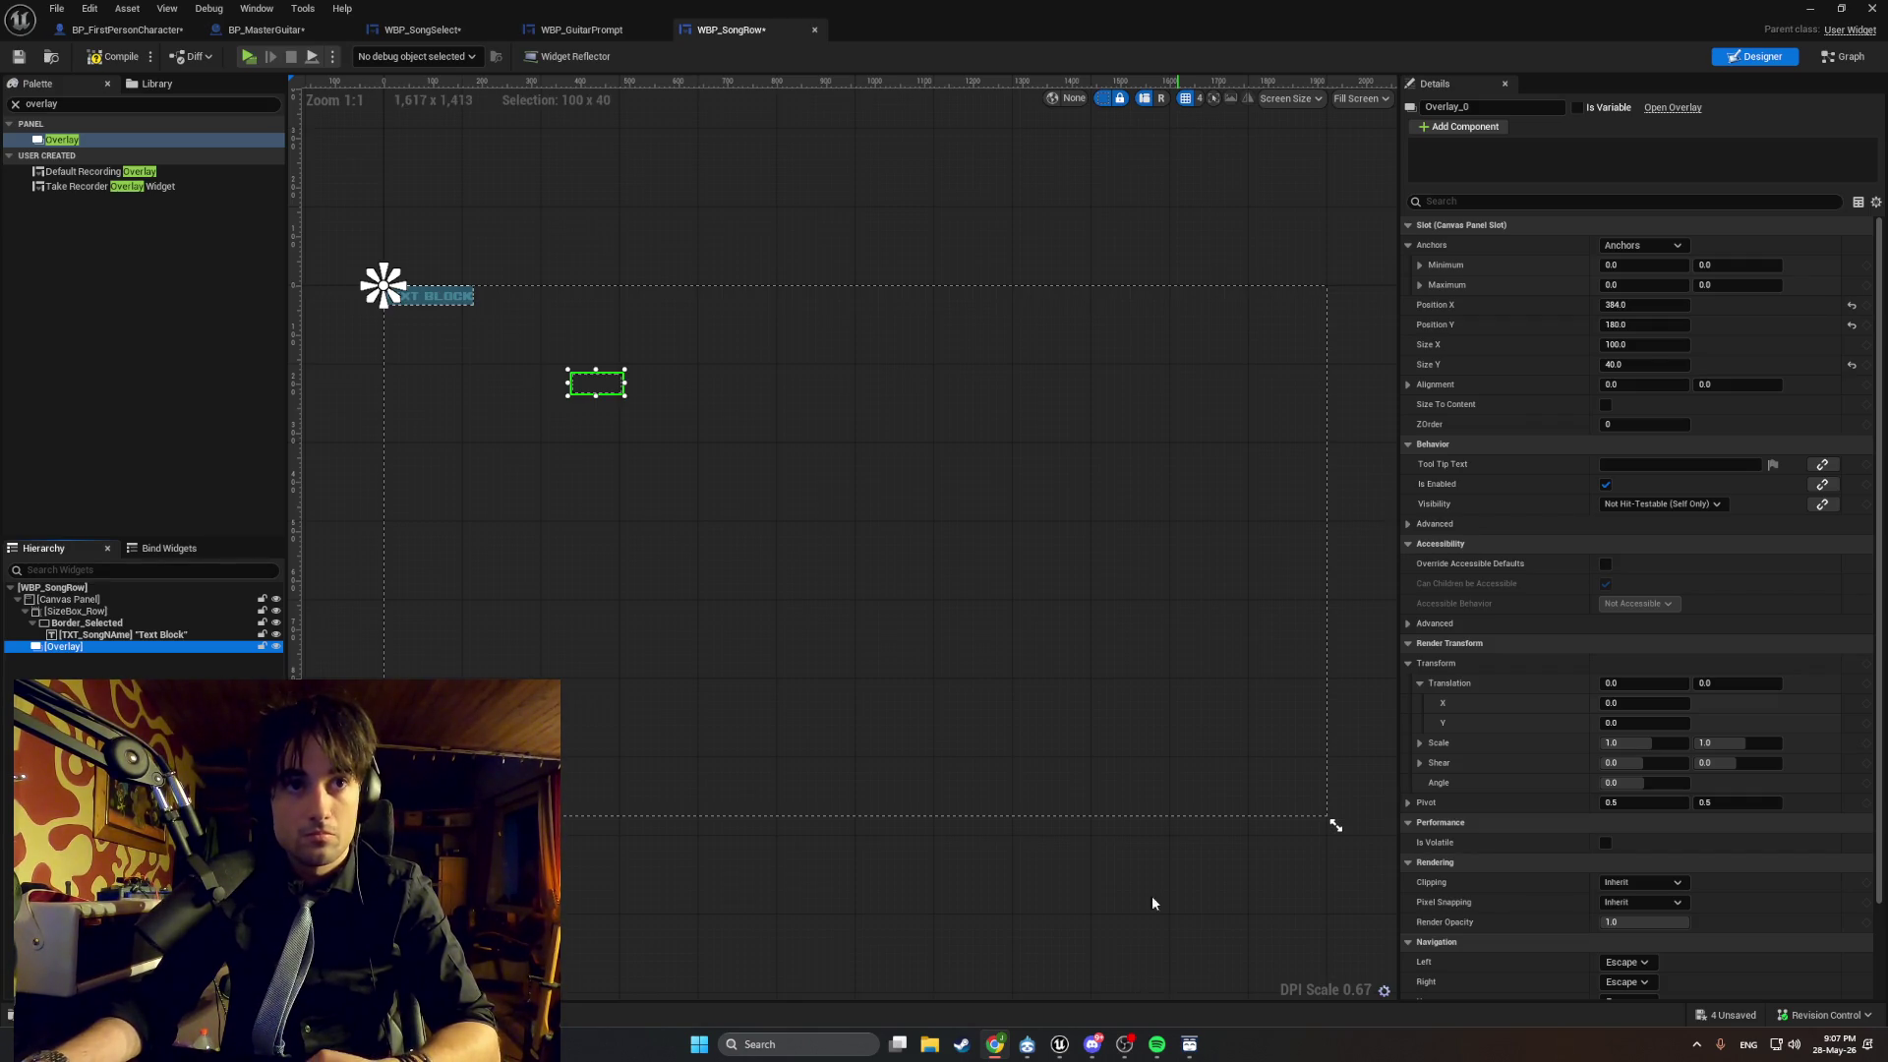
left_click(209, 634)
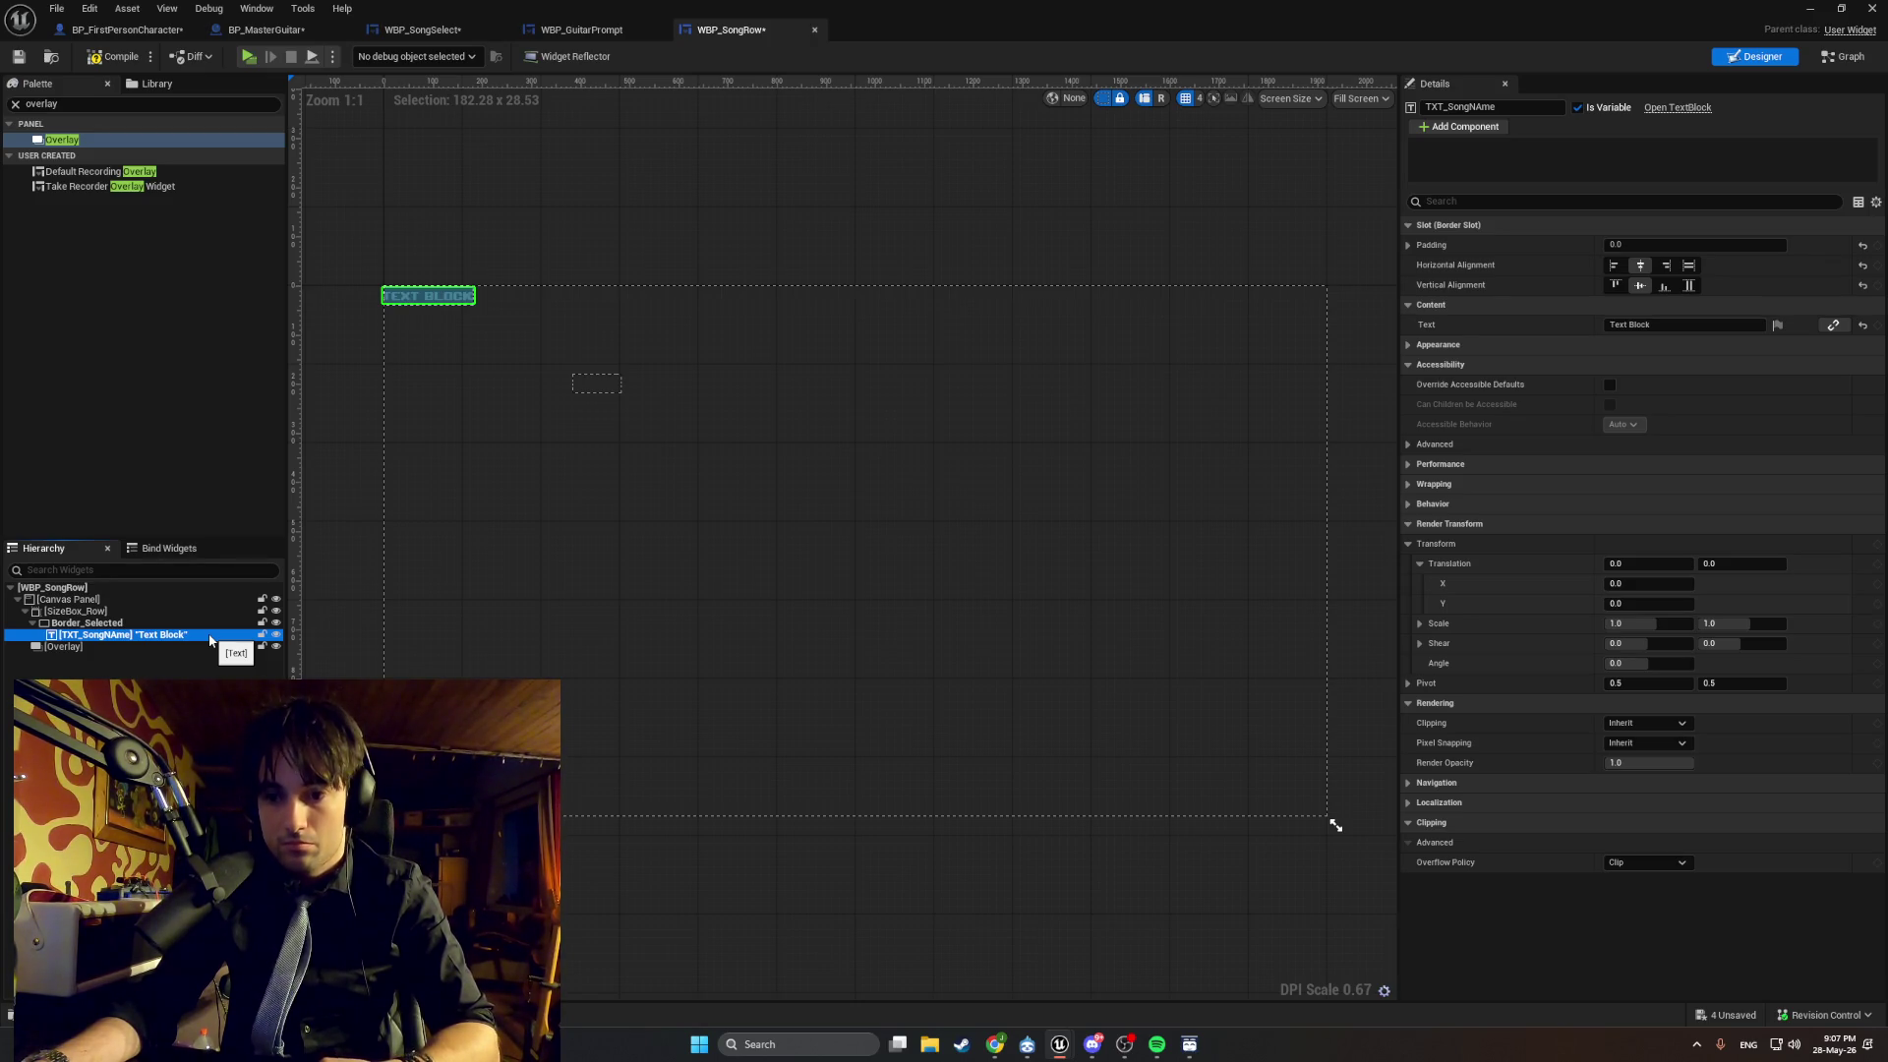
key("Delete")
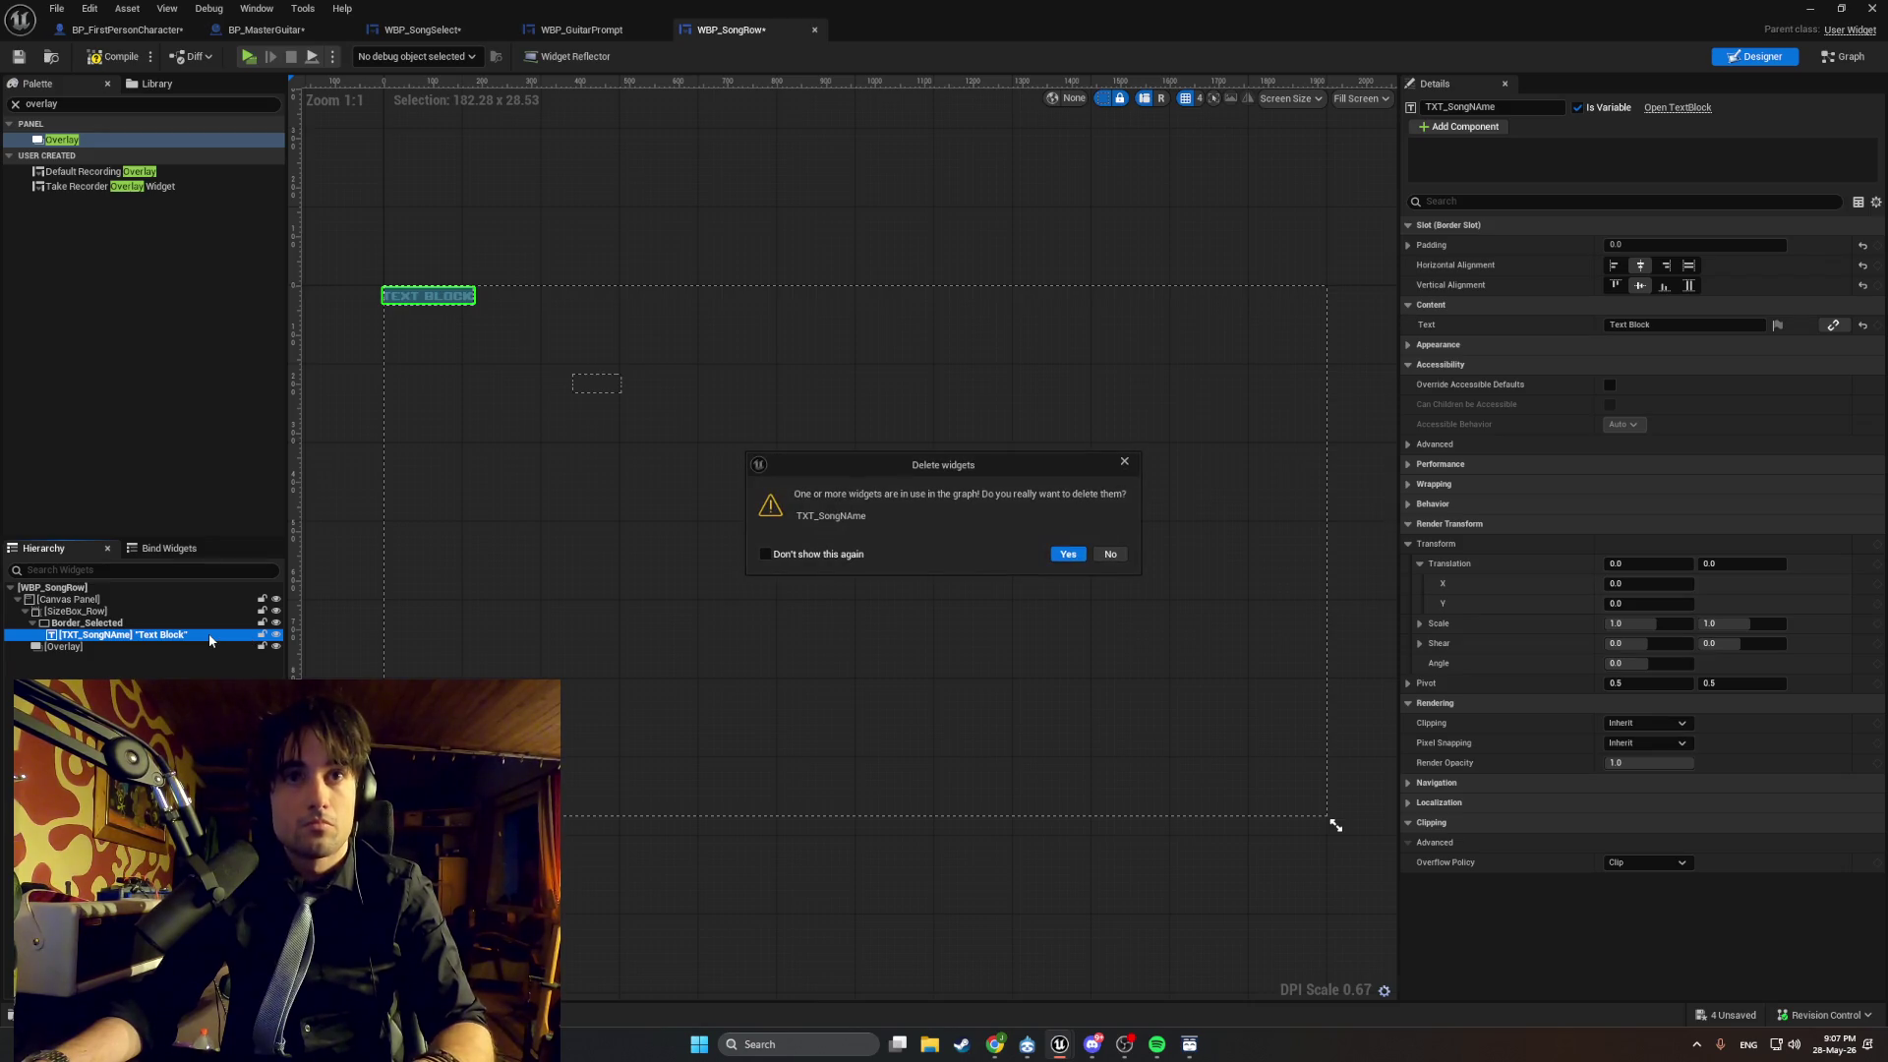
Cancel the deletion and nest Overlay in SizeBox_Row, then move Border_Selected and TXT_SongName into Overlay.
left_click(1125, 463)
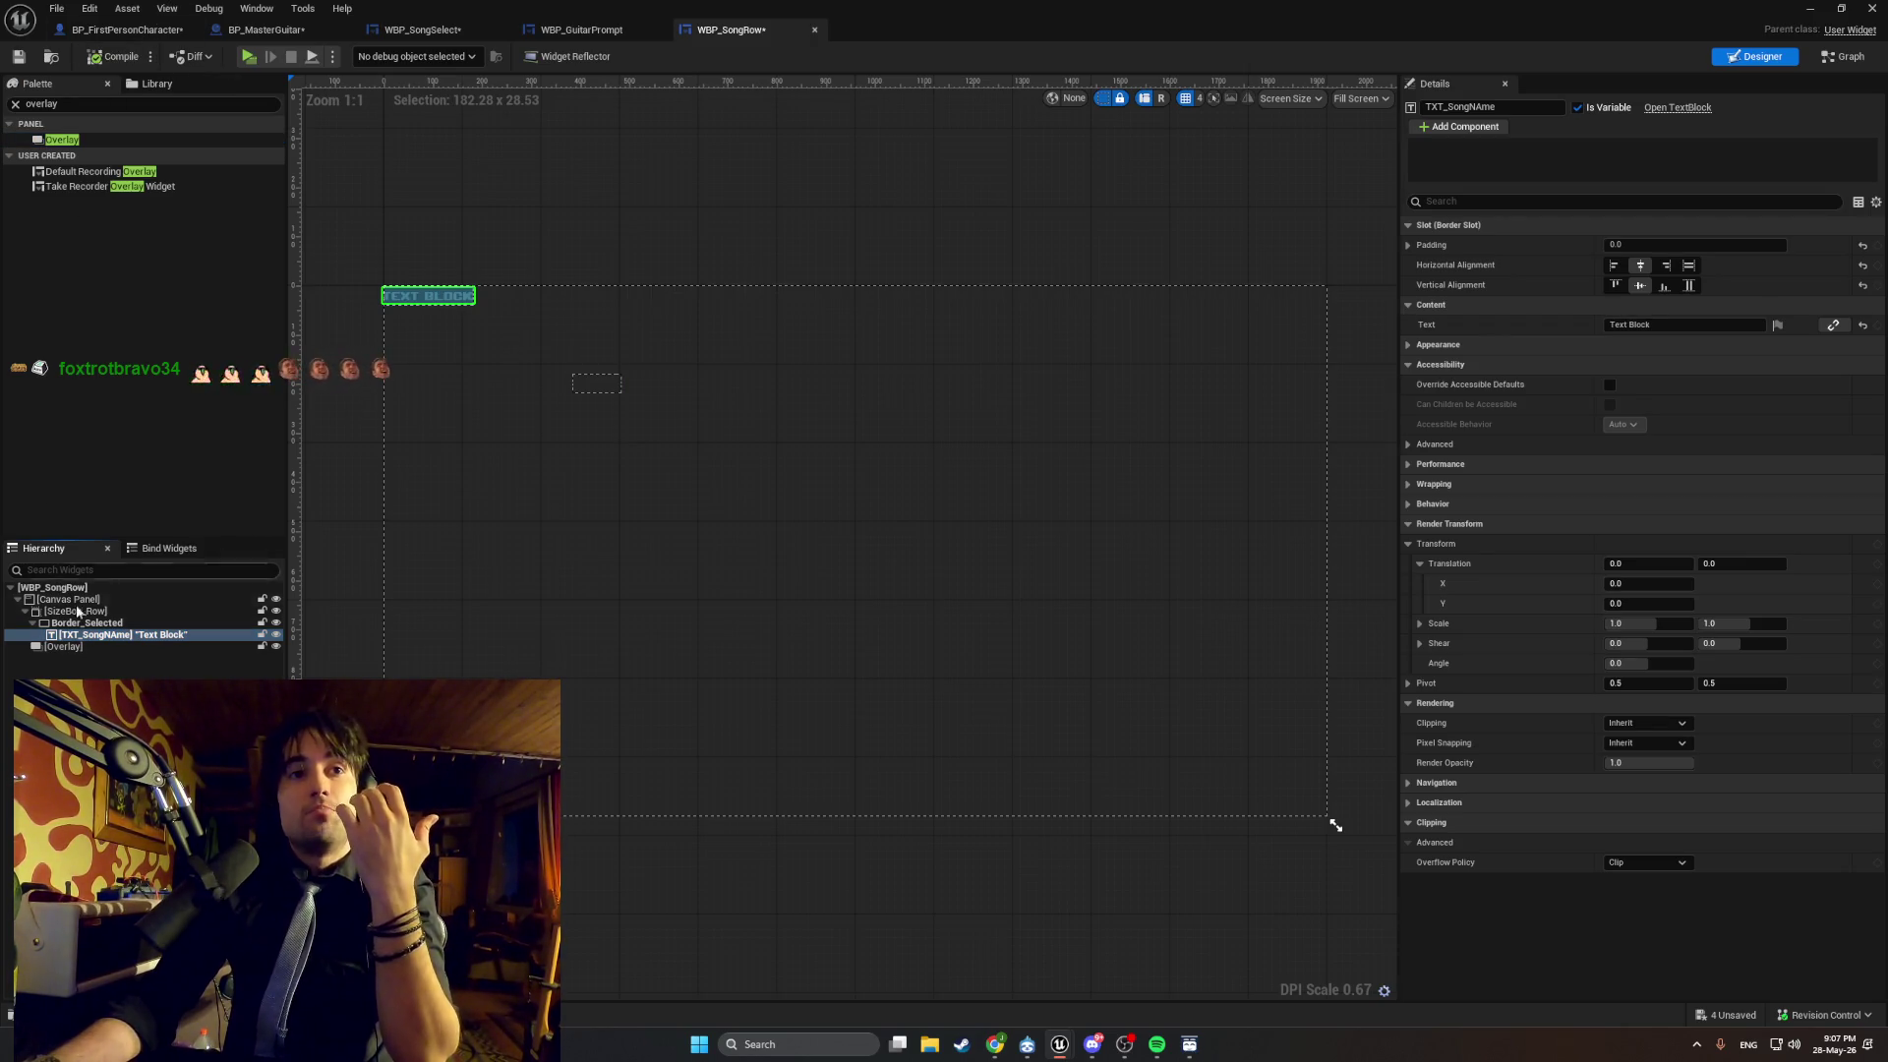
left_click_drag(63, 646, 84, 615)
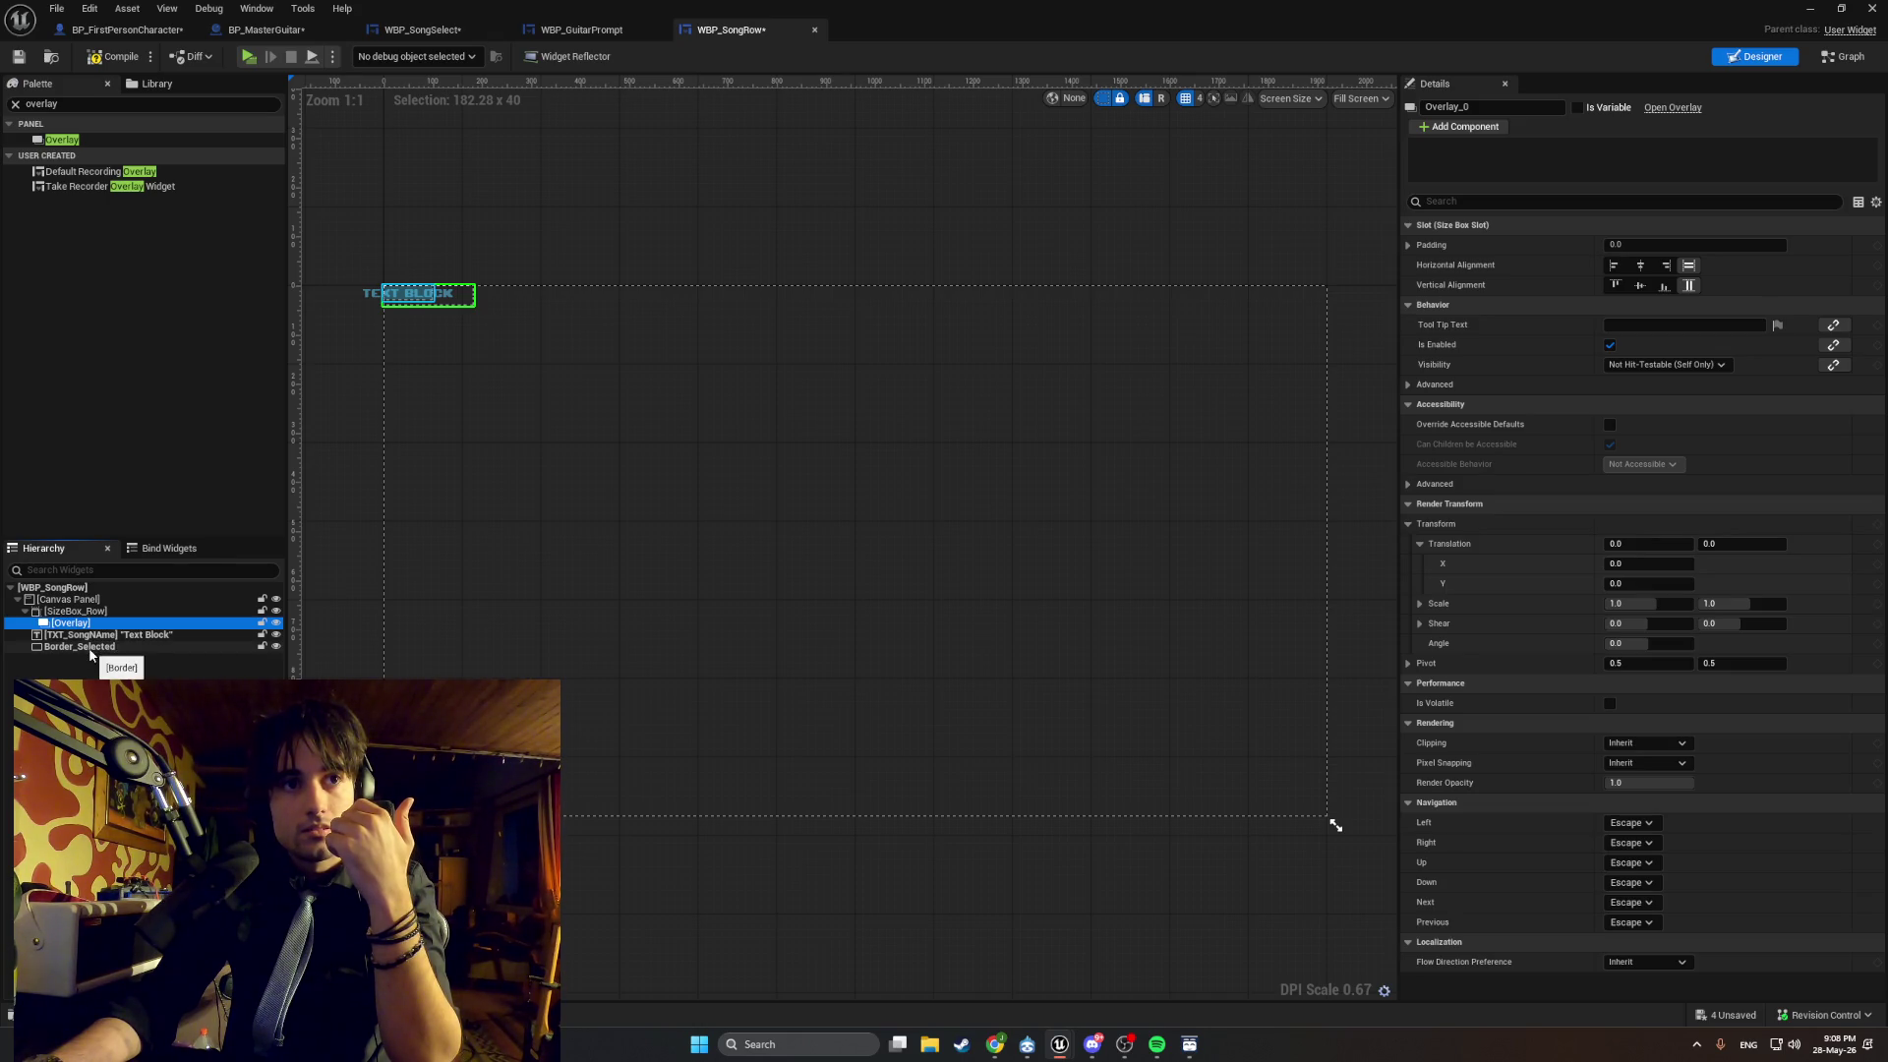
mouse_move(89, 647)
left_mouse_down()
mouse_move(74, 623)
mouse_move(92, 629)
left_mouse_up()
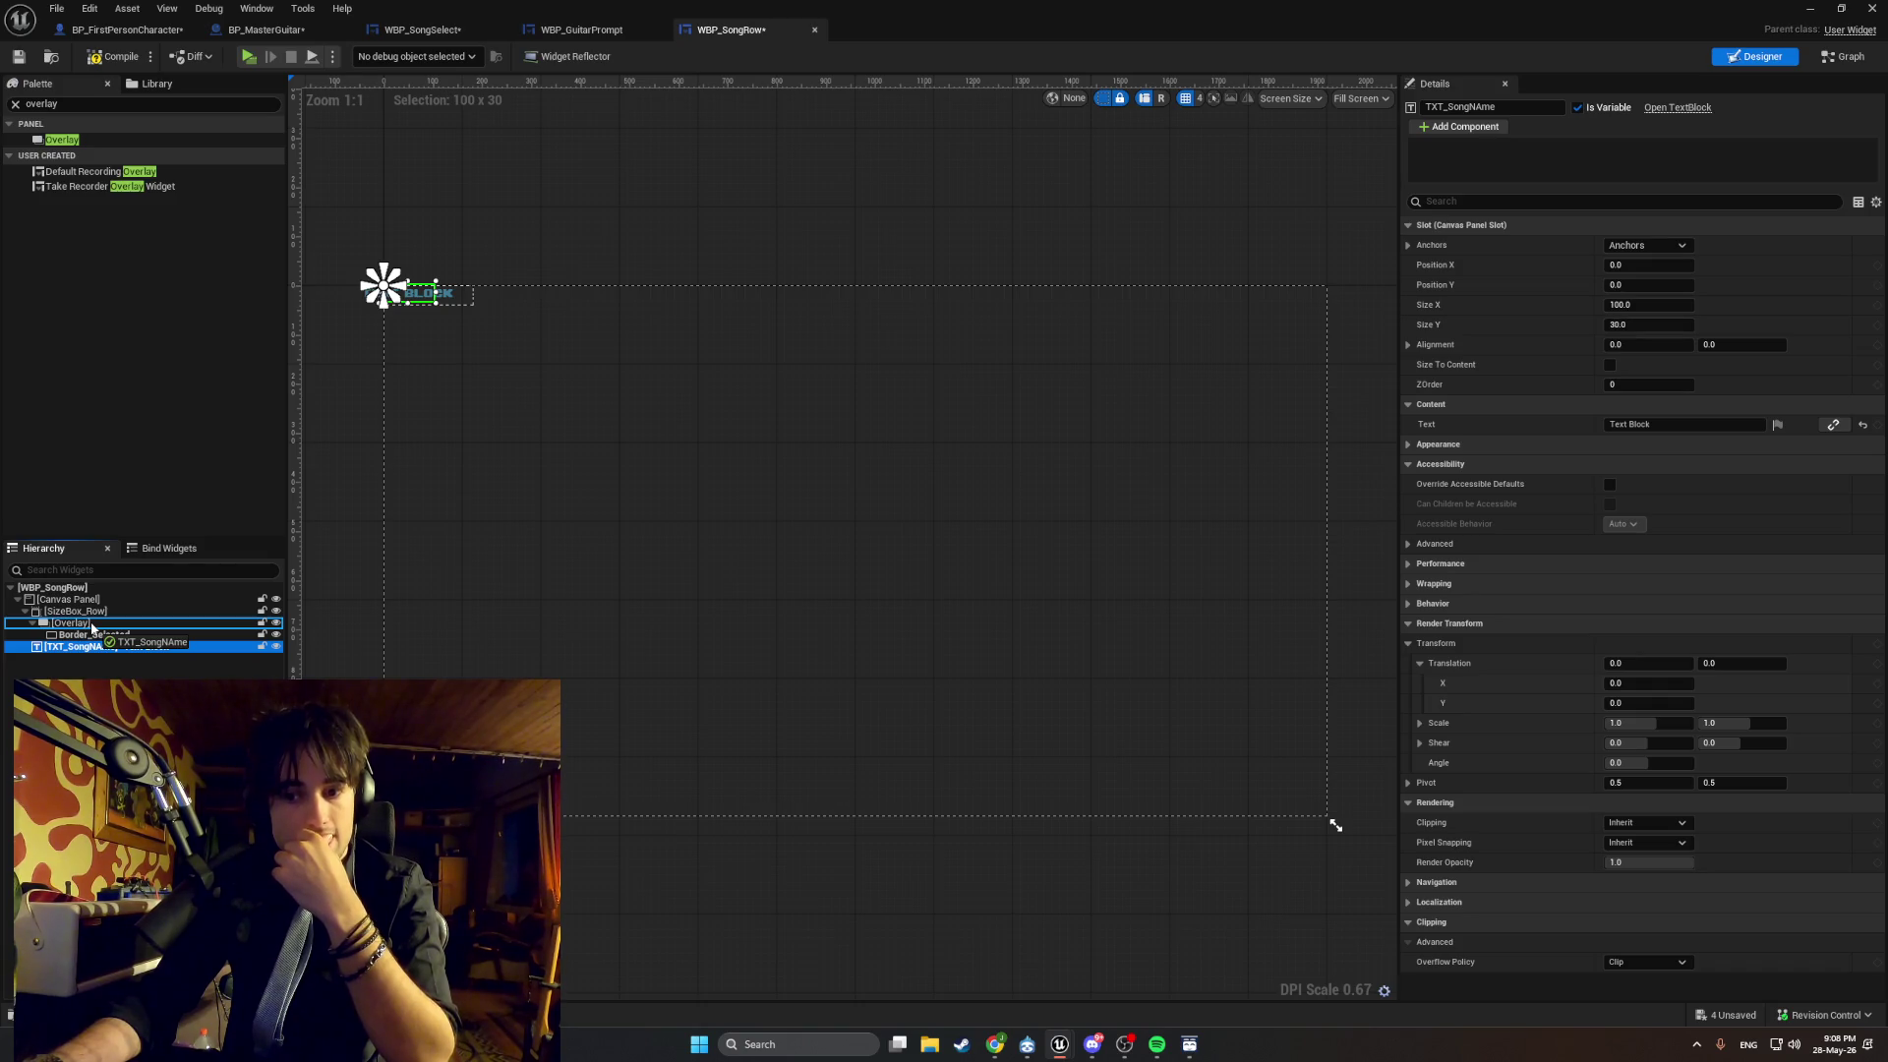
left_click_drag(91, 627, 91, 627)
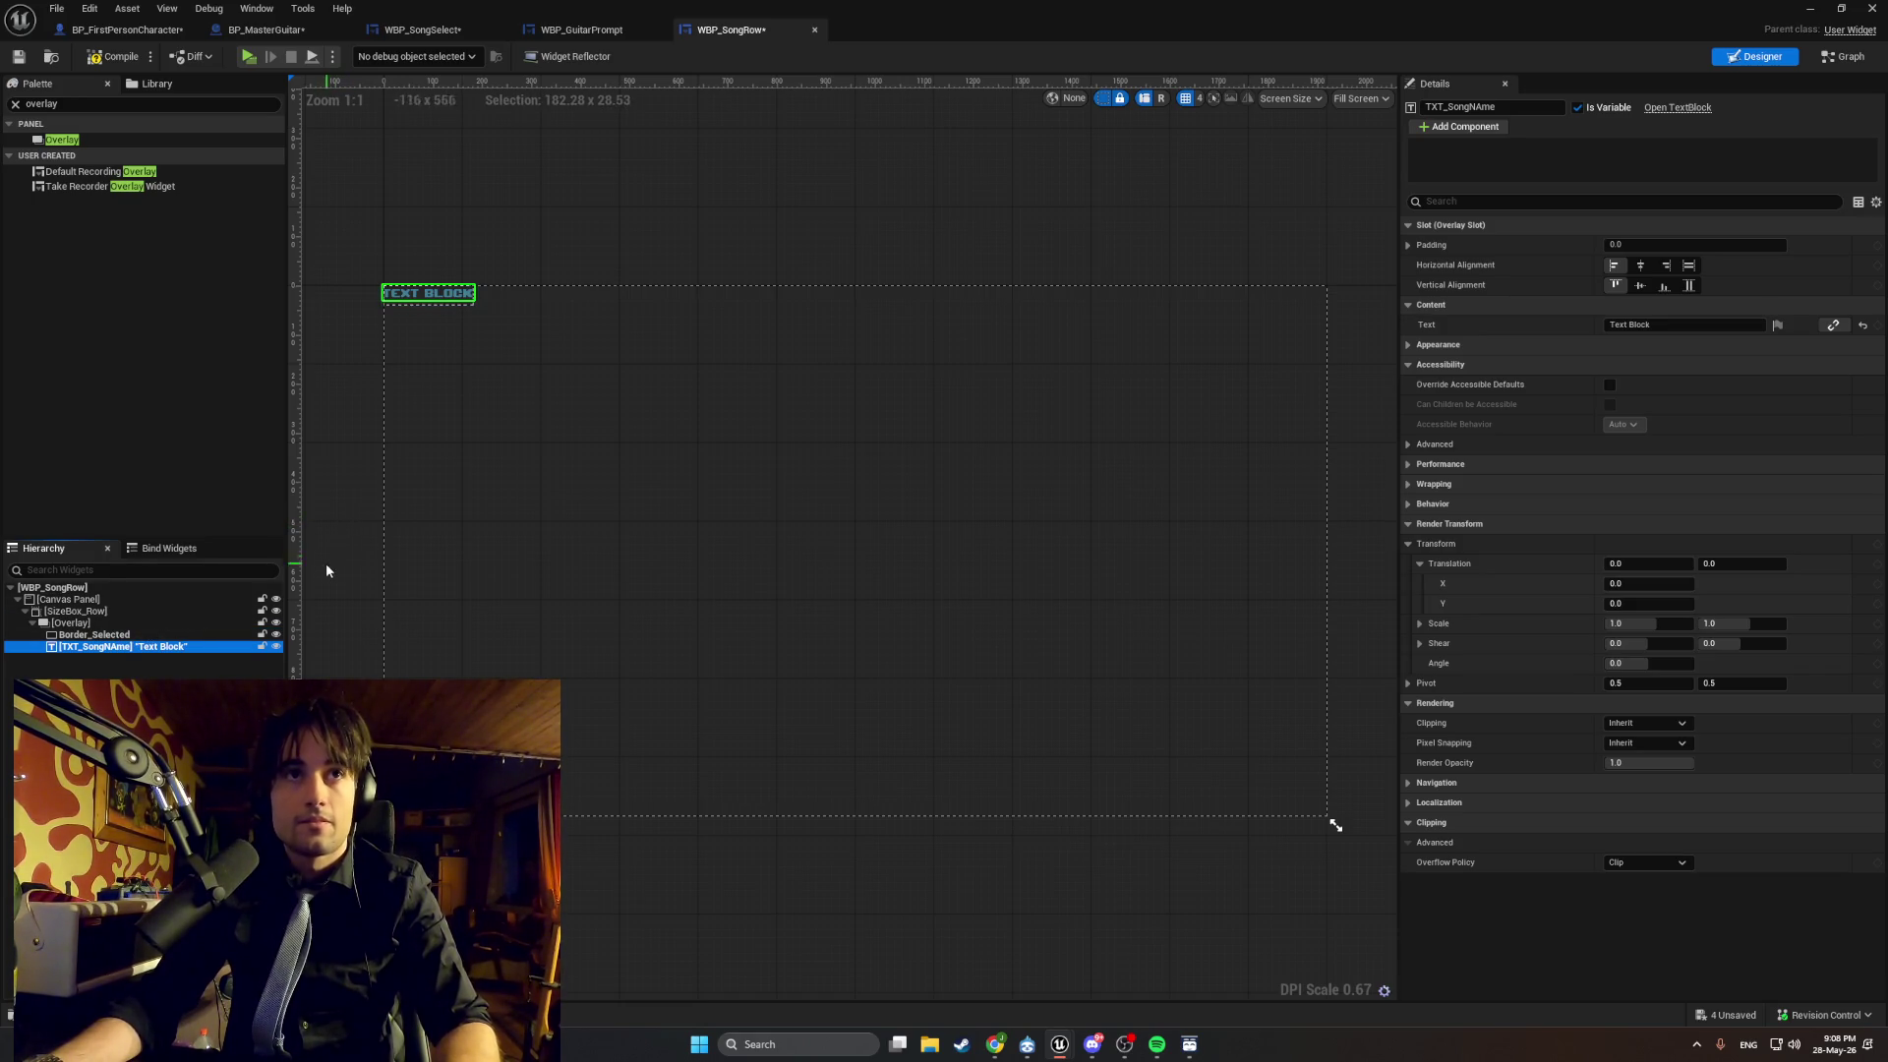
key("super+shift+s")
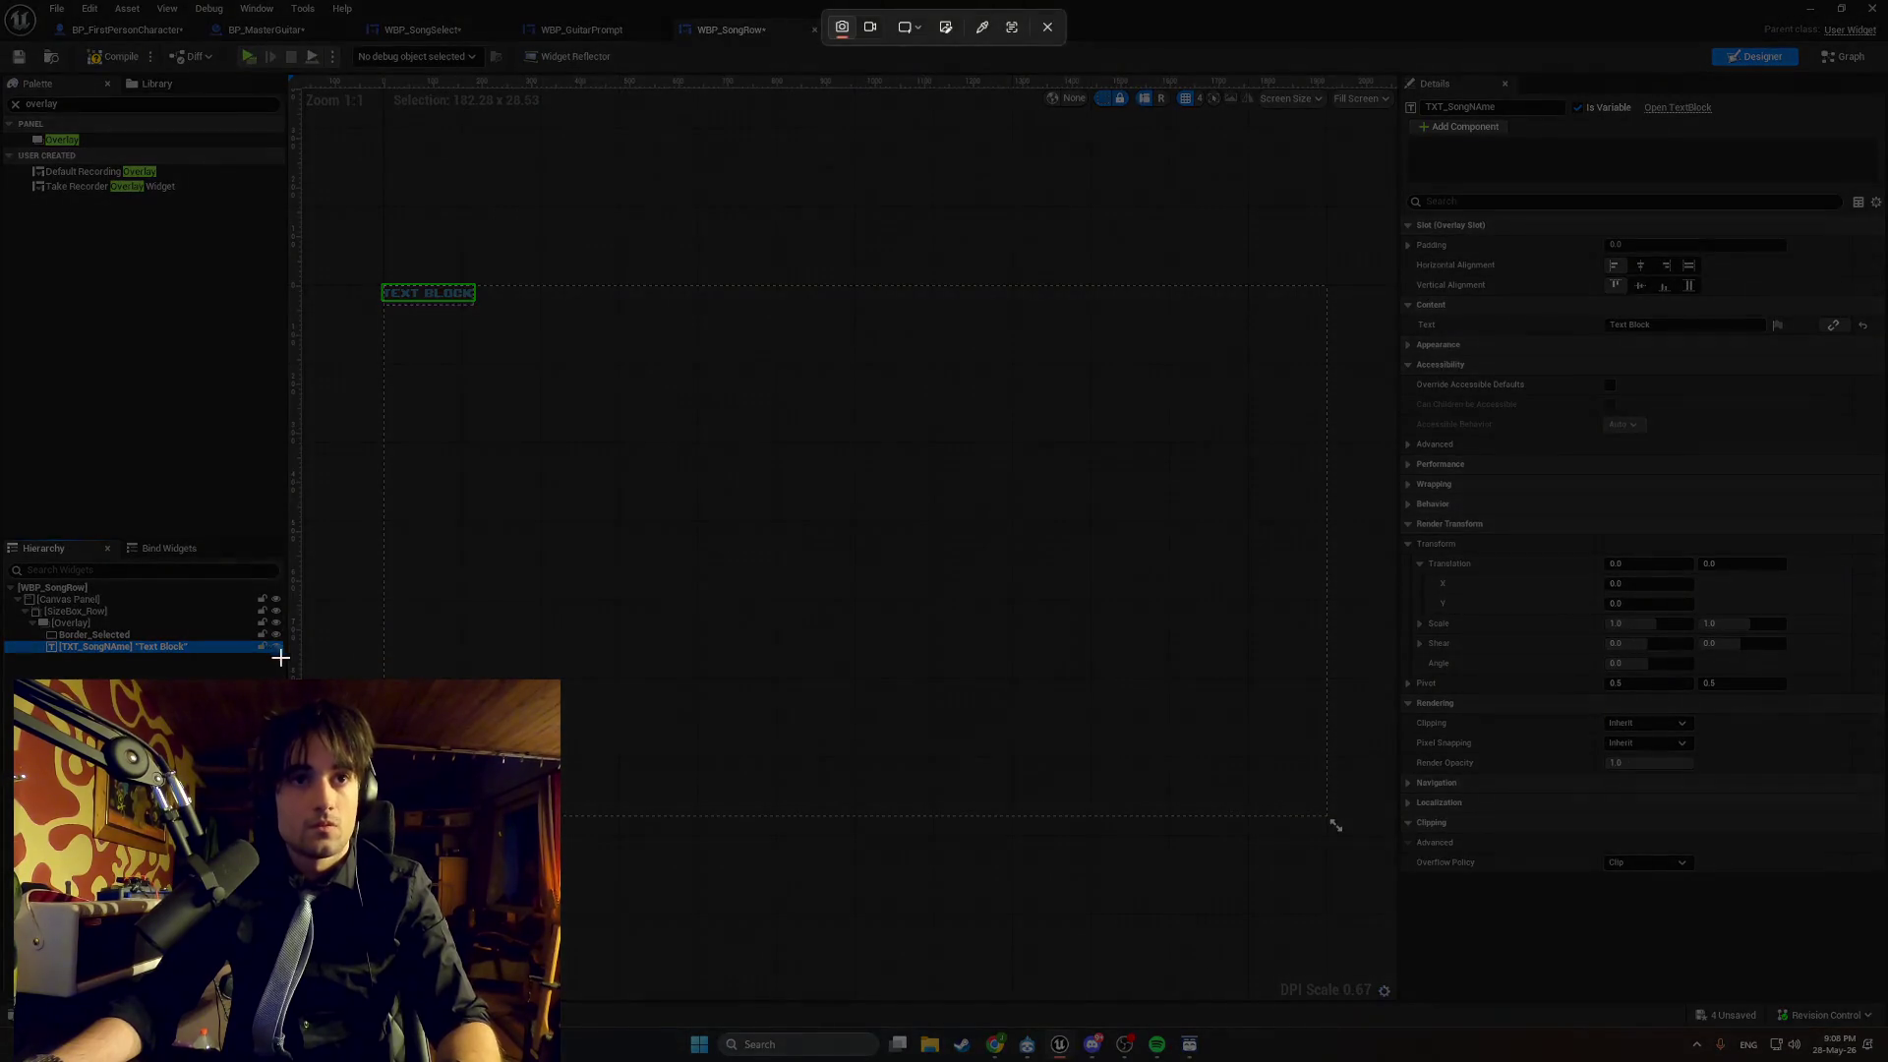
Screenshot the updated hierarchy, select Border_Selected, compile, and switch to the Graph view.
left_click_drag(287, 667, 15, 573)
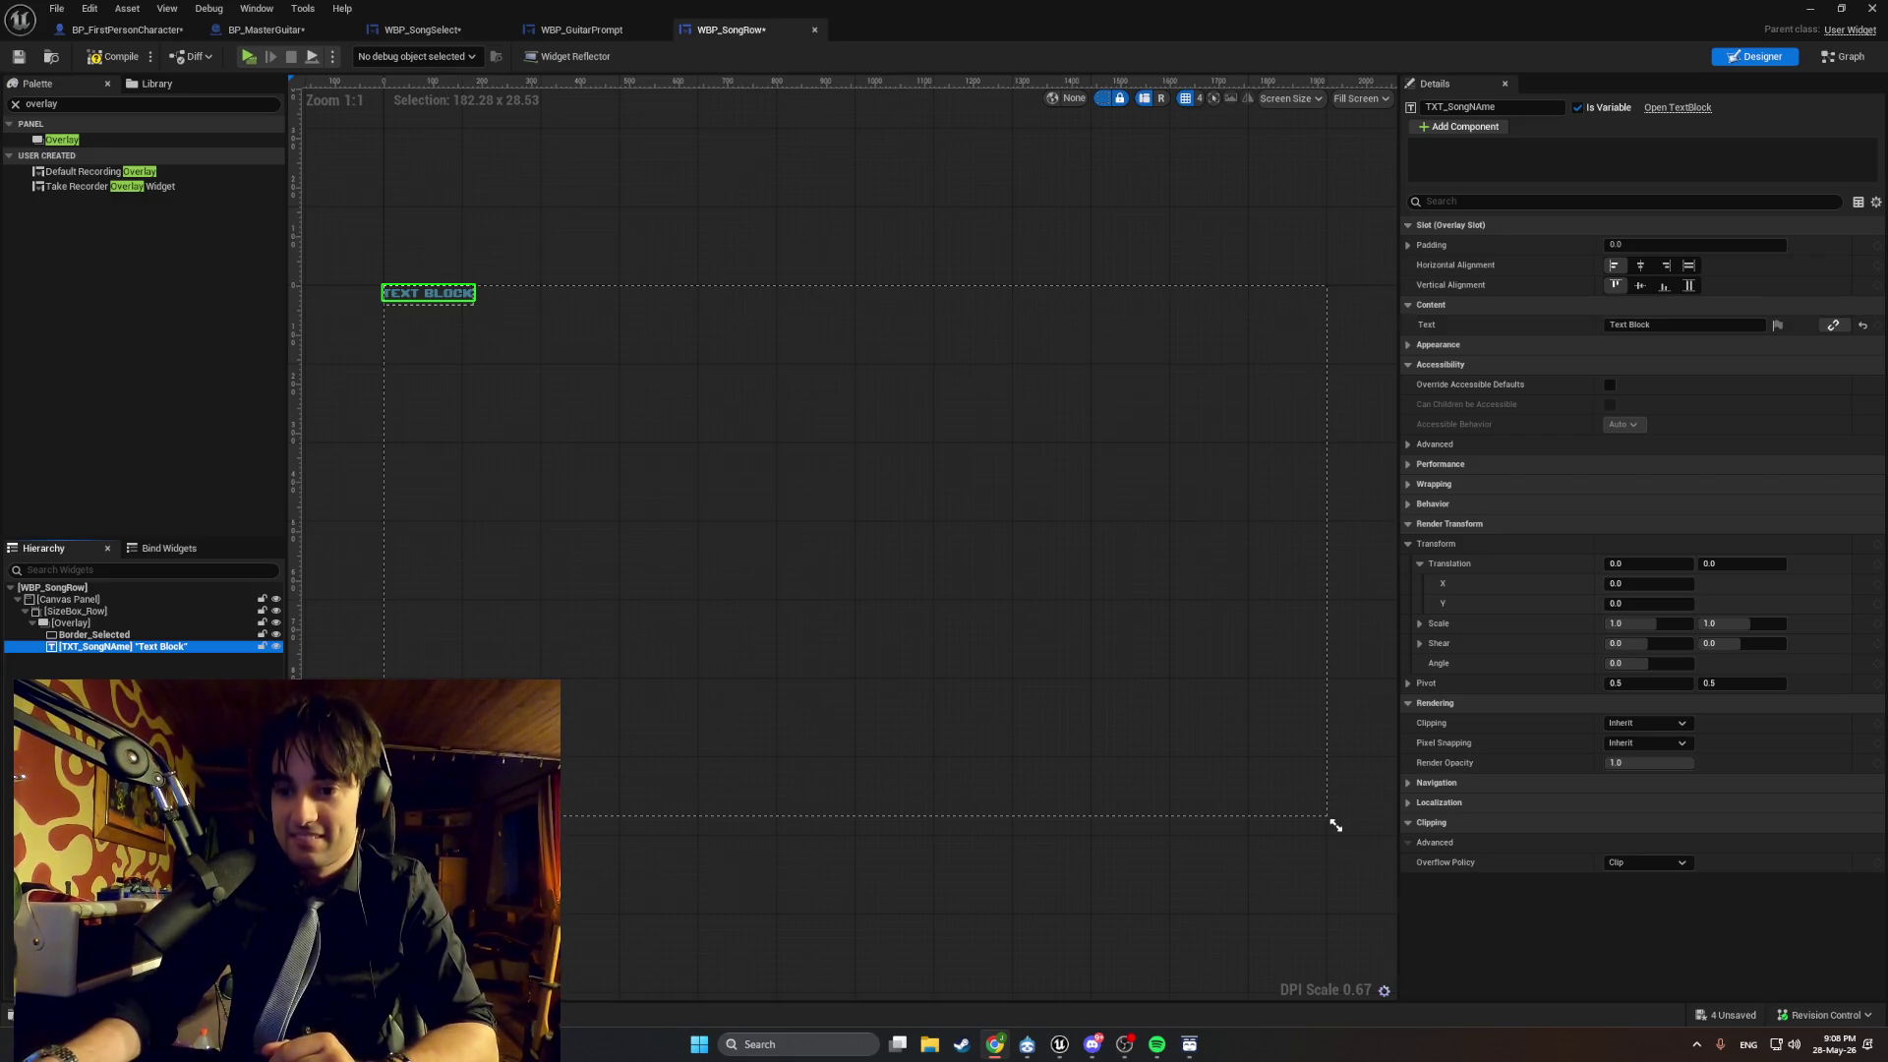
left_click(10, 635)
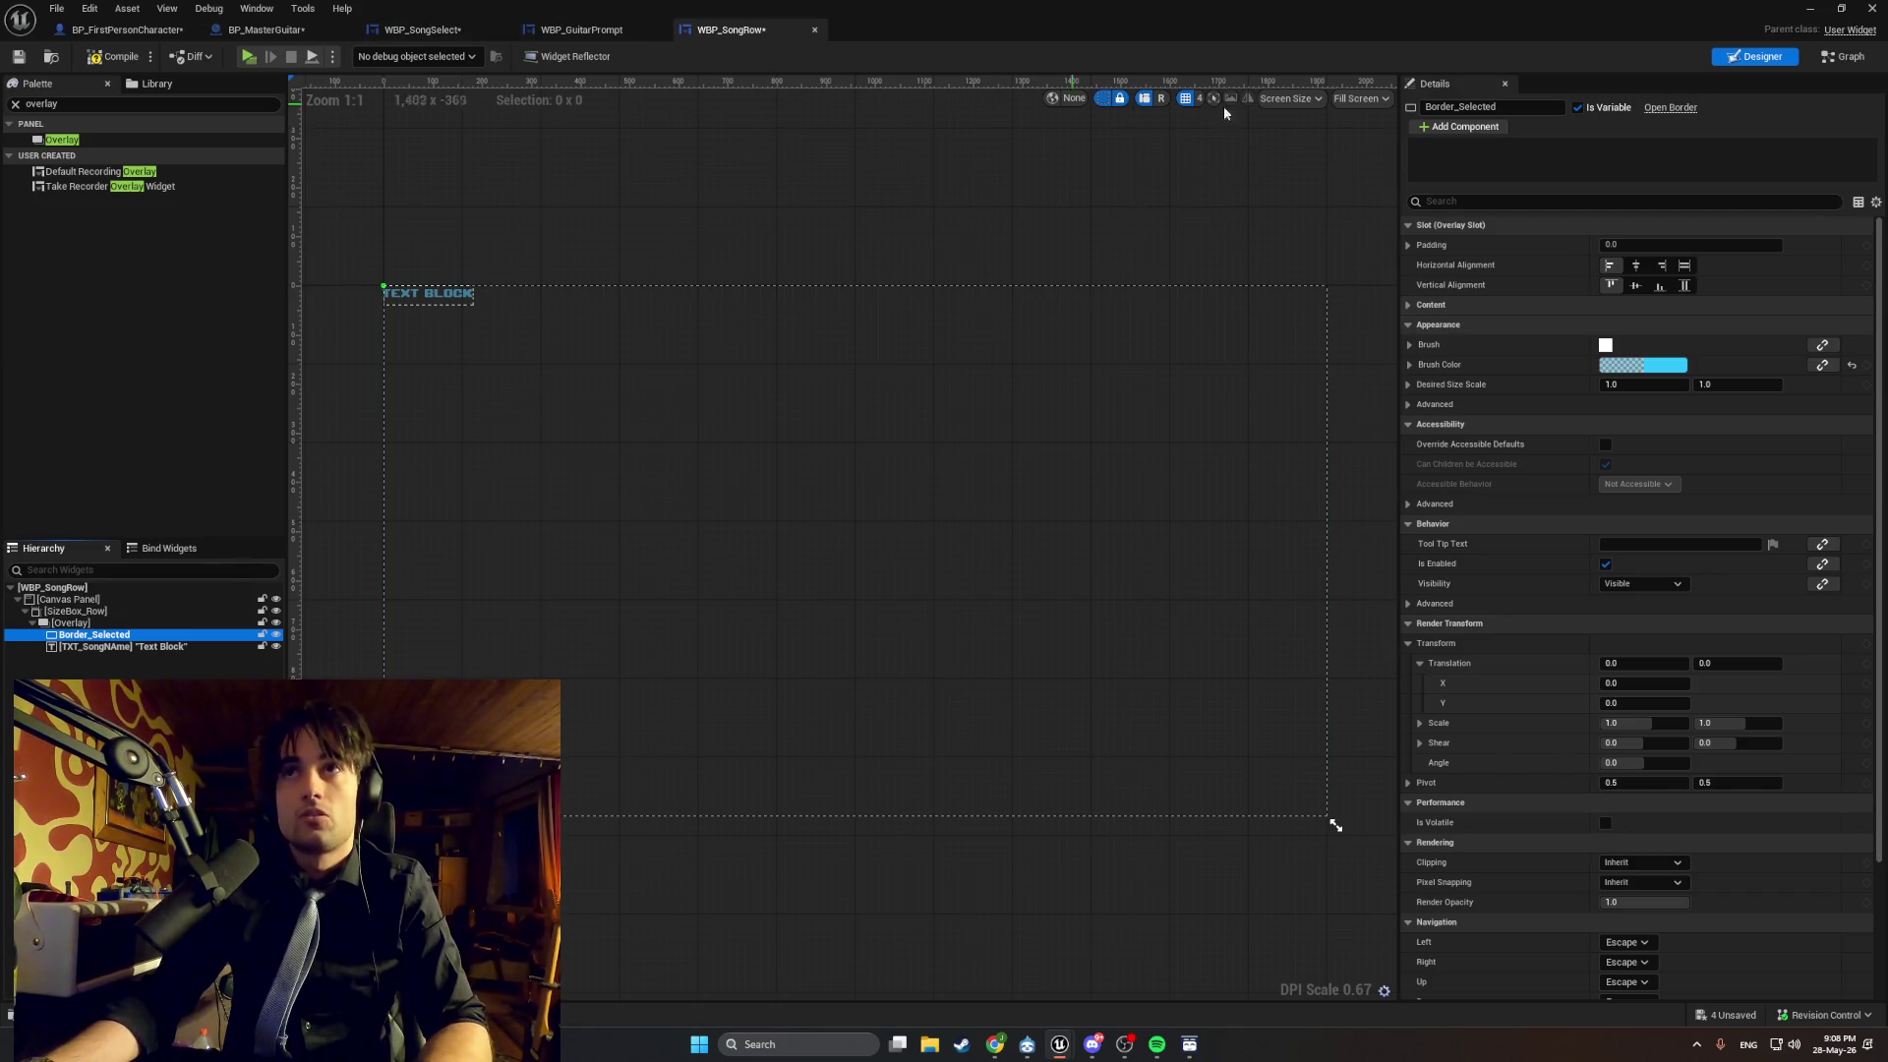
left_click(110, 56)
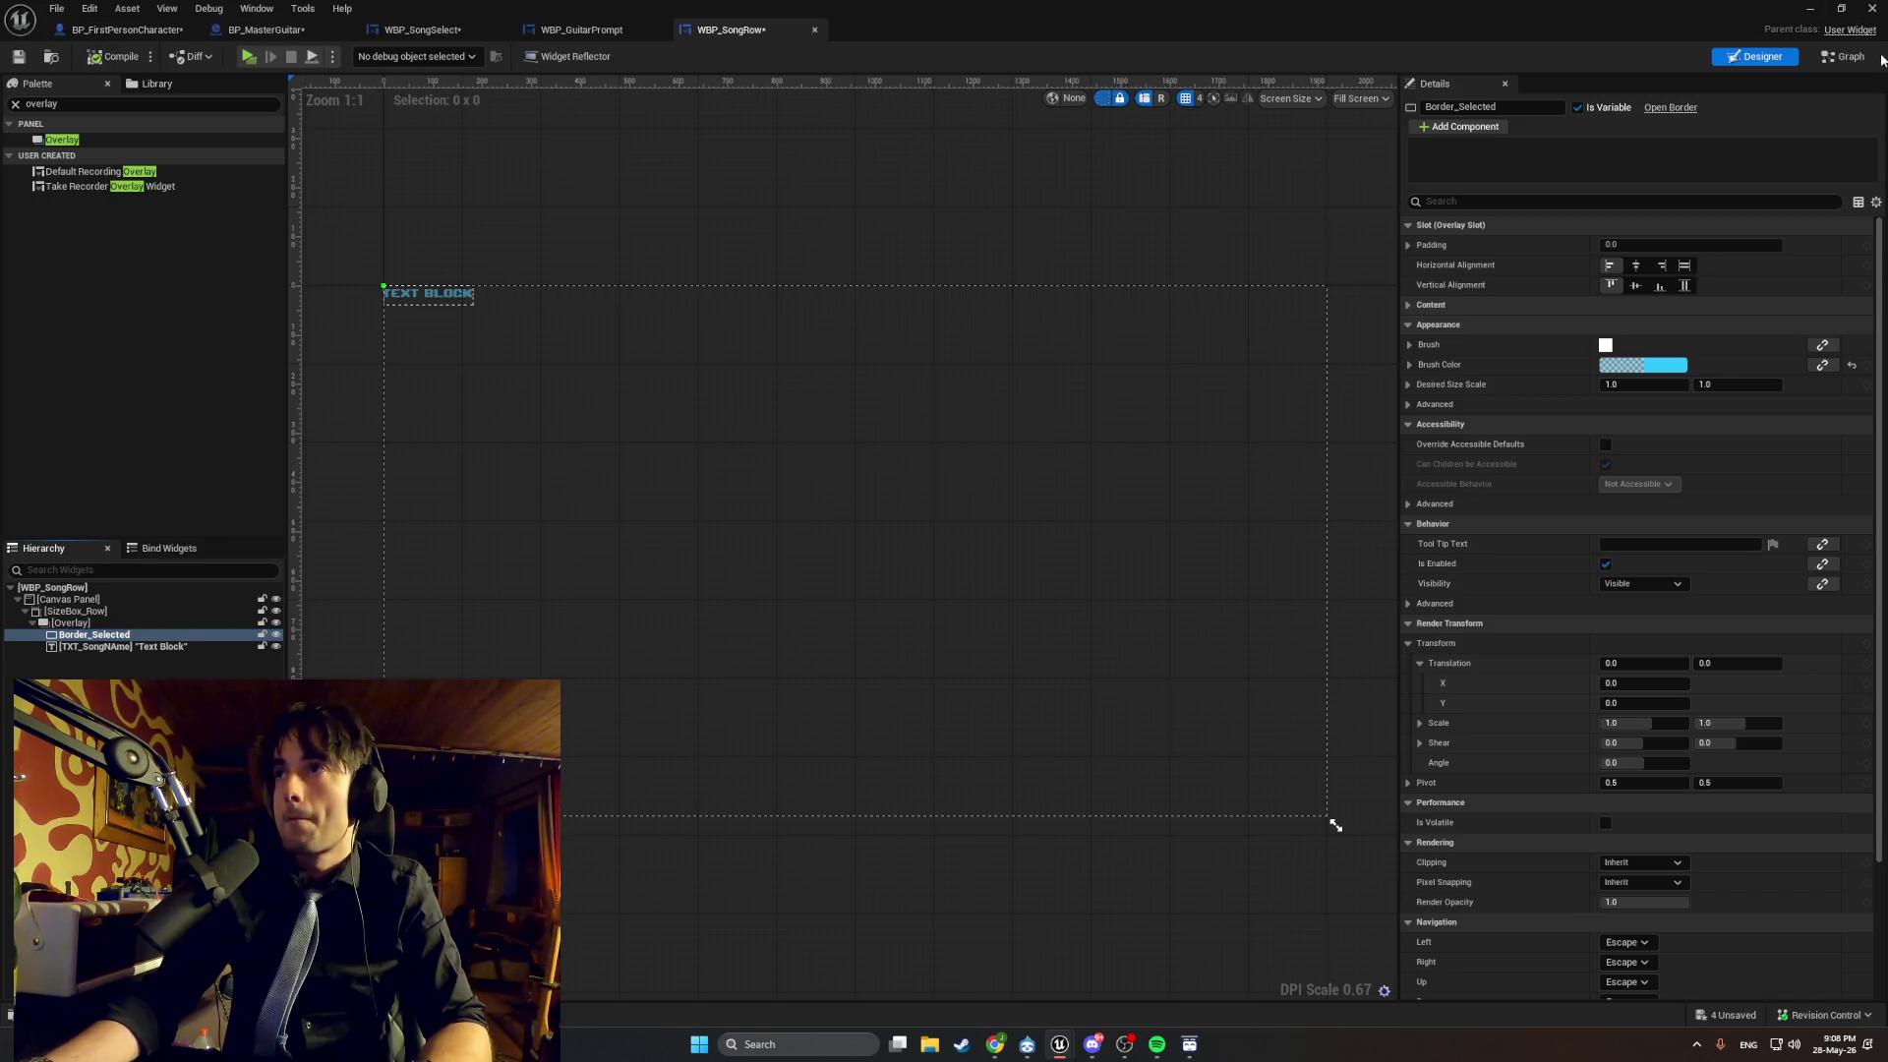
left_click(1844, 56)
Pan the SetSelected nodes into view and capture the graph as a screenshot.
mouse_move(1036, 553)
left_mouse_down()
mouse_move(662, 421)
mouse_move(772, 421)
left_mouse_up()
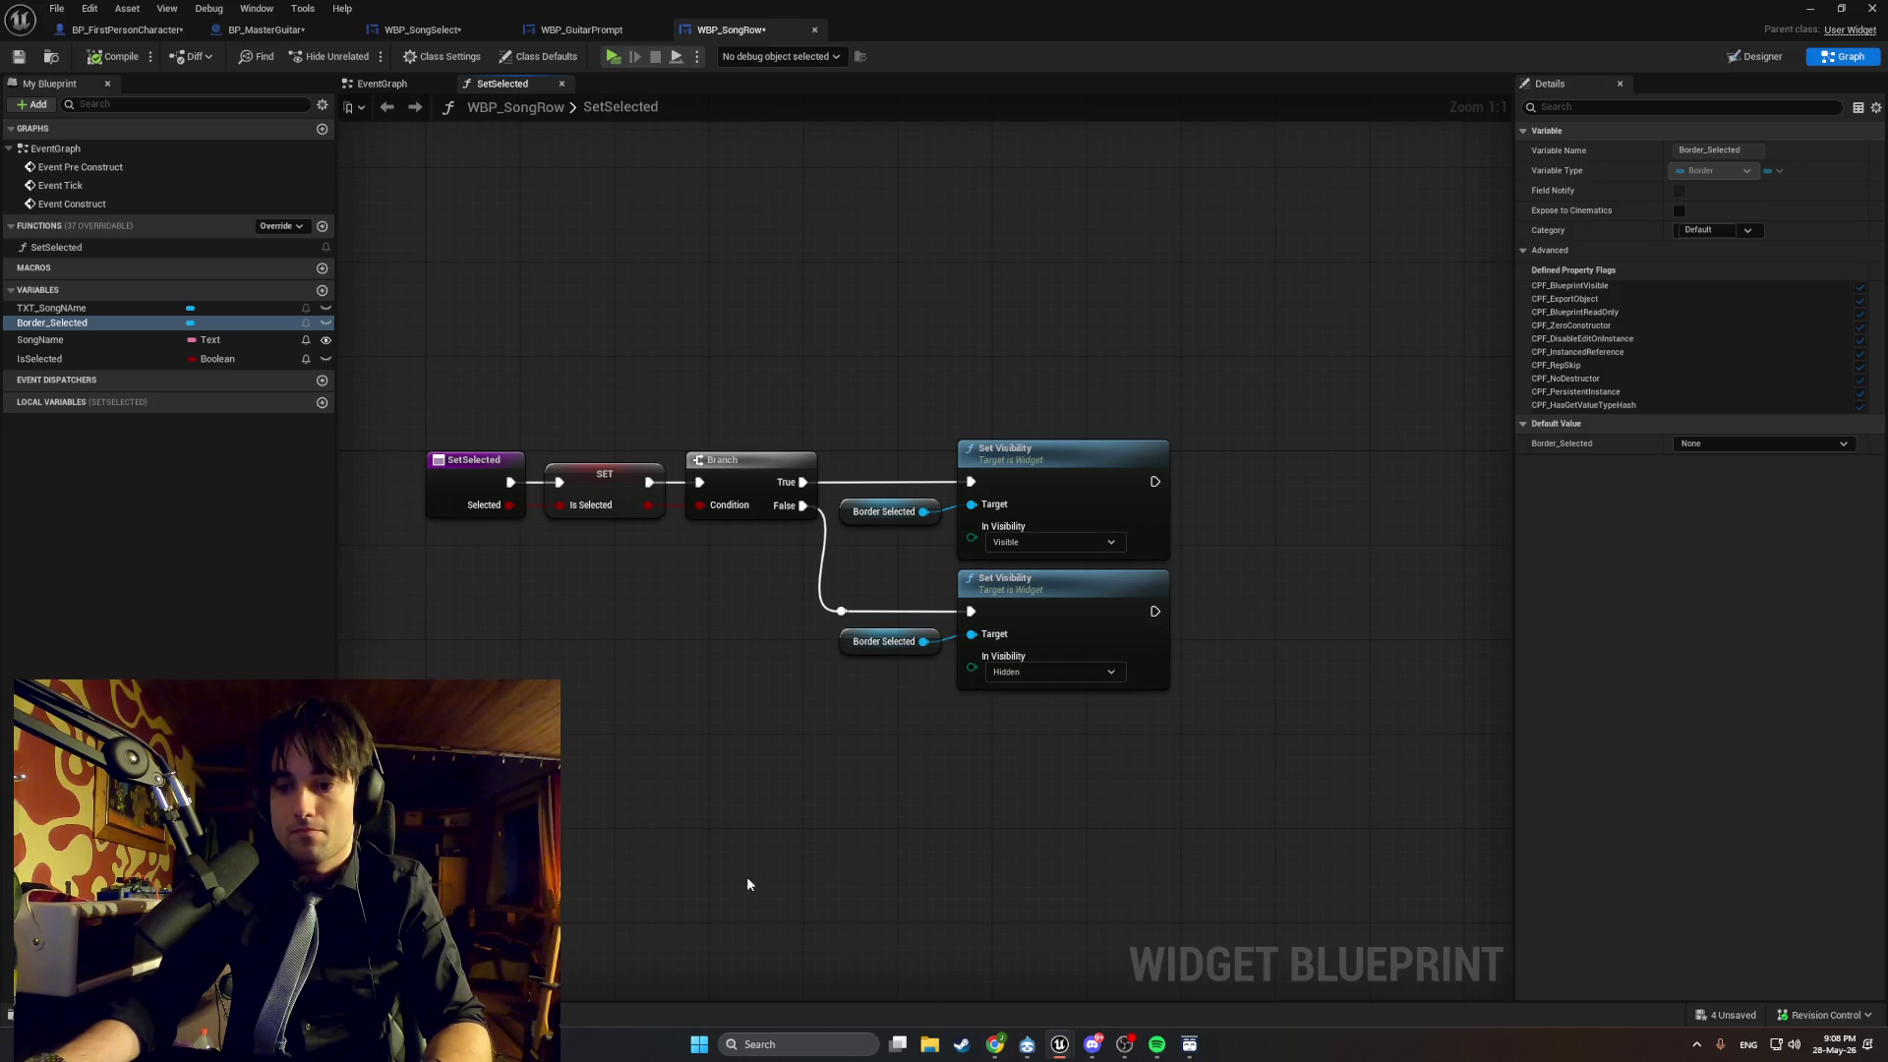
left_click_drag(745, 881, 759, 905)
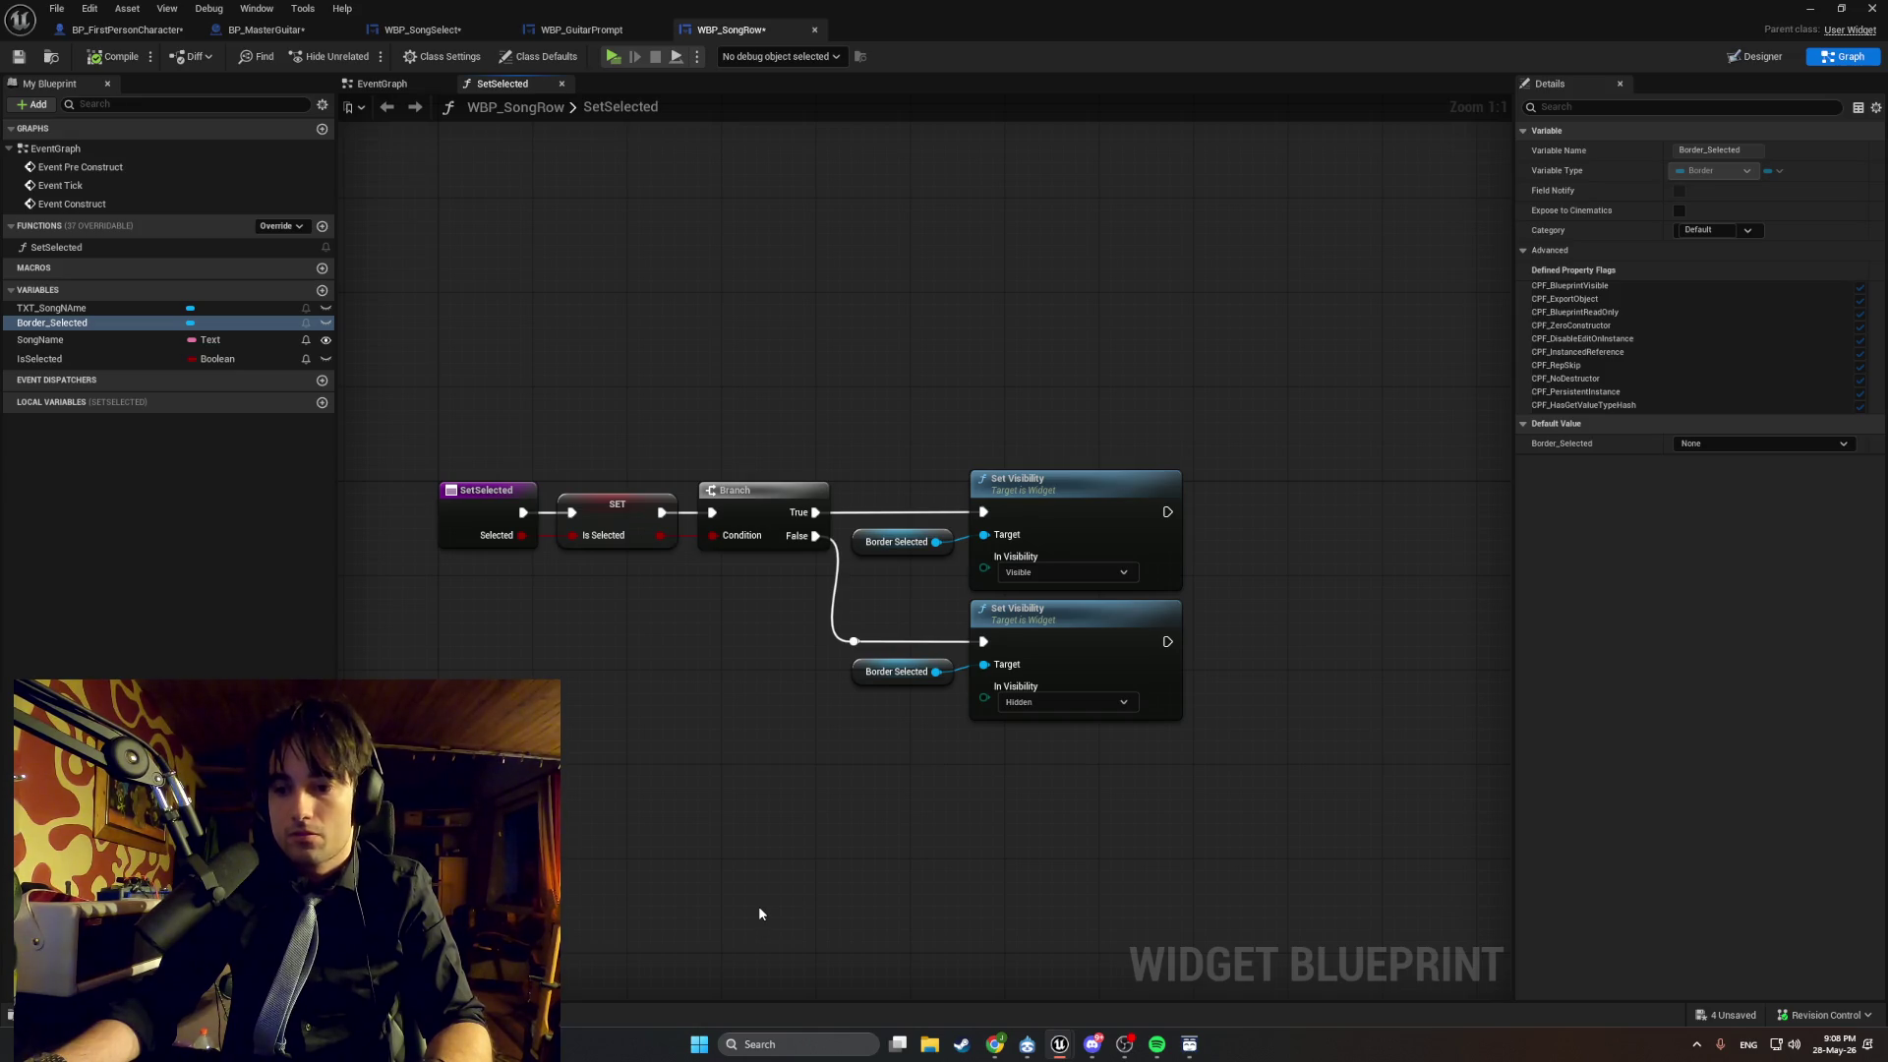
key("super+shift+s")
left_click_drag(1220, 780, 118, 295)
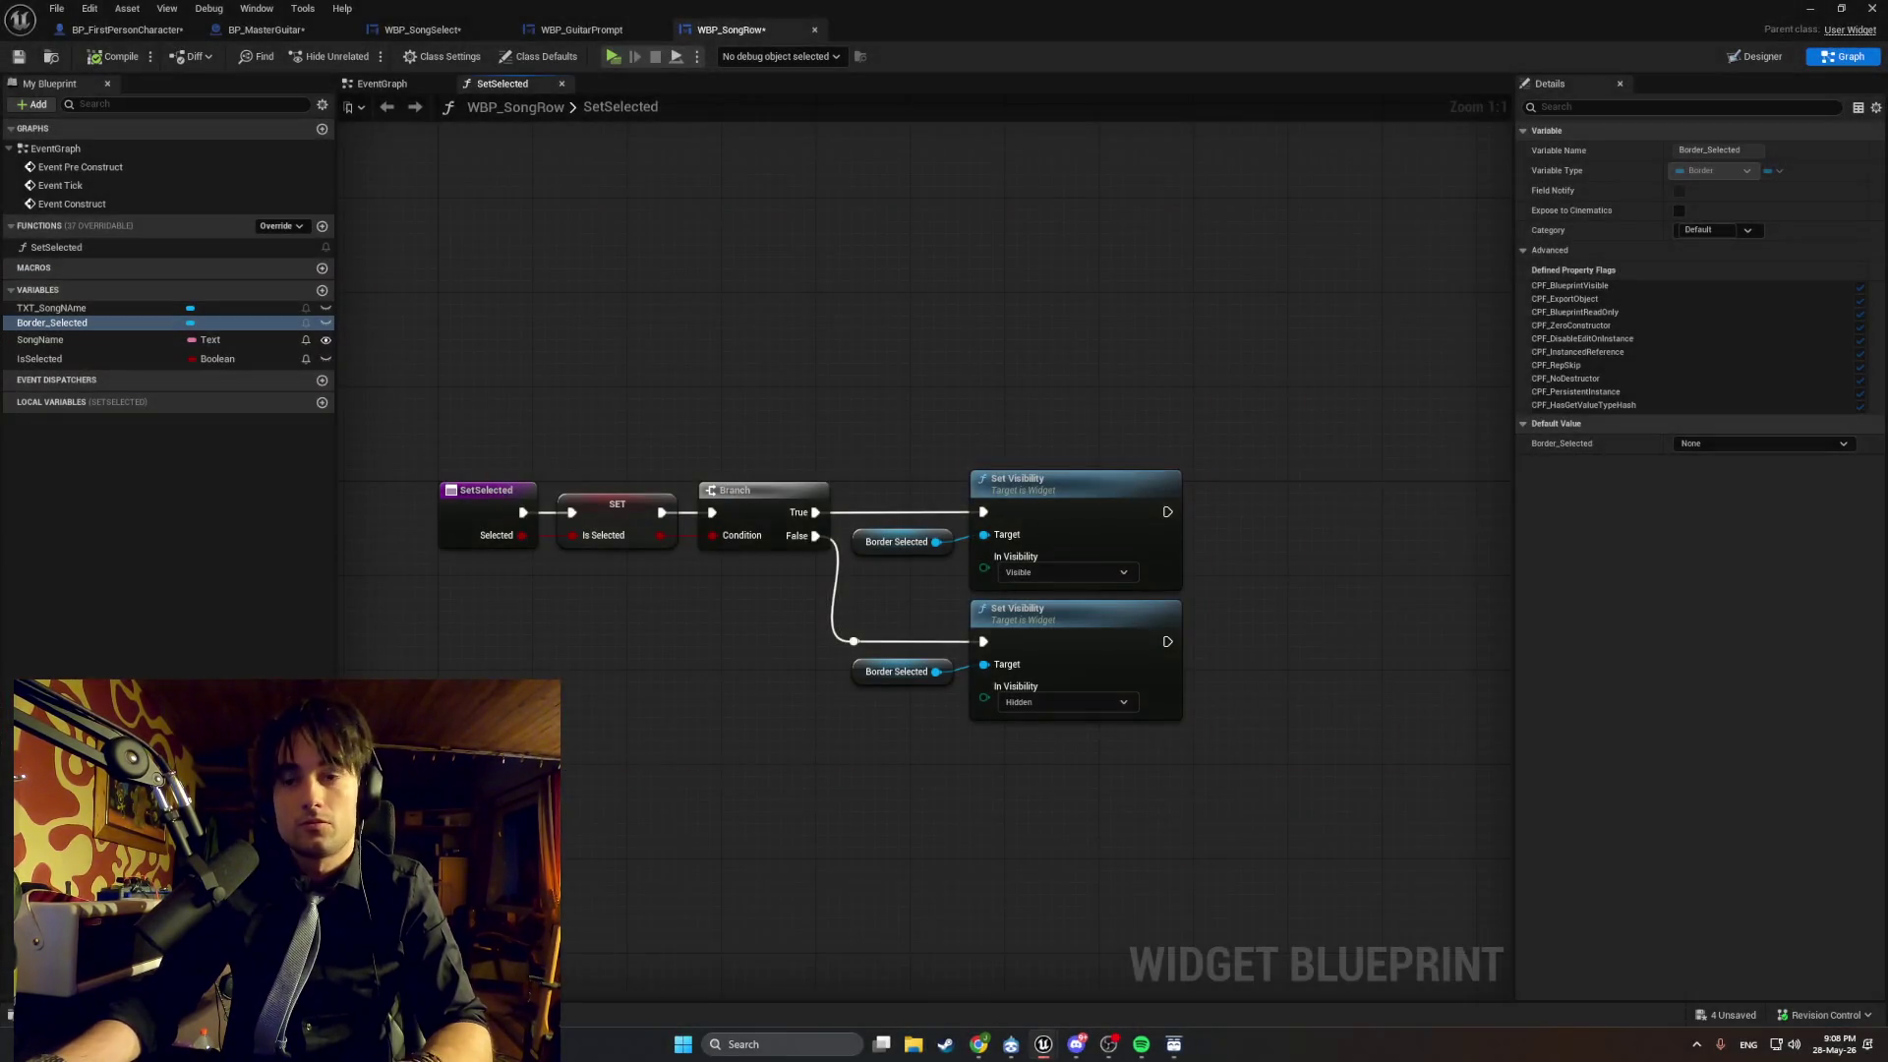